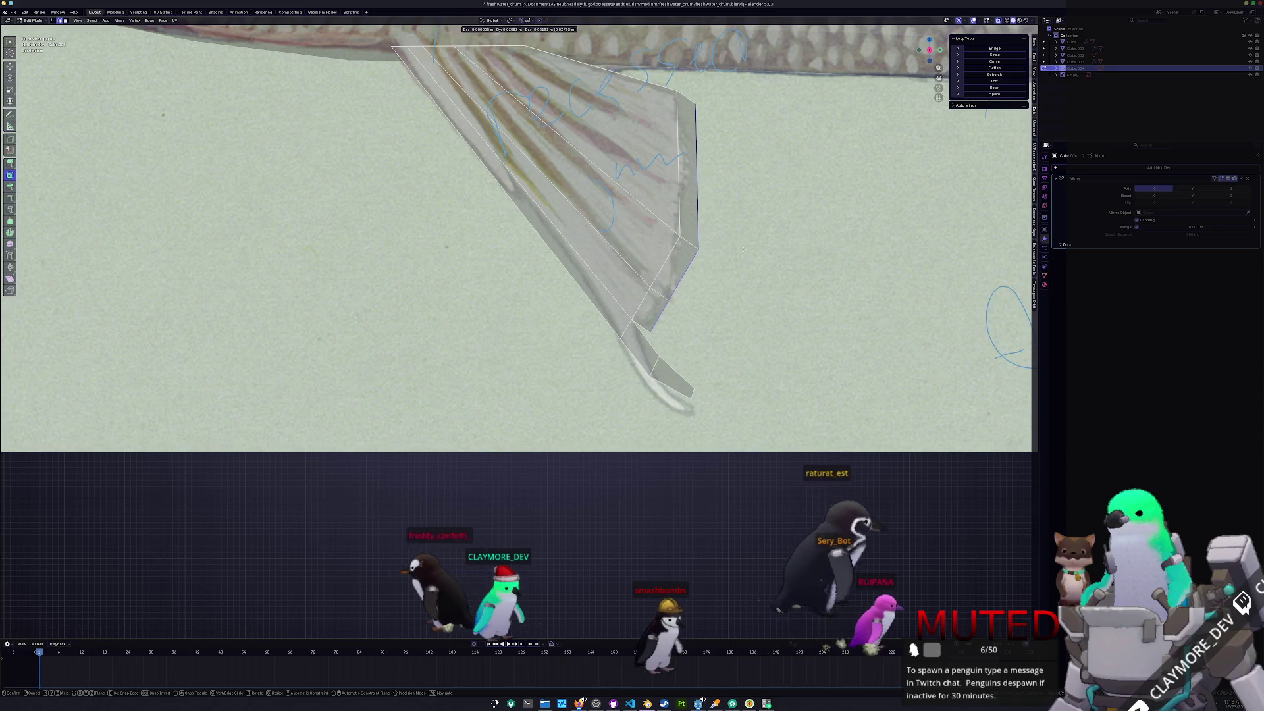
- Slide the fin's trailing-edge vertices along their edges toward the reference fin outline
left_click(684, 247)
key("c")
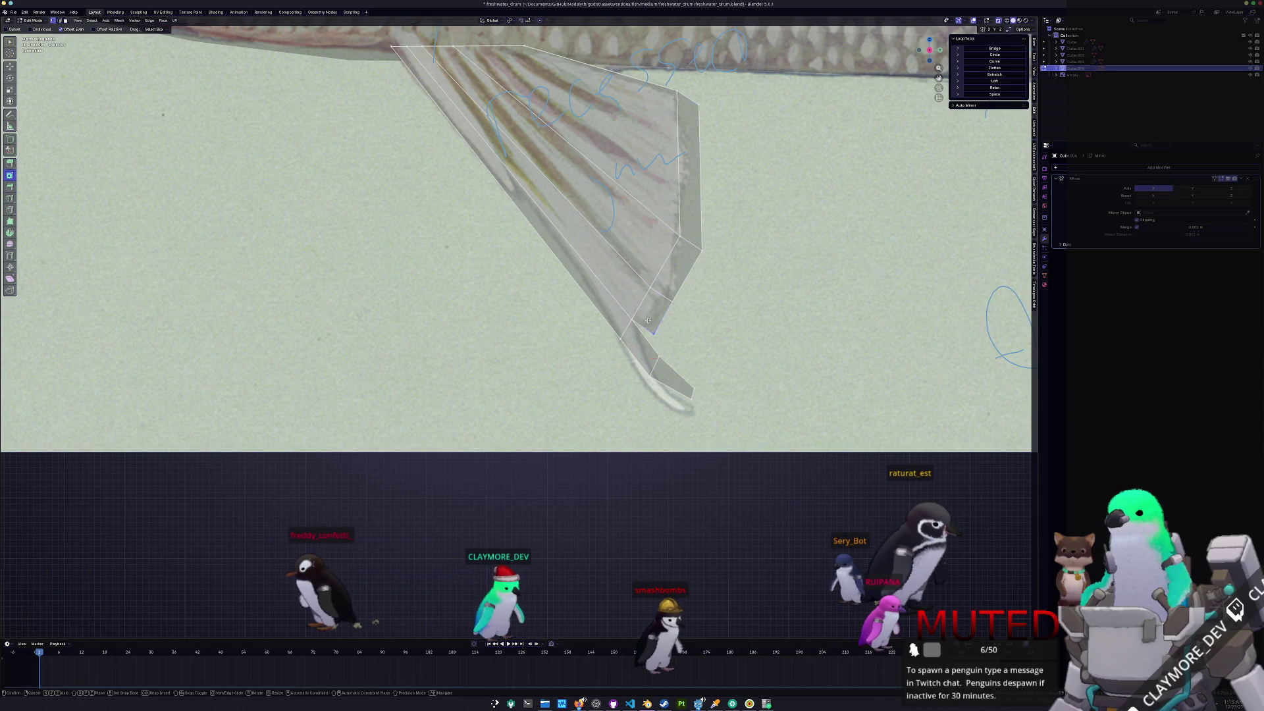
left_click(648, 321)
key("g")
key("g")
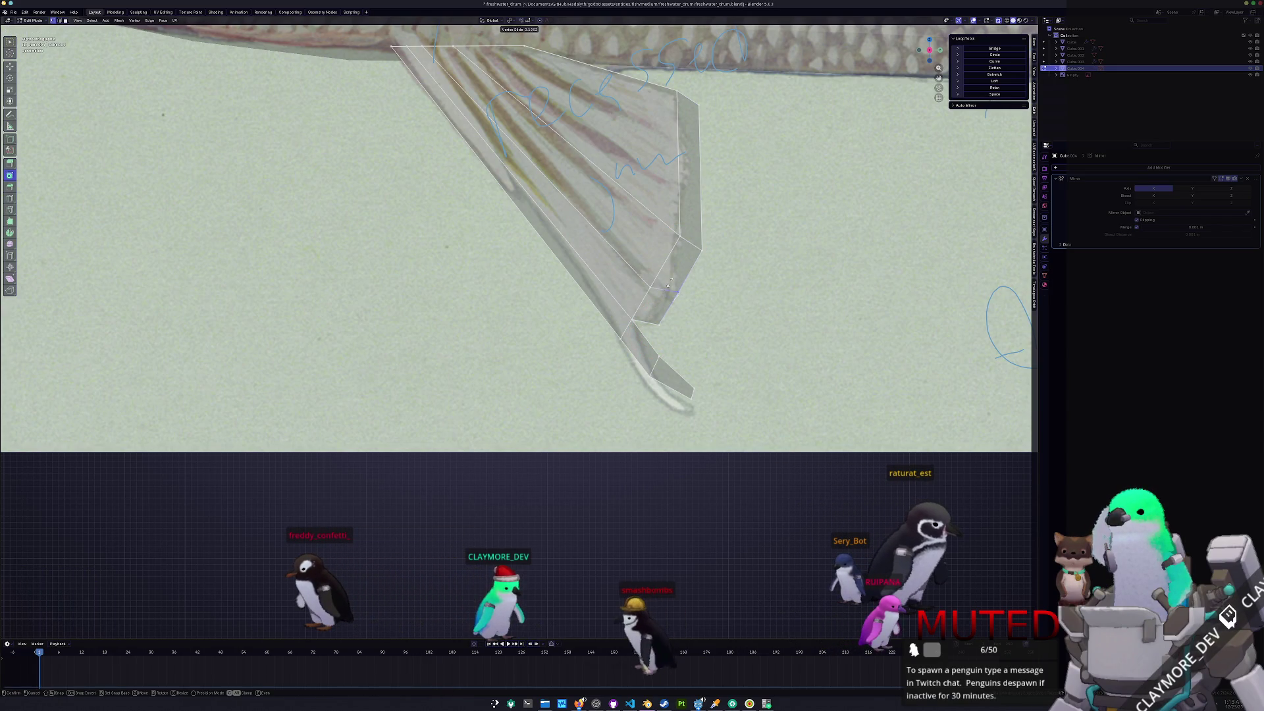
left_click(669, 283)
key("c")
left_click(698, 230)
key("Escape")
key("g")
key("g")
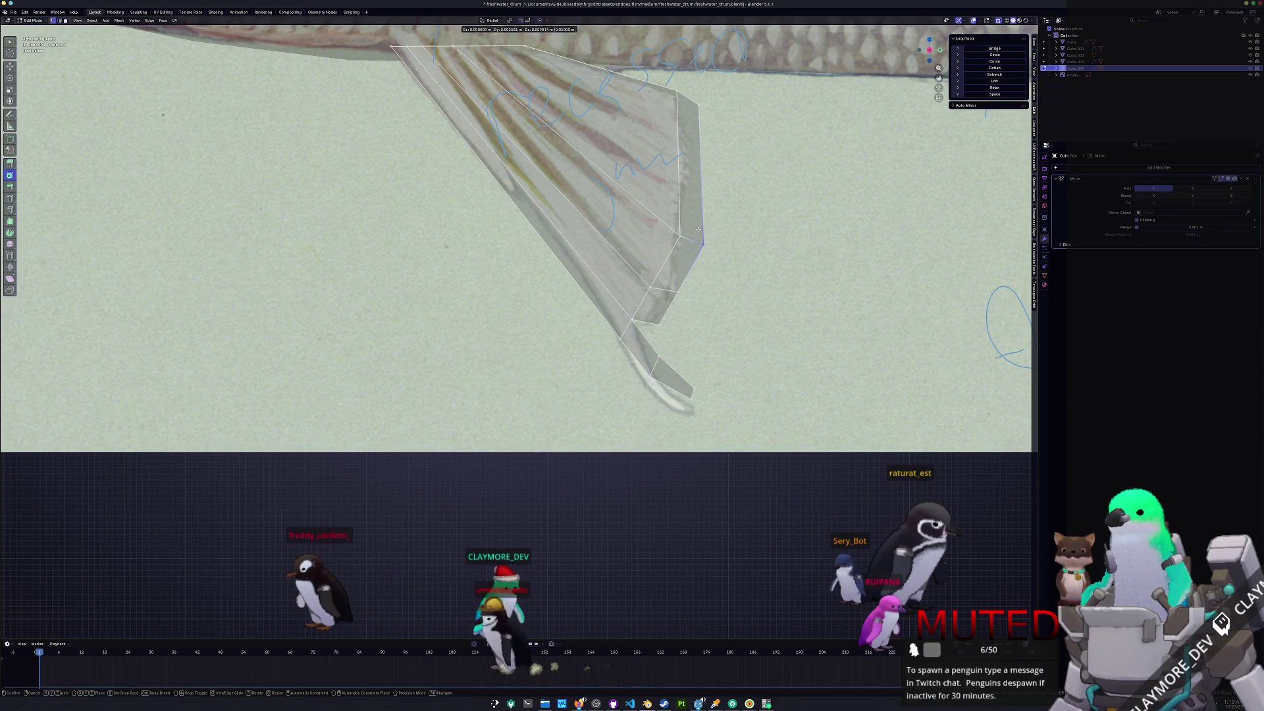
left_click(697, 228)
- Select the fin's outer edge, then zoom out and orbit to check the whole fish
key("c")
left_click(702, 102)
key("Escape")
scroll(658, 198, "down", 8)
key("Tab")
middle_click_drag(553, 263, 629, 274)
key("Tab")
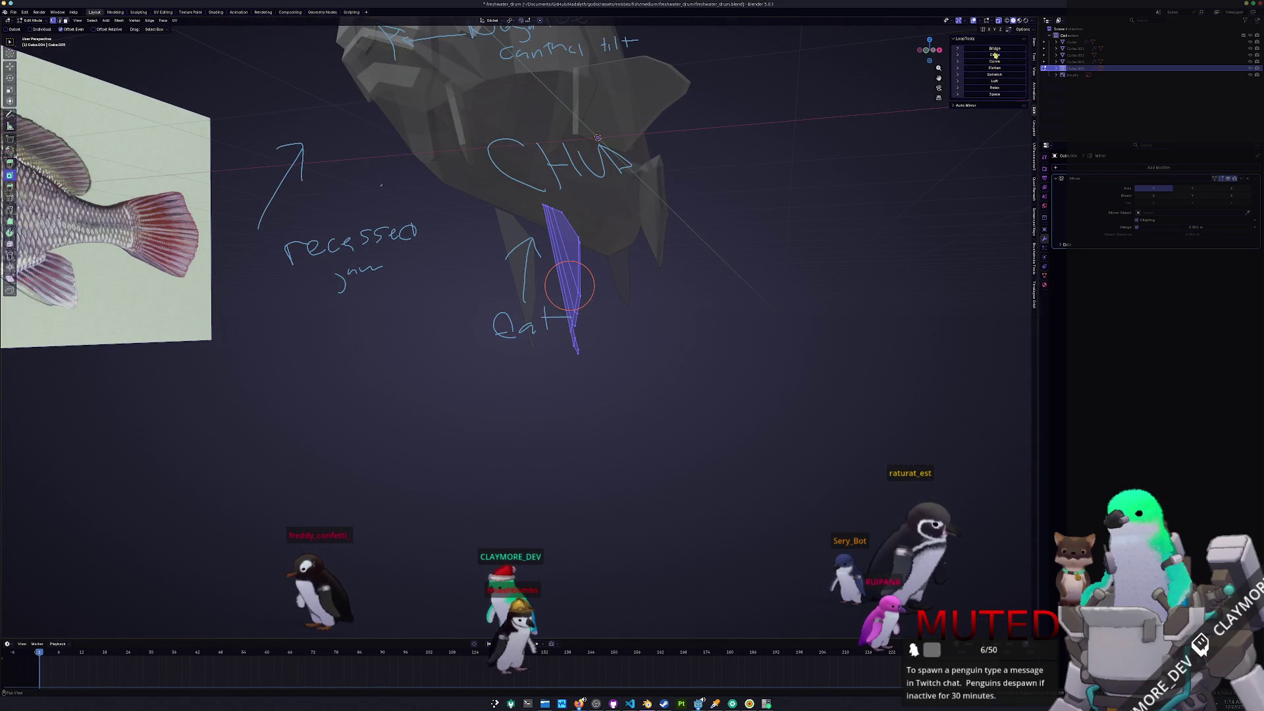
- In front view, rotate the lower fin's edge and shift it along X
key("KP_1")
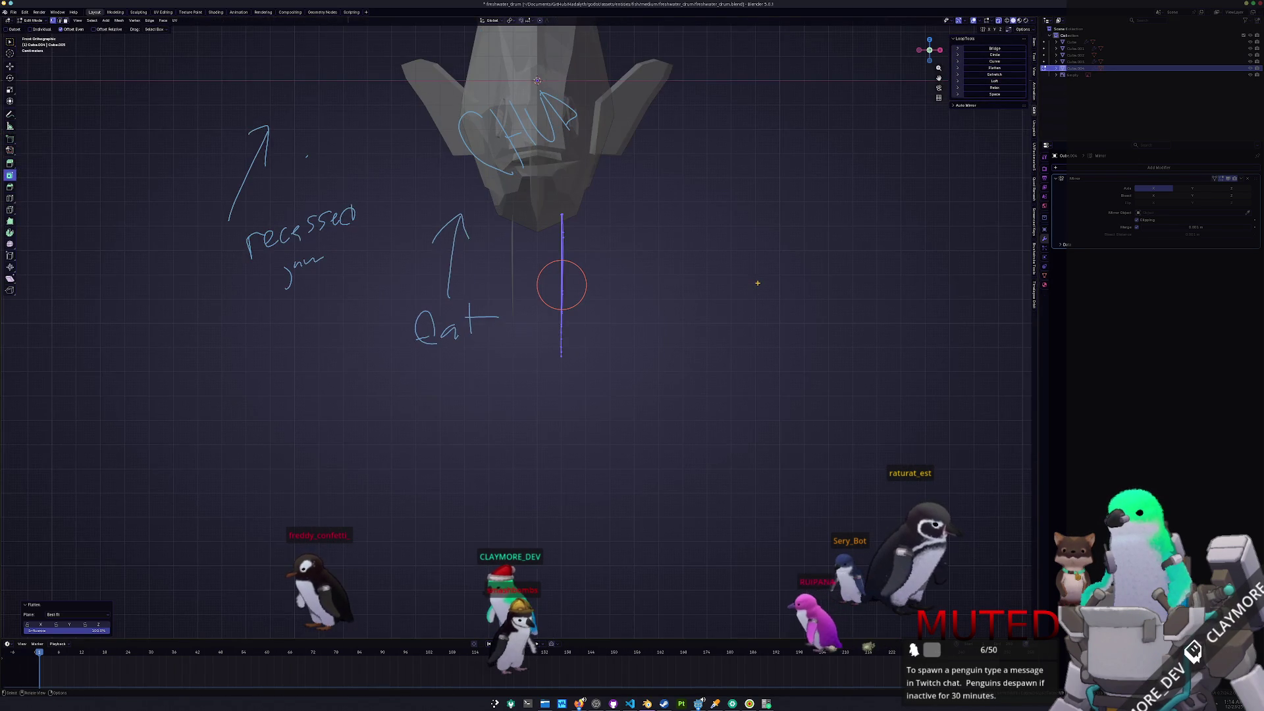
key("r")
left_click(735, 228)
key("g")
key("x")
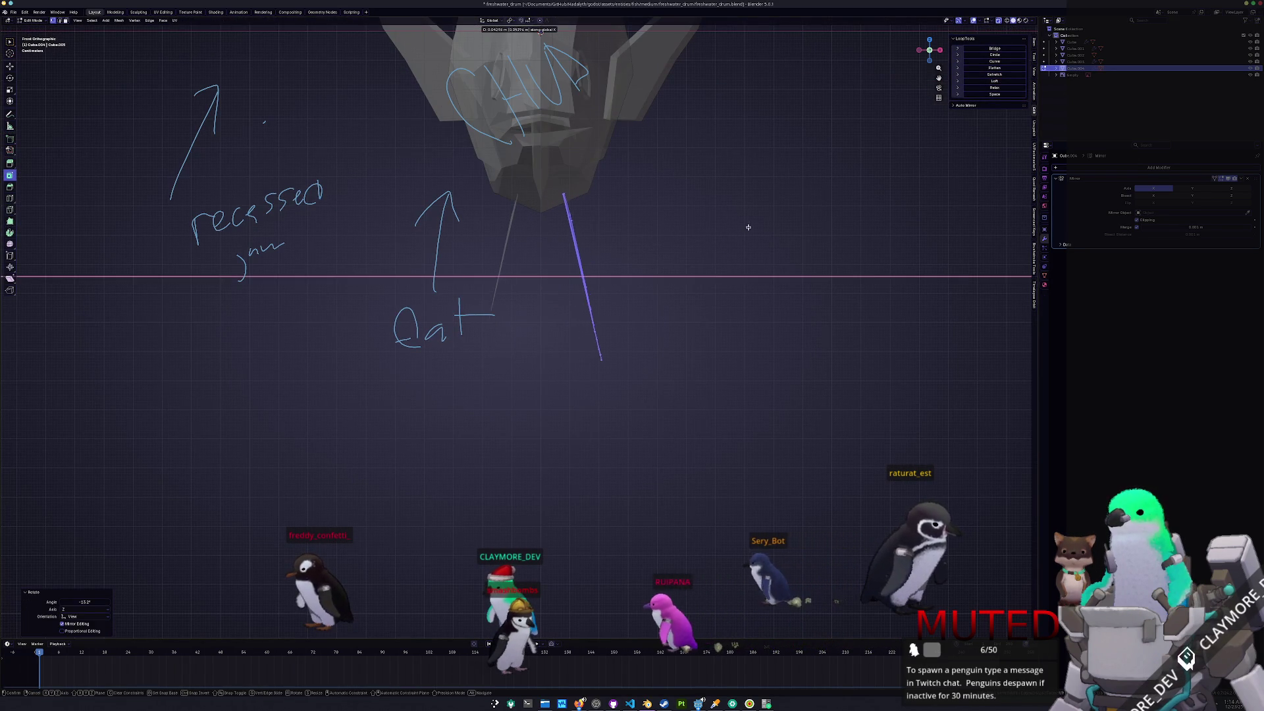
key("z")
left_click(755, 223)
key("g")
key("x")
key("Escape")
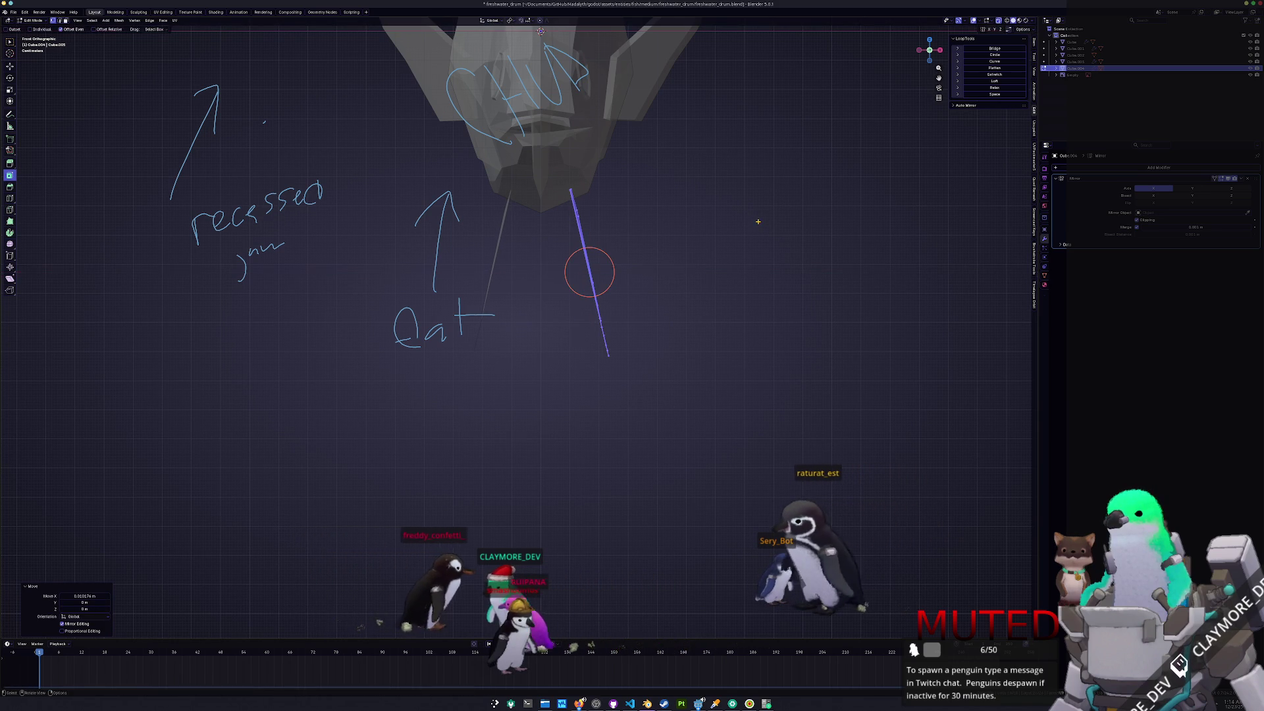
- Move the lower fin object along X and apply All Transforms to it
key("Tab")
mouse_move(756, 220)
middle_mouse_down()
mouse_move(705, 259)
mouse_move(662, 264)
mouse_move(683, 272)
mouse_move(663, 295)
mouse_move(621, 294)
mouse_move(656, 299)
middle_mouse_up()
key("g")
key("x")
left_click(677, 260)
key("ctrl+a")
left_click(678, 265)
key("g")
key("x")
right_click(683, 274)
right_click(682, 274)
key("Escape")
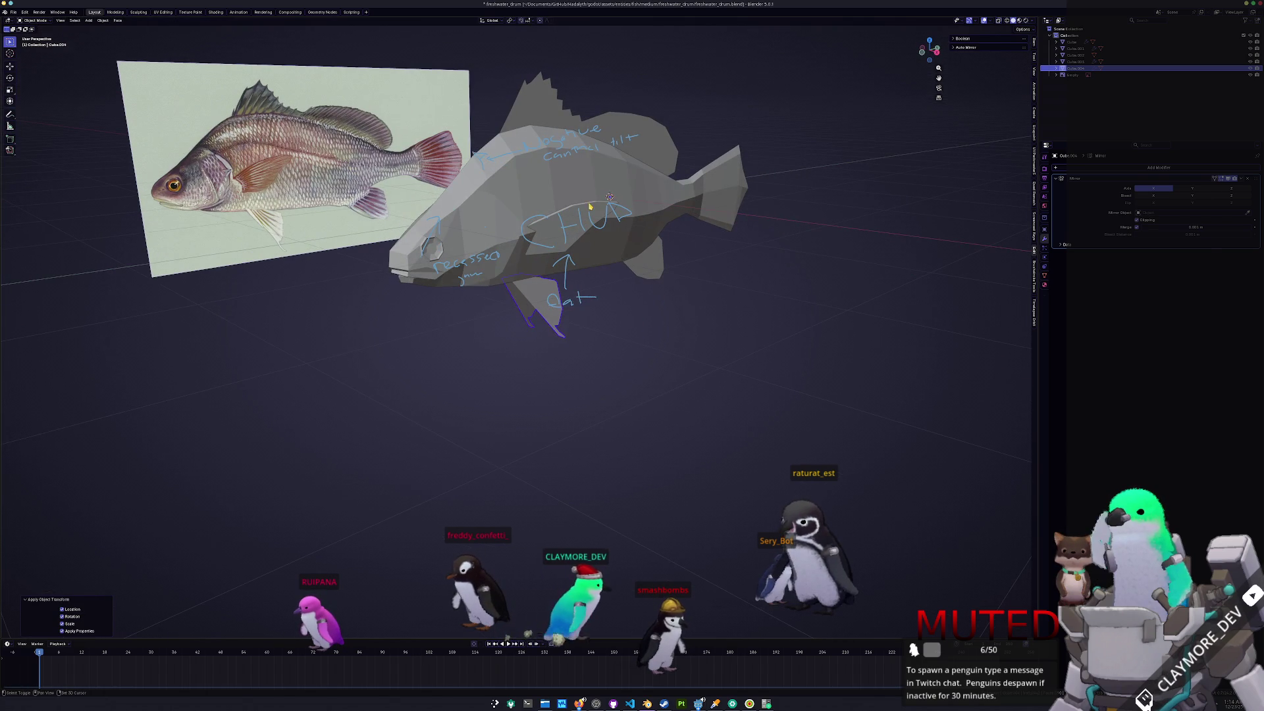
- Select both lower fin objects together and apply All Transforms to them
left_click(596, 224, "shift")
left_click(592, 210)
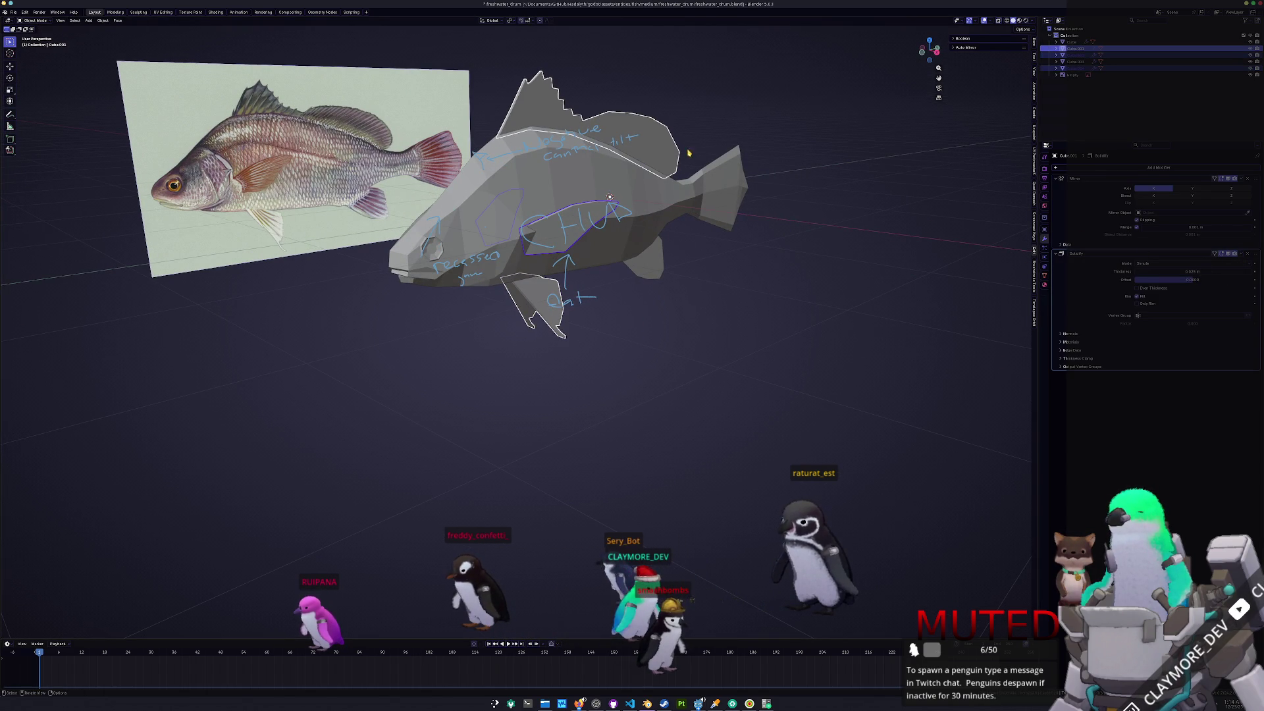
left_click(666, 159)
middle_click_drag(751, 254, 658, 276)
left_click(526, 309)
left_click(724, 296, "shift")
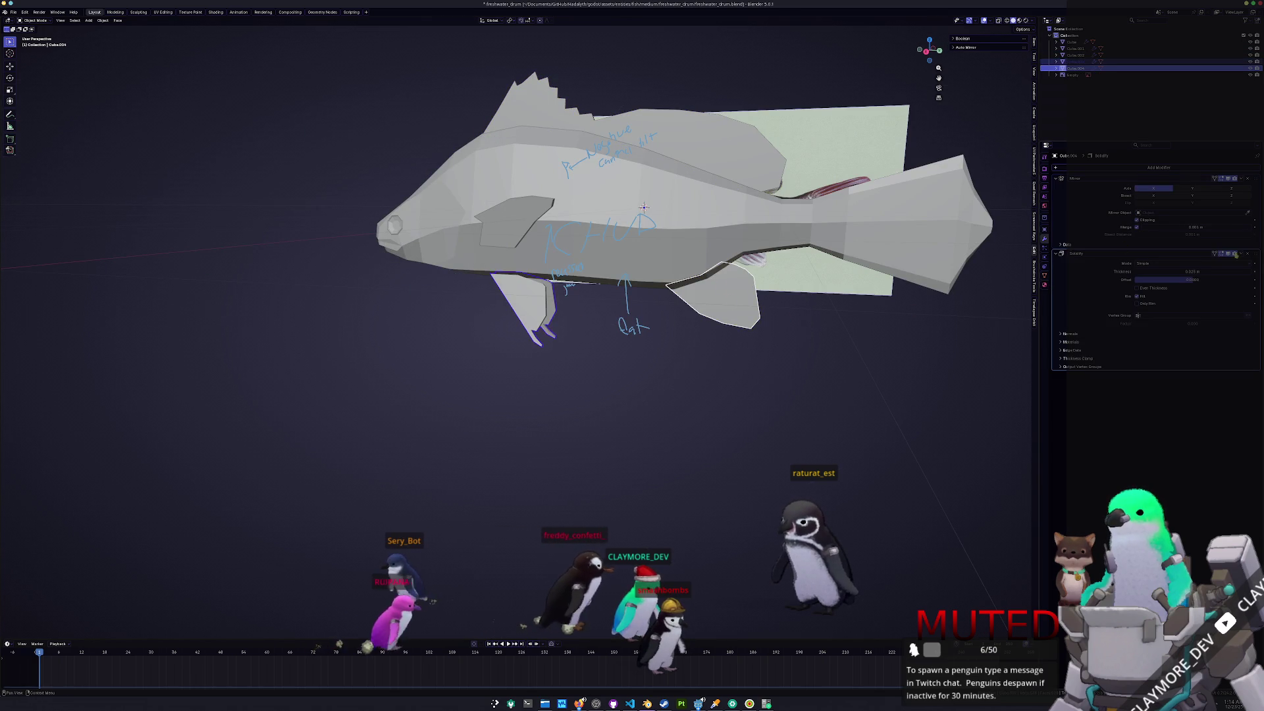
key("ctrl+a")
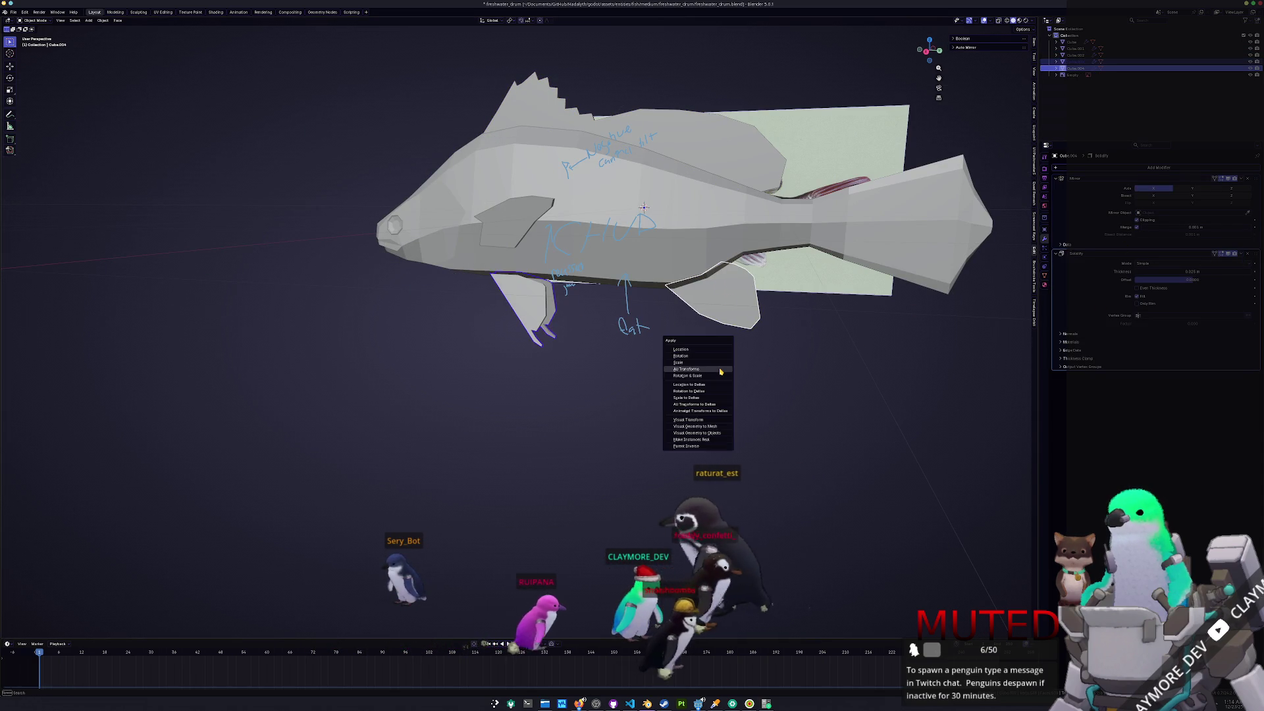
left_click(720, 372)
mouse_move(720, 371)
middle_mouse_down()
mouse_move(694, 326)
mouse_move(697, 364)
mouse_move(639, 386)
middle_mouse_up()
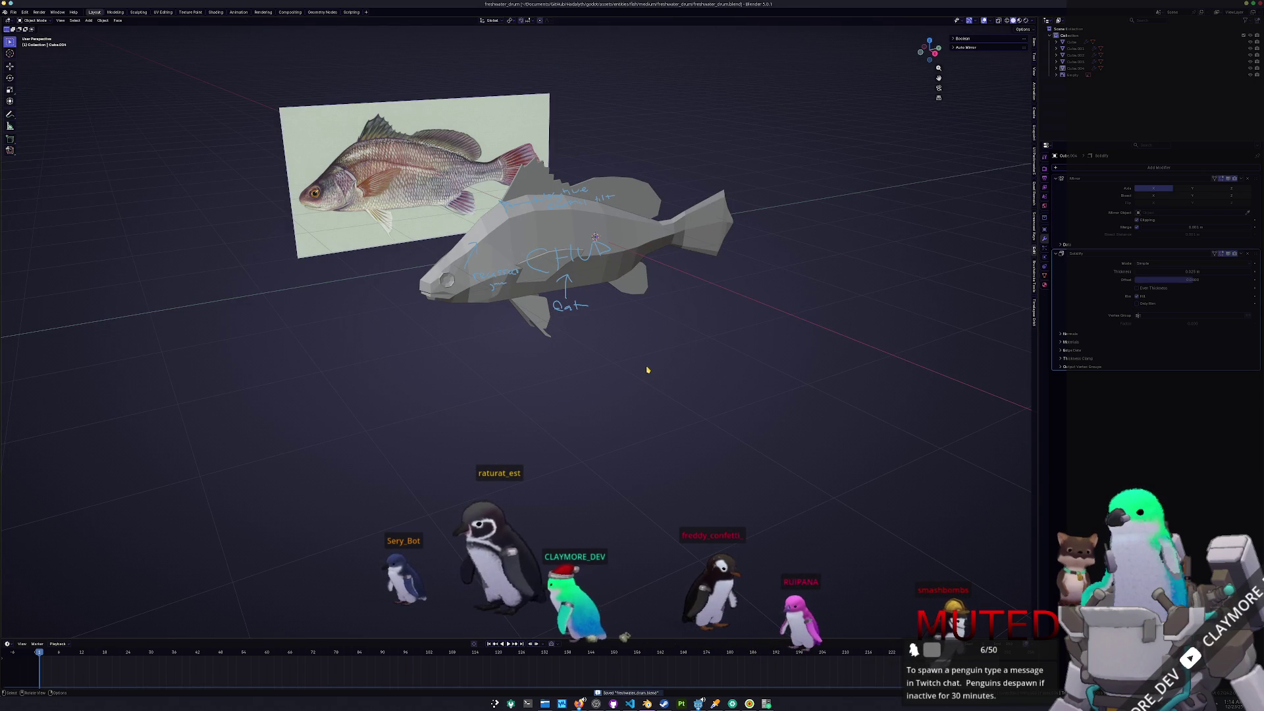
key("z")
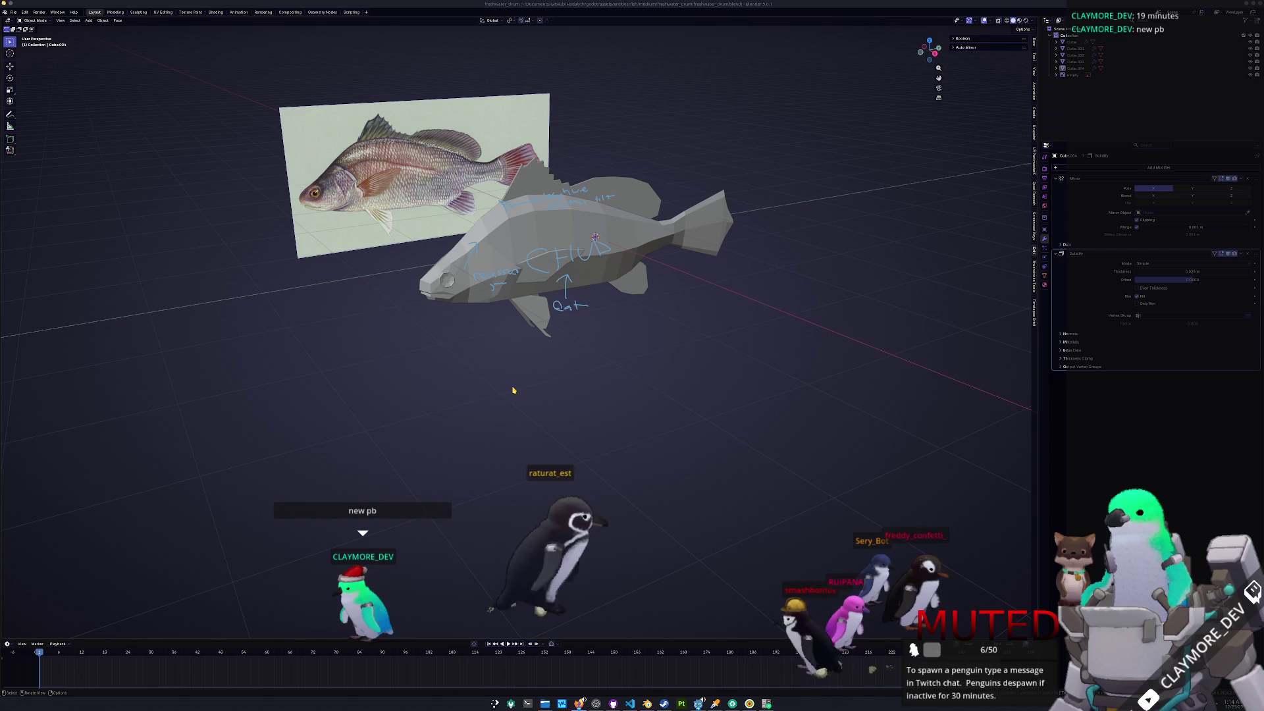
scroll(524, 342, "up", 2)
- Convert fins Cube.003, Cube.004 and body Cube.001 to meshes
middle_click_drag(527, 324, 546, 402, "shift")
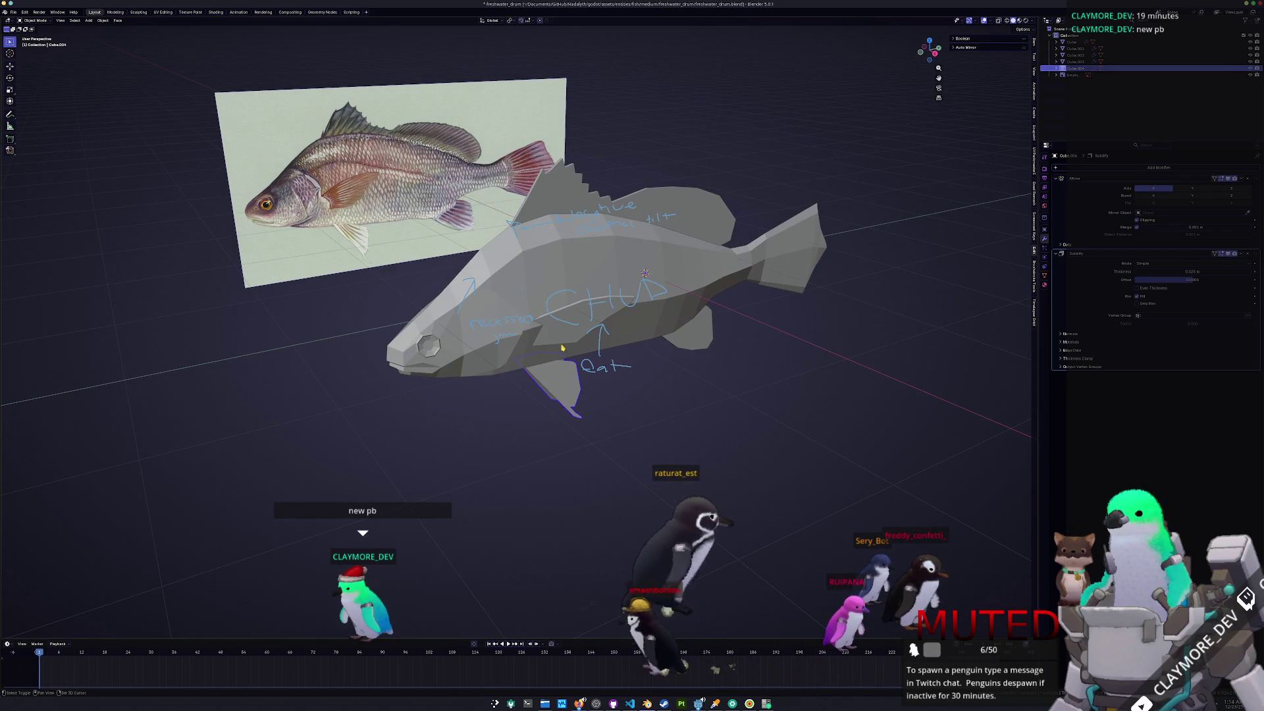
left_click(549, 385, "shift")
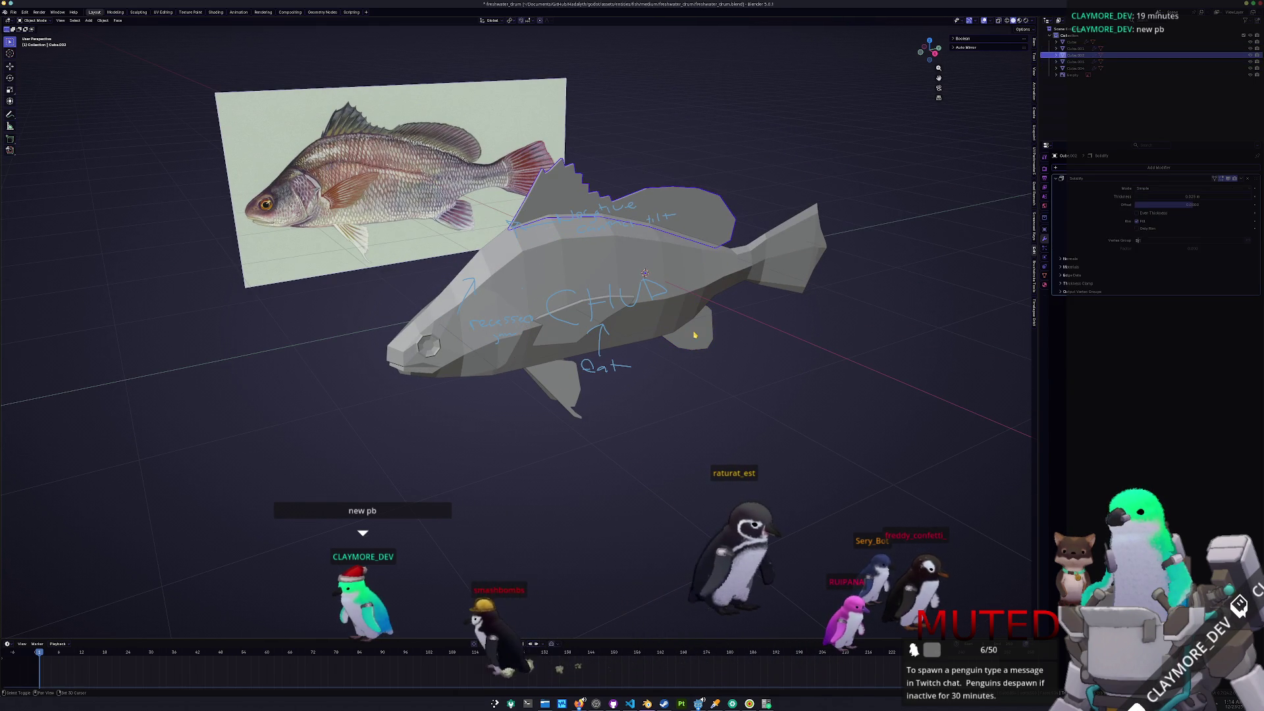
left_click(562, 342, "shift")
left_click(561, 342, "shift")
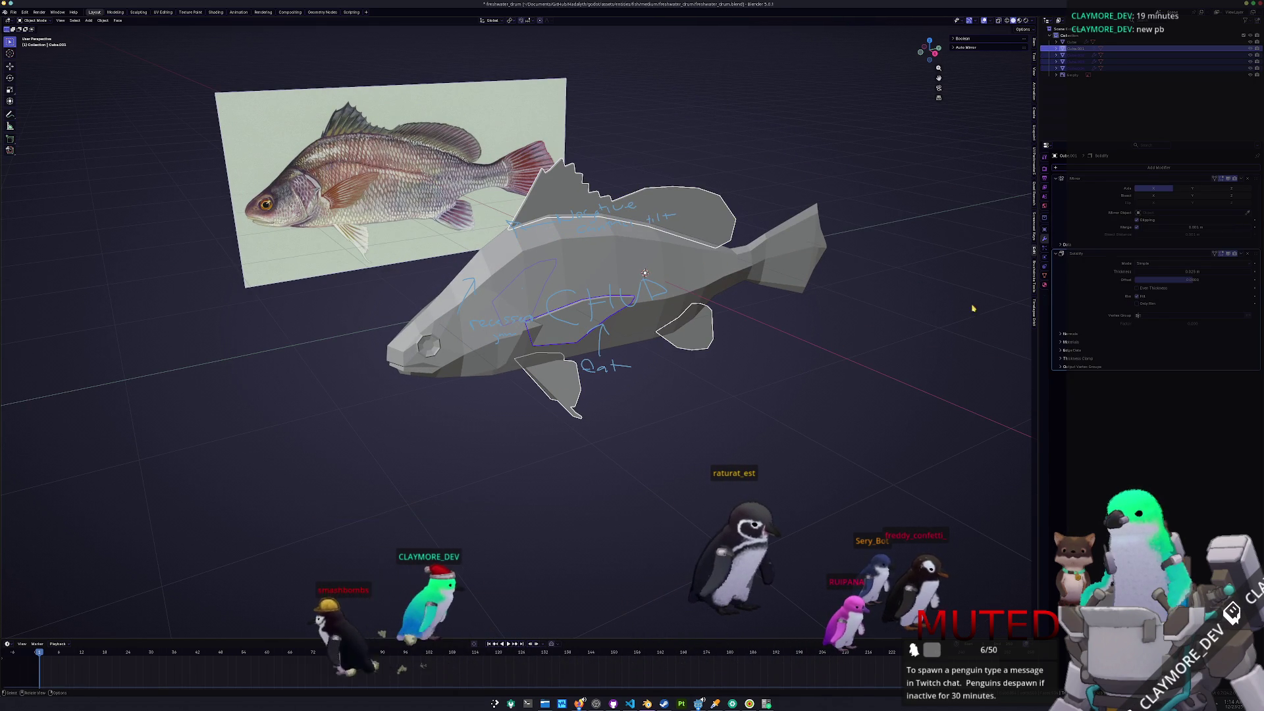
right_click(849, 243)
mouse_move(869, 269)
left_click(903, 281)
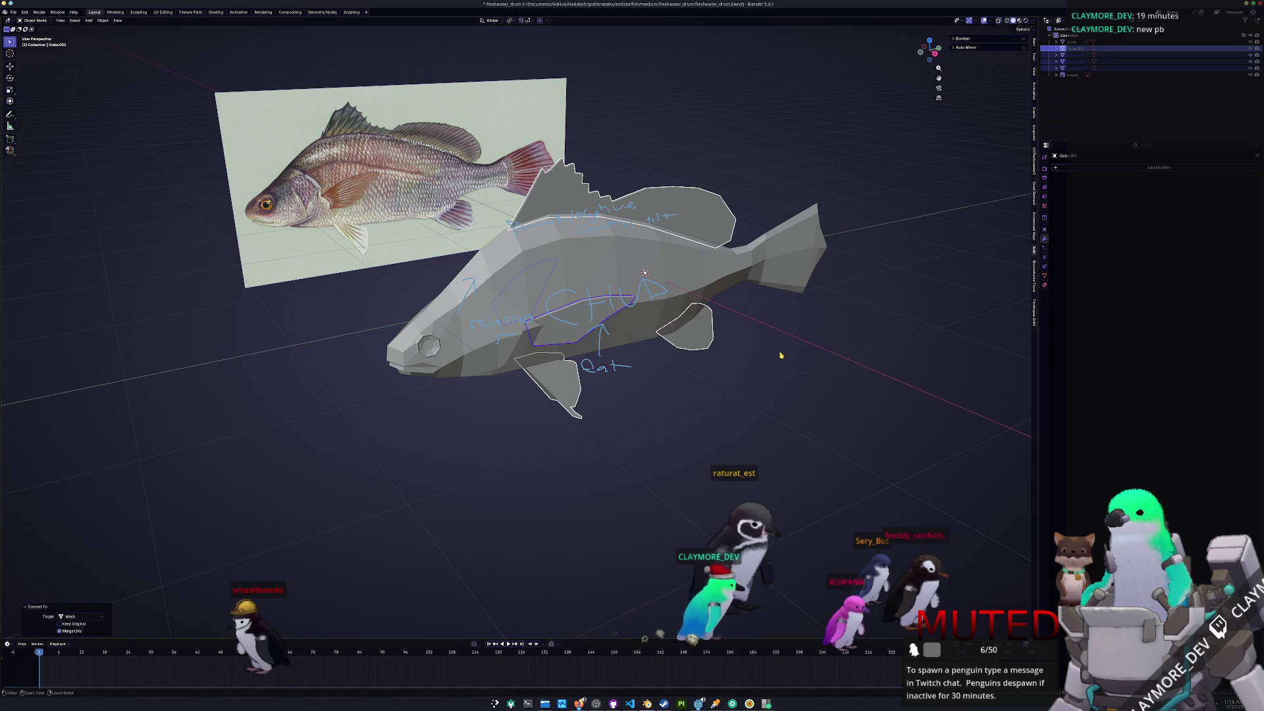
key("Tab")
mouse_move(779, 354)
middle_mouse_down()
mouse_move(630, 189)
mouse_move(596, 288)
middle_mouse_up()
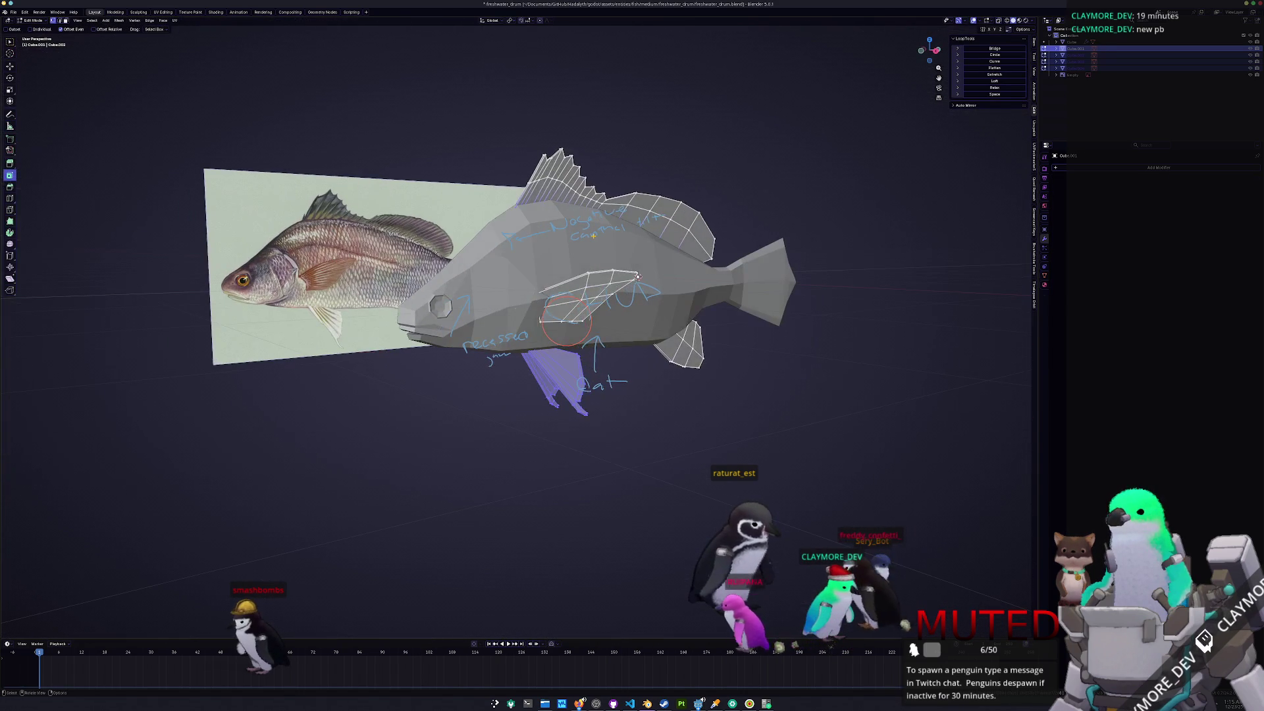
key("Tab")
- Convert the main body Cube to mesh, join all parts, and apply All Transforms
left_click(572, 318)
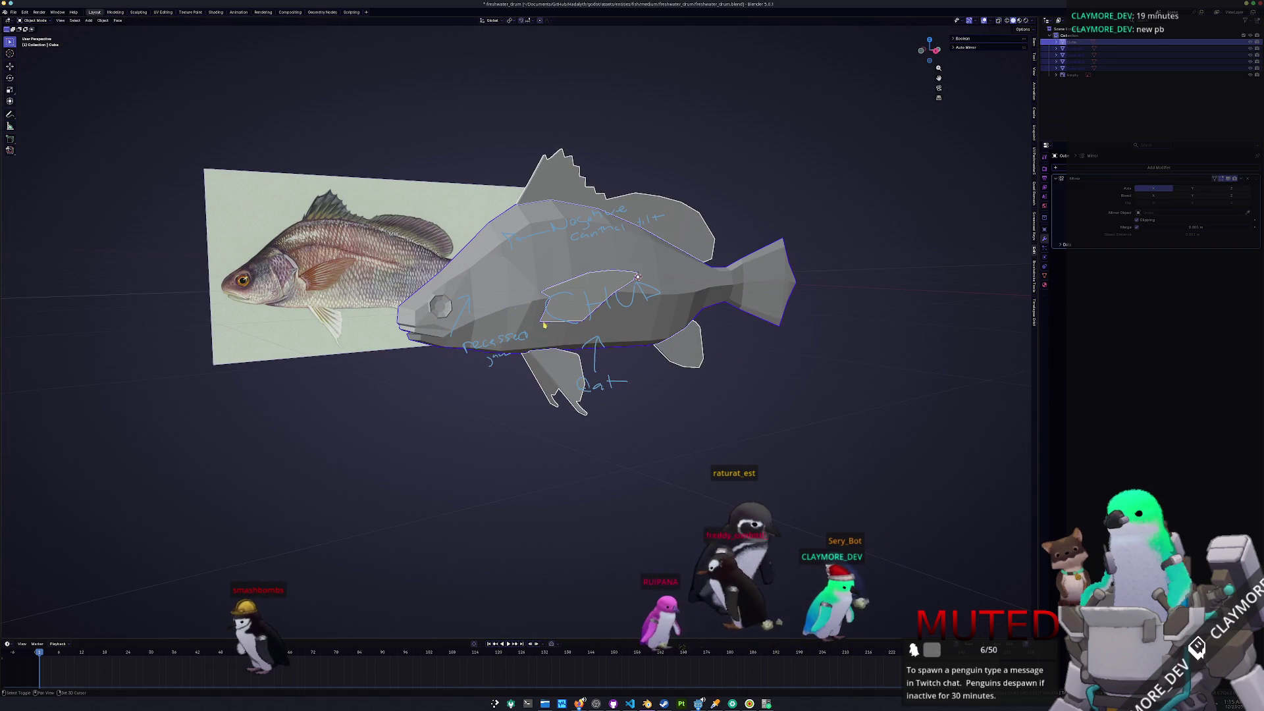
key("ctrl+z")
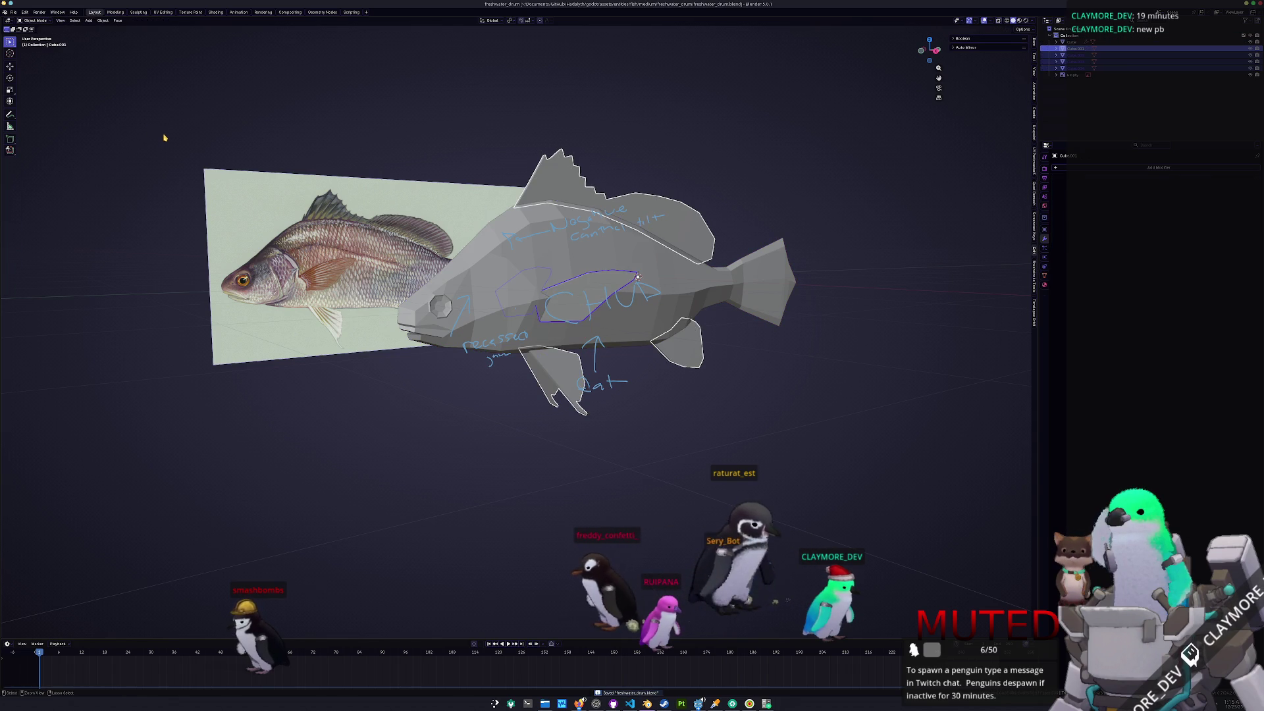
left_click(11, 13)
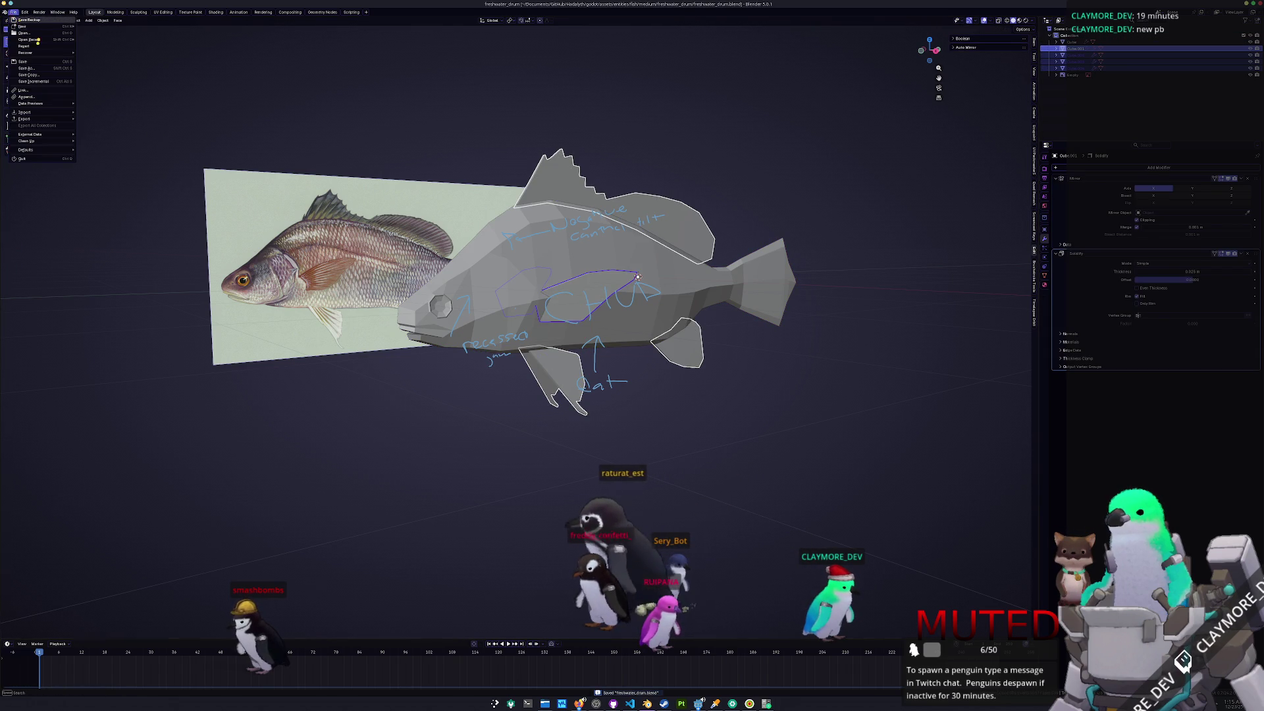
left_click(773, 276)
right_click(772, 276)
left_click(808, 281)
key("ctrl+j")
key("ctrl+a")
left_click(821, 262)
key("n")
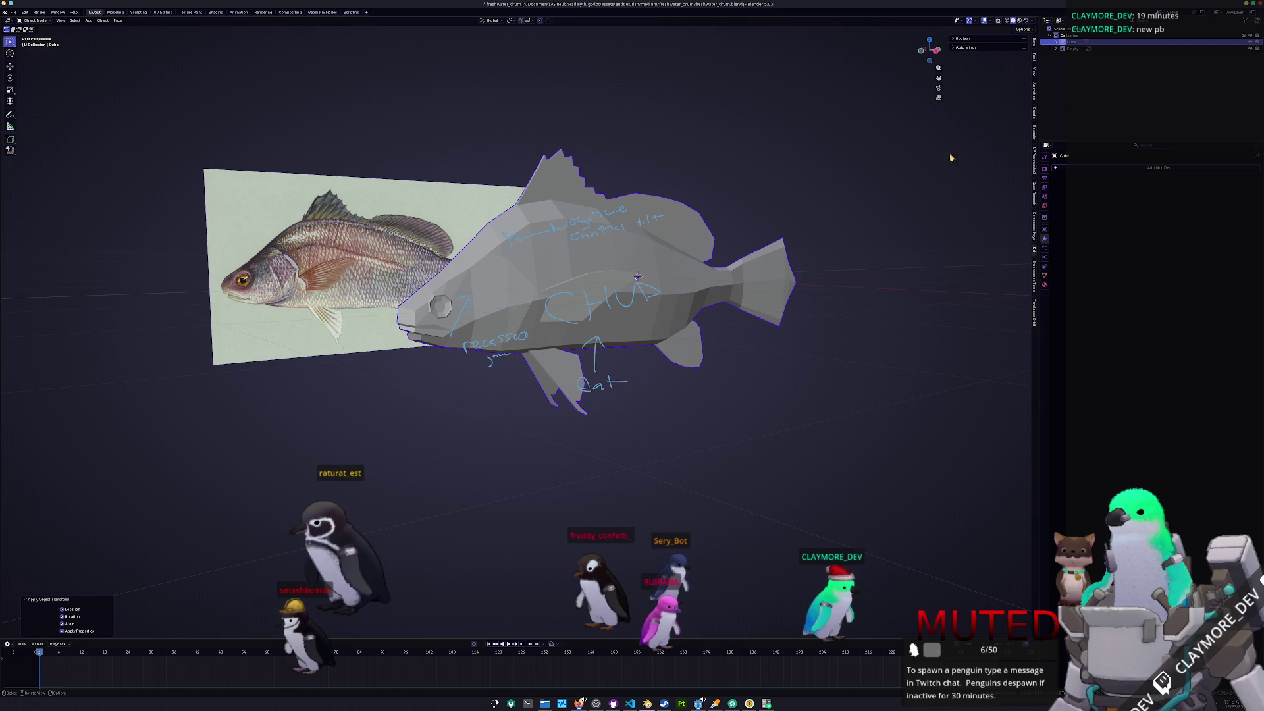
- In top view, scale the joined fish and apply All Transforms so scale reads 1.000
left_click(1035, 70)
left_click(1035, 45)
key("KP_7")
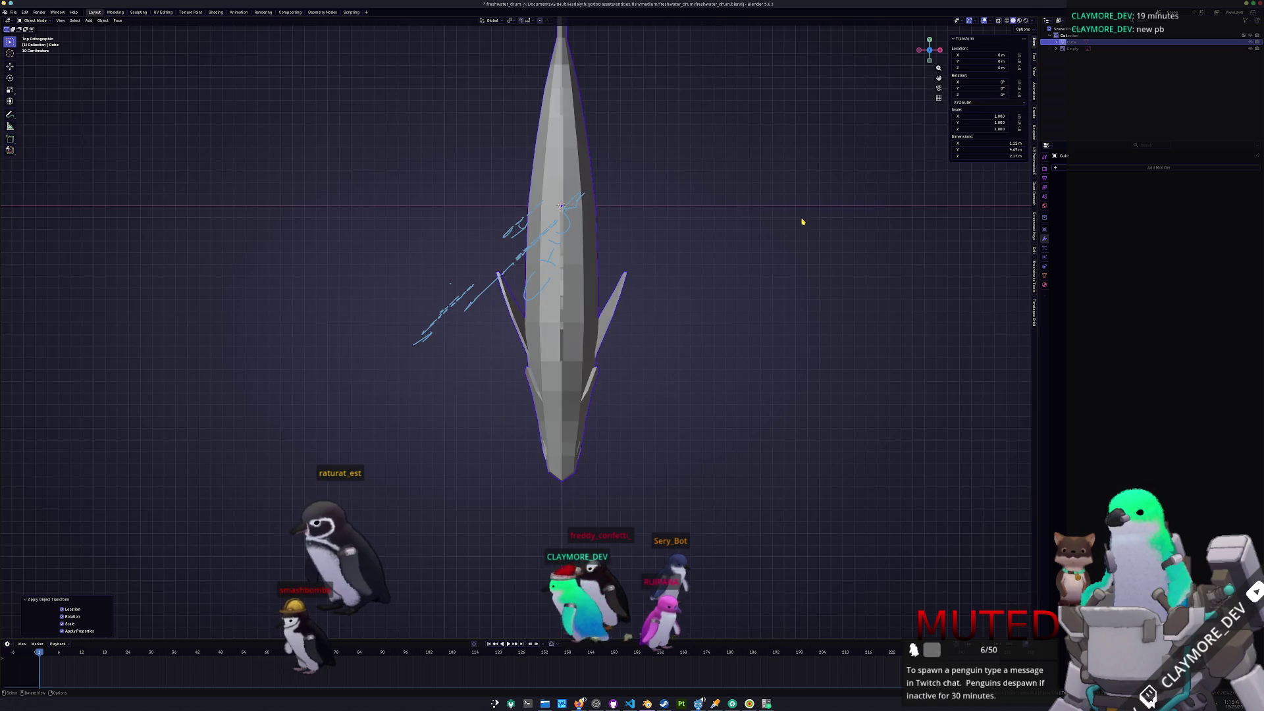
key("s")
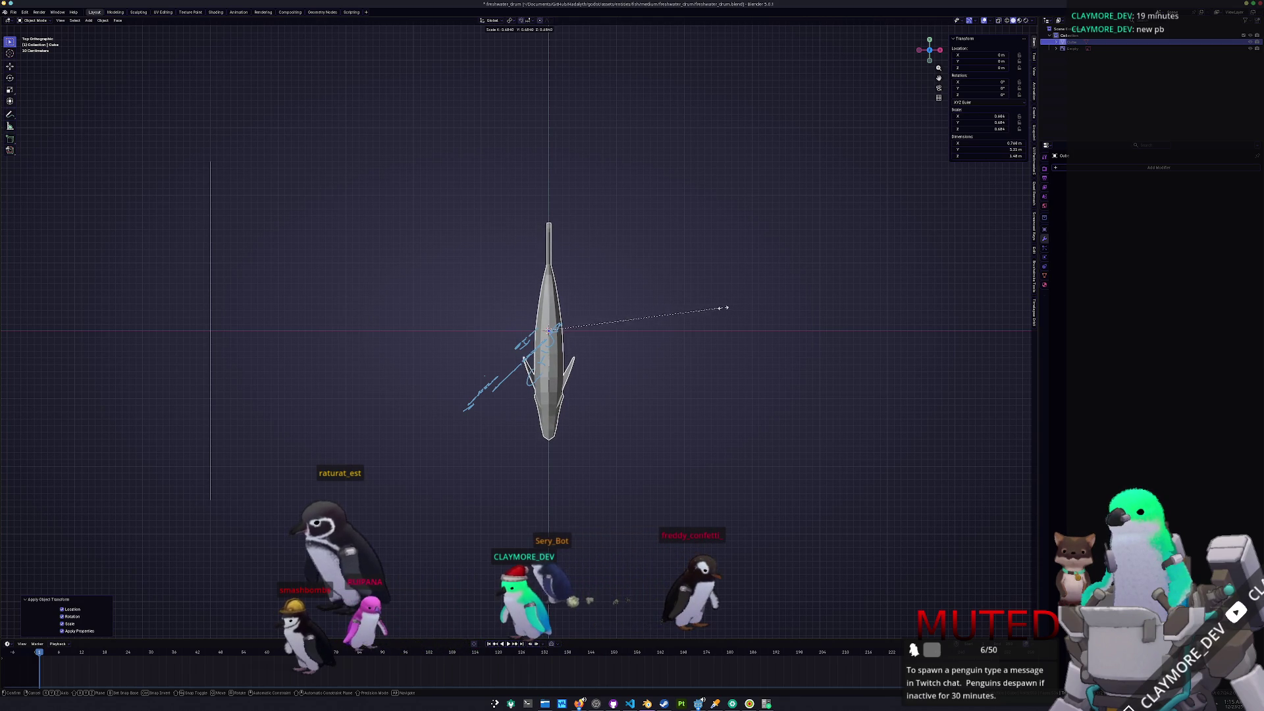
left_click(720, 310)
key("ctrl+a")
left_click(706, 313)
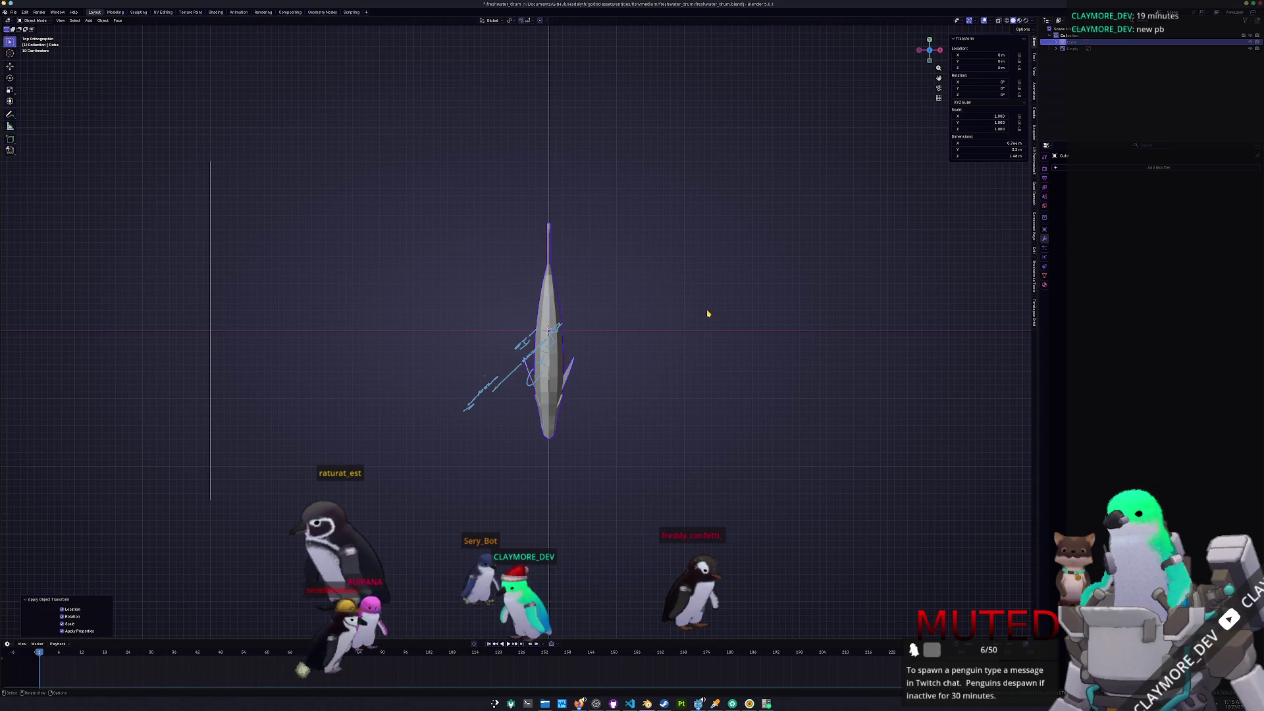
- Check the fish from the side and save the file as freshwater_drum.blend
key("KP_3")
key("g")
key("y")
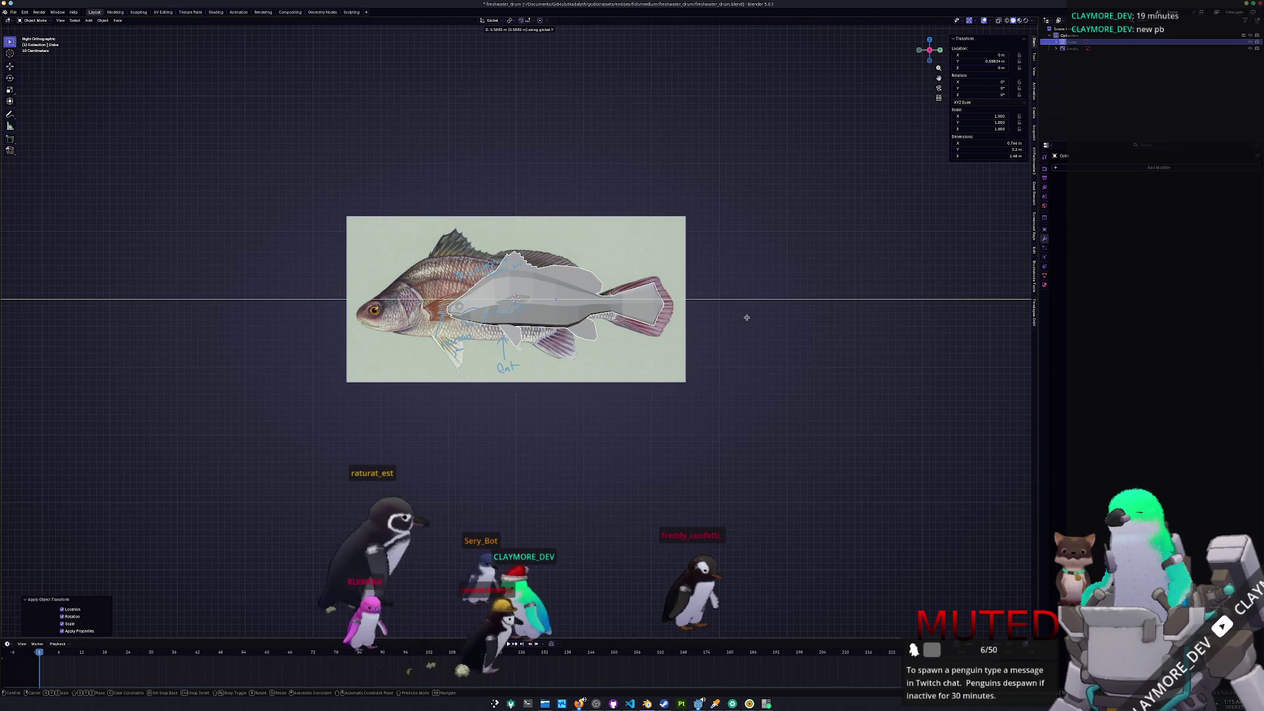
right_click(720, 329)
middle_click_drag(720, 330, 704, 312)
right_click(704, 312)
key("Escape")
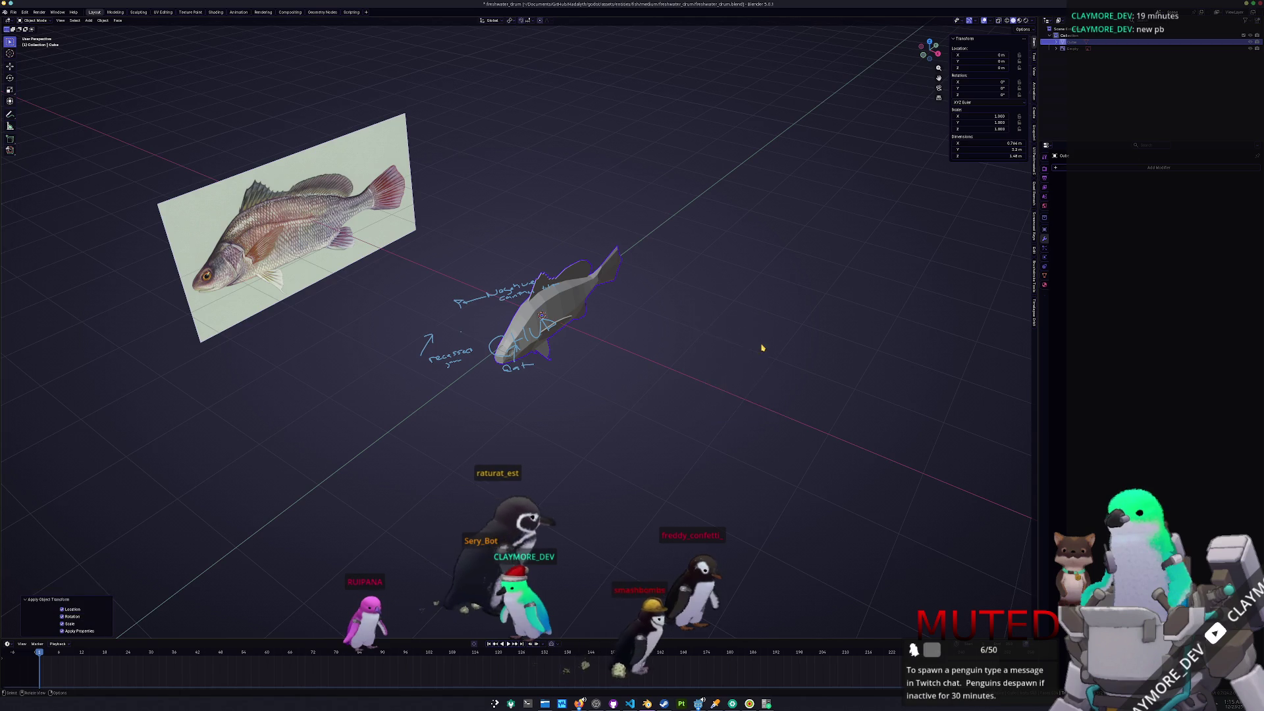
scroll(665, 371, "up", 3)
middle_click_drag(665, 372, 920, 231)
key("ctrl+s")
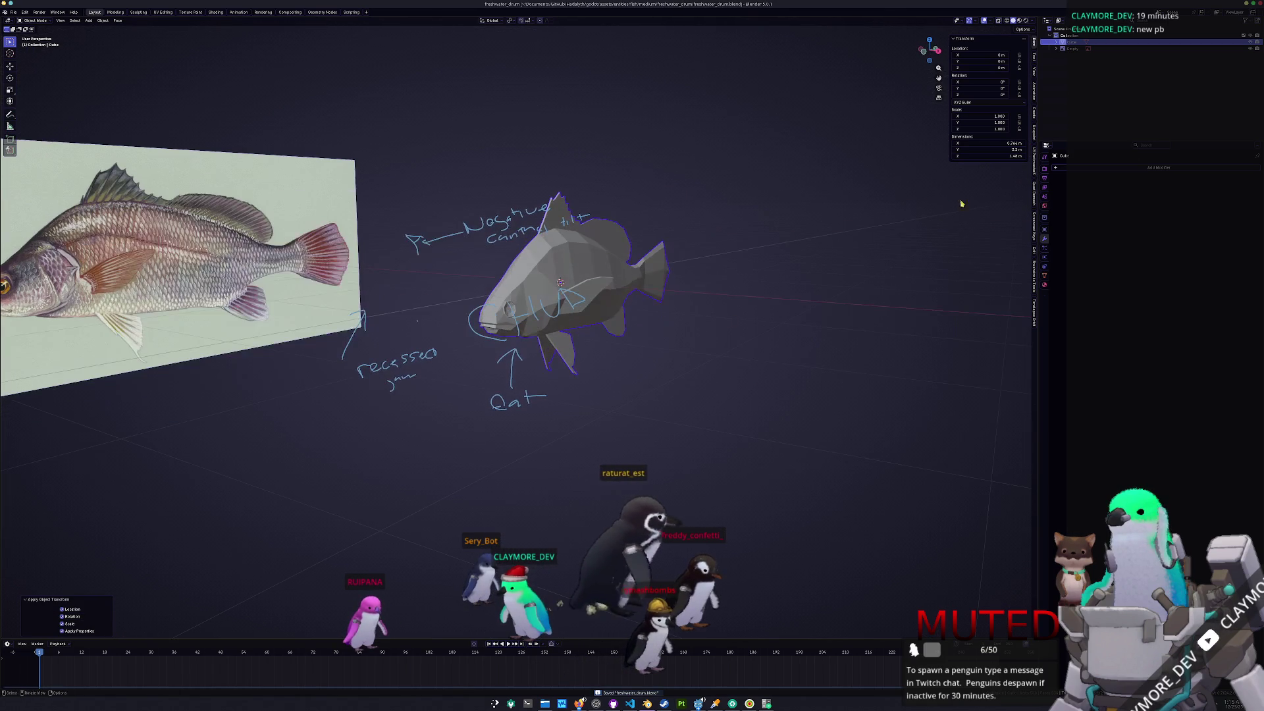
key("F2")
- Rename the fish object freshwater_drum and give it a new material named freshwater_drum
type("freshwater_drum")
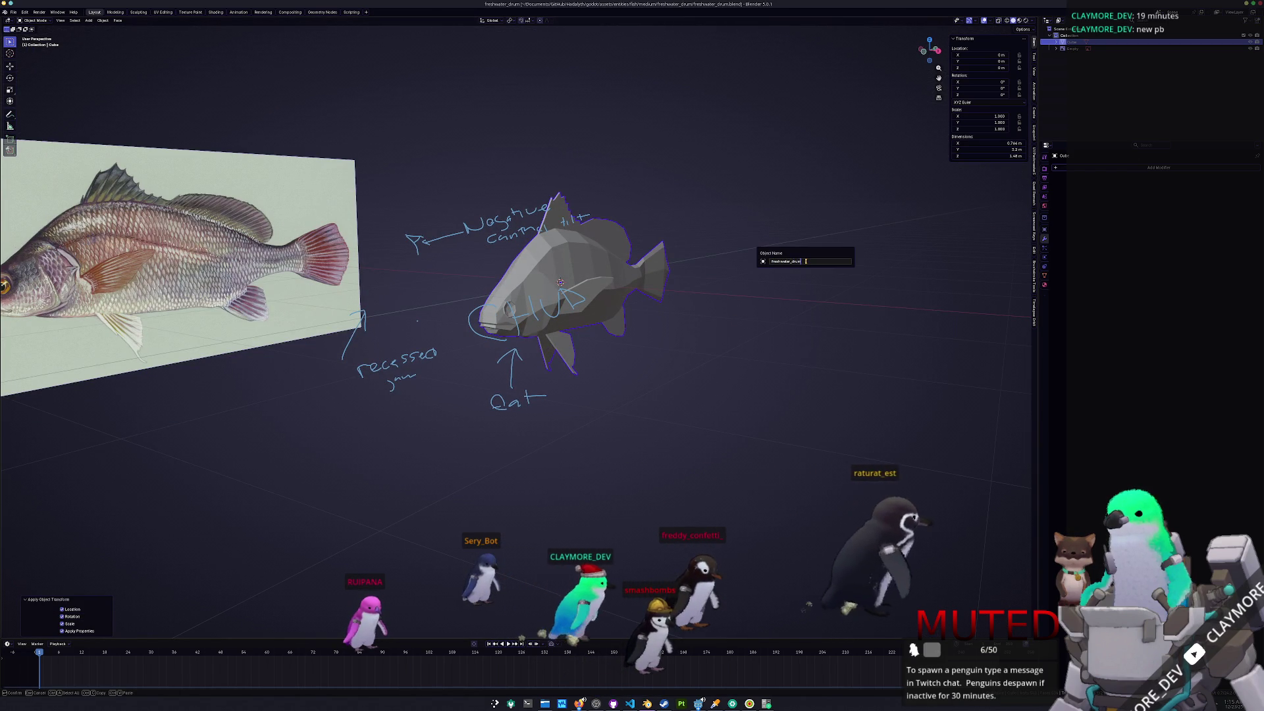
key("Return")
left_click(1044, 275)
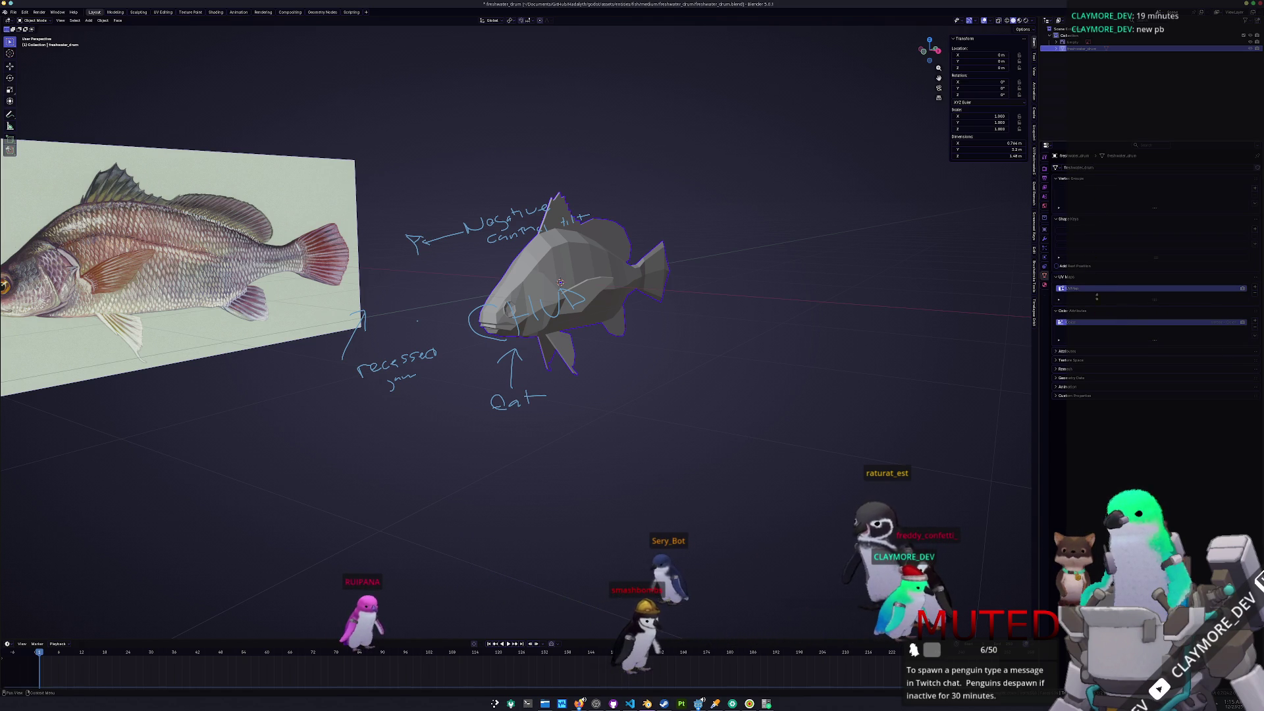
left_click(1048, 285)
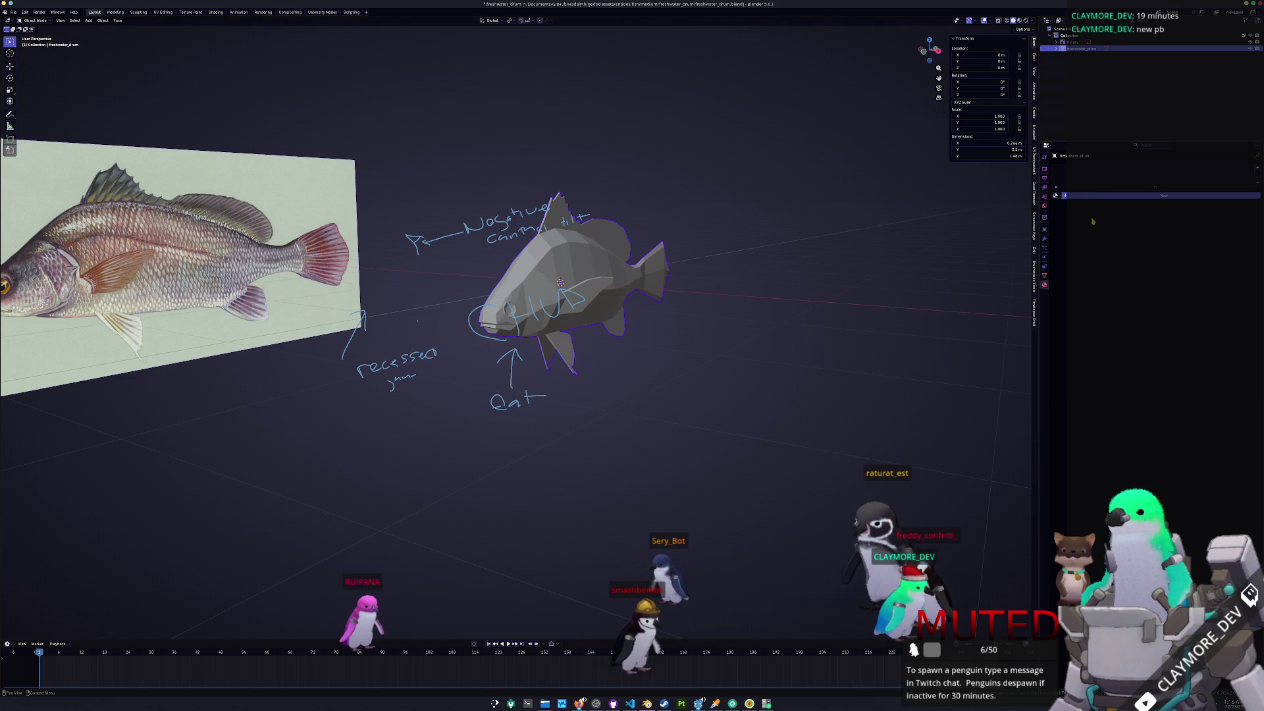
left_click(1092, 195)
key("Return")
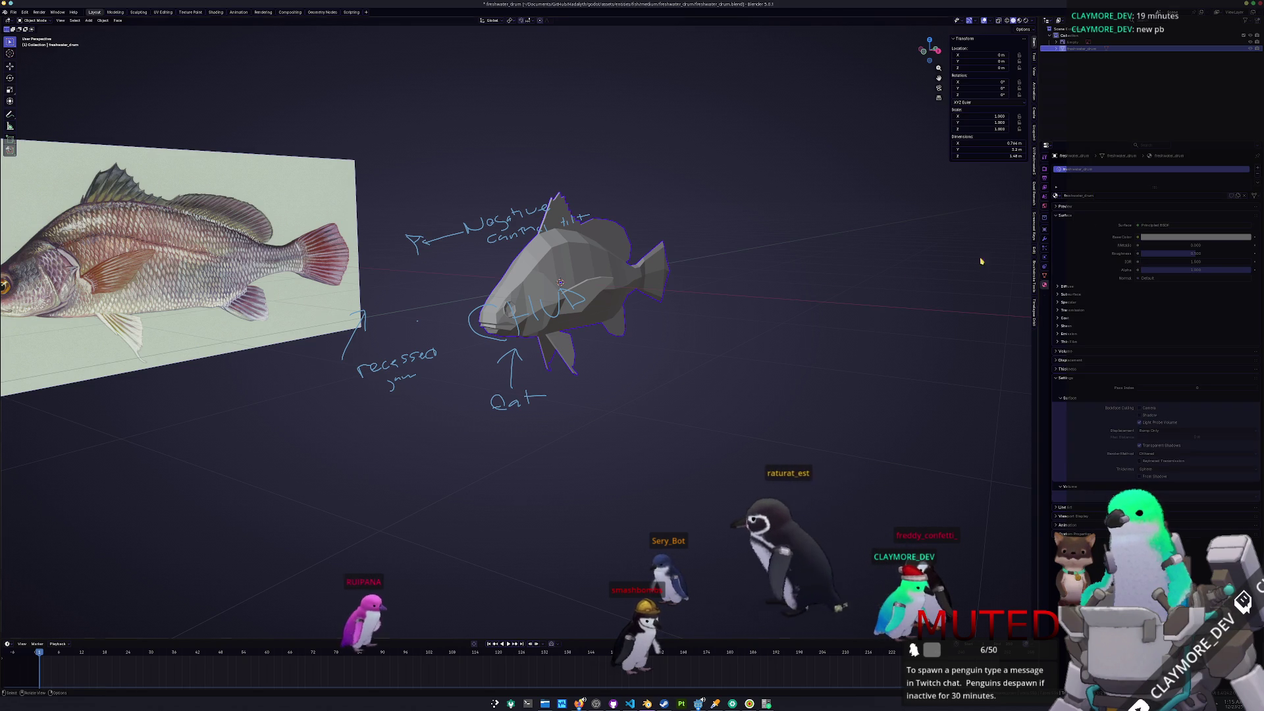
- Convert the fish to a plain mesh, save, and switch to the UV Editing workspace
key("ctrl+a")
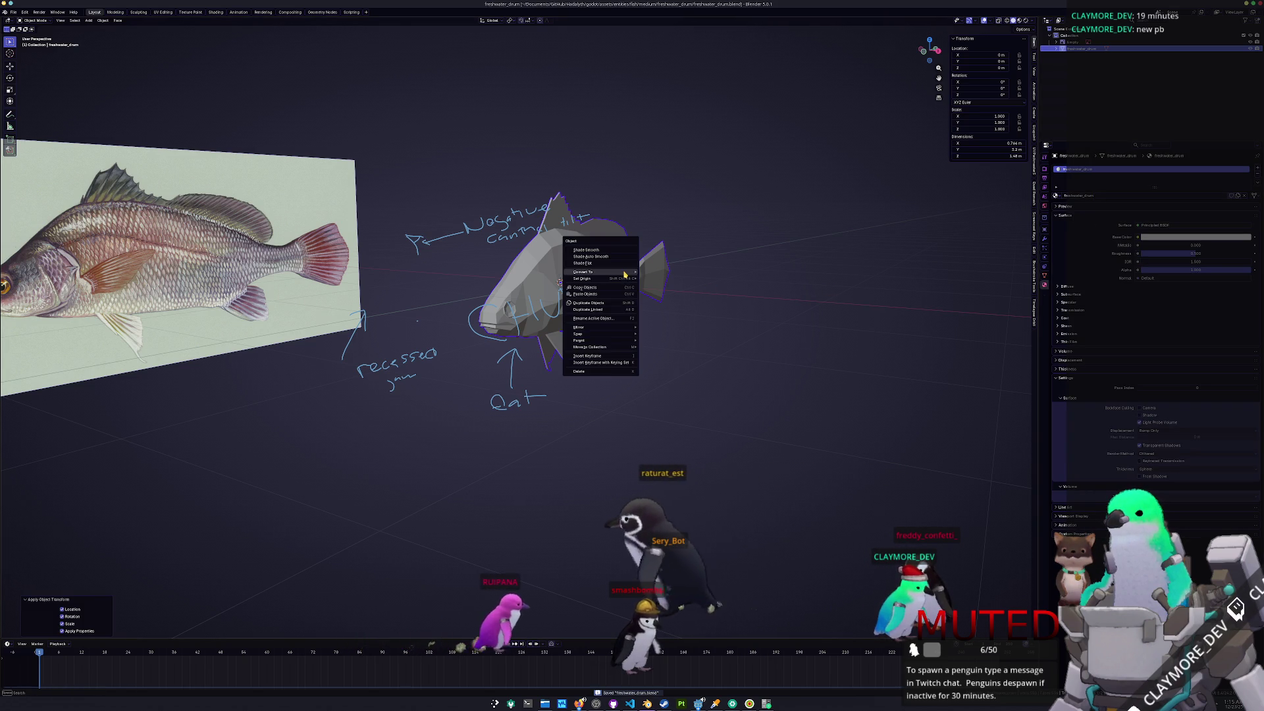
left_click(597, 329)
key("ctrl+s")
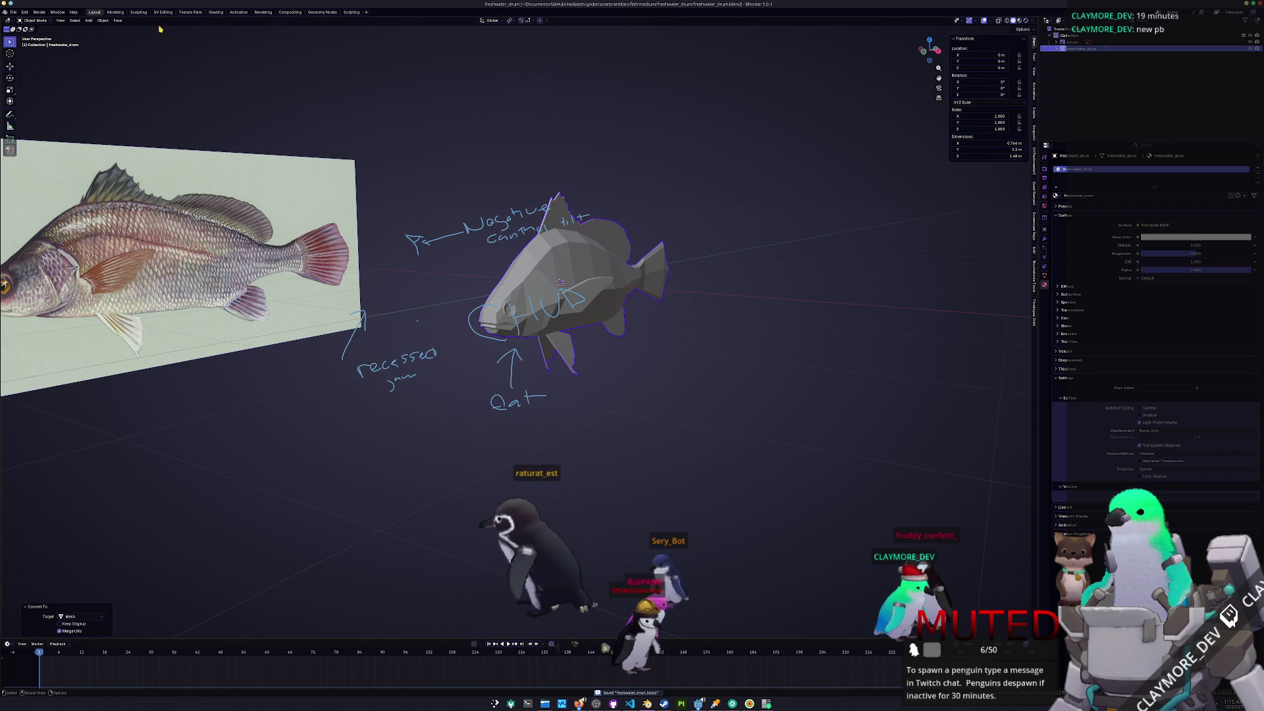
key("ctrl+Page_Down")
key("ctrl+Page_Down")
key("ctrl+Page_Down")
key("KP_Decimal")
middle_click_drag(777, 395, 619, 395)
key("alt+a")
mouse_move(750, 305)
middle_mouse_down()
mouse_move(672, 187)
mouse_move(669, 299)
mouse_move(623, 369)
mouse_move(813, 327)
mouse_move(639, 267)
mouse_move(780, 284)
mouse_move(849, 217)
mouse_move(885, 222)
mouse_move(924, 191)
mouse_move(886, 221)
mouse_move(883, 171)
mouse_move(920, 238)
mouse_move(569, 53)
middle_mouse_up()
scroll(855, 208, "up", 4)
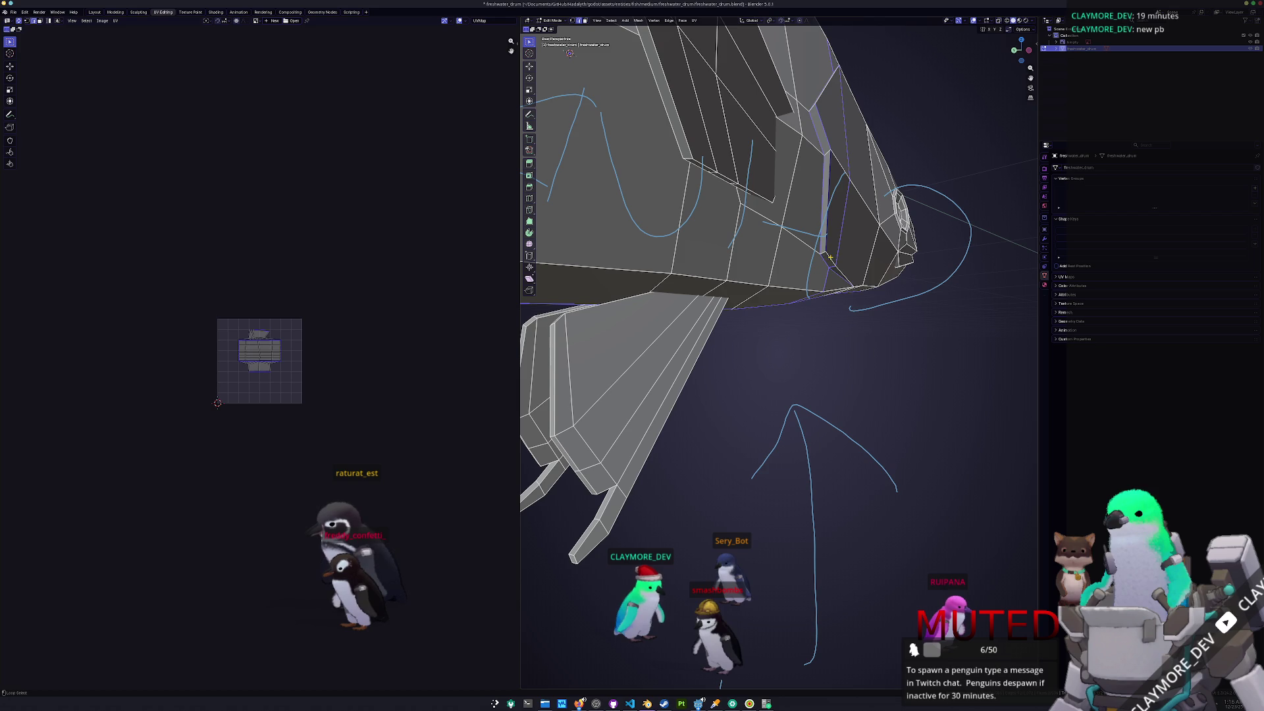
mouse_move(818, 101)
middle_mouse_down()
mouse_move(802, 168)
mouse_move(739, 168)
mouse_move(856, 277)
middle_mouse_up()
scroll(856, 276, "down", 3)
key("ctrl+e")
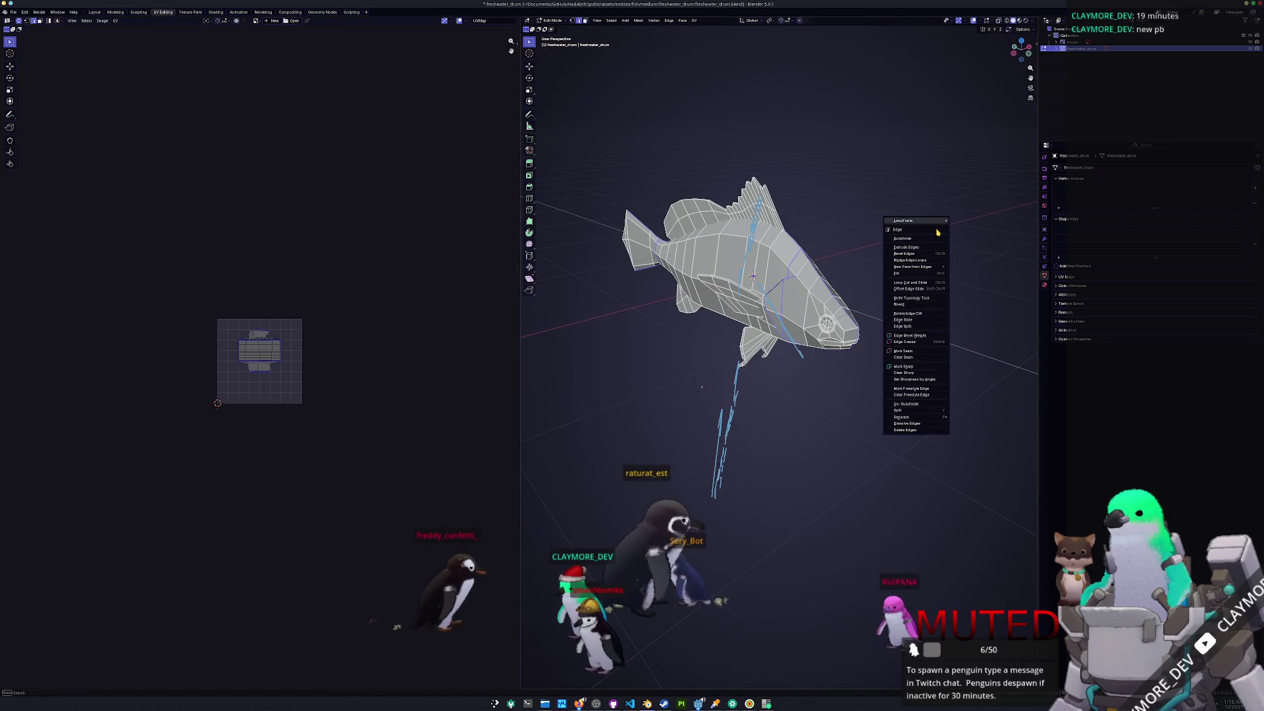
- Mark the chosen edges sharp and unwrap the whole fish mesh into UV islands
left_click(906, 366)
key("a")
left_click(693, 21)
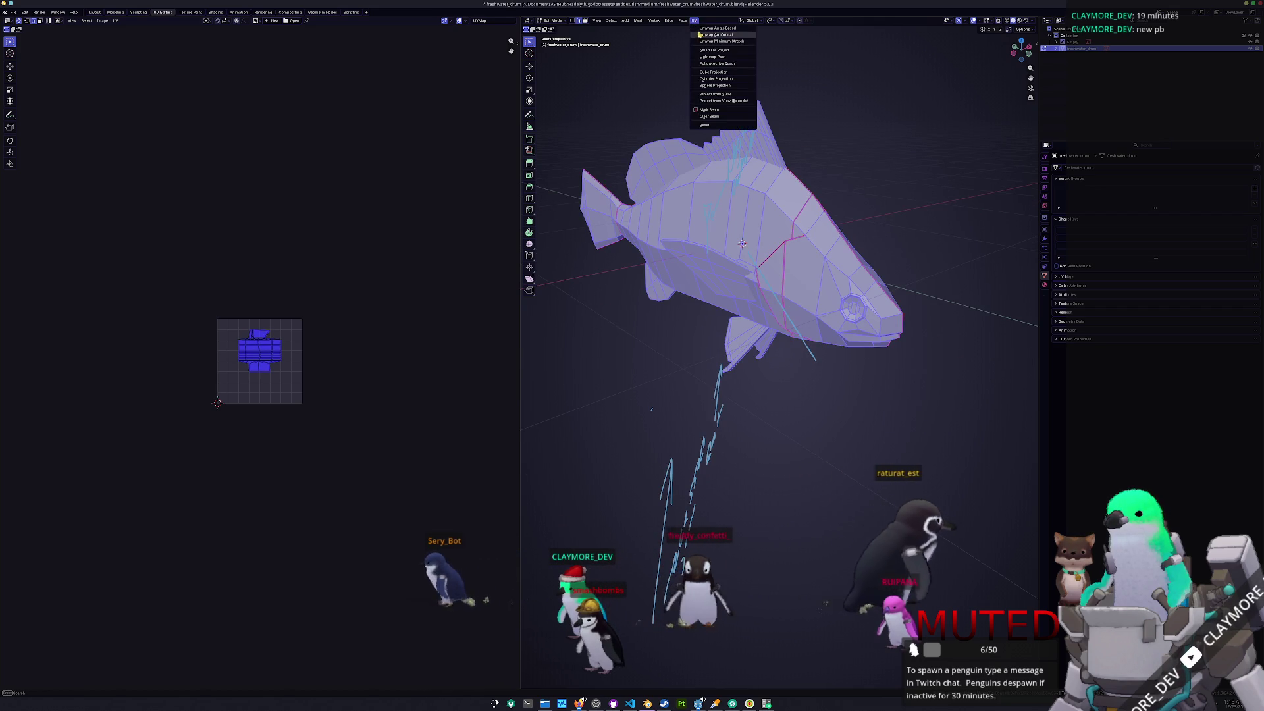
left_click(719, 29)
scroll(209, 320, "up", 5)
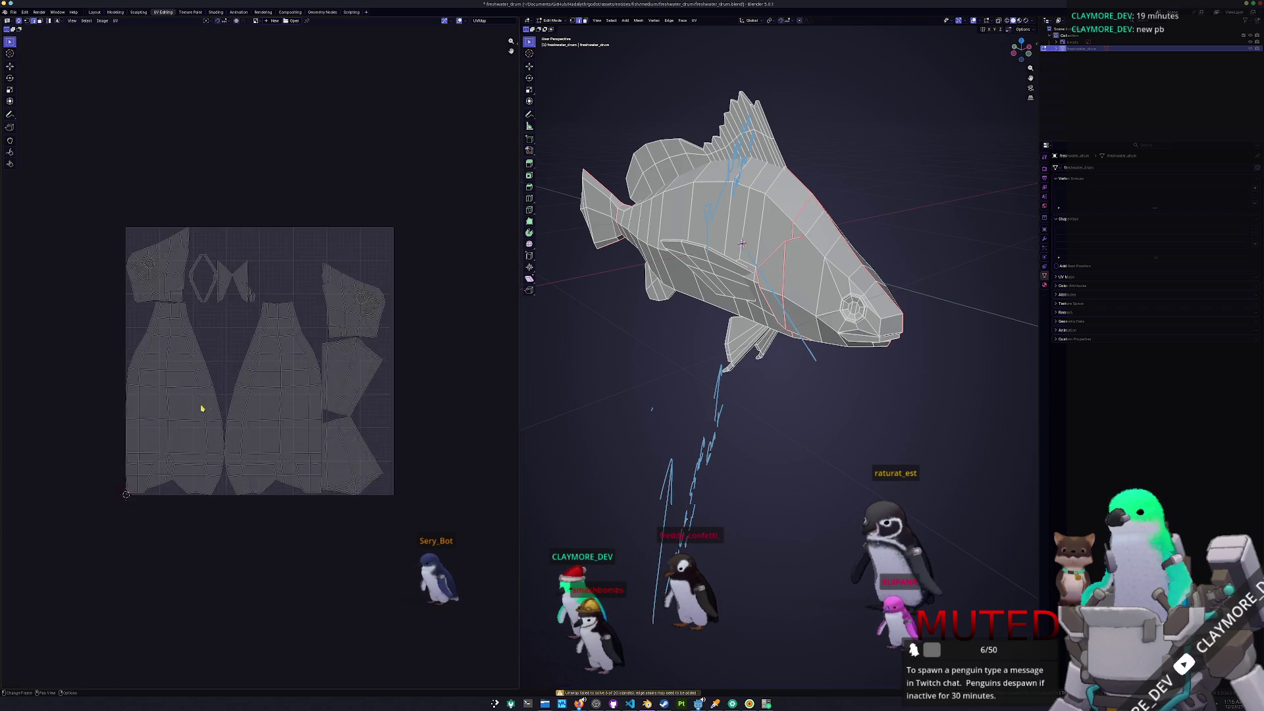
scroll(225, 304, "up", 6)
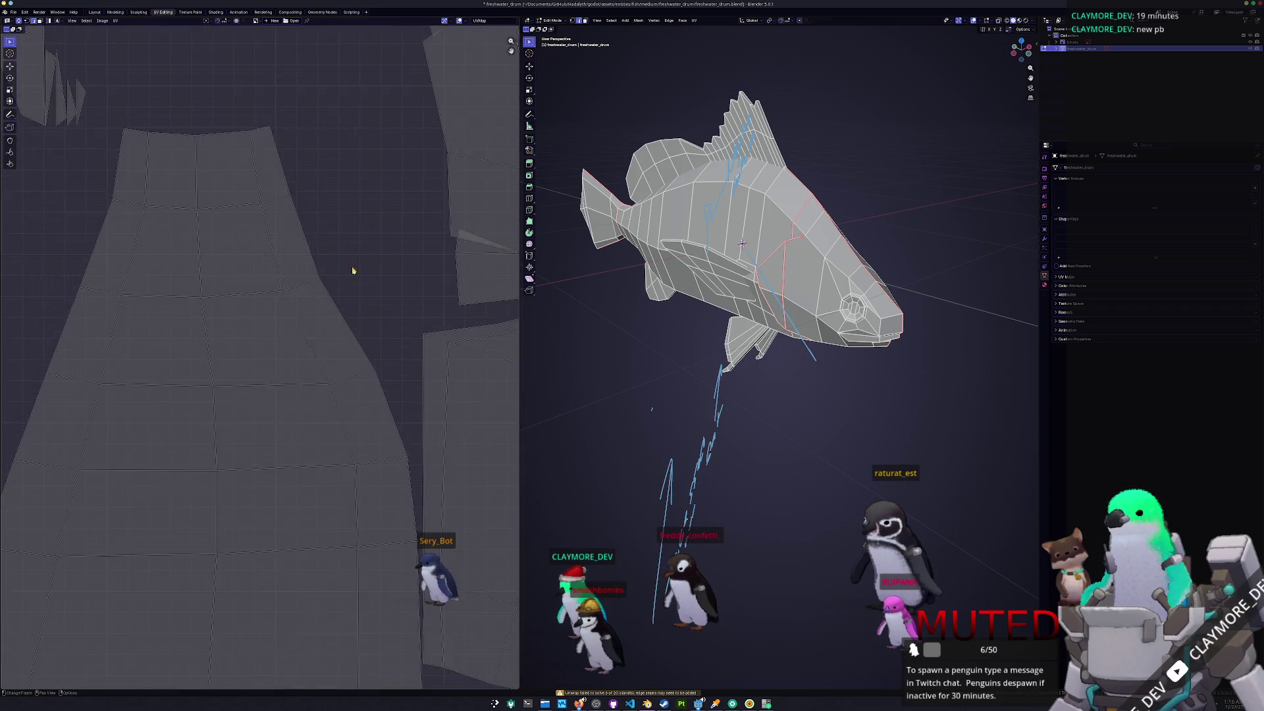
middle_click_drag(526, 427, 809, 230)
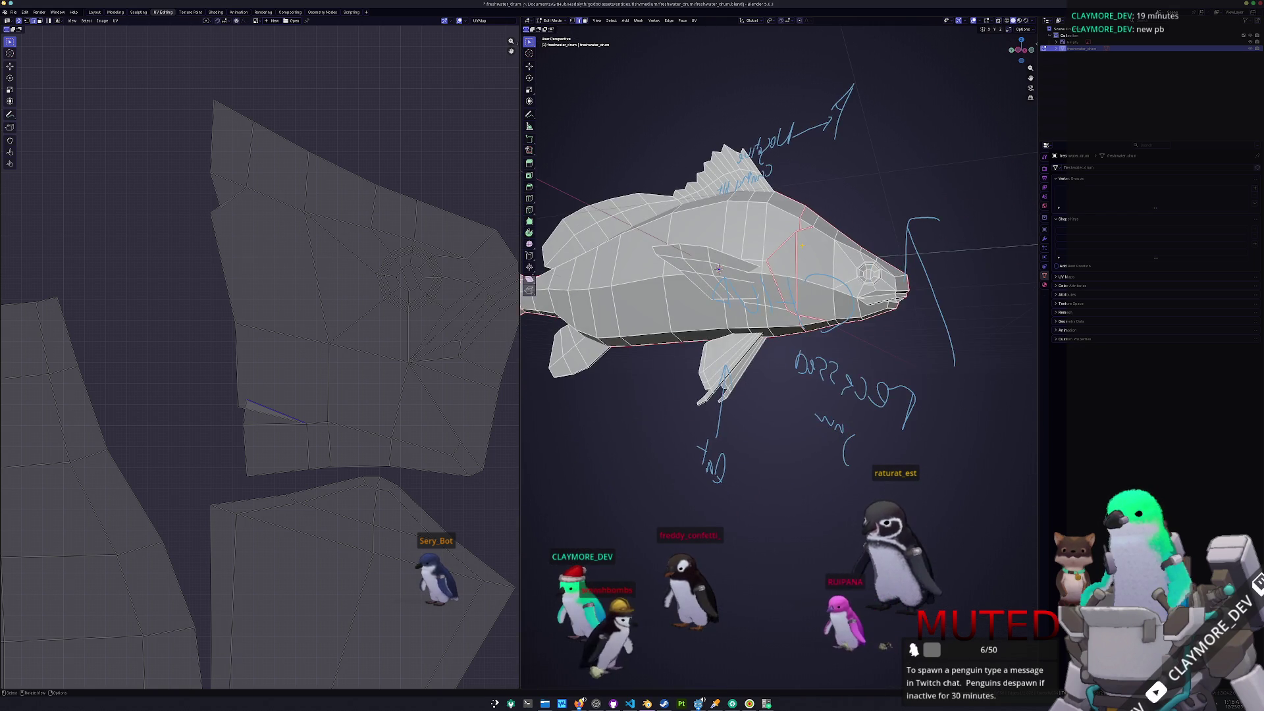
scroll(779, 250, "up", 5)
scroll(778, 276, "down", 5)
mouse_move(779, 277)
middle_mouse_down()
mouse_move(757, 290)
mouse_move(750, 276)
mouse_move(1002, 218)
middle_mouse_up()
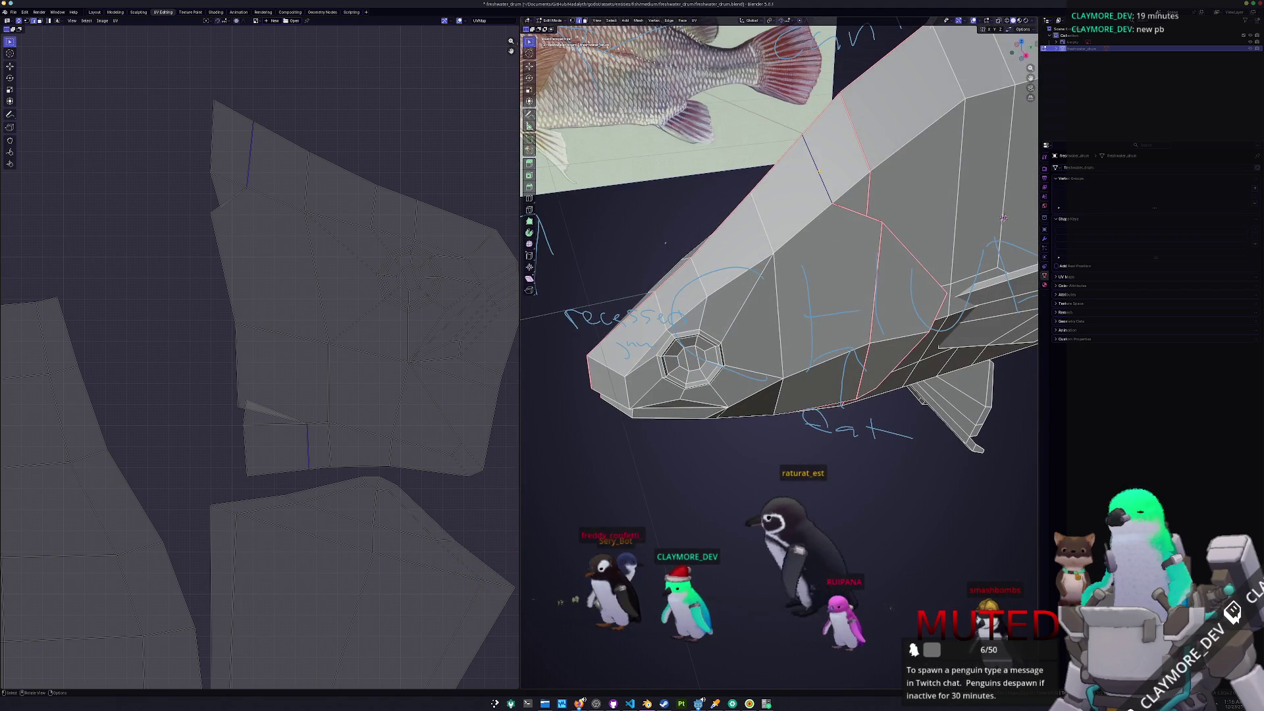
middle_click_drag(819, 171, 820, 173)
- Clear and re-mark seams on the head edges, then re-unwrap with Minimum Stretch
right_click(819, 173)
left_click(791, 300)
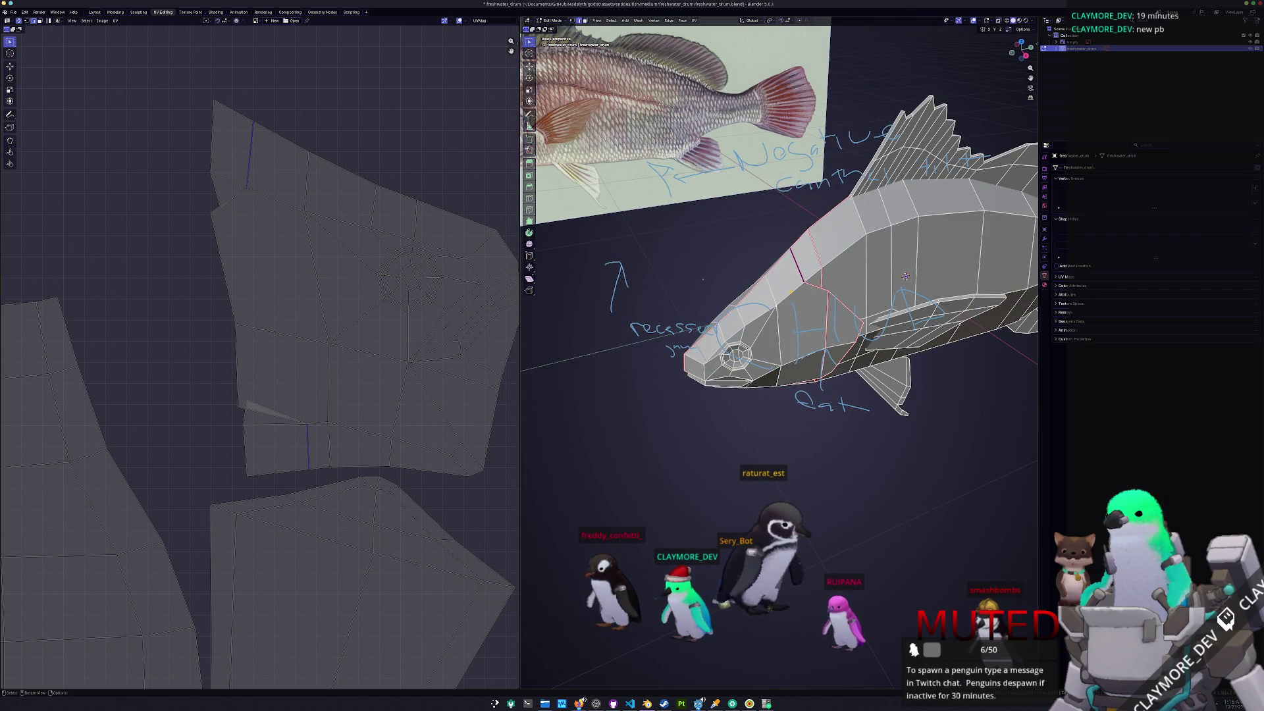
right_click(822, 252)
left_click(817, 262)
middle_click_drag(816, 262, 824, 268)
key("a")
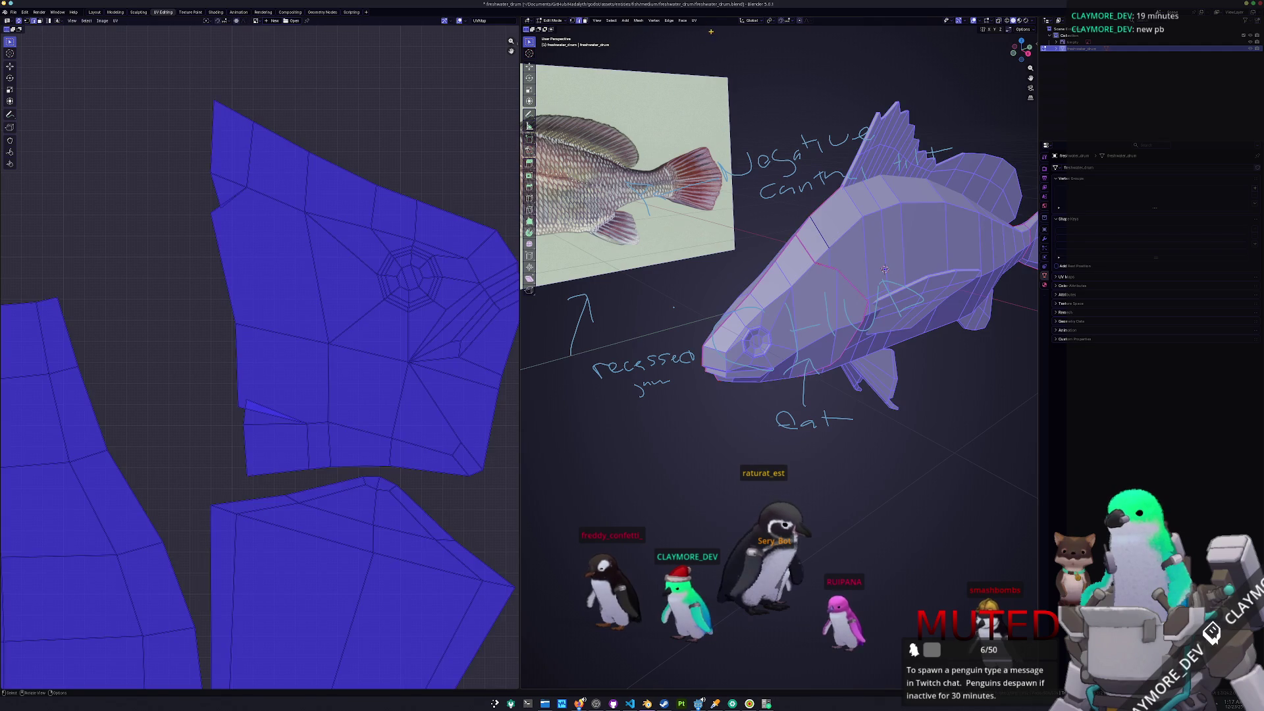
left_click(693, 21)
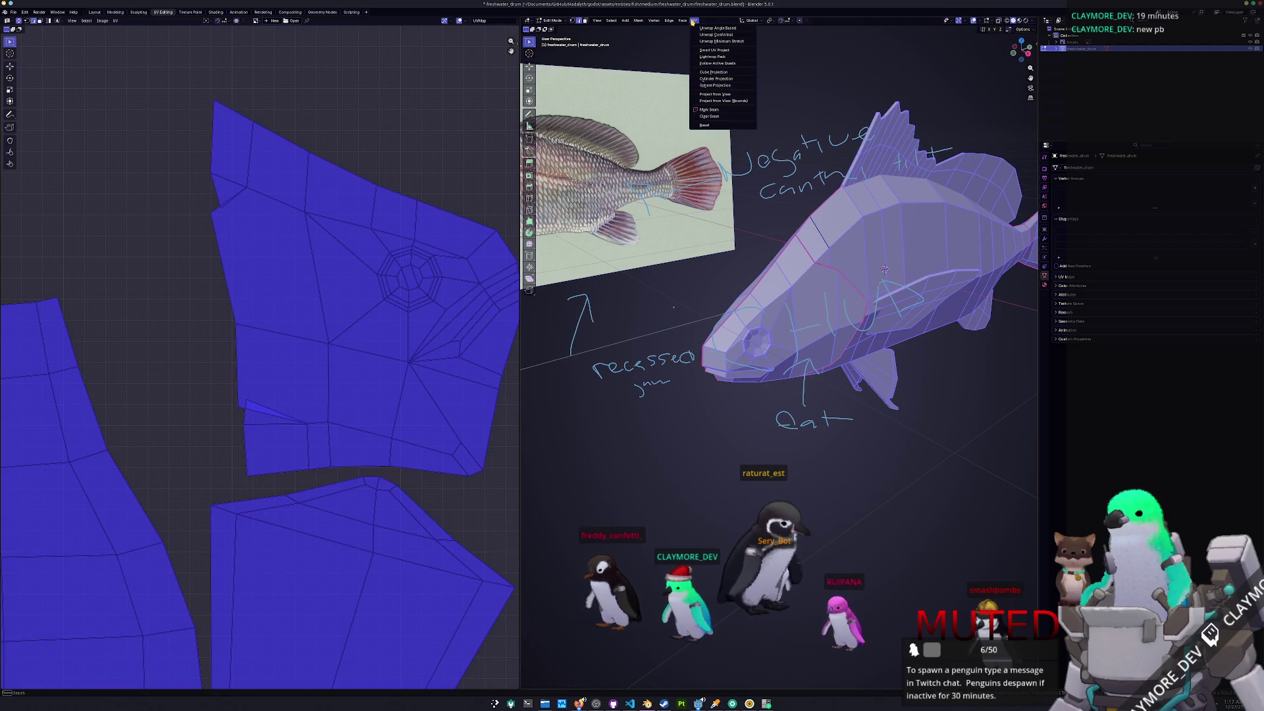
left_click(719, 40)
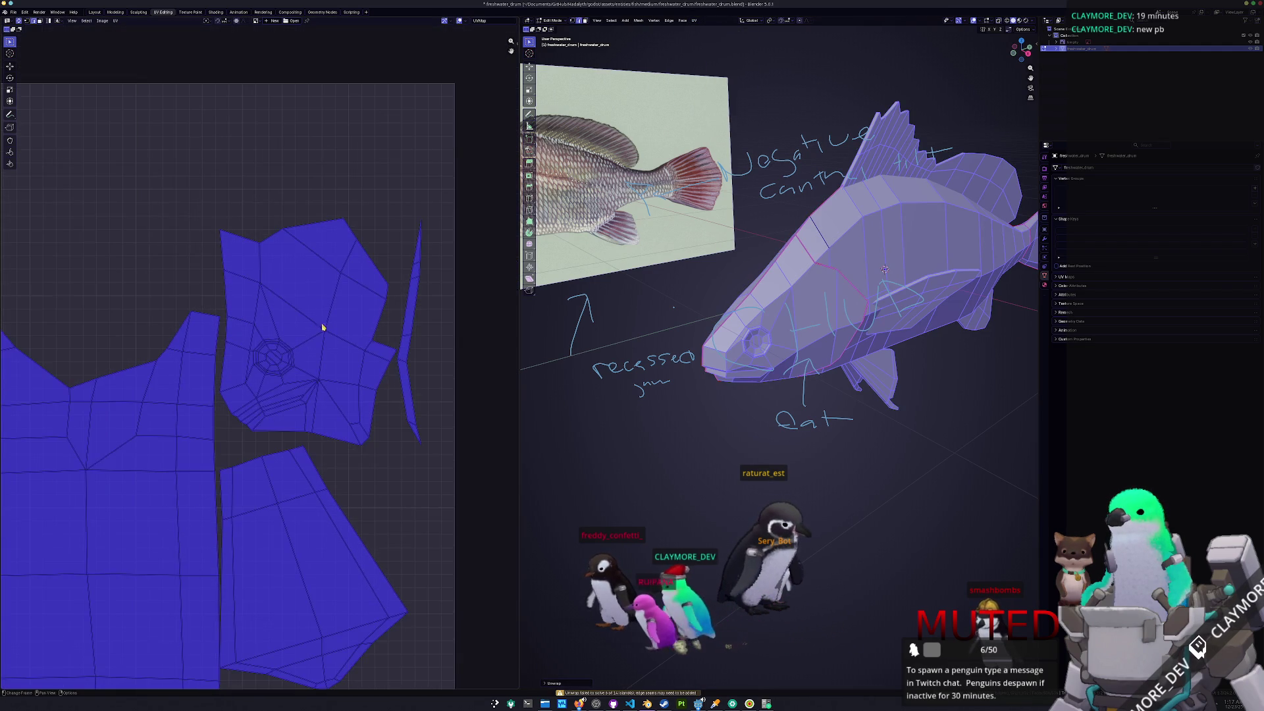
scroll(327, 322, "down", 1)
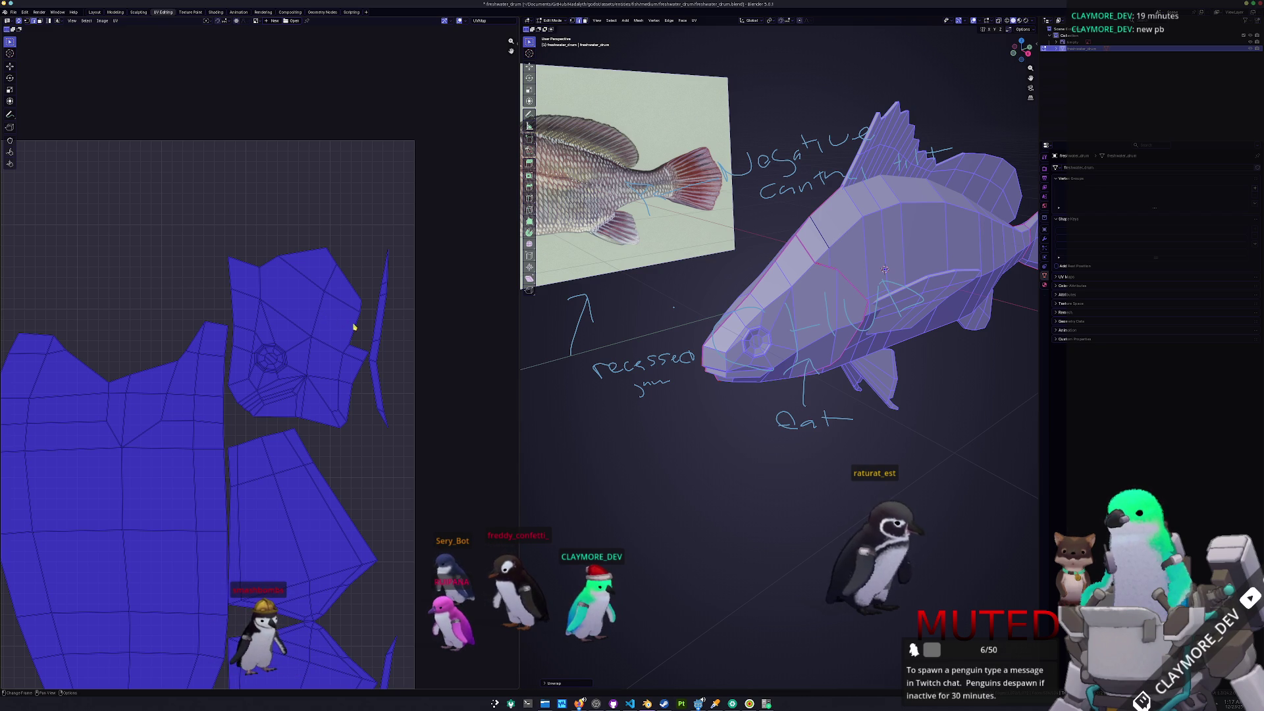
- In X-ray view, mark additional seams along the fish's head and jaw line
middle_click_drag(766, 319, 786, 319)
key("alt+a")
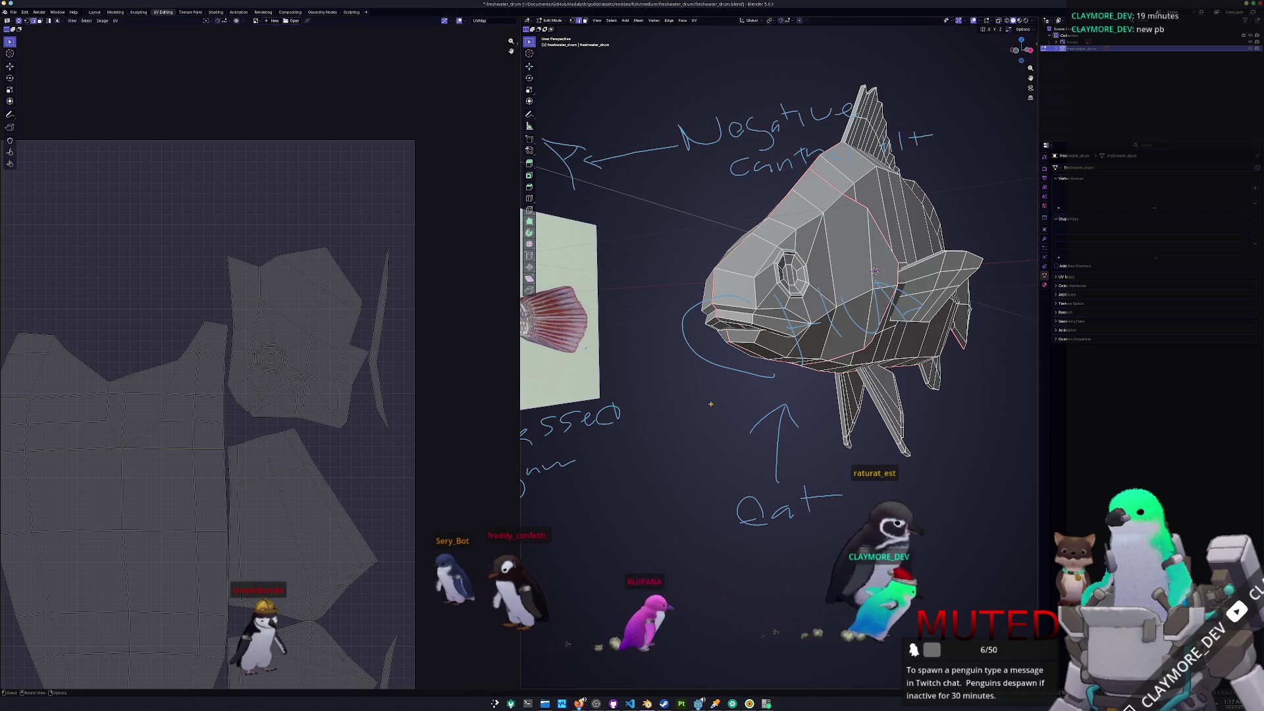
middle_click_drag(668, 452, 766, 265)
scroll(766, 265, "up", 2)
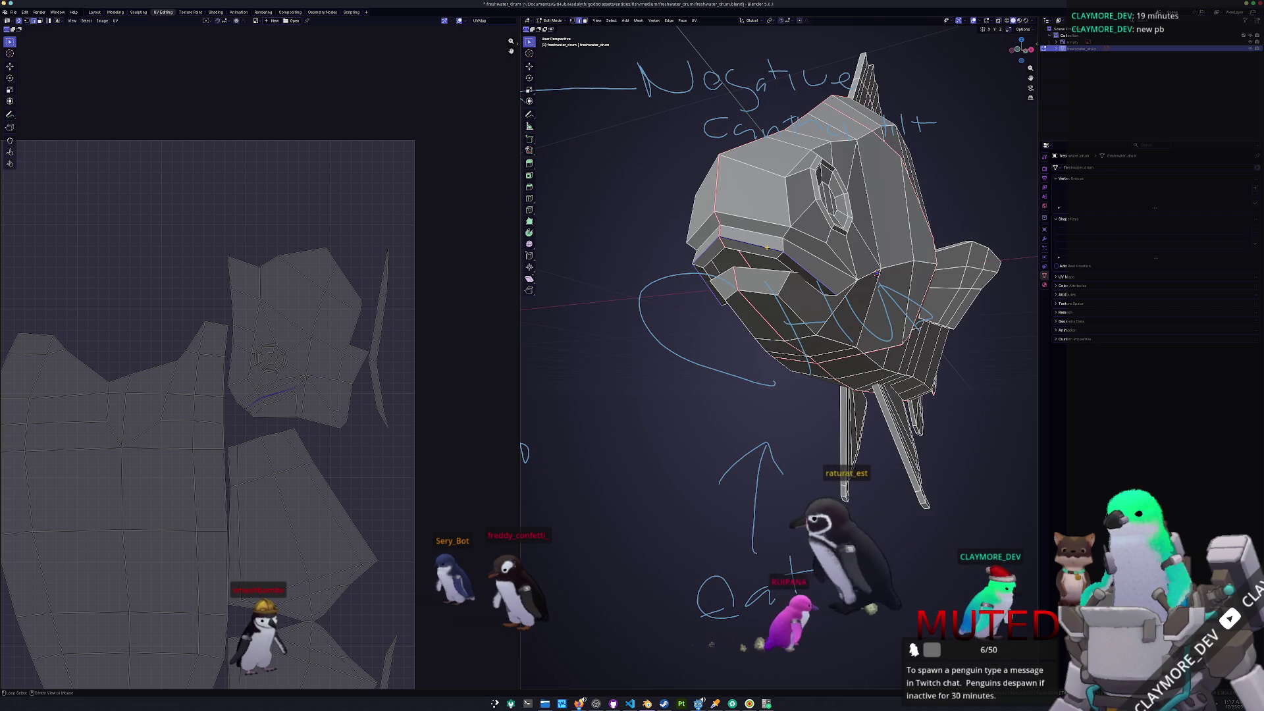
mouse_move(760, 256)
middle_mouse_down()
mouse_move(809, 256)
mouse_move(851, 295)
mouse_move(779, 362)
mouse_move(757, 359)
middle_mouse_up()
key("alt+z")
key("alt+z")
key("alt+z")
key("ctrl+e")
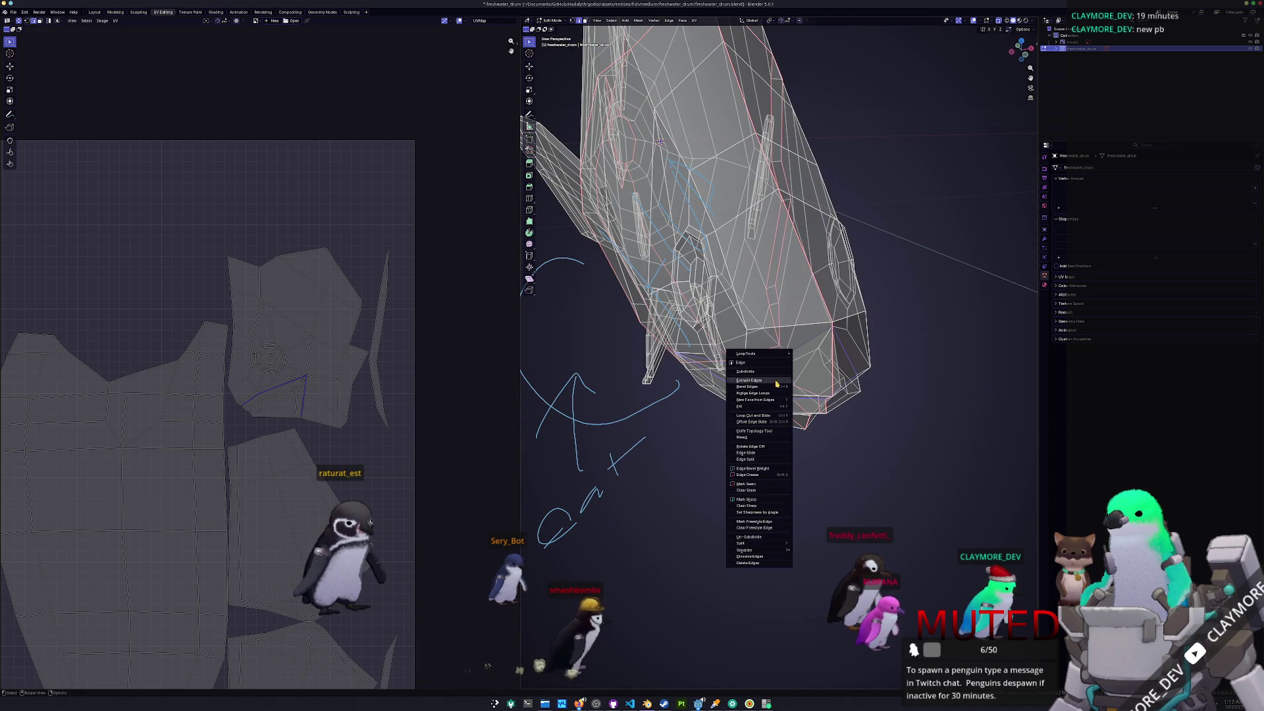
left_click(764, 484)
mouse_move(763, 484)
middle_mouse_down()
mouse_move(804, 429)
mouse_move(826, 437)
mouse_move(899, 342)
middle_mouse_up()
key("alt+z")
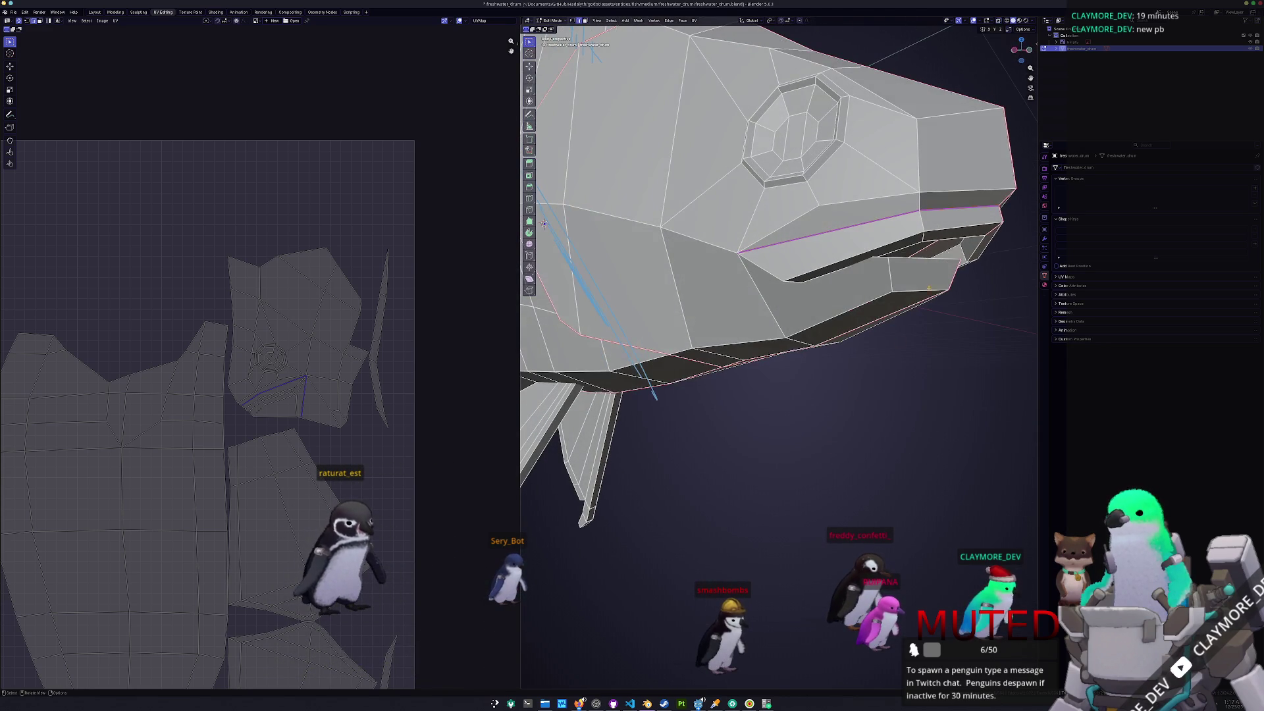
mouse_move(944, 258)
middle_mouse_down()
mouse_move(694, 282)
mouse_move(692, 271)
mouse_move(692, 355)
mouse_move(1021, 211)
middle_mouse_up()
key("alt+z")
right_click(692, 355)
- Select the whole fish mesh and re-unwrap it so the new seams take effect
key("a")
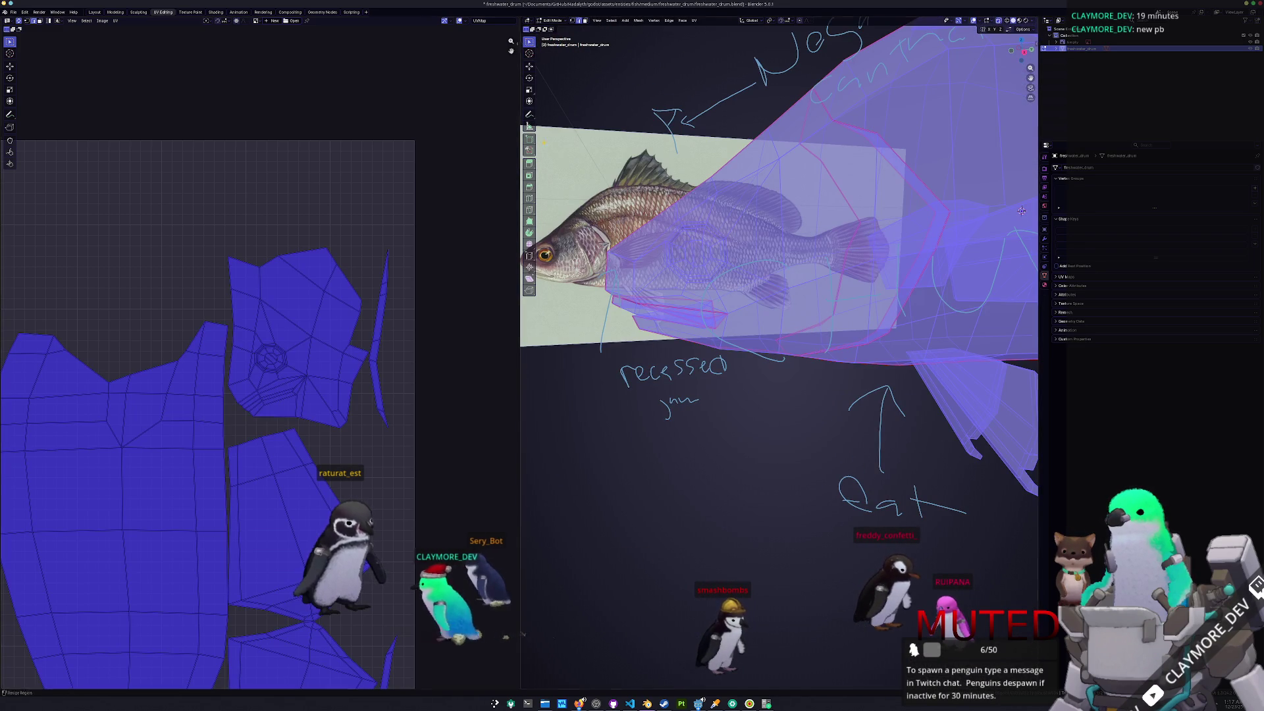
key("u")
left_click(714, 32)
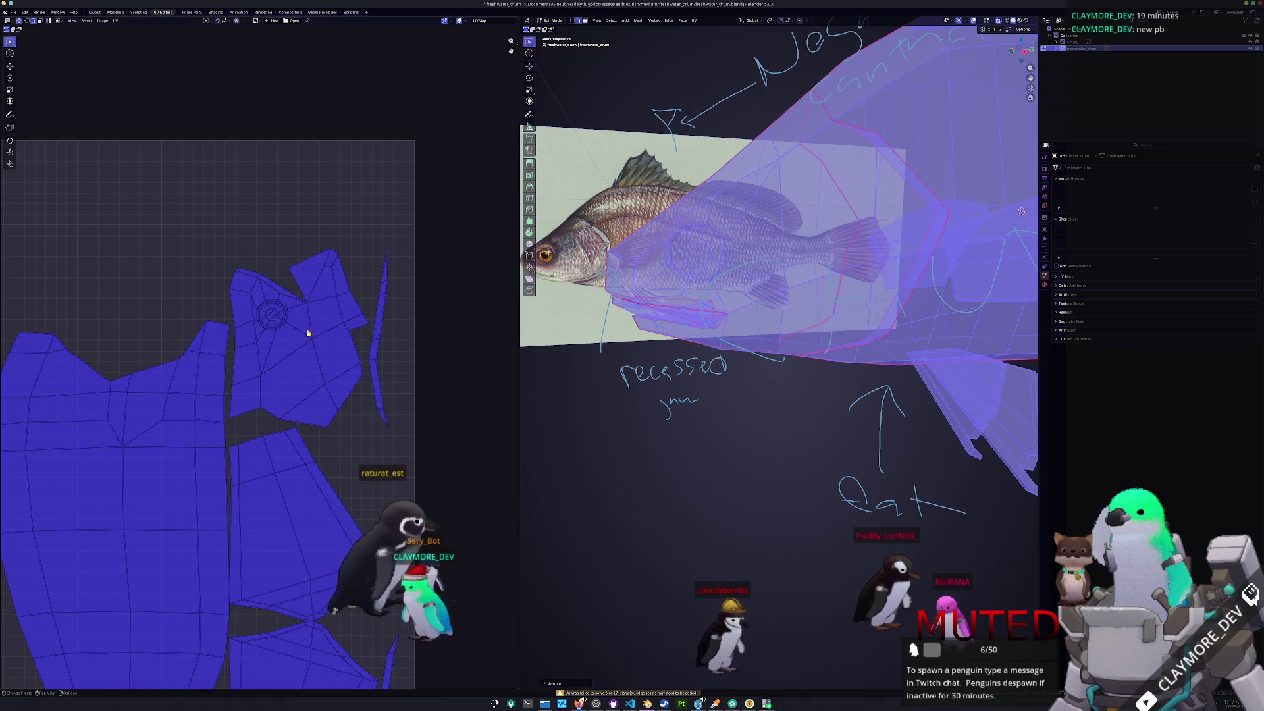
scroll(312, 336, "up", 4)
- Check that the relaid UV islands sit inside the texture square, then deselect everything
left_click(295, 312)
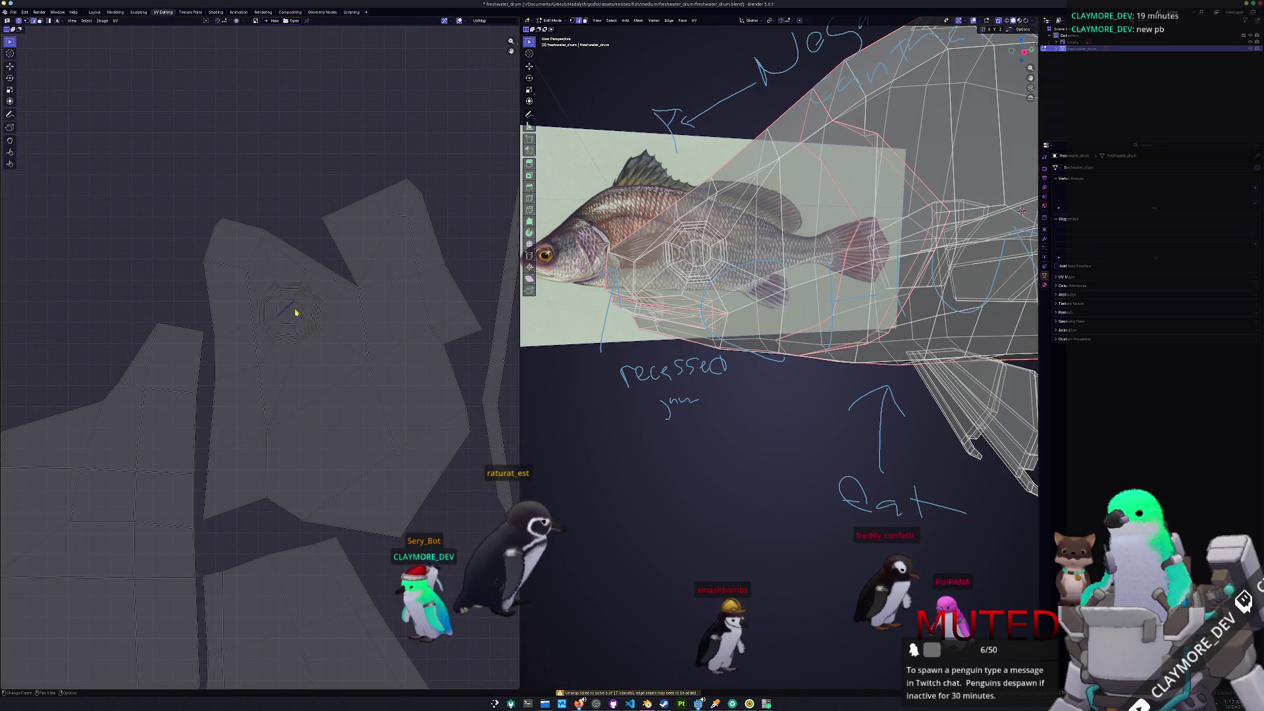
key("a")
scroll(294, 316, "down", 4)
scroll(293, 323, "up", 3)
scroll(293, 324, "down", 2)
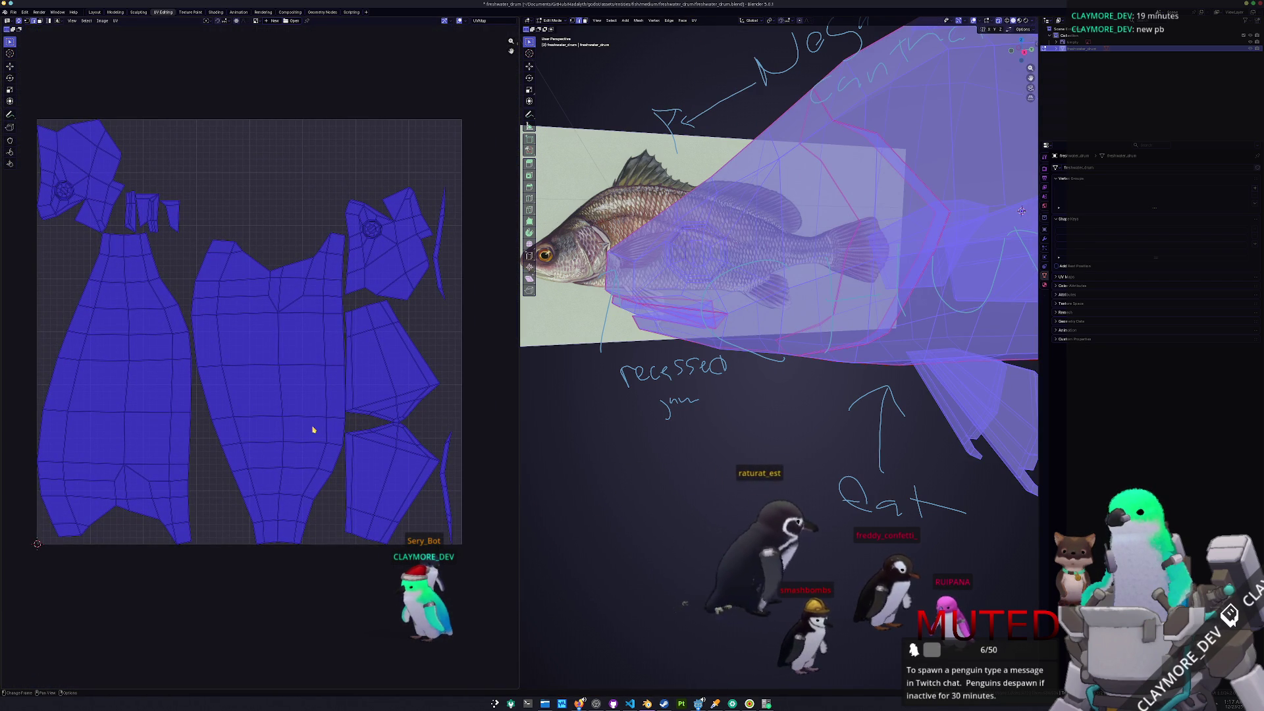
scroll(789, 416, "down", 6)
middle_click_drag(849, 421, 789, 415)
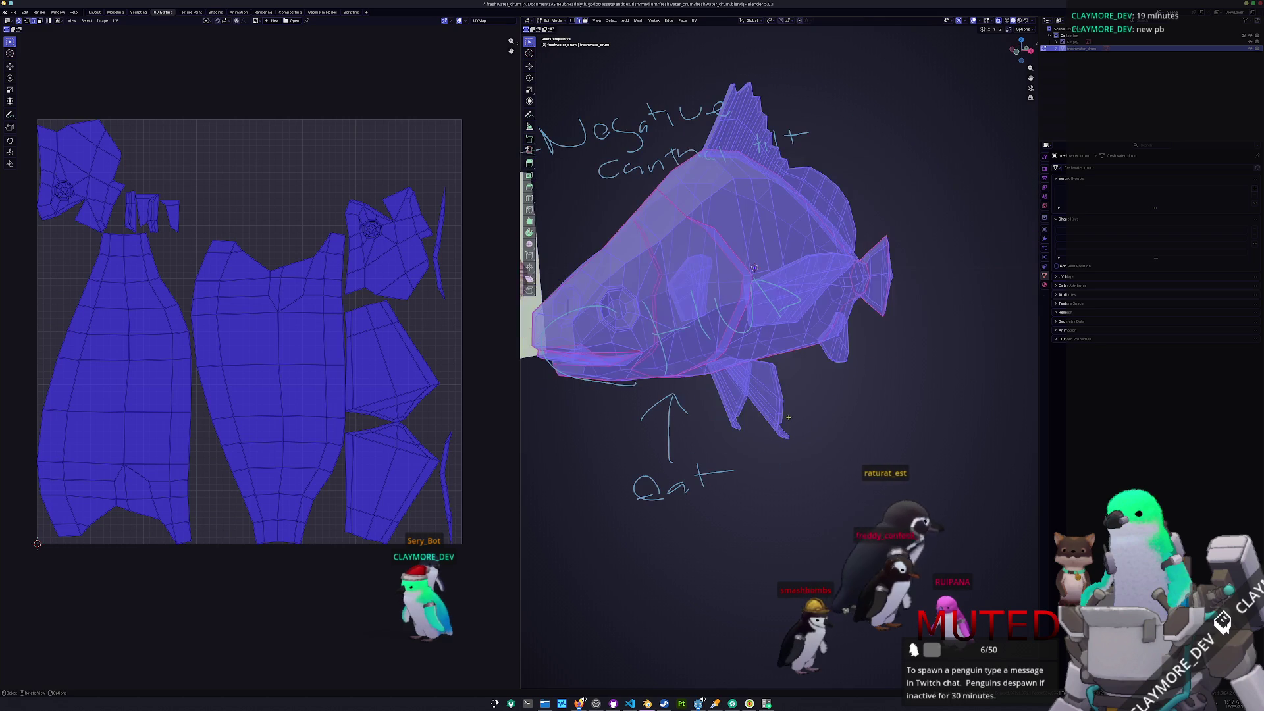
key("alt+a")
scroll(783, 412, "up", 2)
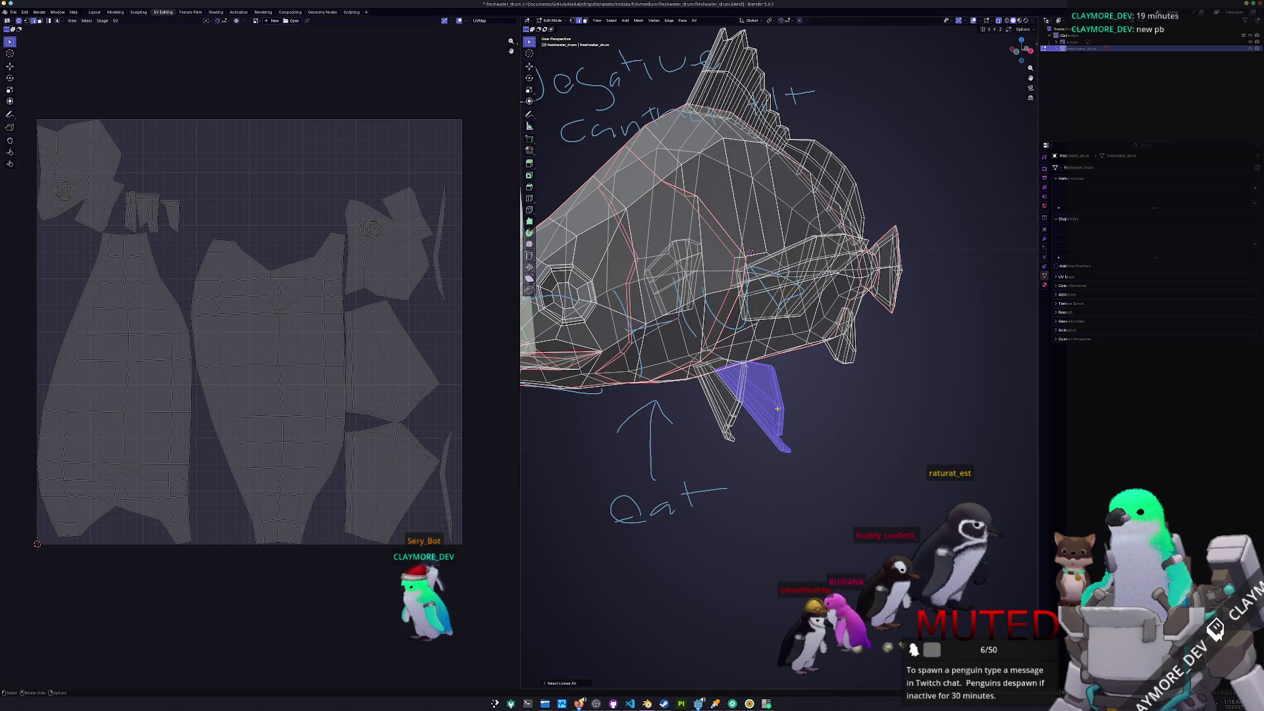
- Orbit around the fish, toggling X-ray, to inspect the fins and body
mouse_move(551, 433)
middle_mouse_down()
mouse_move(697, 410)
mouse_move(801, 435)
middle_mouse_up()
scroll(793, 395, "up", 5)
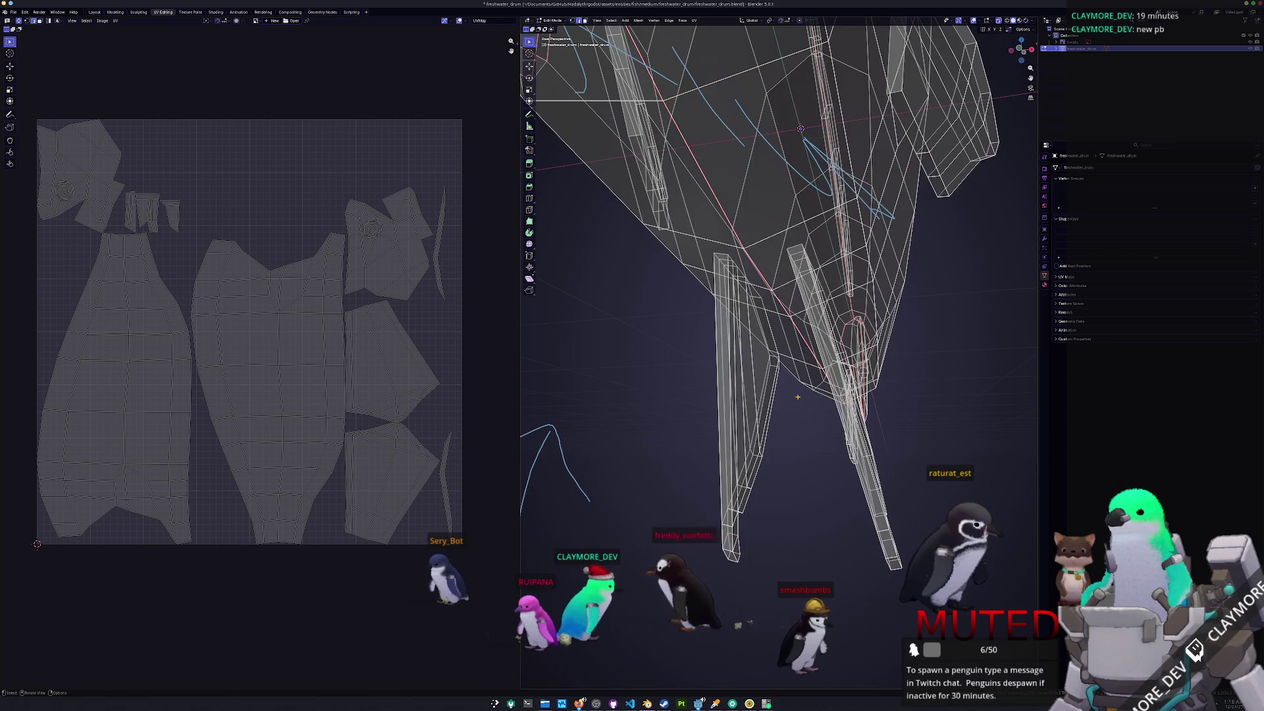
key("alt+z")
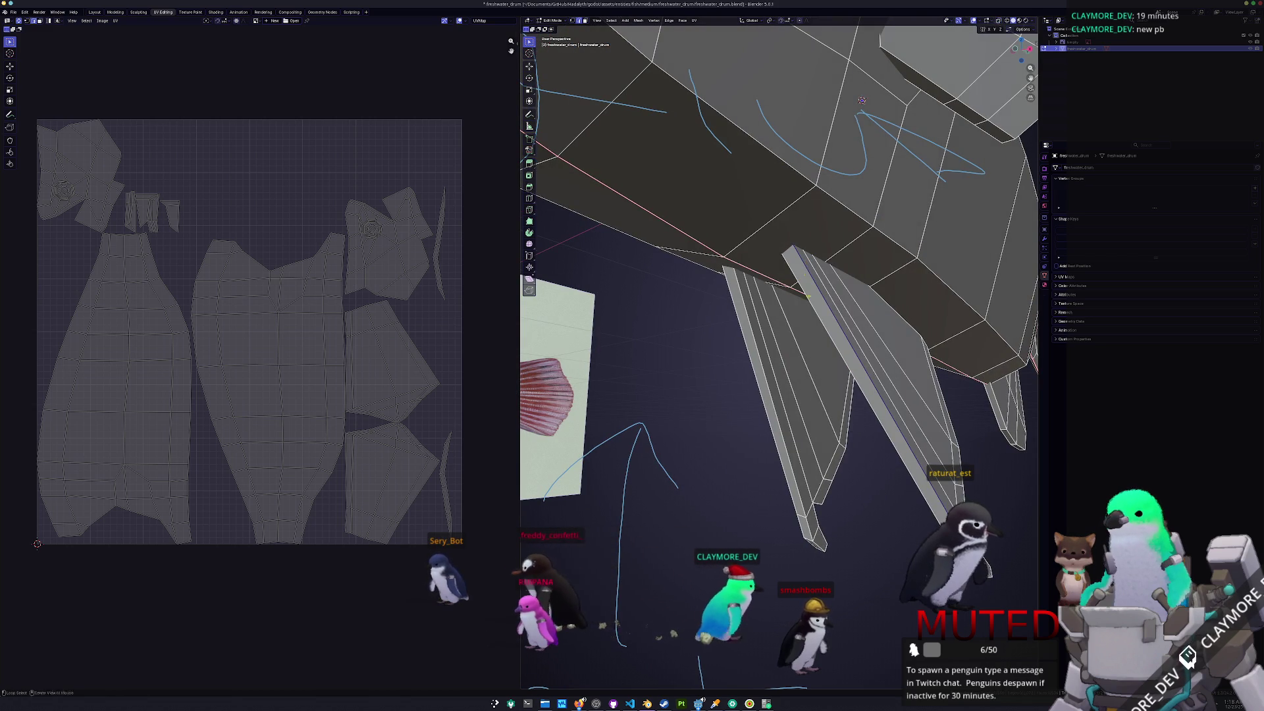
middle_click_drag(861, 100, 844, 487)
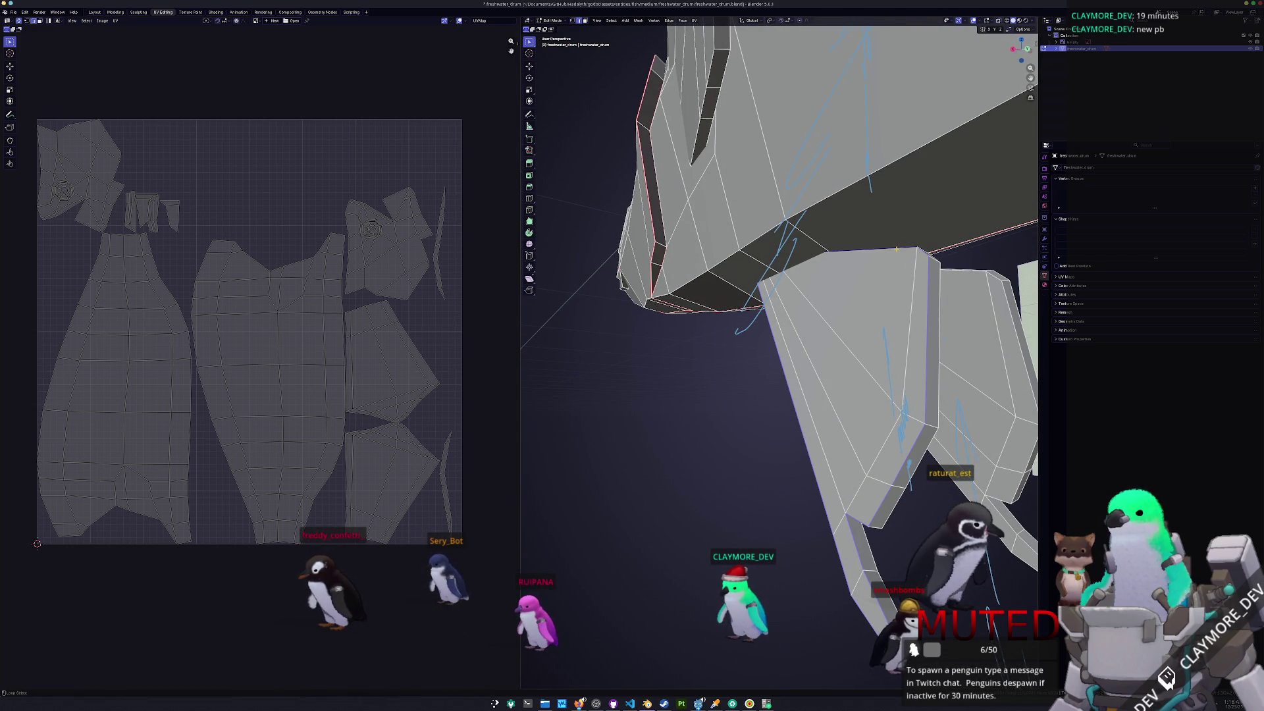
key("alt+z")
mouse_move(896, 249)
middle_mouse_down()
mouse_move(819, 326)
mouse_move(781, 340)
middle_mouse_up()
key("alt+z")
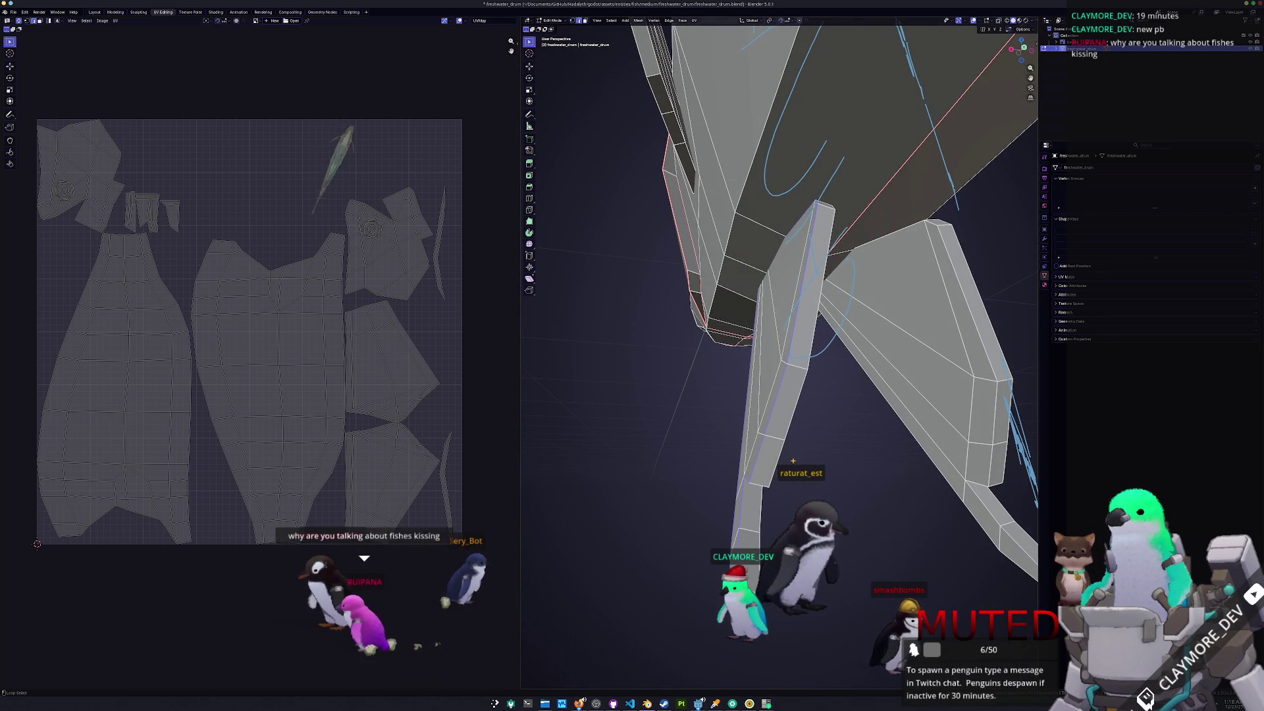
middle_click_drag(778, 456, 711, 448)
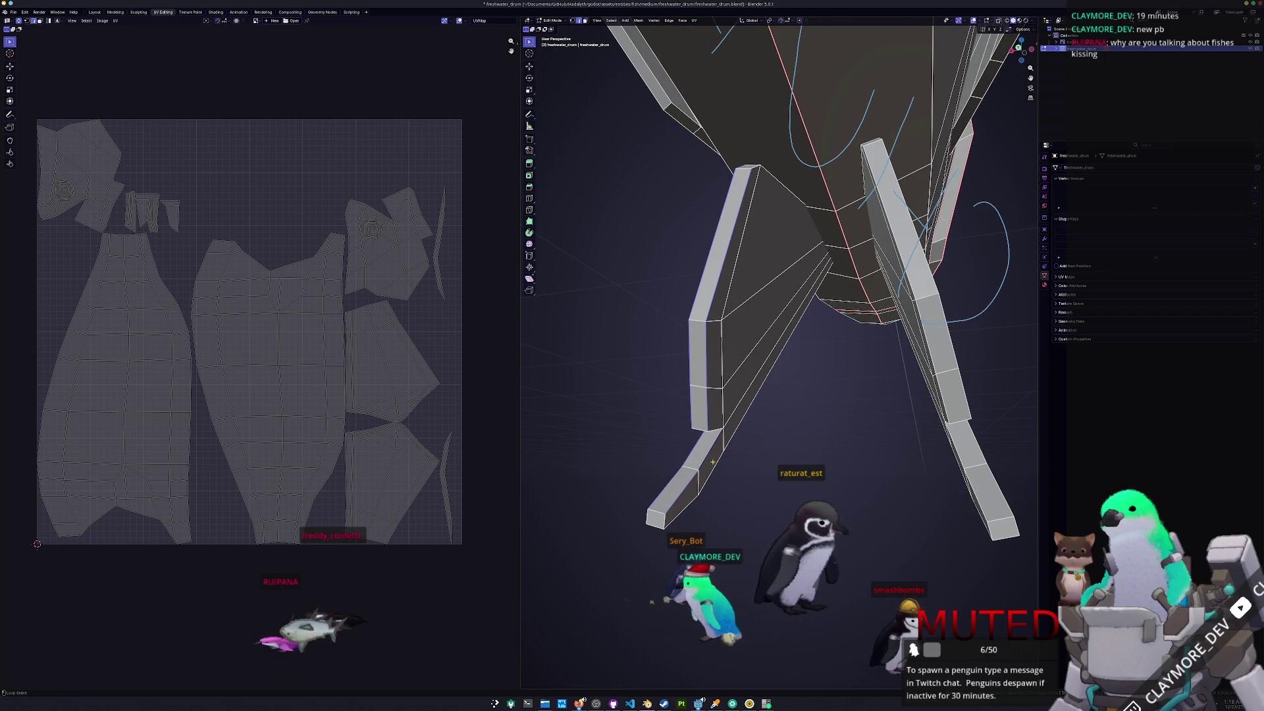
middle_click_drag(665, 522, 674, 520)
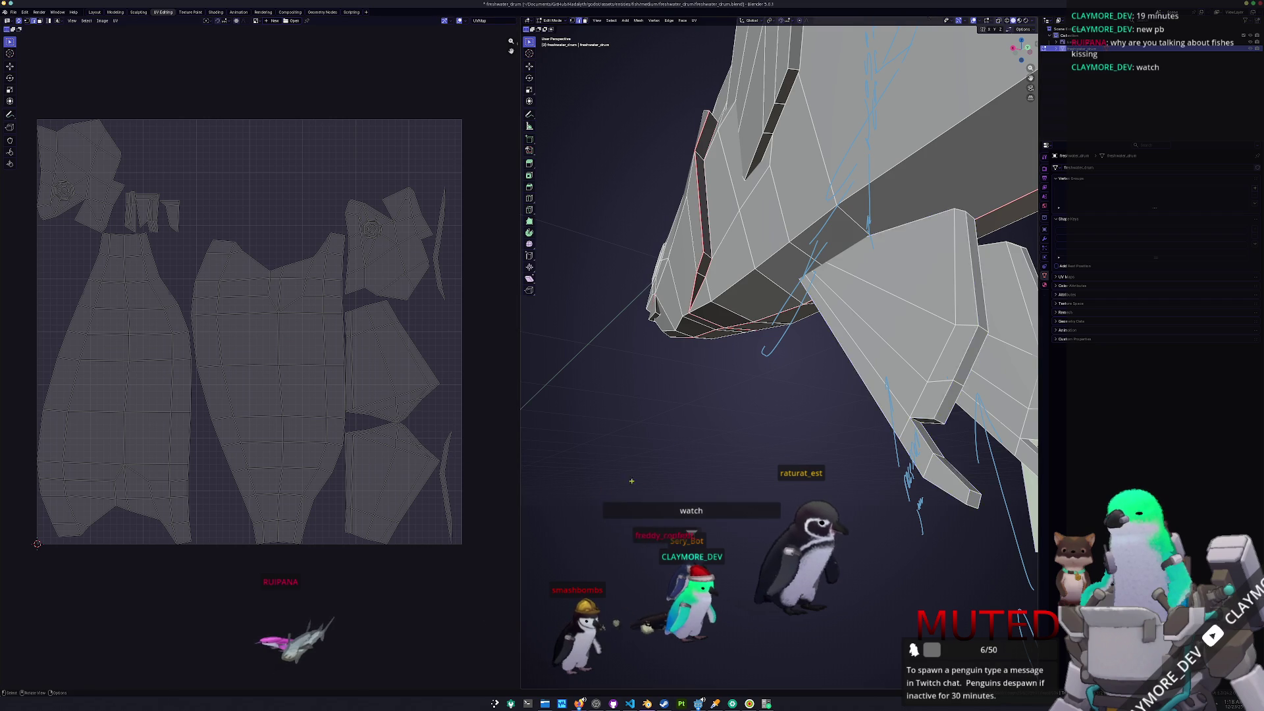
- In Object Mode, duplicate the fish, shift the copy along Y and rotate it about Z
key("Tab")
scroll(689, 438, "down", 5)
mouse_move(688, 438)
middle_mouse_down()
mouse_move(739, 418)
mouse_move(835, 427)
mouse_move(816, 431)
middle_mouse_up()
key("shift+d")
key("y")
left_click(708, 448)
key("r")
key("z")
left_click(690, 455)
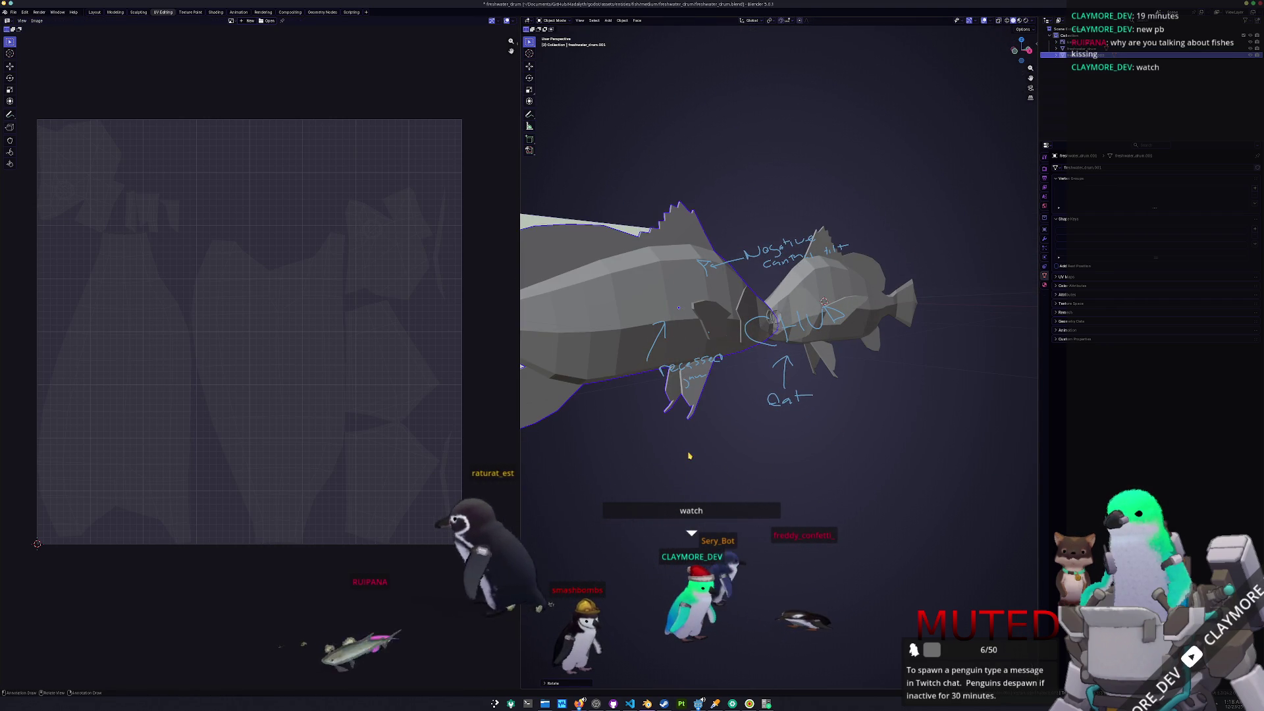
- Reposition the freshwater_drum.001 copy, then delete it and orbit around the original fish
key("g")
scroll(697, 428, "up", 4)
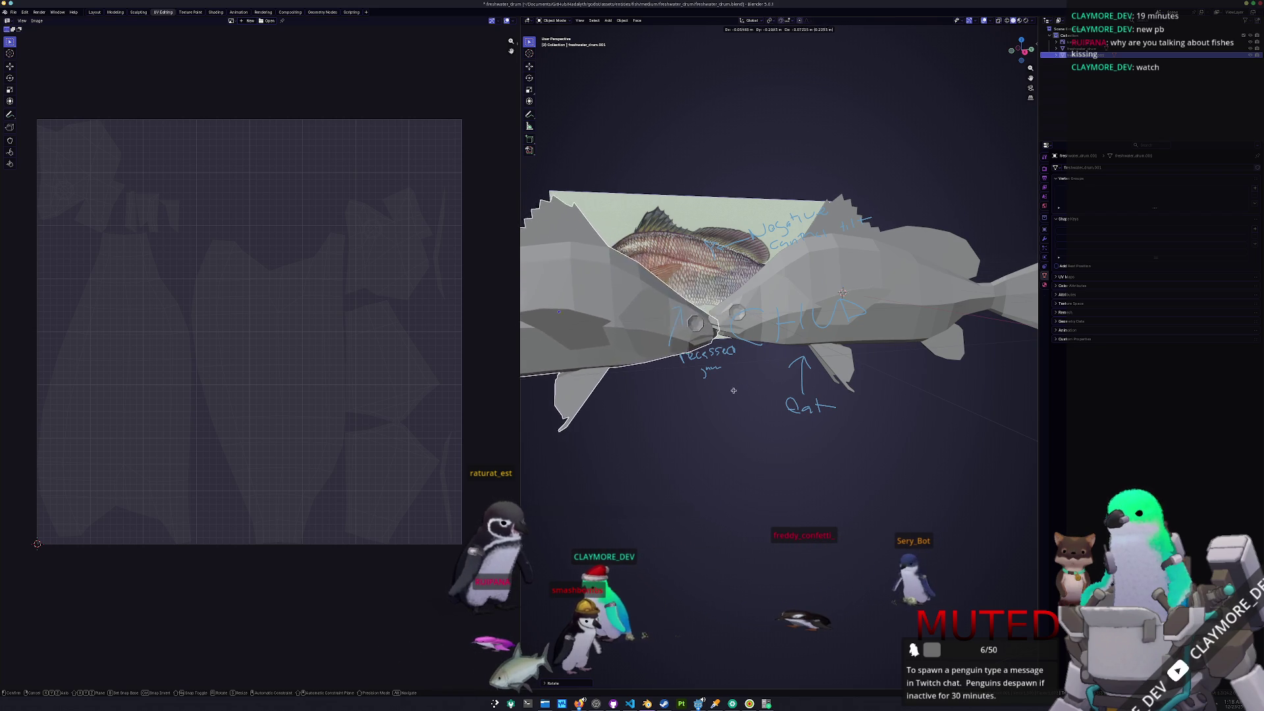
left_click(709, 396)
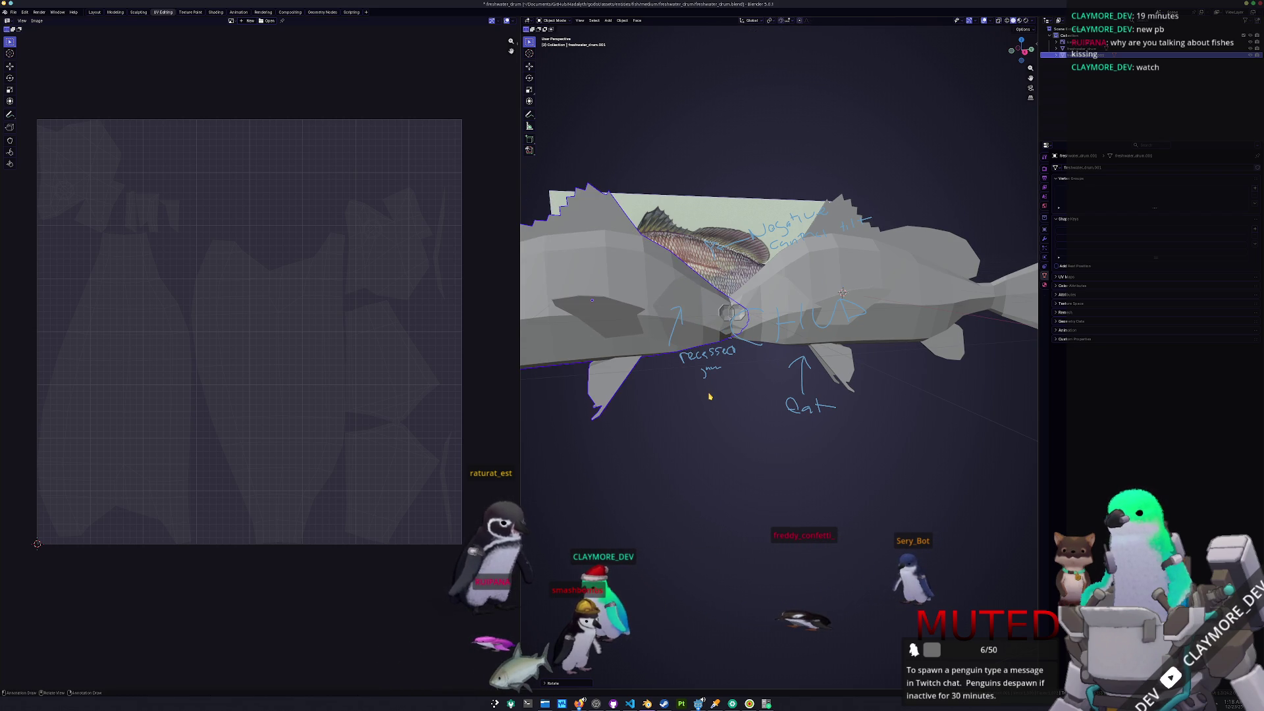
left_click(710, 395)
mouse_move(724, 415)
middle_mouse_down()
mouse_move(747, 415)
mouse_move(713, 416)
mouse_move(739, 415)
mouse_move(739, 272)
middle_mouse_up()
scroll(788, 298, "up", 3)
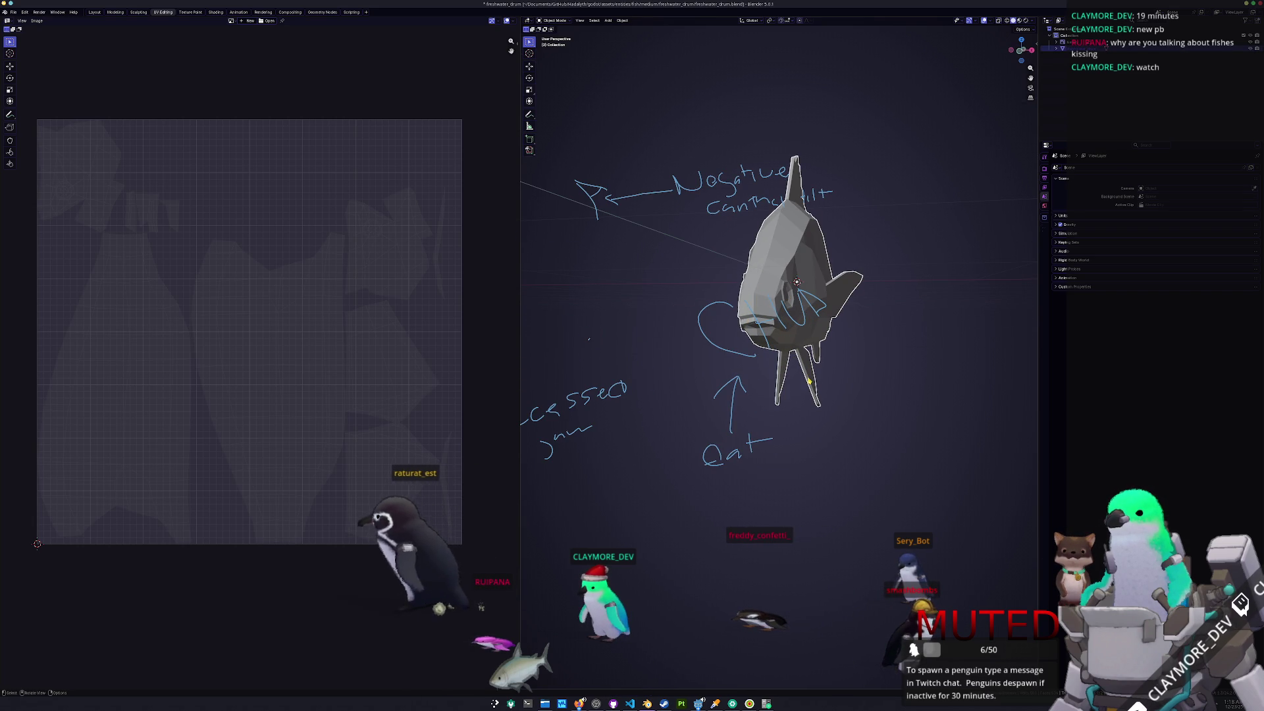
- Enter Edit Mode on the fish with X-ray on and mark the chosen lower-fin edges as seams
key("Tab")
scroll(821, 419, "up", 2)
scroll(821, 419, "up", 4)
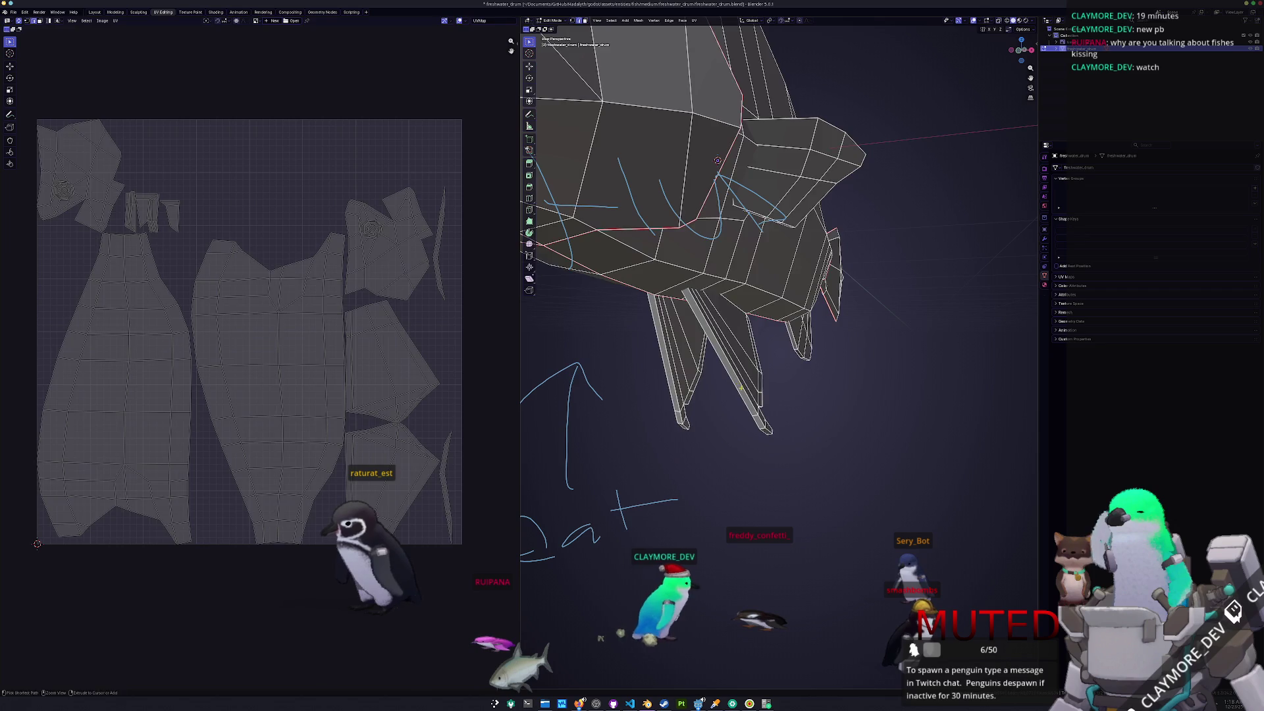
key("Tab")
left_click(736, 396)
key("Tab")
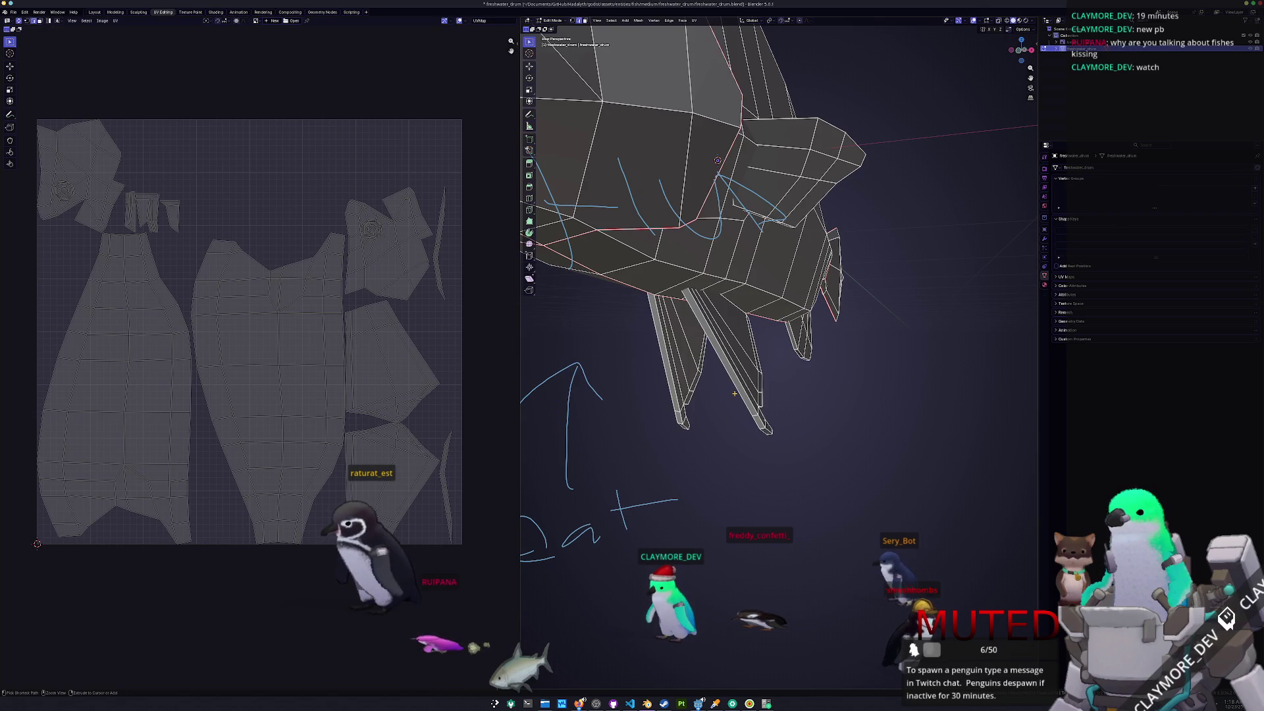
mouse_move(734, 393)
middle_mouse_down()
mouse_move(744, 378)
mouse_move(722, 362)
mouse_move(804, 323)
mouse_move(819, 303)
mouse_move(811, 344)
middle_mouse_up()
key("alt+z")
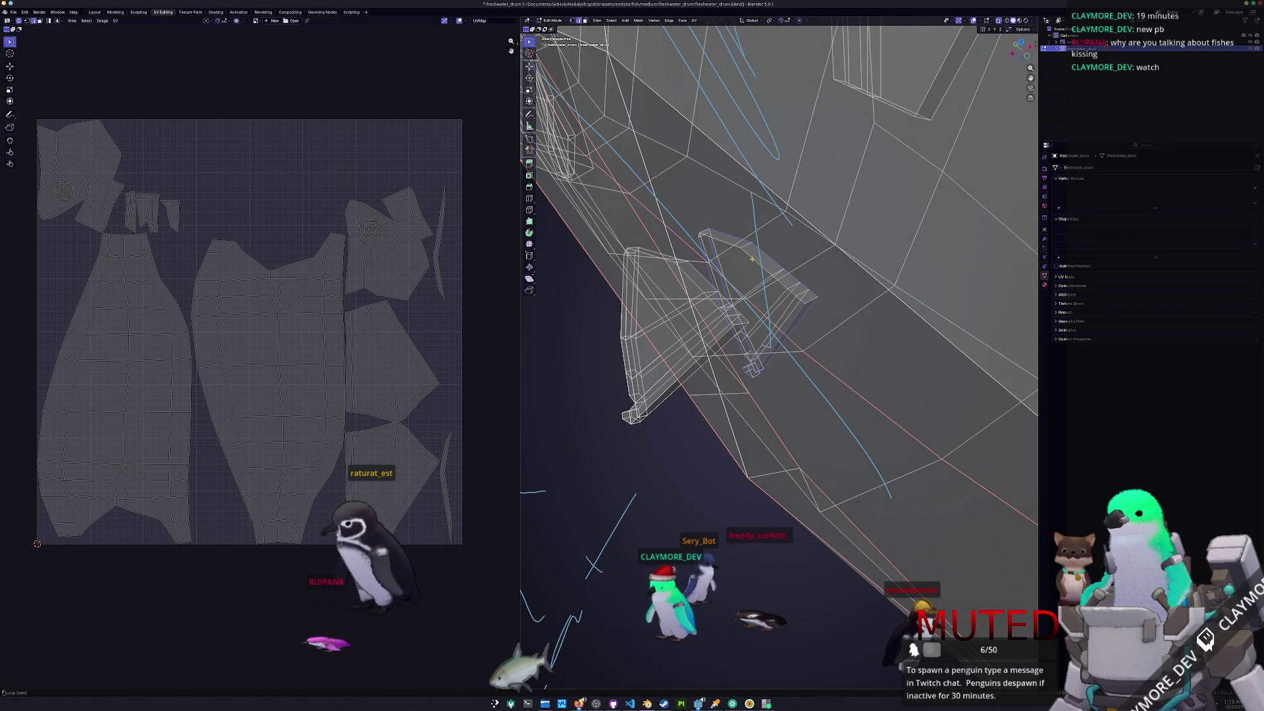
mouse_move(703, 260)
middle_mouse_down()
mouse_move(862, 248)
mouse_move(666, 368)
middle_mouse_up()
right_click(665, 369)
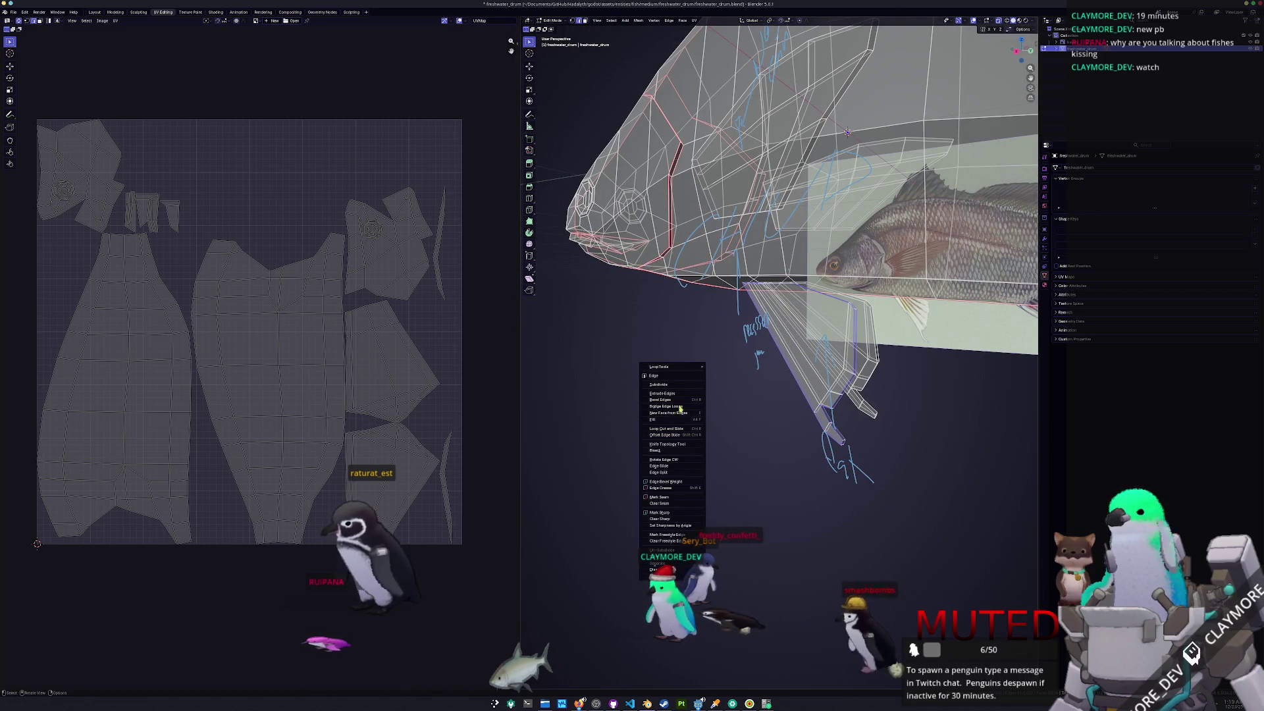
left_click(665, 495)
- Inspect the fin from several angles and mark more of its edges as seams
middle_click_drag(666, 495, 865, 358)
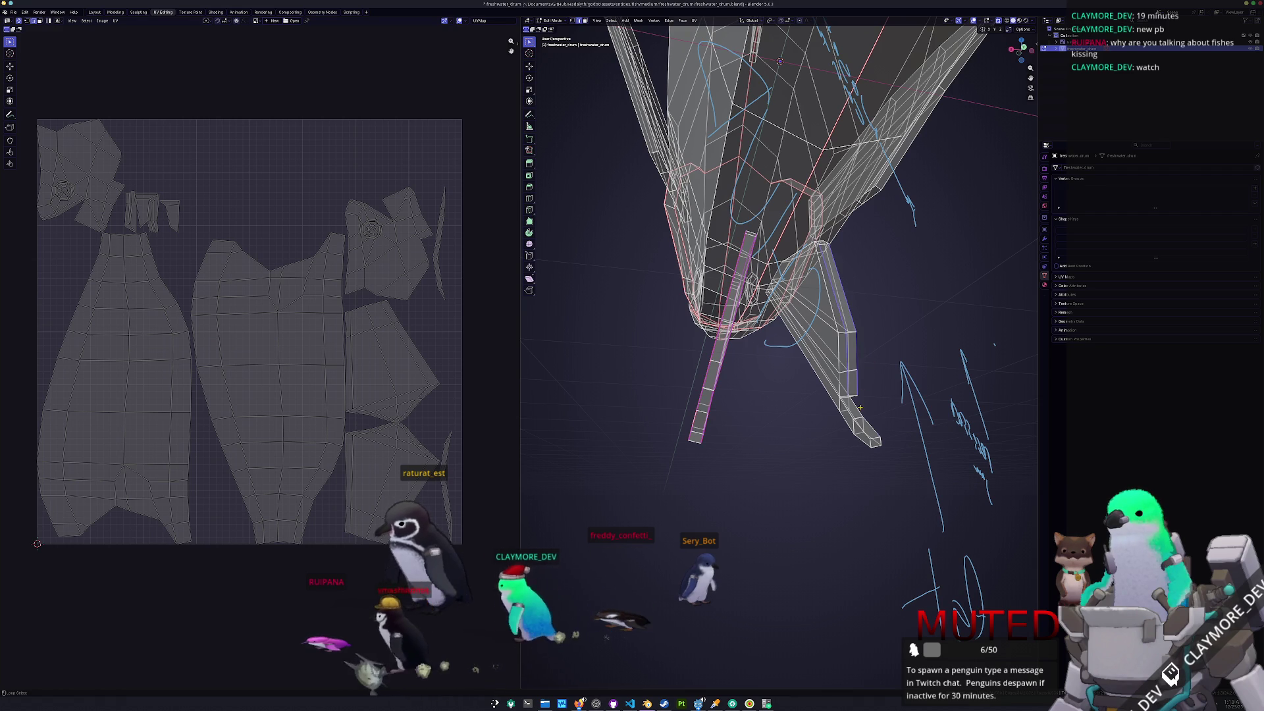
mouse_move(858, 425)
middle_mouse_down()
mouse_move(764, 422)
mouse_move(841, 390)
mouse_move(807, 406)
mouse_move(821, 428)
mouse_move(803, 438)
middle_mouse_up()
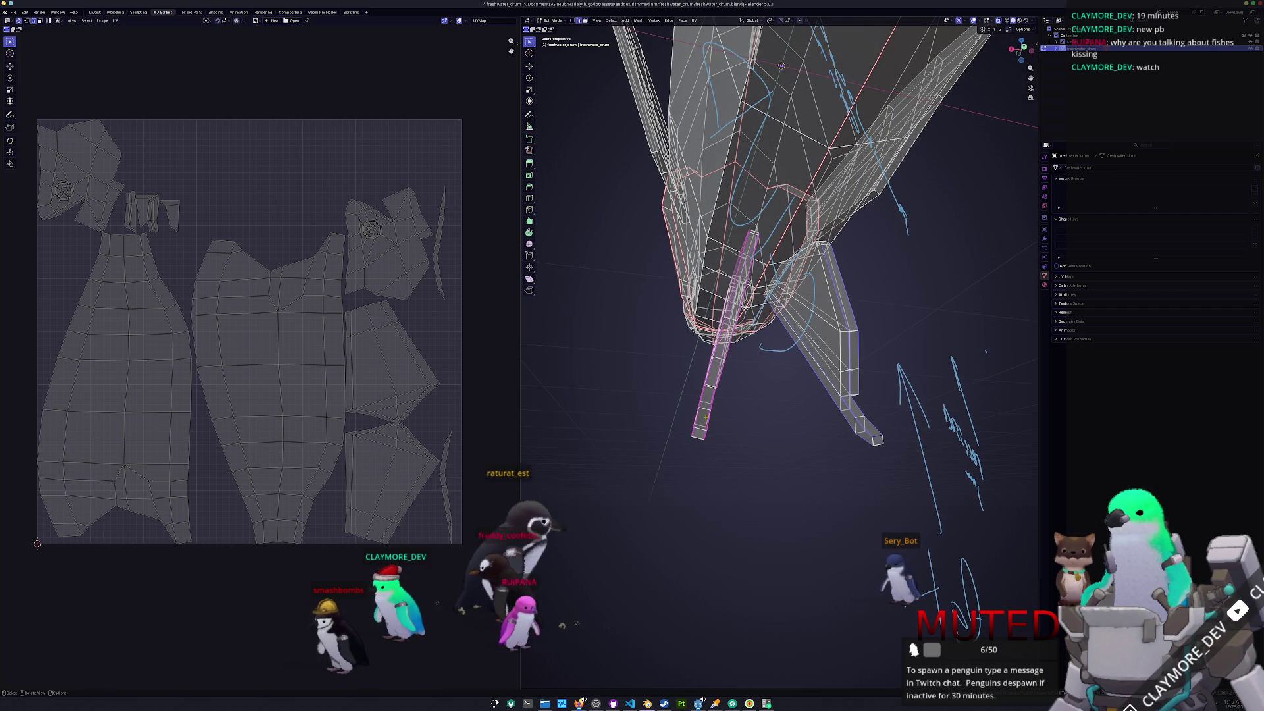
mouse_move(701, 429)
middle_mouse_down()
mouse_move(784, 465)
mouse_move(848, 470)
mouse_move(728, 423)
middle_mouse_up()
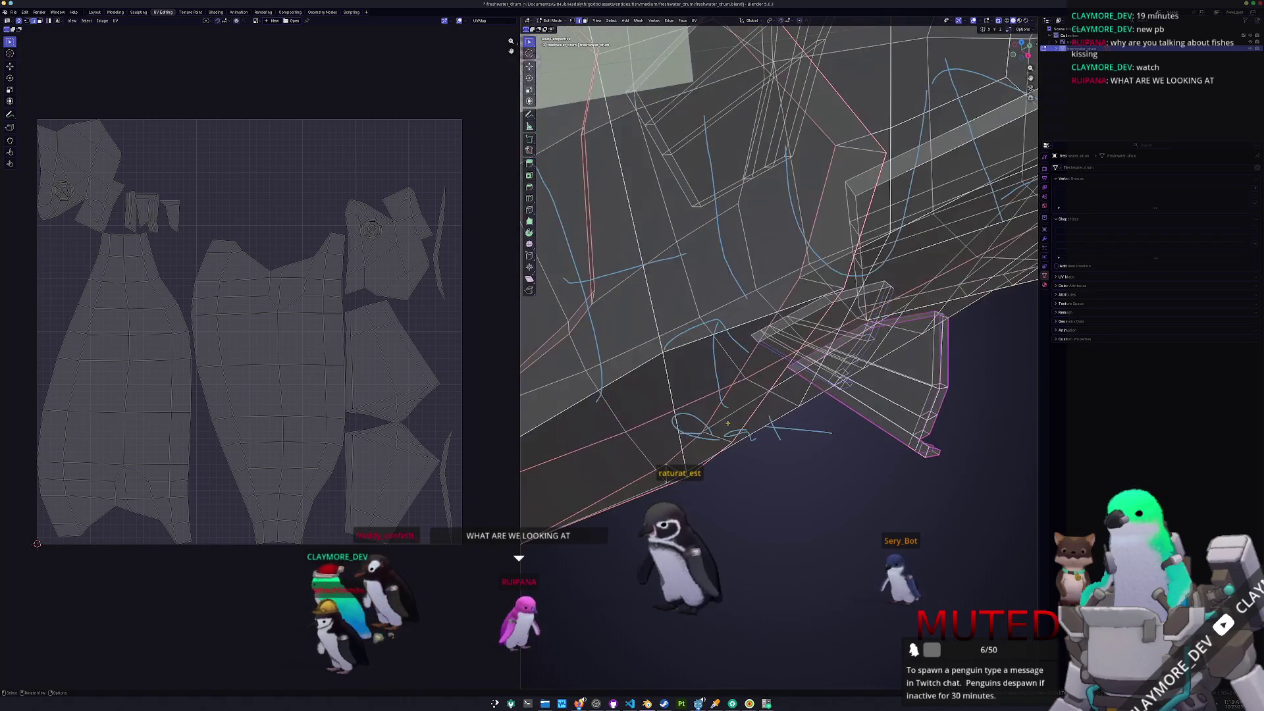
middle_click_drag(839, 364, 838, 353)
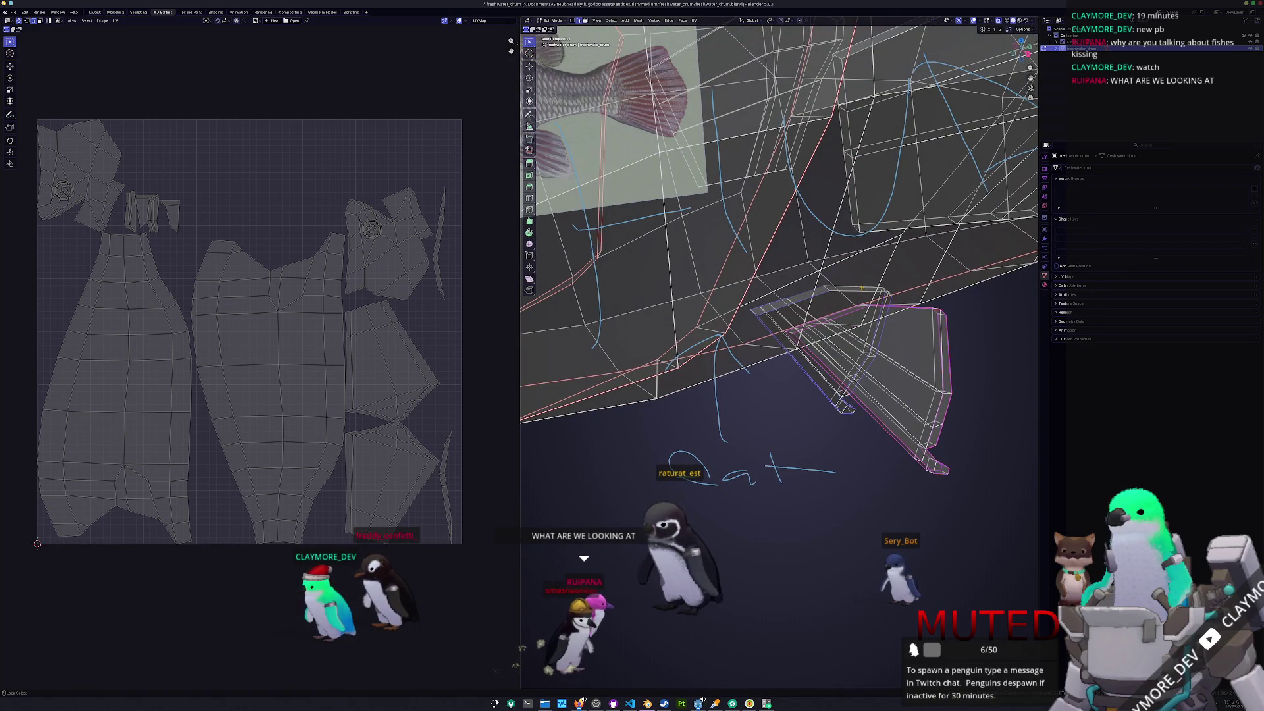
middle_click_drag(860, 290, 852, 347)
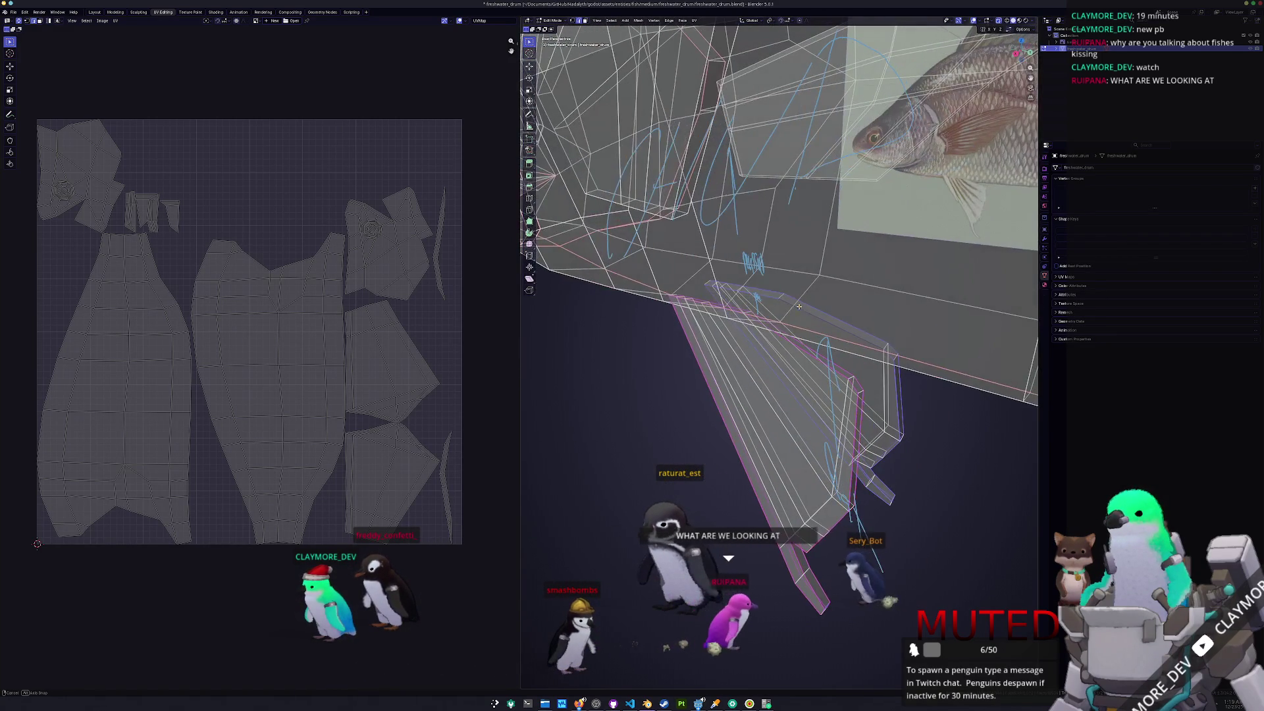
key("ctrl+e")
left_click(851, 347)
- Select the entire fish mesh and unwrap it with the new fin seams
key("a")
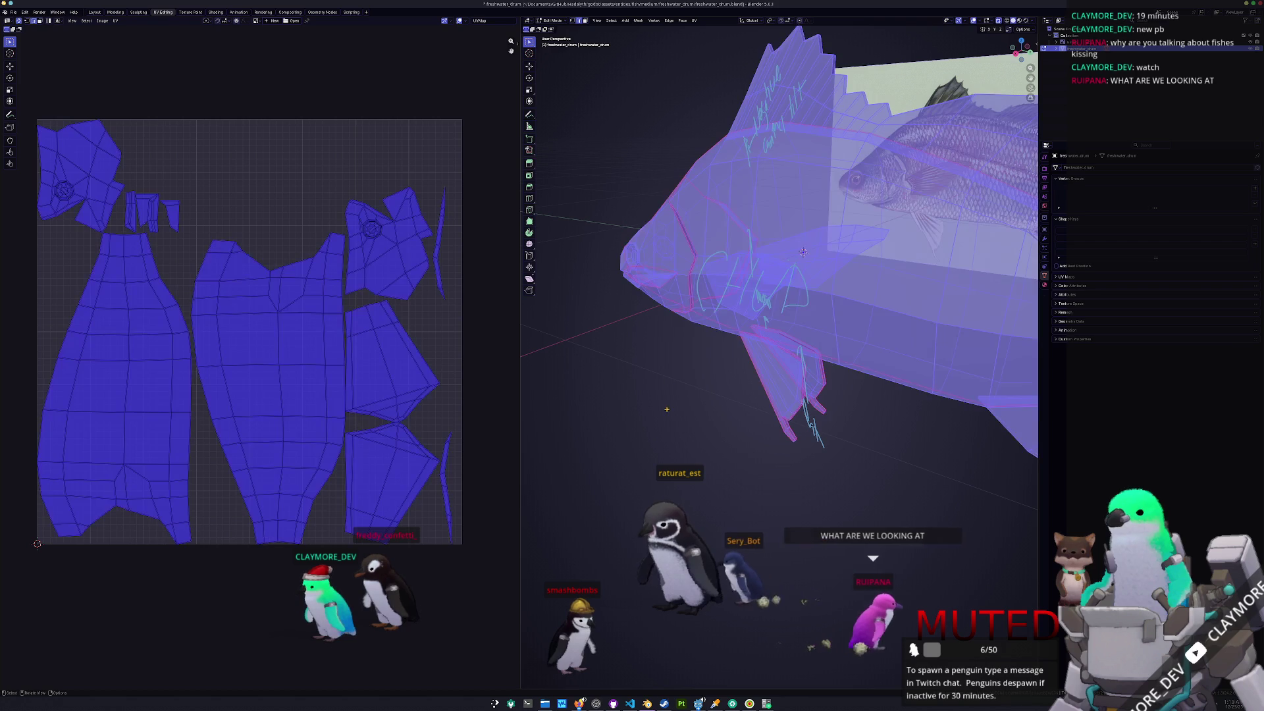
left_click(694, 20)
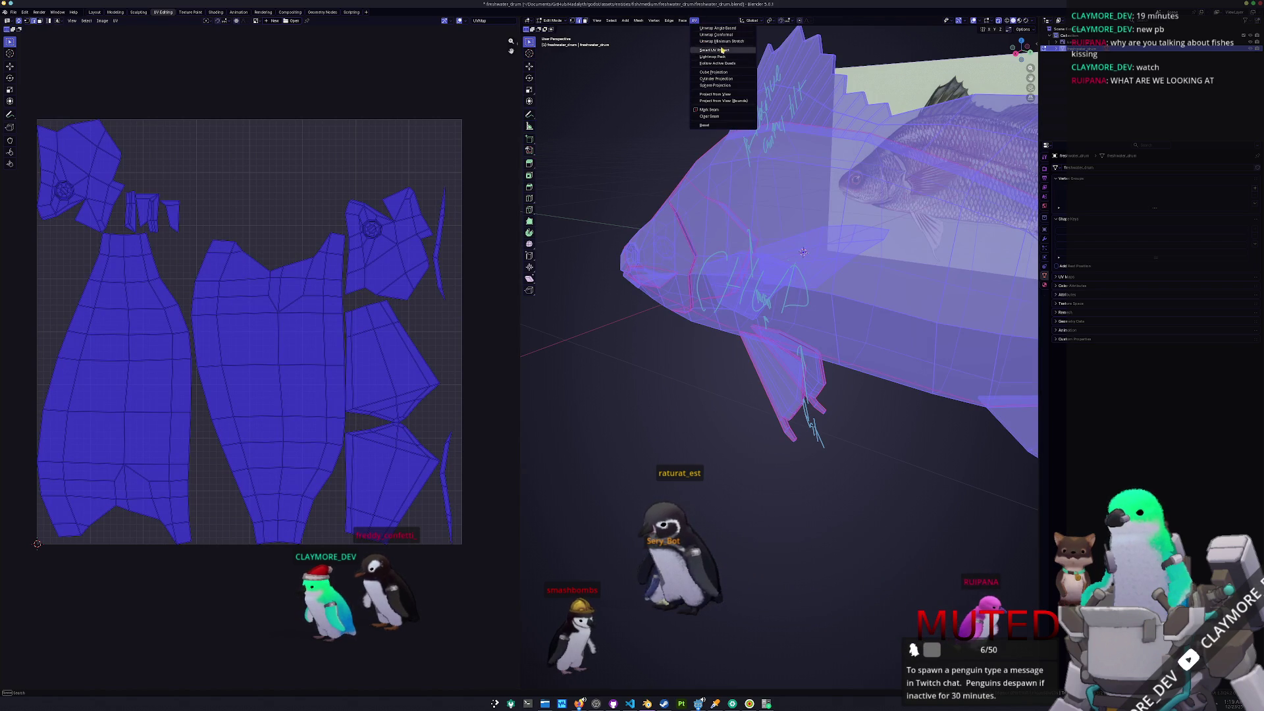
left_click(724, 42)
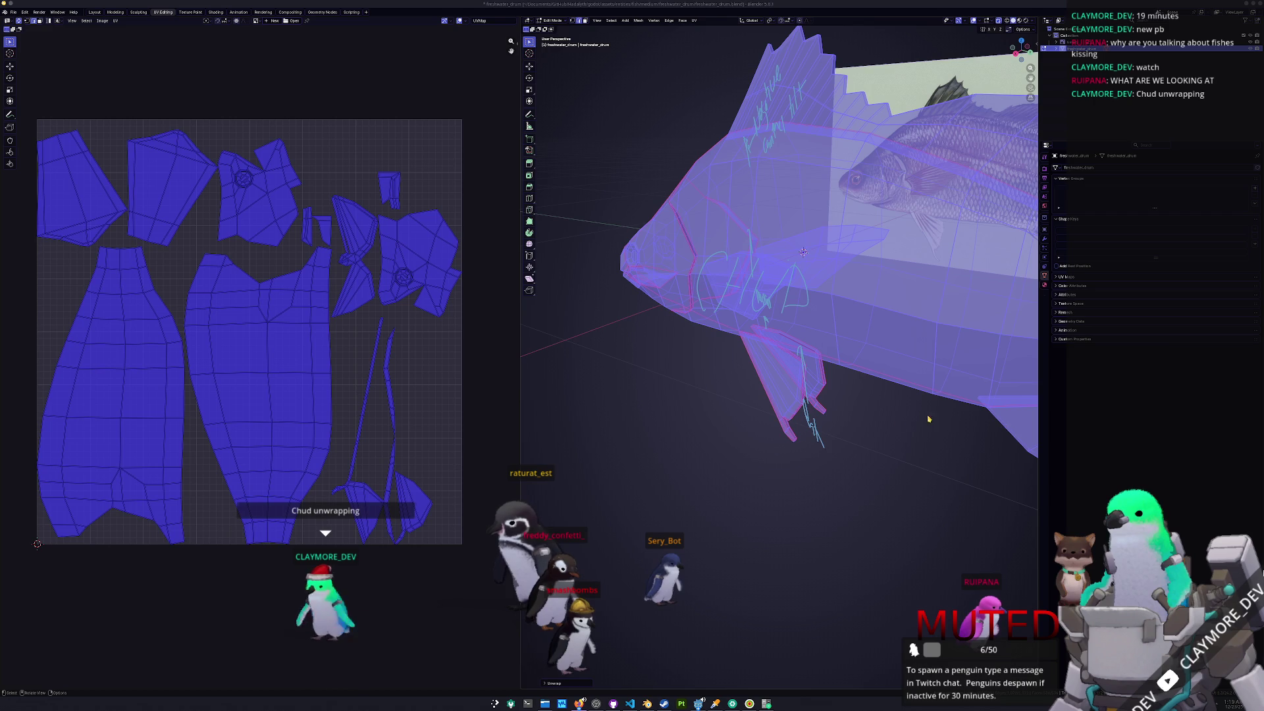
- Toggle out of and back into Edit Mode, then box-select the tips of both lower fins
key("Tab")
scroll(739, 334, "up", 5)
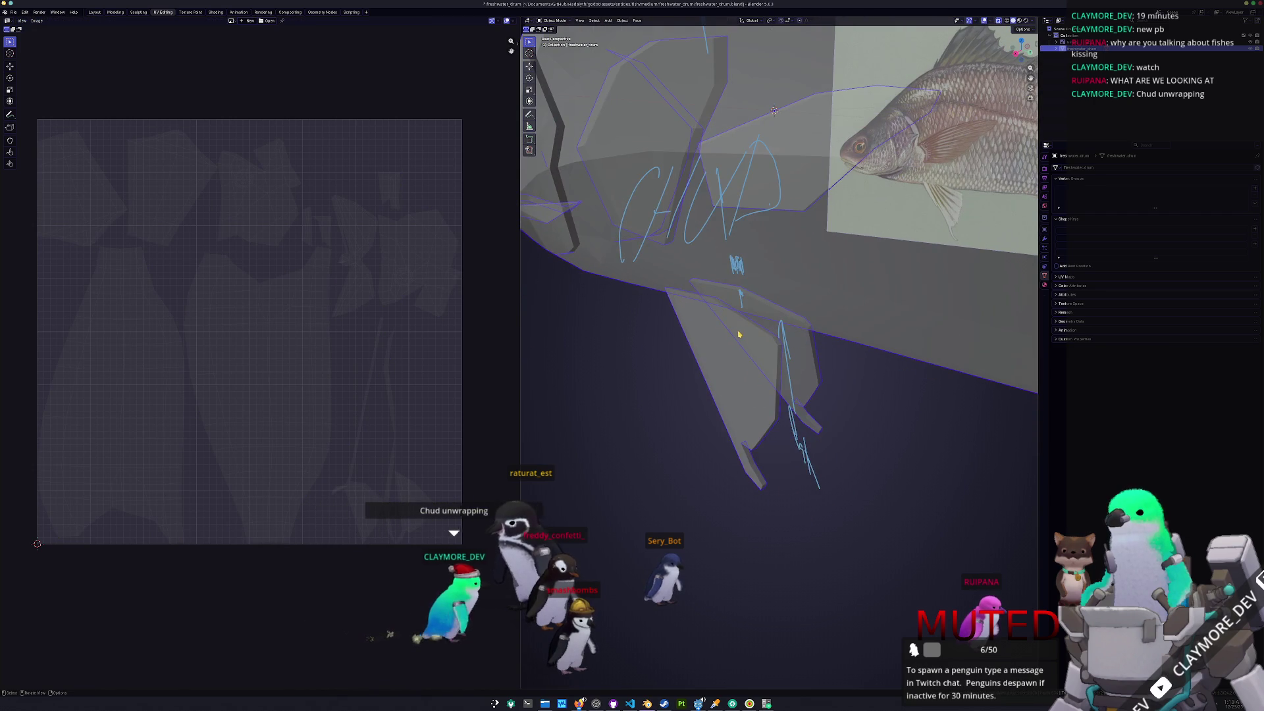
scroll(738, 334, "up", 5)
key("Tab")
mouse_move(739, 334)
middle_mouse_down()
mouse_move(731, 395)
mouse_move(740, 355)
mouse_move(749, 383)
middle_mouse_up()
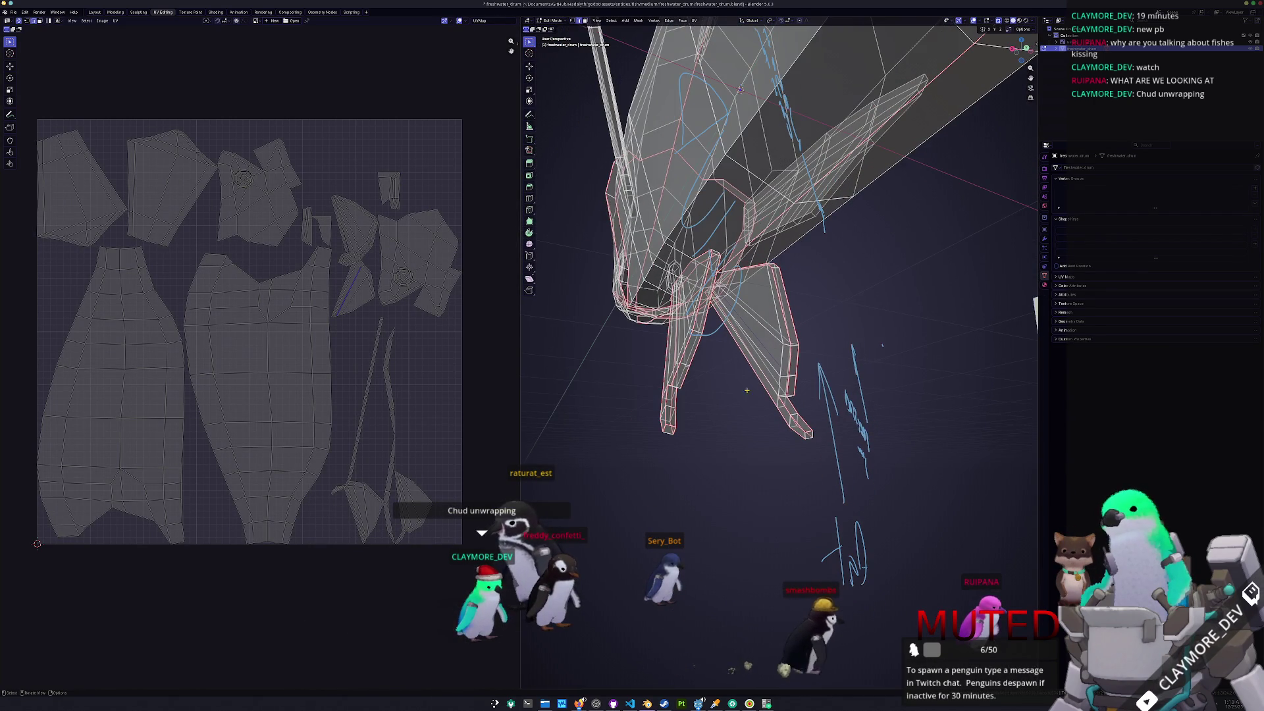
left_click_drag(722, 414, 637, 375)
- Select both lower fins as linked pieces, invert the selection and hide the rest of the mesh
key("ctrl+l")
scroll(401, 532, "up", 1)
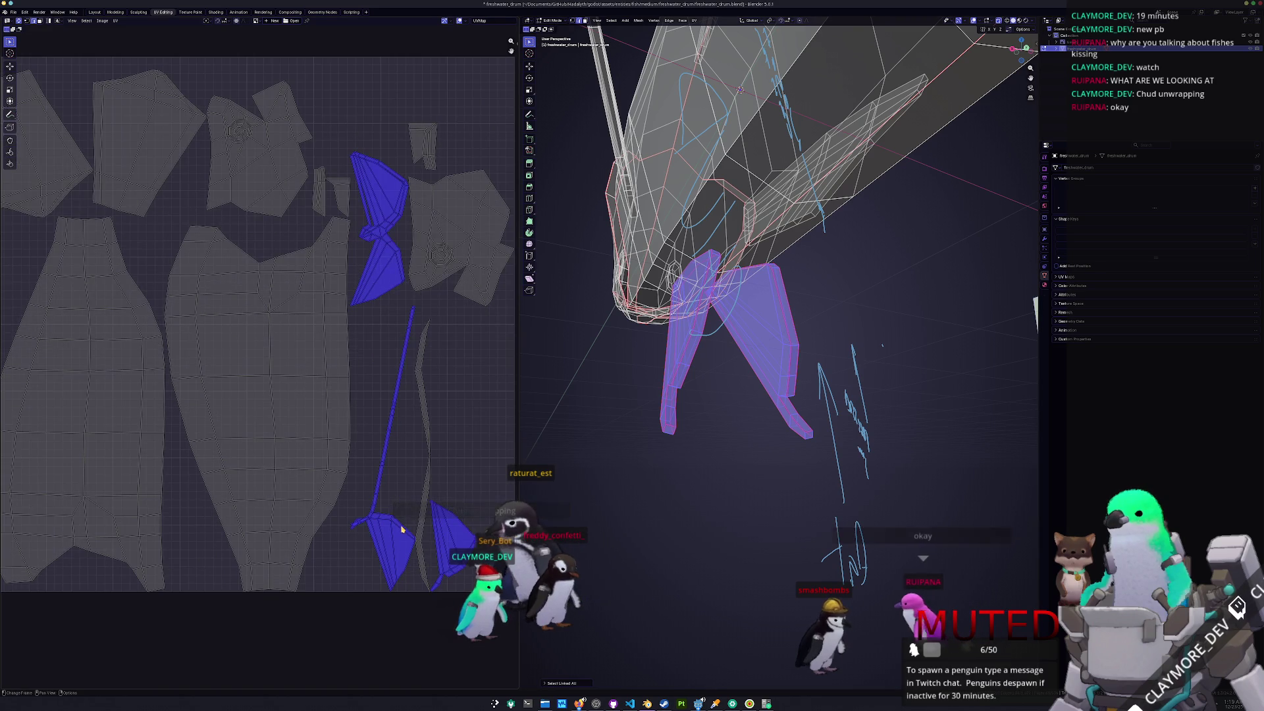
key("alt+a")
mouse_move(621, 382)
middle_mouse_down()
mouse_move(684, 395)
mouse_move(677, 443)
mouse_move(718, 418)
mouse_move(889, 384)
middle_mouse_up()
key("ctrl+l")
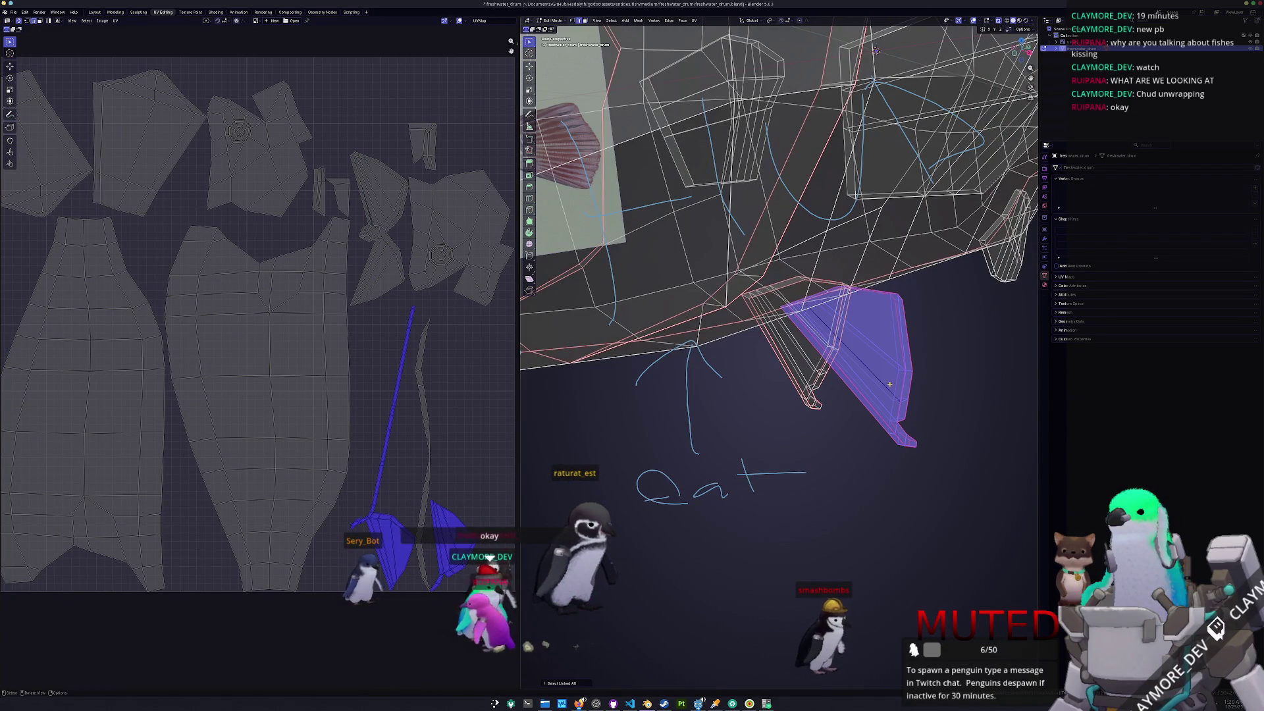
key("ctrl+l")
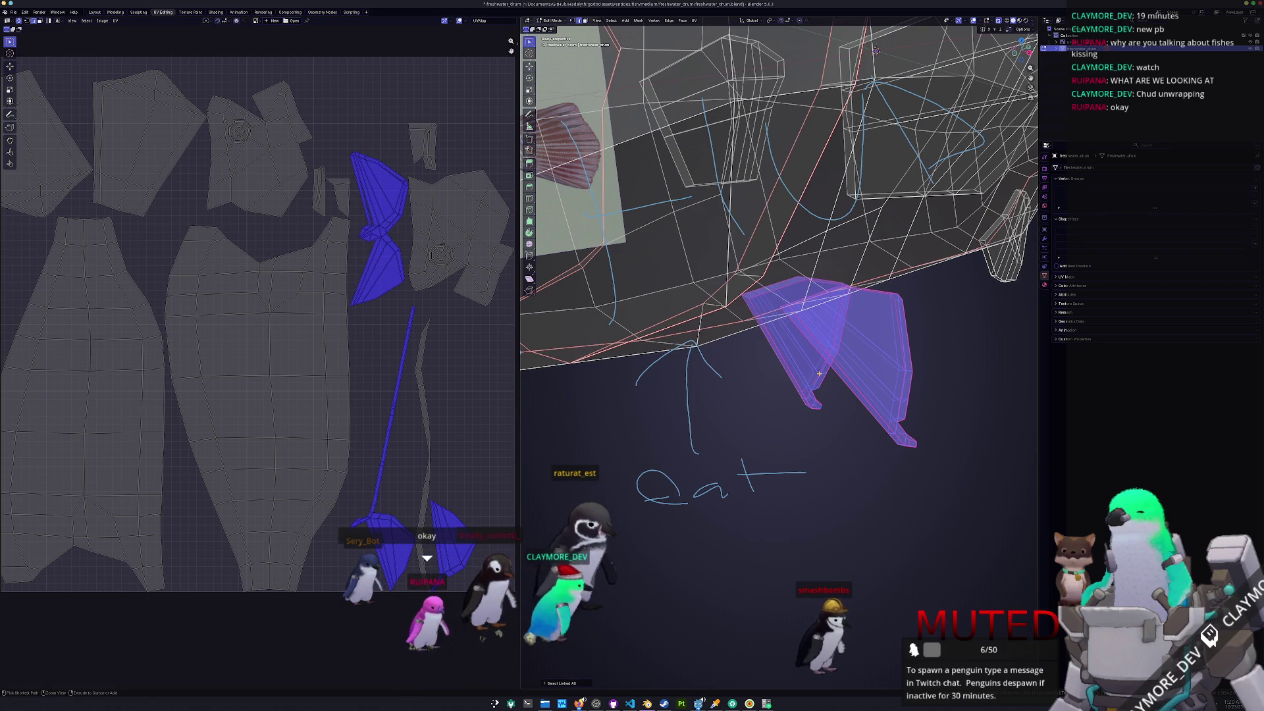
key("ctrl+i")
key("h")
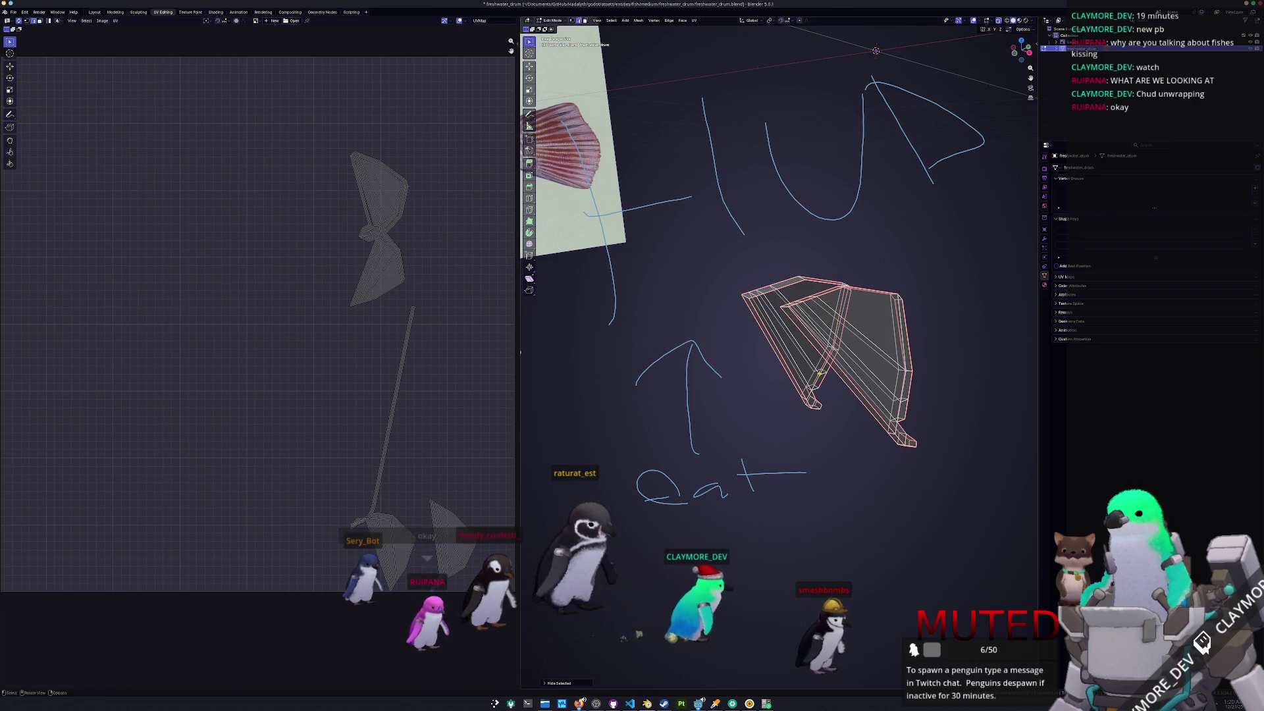
scroll(816, 317, "up", 3)
mouse_move(816, 318)
middle_mouse_down()
mouse_move(771, 465)
mouse_move(768, 382)
mouse_move(651, 436)
mouse_move(590, 443)
mouse_move(658, 447)
middle_mouse_up()
middle_click_drag(744, 498, 681, 502)
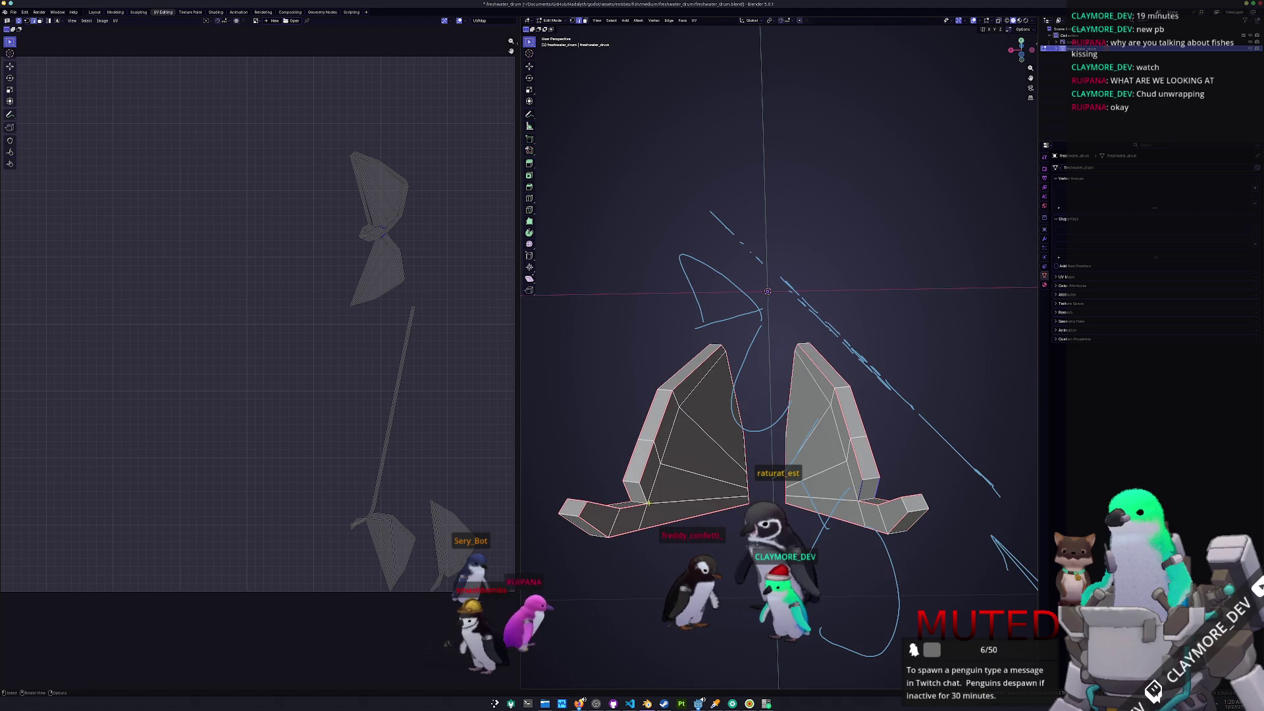
- Mark the chosen fin edges as seams and unwrap the visible fins
right_click(626, 555)
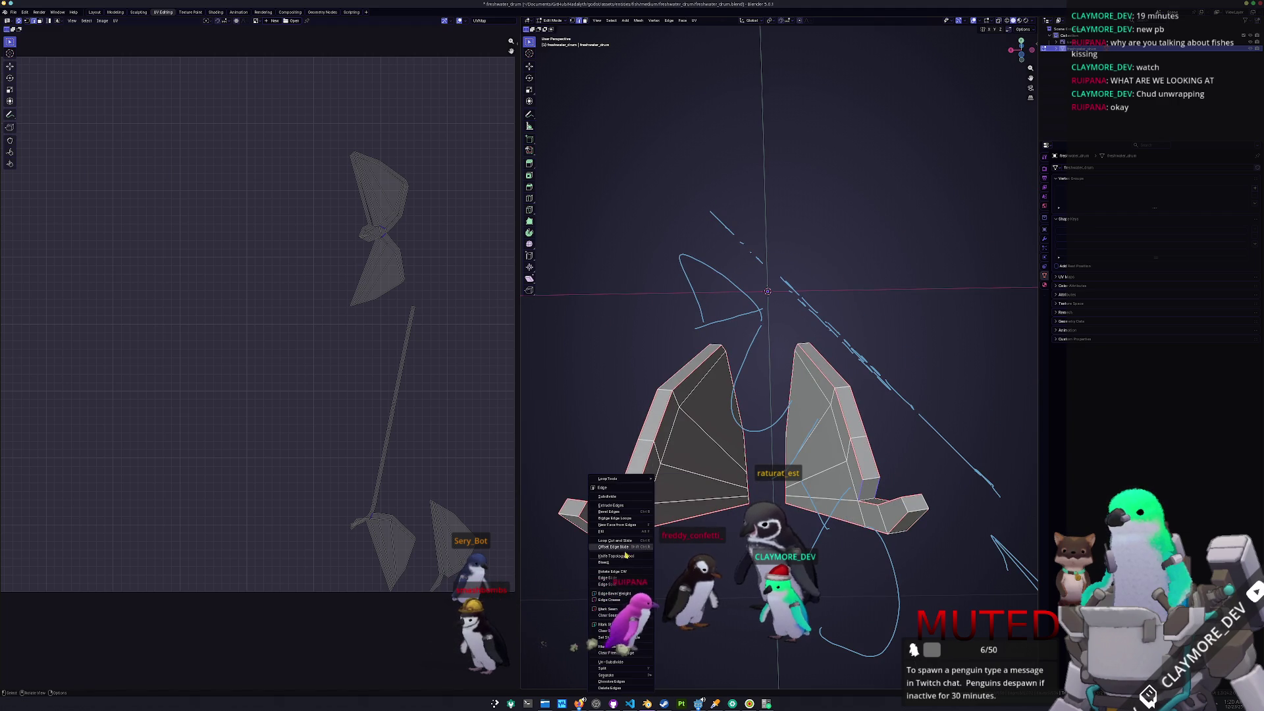
left_click(616, 610)
key("a")
left_click(693, 21)
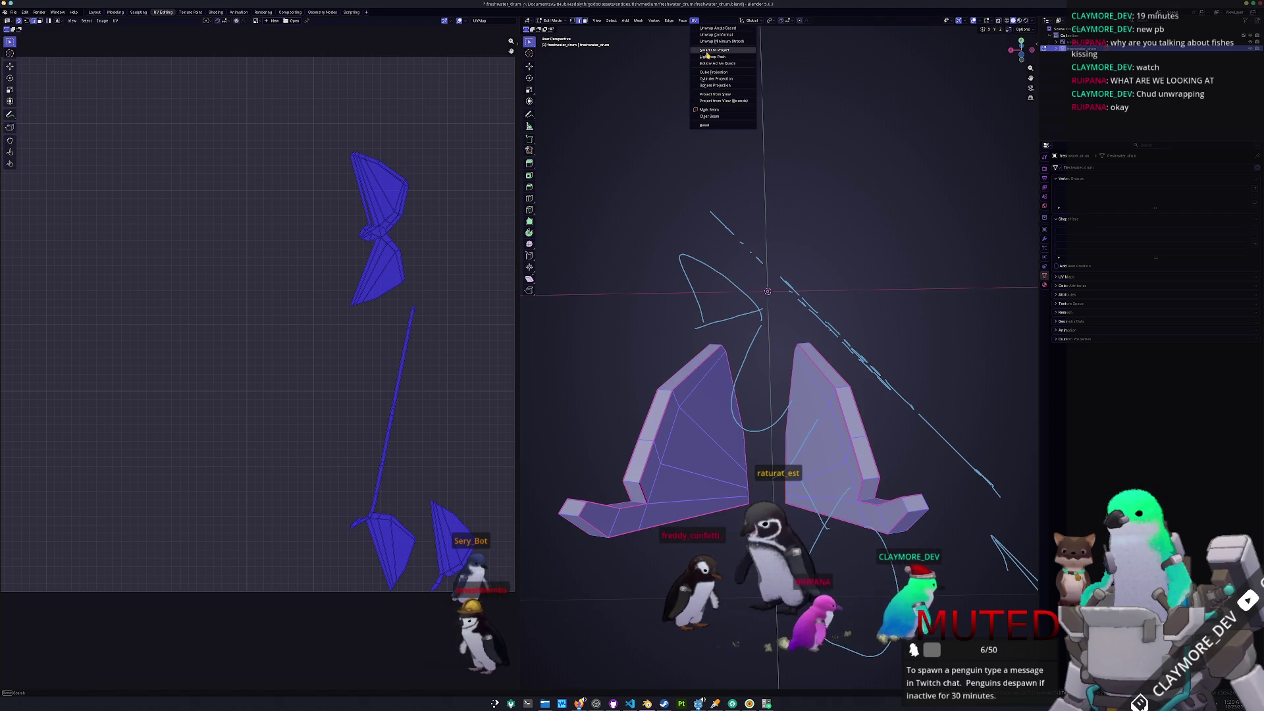
left_click(711, 32)
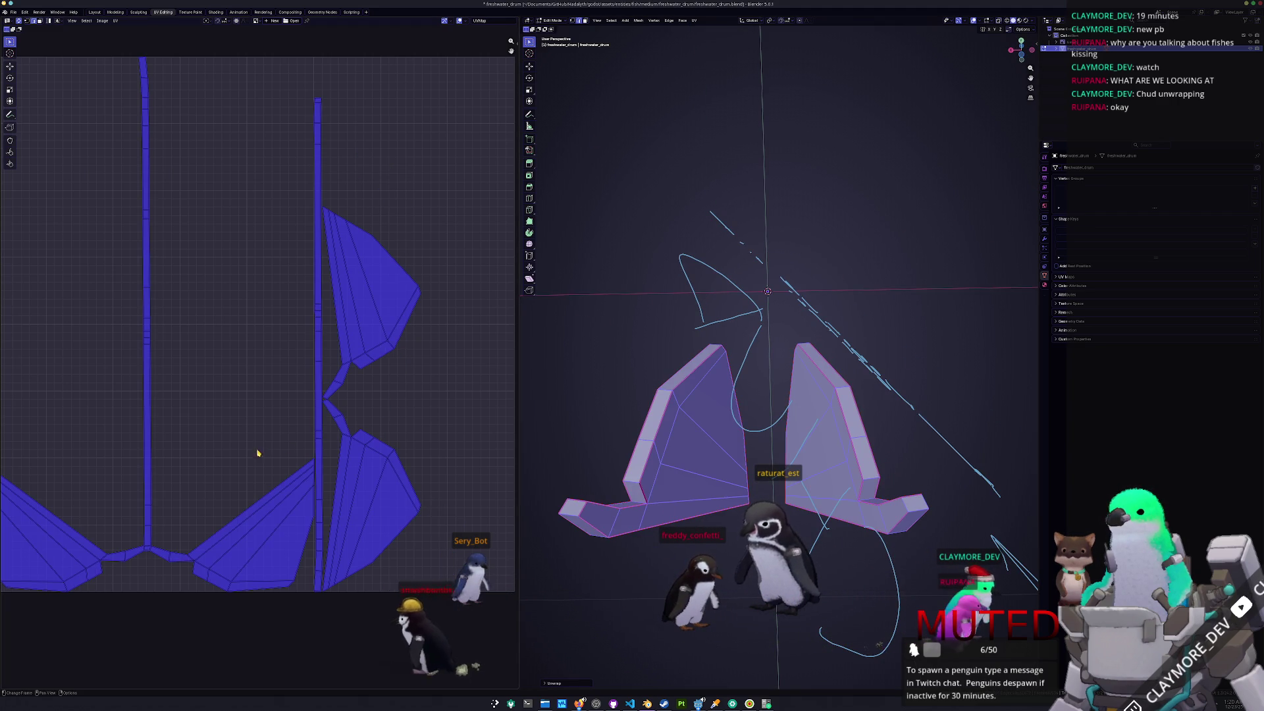
key("KP_Decimal")
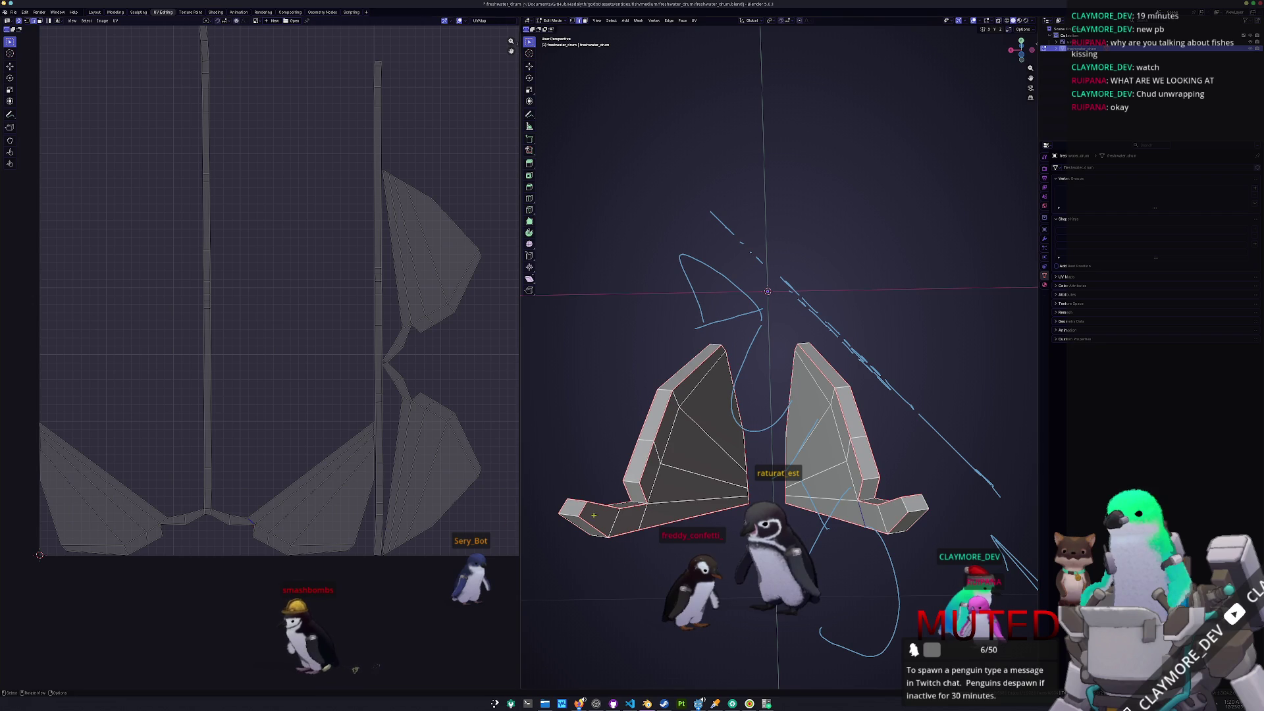
- Select the large upper face and adjoining faces on both fin pieces
middle_click_drag(738, 500, 684, 503)
key("period")
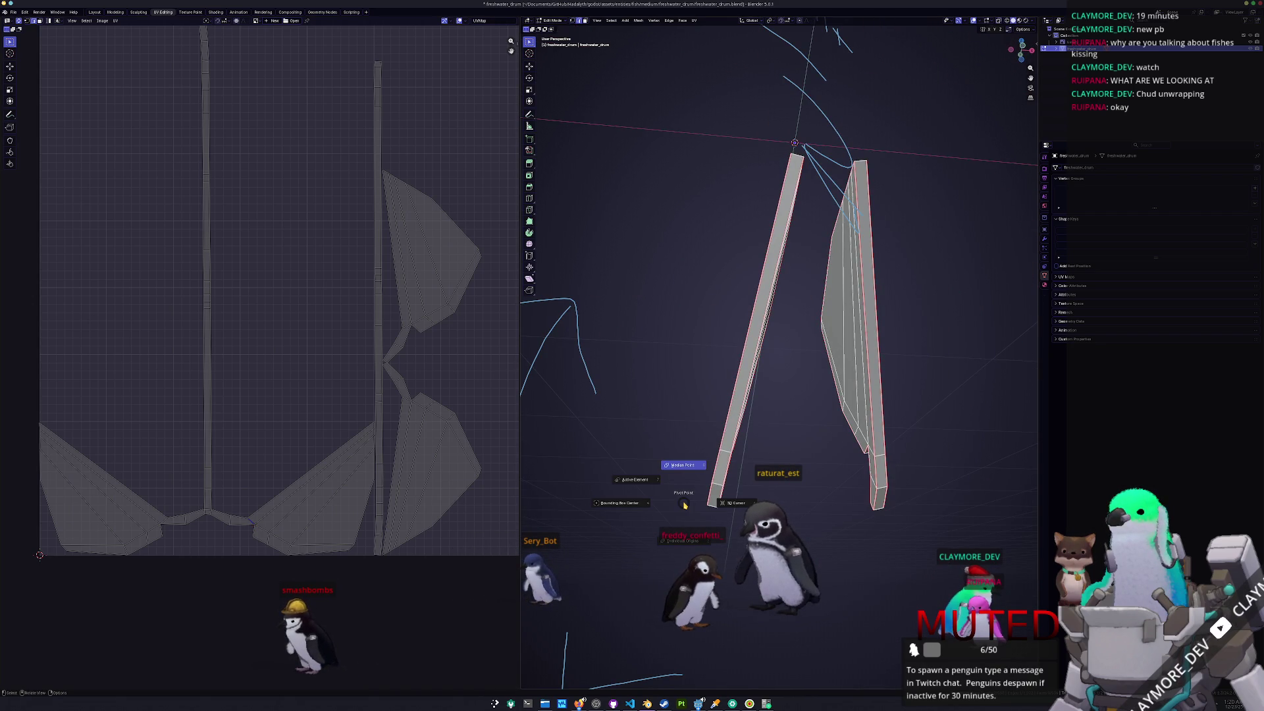
mouse_move(684, 504)
middle_mouse_down()
mouse_move(726, 481)
mouse_move(685, 502)
mouse_move(711, 438)
mouse_move(698, 424)
mouse_move(700, 367)
mouse_move(699, 386)
mouse_move(772, 337)
middle_mouse_up()
left_click(772, 337)
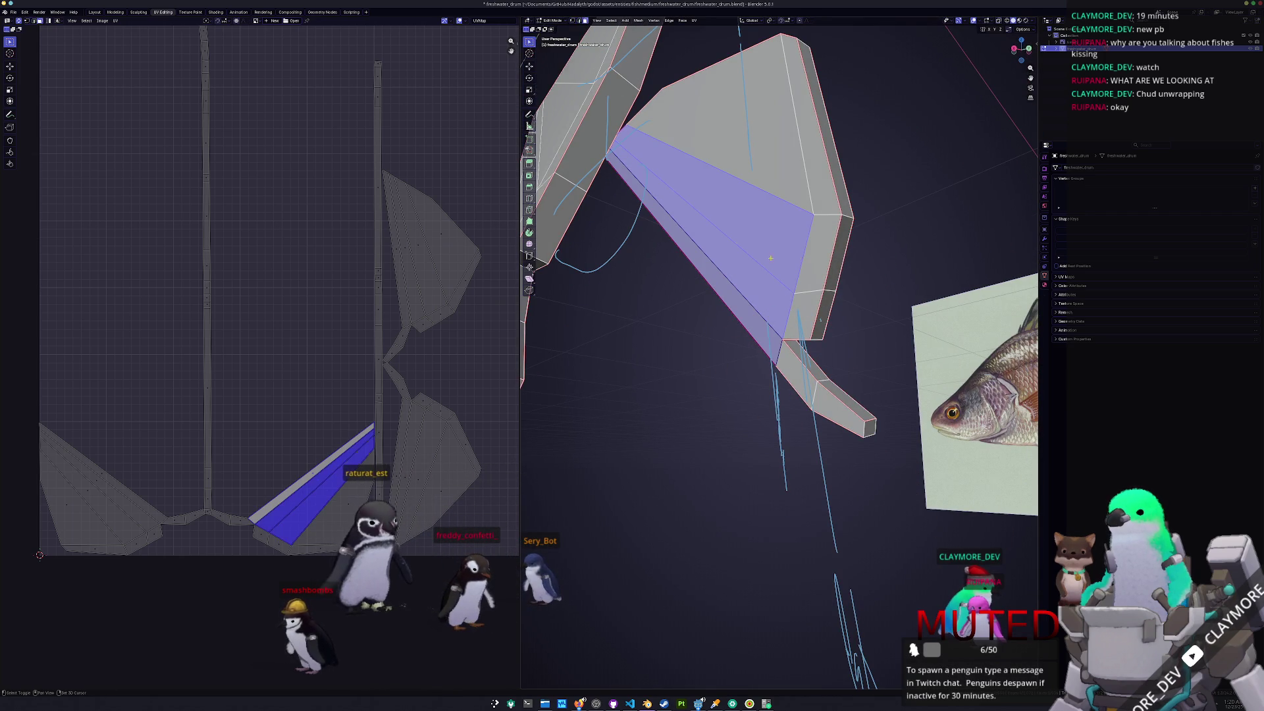
left_click(810, 298, "shift")
left_click(808, 307, "shift")
middle_click_drag(786, 409, 777, 429)
left_click(757, 329, "shift")
left_click(858, 309, "shift")
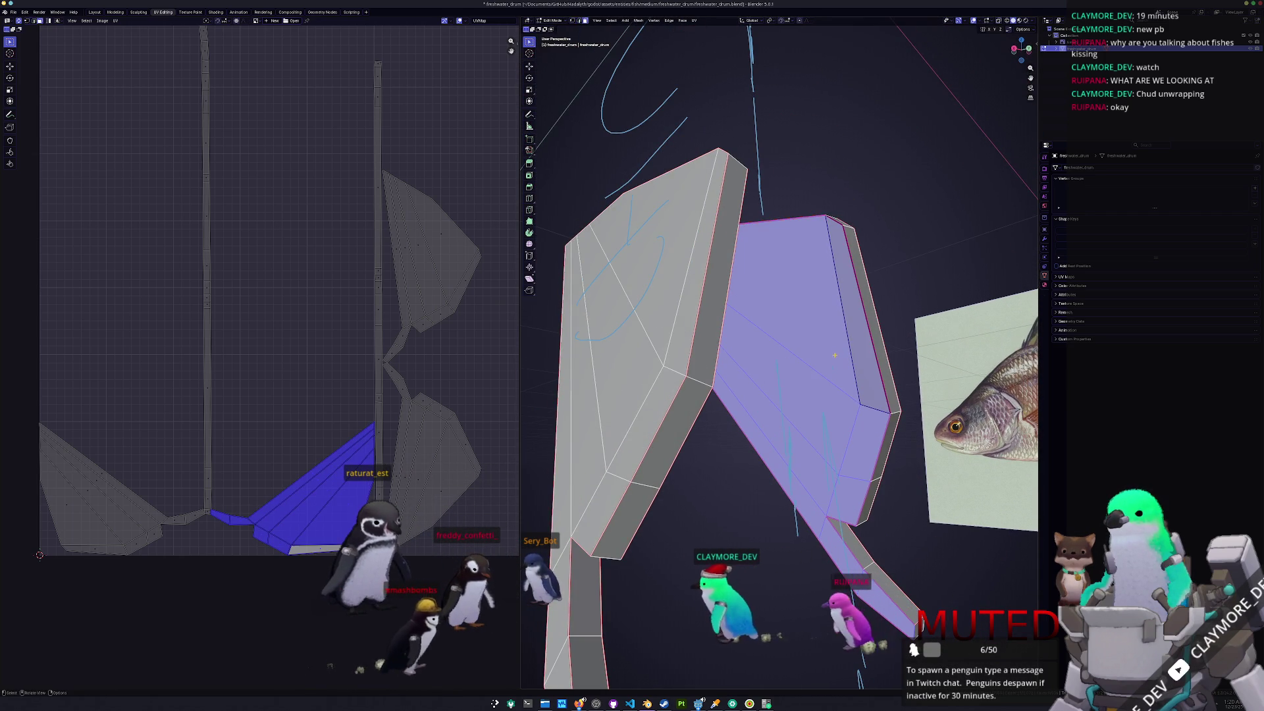
mouse_move(736, 367)
middle_mouse_down()
mouse_move(724, 395)
mouse_move(824, 389)
mouse_move(757, 353)
middle_mouse_up()
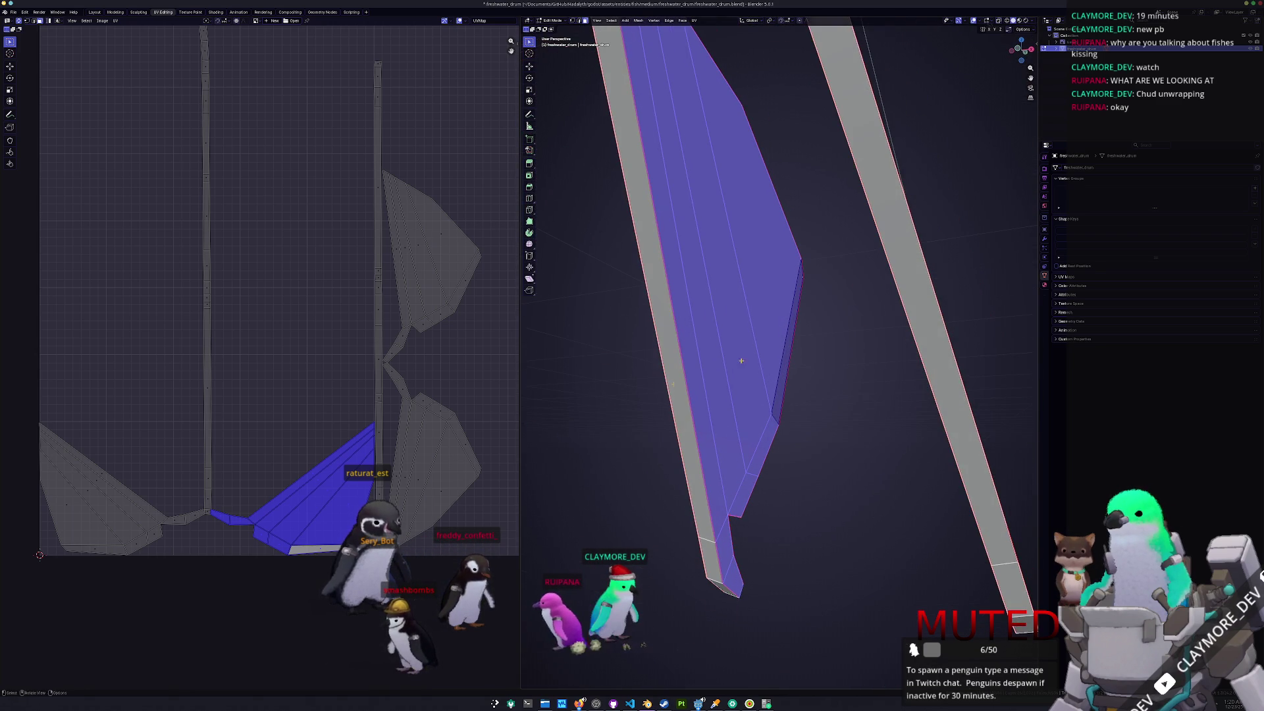
- Mark the edges at the fin's UV strip junction as a seam
scroll(289, 489, "up", 3)
middle_click_drag(203, 522, 263, 437)
left_click(268, 510)
middle_click_drag(727, 609, 660, 431)
right_click(780, 408)
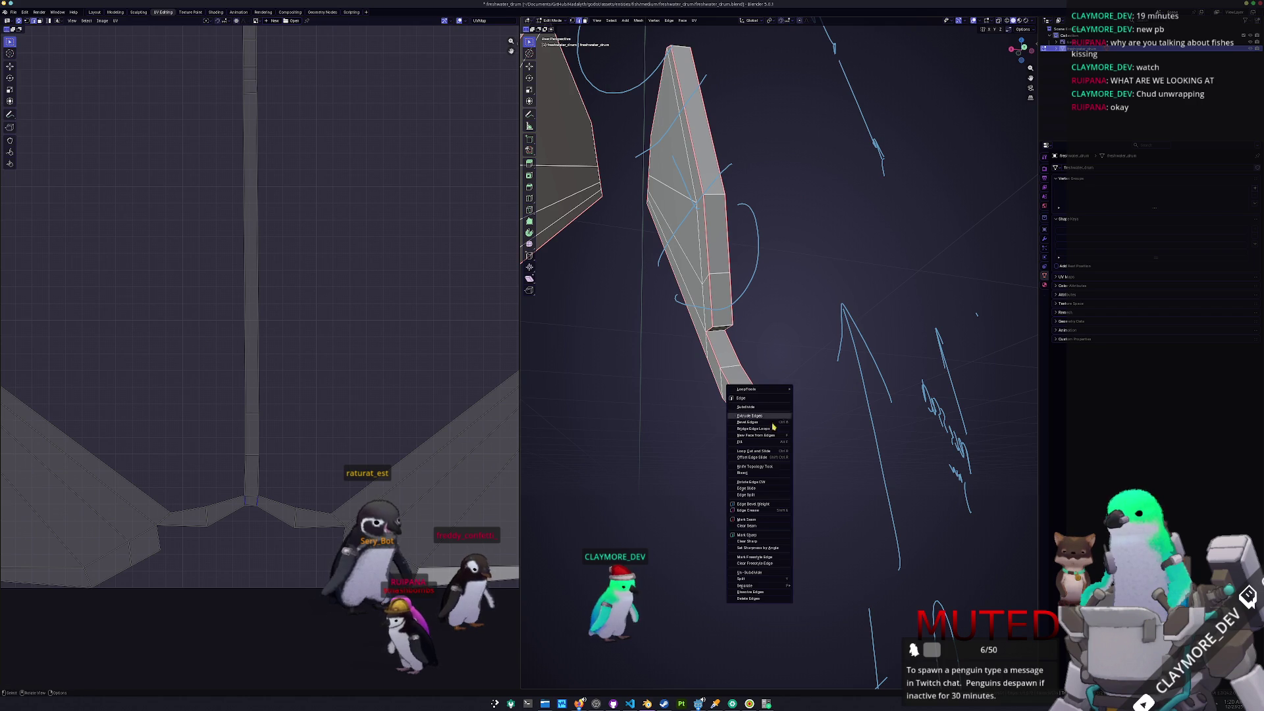
left_click(754, 521)
- Select the whole fin mesh and unwrap it into new UV islands
mouse_move(750, 461)
middle_mouse_down()
mouse_move(742, 429)
mouse_move(683, 398)
mouse_move(756, 416)
middle_mouse_up()
scroll(684, 397, "up", 4)
key("a")
right_click(756, 416)
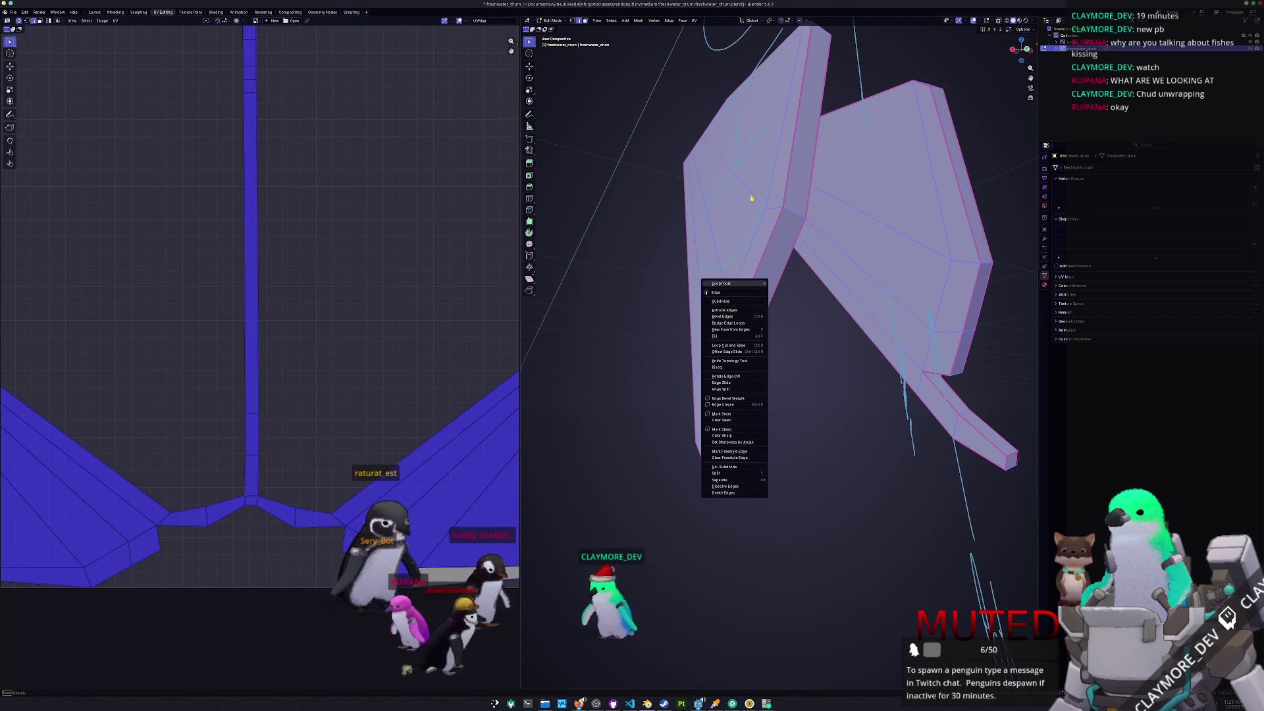
left_click(694, 20)
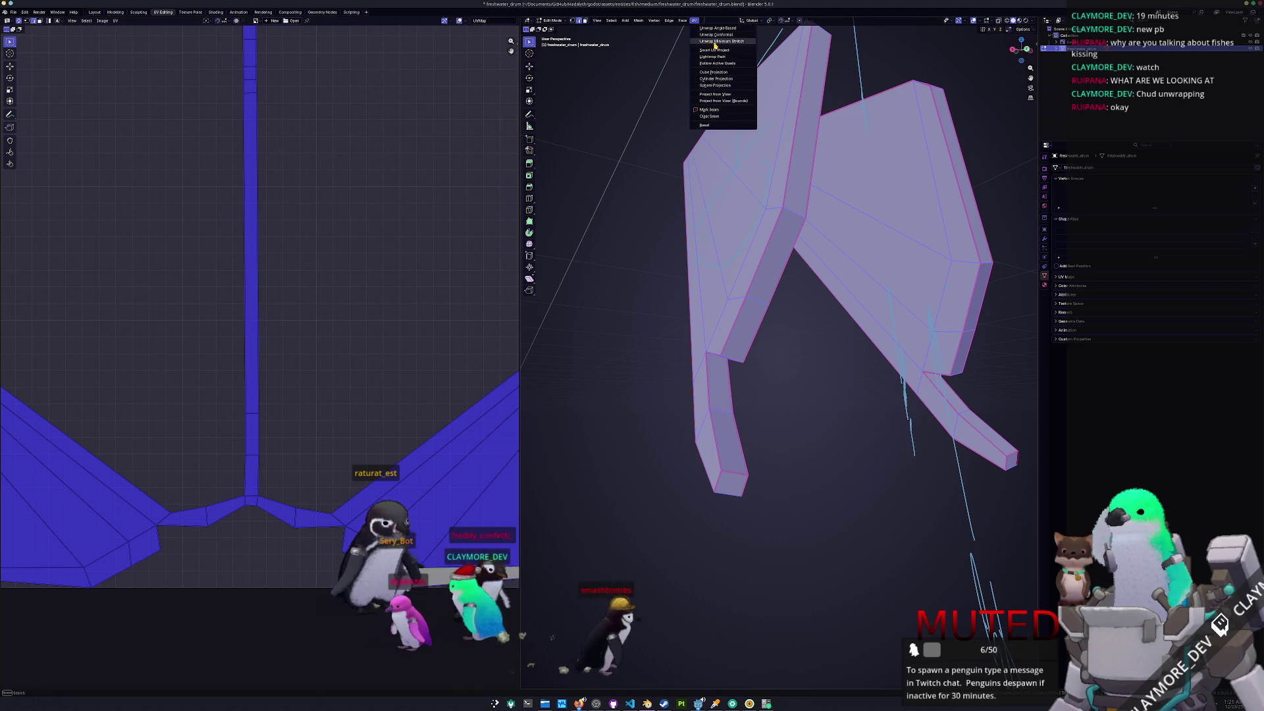
left_click(718, 44)
scroll(277, 280, "down", 3)
scroll(277, 280, "up", 3)
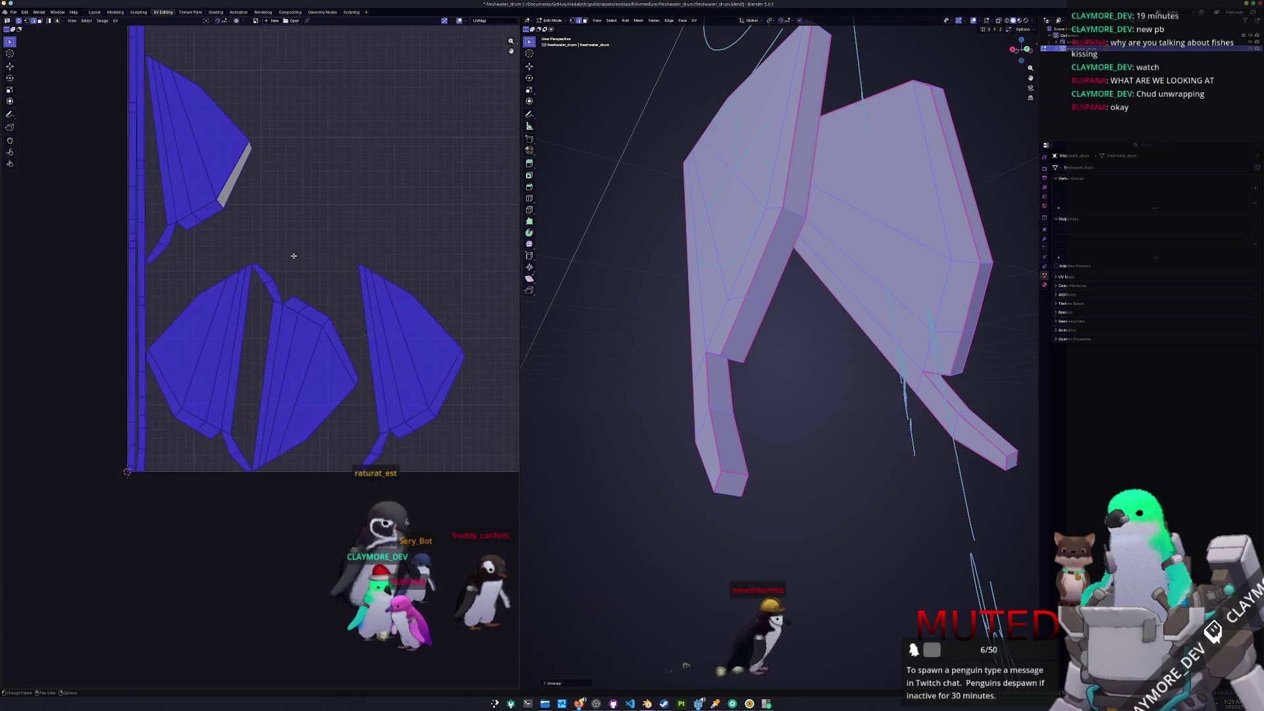
- Select the connected middle UV island and try rotating it, then cancel
left_click(310, 369)
key("l")
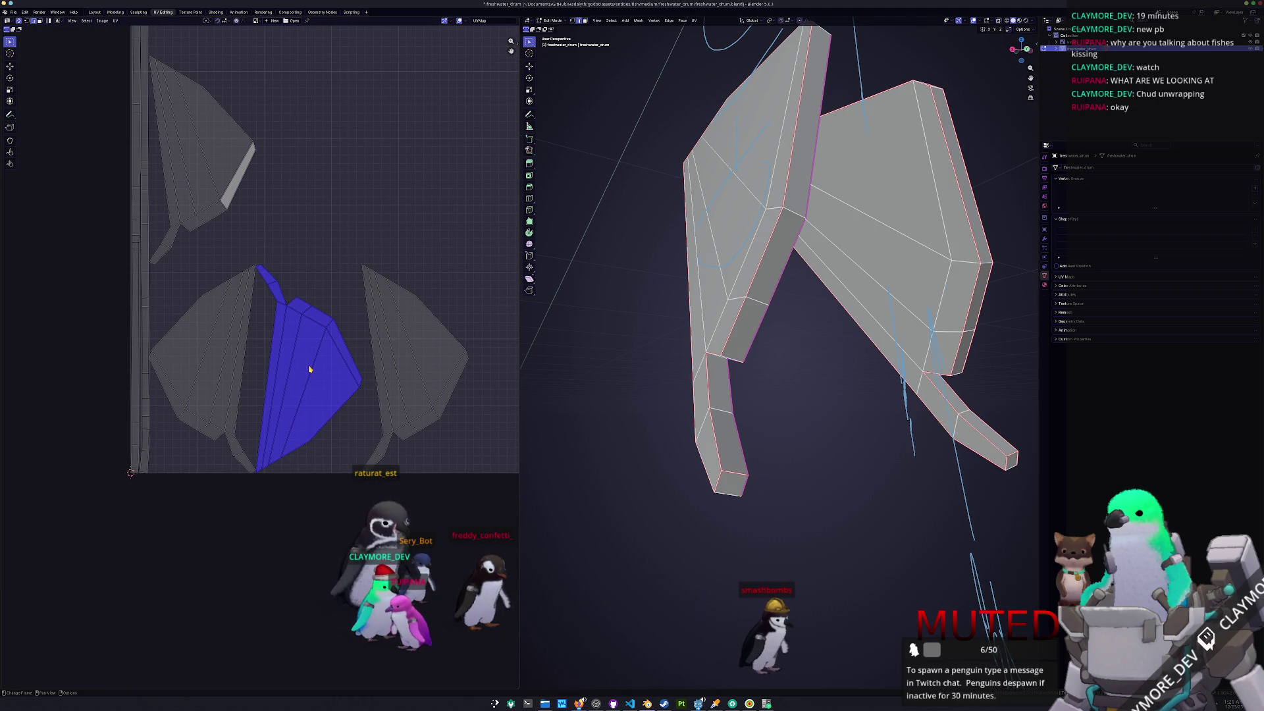
key("r")
key("Escape")
- Frame the whole fish mesh in view and deselect everything
mouse_move(632, 461)
middle_mouse_down()
mouse_move(672, 428)
mouse_move(674, 390)
middle_mouse_up()
key("a")
key("KP_Decimal")
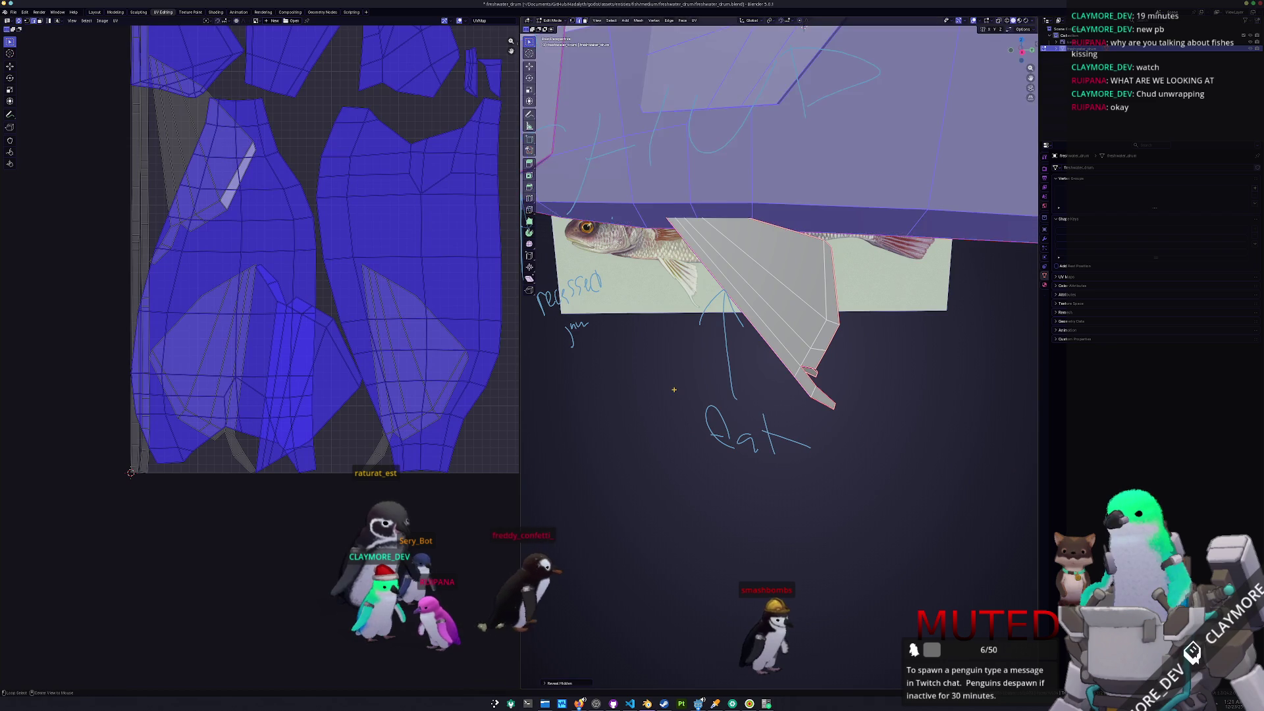
key("alt+a")
scroll(750, 327, "up", 2)
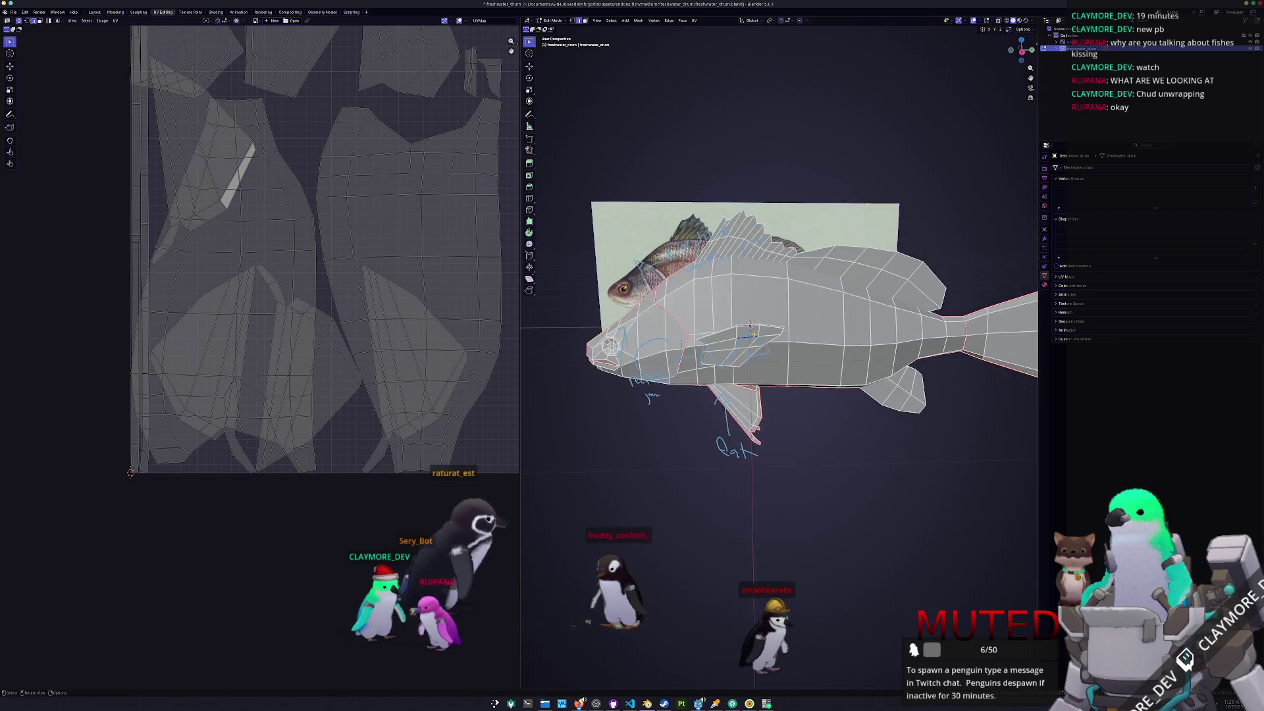
- Isolate the pectoral fins by selecting them linked and hiding everything else
middle_click_drag(750, 327, 803, 327)
key("ctrl+l")
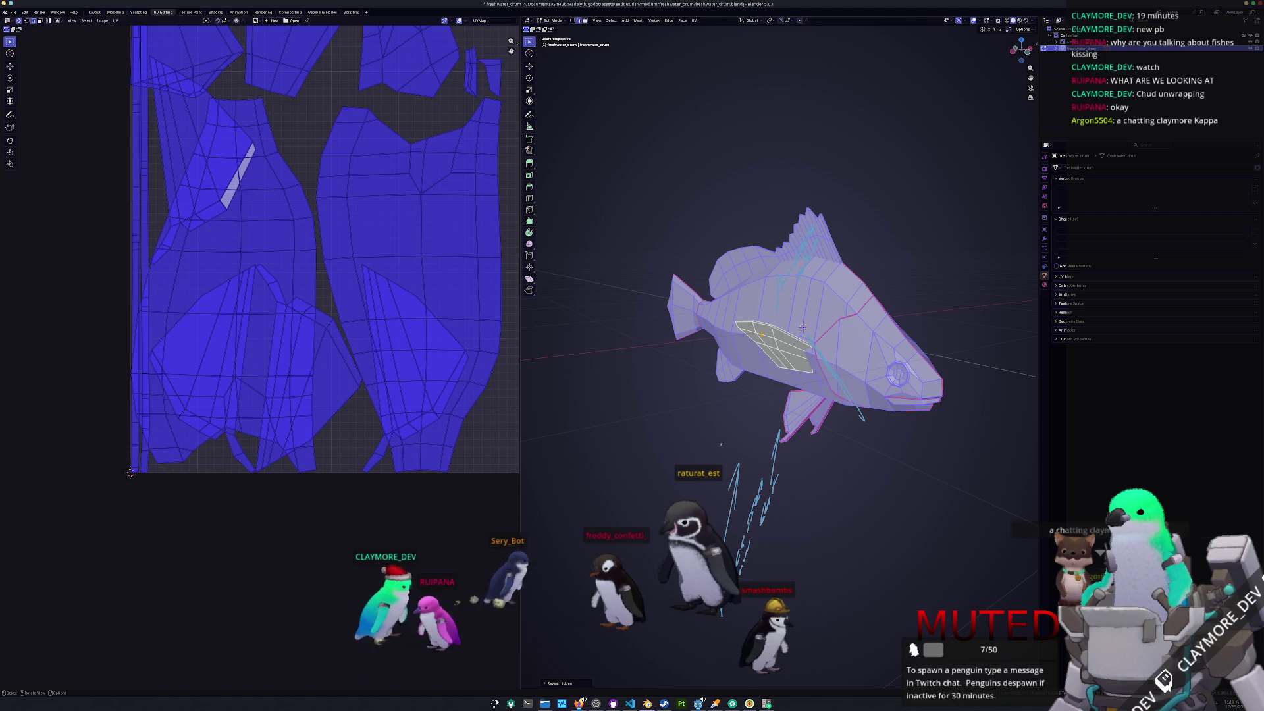
key("shift+h")
key("KP_Decimal")
- Orbit around the isolated pectoral fins to check them edge-on and broadside
mouse_move(802, 327)
middle_mouse_down()
mouse_move(724, 318)
mouse_move(753, 288)
mouse_move(755, 300)
middle_mouse_up()
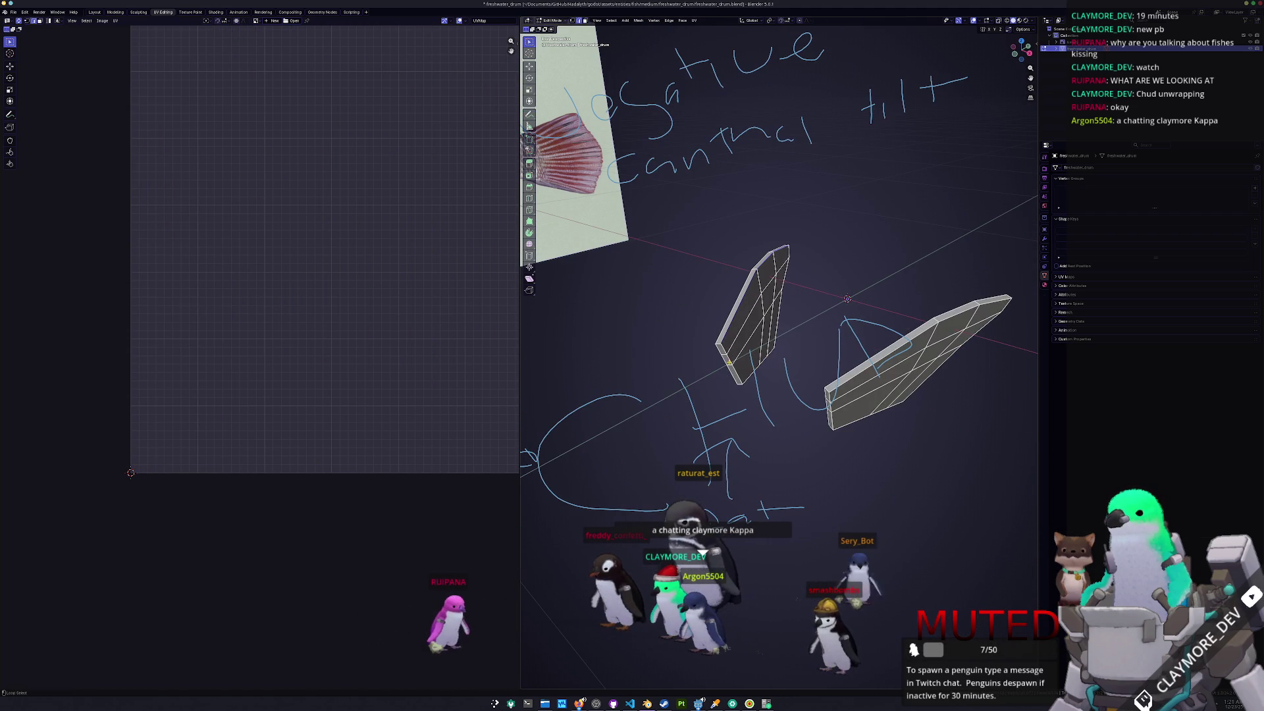
mouse_move(749, 376)
middle_mouse_down()
mouse_move(784, 294)
mouse_move(815, 274)
mouse_move(809, 330)
middle_mouse_up()
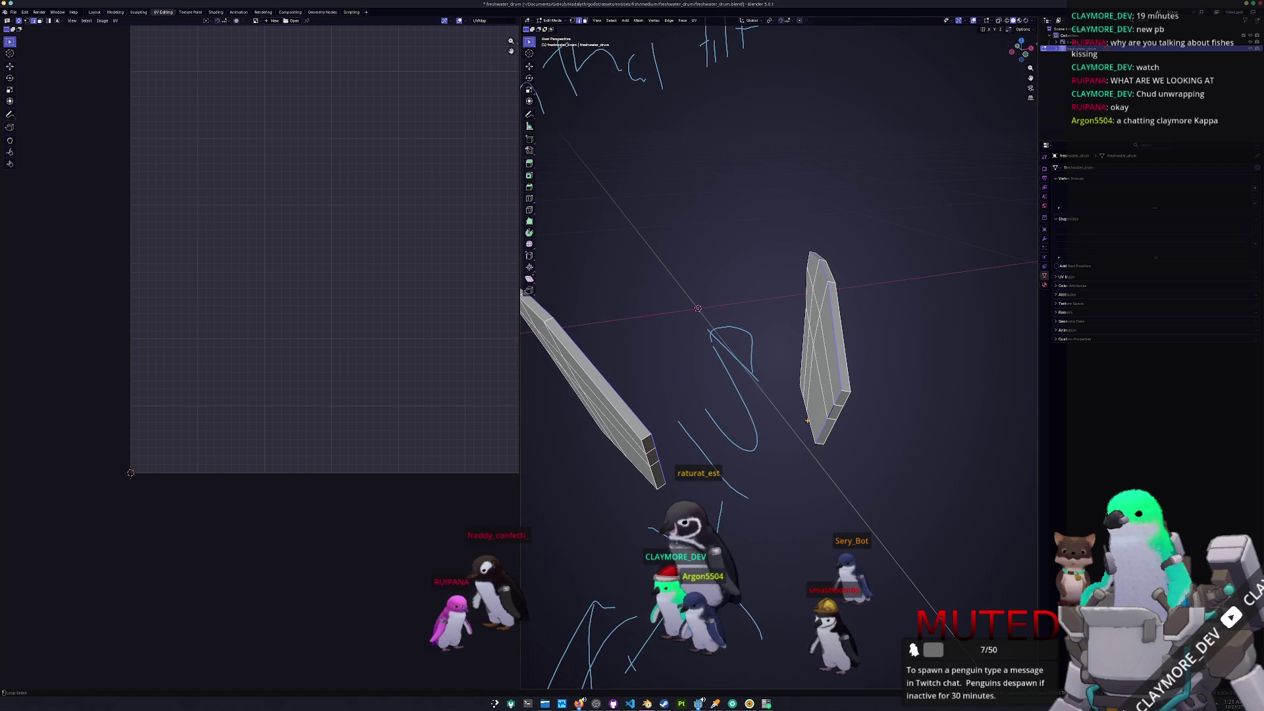
middle_click_drag(789, 370, 810, 303)
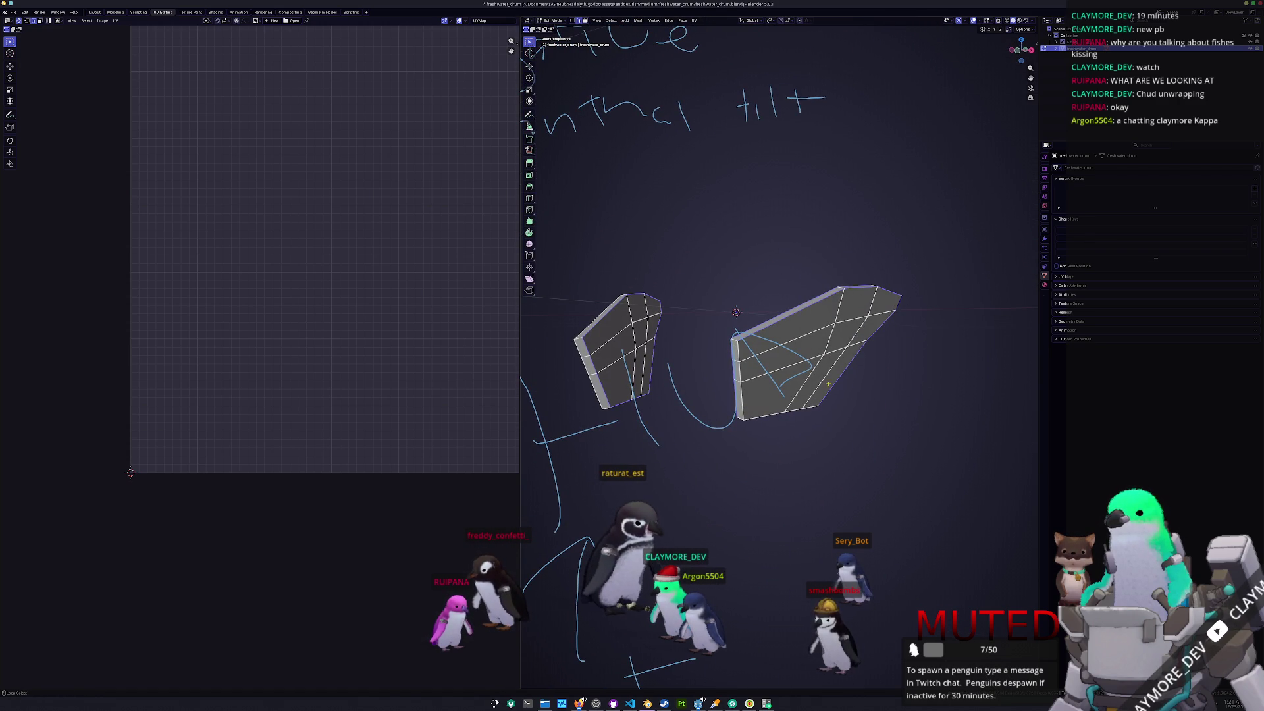
middle_click_drag(602, 374, 705, 352)
middle_click_drag(717, 307, 727, 315)
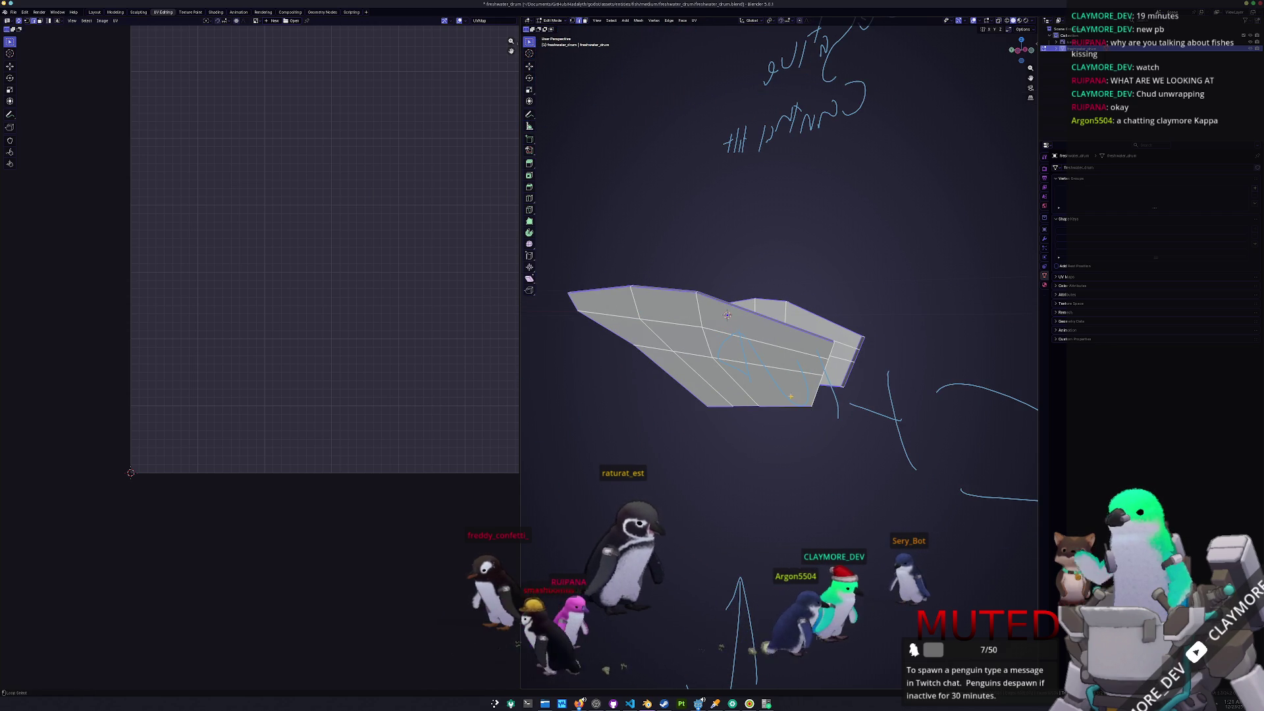
middle_click_drag(814, 395, 658, 360)
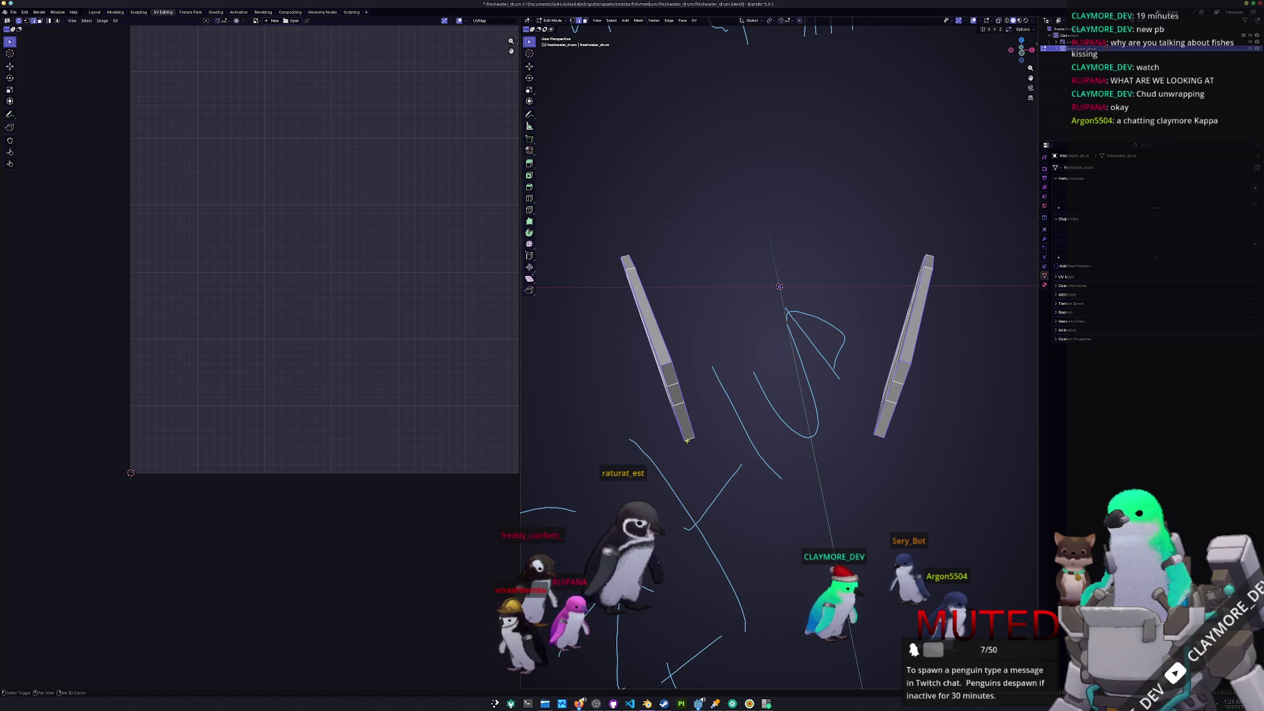
middle_click_drag(787, 451, 682, 433)
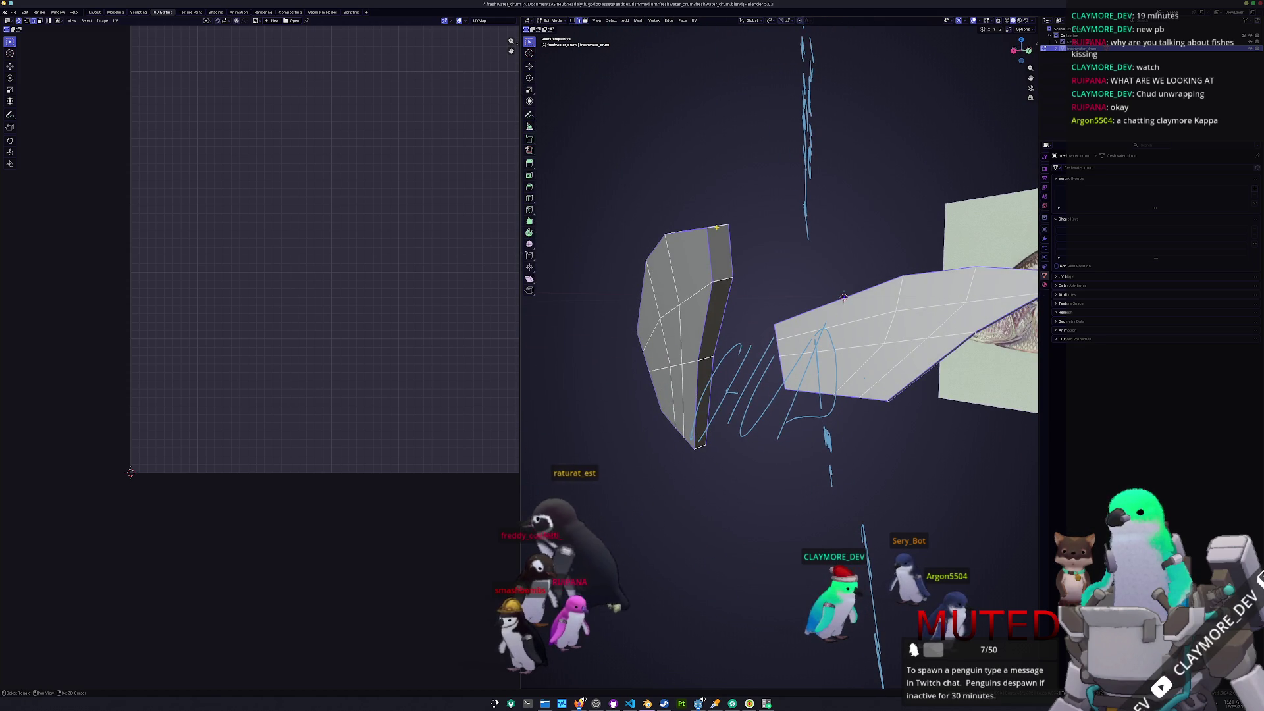
middle_click_drag(732, 235, 843, 279)
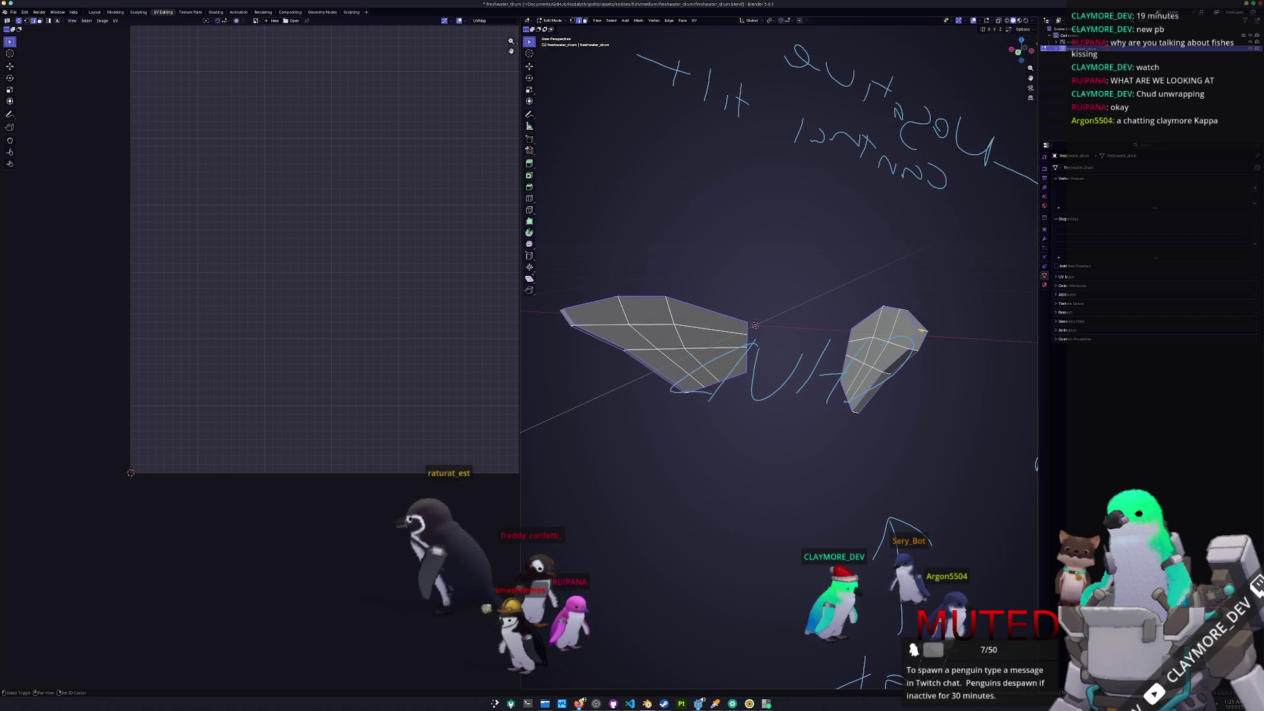
right_click(842, 279)
- Select all faces of both pectoral fins and unwrap them into new UV islands
key("a")
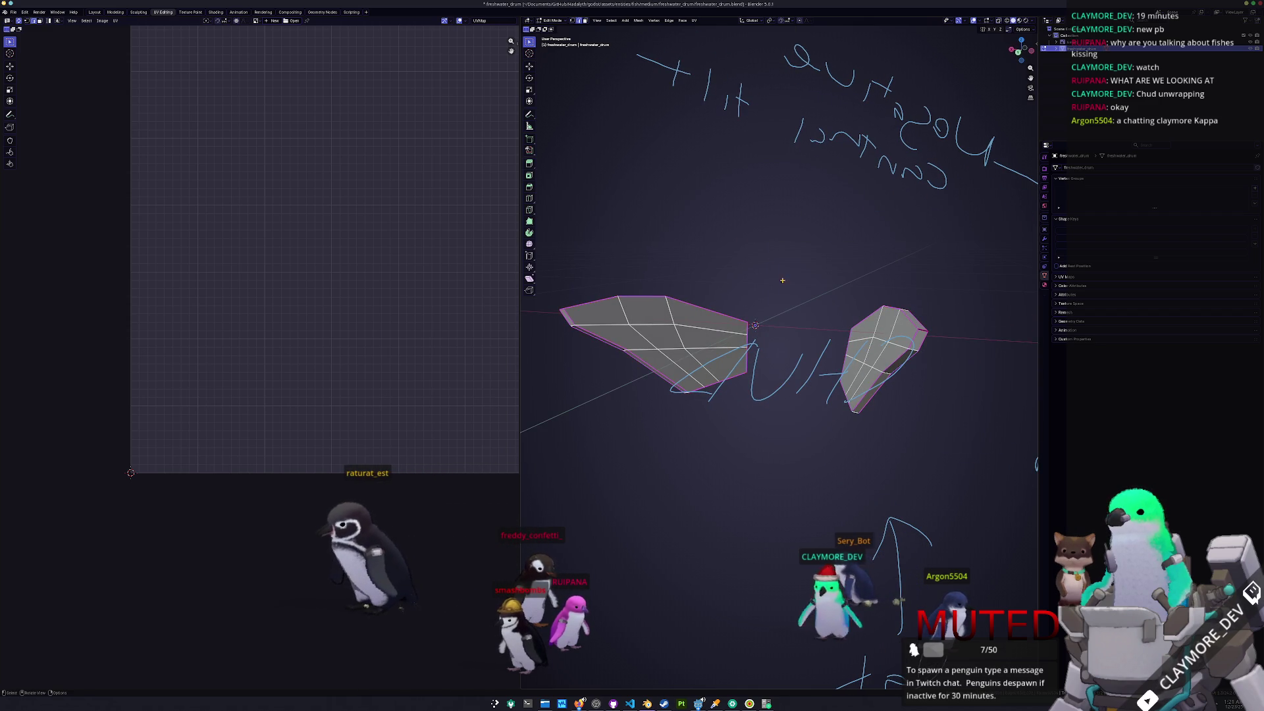
left_click(694, 20)
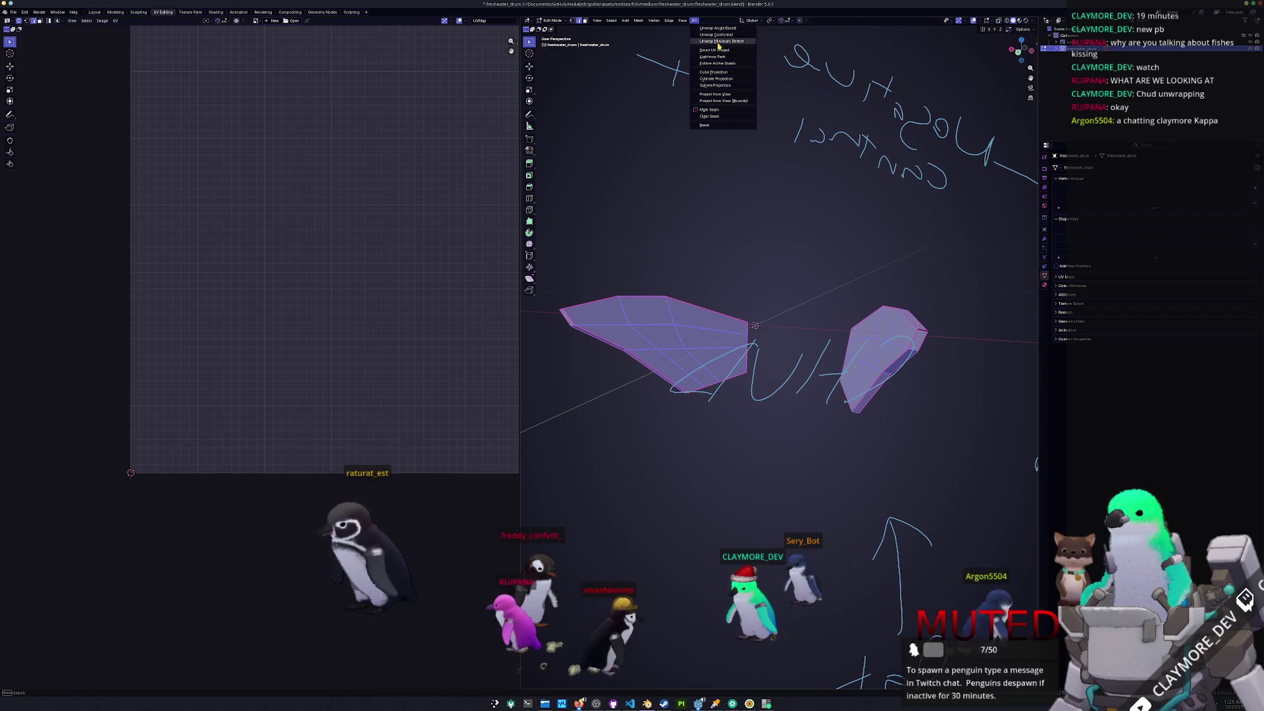
left_click(699, 110)
scroll(399, 289, "down", 1)
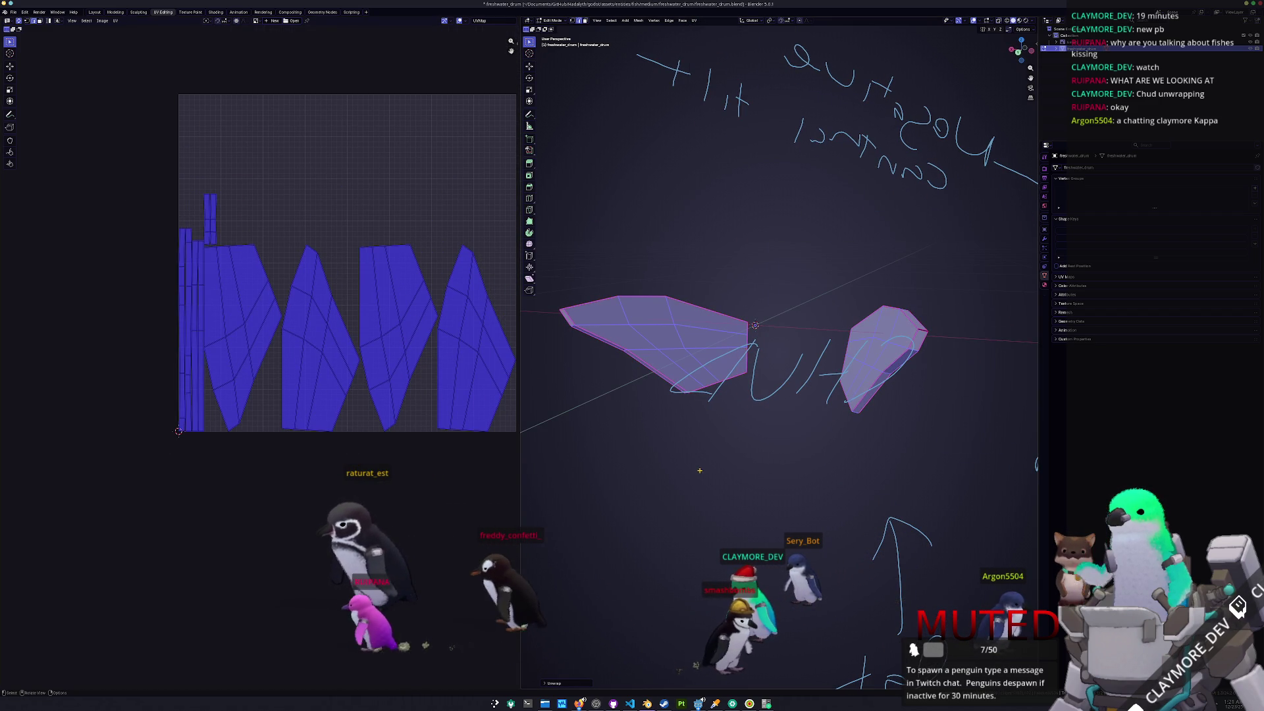
- Reveal the hidden body, select the linked dorsal fin and invert the selection
key("Tab")
key("Tab")
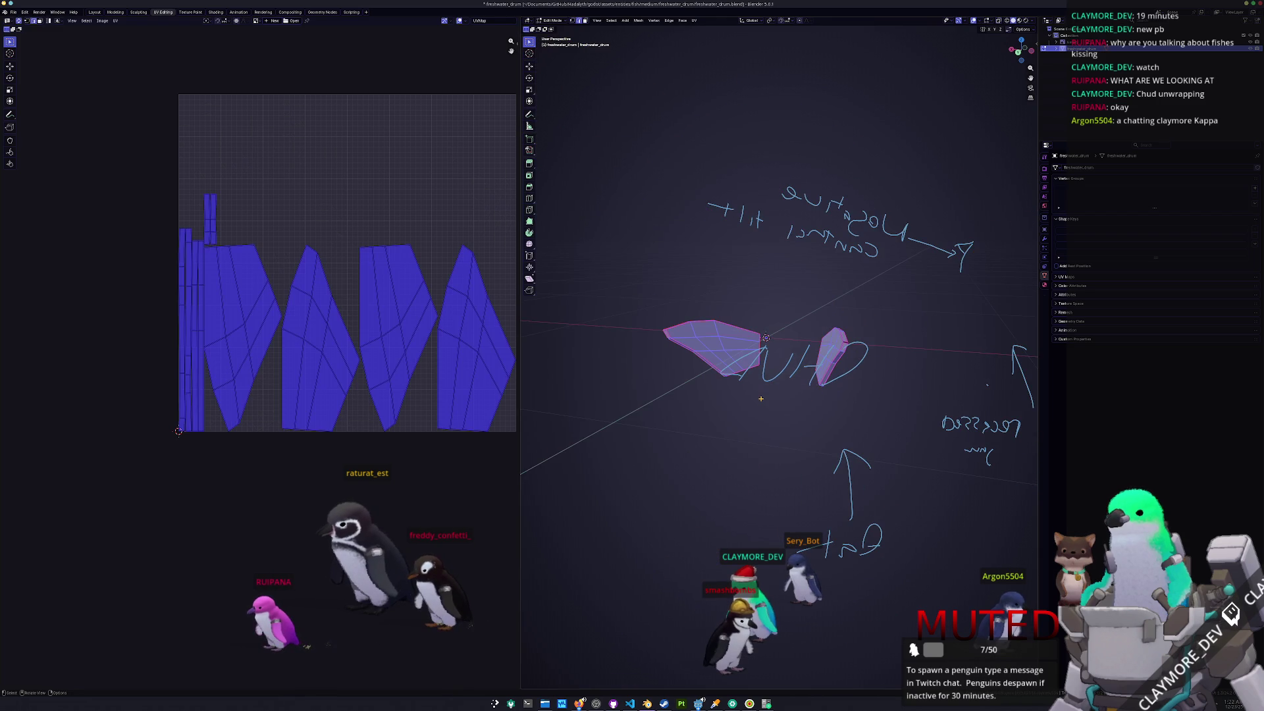
key("alt+h")
scroll(710, 415, "down", 2)
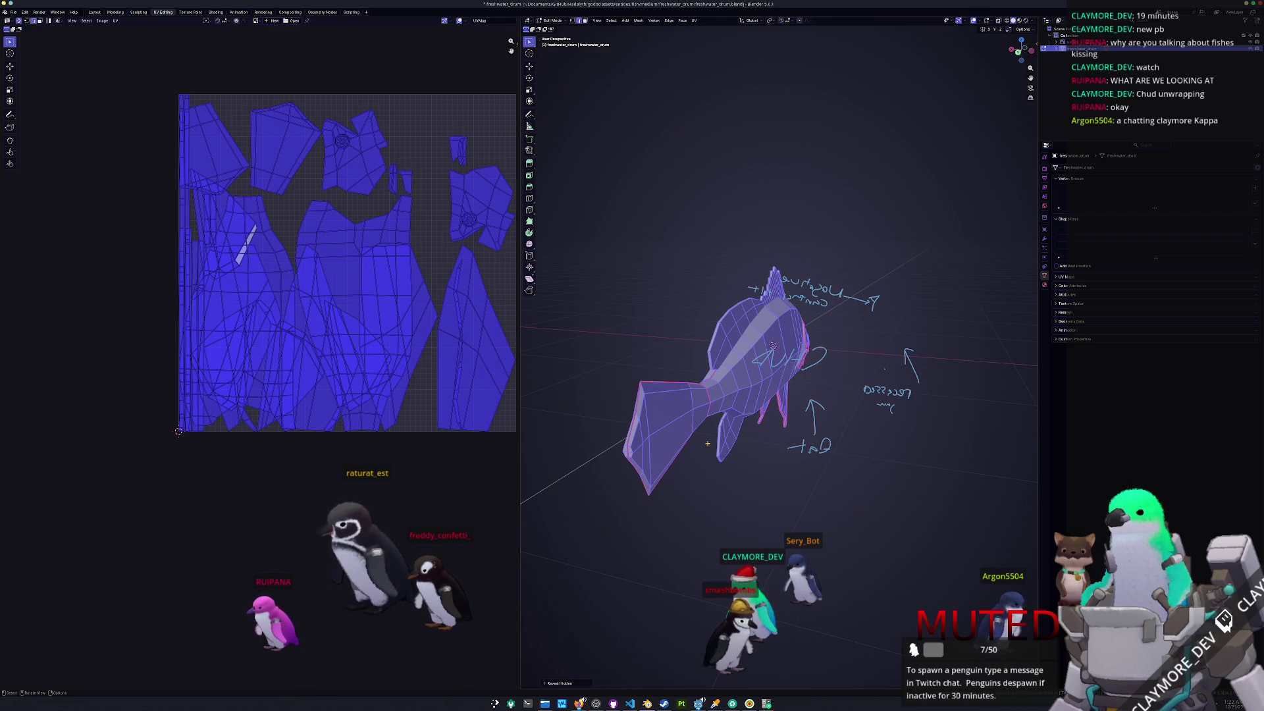
left_click(707, 443)
key("ctrl+l")
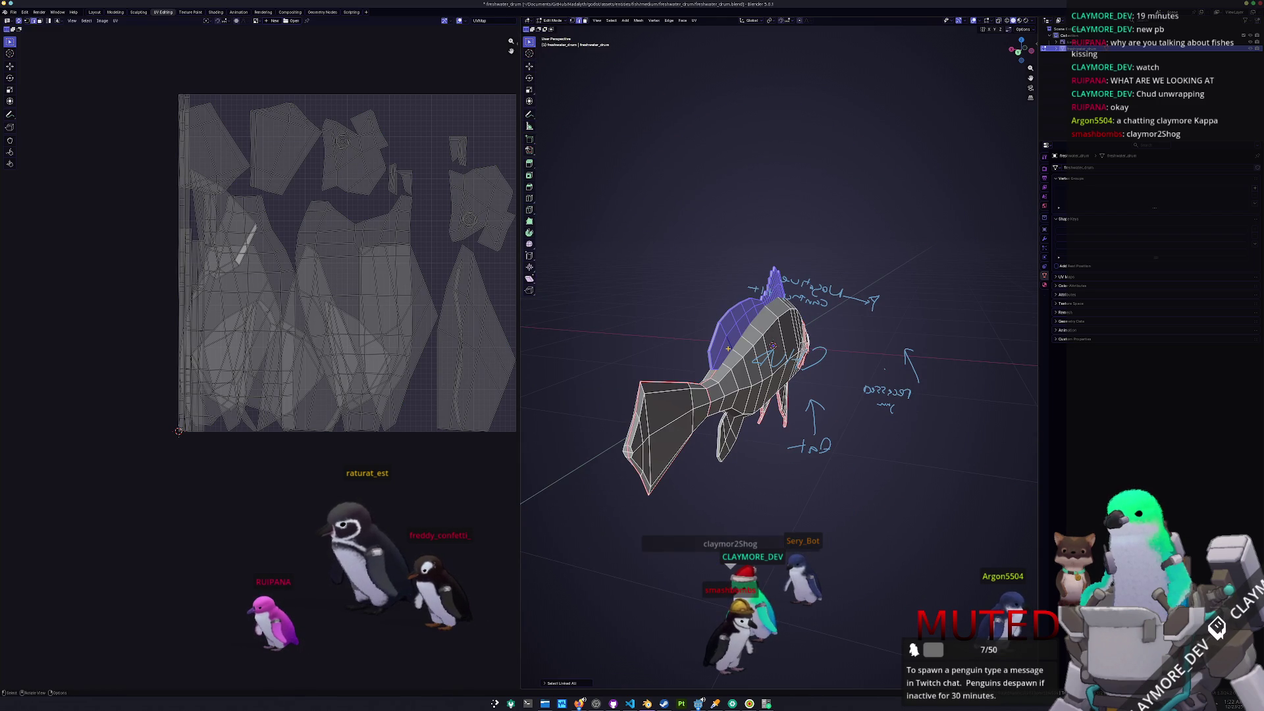
key("ctrl+i")
- Hide everything except the dorsal fin and orbit until the fin stands upright
key("h")
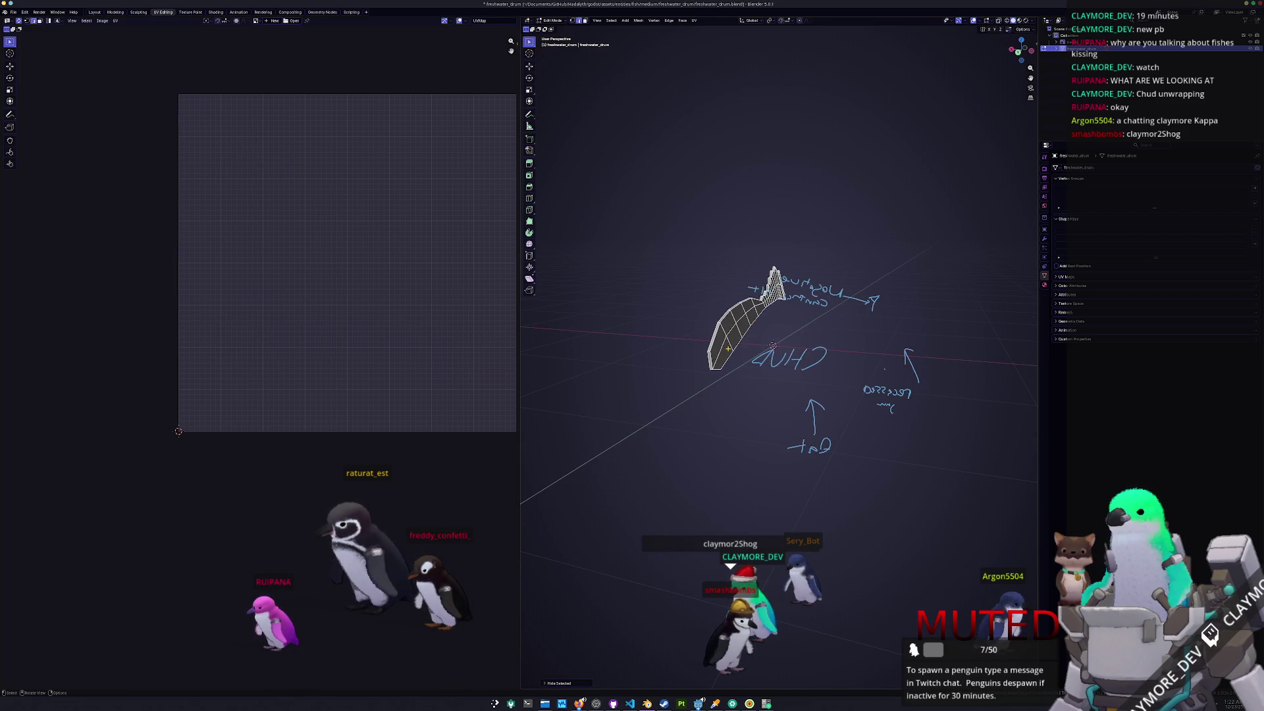
middle_click_drag(776, 395, 724, 381)
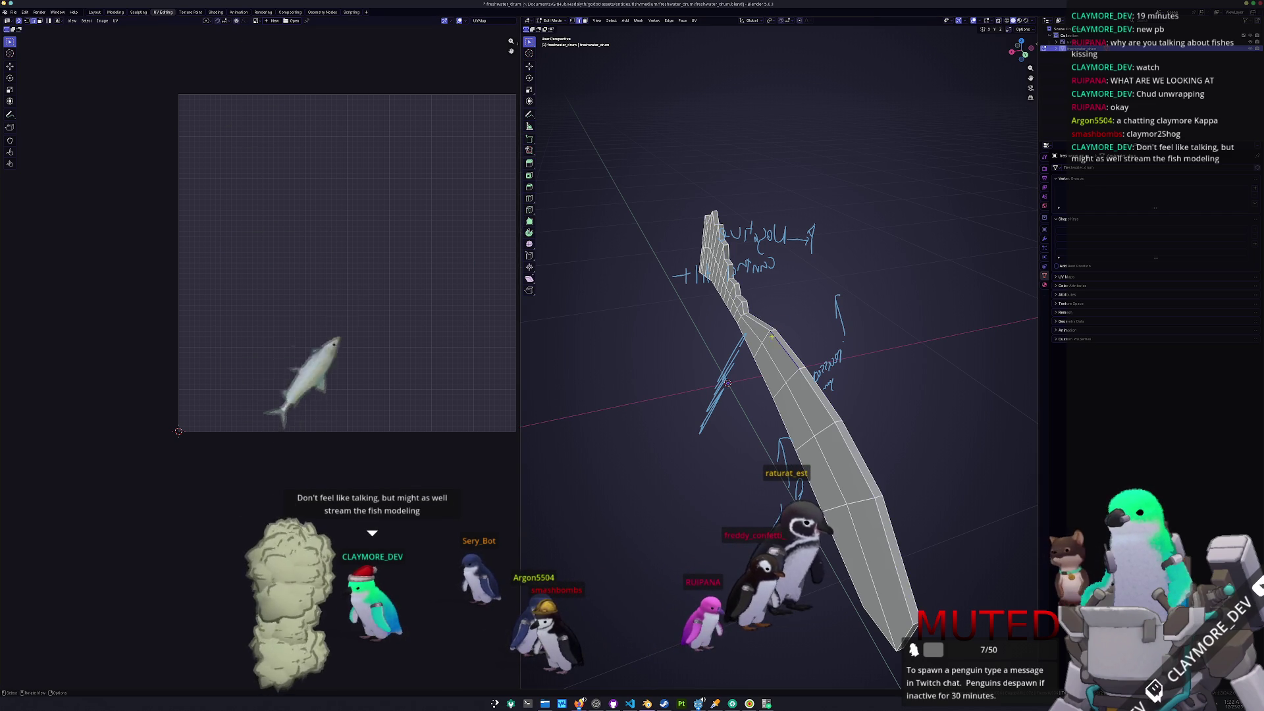
key("alt")
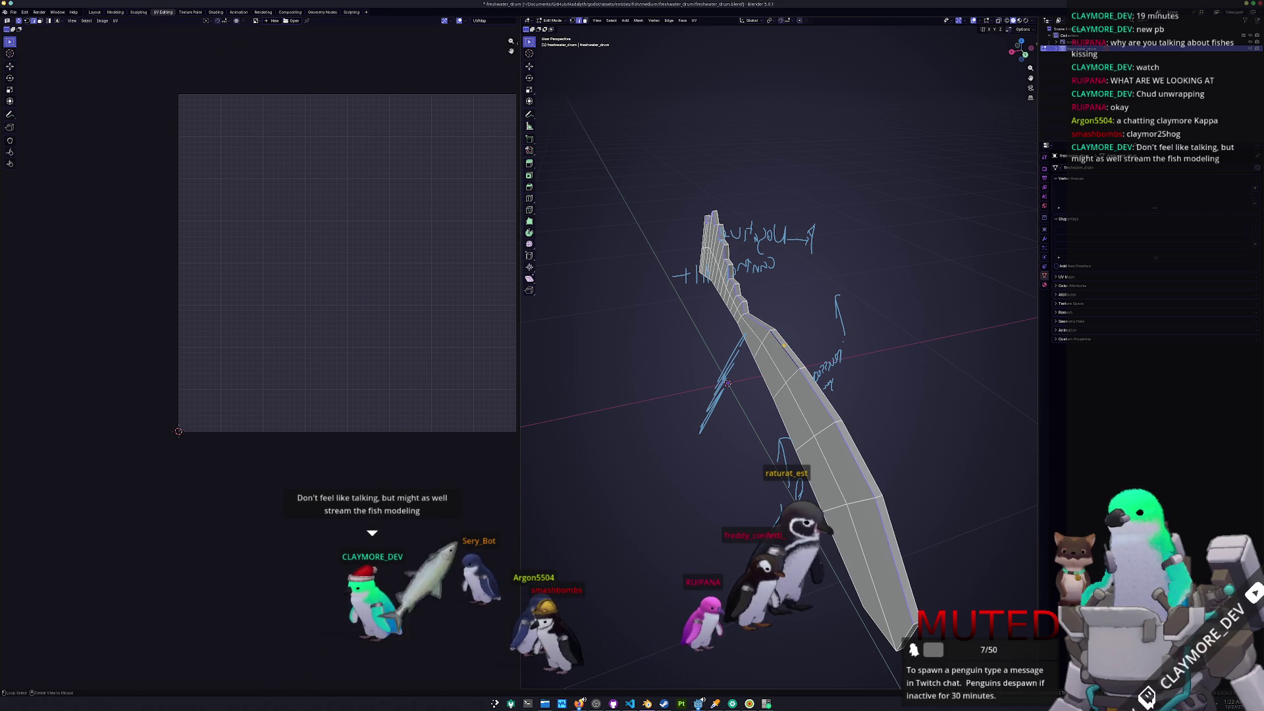
middle_click_drag(761, 487, 752, 454)
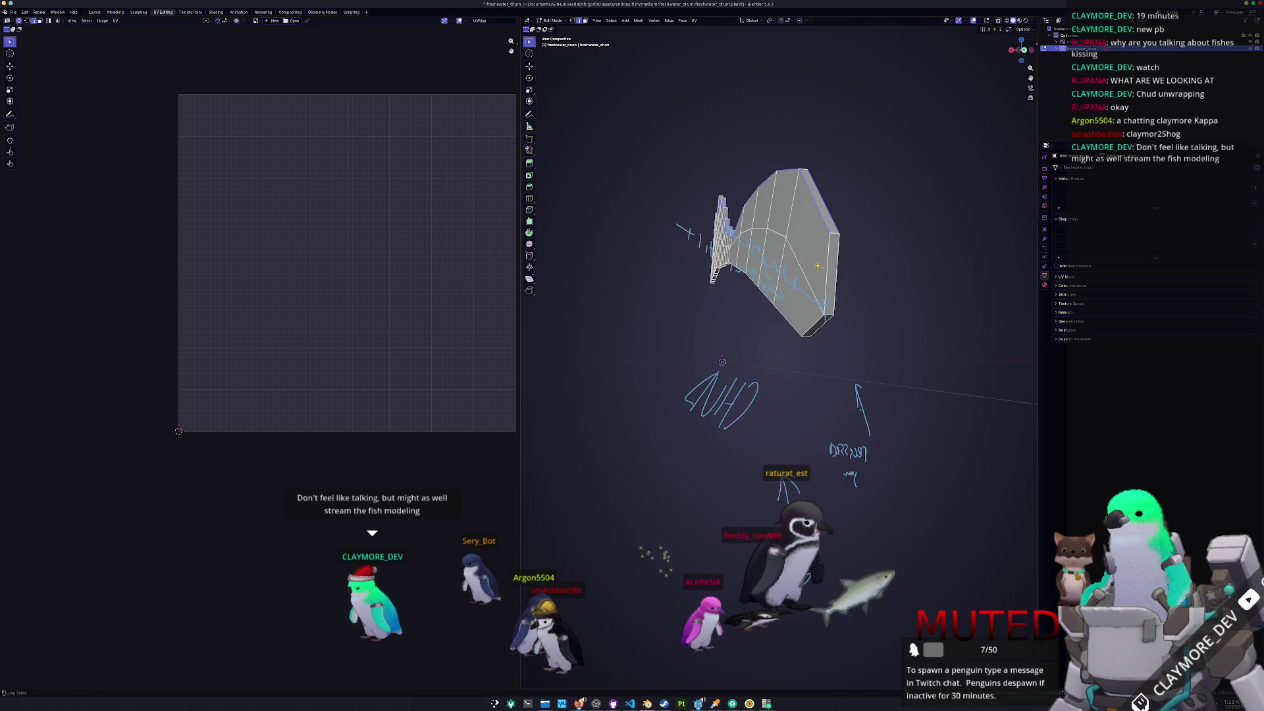
- Alt+click an edge loop along the fin's side, view it from other angles, open the Edge menu and the launcher
left_click(780, 307, "alt")
mouse_move(781, 309)
middle_mouse_down()
mouse_move(685, 271)
mouse_move(697, 283)
middle_mouse_up()
scroll(698, 283, "up", 5)
mouse_move(868, 296)
middle_mouse_down()
mouse_move(821, 280)
mouse_move(726, 375)
mouse_move(776, 445)
mouse_move(752, 406)
mouse_move(838, 362)
mouse_move(806, 358)
mouse_move(883, 372)
mouse_move(866, 346)
middle_mouse_up()
key("ctrl+e")
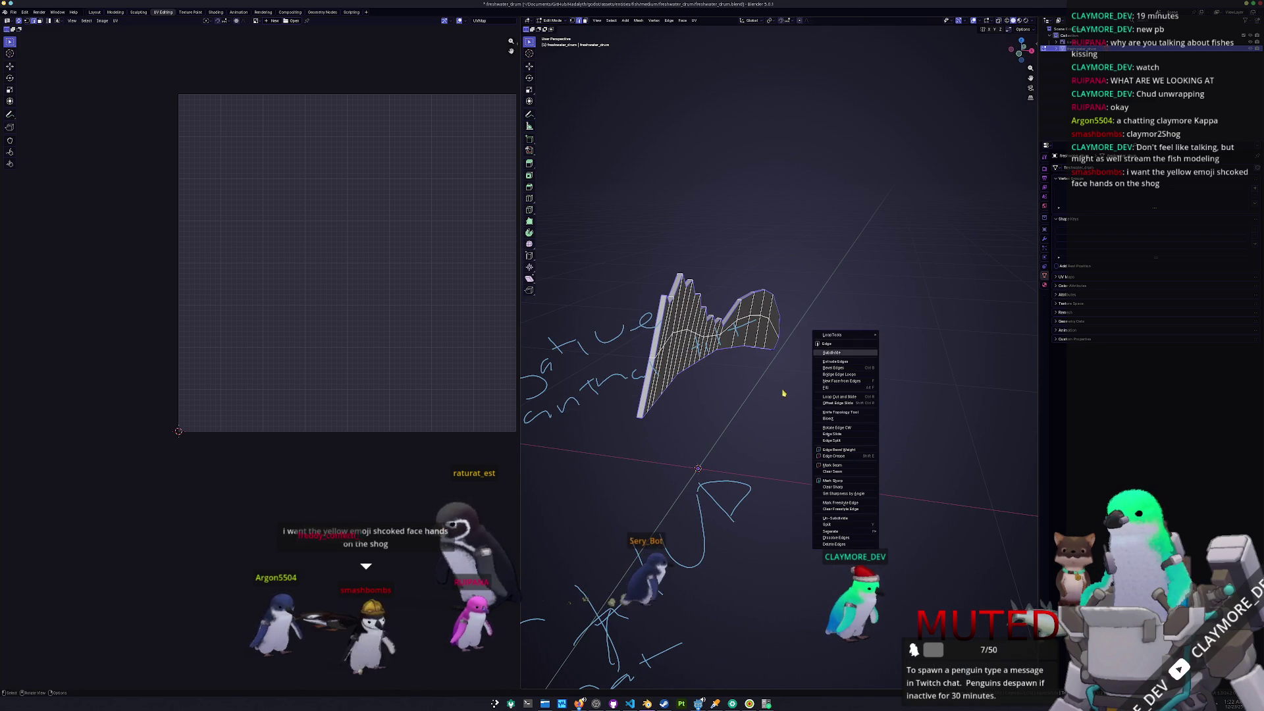
key("super")
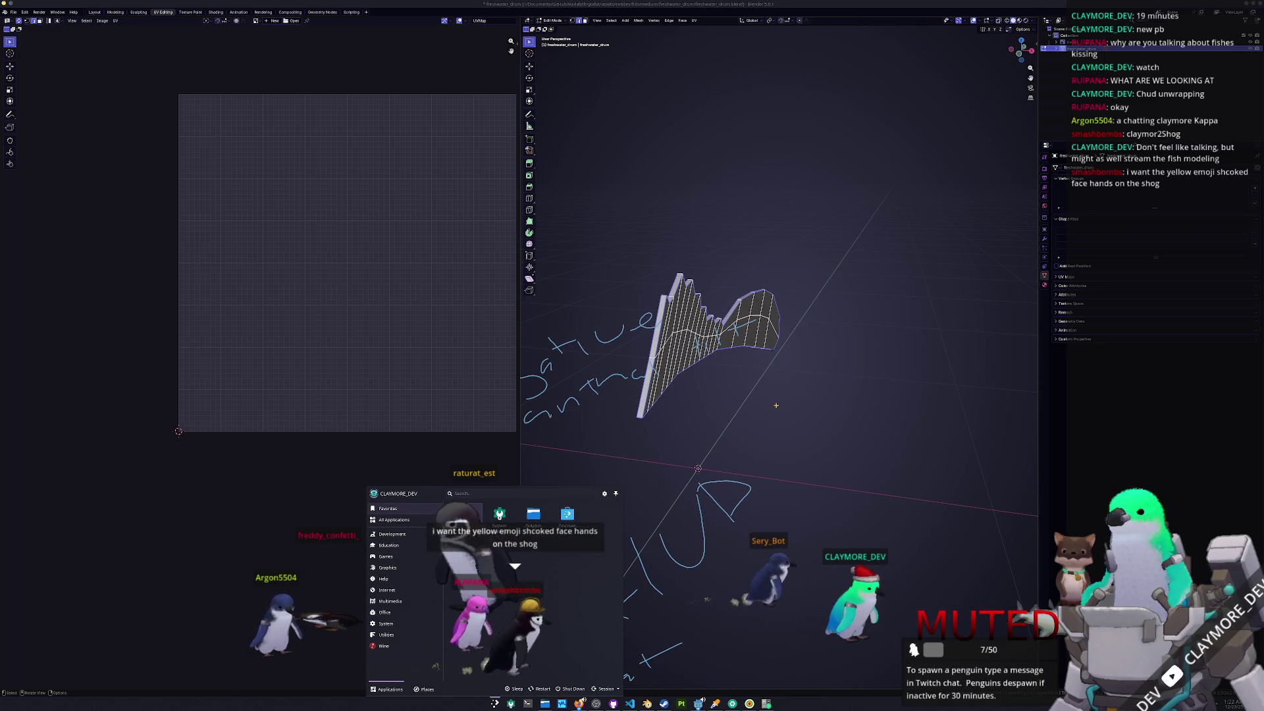
- Launch KolourPaint from the launcher and enlarge its window downward
type("kolor")
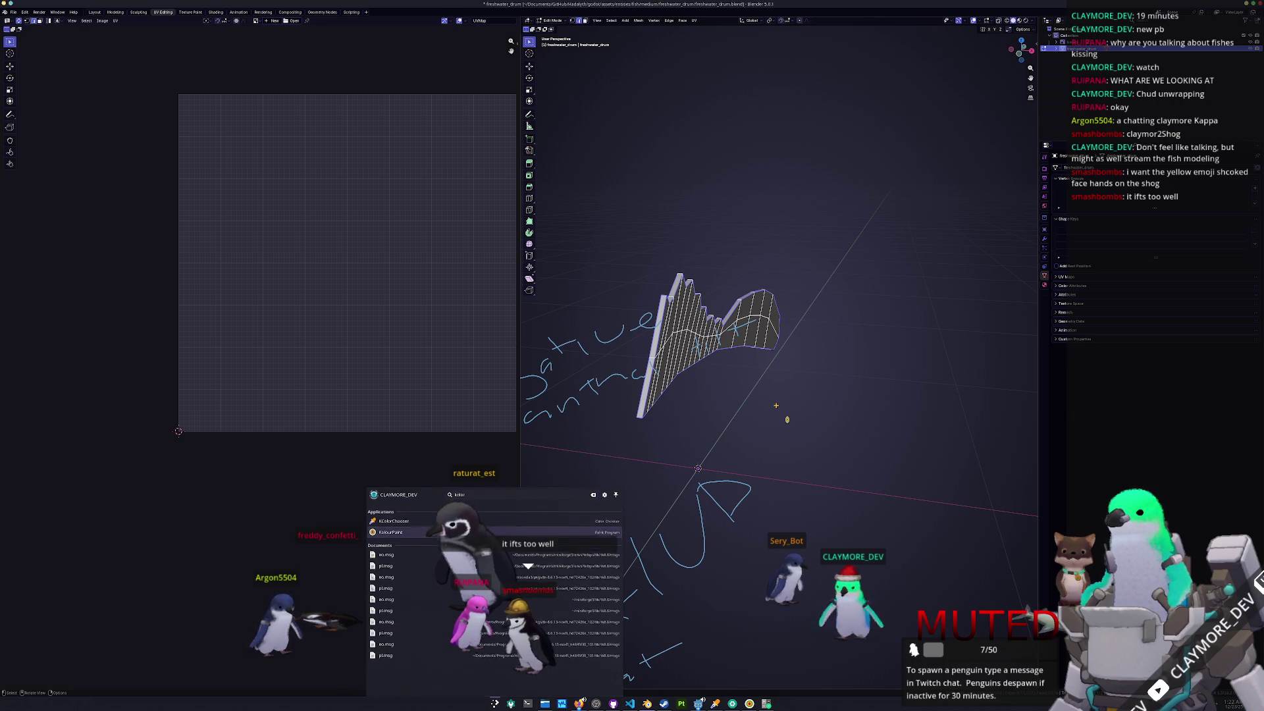
key("Return")
left_click_drag(684, 512, 684, 621)
- Open a file manager beside the canvas, expand Screenshots, and drag the shark photo onto the canvas
right_click(545, 703)
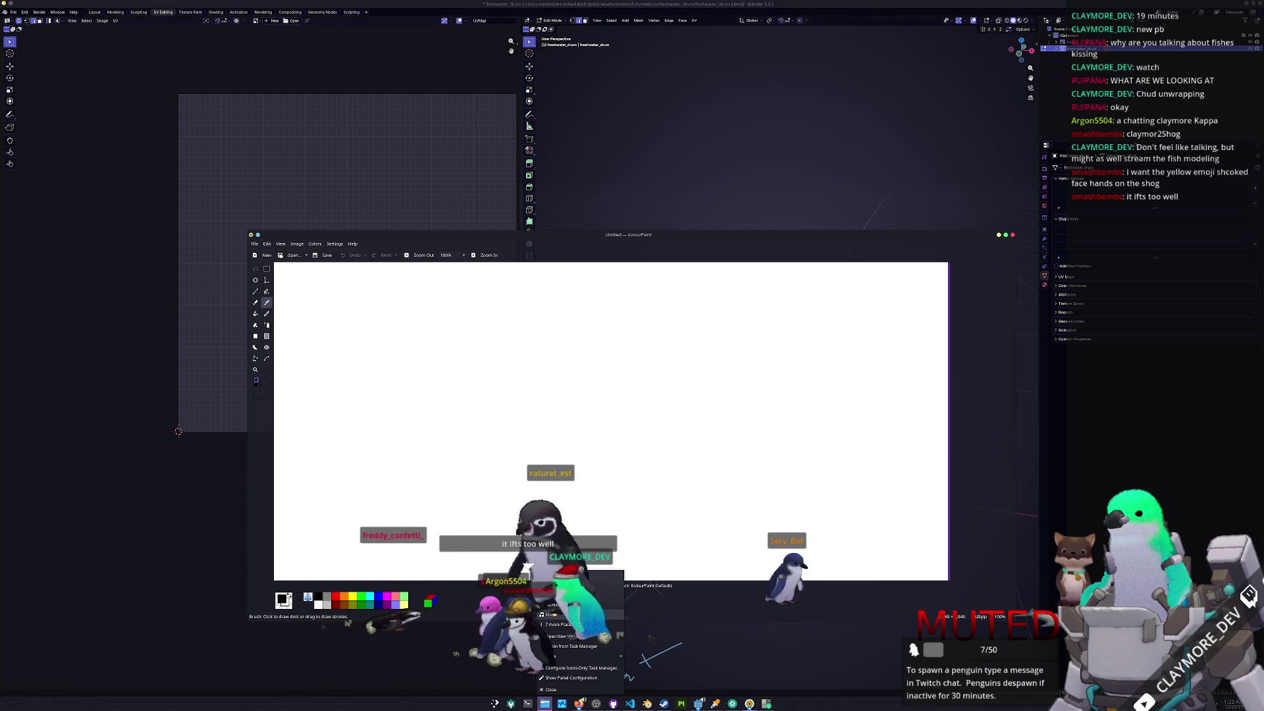
left_click(555, 624)
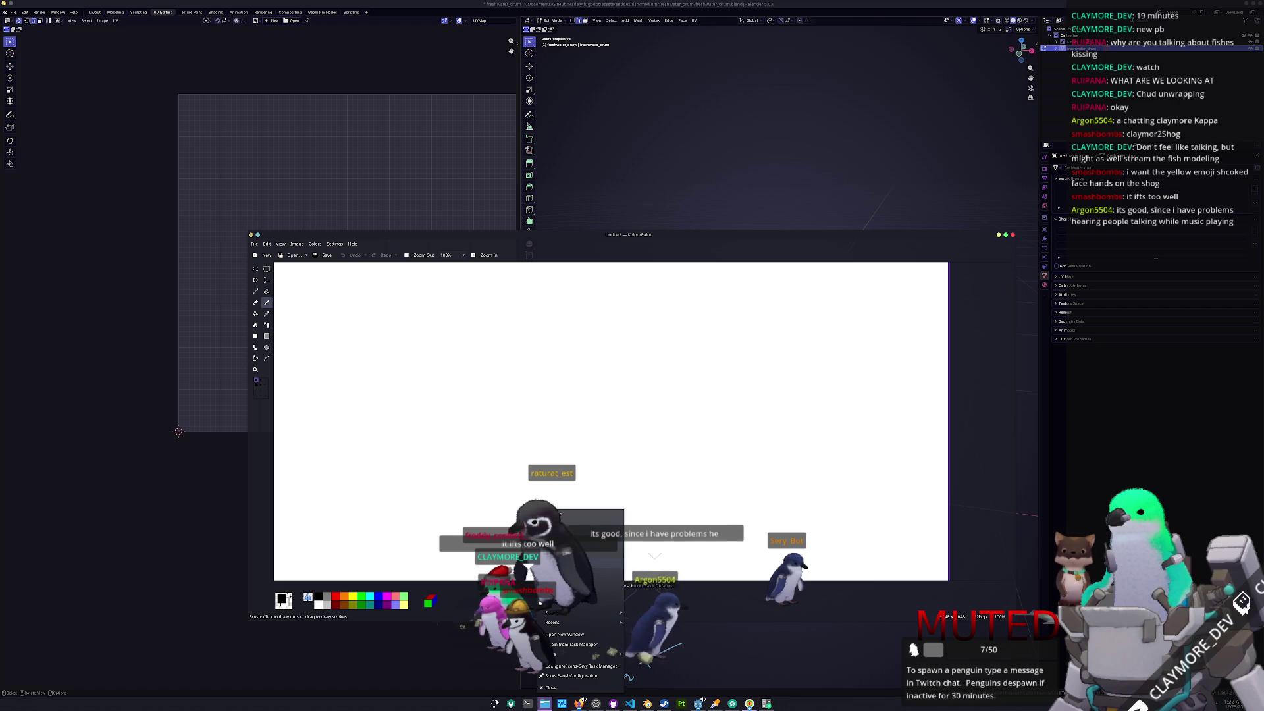
left_click_drag(417, 254, 745, 306, "super")
left_click(743, 298)
scroll(770, 476, "down", 20)
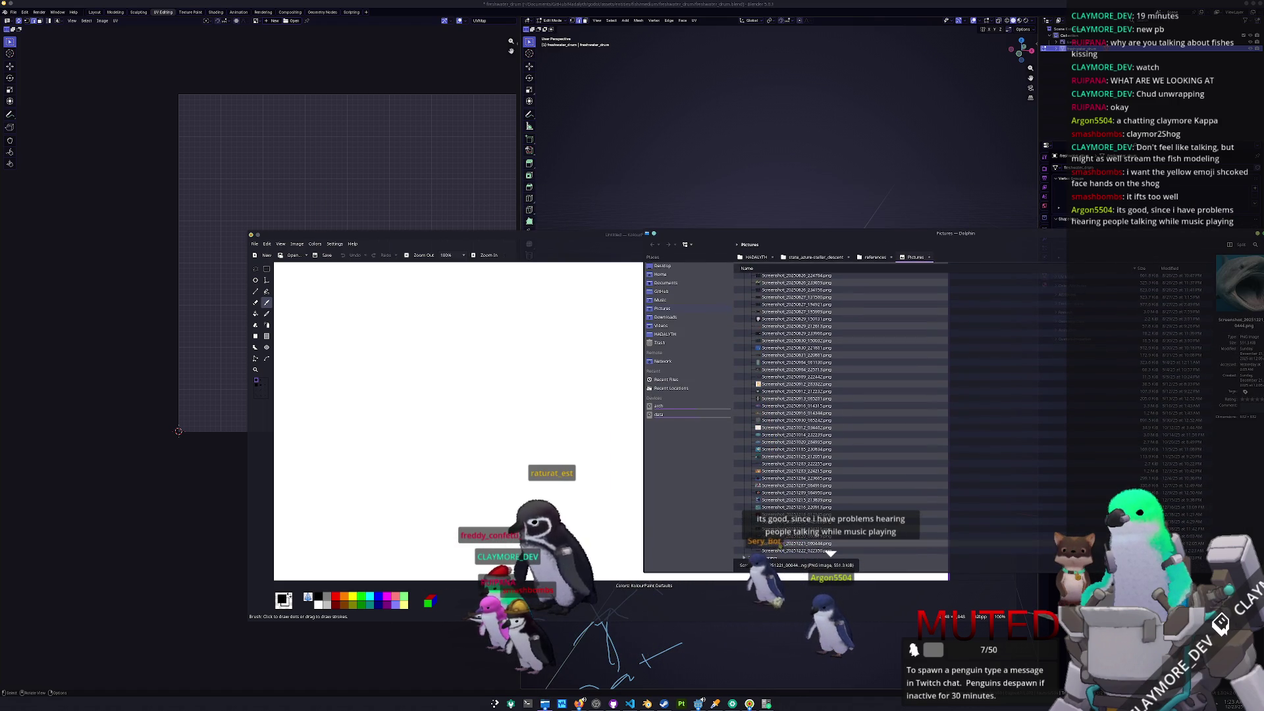
left_click_drag(770, 475, 532, 471)
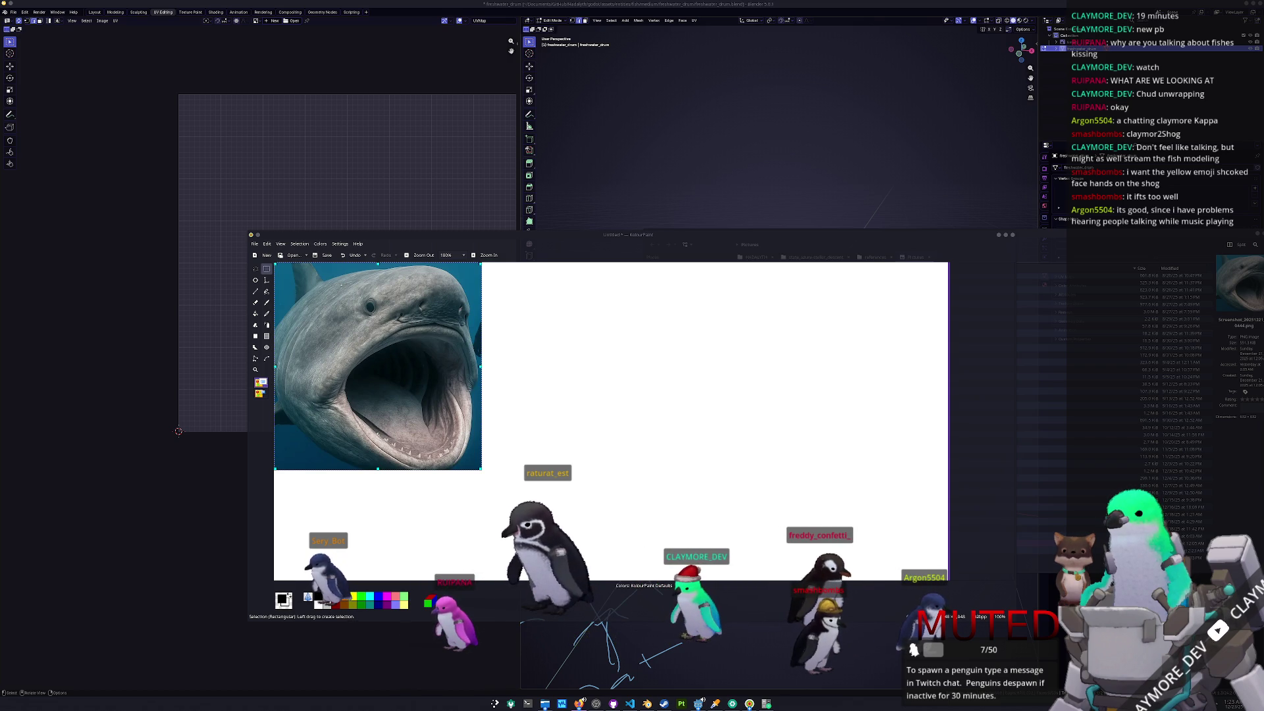
- Paste the hand emoji, zoom to 75%, and trace a Free-Form Selection around the hand
key("ctrl+v")
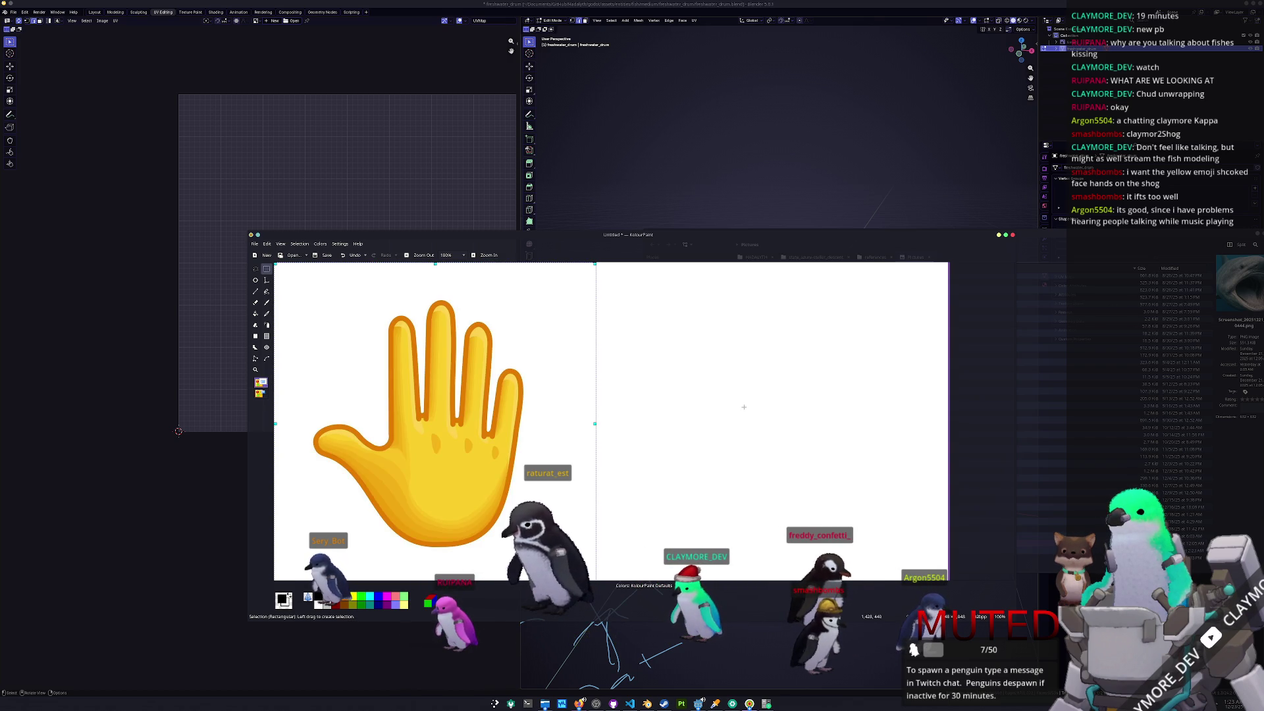
key("ctrl+minus")
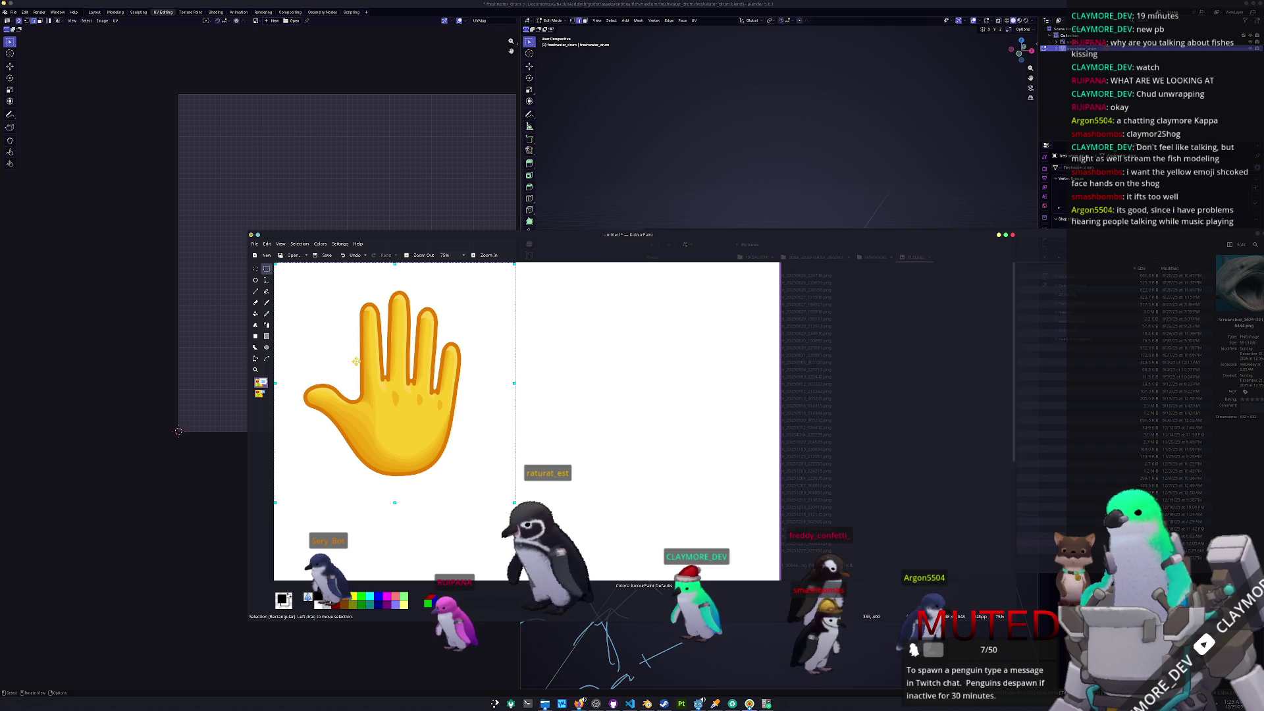
mouse_move(424, 393)
left_mouse_down()
mouse_move(539, 394)
mouse_move(640, 417)
left_mouse_up()
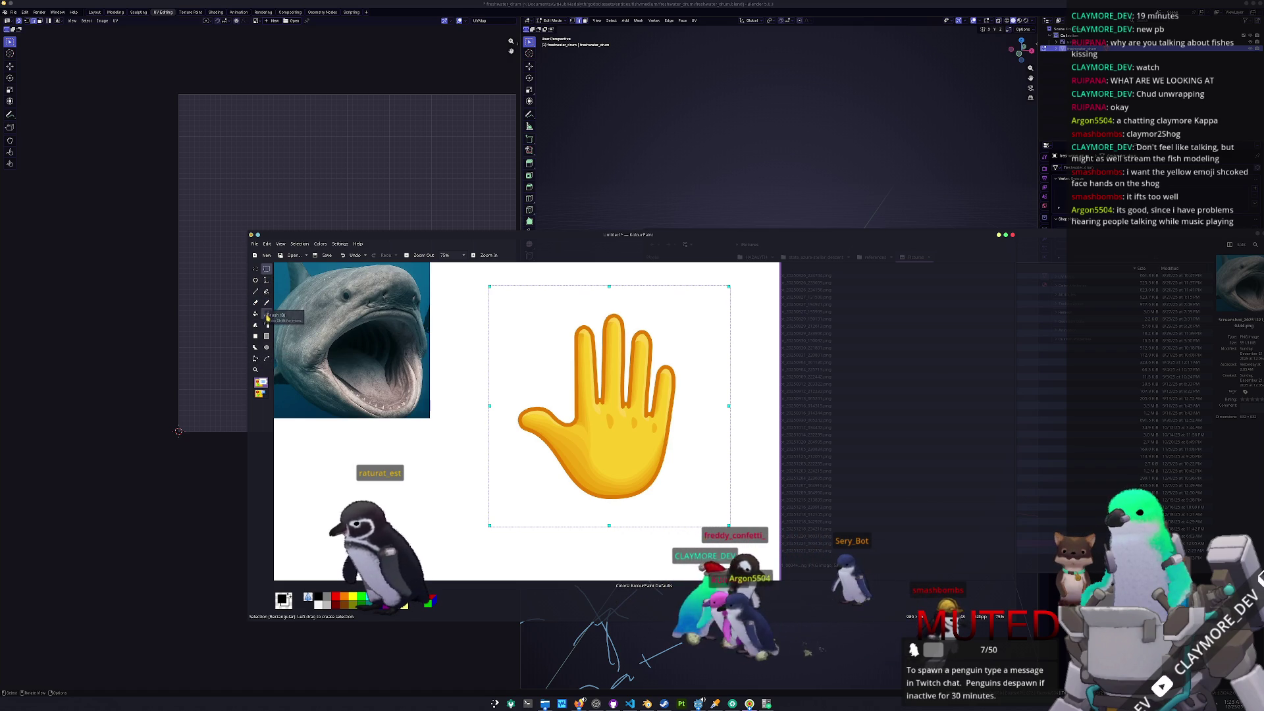
left_click(255, 358)
left_click(255, 269)
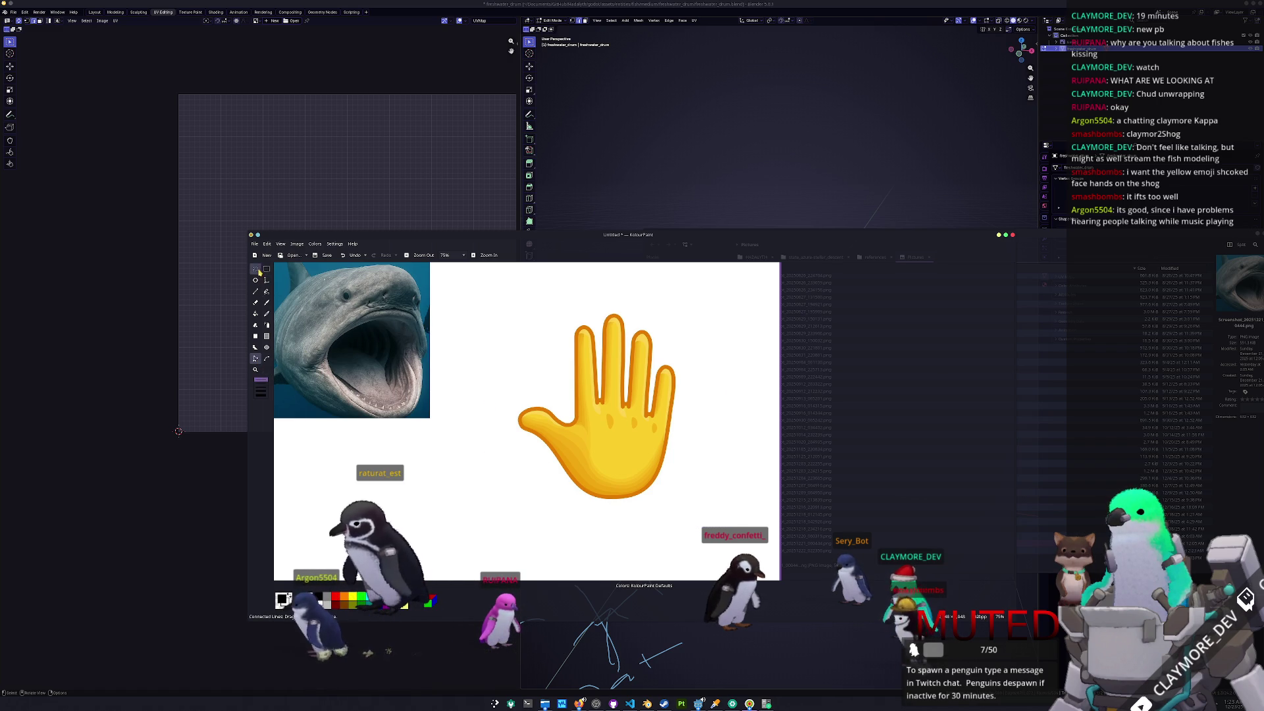
scroll(746, 364, "up", 1, "ctrl")
type("freshwater_drum")
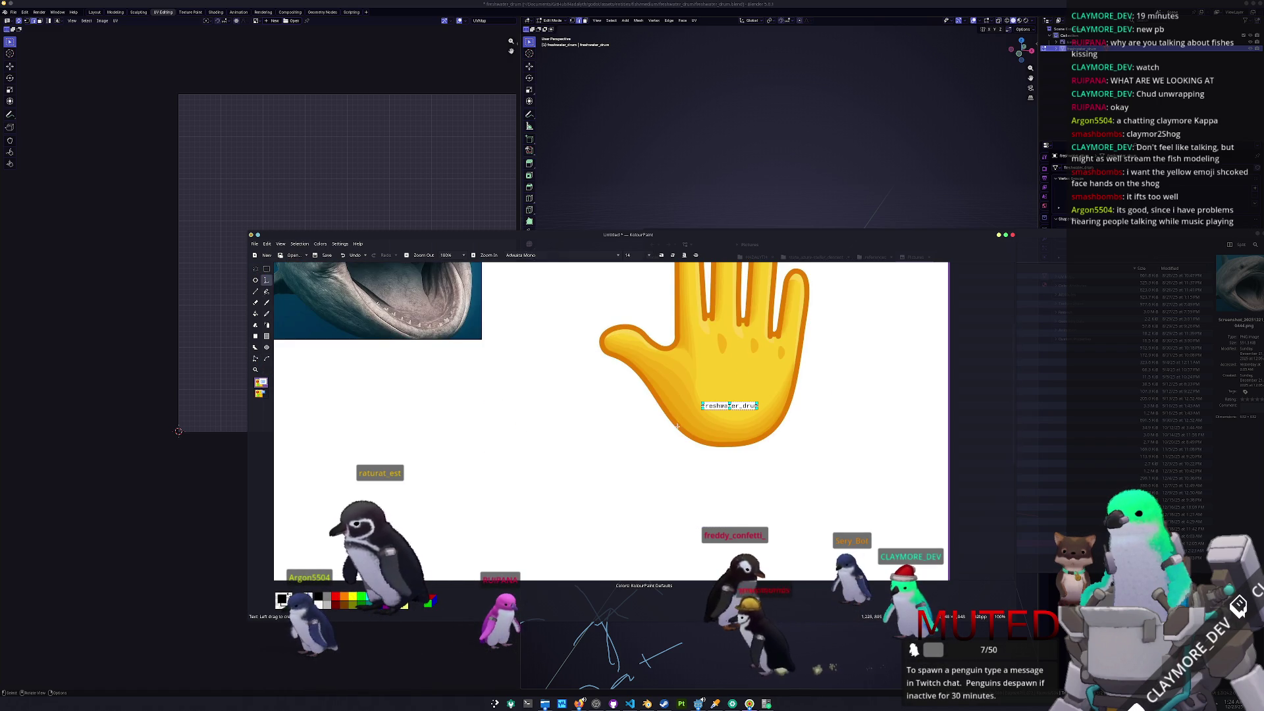
scroll(661, 414, "up", 3)
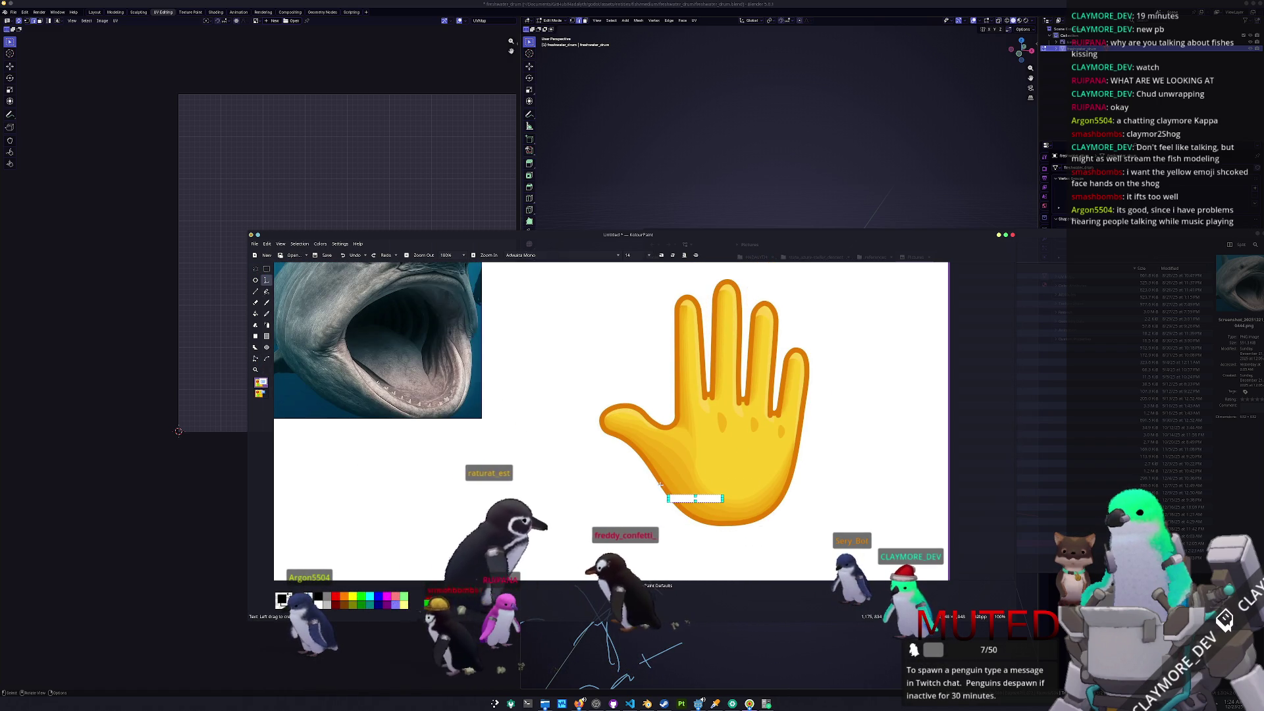
key("ctrl+z")
left_click(256, 269)
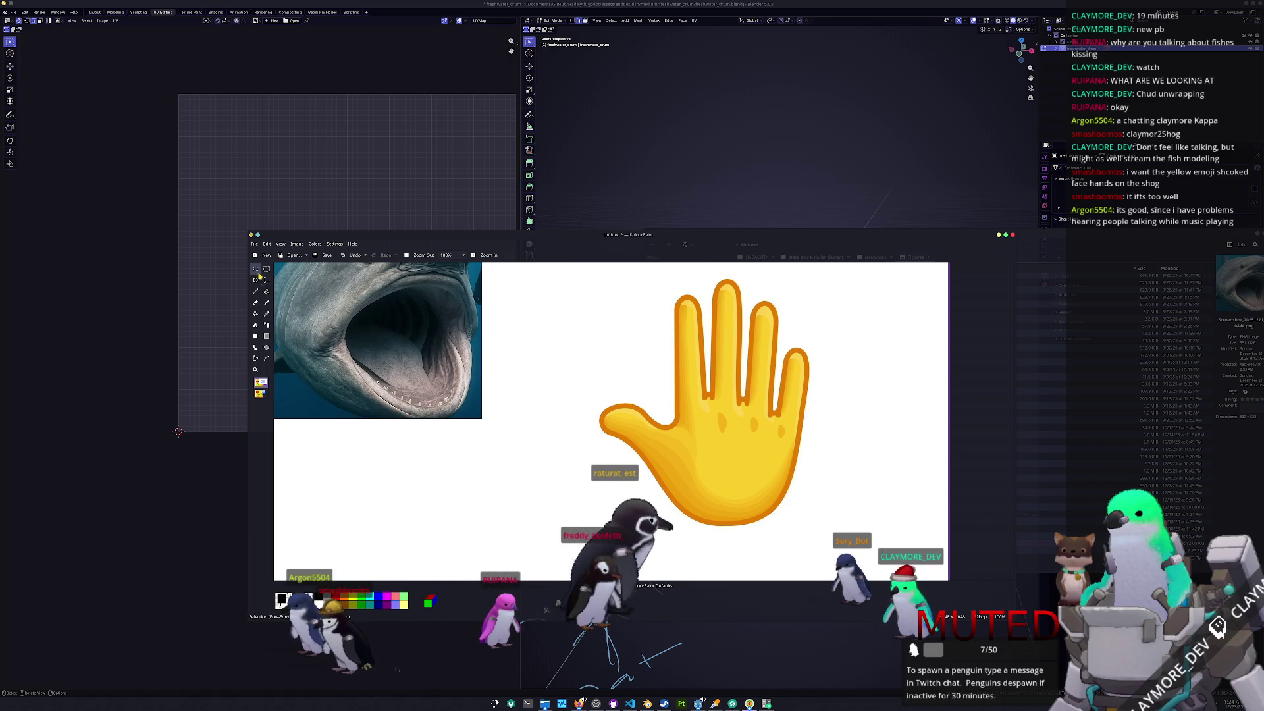
mouse_move(702, 505)
left_mouse_down()
mouse_move(695, 520)
mouse_move(681, 513)
mouse_move(601, 418)
mouse_move(616, 404)
mouse_move(662, 420)
mouse_move(678, 309)
mouse_move(695, 297)
mouse_move(706, 334)
left_mouse_up()
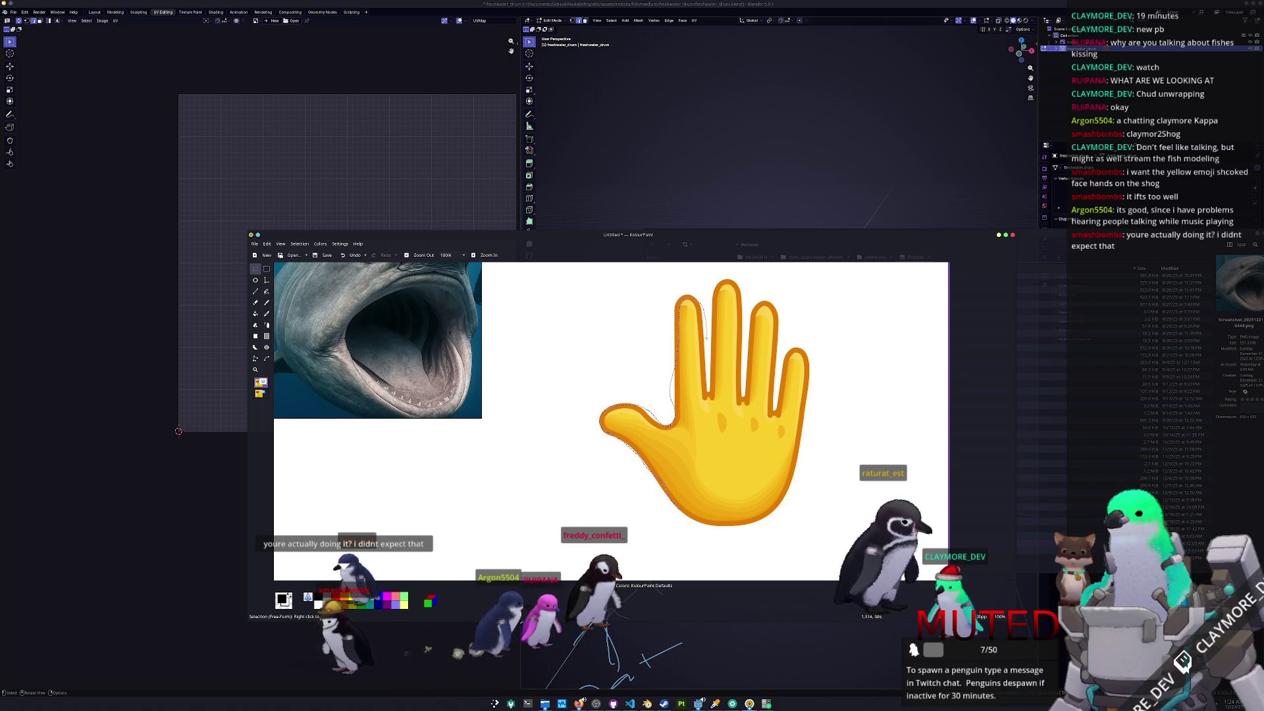
mouse_move(723, 279)
left_mouse_down()
mouse_move(747, 296)
mouse_move(744, 395)
mouse_move(774, 310)
mouse_move(782, 386)
mouse_move(790, 352)
mouse_move(808, 372)
mouse_move(790, 476)
mouse_move(750, 520)
mouse_move(711, 492)
mouse_move(527, 487)
mouse_move(389, 451)
mouse_move(329, 402)
left_mouse_up()
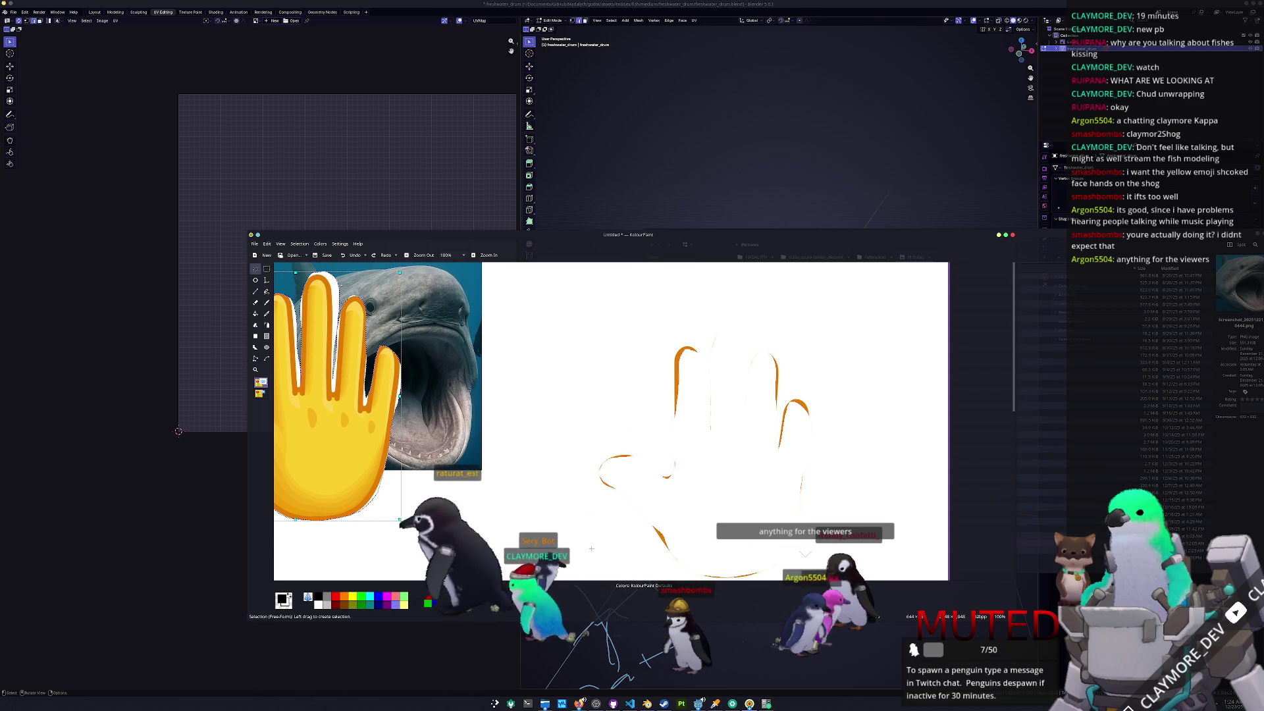
- Move the cut-out hand onto the shark photo, shrink it to half size, and set it beside the mouth
scroll(369, 386, "down", 1, "ctrl")
scroll(369, 386, "down", 1, "ctrl")
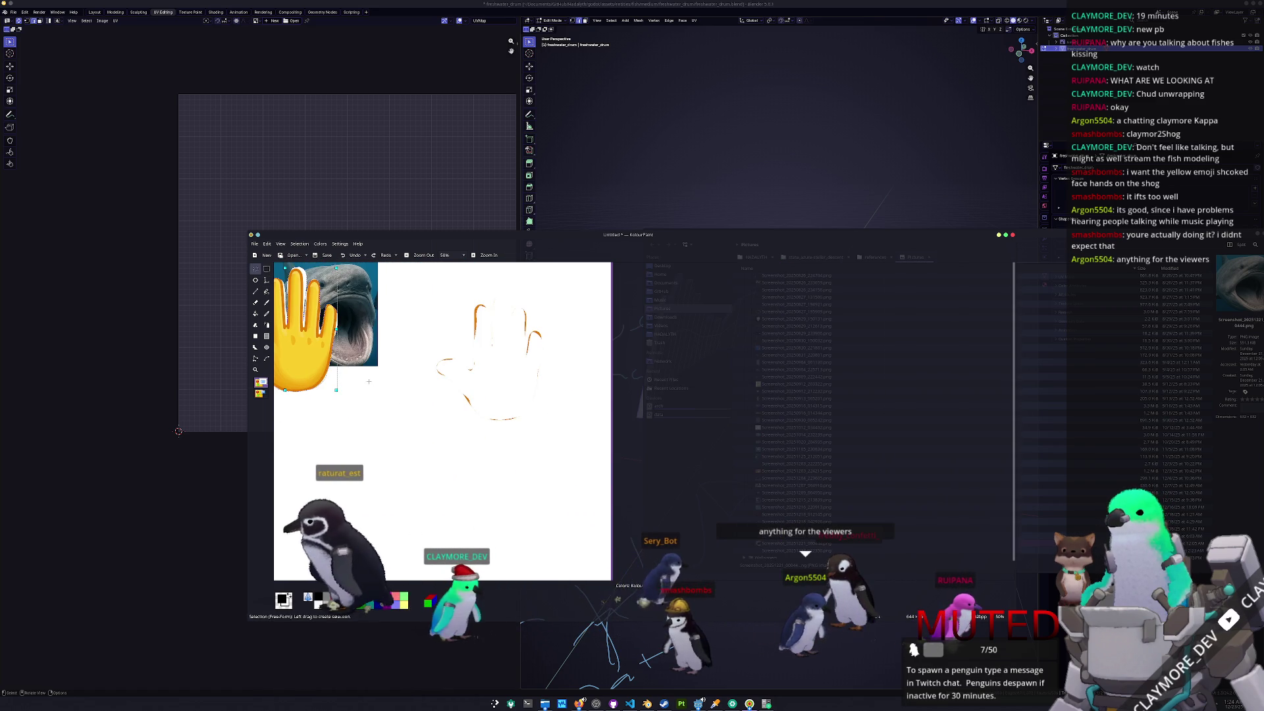
scroll(448, 422, "up", 2, "ctrl")
scroll(448, 421, "up", 1, "ctrl")
scroll(448, 422, "down", 2, "ctrl")
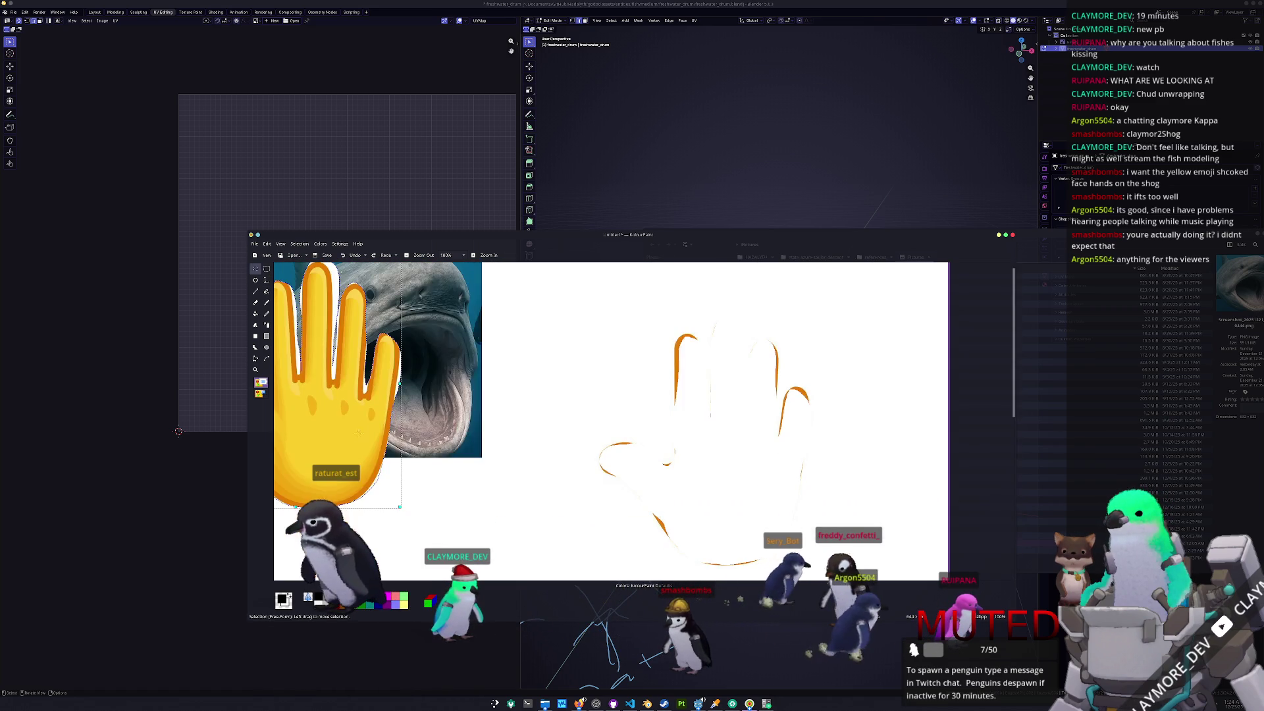
left_click_drag(290, 271, 416, 271)
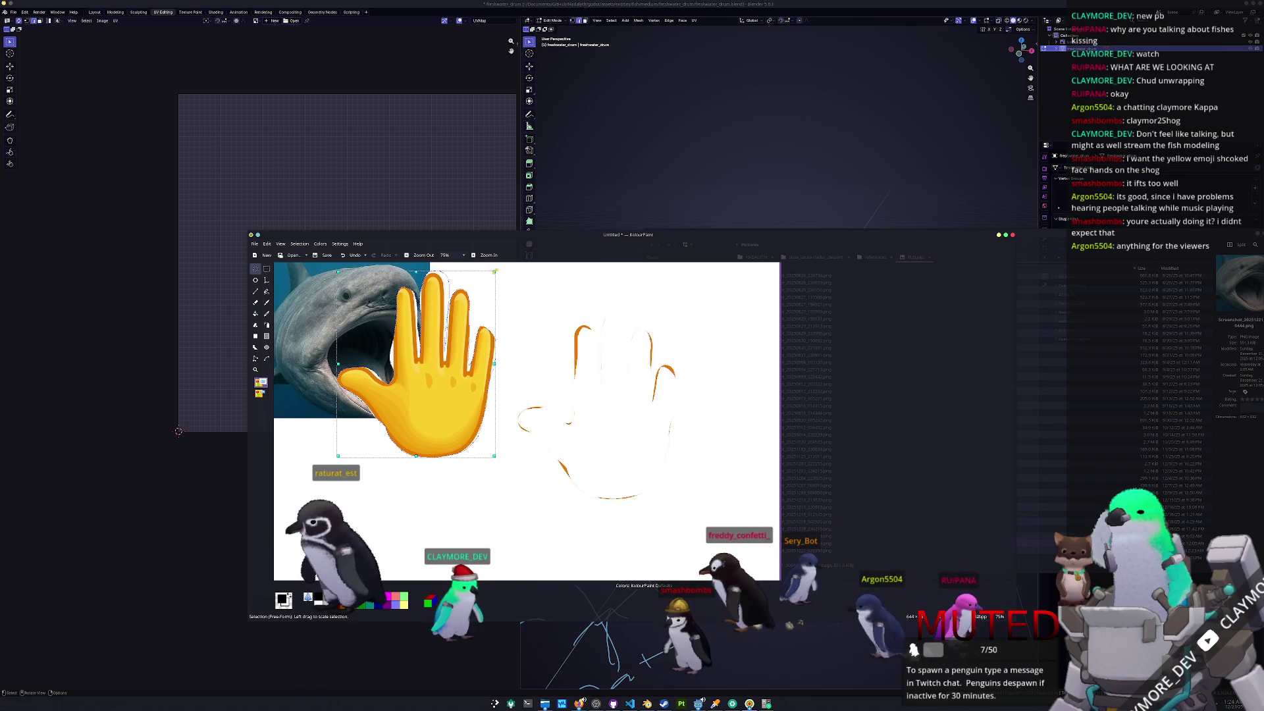
left_click_drag(493, 372, 508, 355)
left_click_drag(510, 439, 436, 349)
mouse_move(395, 310)
left_mouse_down()
mouse_move(421, 339)
mouse_move(418, 368)
left_mouse_up()
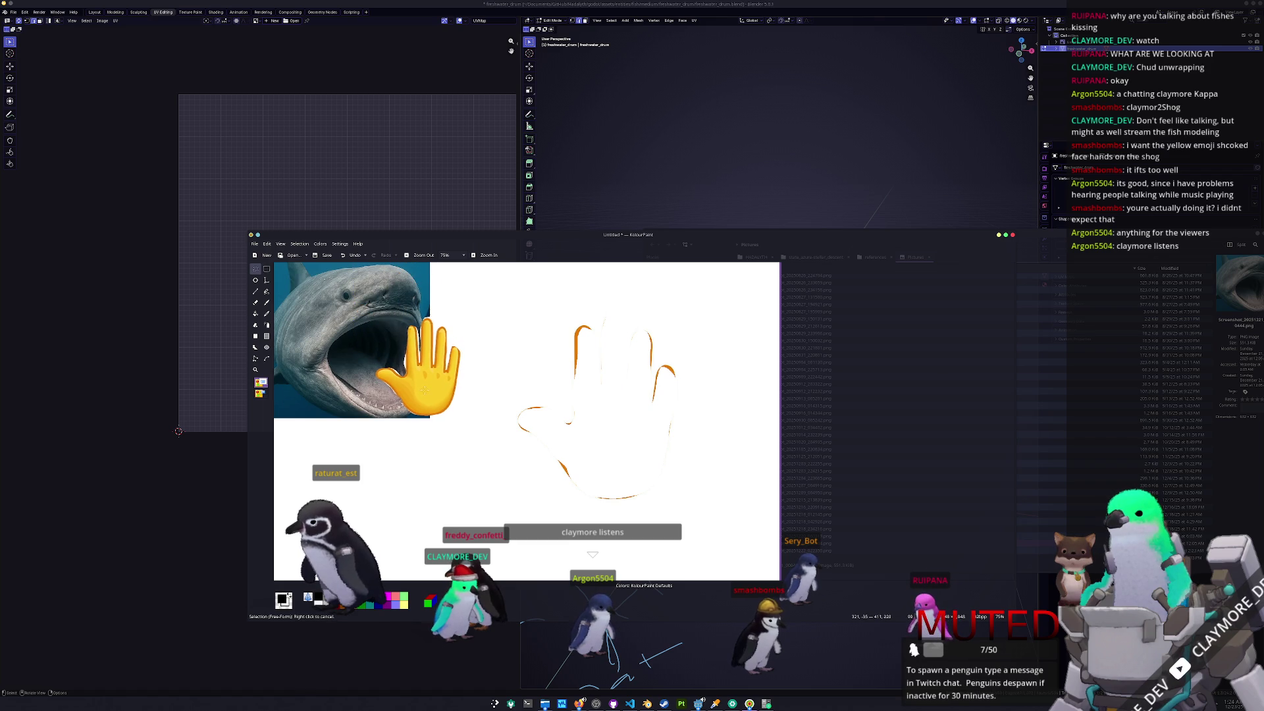
- Paste a second copy of the hand and move it next to the first
key("ctrl+v")
mouse_move(316, 312)
left_mouse_down()
mouse_move(350, 355)
mouse_move(515, 367)
left_mouse_up()
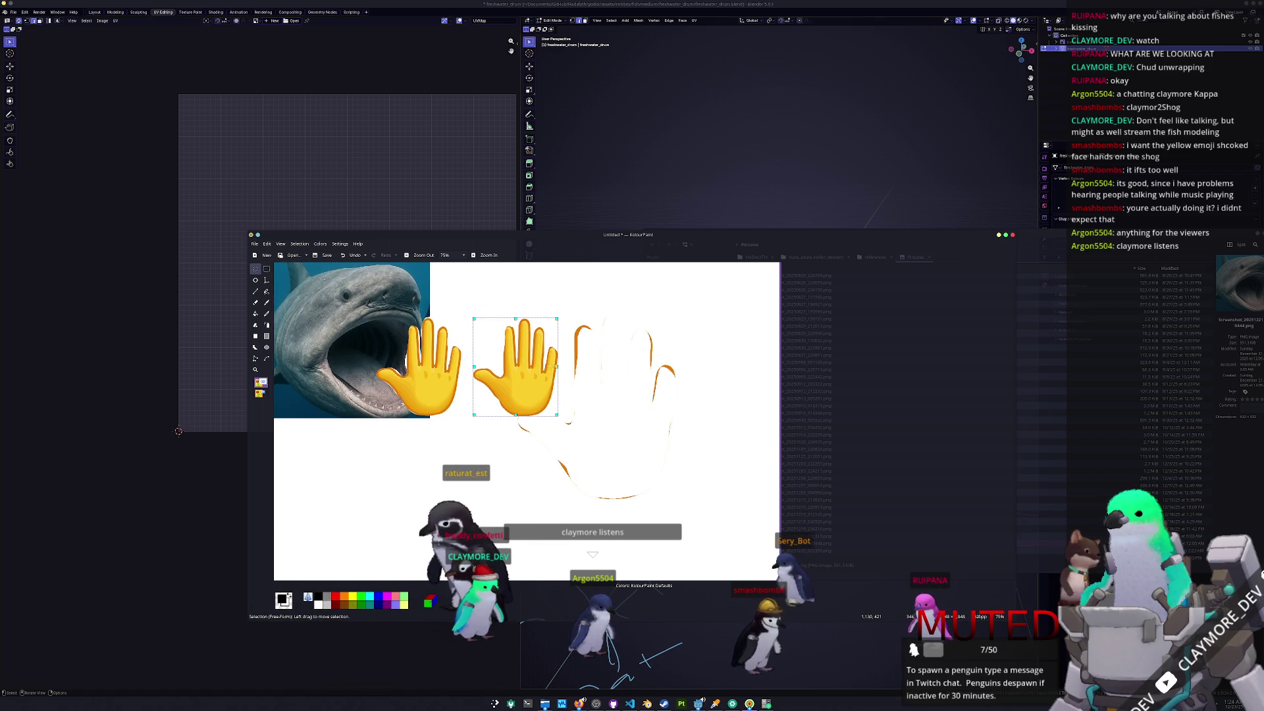
key("Delete")
key("ctrl+z")
key("ctrl+shift+z")
key("ctrl+z")
key("ctrl+shift+z")
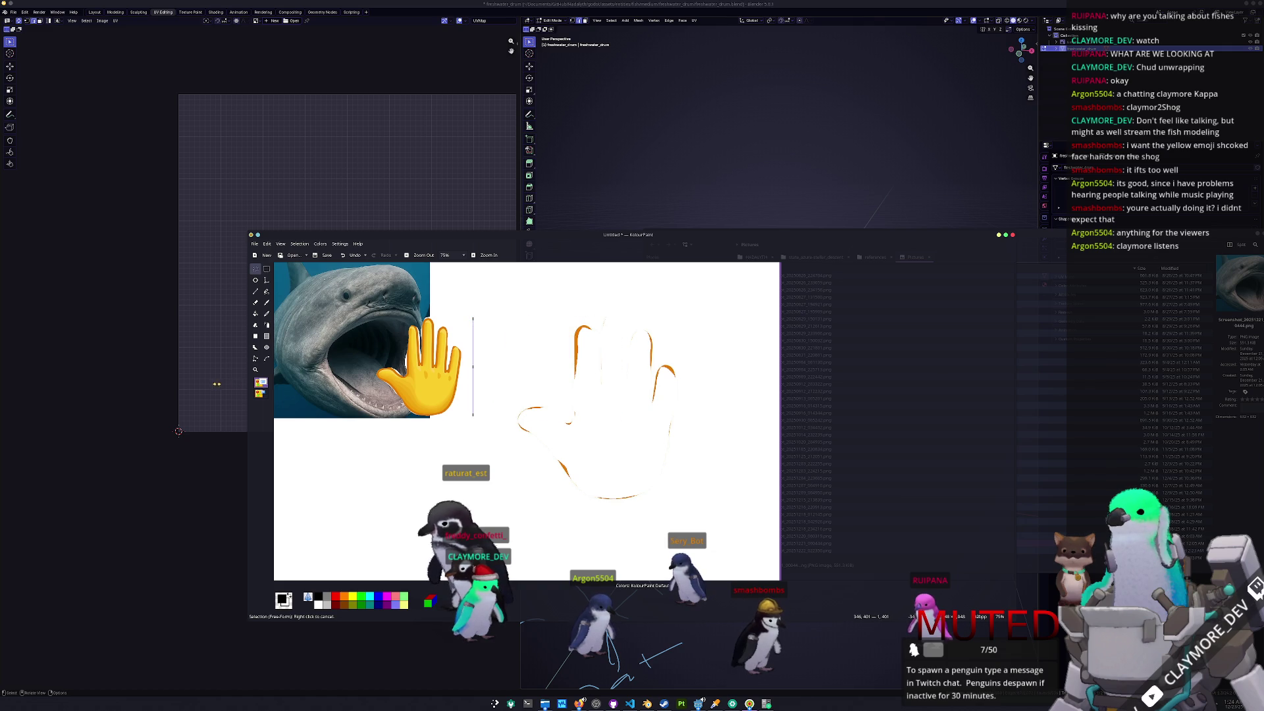
key("ctrl+z")
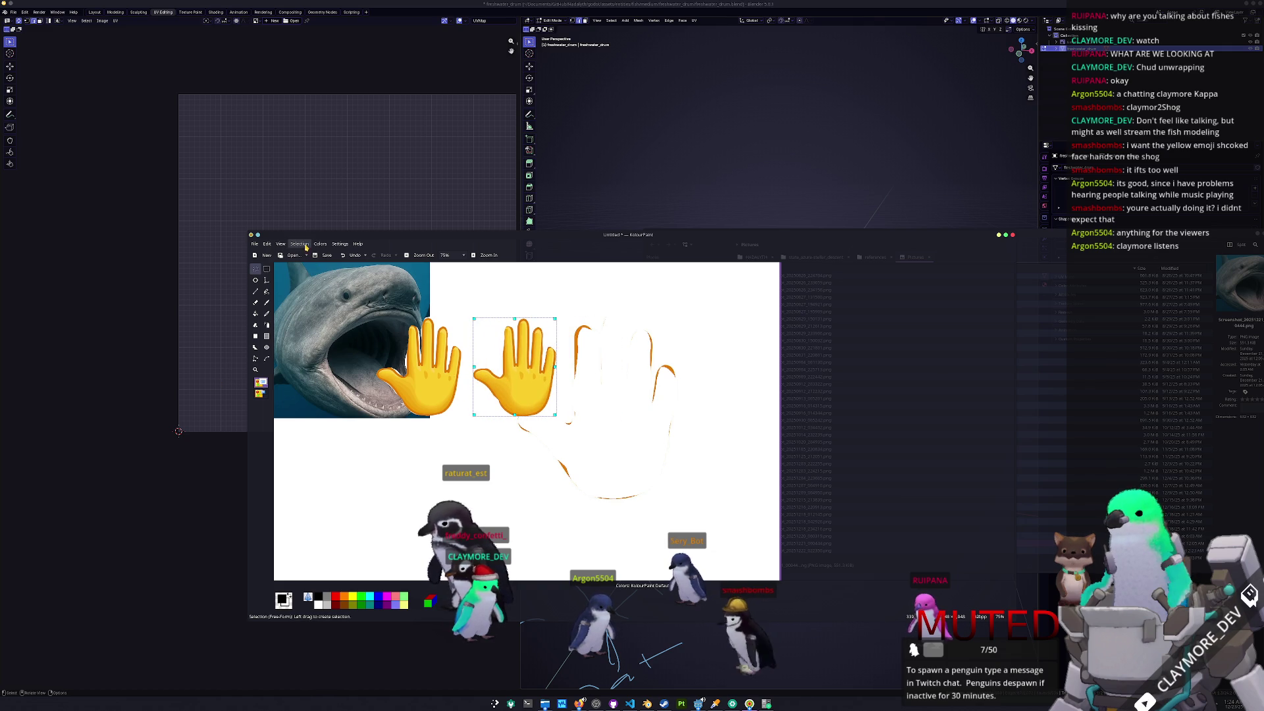
- Mirror the hand copy horizontally, place it at the photo's left, and outline the picture for a screenshot
left_click(306, 247)
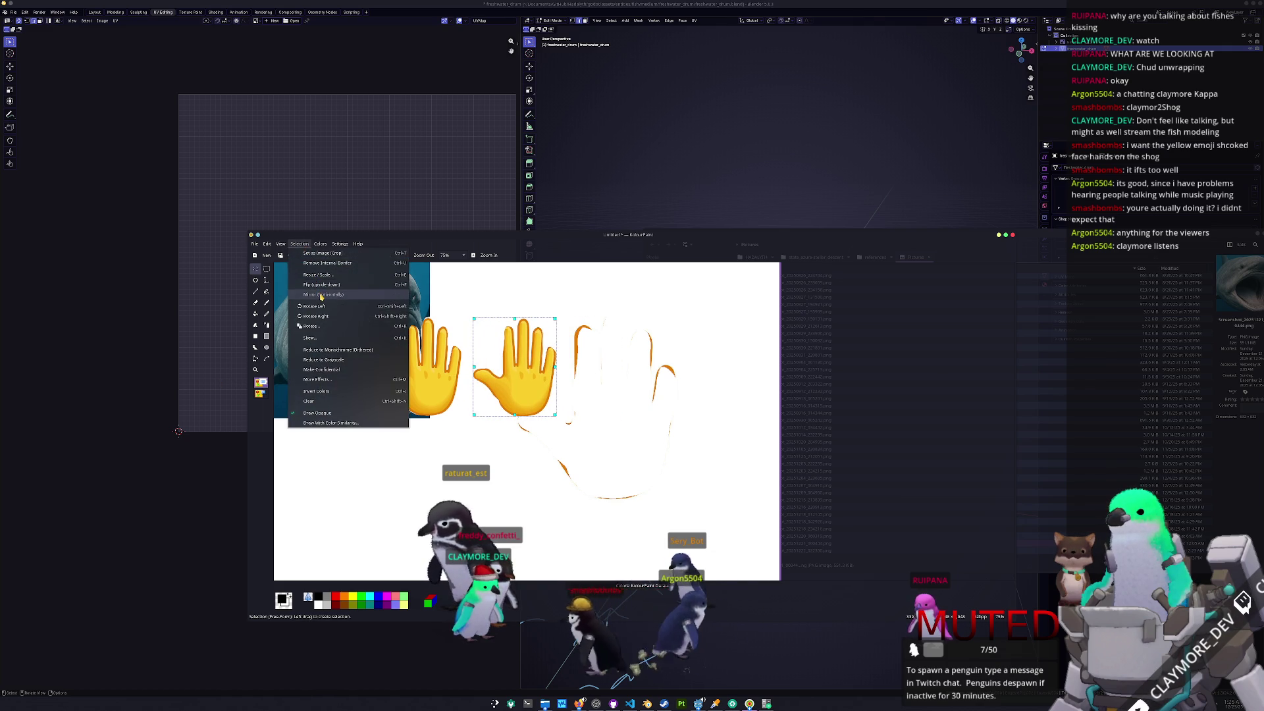
left_click(322, 297)
left_click_drag(510, 392, 299, 392)
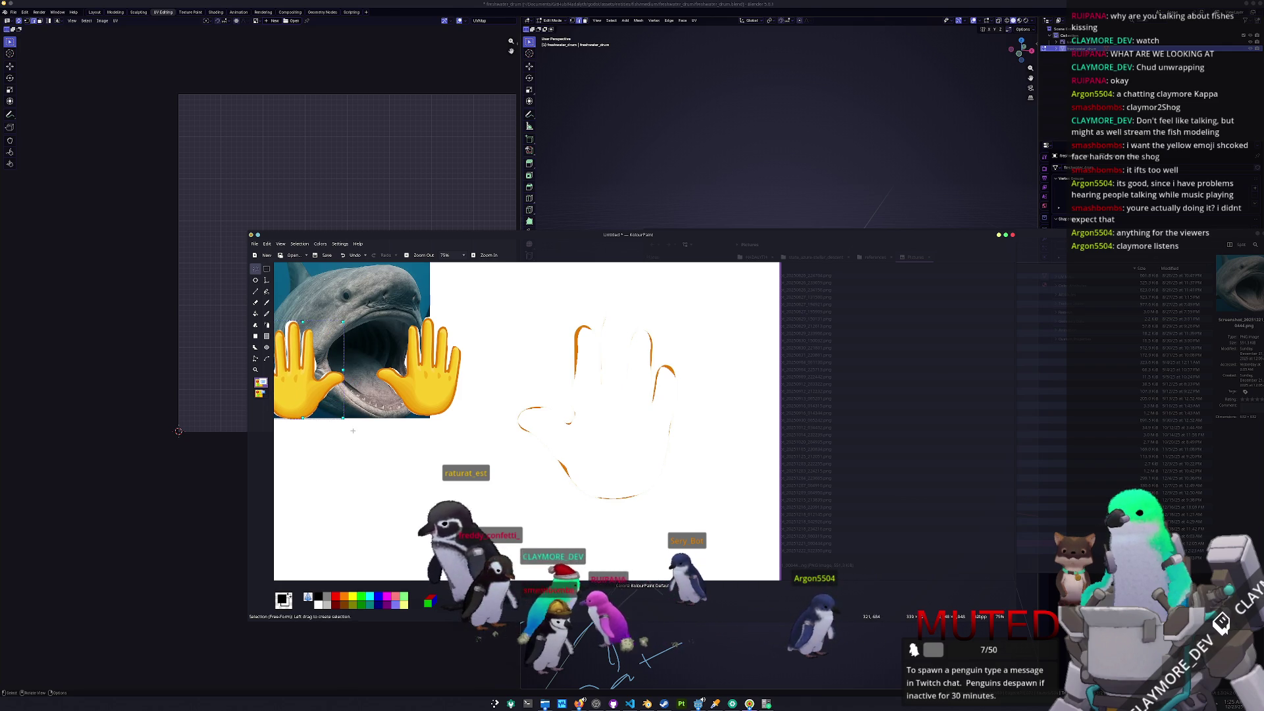
key("Print")
left_click_drag(276, 263, 427, 416)
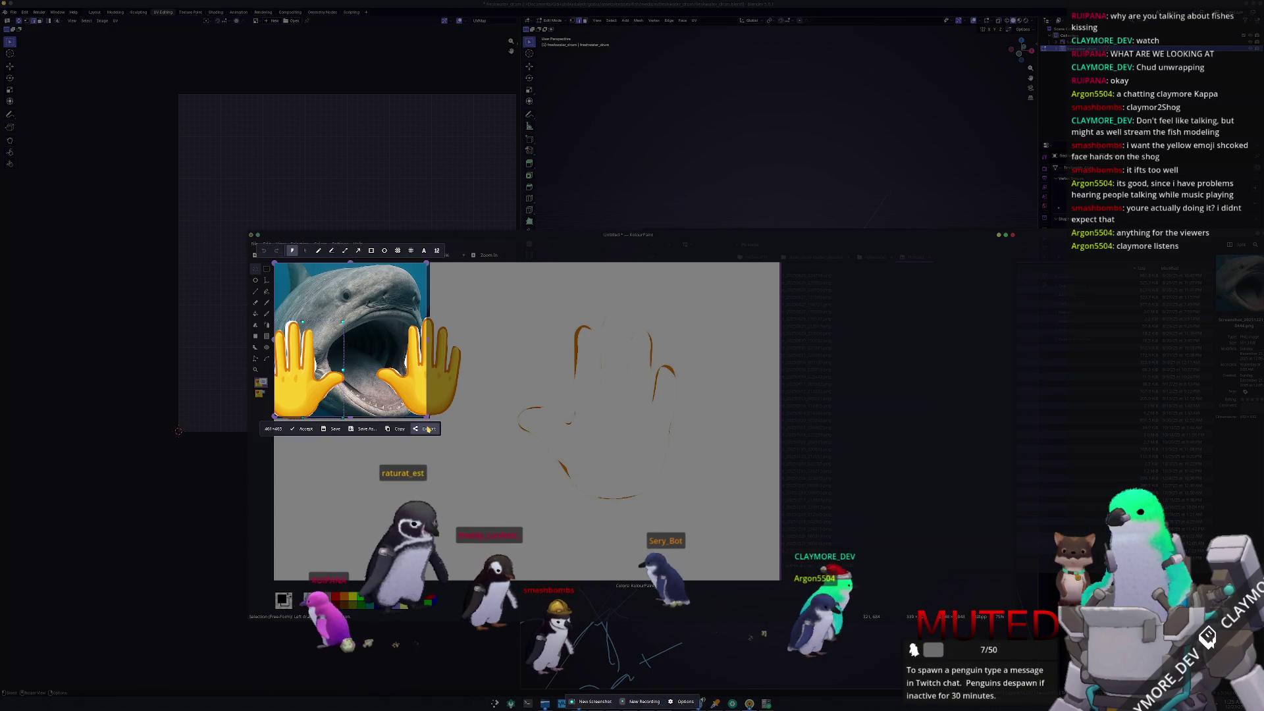
- Capture the shark-with-two-hands region with Spectacle and open the folder containing the PNG
key("Return")
left_click(489, 409)
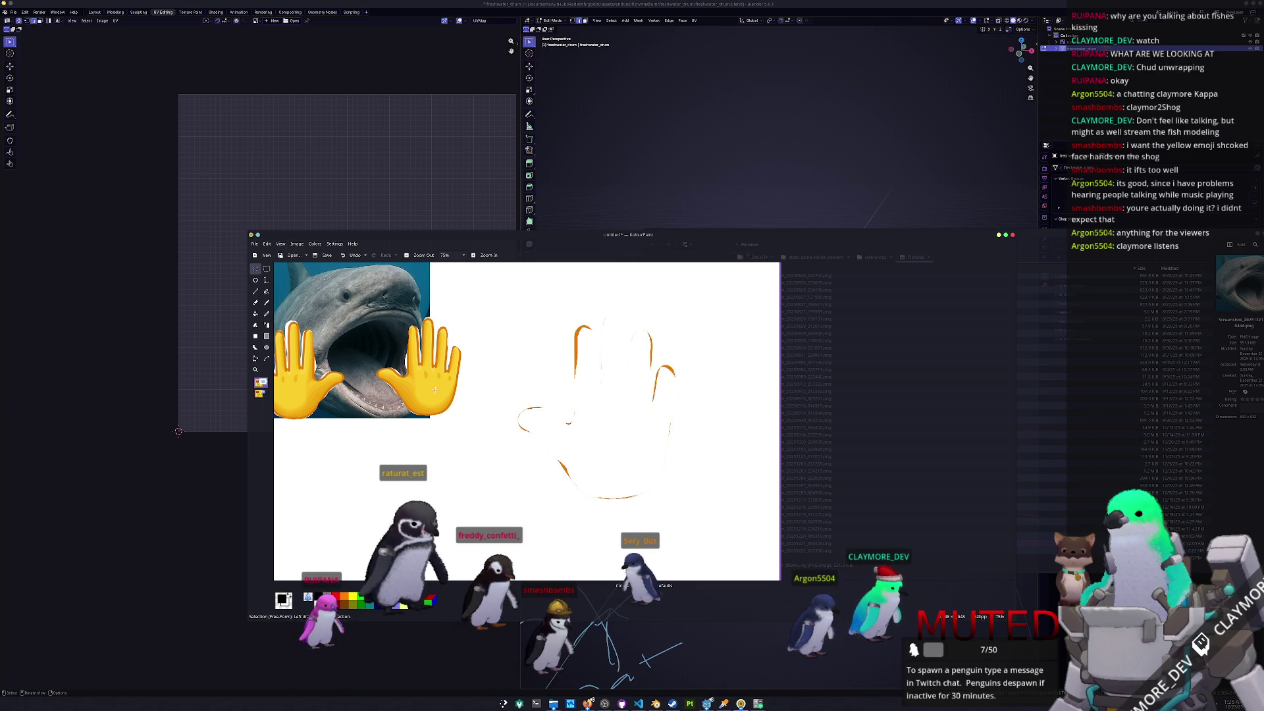
key("Print")
key("Return")
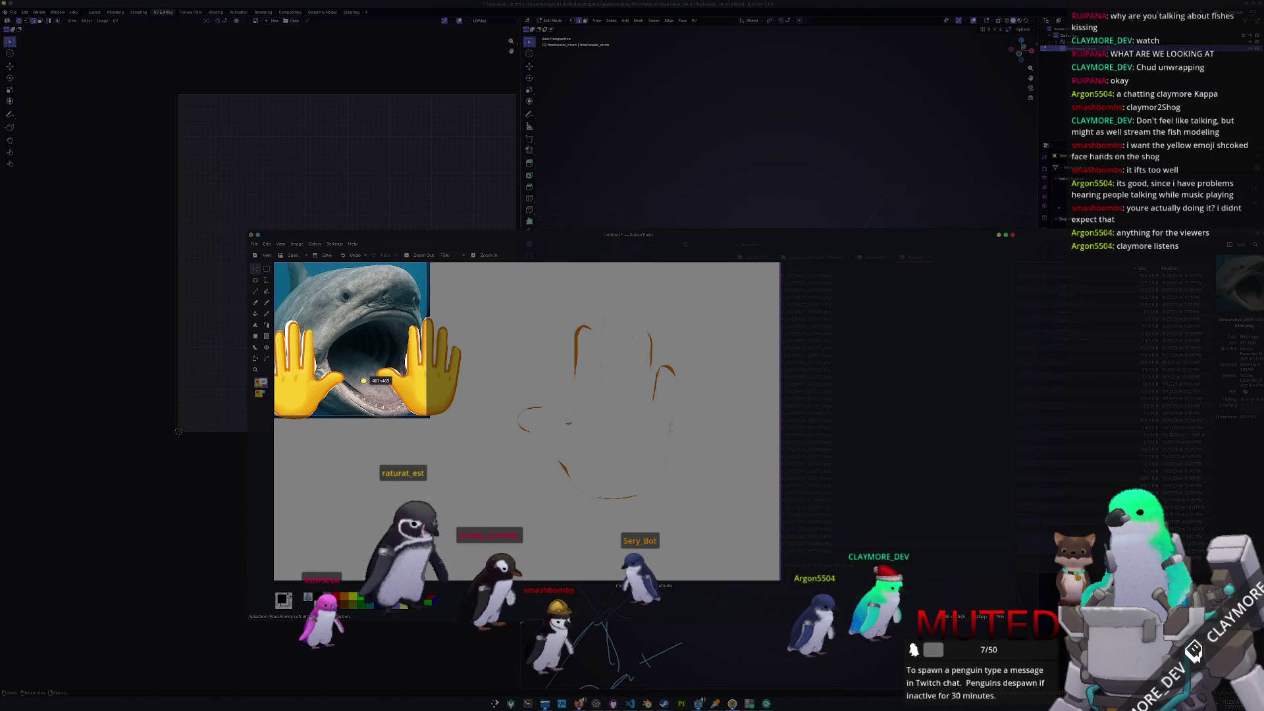
left_click(363, 380)
left_click_drag(428, 340, 432, 340)
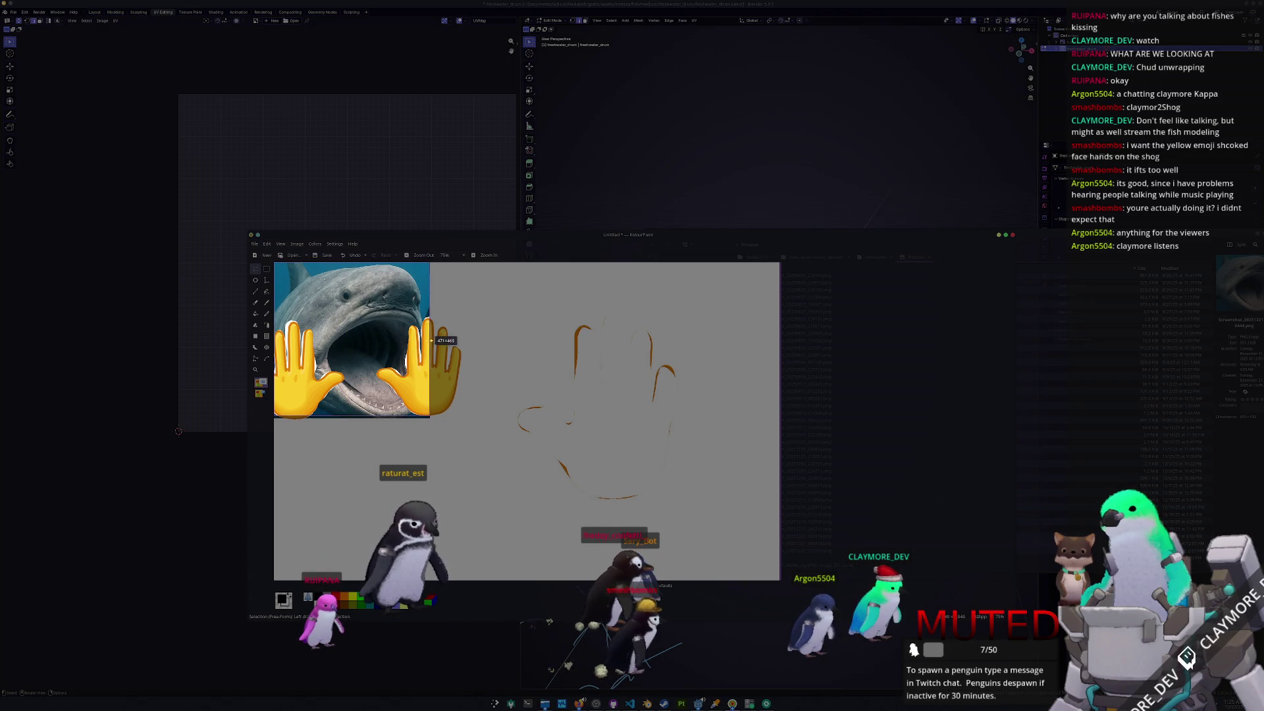
key("Return")
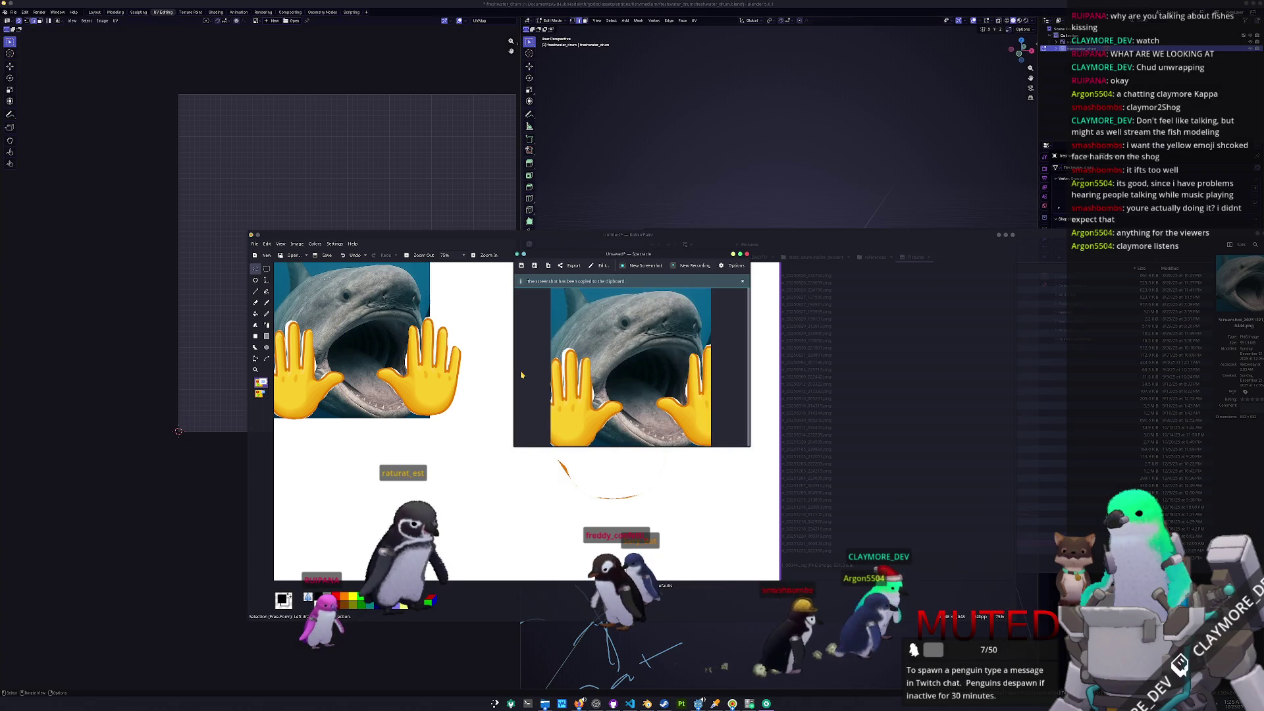
left_click(694, 295)
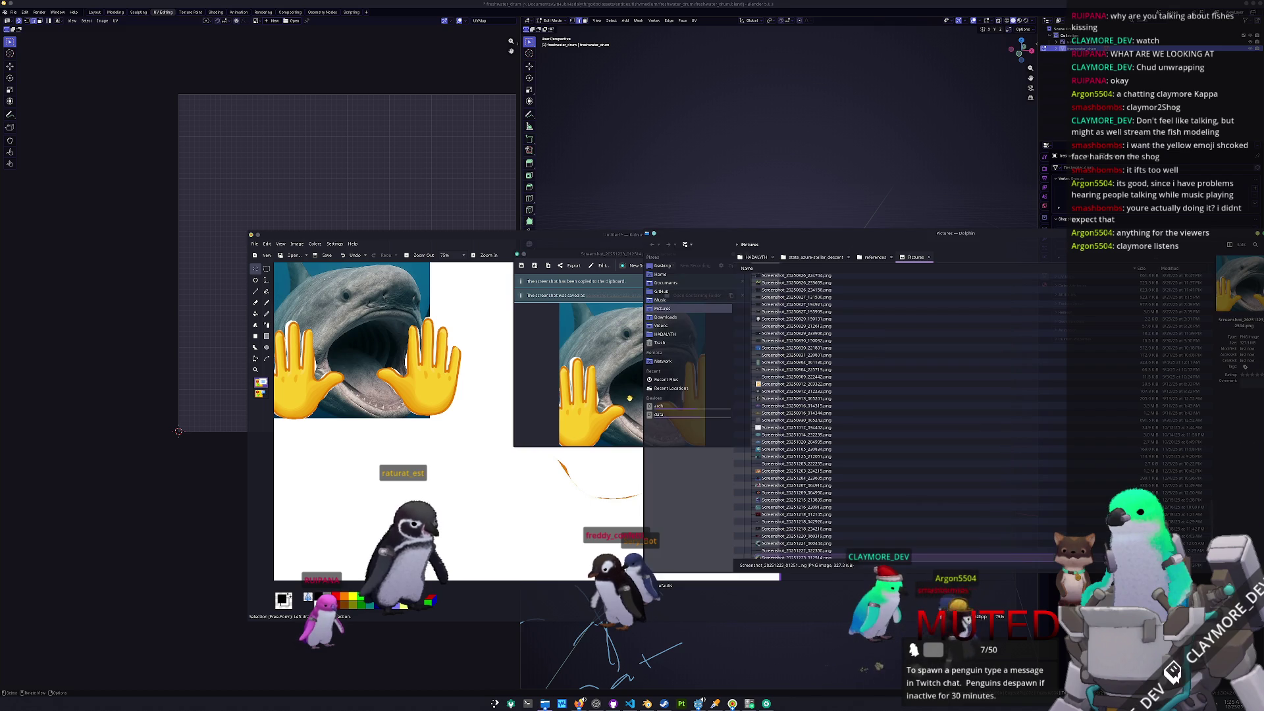
- Open the new screenshot in Gwenview, crop it to 465x465, and save it
right_click(801, 551)
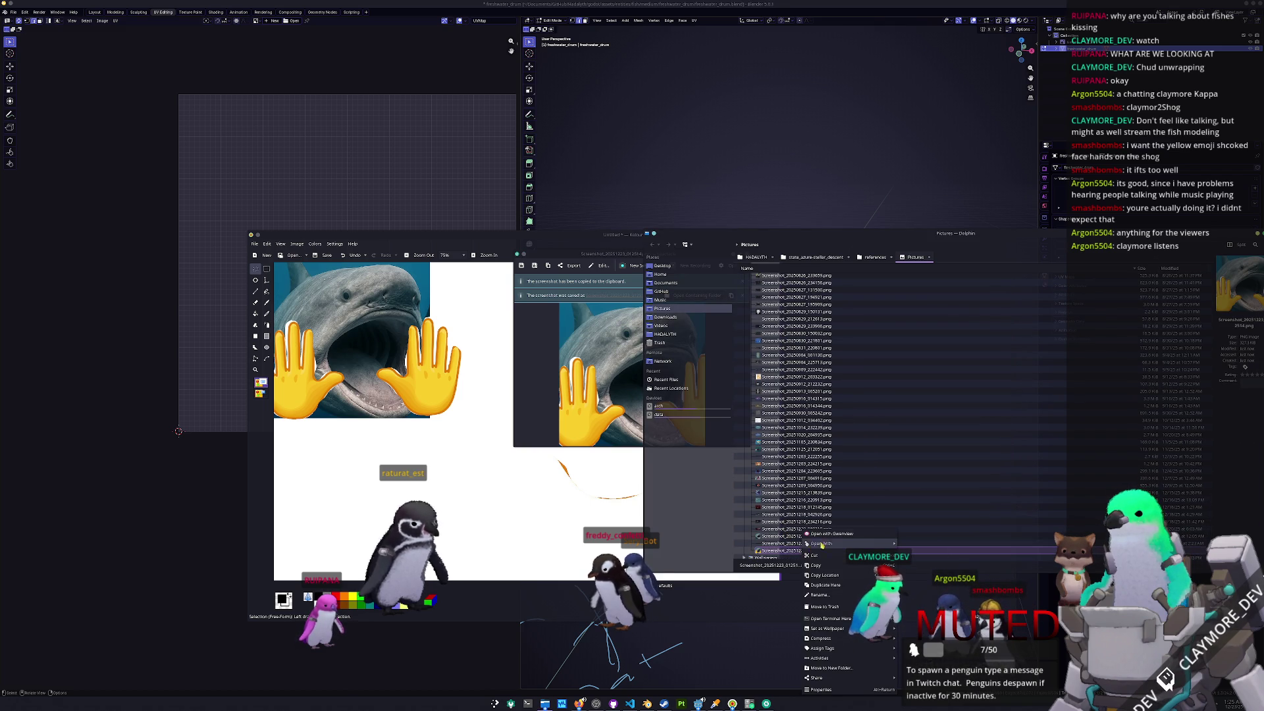
left_click(820, 533)
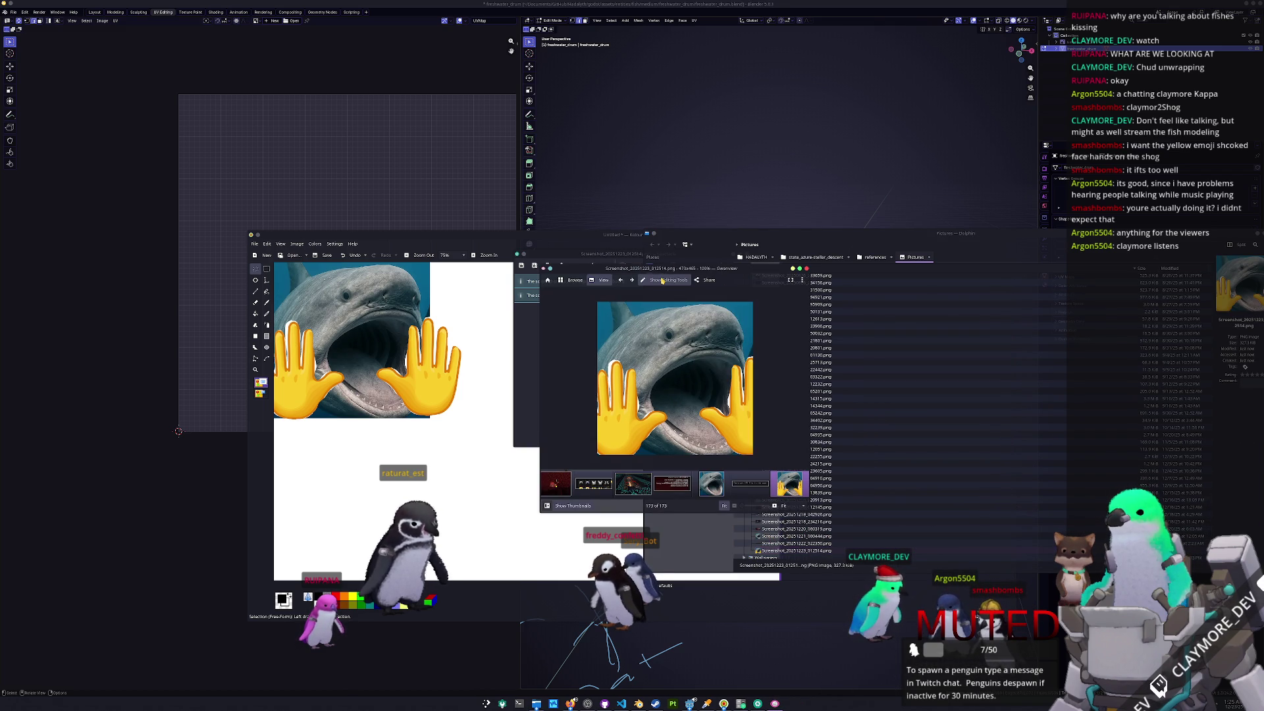
left_click(662, 280)
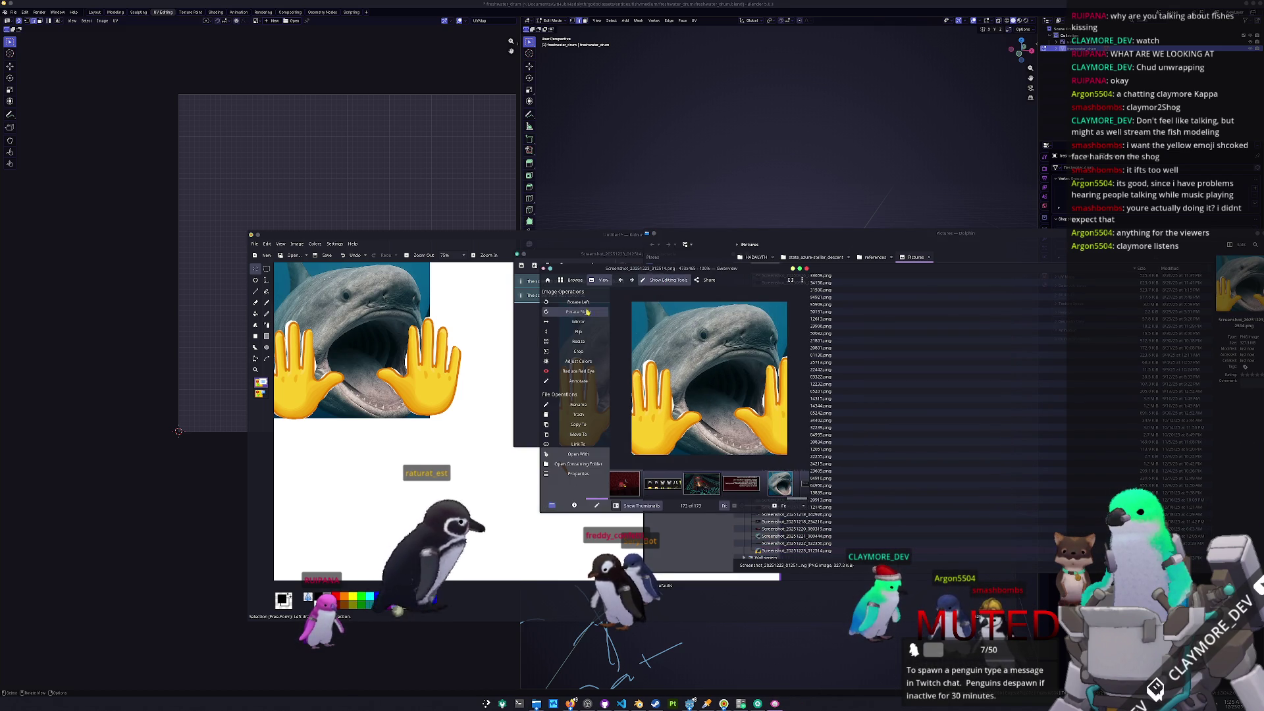
left_click(578, 351)
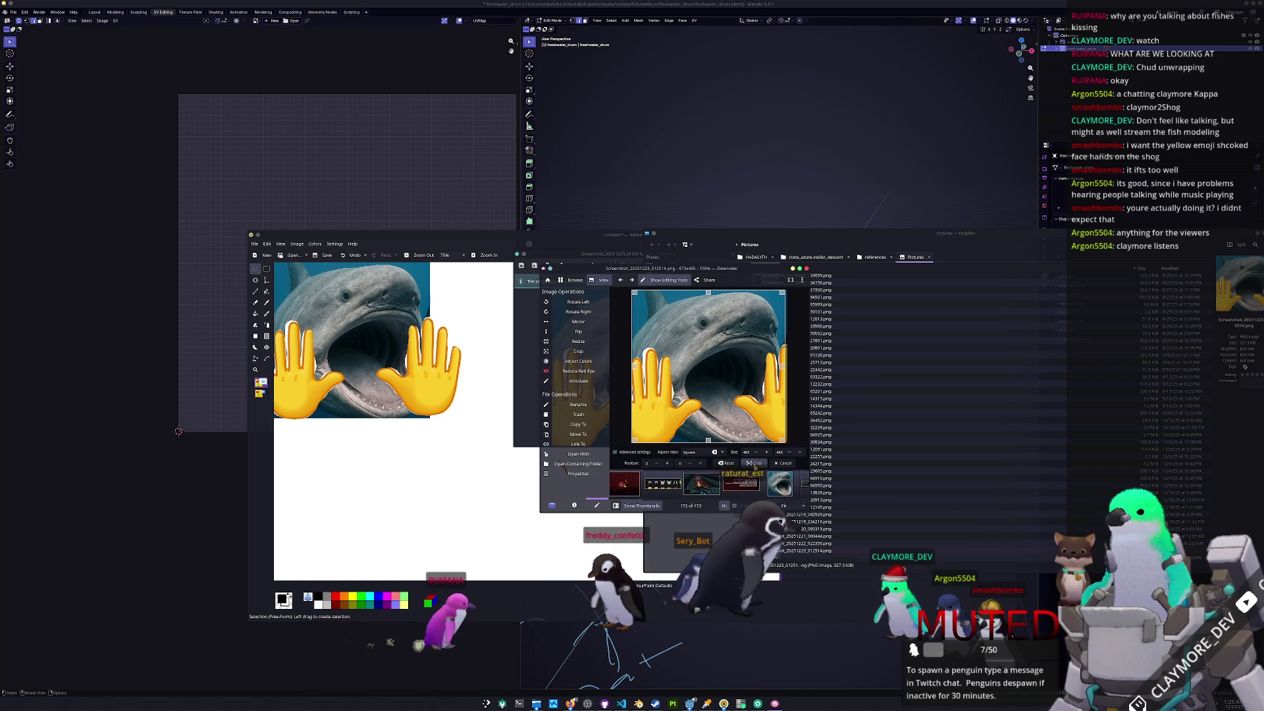
left_click(754, 464)
key("ctrl+s")
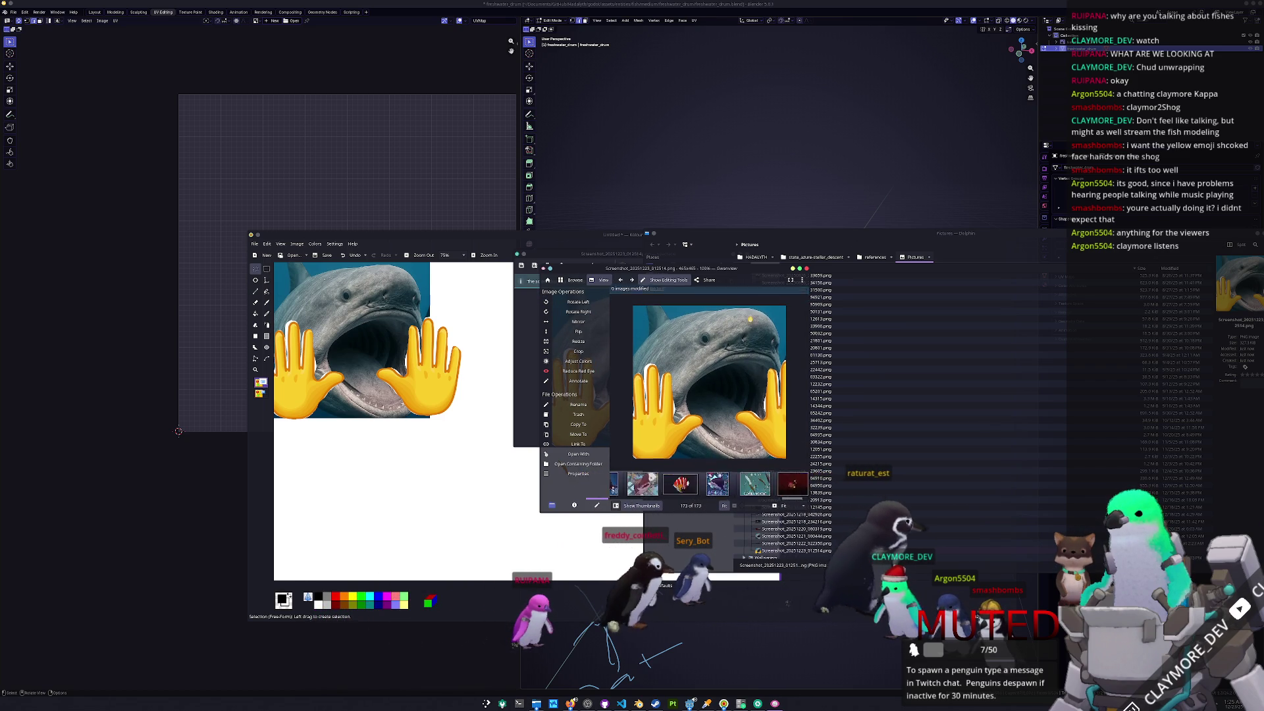
- Quit Gwenview, the file manager and Spectacle with Ctrl+Q
key("ctrl+q")
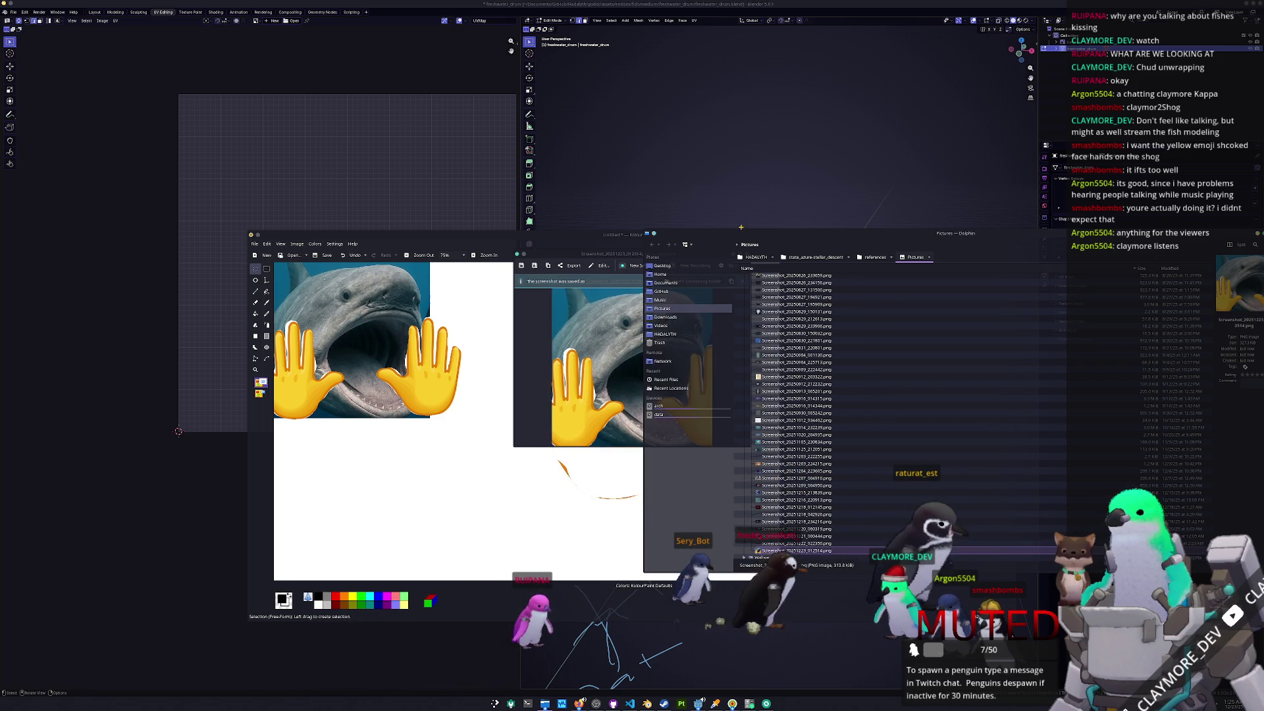
key("ctrl+q")
key("ctrl+q")
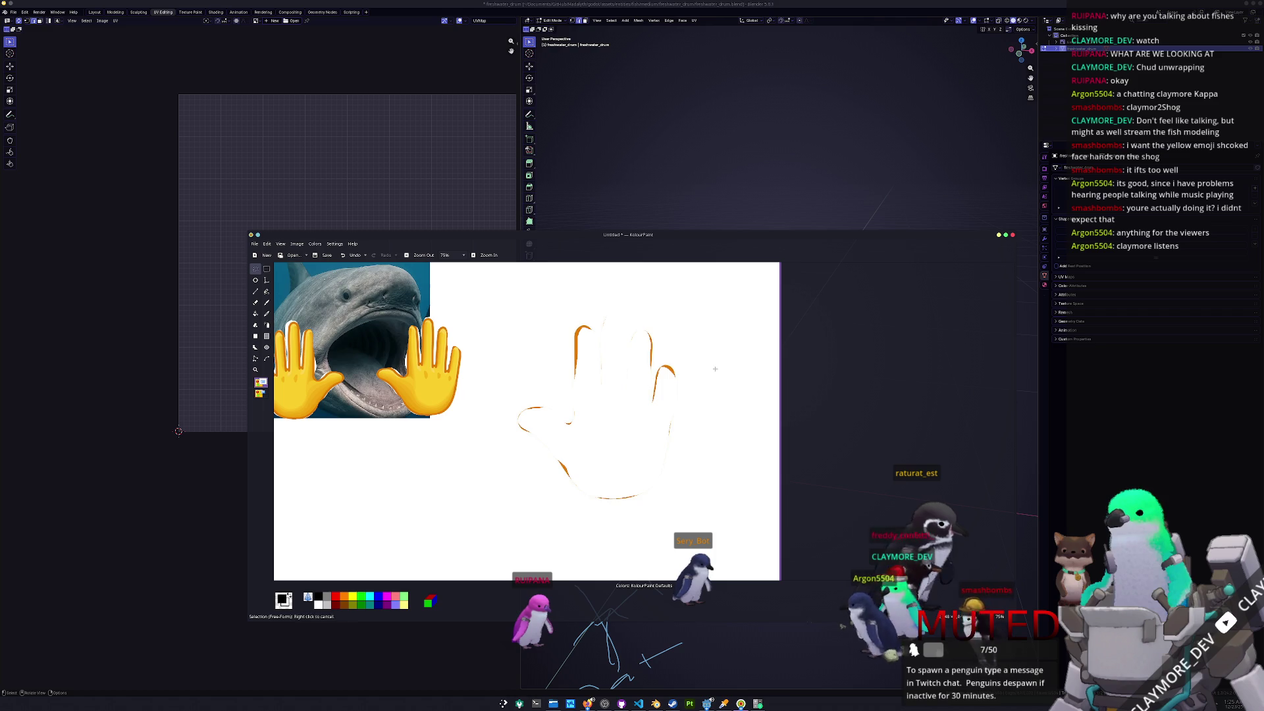
key("ctrl+q")
- Discard the unsaved KolourPaint drawing with Alt+D, closing the program
key("alt+d")
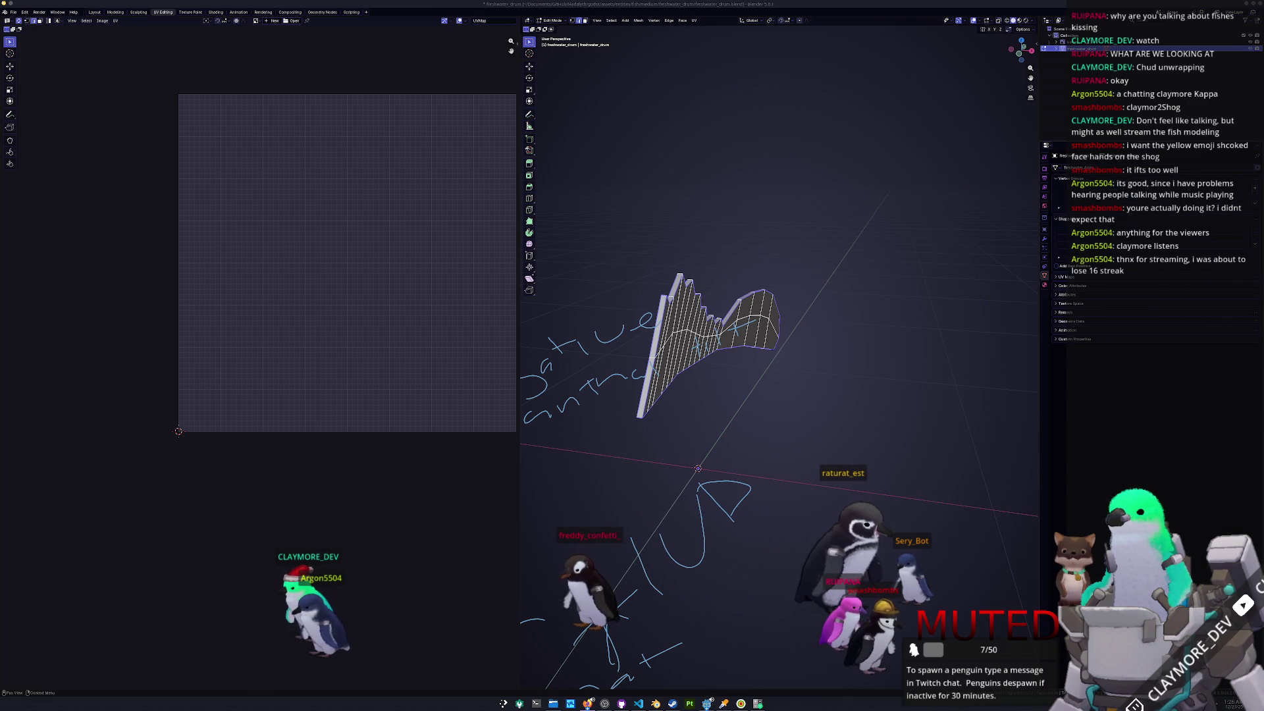
- In the Twitch dashboard, drag the Shog emote toward the follower slot and confirm removing it from Tier 1
key("alt+Tab")
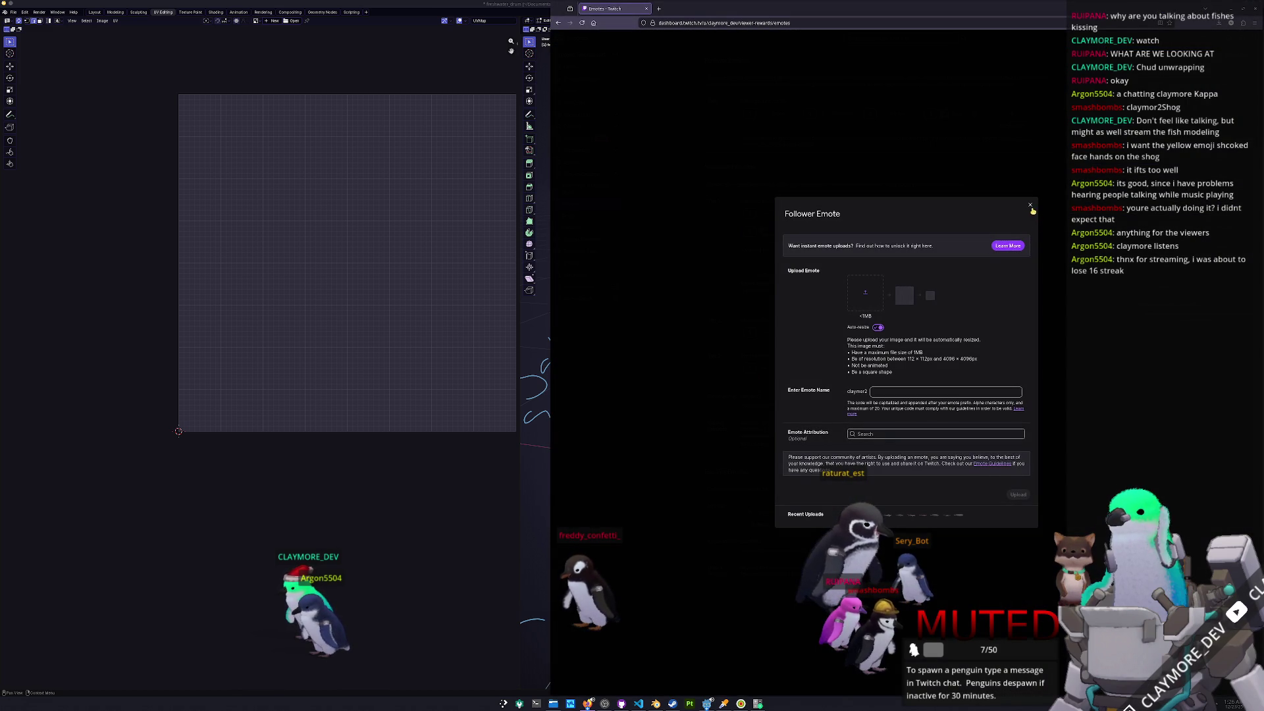
left_click(1030, 206)
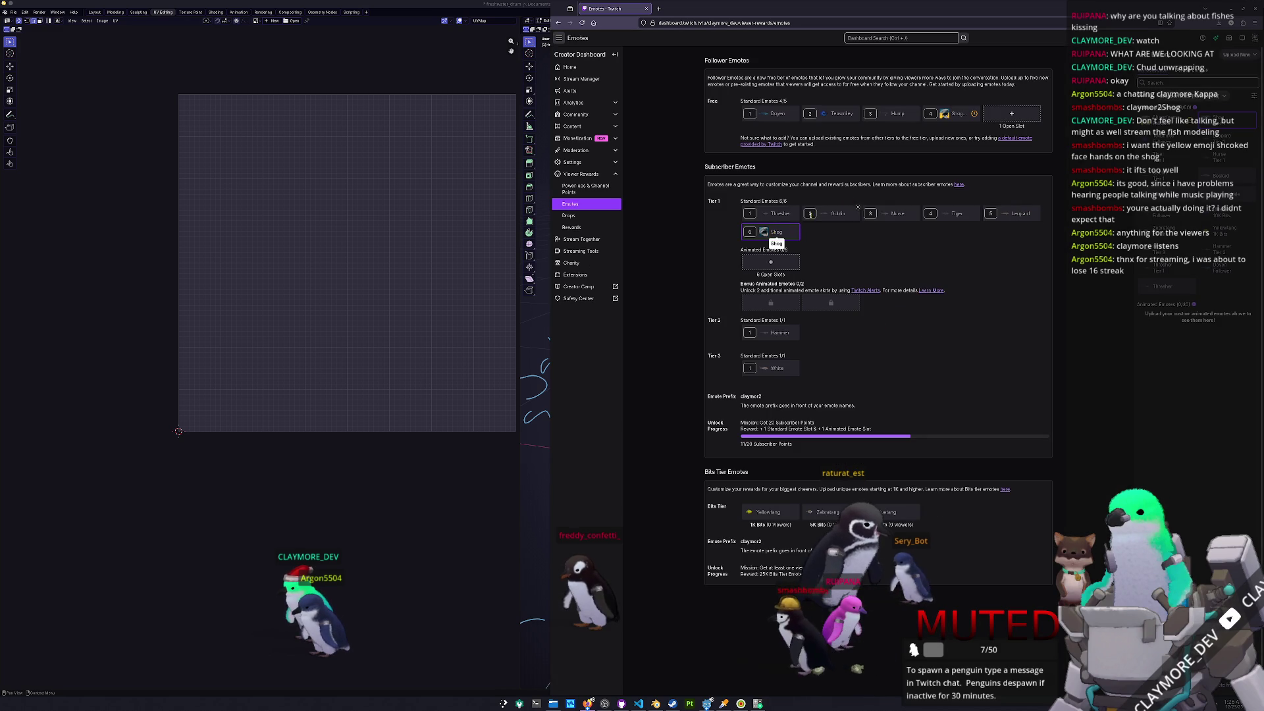
mouse_move(773, 231)
left_mouse_down()
mouse_move(1017, 114)
mouse_move(831, 213)
left_mouse_up()
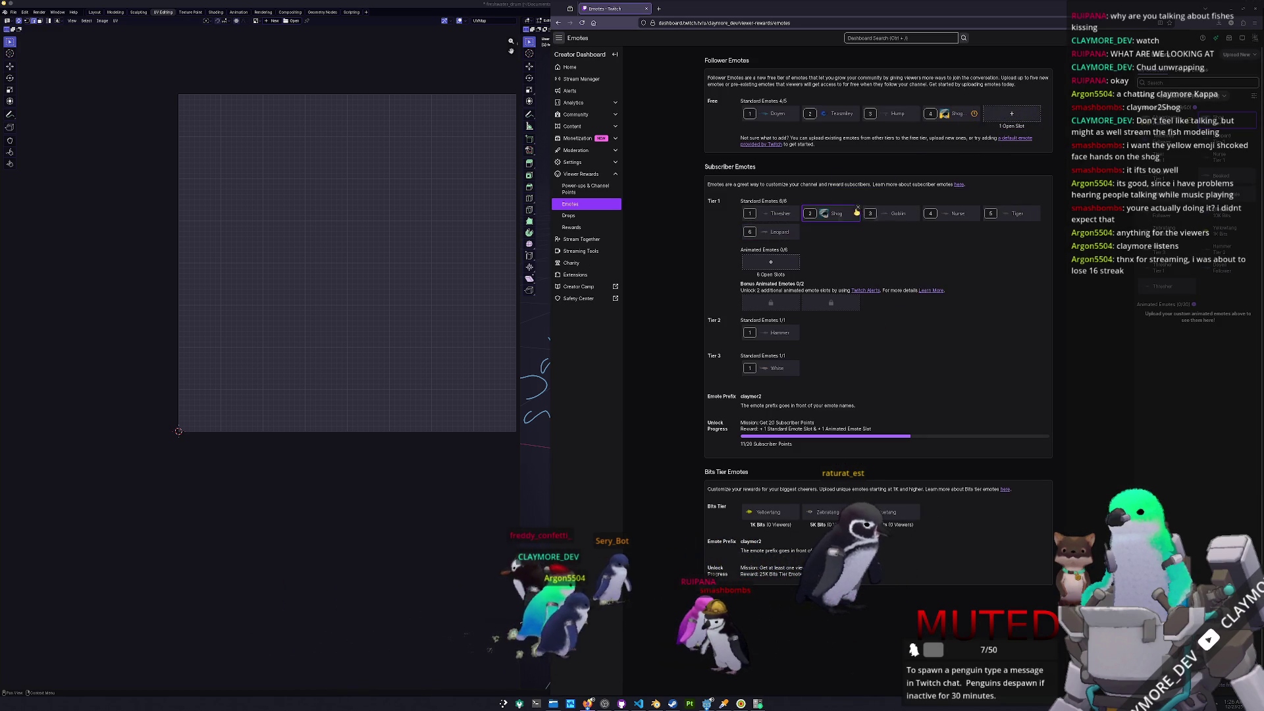
left_click(857, 211)
left_click(974, 387)
- Check the empty follower and Tier 1 emote slots, close their dialogs, and minimise the browser
left_click_drag(974, 592, 1012, 115)
left_click(1012, 115)
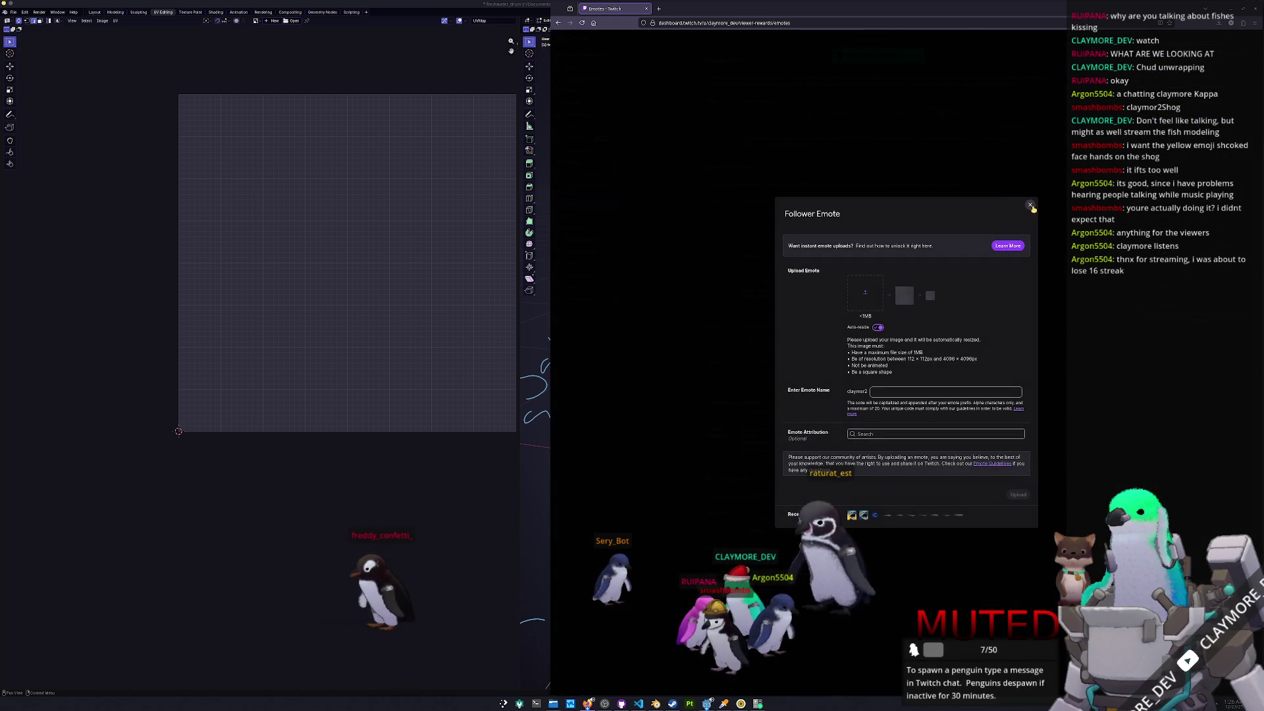
left_click(1030, 206)
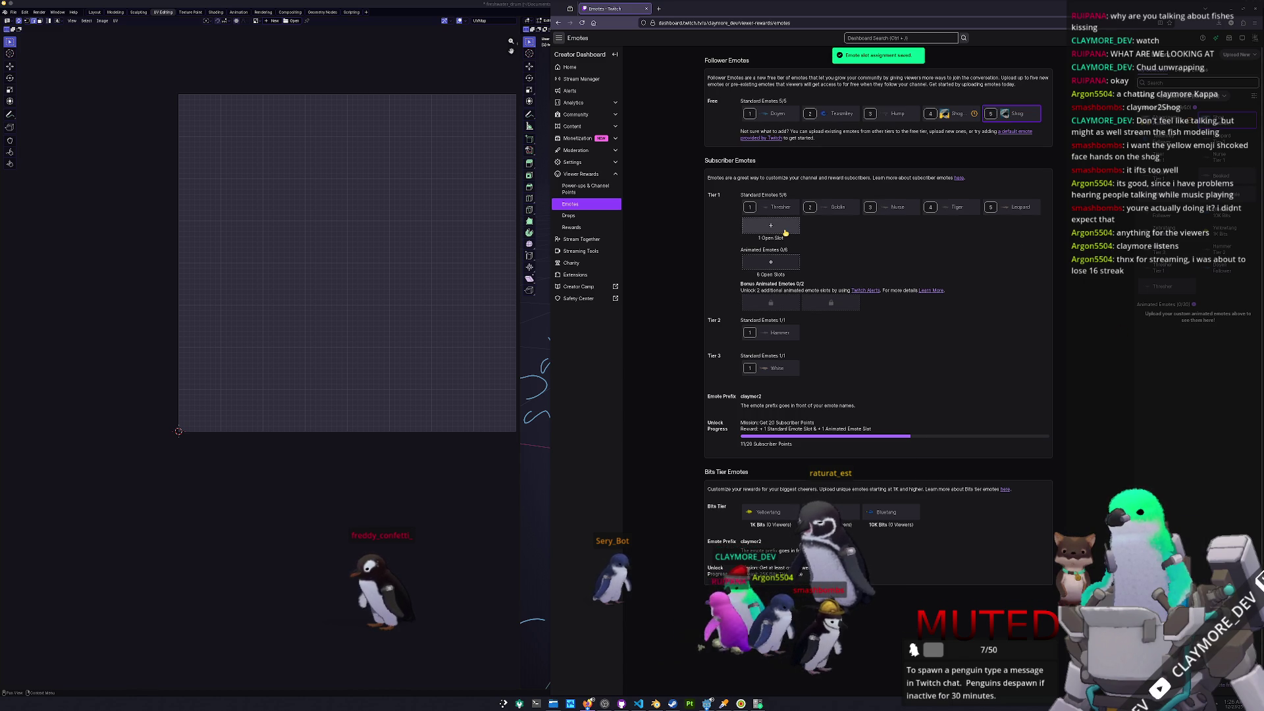
left_click(786, 228)
key("Escape")
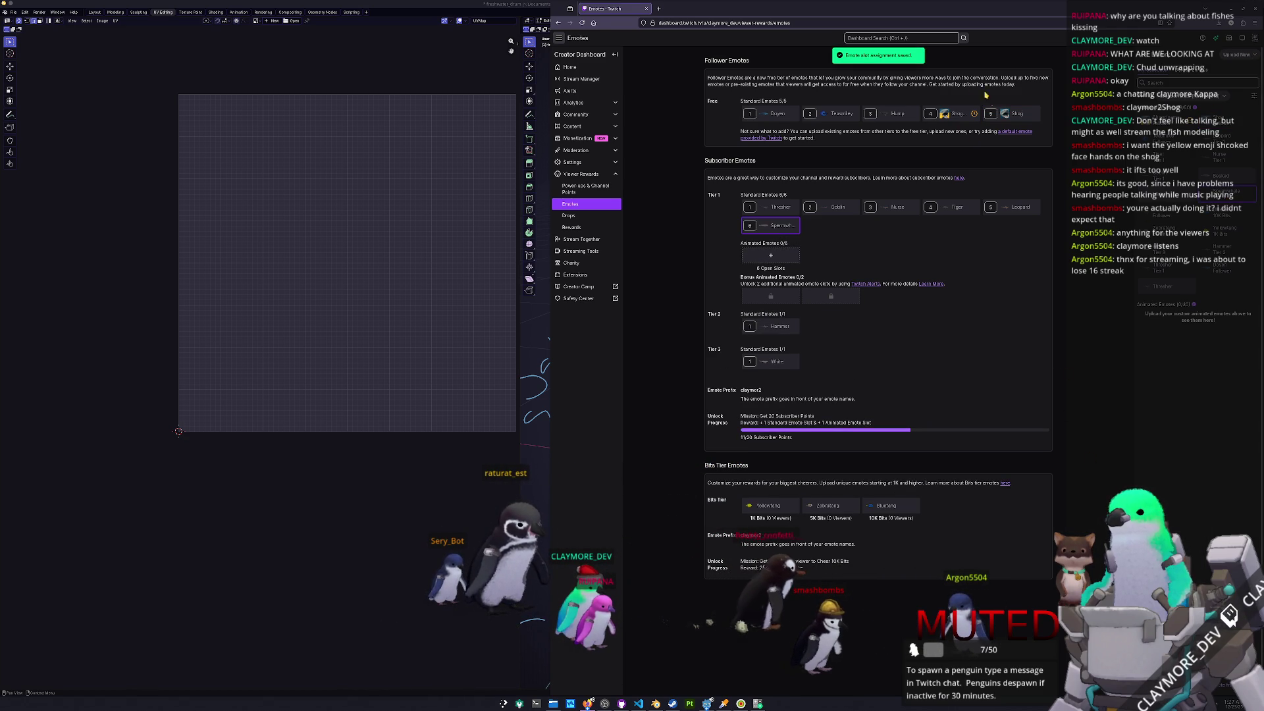
left_click(997, 218)
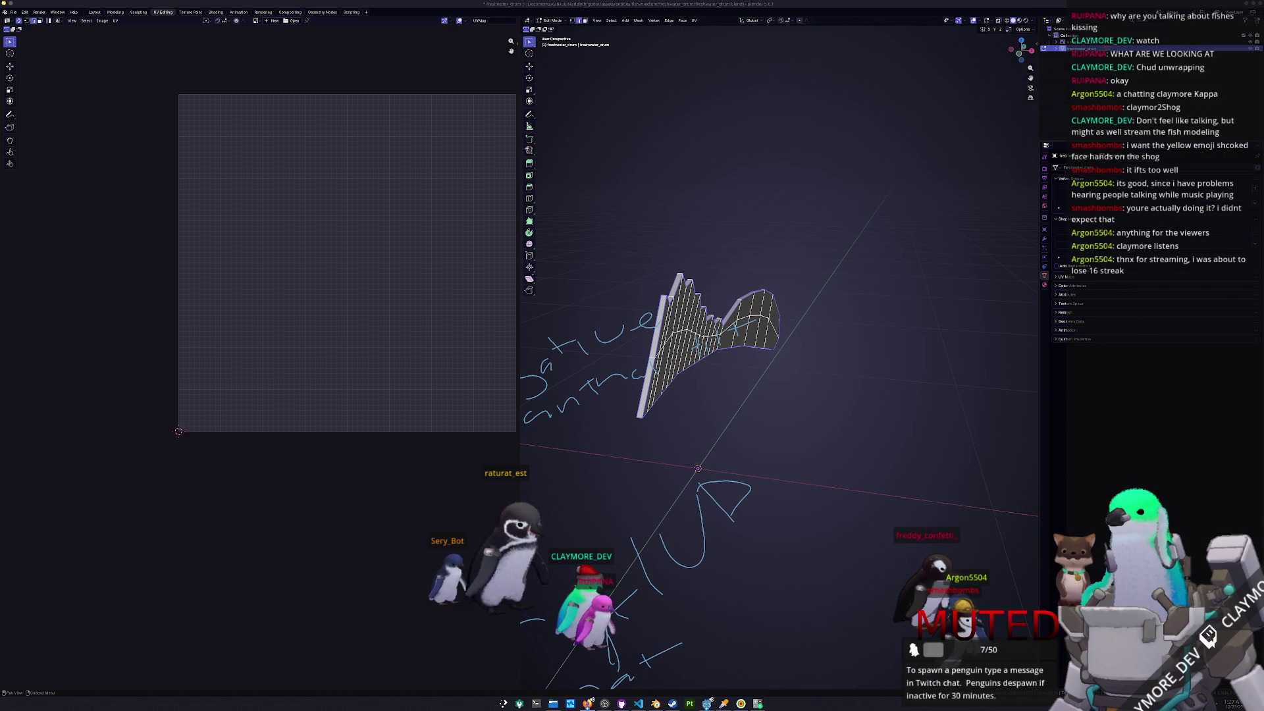
- Select the whole fin mesh and try UV > Unwrap twice, orbiting around the fin
middle_click_drag(792, 443, 793, 428)
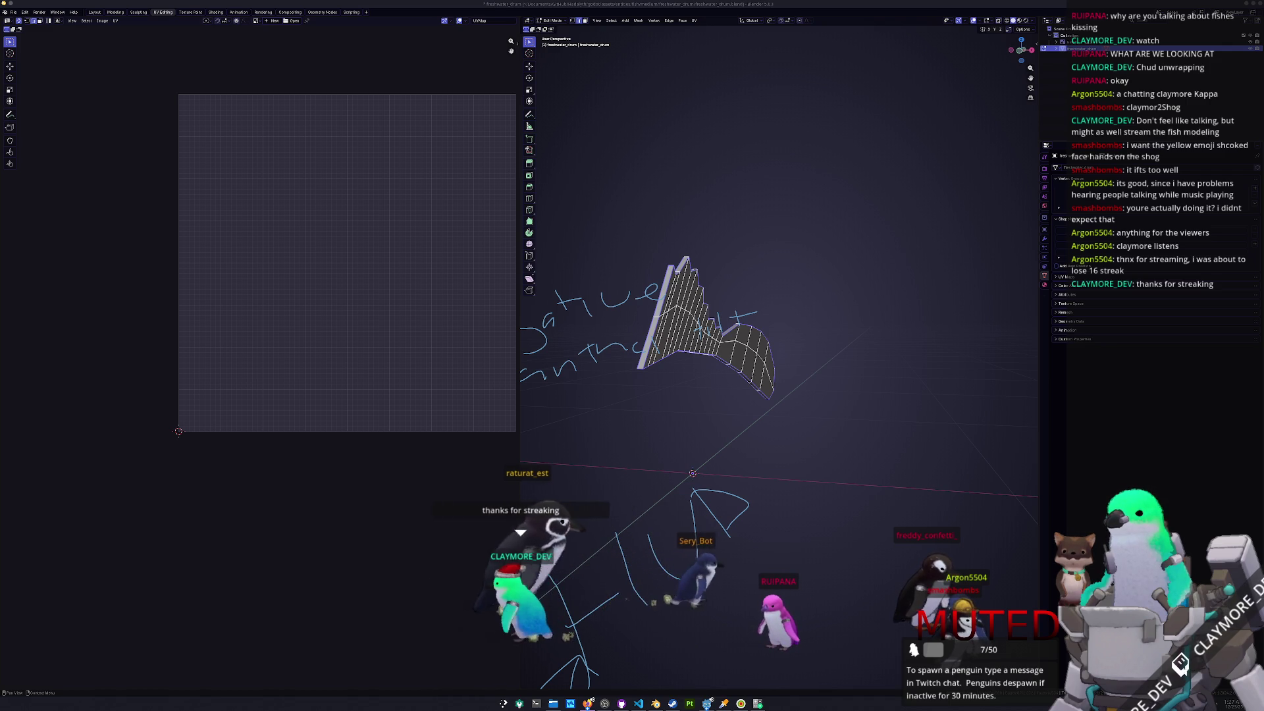
mouse_move(797, 422)
middle_mouse_down()
mouse_move(747, 380)
mouse_move(819, 395)
mouse_move(745, 353)
middle_mouse_up()
key("a")
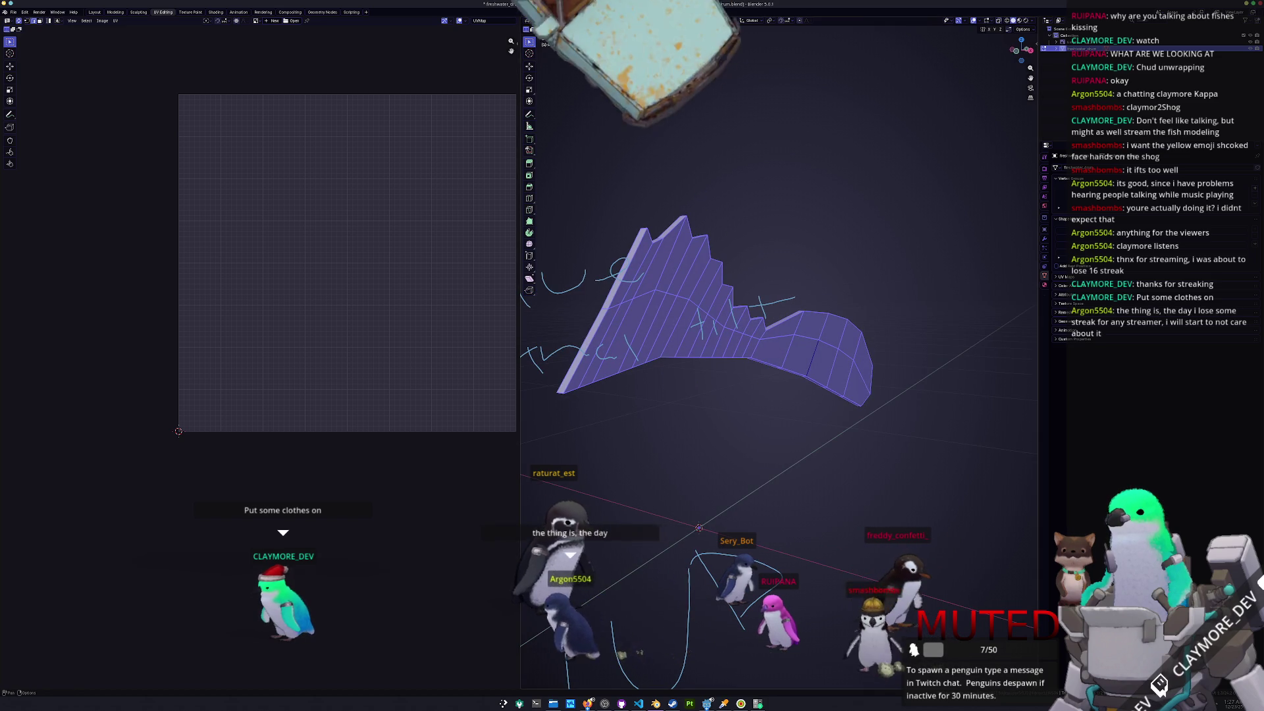
left_click(694, 21)
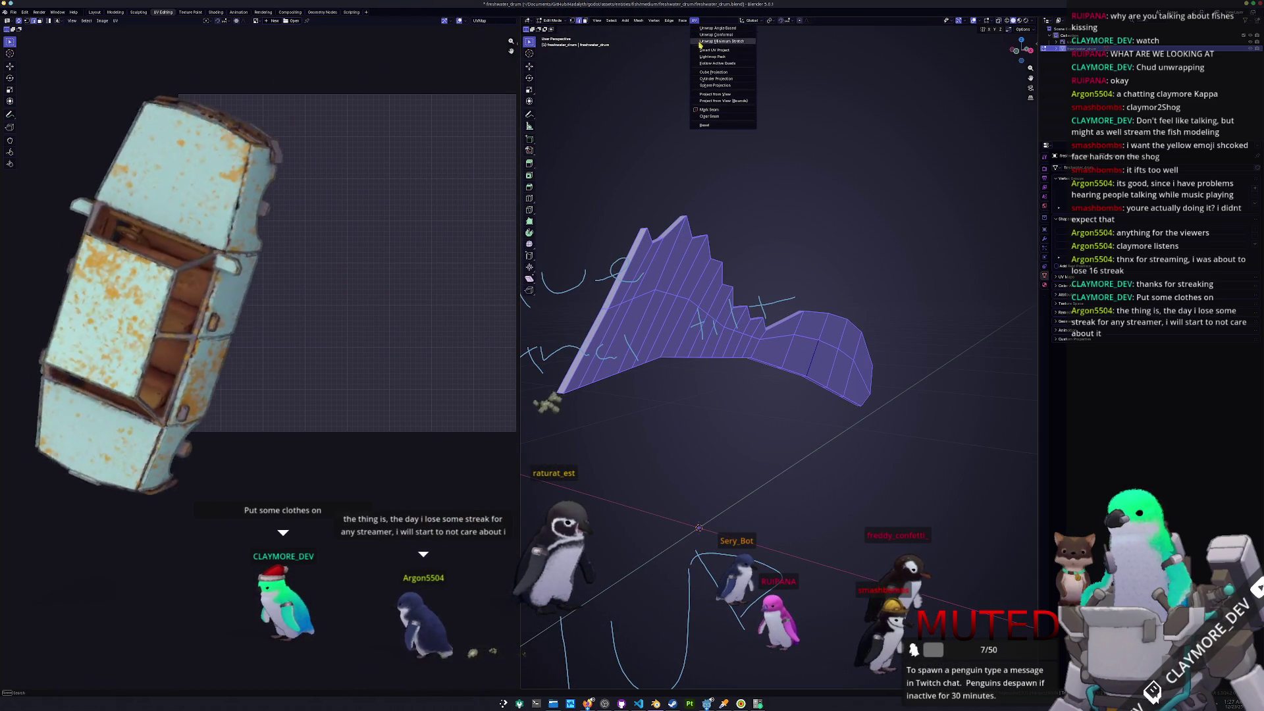
left_click(716, 29)
middle_click_drag(705, 113, 701, 32)
left_click(696, 21)
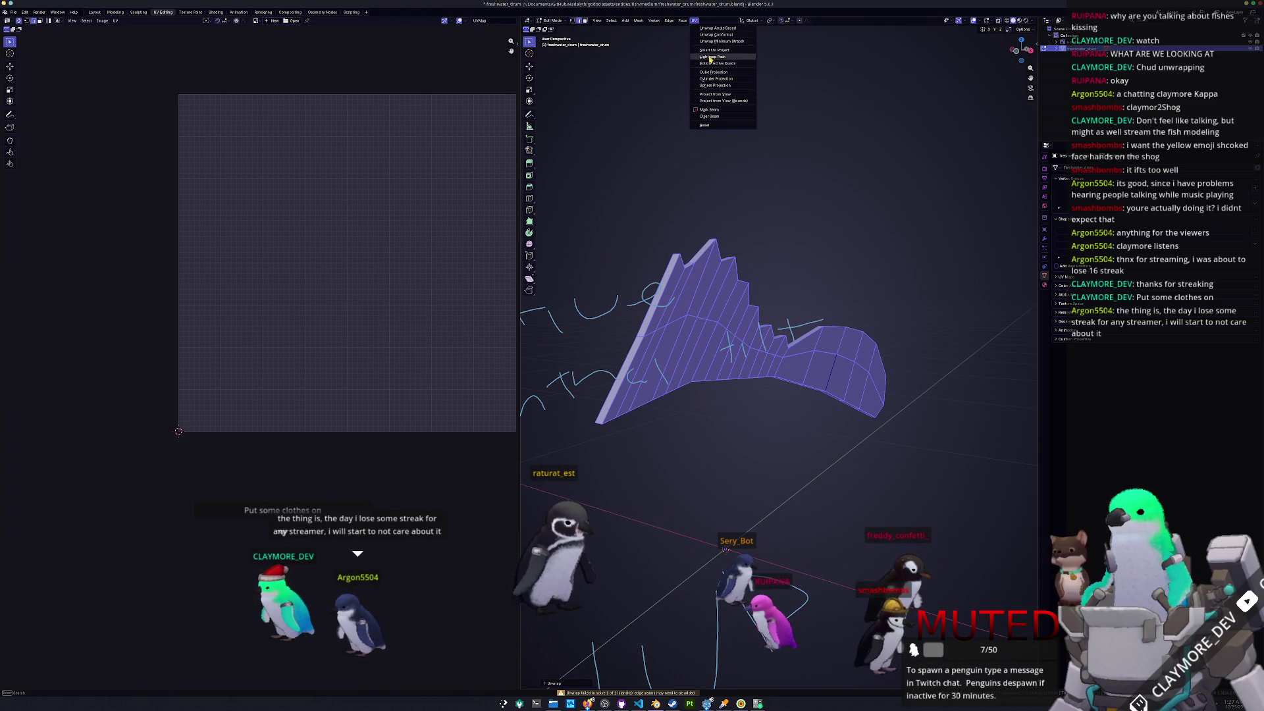
left_click(713, 40)
middle_click_drag(713, 40, 676, 321)
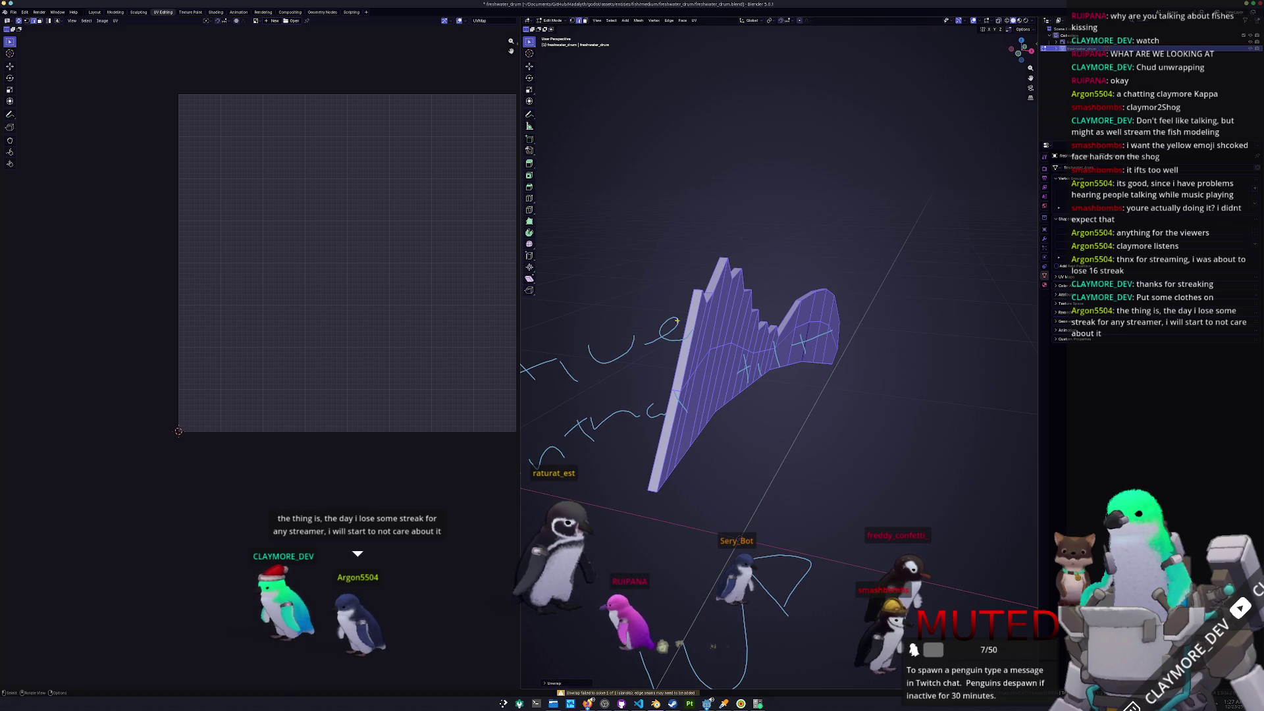
- Deselect everything and Alt+click the edge loop along the fin's bottom edge
key("alt+a")
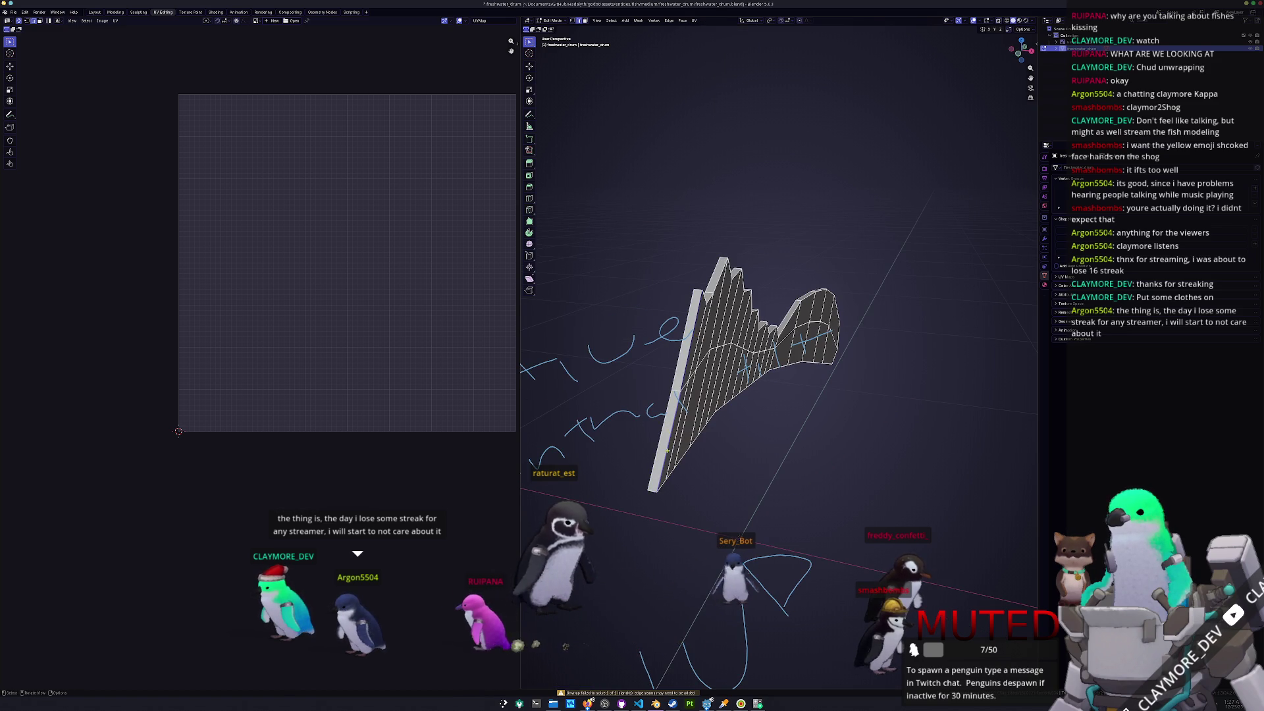
left_click(834, 350, "alt")
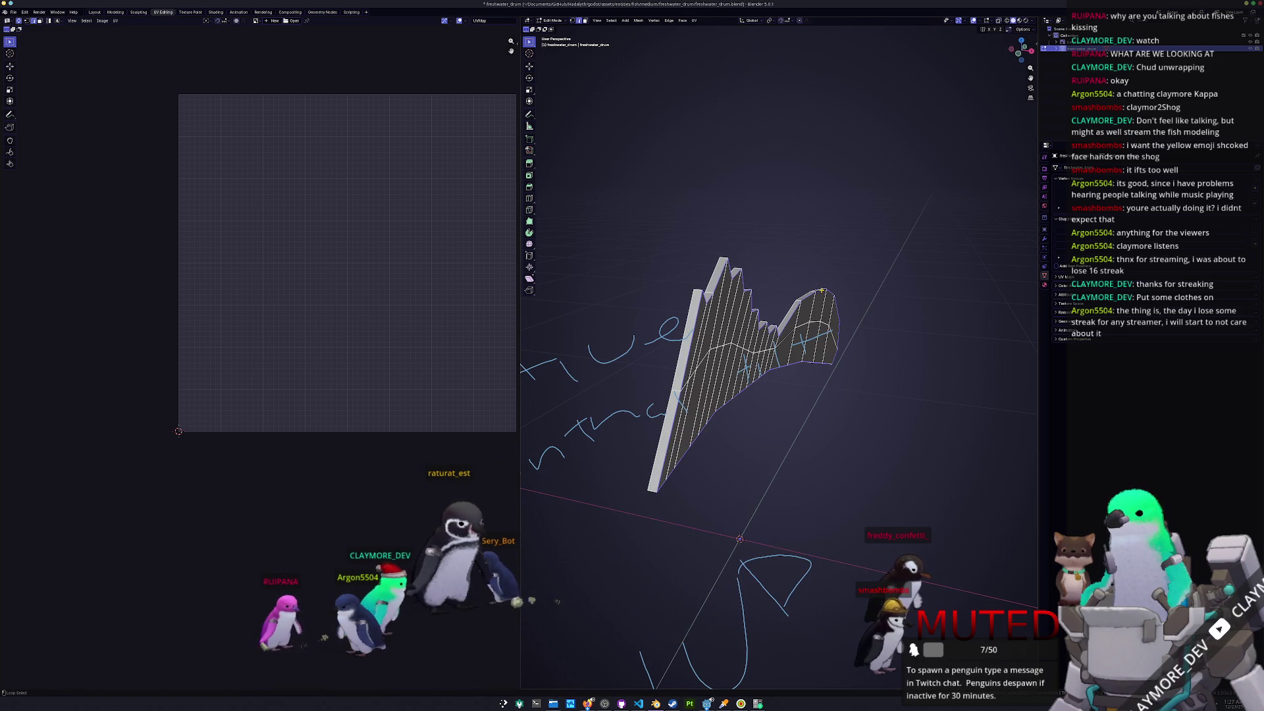
middle_click_drag(729, 293, 843, 323)
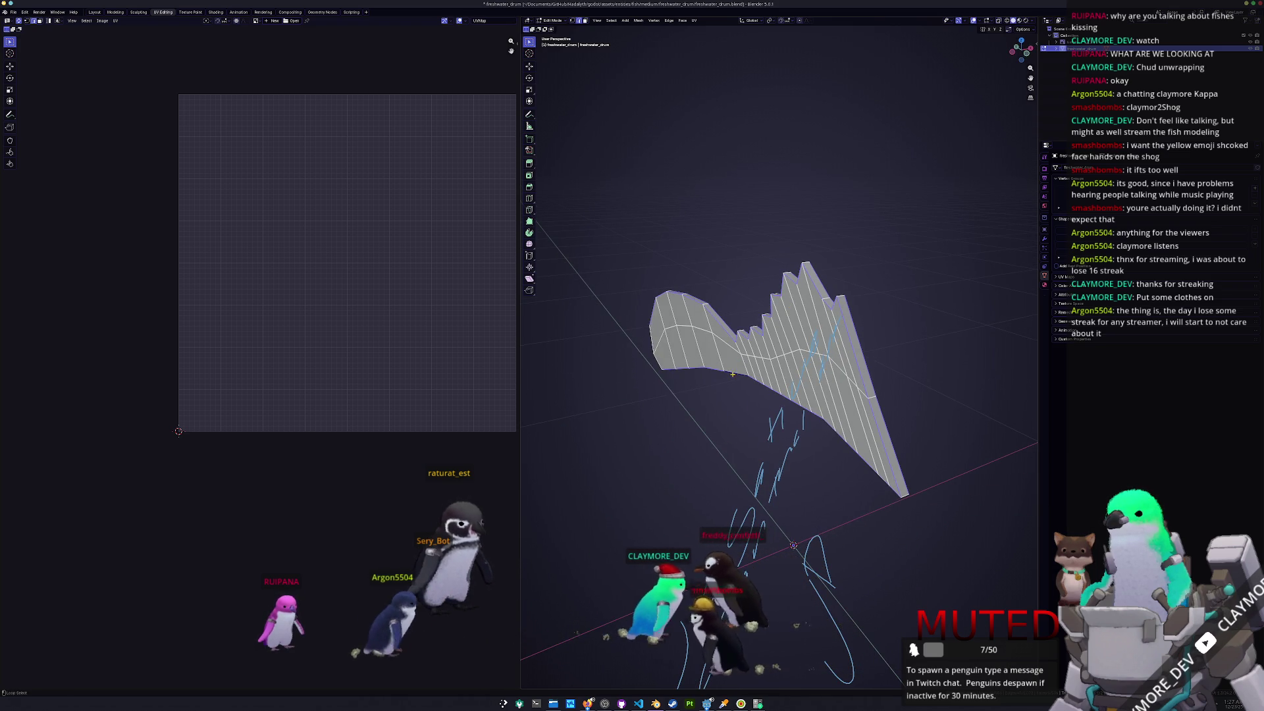
left_click(694, 20)
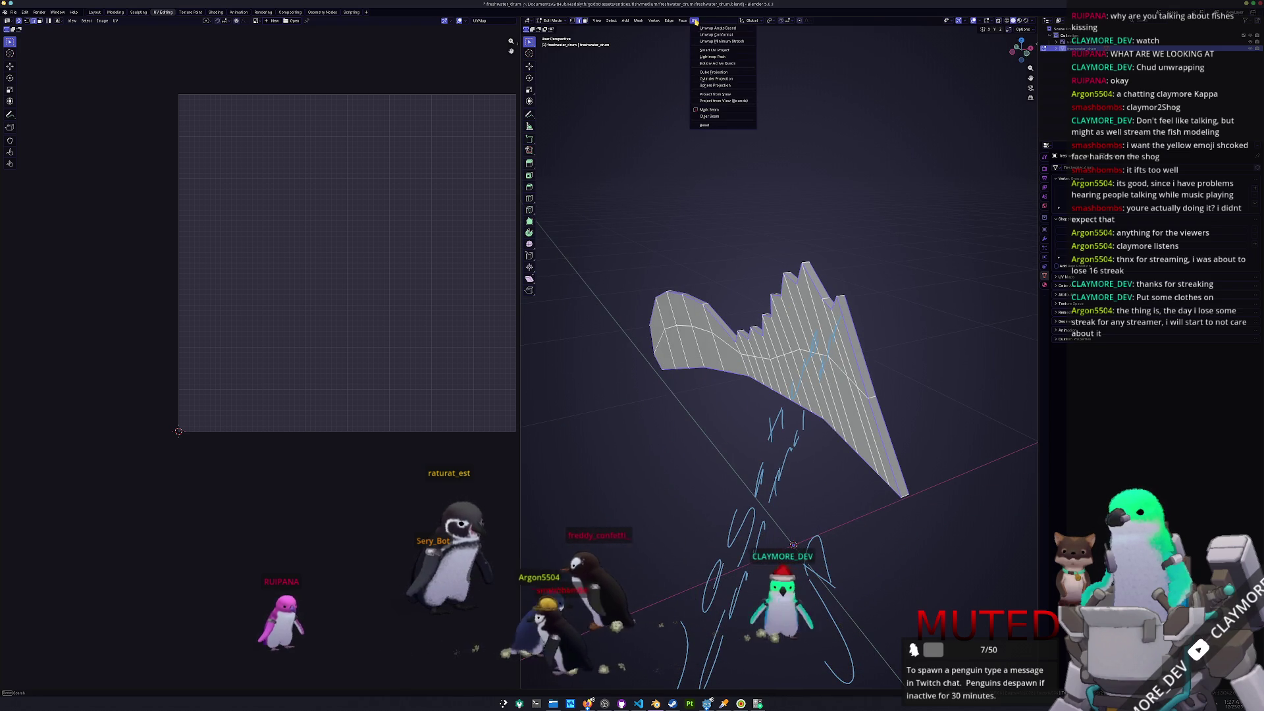
- Mark the selected bottom edge loop as a seam, select all, and unwrap the fin into UV islands
right_click(649, 142)
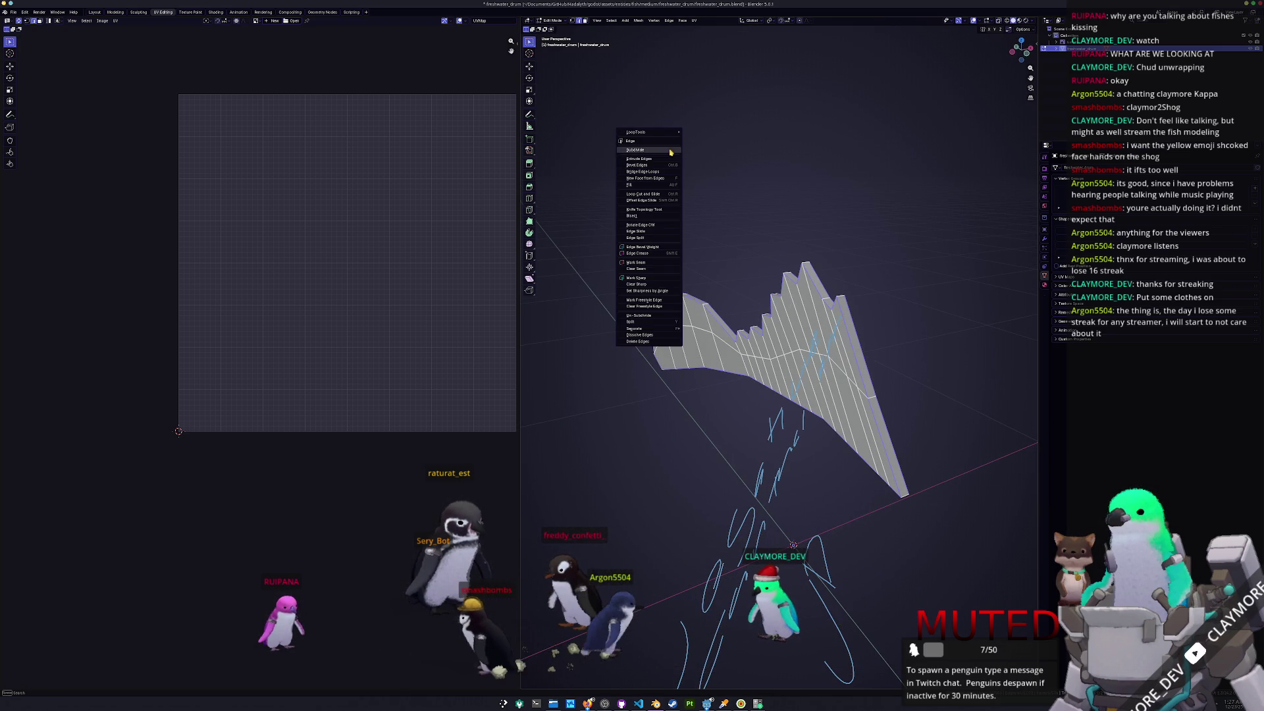
left_click(648, 259)
mouse_move(734, 313)
middle_mouse_down()
mouse_move(749, 320)
mouse_move(727, 322)
mouse_move(721, 370)
mouse_move(691, 395)
middle_mouse_up()
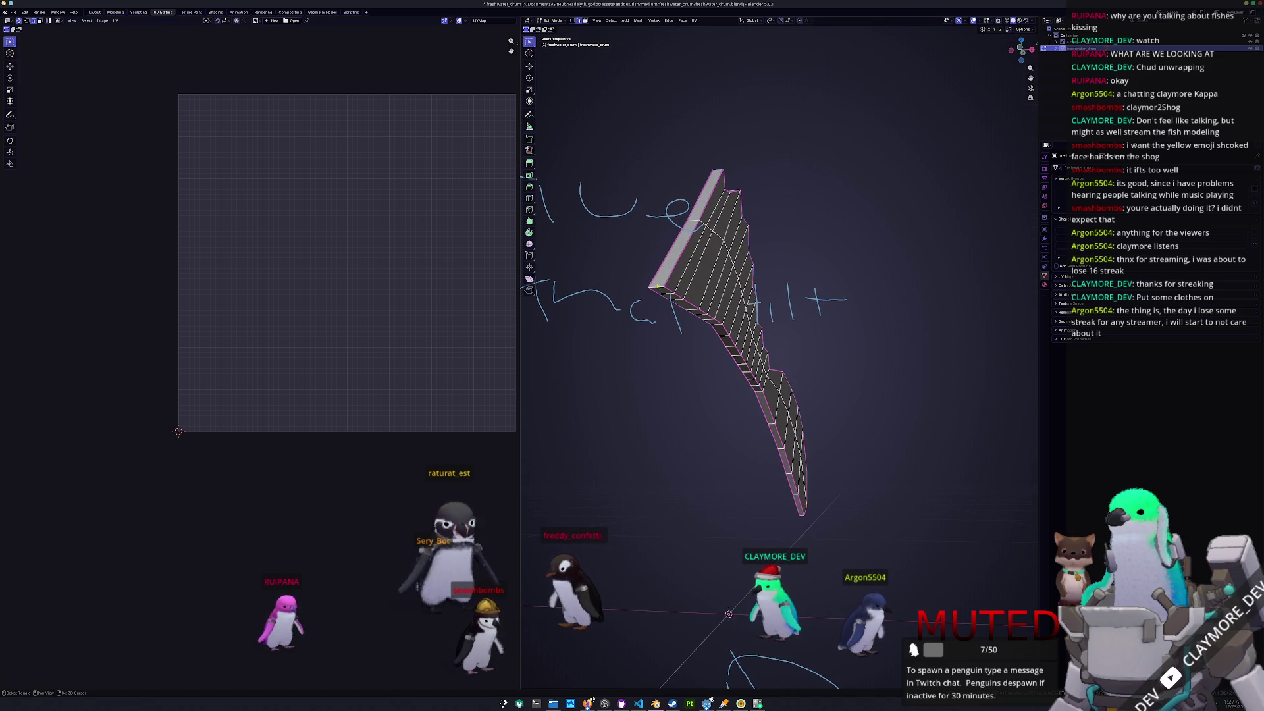
mouse_move(864, 482)
middle_mouse_down()
mouse_move(753, 396)
mouse_move(803, 511)
middle_mouse_up()
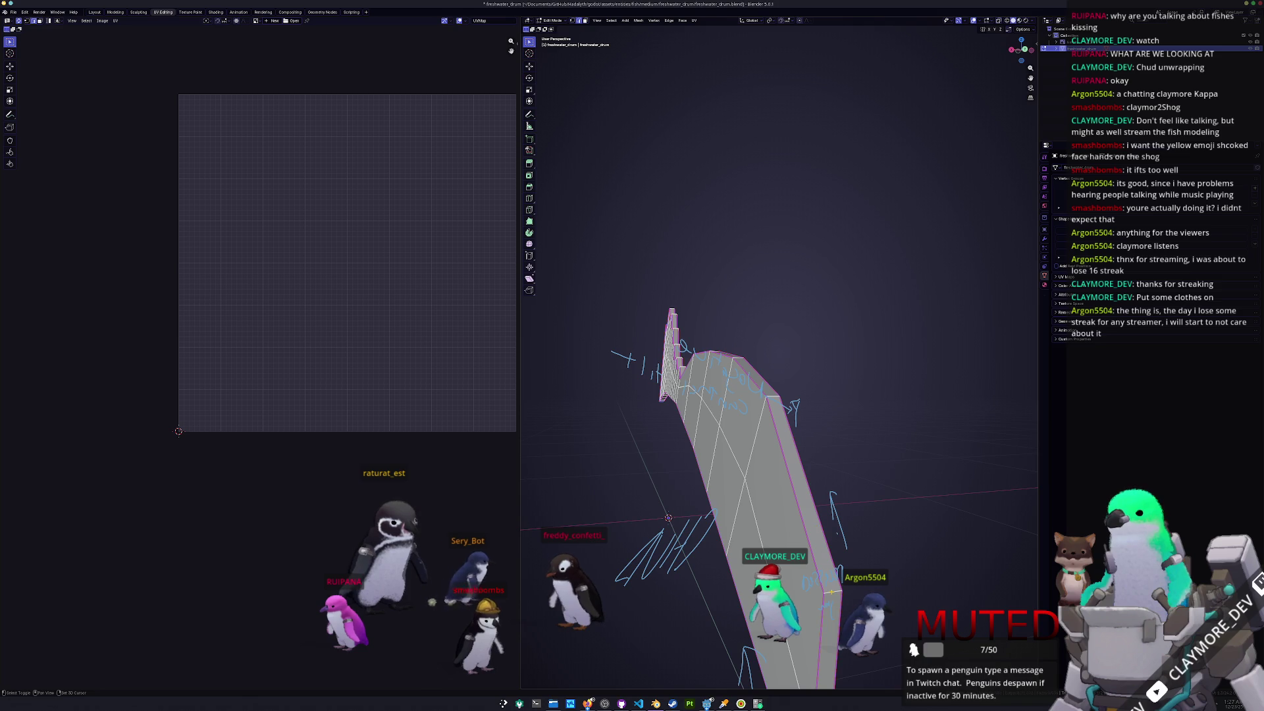
left_click(694, 20)
left_click(691, 26)
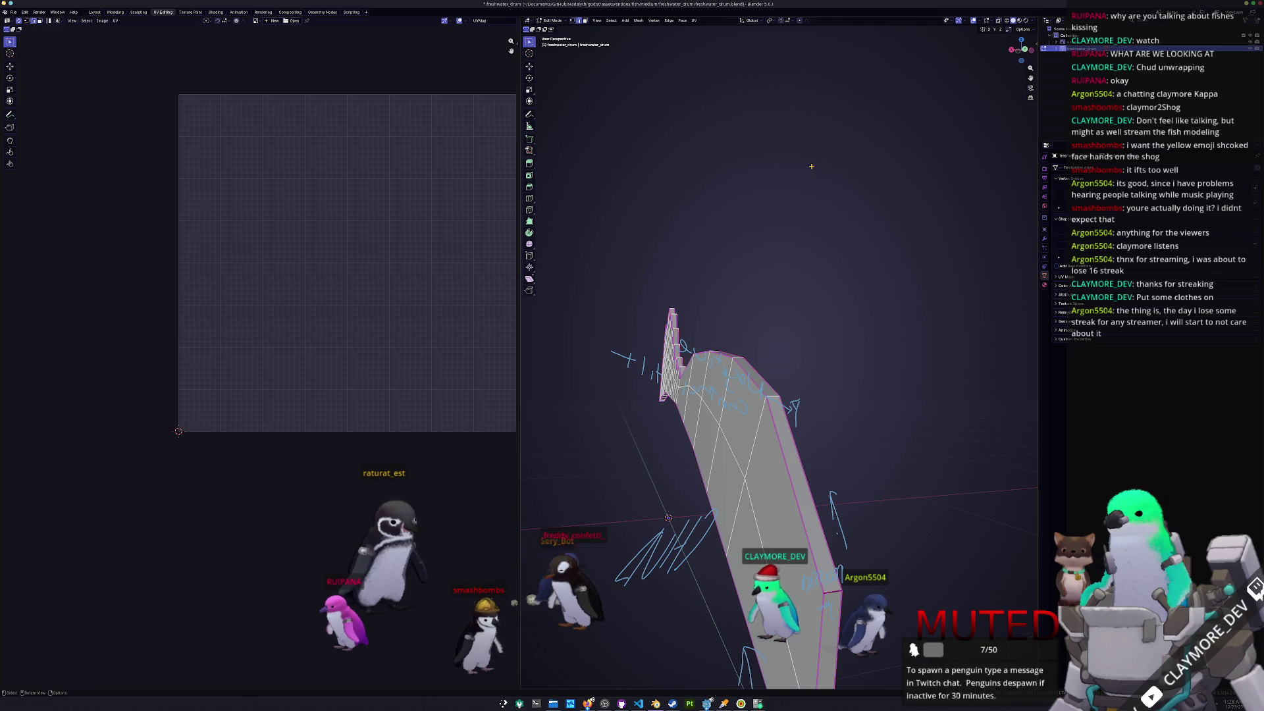
left_click(694, 21)
left_click(709, 41)
- Reveal the hidden parts of the fish with Alt+H and deselect everything
middle_click_drag(658, 303, 674, 328)
key("alt+h")
middle_click_drag(732, 409, 742, 416)
key("alt+a")
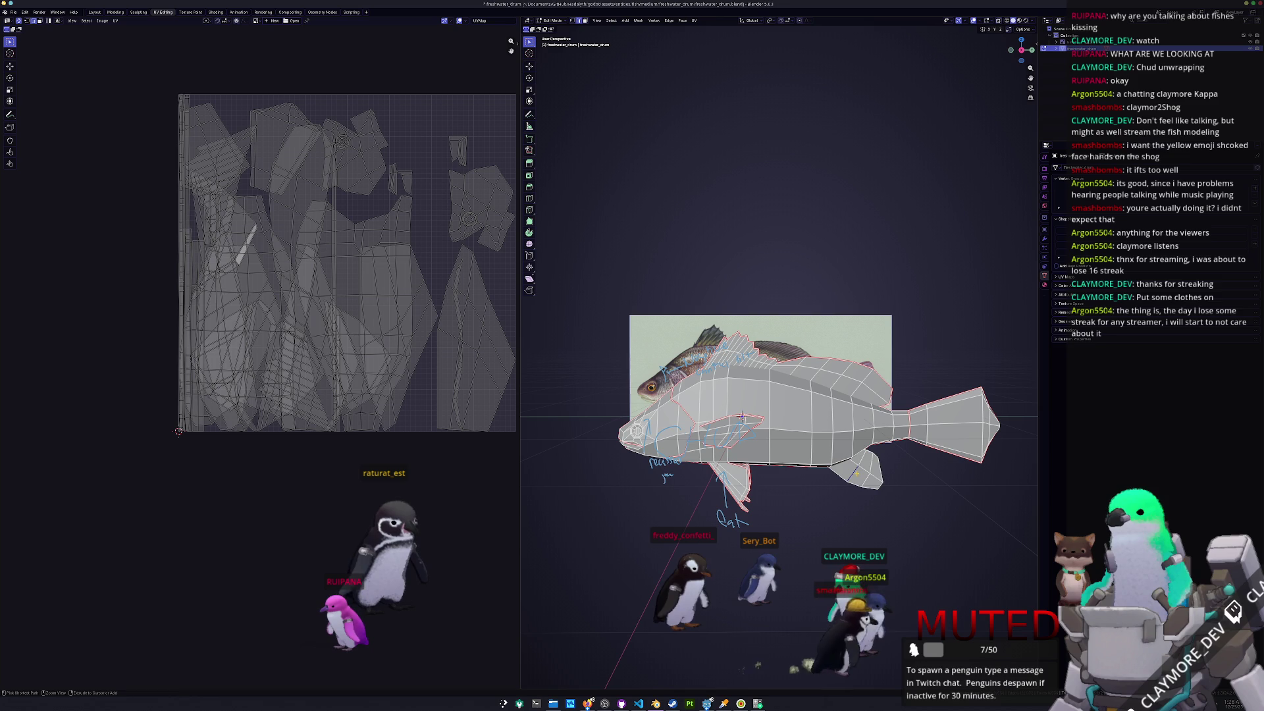
- Invert the selection and hide the fish body to isolate the other fin, orbiting to view it
key("ctrl+i")
key("h")
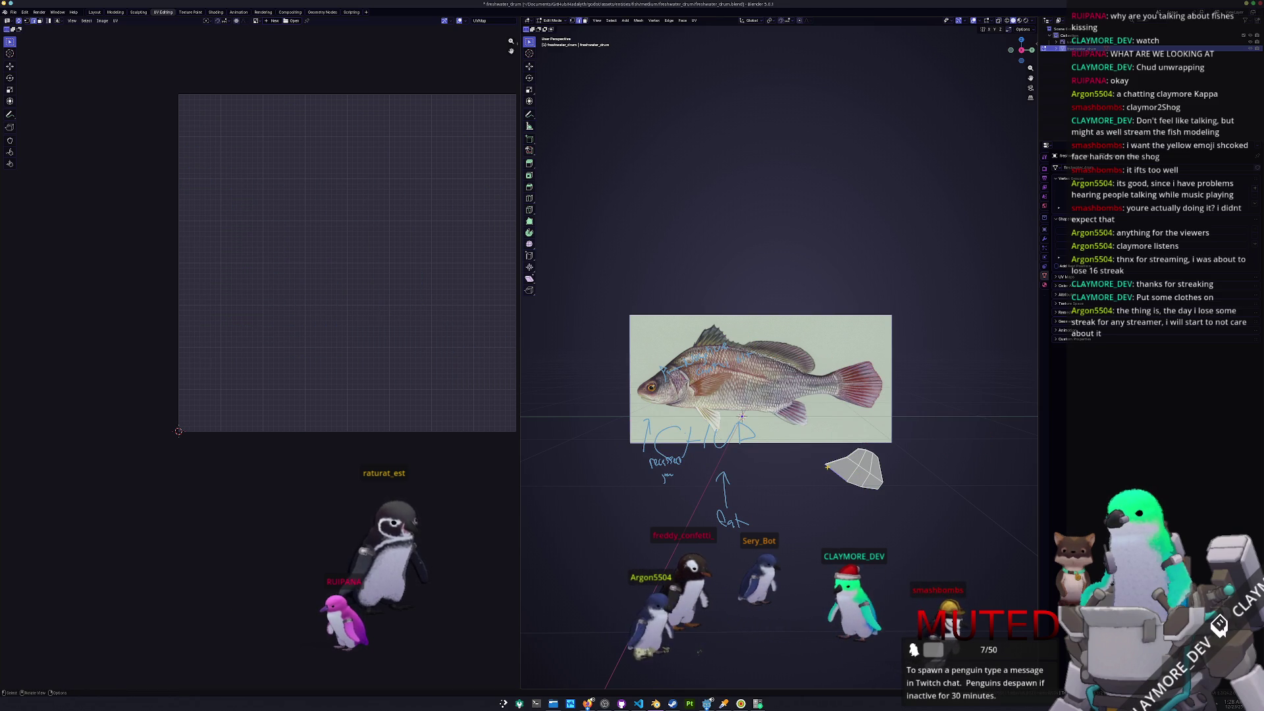
mouse_move(741, 416)
middle_mouse_down()
mouse_move(811, 275)
mouse_move(880, 343)
middle_mouse_up()
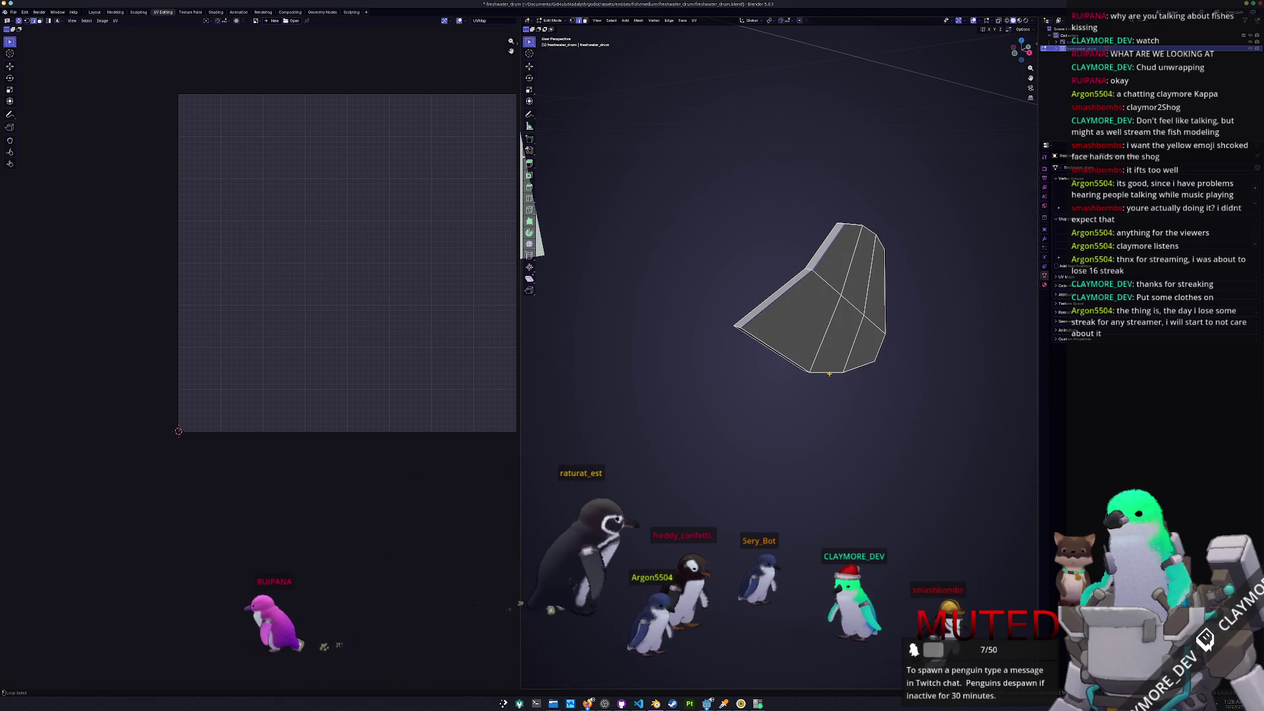
middle_click_drag(865, 226, 747, 235)
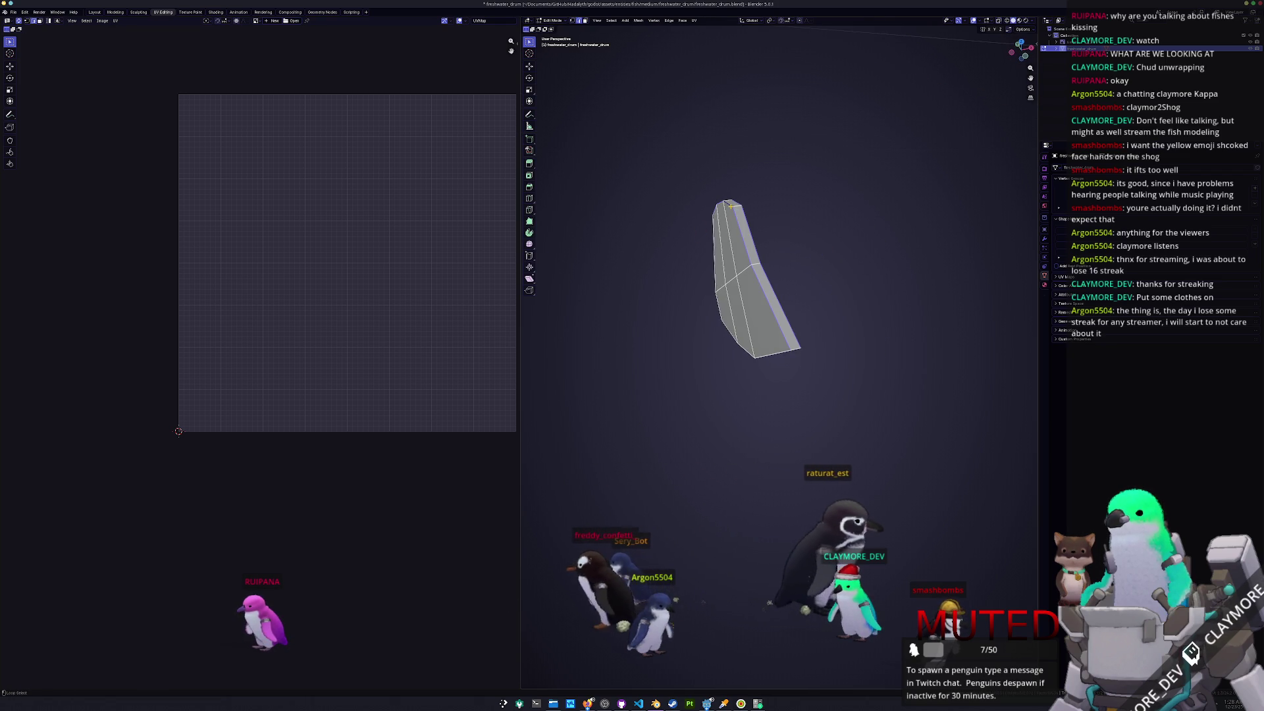
middle_click_drag(770, 291, 840, 425)
middle_click_drag(730, 372, 704, 329)
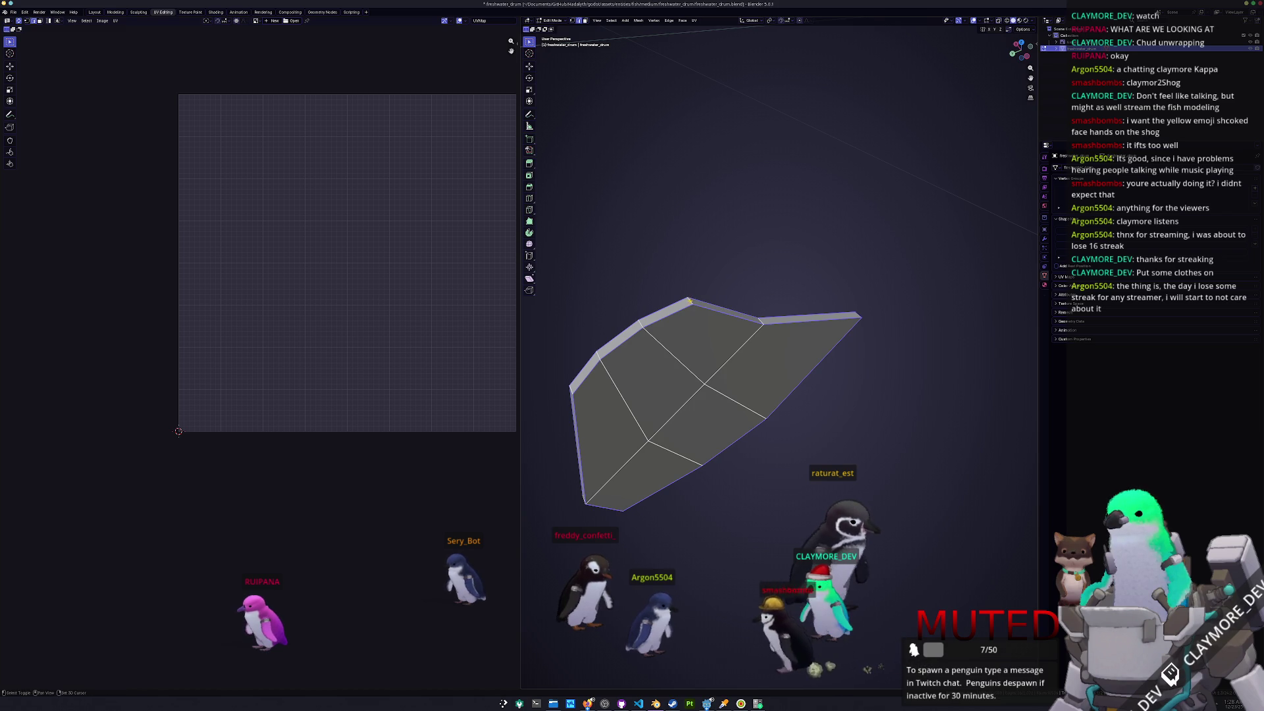
middle_click_drag(690, 302, 691, 398)
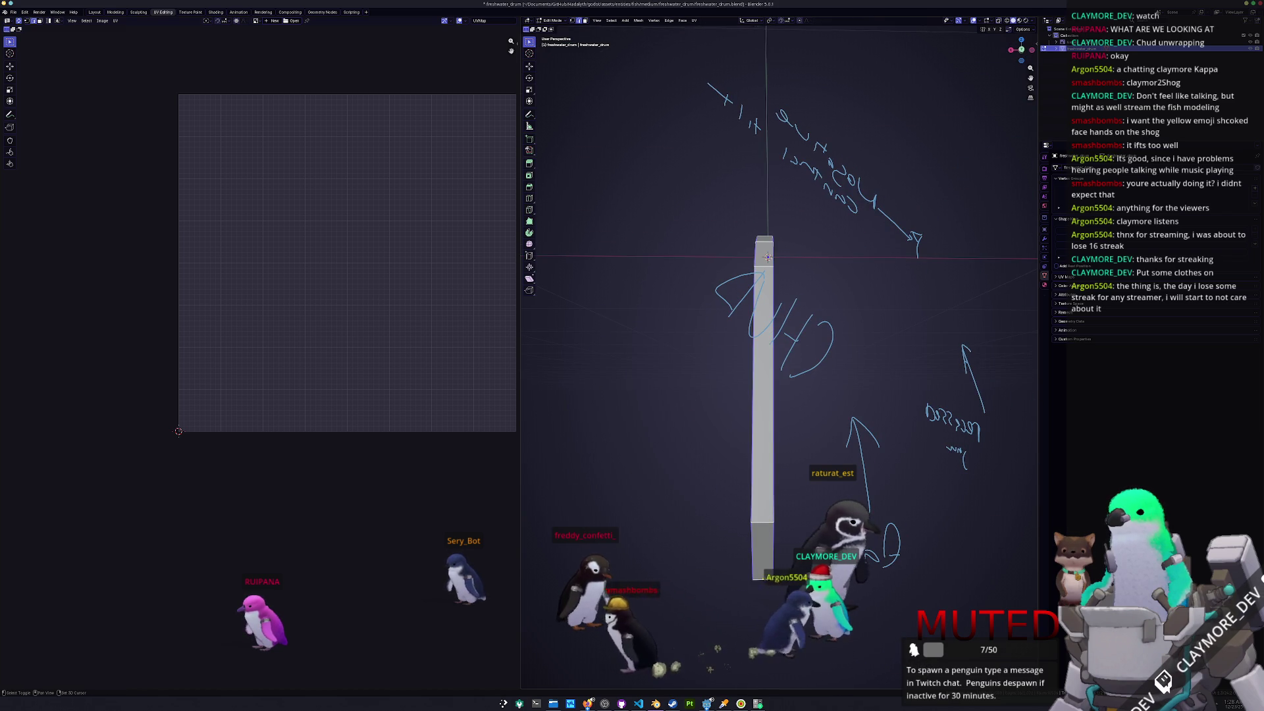
- Mark the fin's selected edges as seams and unwrap the fin into UV islands
right_click(694, 489)
left_click(665, 546)
middle_click_drag(678, 501, 710, 369)
left_click(694, 21)
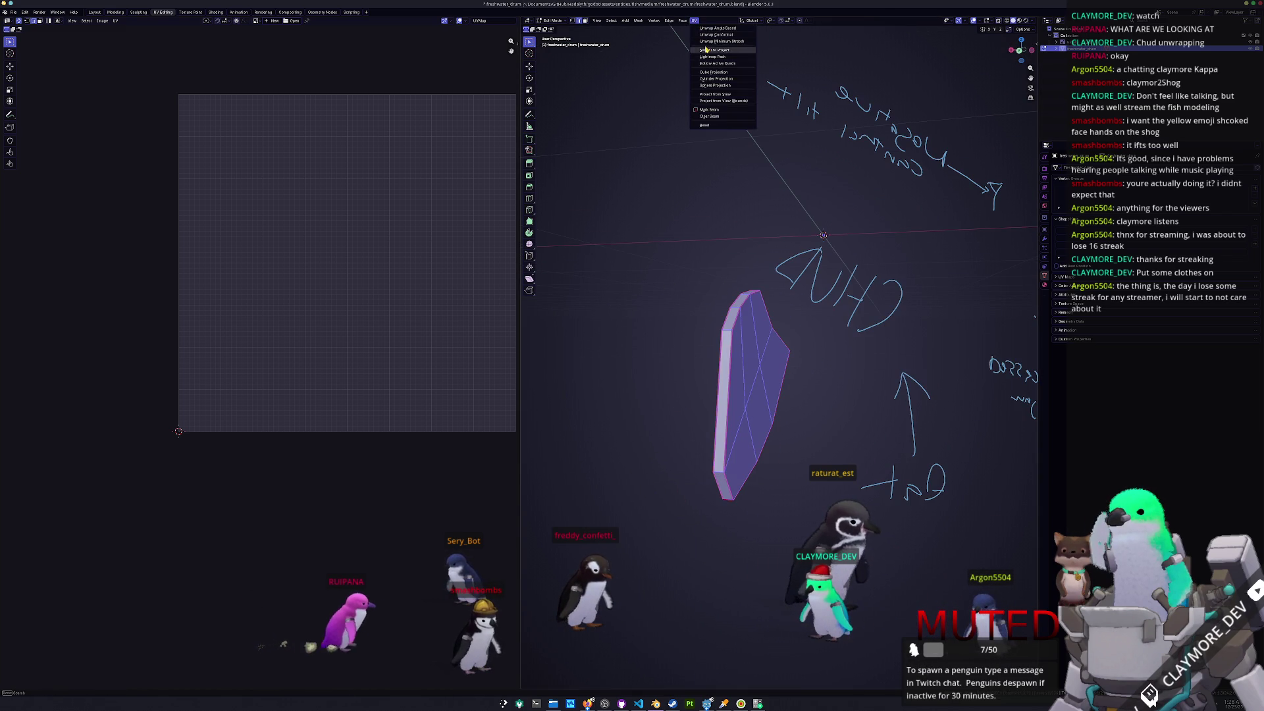
left_click(708, 48)
- Reveal the whole fish in edit mode and unwrap it with UV > Unwrap Minimum Stretch
key("Tab")
mouse_move(711, 263)
middle_mouse_down()
mouse_move(713, 339)
mouse_move(736, 393)
mouse_move(757, 368)
middle_mouse_up()
key("Tab")
key("alt+h")
left_click(694, 21)
left_click(707, 41)
- Frame the UV islands and show the UVPackmaster3 packing panel in the sidebar
middle_click_drag(400, 258, 378, 279)
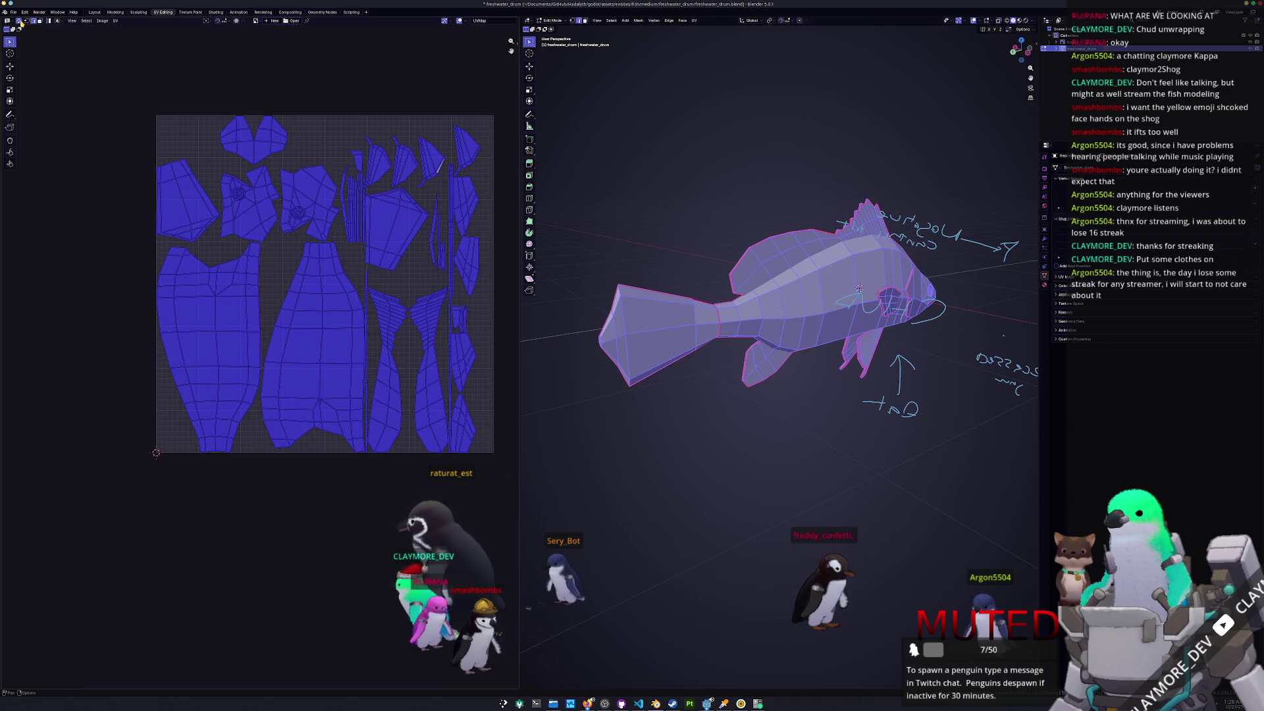
key("n")
left_click(516, 106)
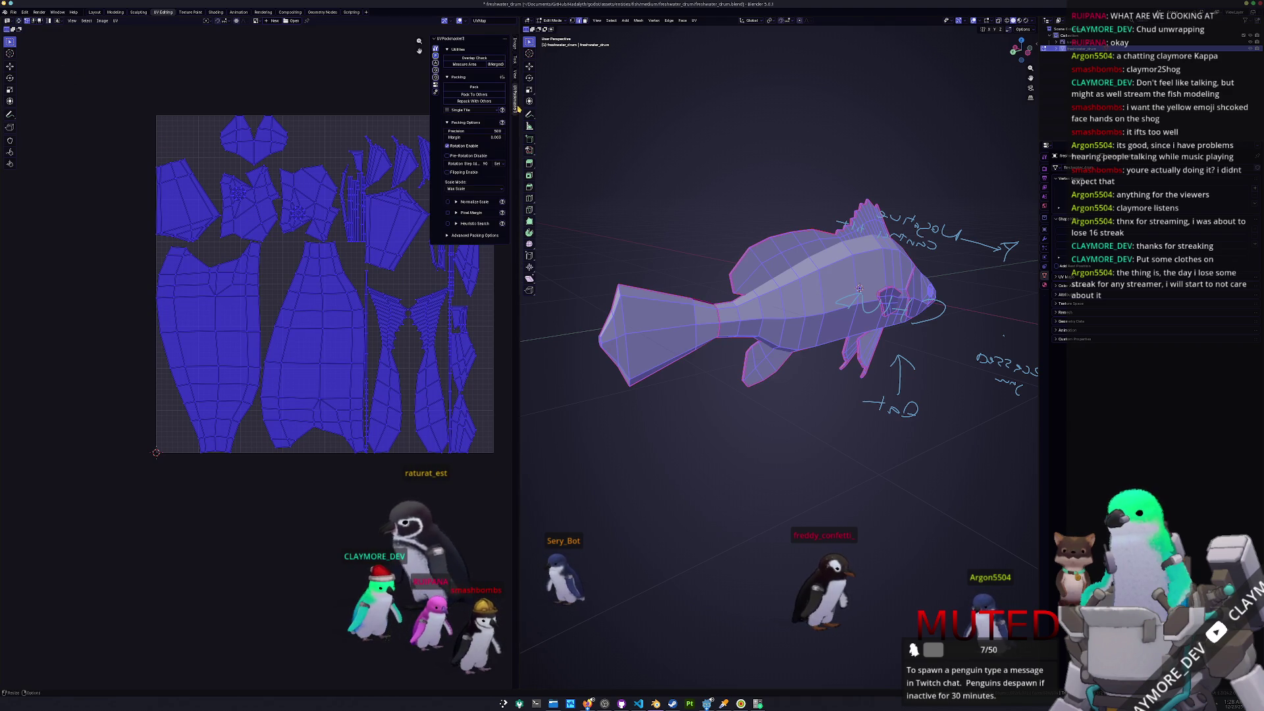
- Pack the freshwater_drum UV islands with UVPackmaster so they fill the texture tile
left_click(470, 88)
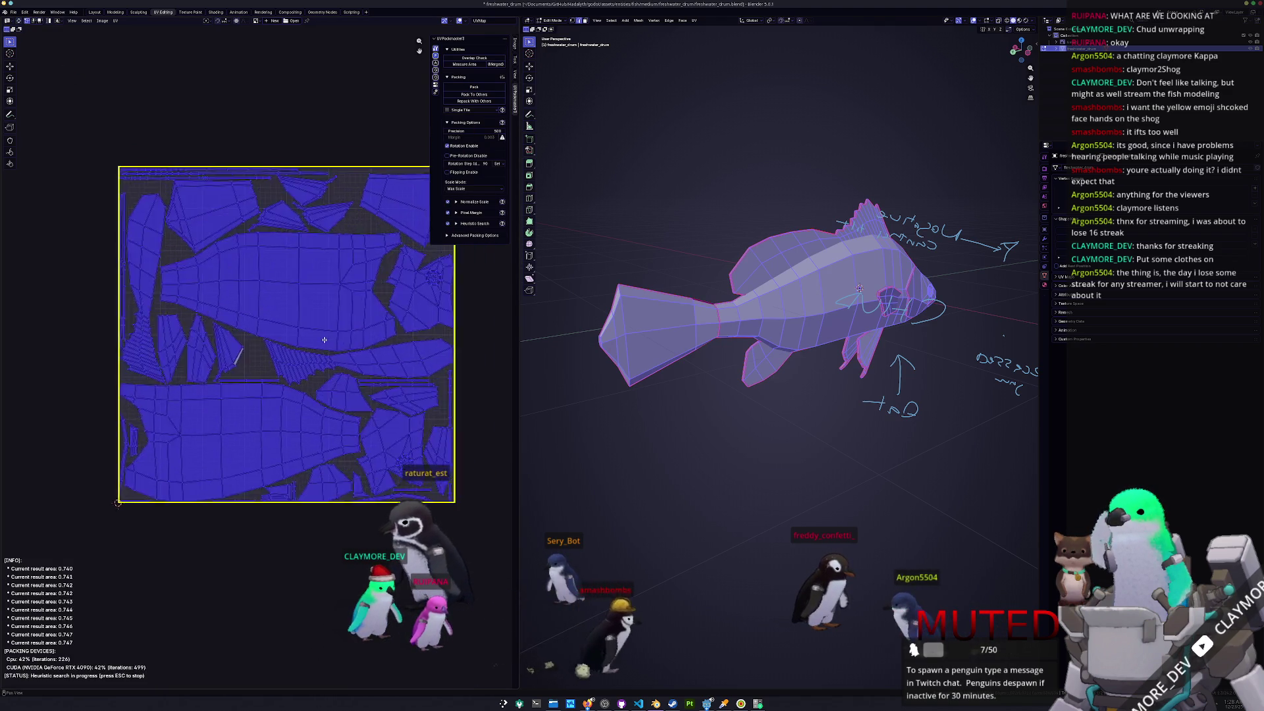
scroll(327, 336, "up", 3)
scroll(322, 351, "down", 3)
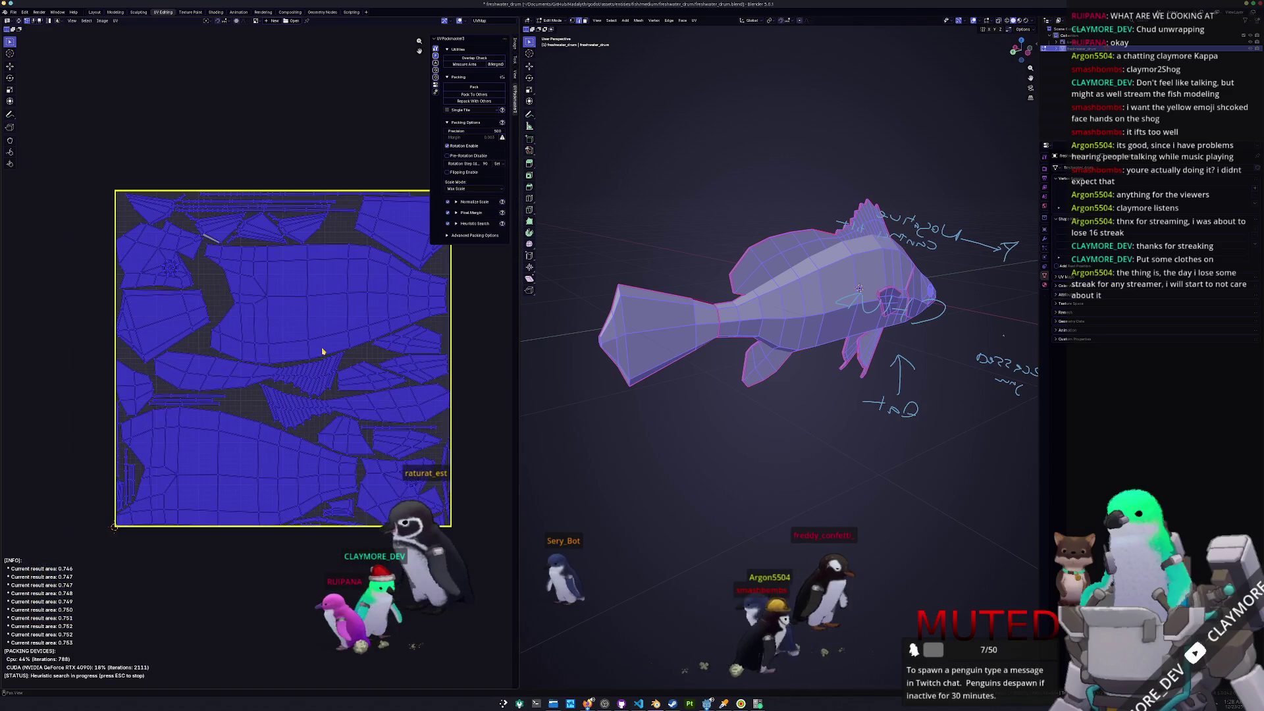
middle_click_drag(322, 350, 304, 351)
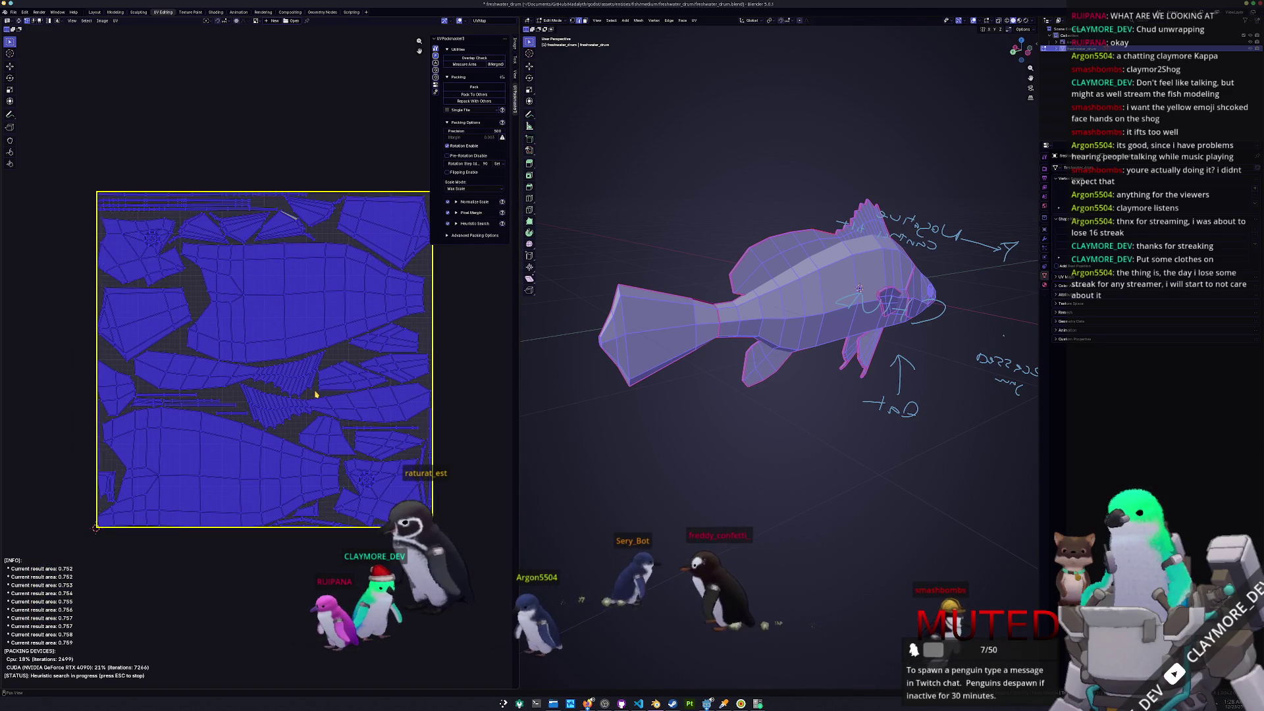
- Return to Object Mode, save the blend file, and switch to the Shading workspace
key("Tab")
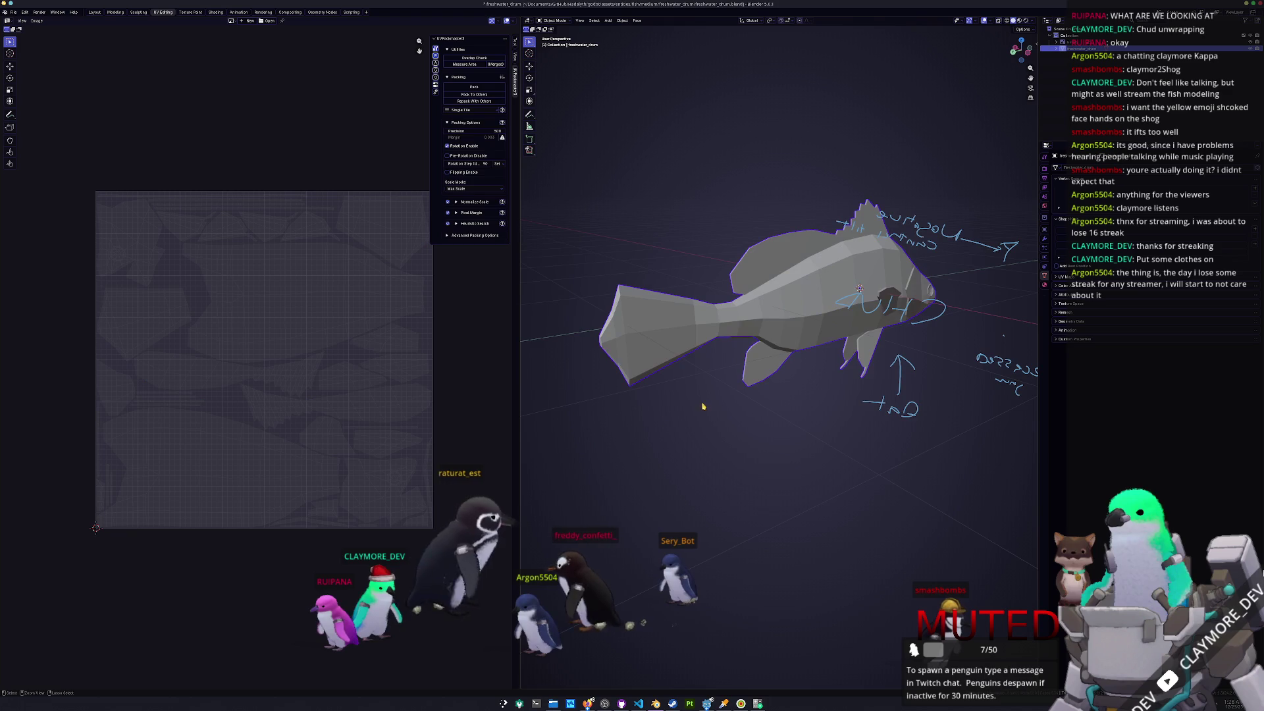
key("ctrl+s")
scroll(711, 373, "down", 2)
left_click(215, 12)
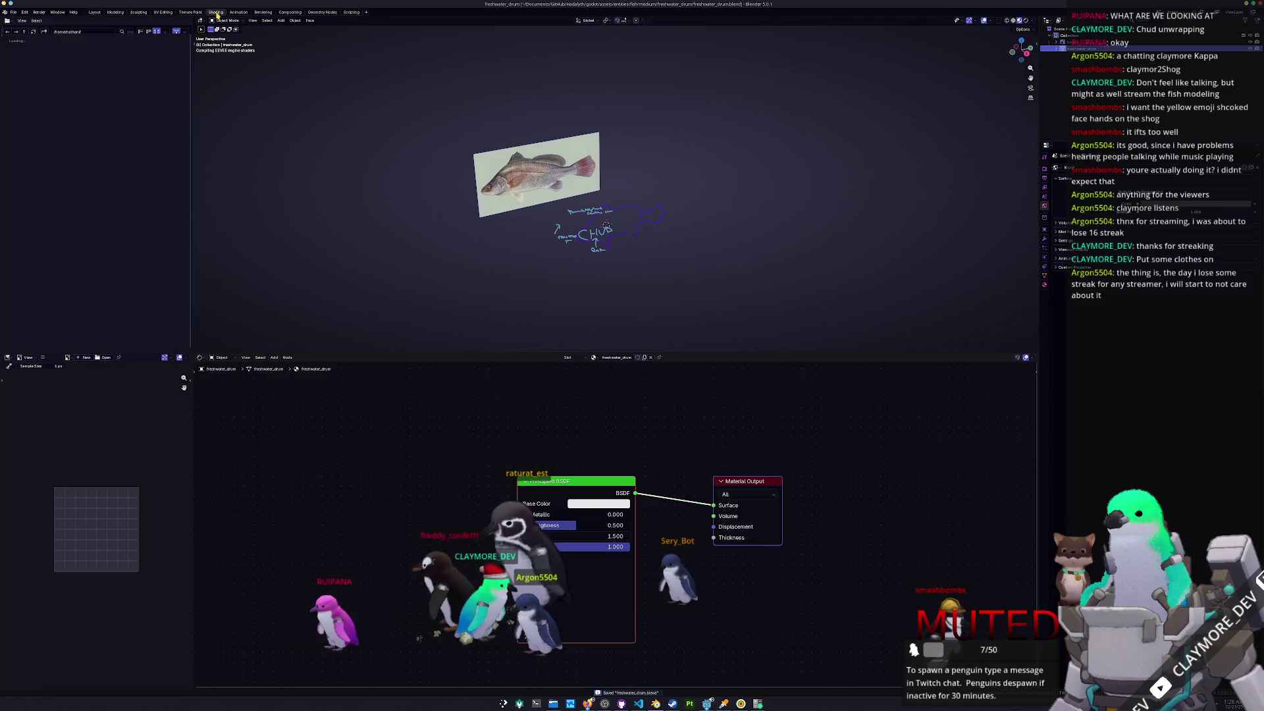
- Add a Texture Coordinate node and a Color Attribute node to the fish material
key("shift+a")
left_click(694, 464)
left_click(445, 426)
key("shift+a")
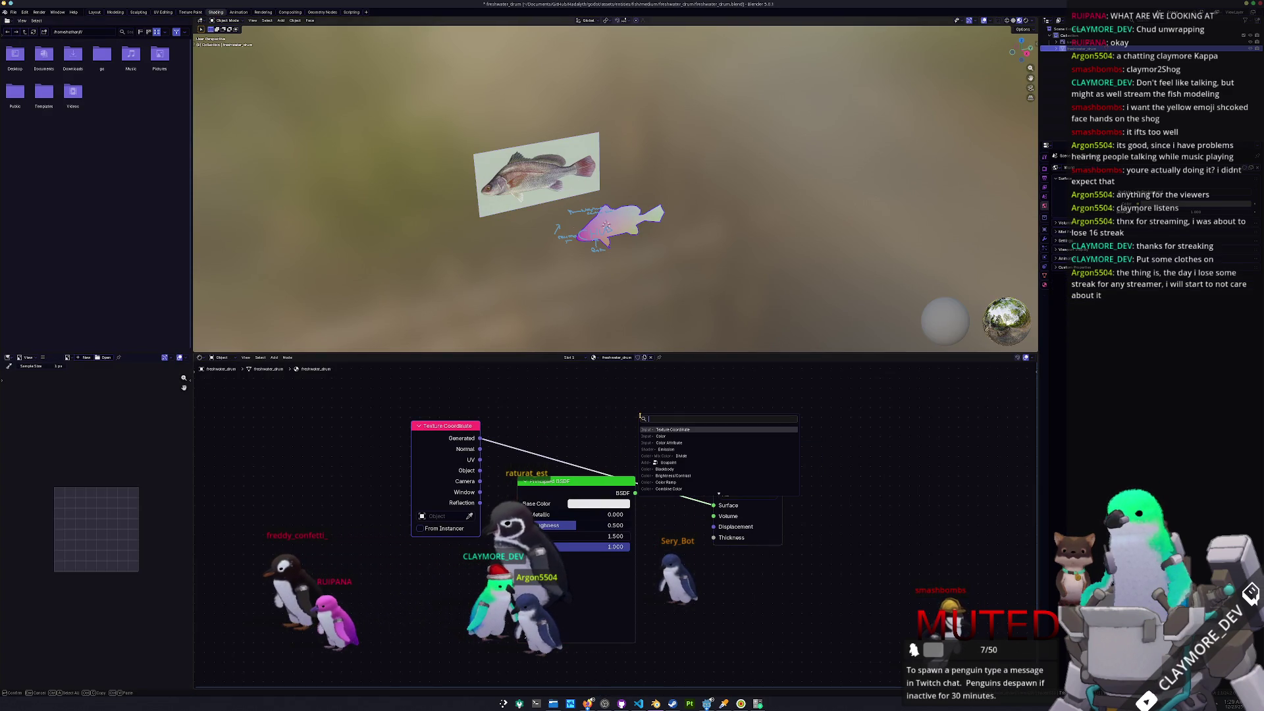
left_click(676, 443)
double_click(798, 442)
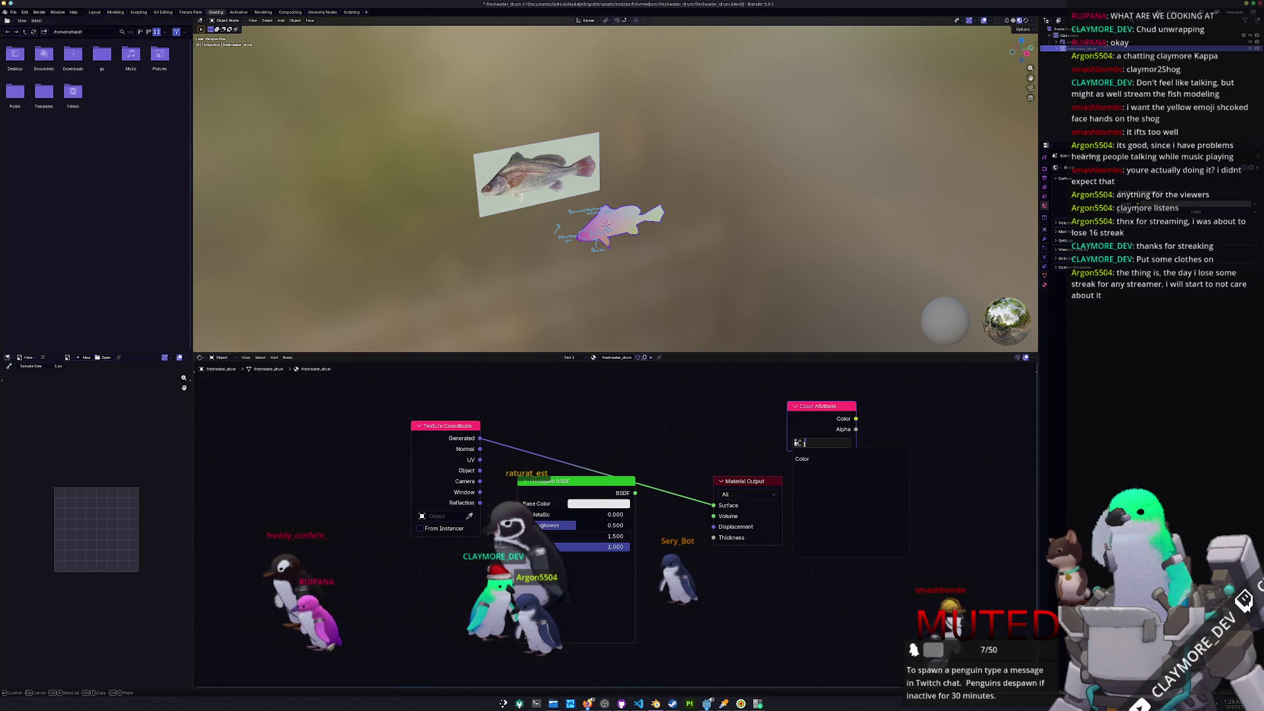
- Expand the Render Bake settings, wire Color Attribute into Material Output, and apply the fish's transforms
scroll(634, 221, "up", 3)
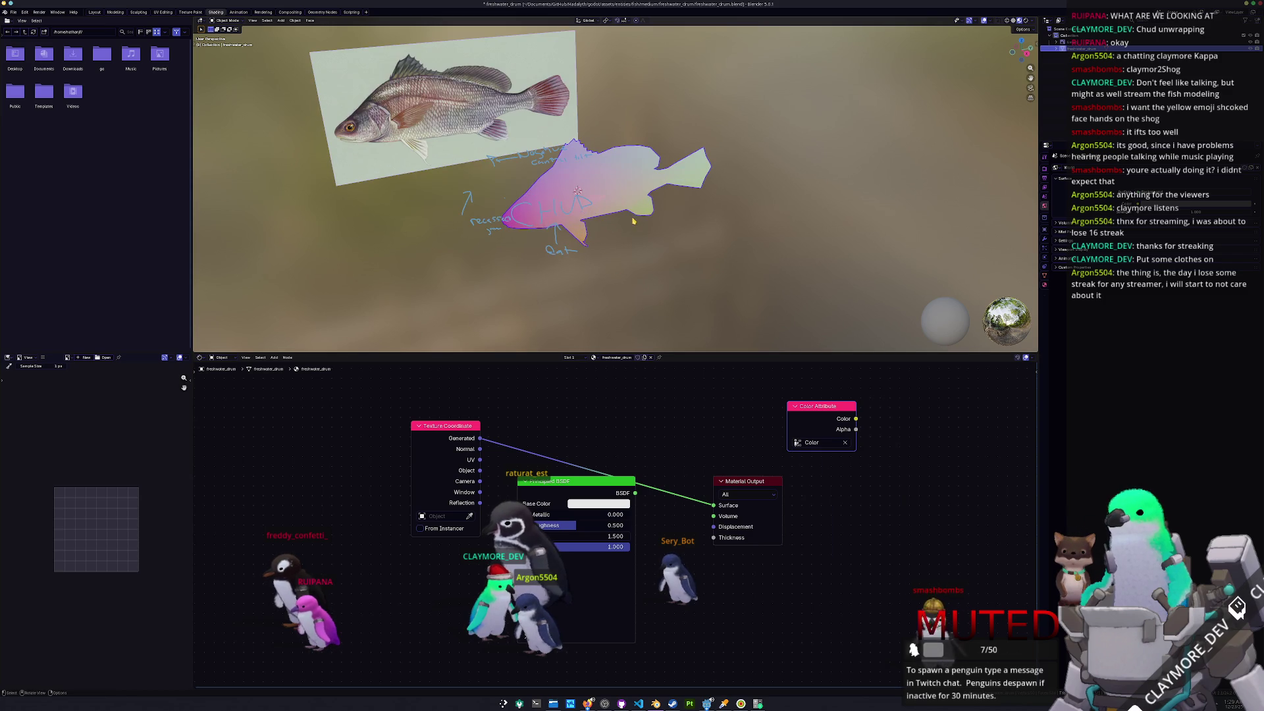
left_click(1043, 169)
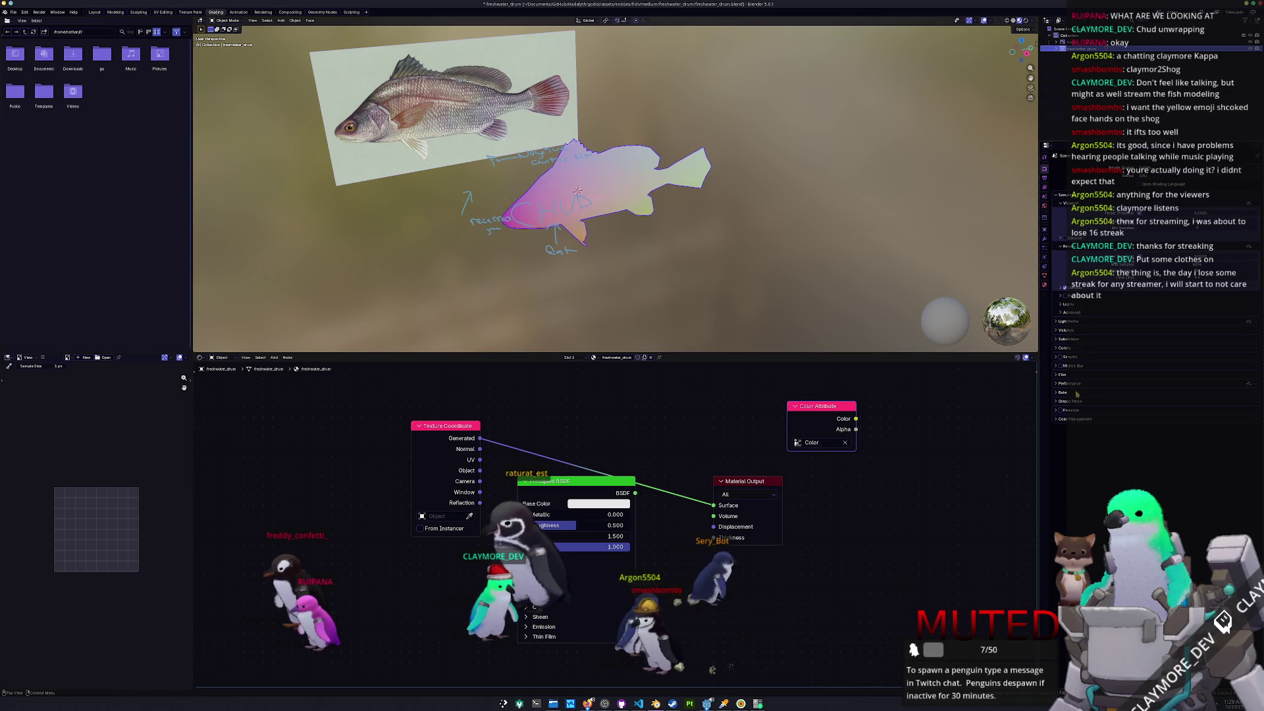
left_click(1106, 392)
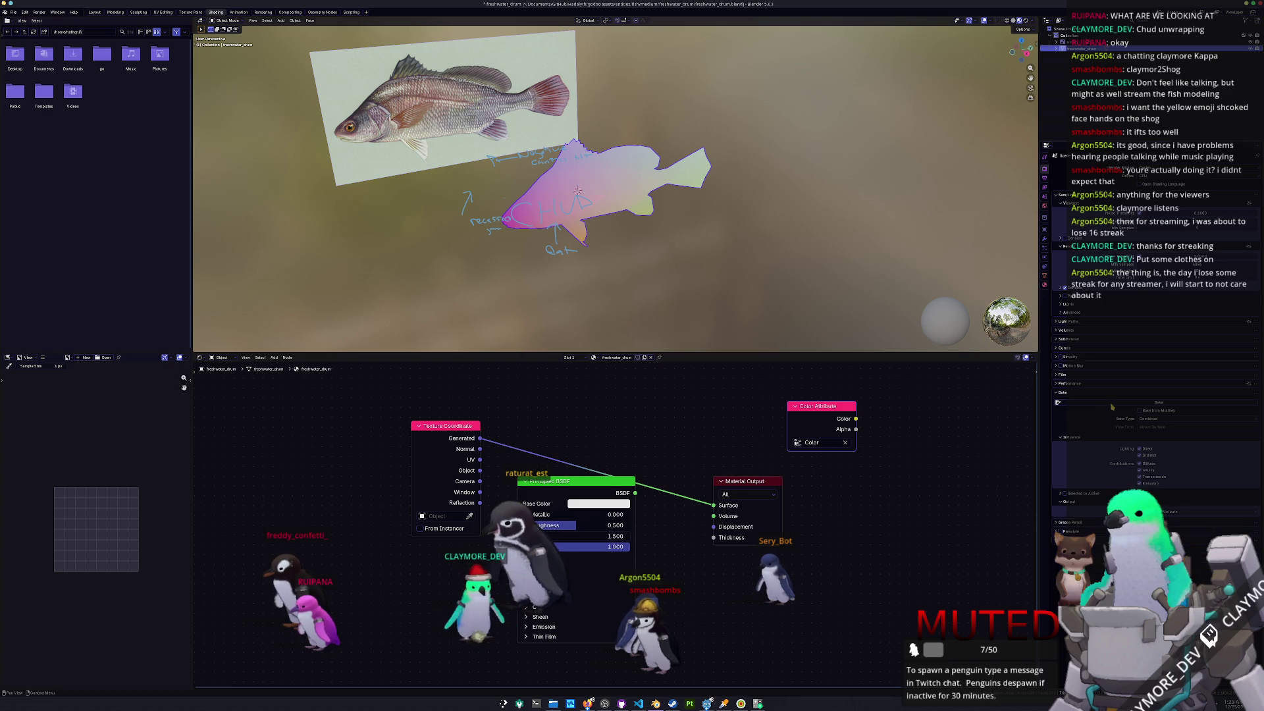
left_click(819, 406, "ctrl+shift")
key("ctrl+a")
left_click(651, 250)
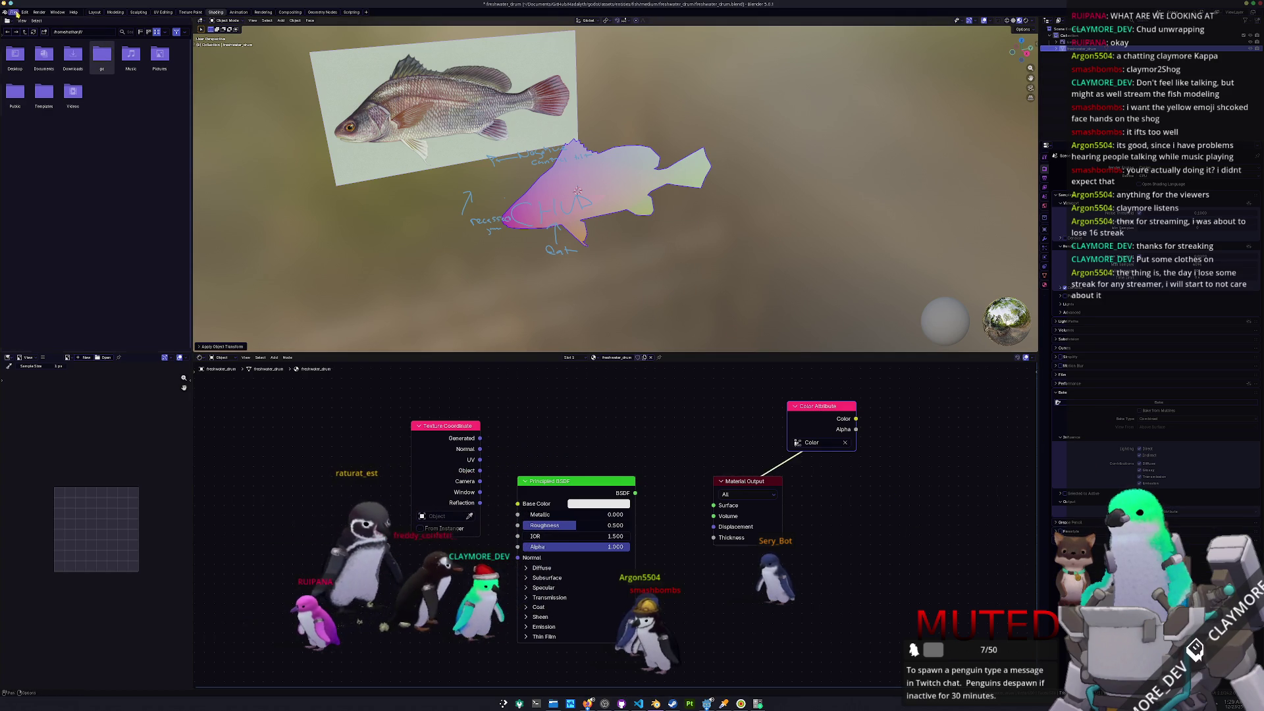
left_click(13, 12)
- Export the fish as FBX into a newly created exports folder, then launch Substance 3D Painter
mouse_move(34, 120)
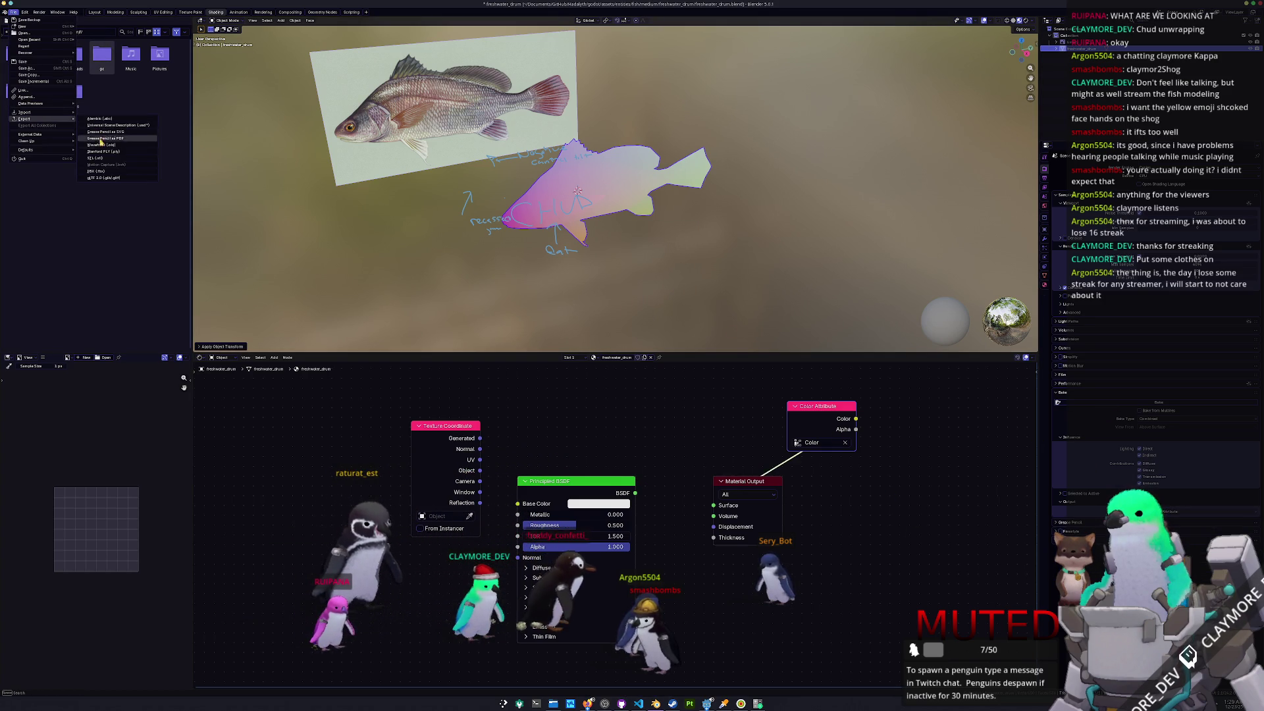
left_click(97, 171)
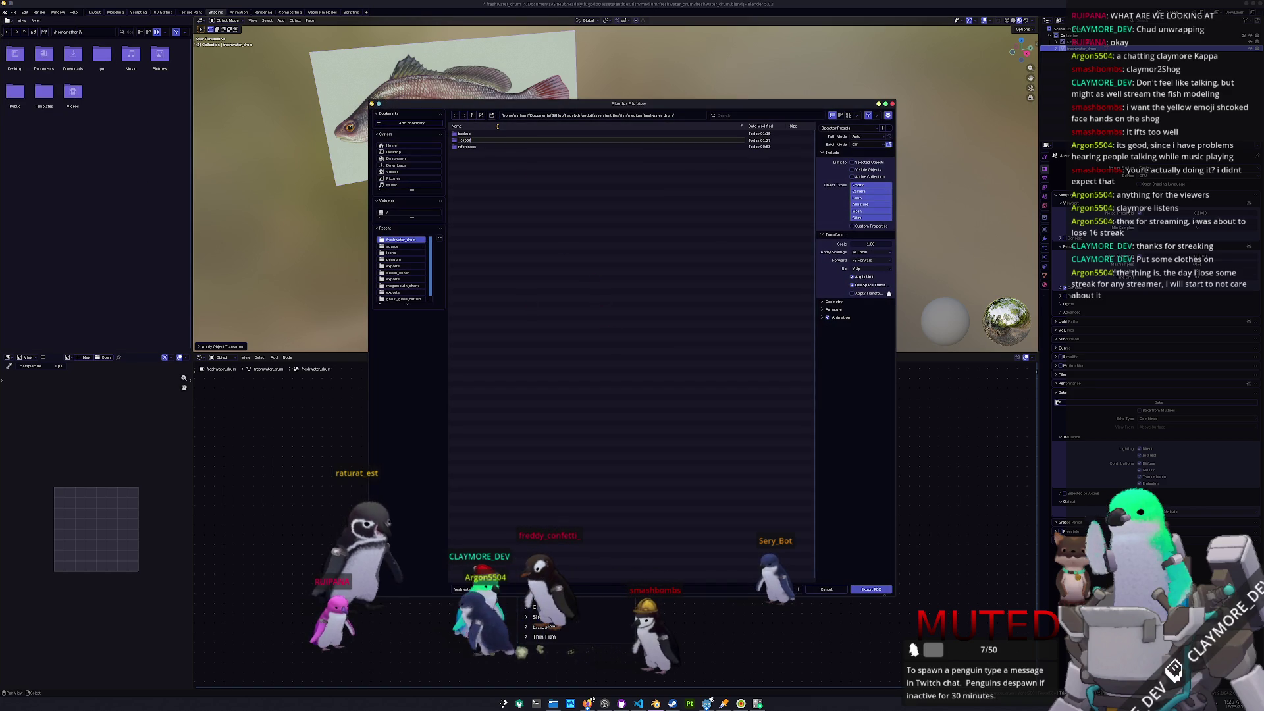
type("rts")
key("Return")
left_click(457, 141)
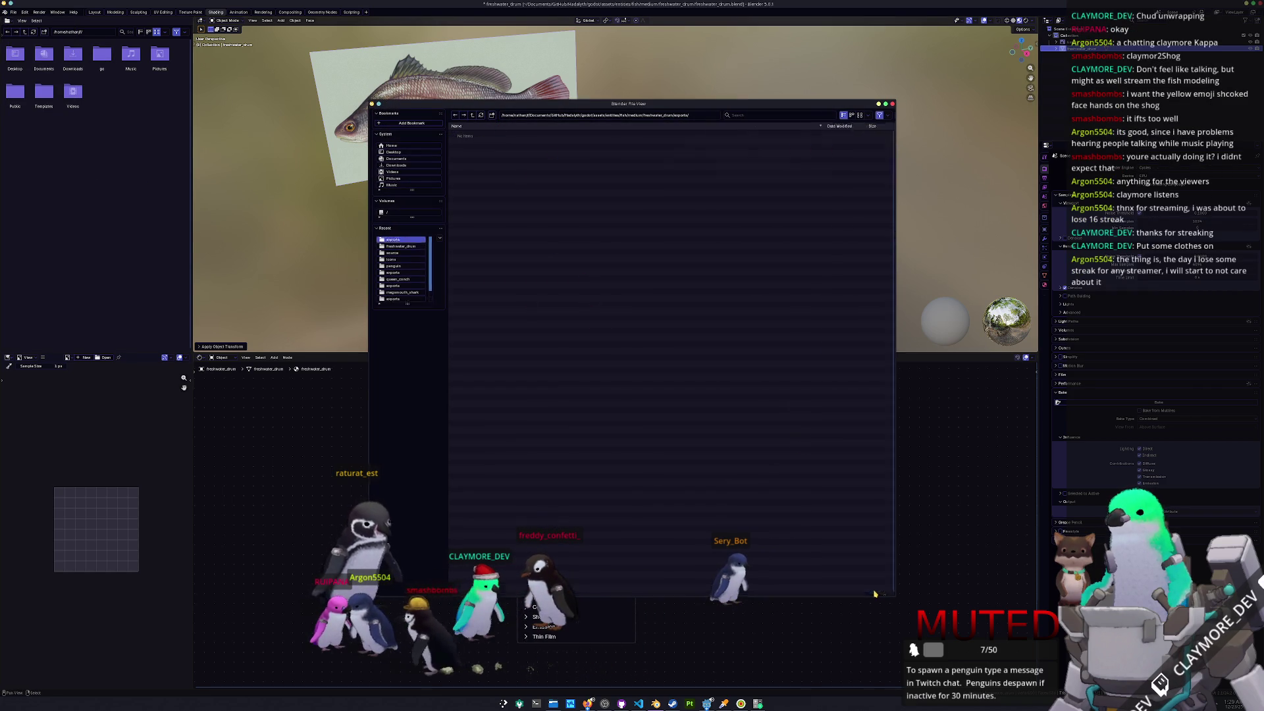
left_click(874, 590)
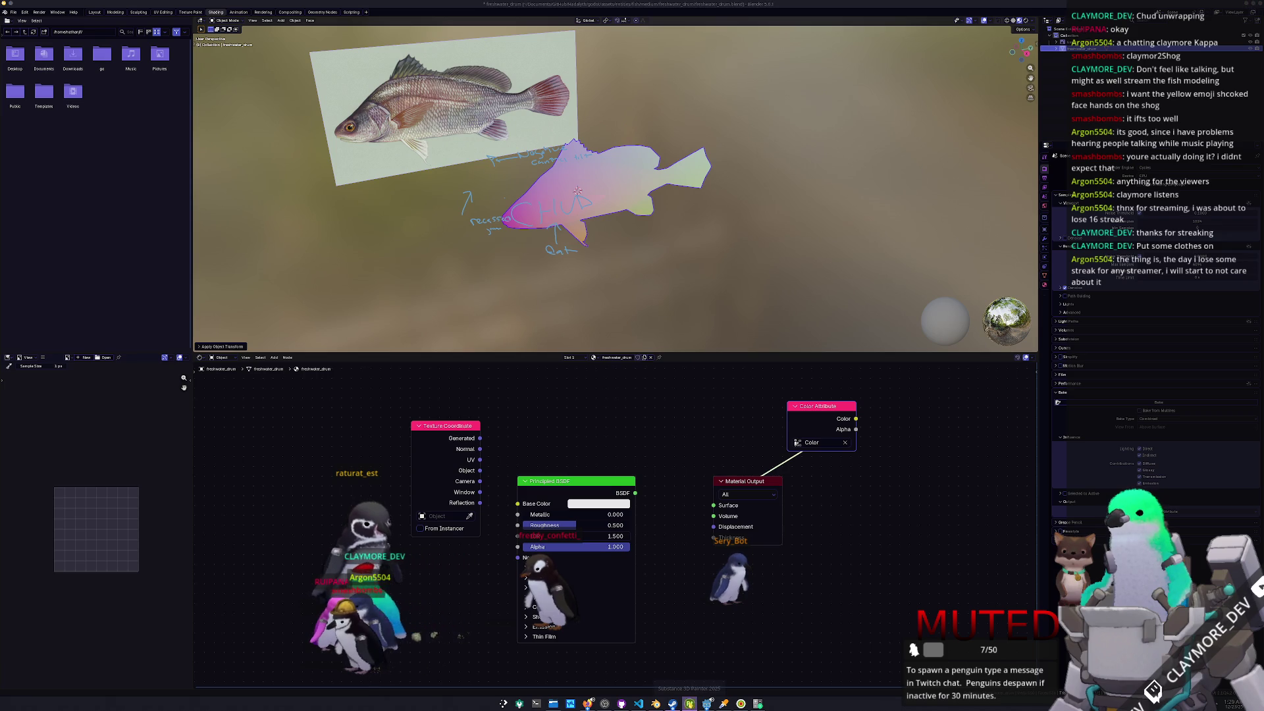
left_click(689, 703)
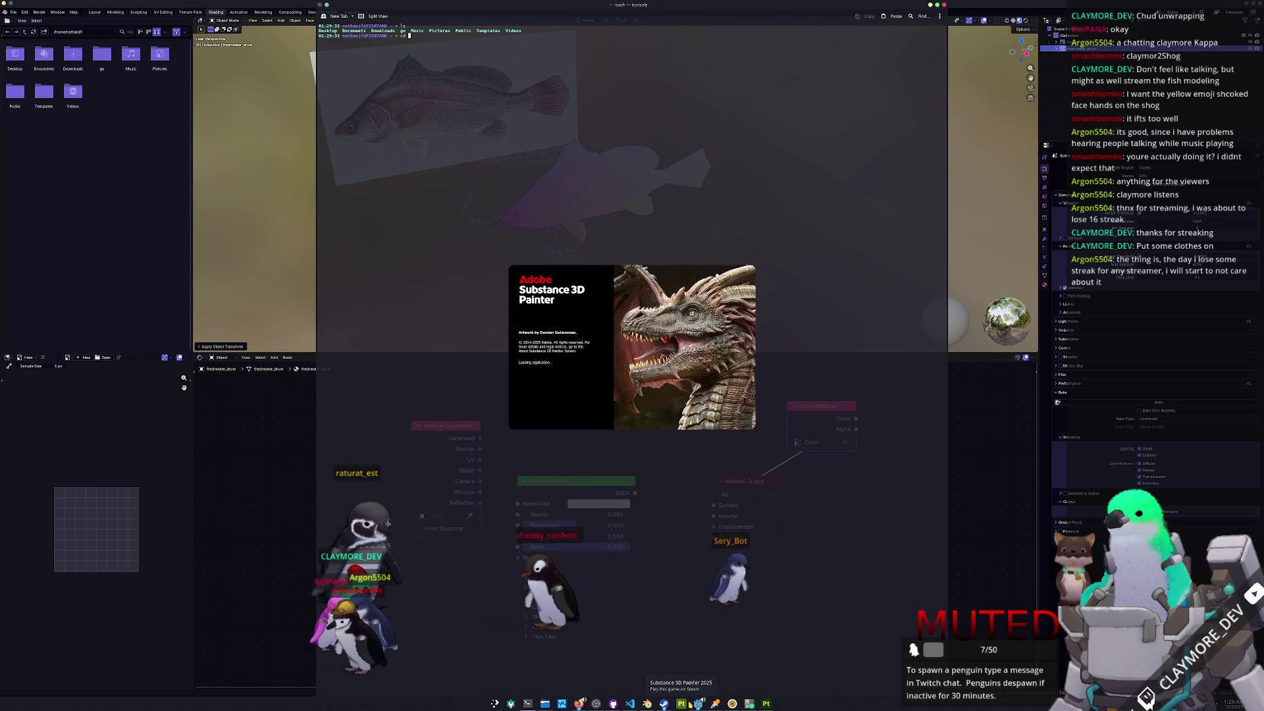
- Run cloc on the GitHub repository to count its lines of code, adjusting the terminal font size
key("Tab")
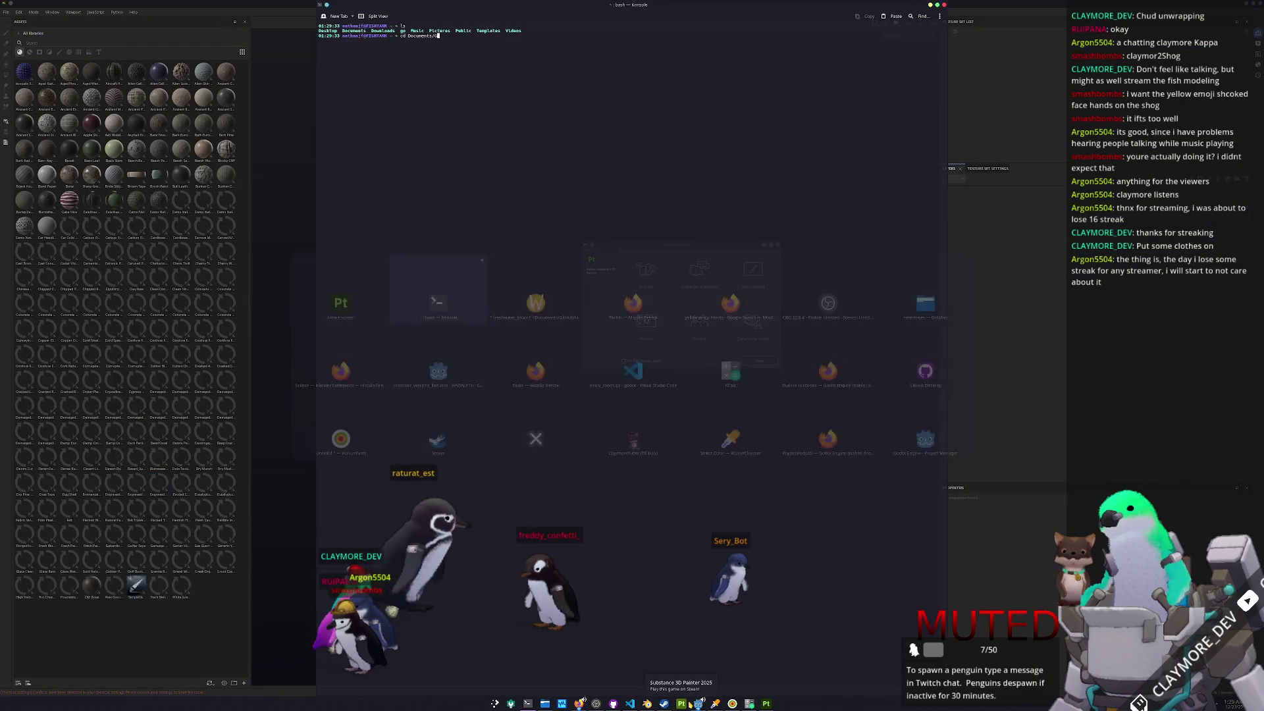
type("itHub/Hadalyth/")
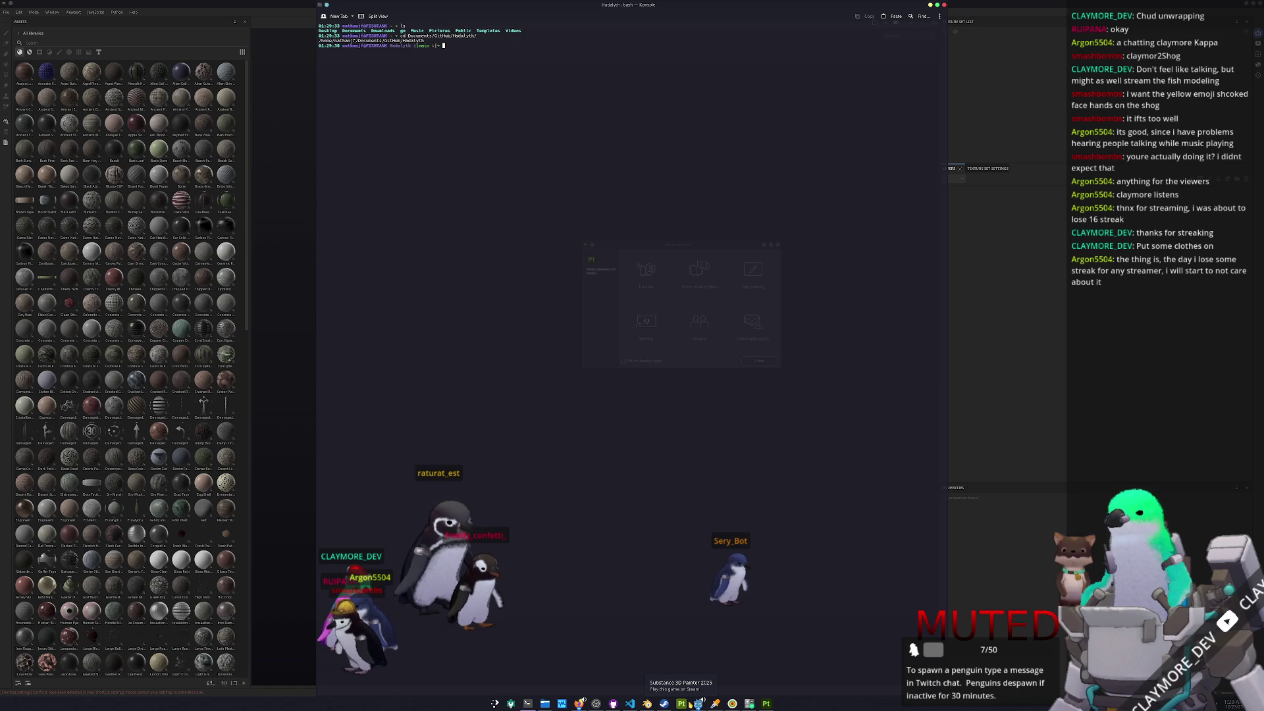
type("code .")
key("Return")
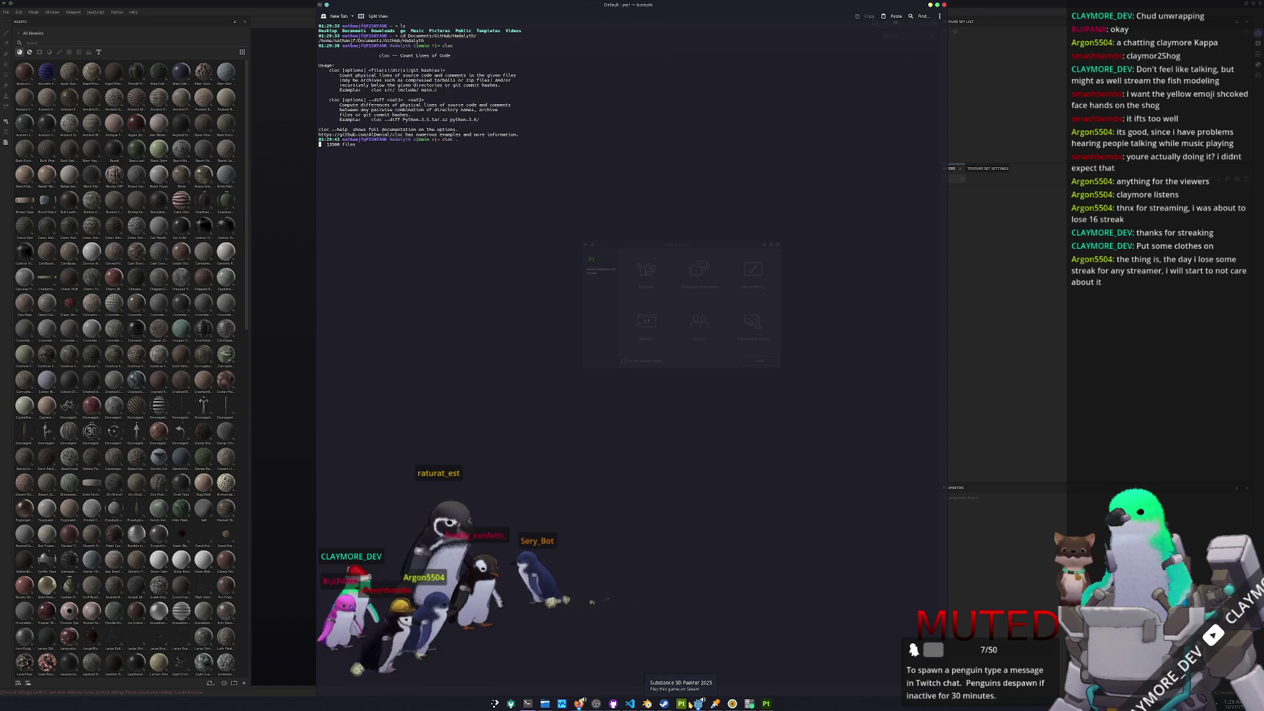
key("ctrl+plus")
key("ctrl+plus")
key("ctrl+plus")
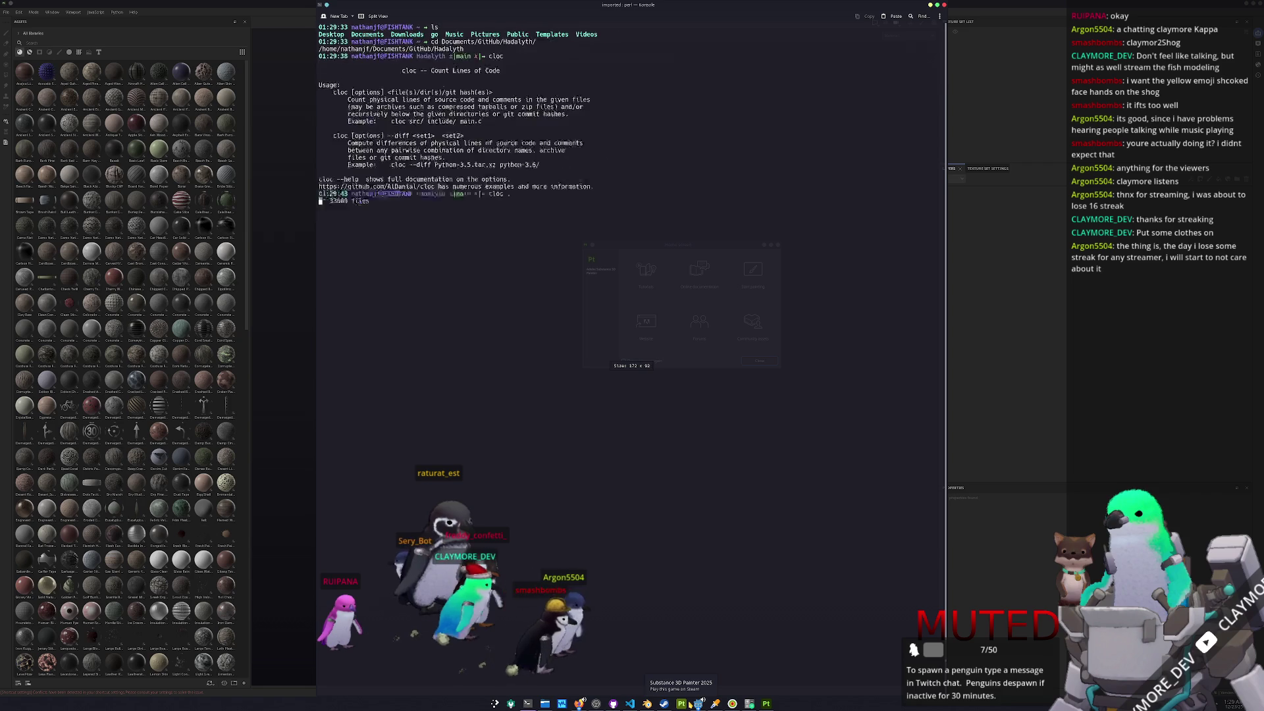
key("ctrl+minus")
key("ctrl+minus")
key("ctrl+minus")
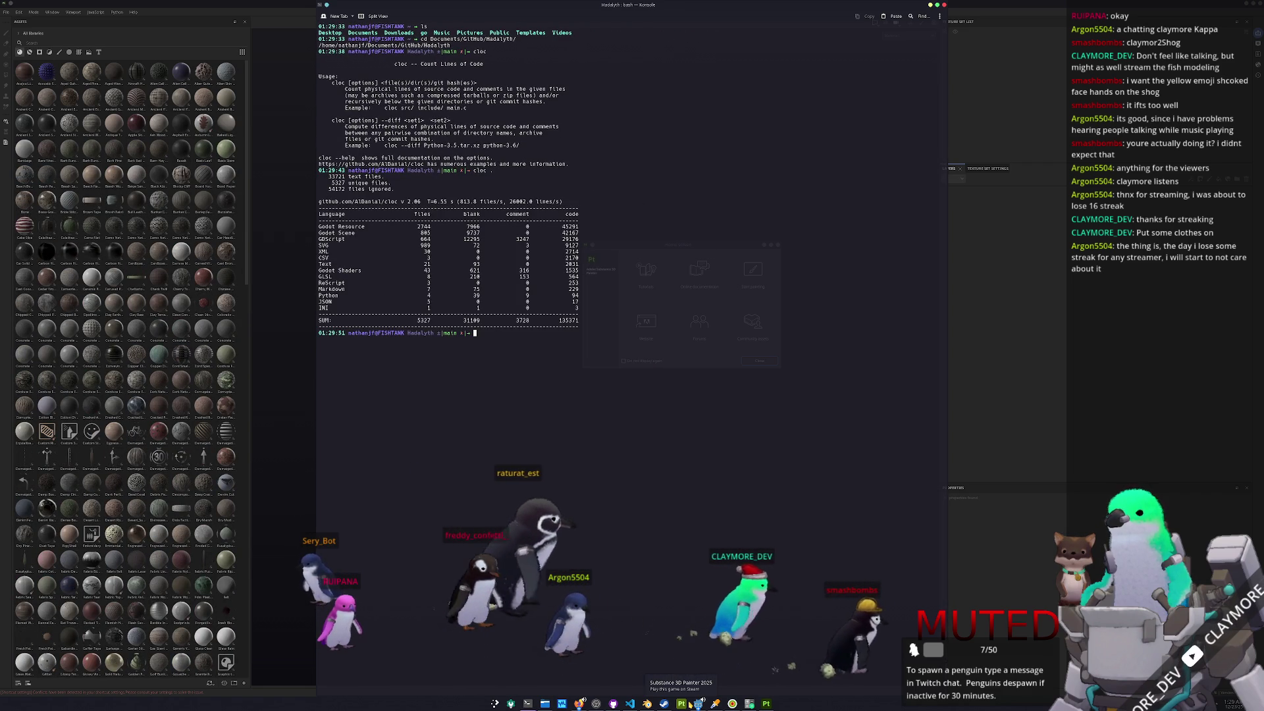
- Activate the conda environment, run python_wrapper.py to generate gitignores, and close the terminal
type("conda ")
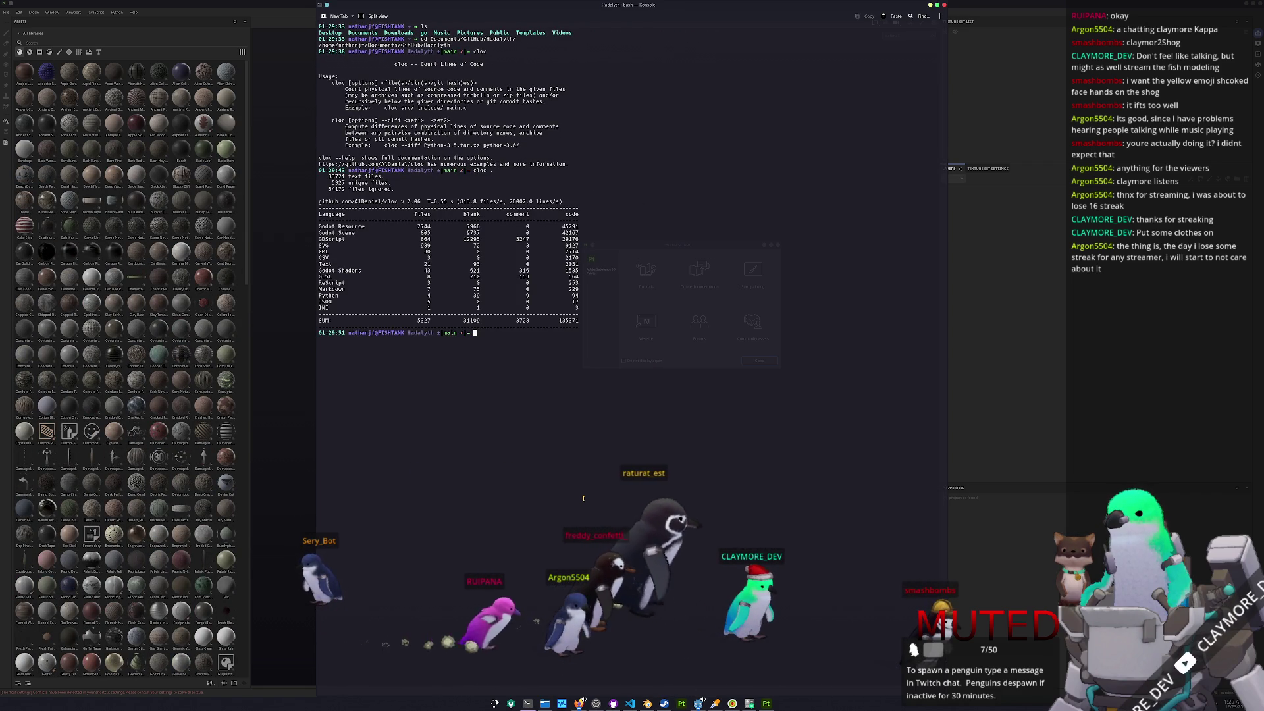
type("activate")
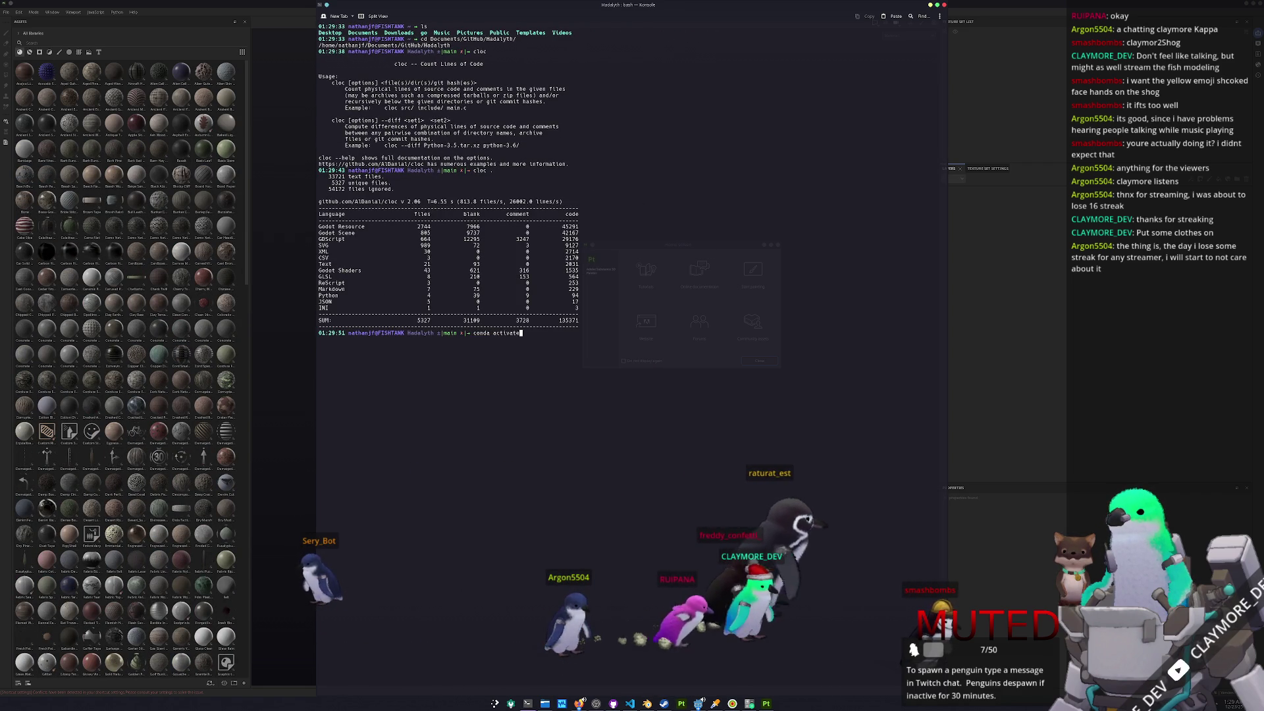
type(" python_wrapper.py")
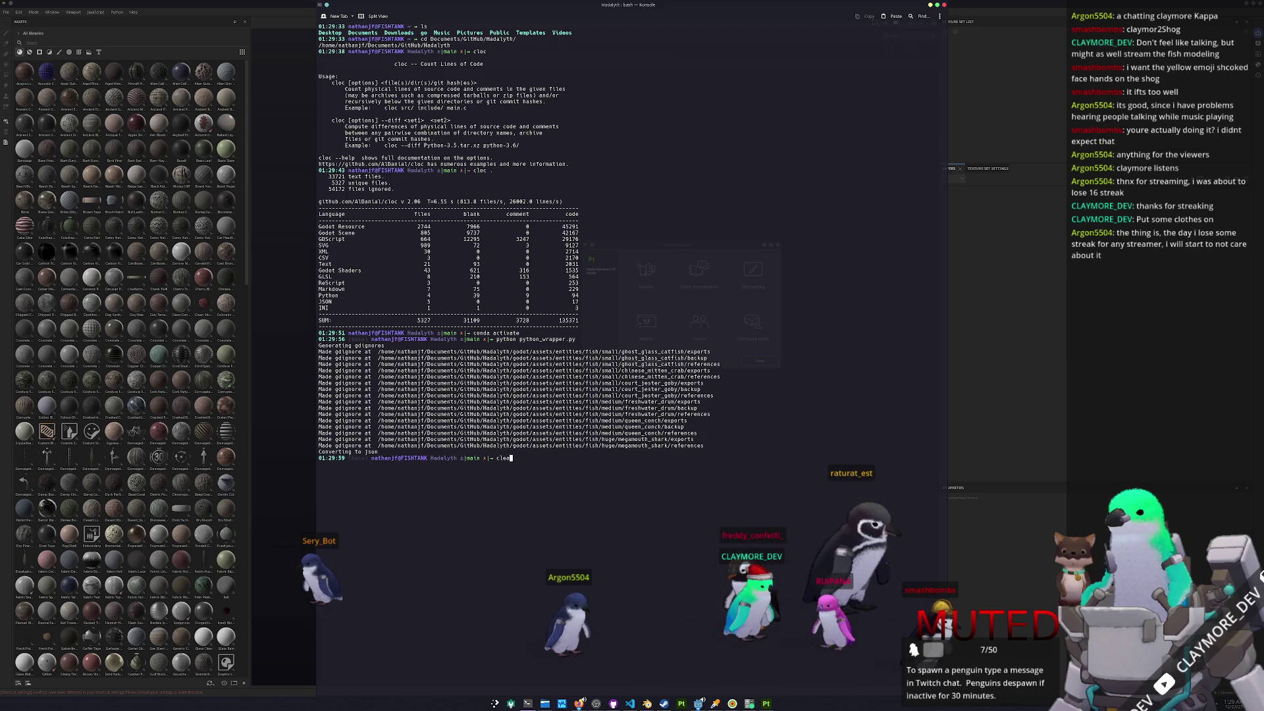
type("r")
key("Return")
left_click(570, 496)
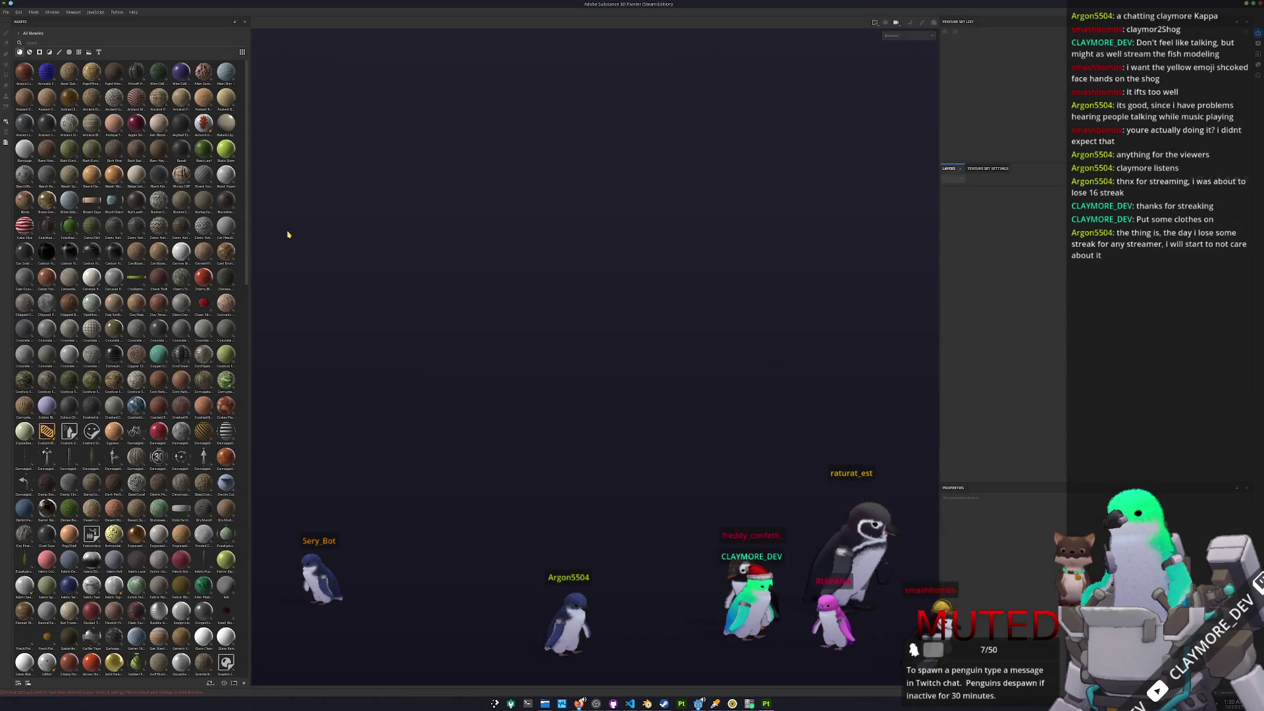
- Start a new Painter project and browse from the assets folder down to the medium fish folder
left_click(18, 12)
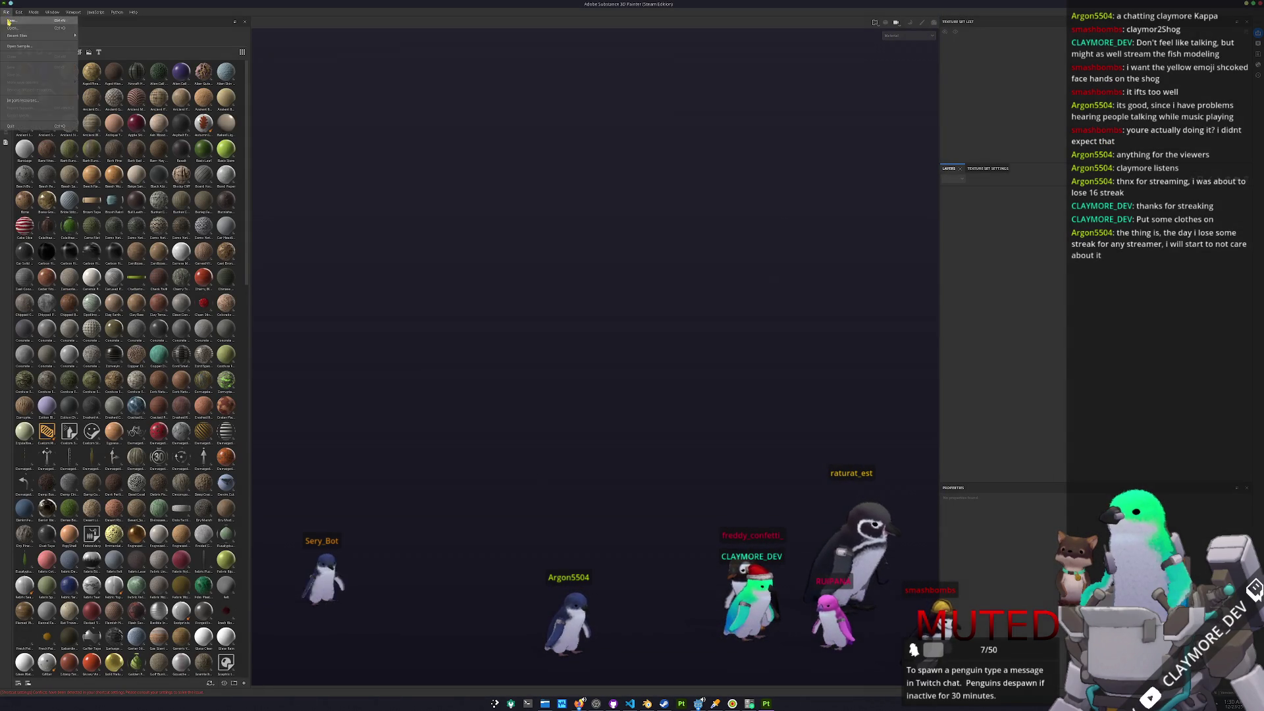
left_click(9, 22)
left_click(667, 254)
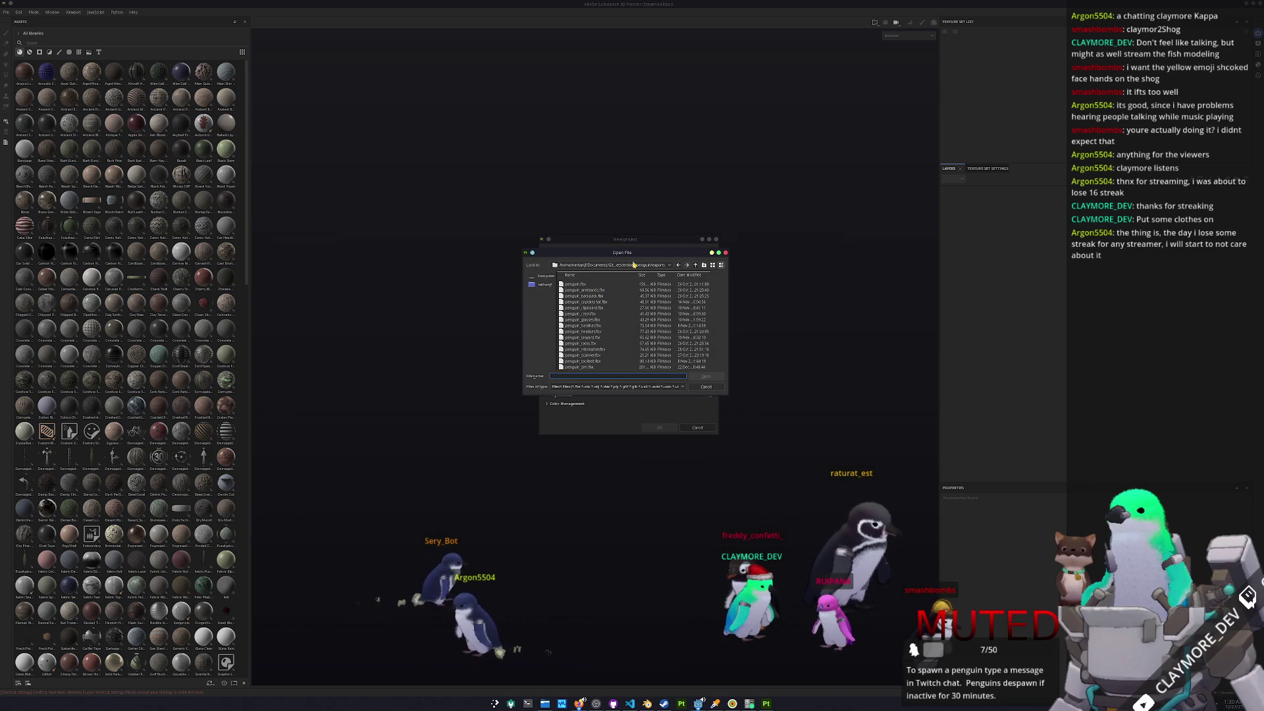
left_click(695, 265)
left_click(695, 265)
left_click(695, 265)
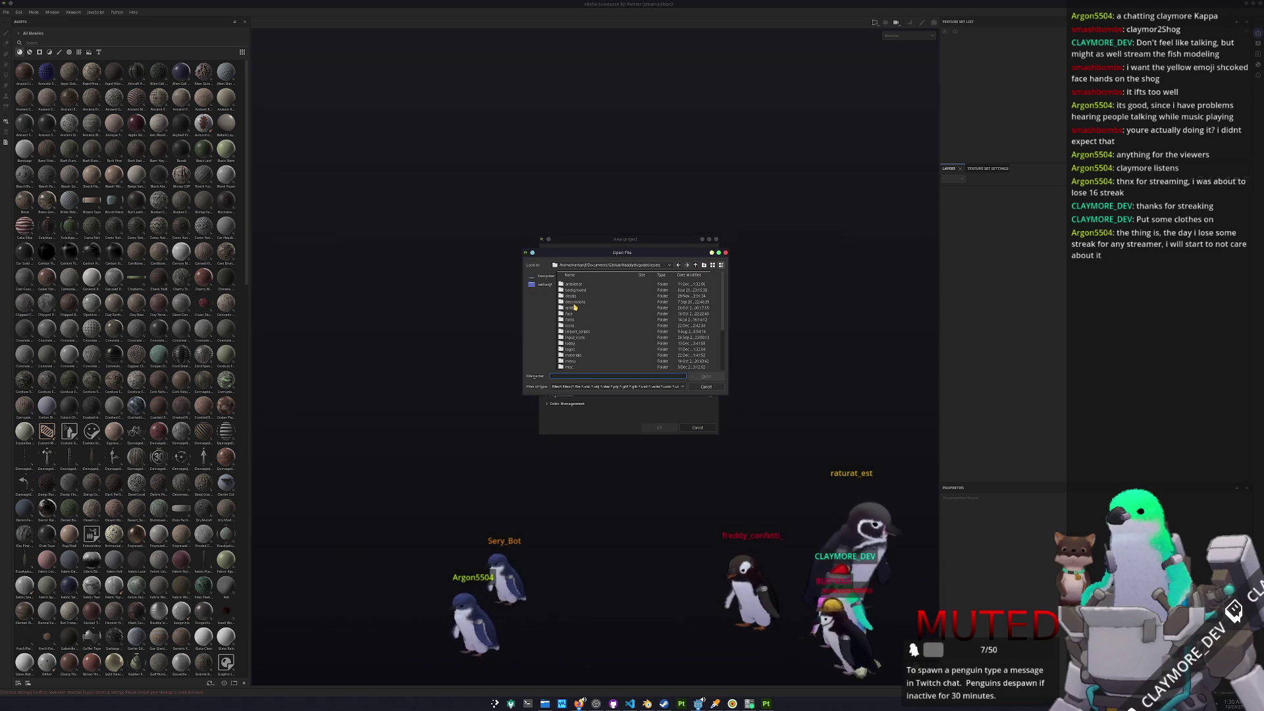
double_click(575, 306)
double_click(575, 305)
double_click(578, 305)
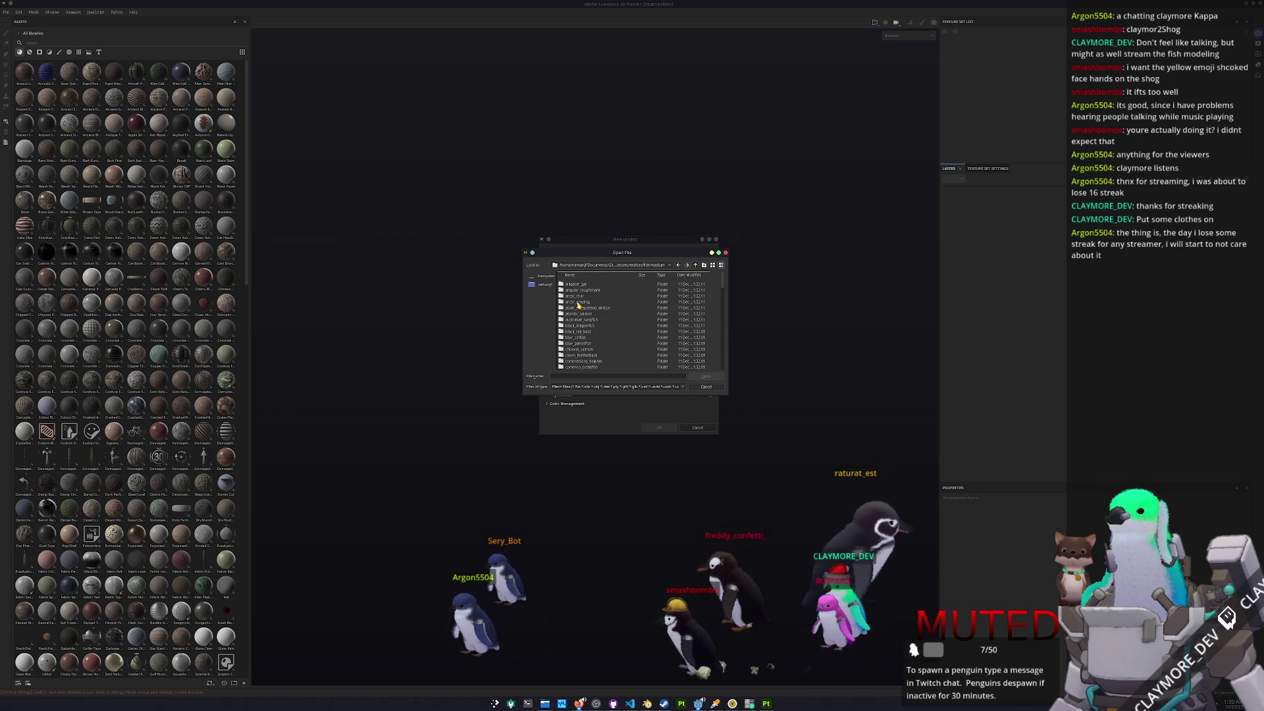
- Pick exports/freshwater_drum.fbx as the project mesh, create the project, and tilt the fish view
scroll(578, 305, "down", 5)
left_click(579, 321)
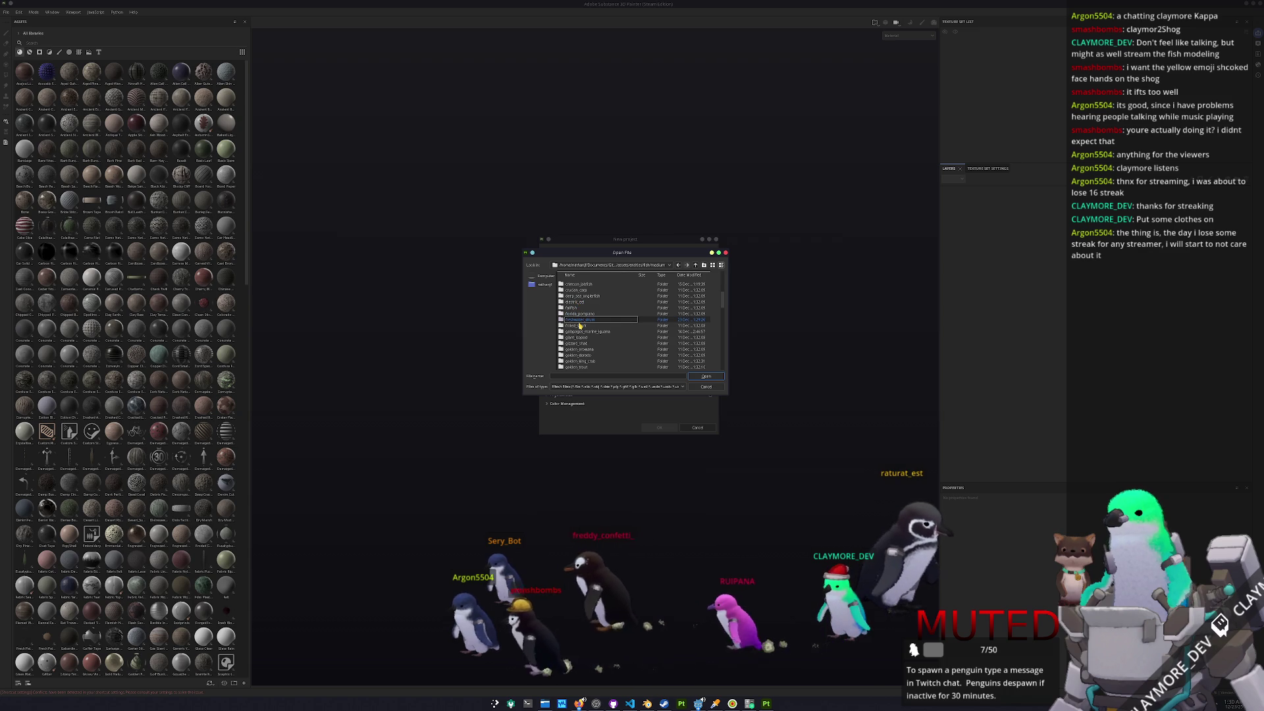
double_click(579, 320)
double_click(573, 293)
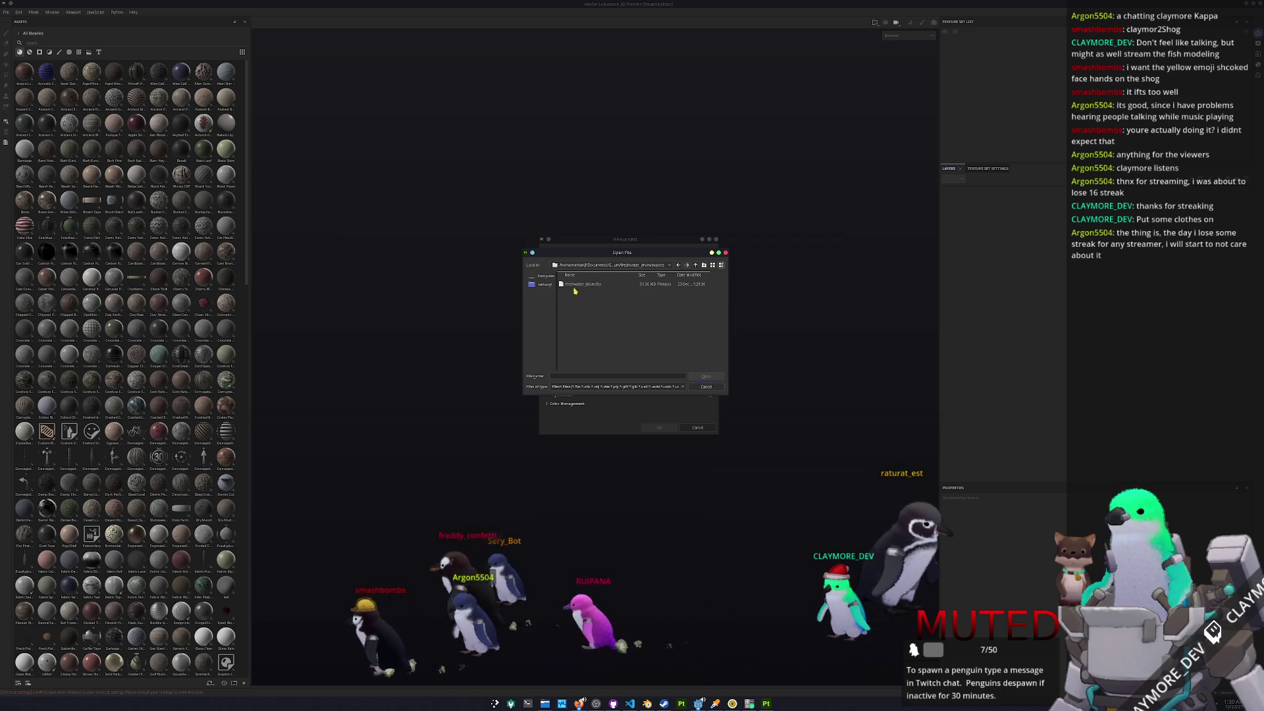
double_click(576, 285)
left_click(659, 427)
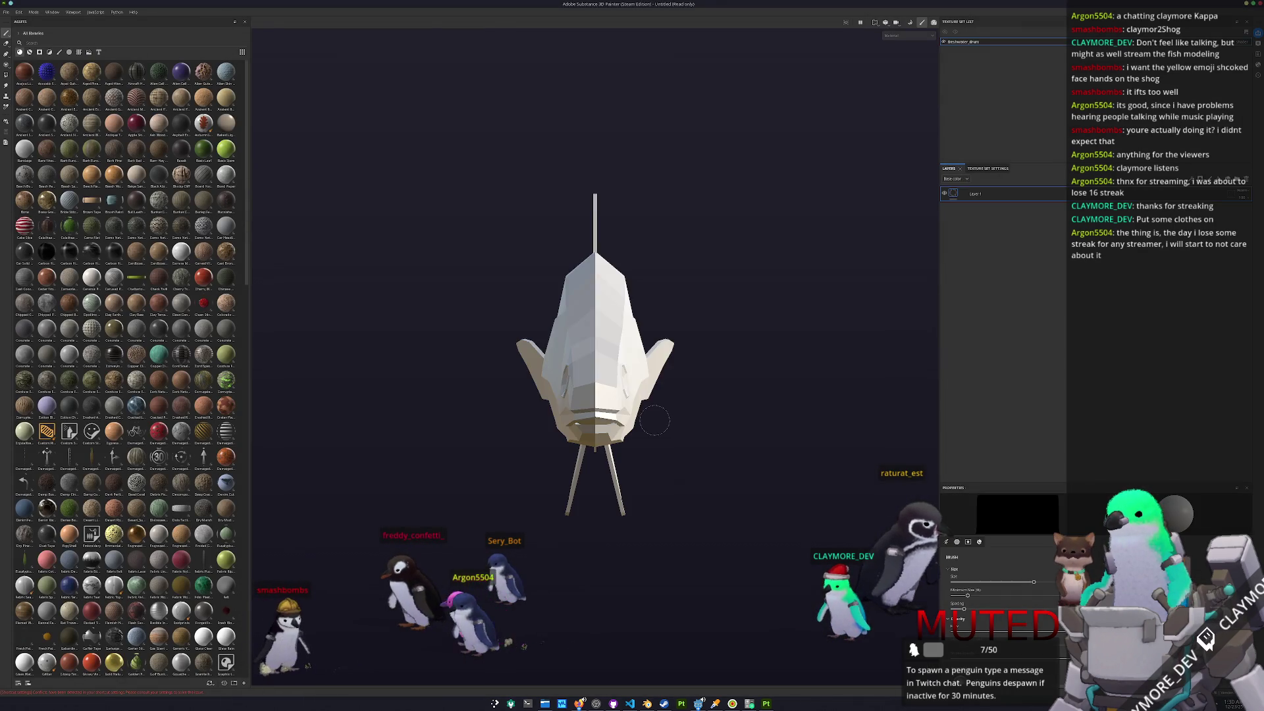
mouse_move(699, 440)
left_mouse_down("alt")
mouse_move(555, 443)
mouse_move(617, 475)
left_mouse_up("alt")
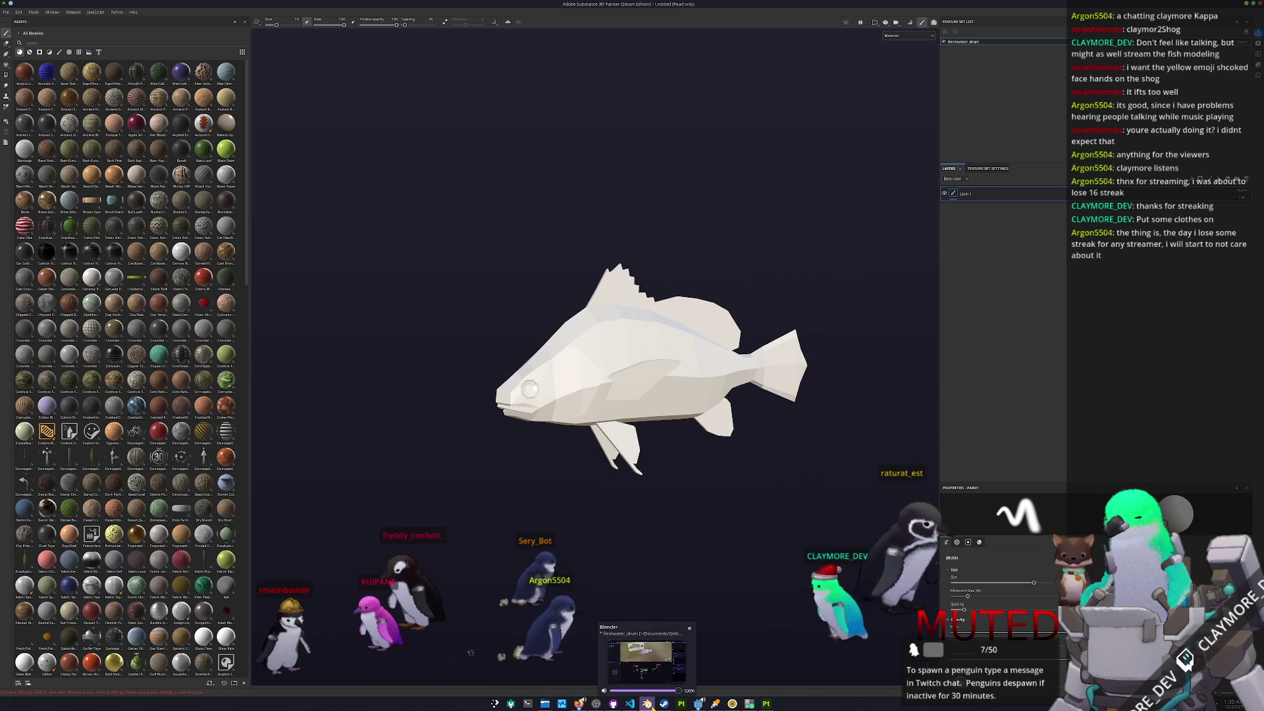
left_click(648, 704)
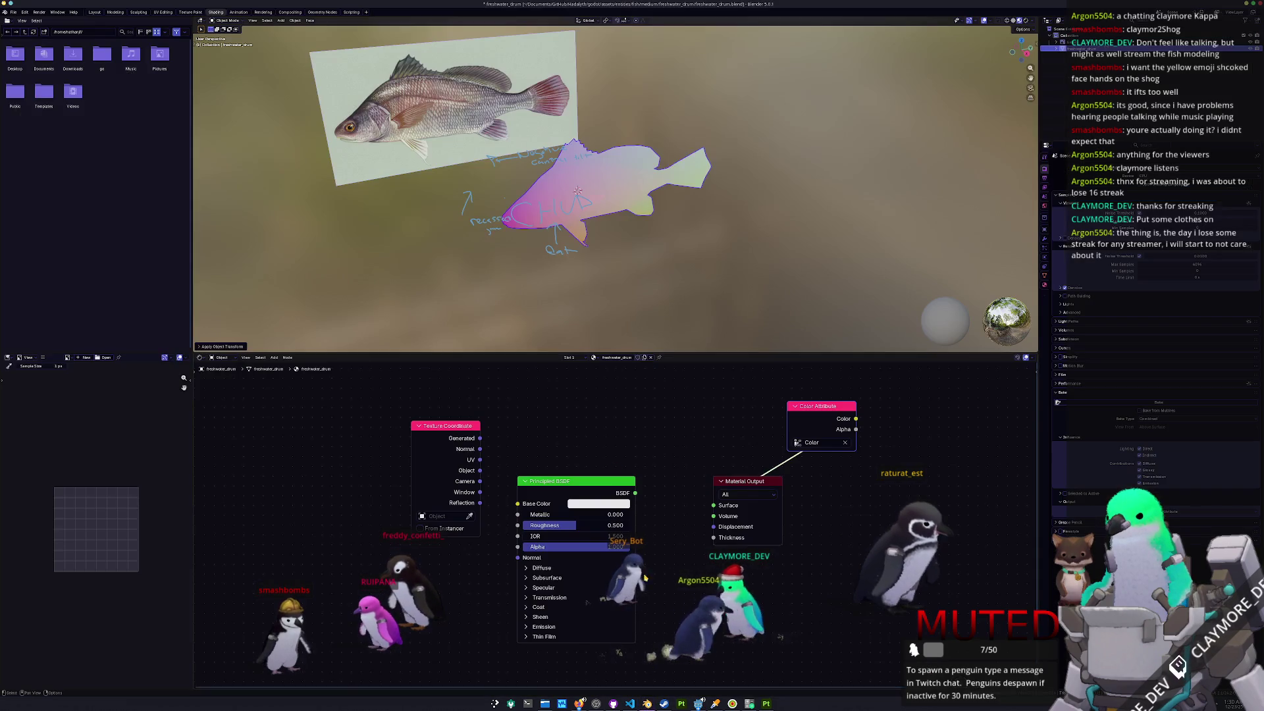
- Shade the fish smooth and inspect its fin area in the Layout workspace
right_click(595, 155)
left_click(595, 157)
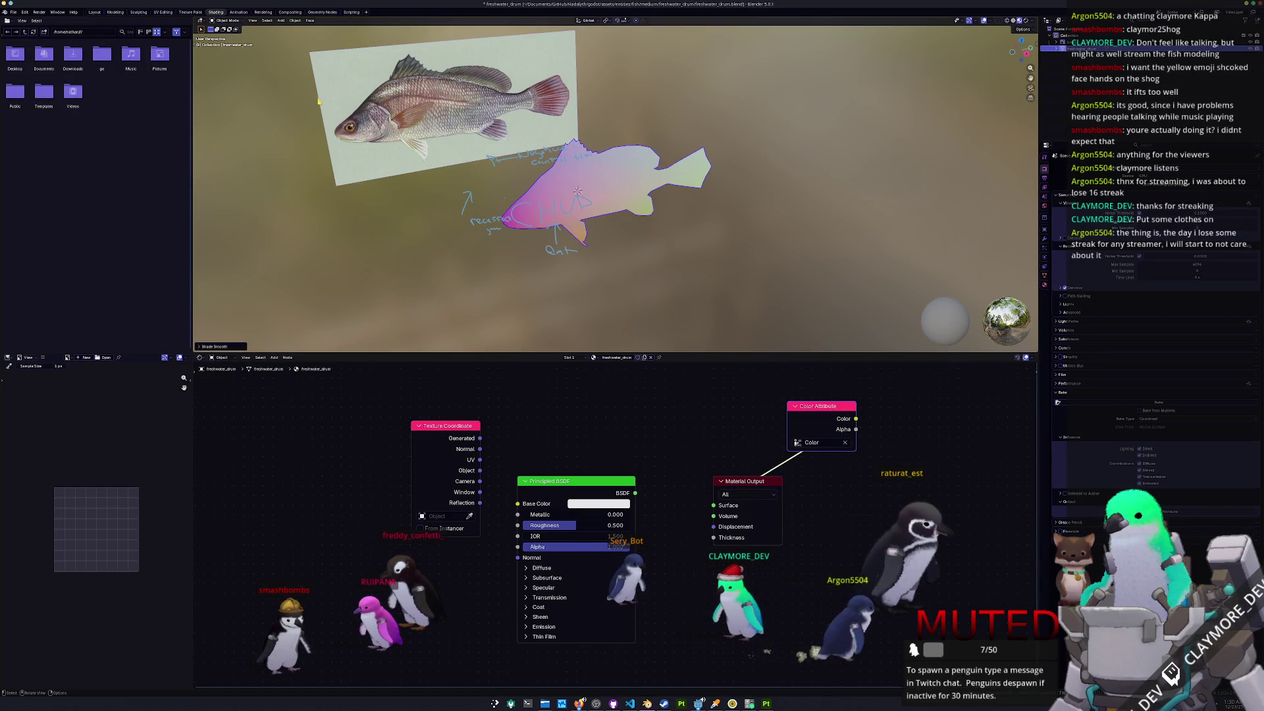
left_click(95, 12)
key("Tab")
mouse_move(581, 331)
middle_mouse_down()
mouse_move(429, 370)
mouse_move(681, 202)
mouse_move(599, 284)
mouse_move(684, 181)
mouse_move(483, 207)
middle_mouse_up()
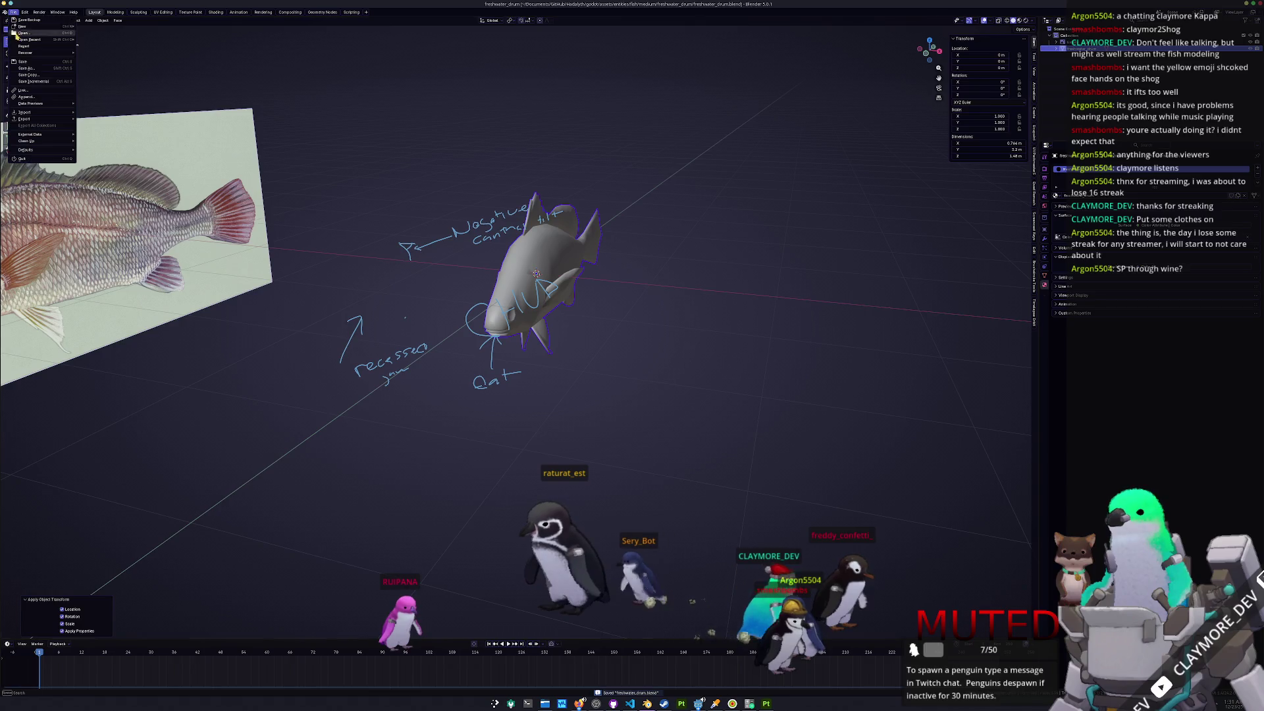
- Re-export the smooth fish as FBX and return to Substance Painter
mouse_move(37, 119)
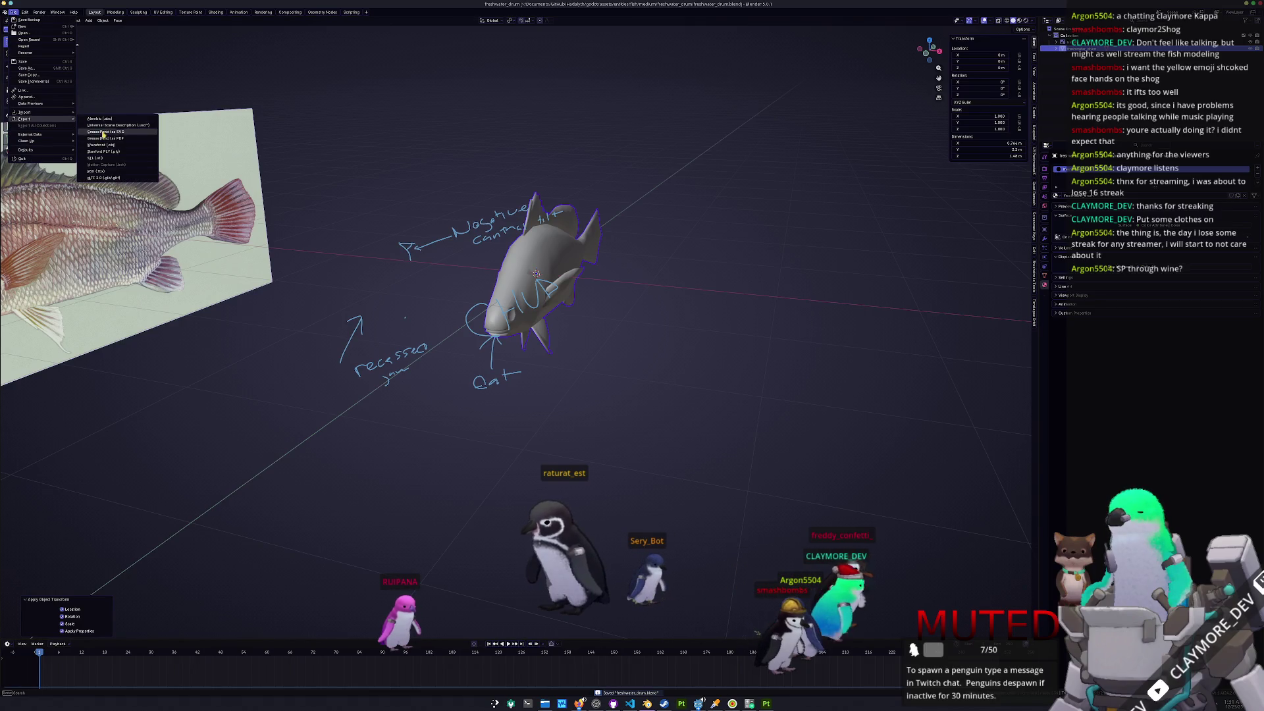
left_click(108, 171)
left_click(877, 588)
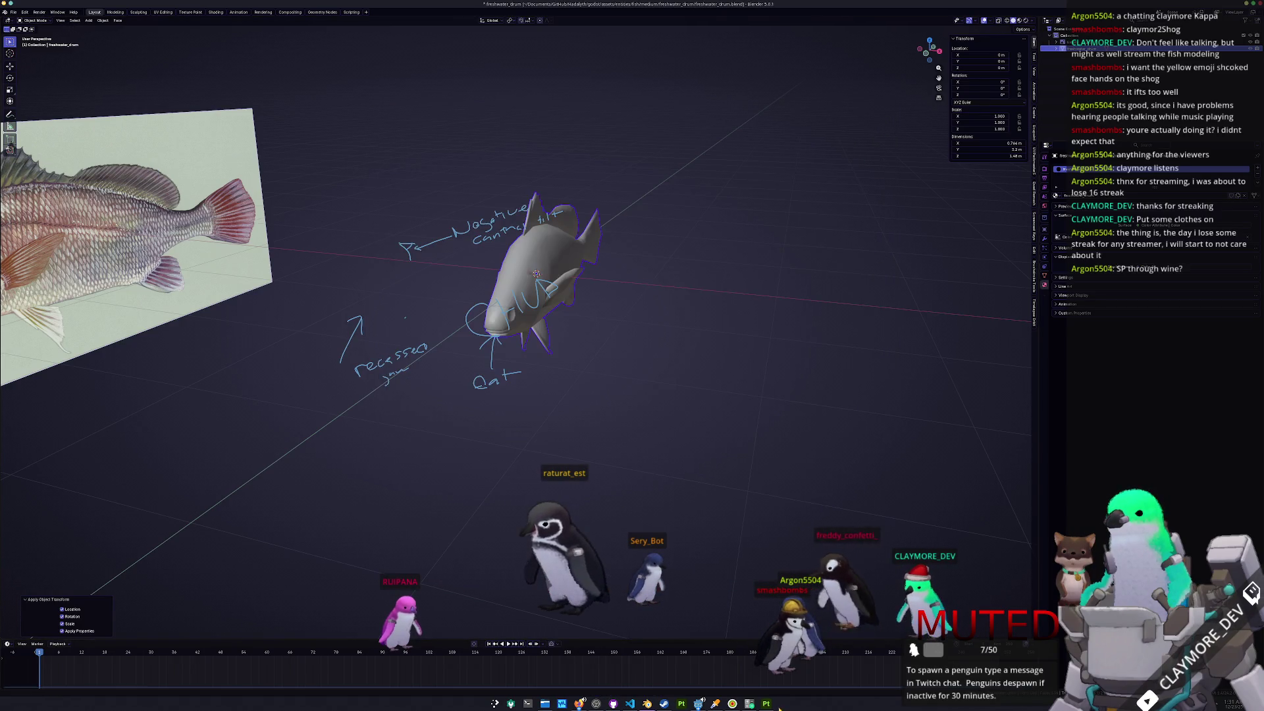
key("alt+Tab")
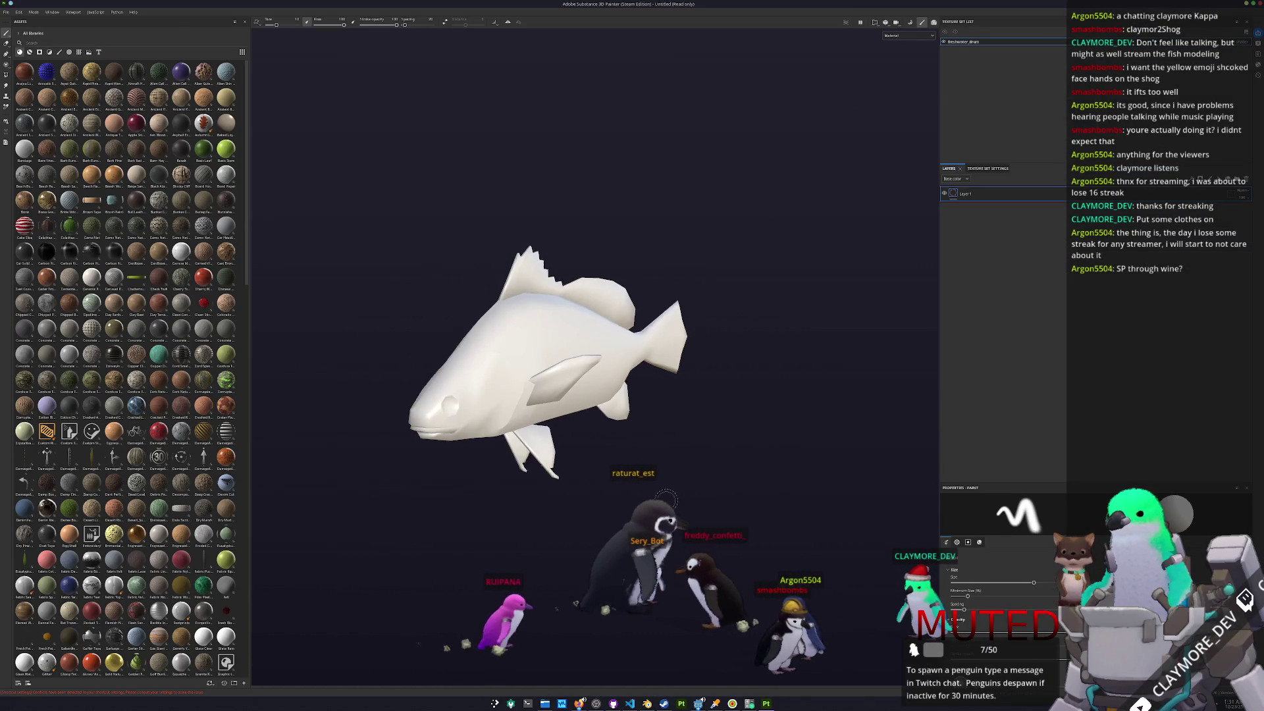
- Bake the selected mesh maps for the smooth-shaded fish in Bake Mesh Maps mode
key("ctrl+b")
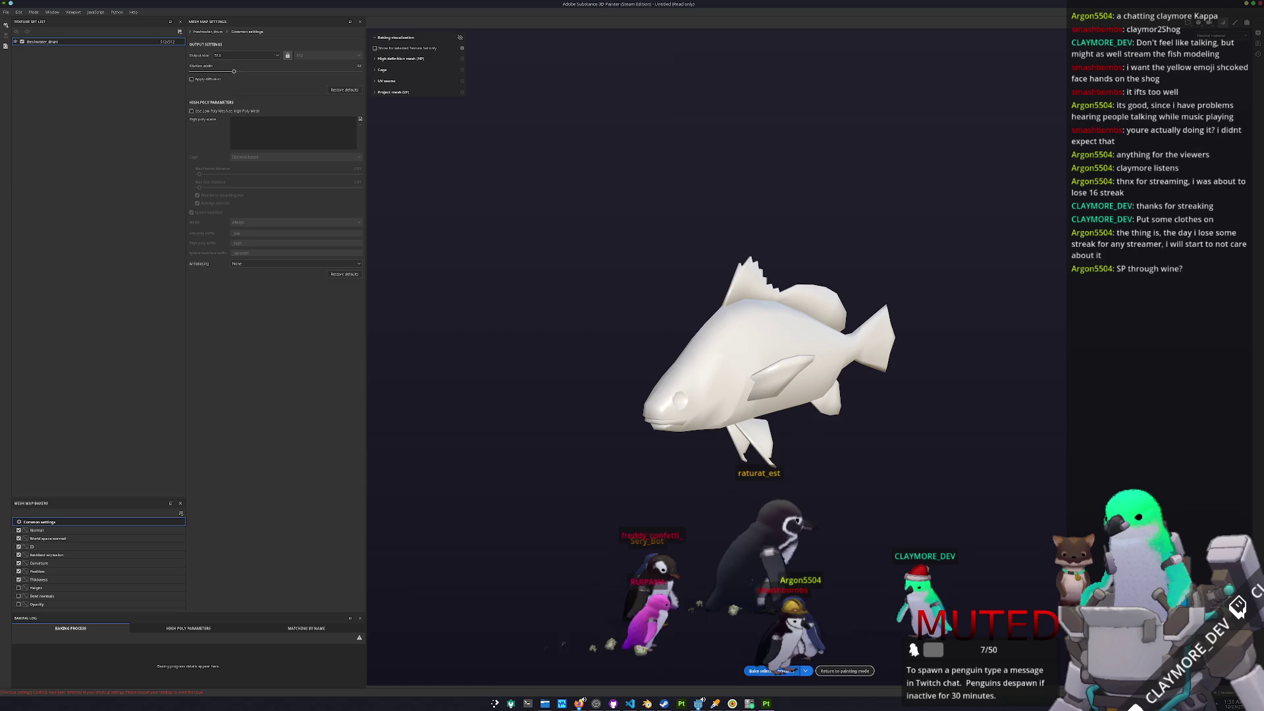
left_click(772, 671)
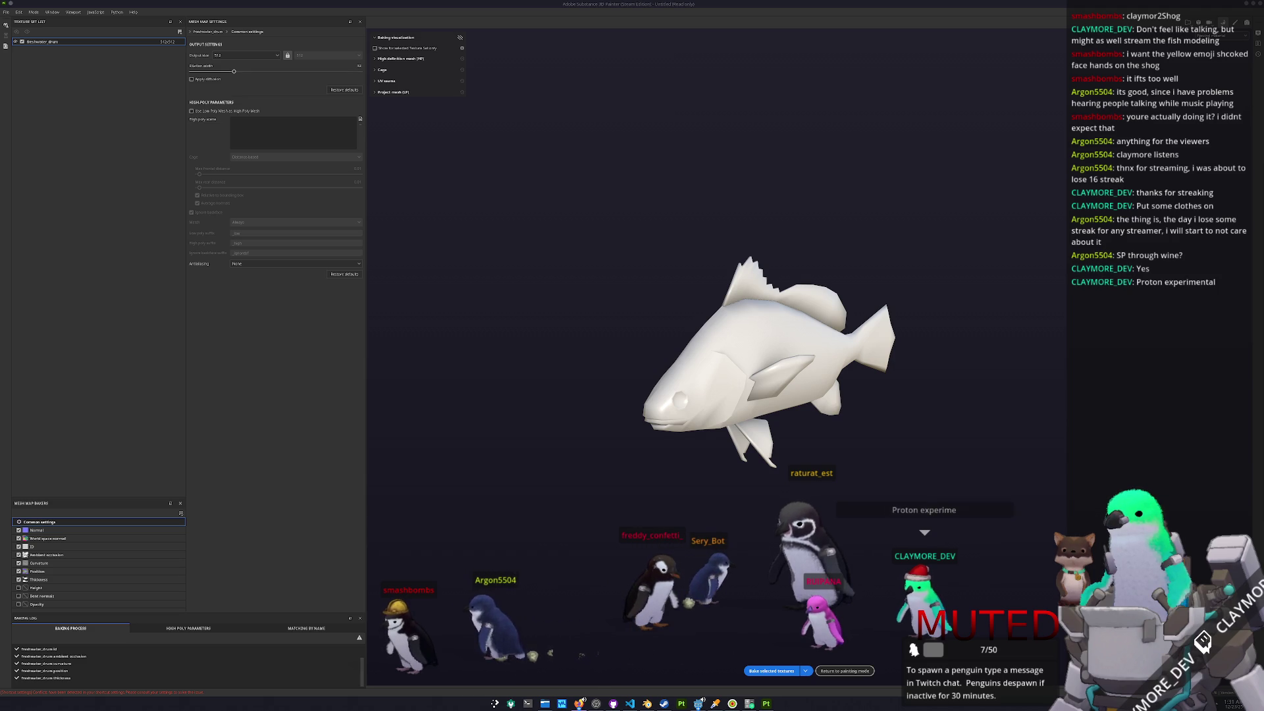
scroll(699, 454, "up", 3)
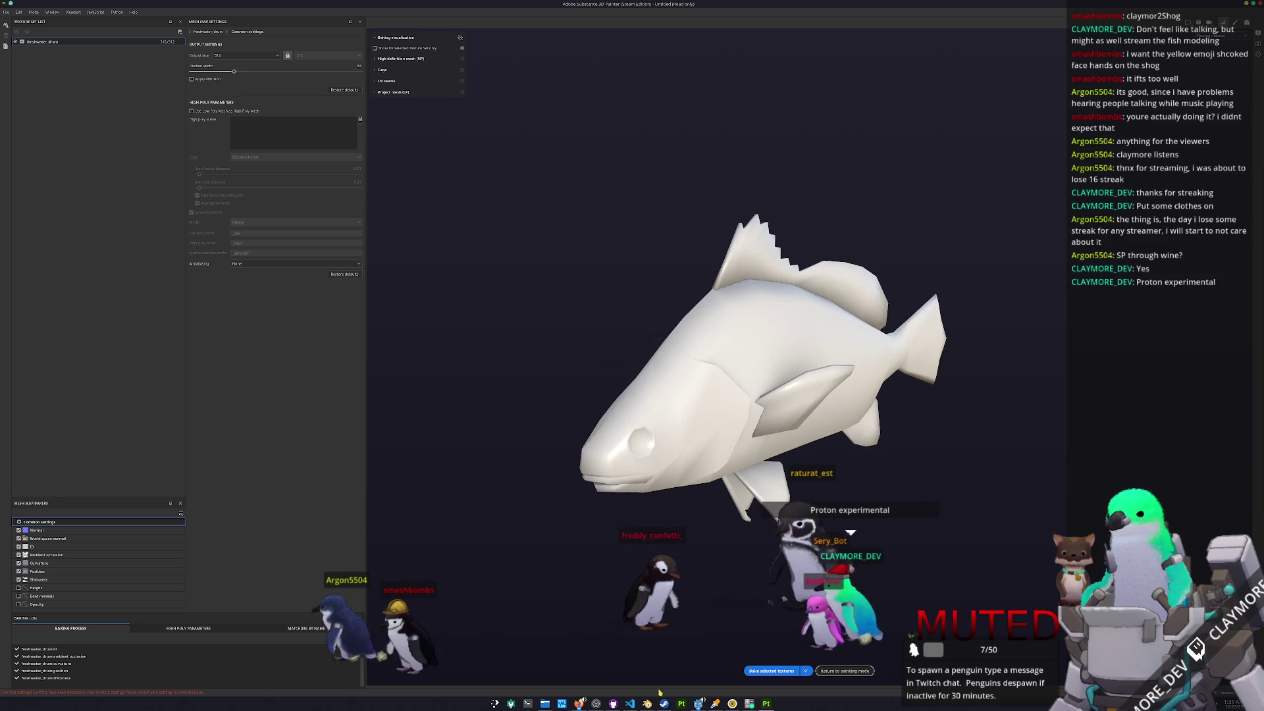
key("alt+Tab")
- Search the Steam library for 'sub' and open the Substance 3D Painter page
left_click(245, 19)
left_click(216, 62)
type("w")
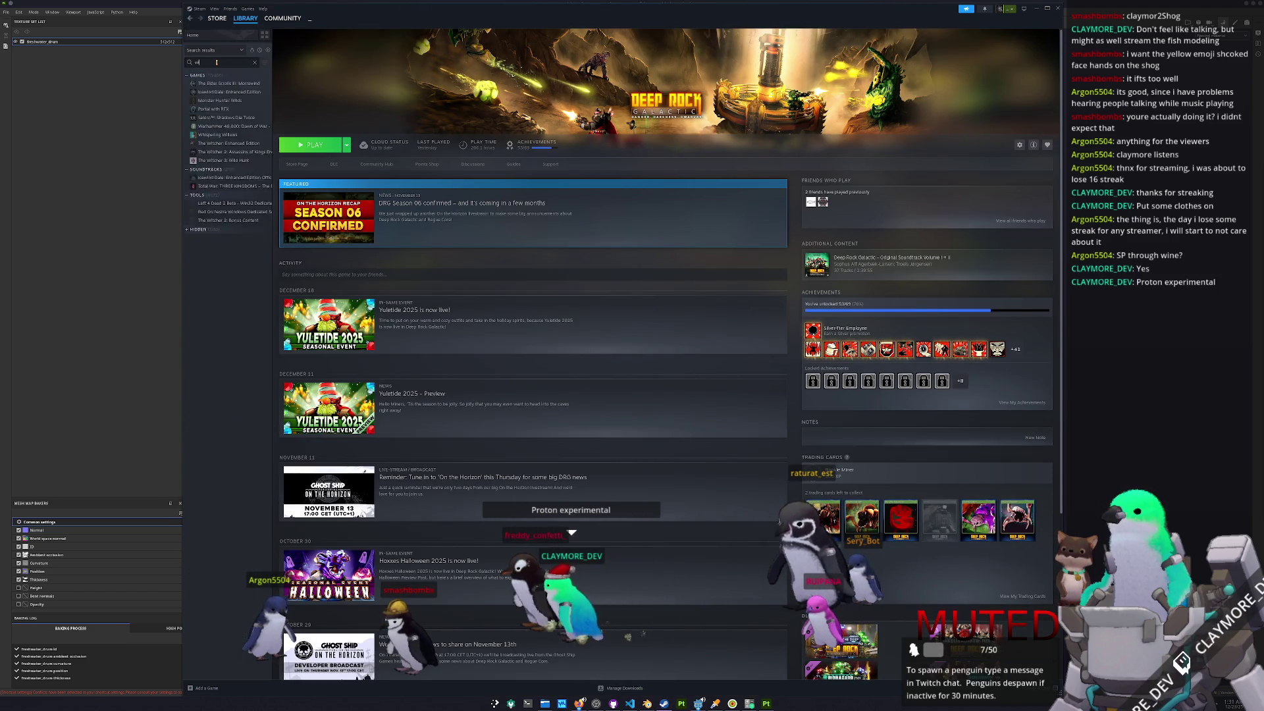
key("BackSpace")
type("sub")
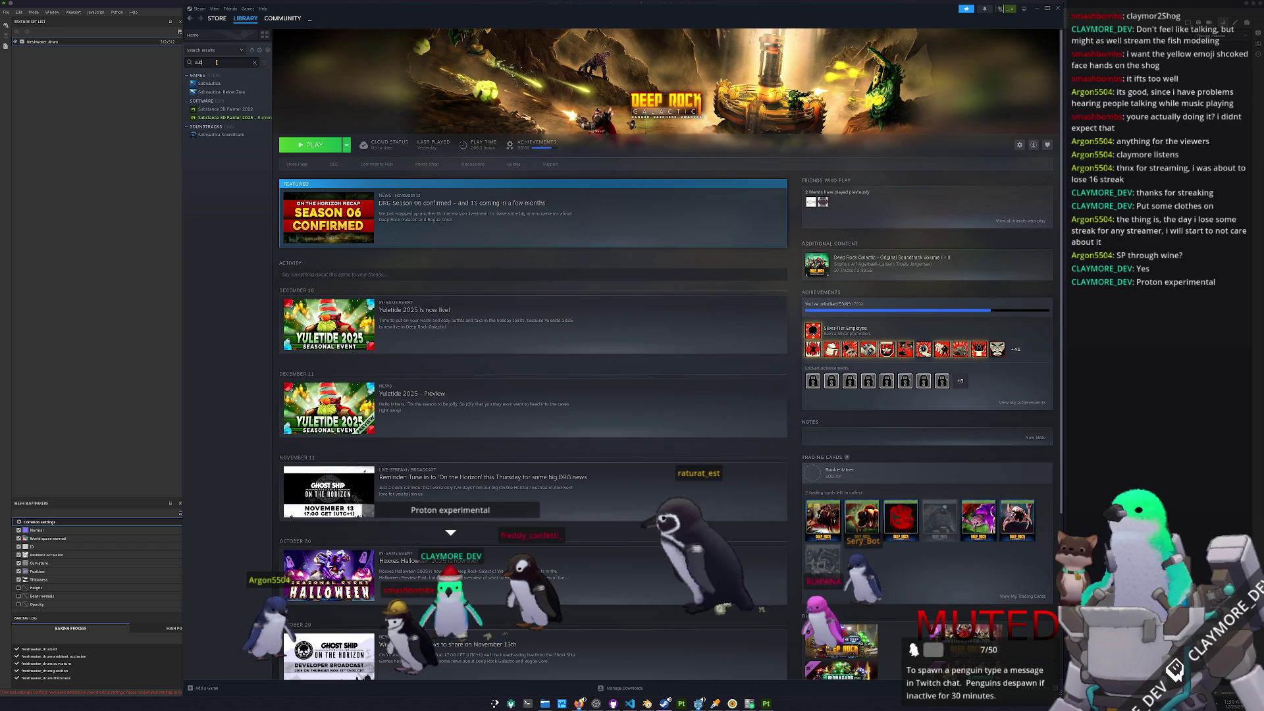
left_click(226, 117)
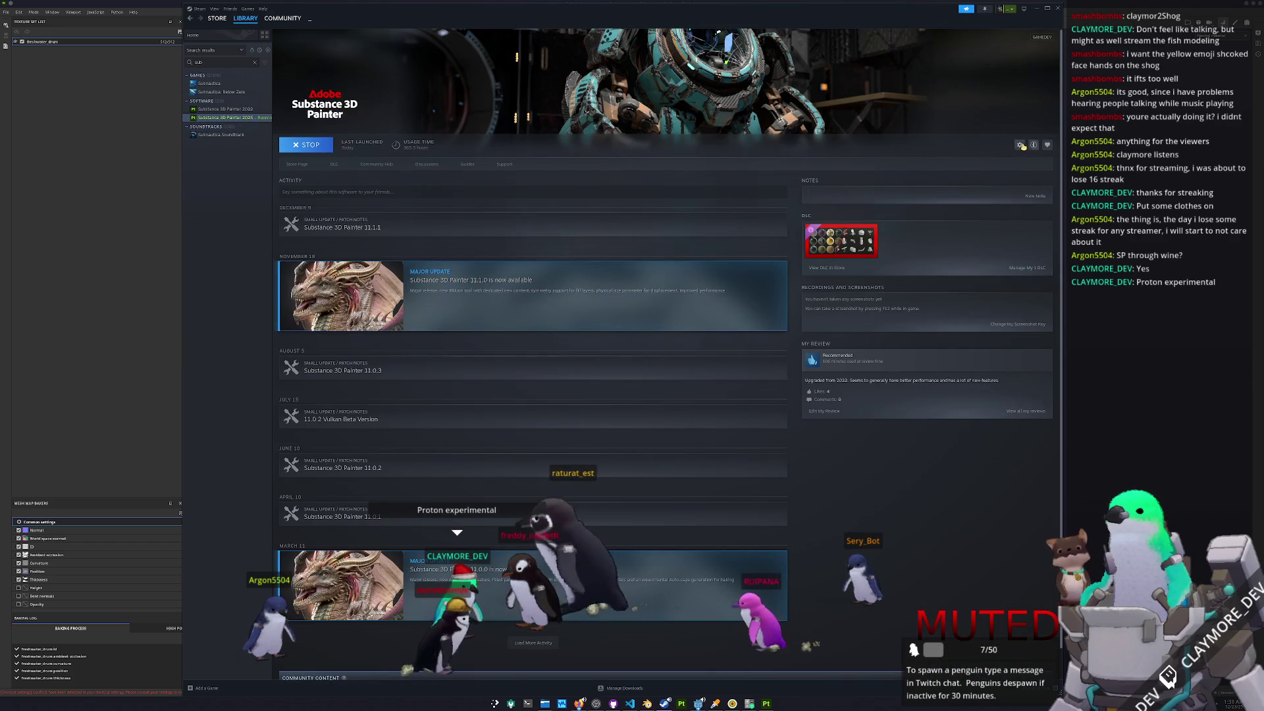
- Check the app's forced Legacy runtime 1.0 compatibility setting, then close Properties and Steam
left_click(1023, 146)
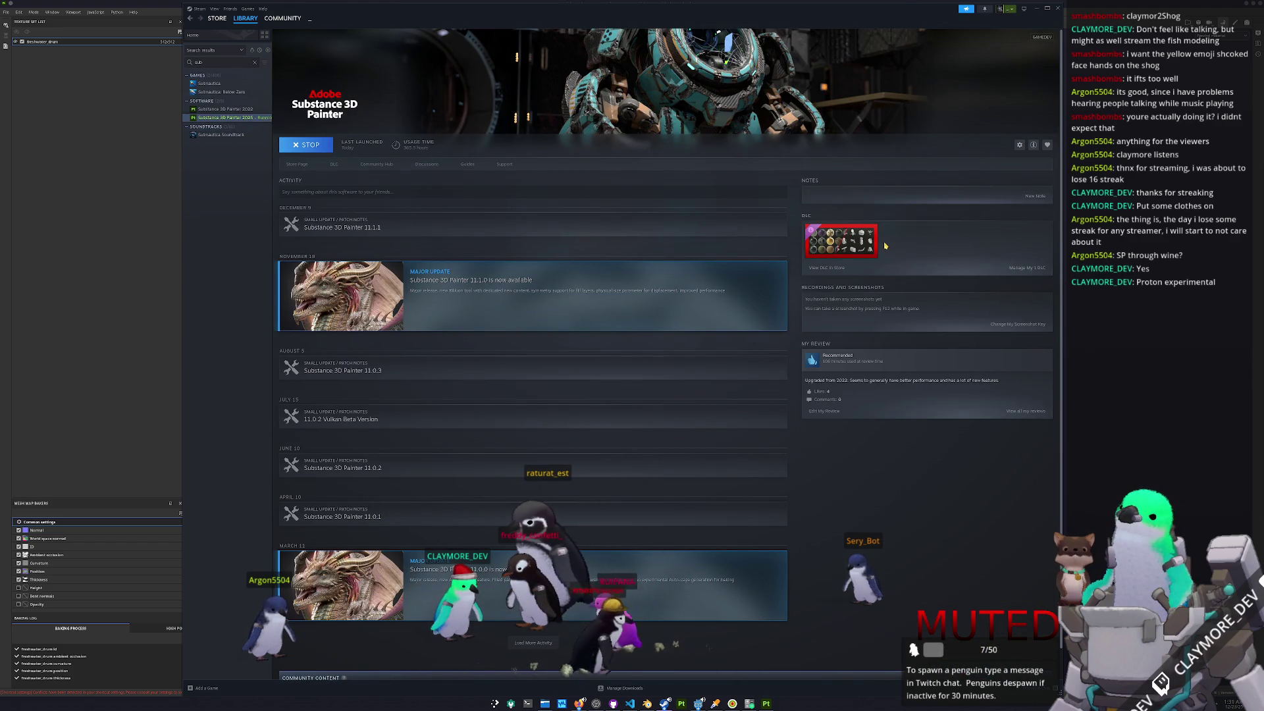
left_click(507, 303)
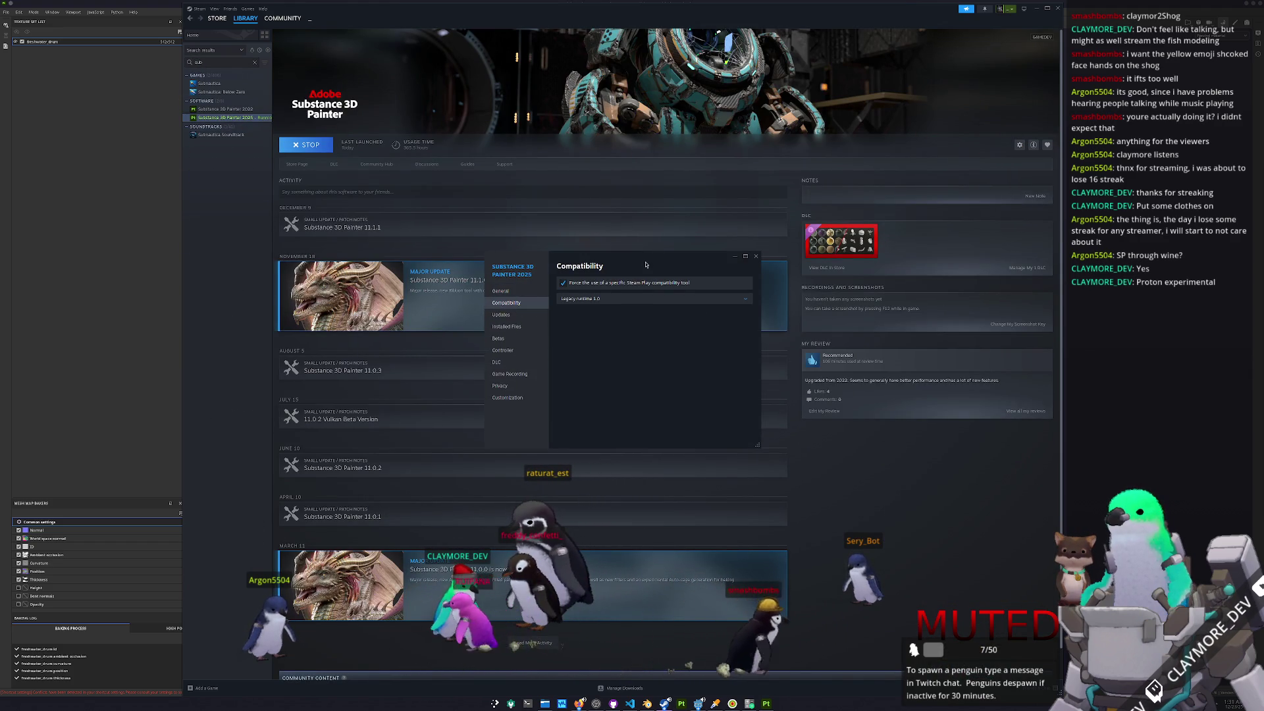
left_click_drag(644, 265, 726, 278)
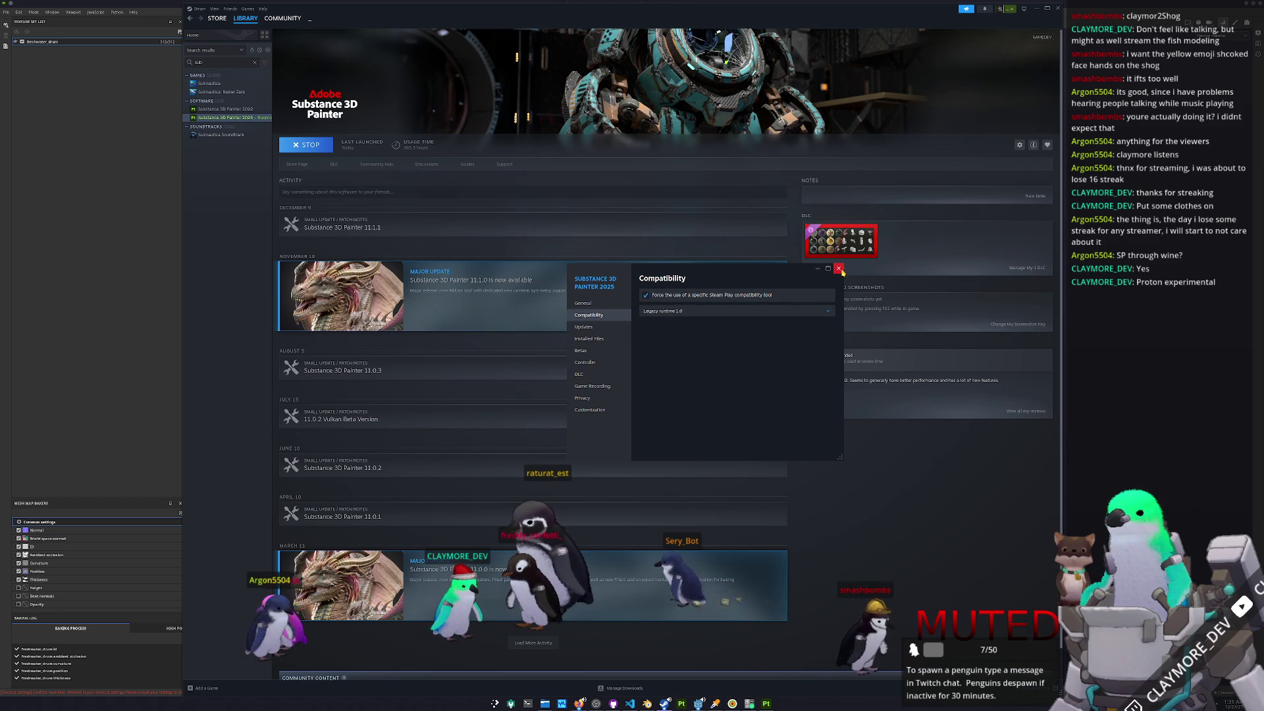
left_click(838, 268)
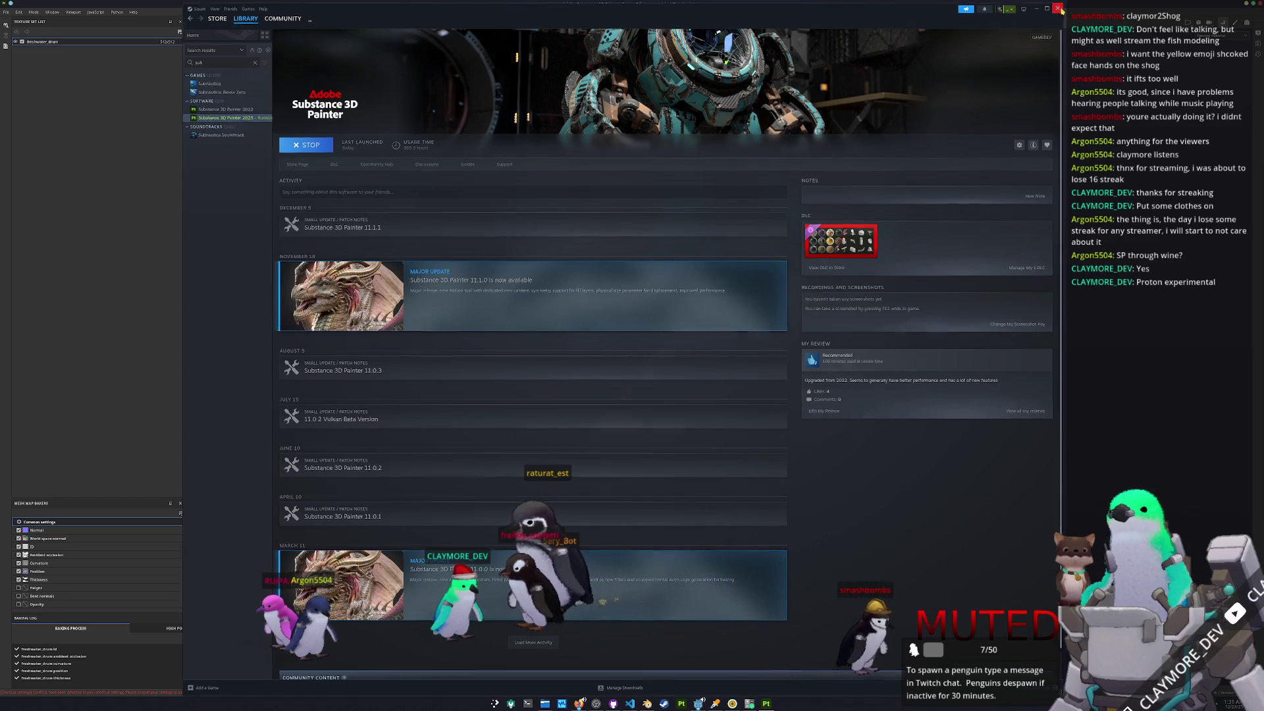
left_click(1058, 8)
- Leave bake mode for painting and orbit around the fish to view its tail and underside
mouse_move(803, 277)
left_mouse_down("alt")
mouse_move(834, 273)
mouse_move(852, 206)
mouse_move(764, 522)
left_mouse_up("alt")
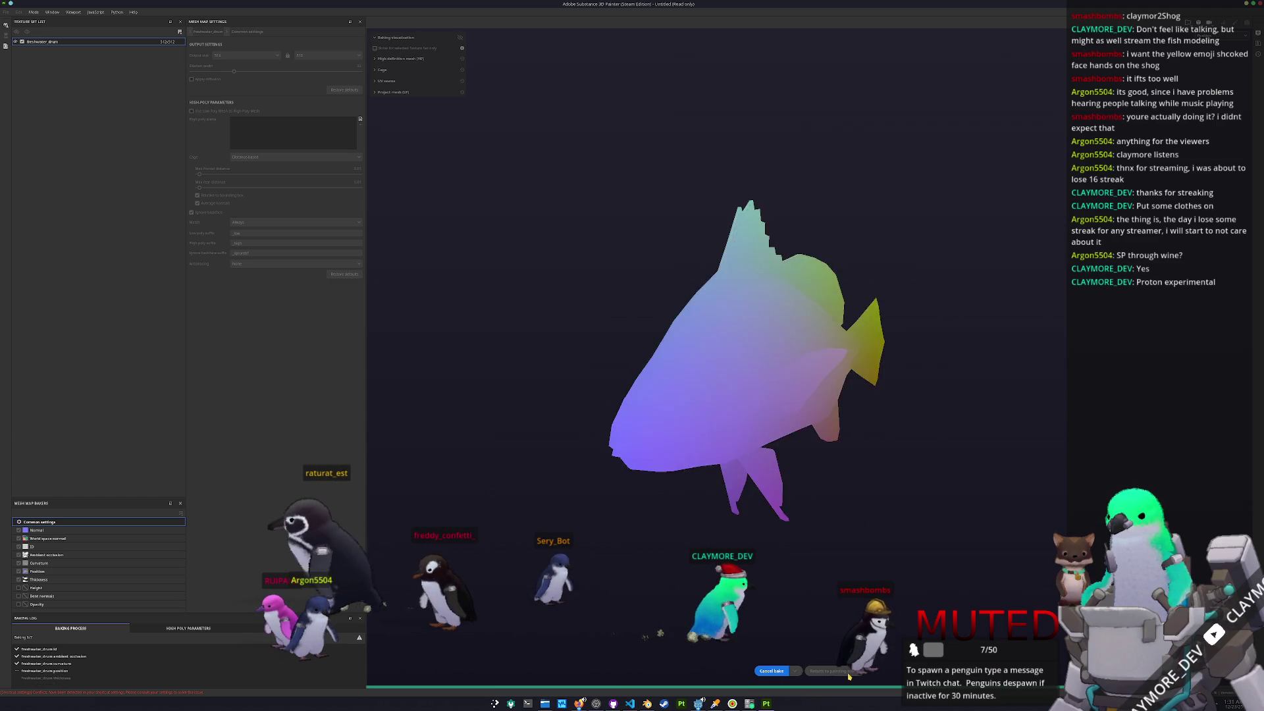
left_click(848, 672)
scroll(601, 548, "up", 5)
left_click_drag(601, 548, 663, 678, "alt")
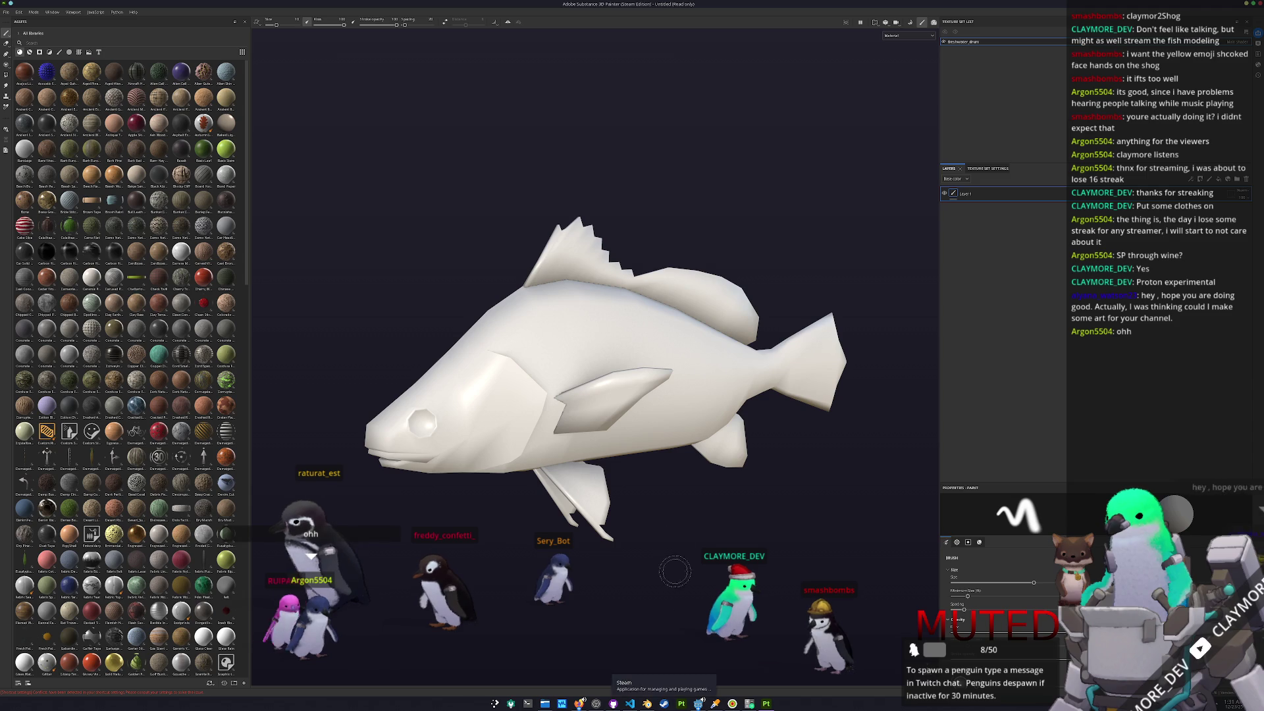
mouse_move(661, 549)
left_mouse_down("alt")
mouse_move(660, 362)
mouse_move(674, 568)
mouse_move(820, 522)
mouse_move(812, 508)
left_mouse_up("alt")
scroll(713, 484, "up", 5)
mouse_move(713, 483)
left_mouse_down("alt")
mouse_move(792, 495)
mouse_move(809, 475)
left_mouse_up("alt")
scroll(820, 472, "up", 3)
scroll(125, 369, "down", 15)
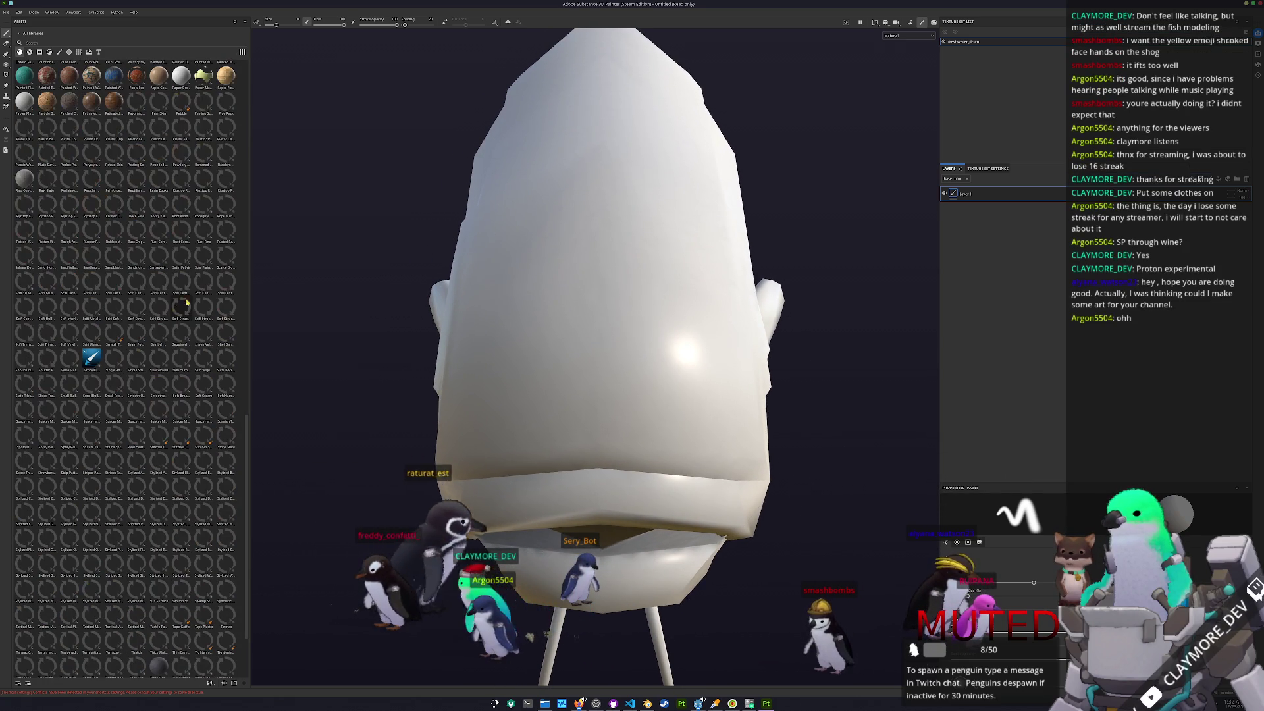
- Add a new paint layer and paint white test letters on the fish's front
key("ctrl+shift+n")
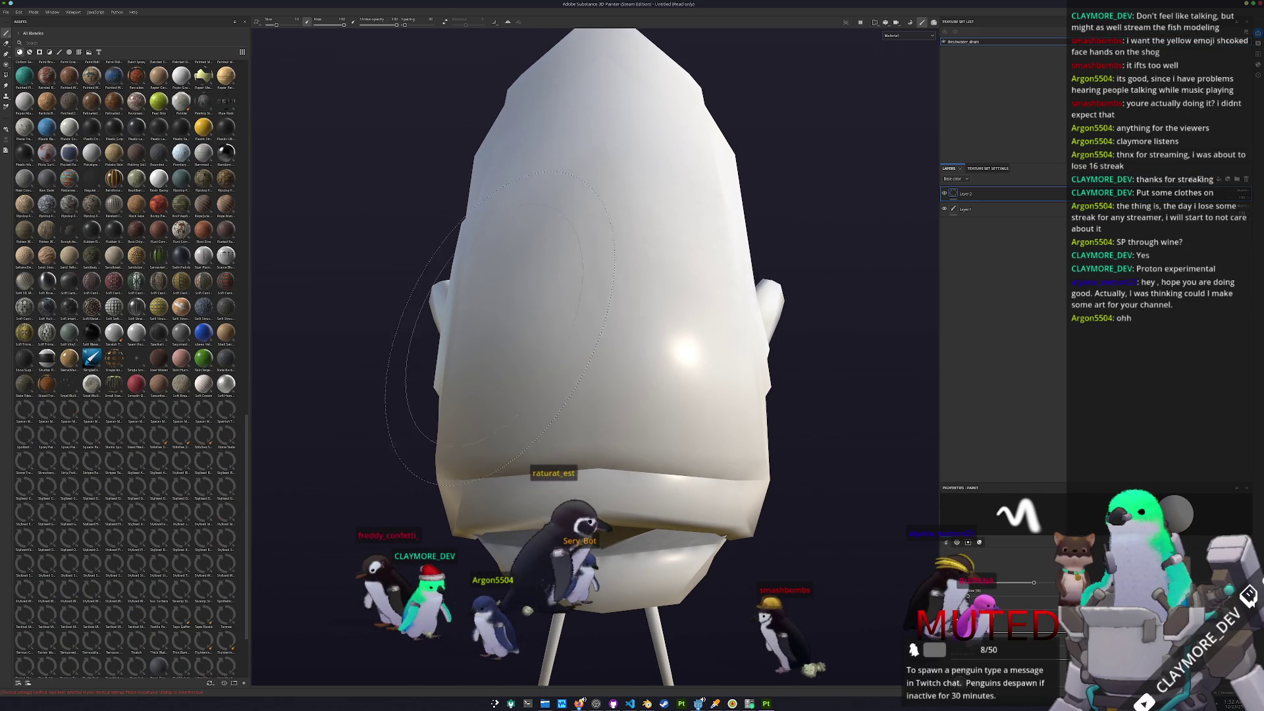
mouse_move(517, 314)
left_mouse_down()
mouse_move(493, 346)
mouse_move(534, 394)
mouse_move(566, 289)
mouse_move(587, 336)
mouse_move(668, 283)
left_mouse_up()
mouse_move(659, 227)
left_mouse_down()
mouse_move(701, 362)
mouse_move(616, 351)
mouse_move(645, 309)
mouse_move(750, 316)
mouse_move(641, 336)
mouse_move(684, 401)
left_mouse_up()
mouse_move(655, 313)
left_mouse_down()
mouse_move(731, 369)
mouse_move(692, 401)
left_mouse_up()
mouse_move(691, 402)
left_mouse_down("alt")
mouse_move(563, 447)
mouse_move(576, 516)
mouse_move(448, 536)
left_mouse_up("alt")
scroll(563, 447, "down", 3)
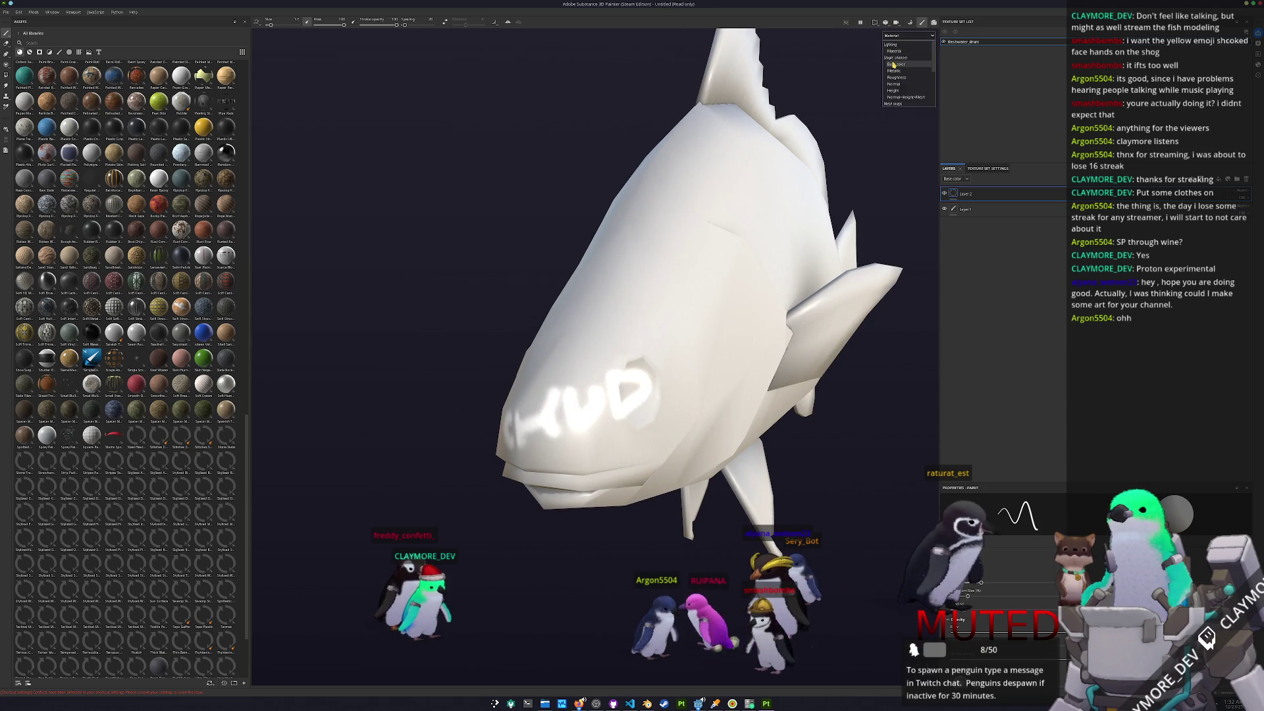
- Show only the Base color channel and drop a brown fill material onto the layer stack
left_click(895, 64)
scroll(632, 329, "down", 3)
left_click_drag(632, 329, 659, 342, "alt")
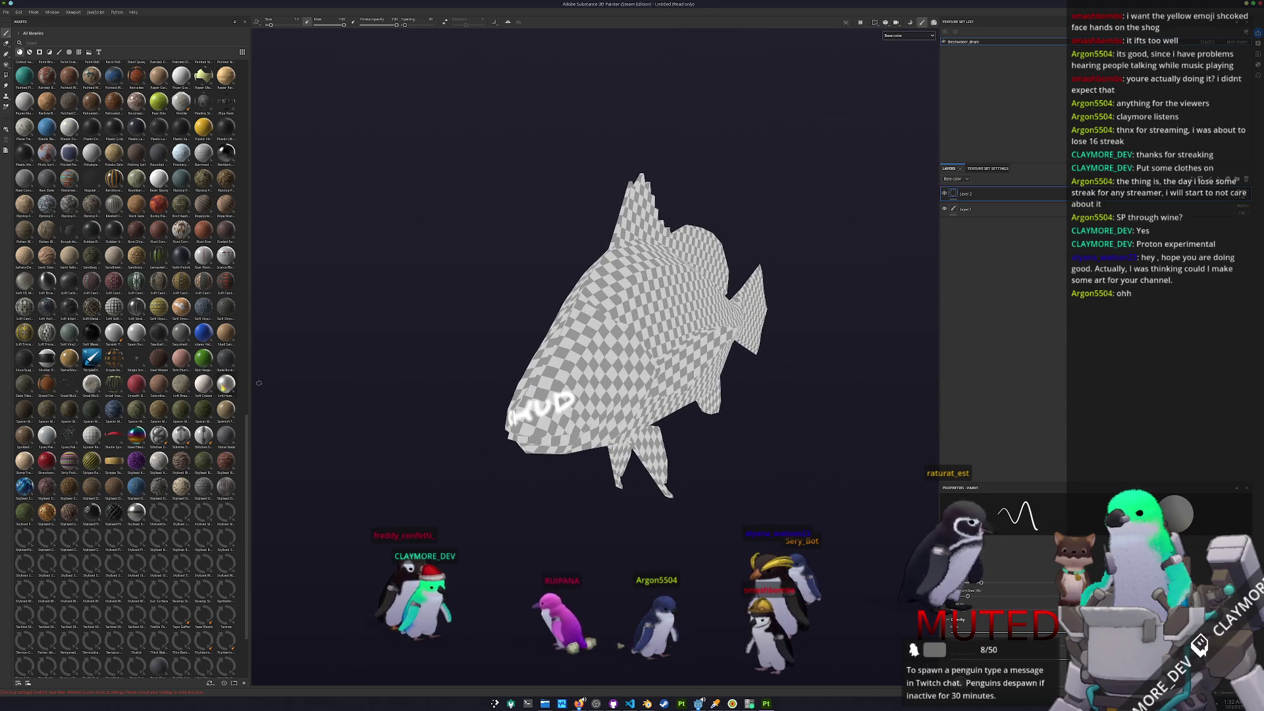
mouse_move(91, 357)
left_mouse_down()
mouse_move(776, 281)
mouse_move(967, 192)
left_mouse_up()
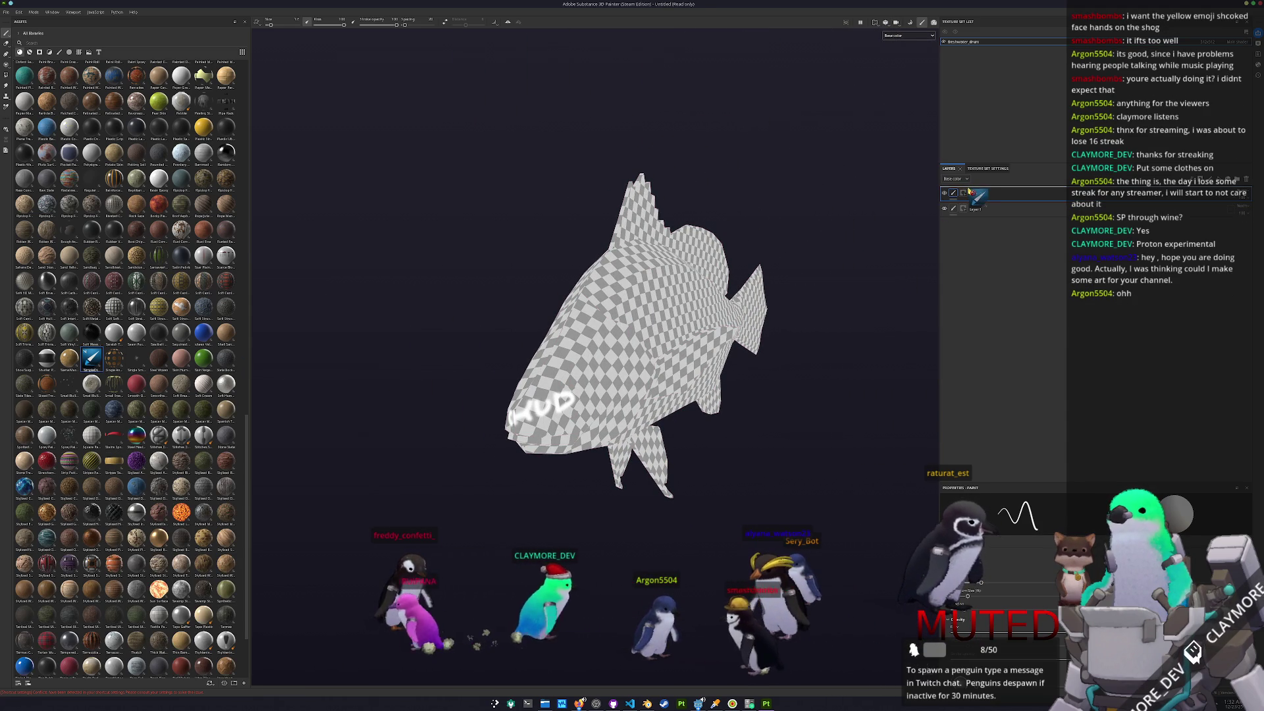
left_click_drag(753, 400, 658, 395, "alt")
- Open Freshwaterdrum.png from the references folder in Gwenview and place it top-left beside the fish
key("alt+Tab")
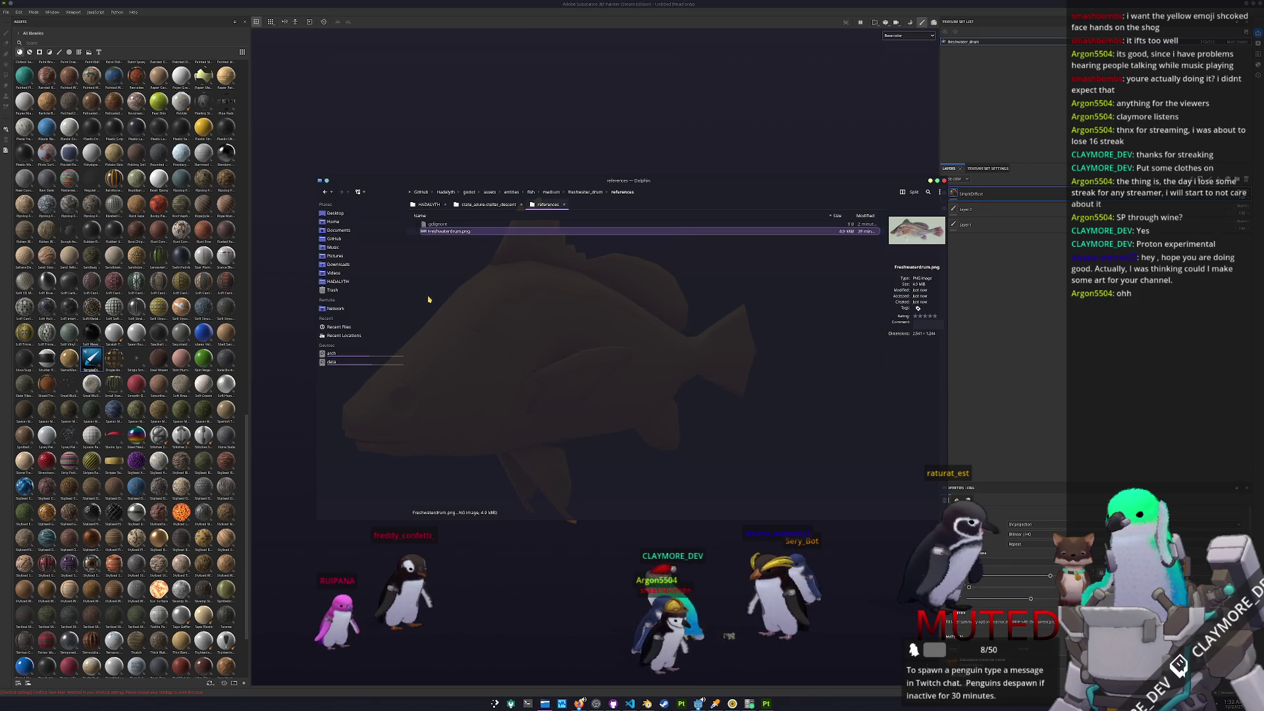
double_click(461, 232)
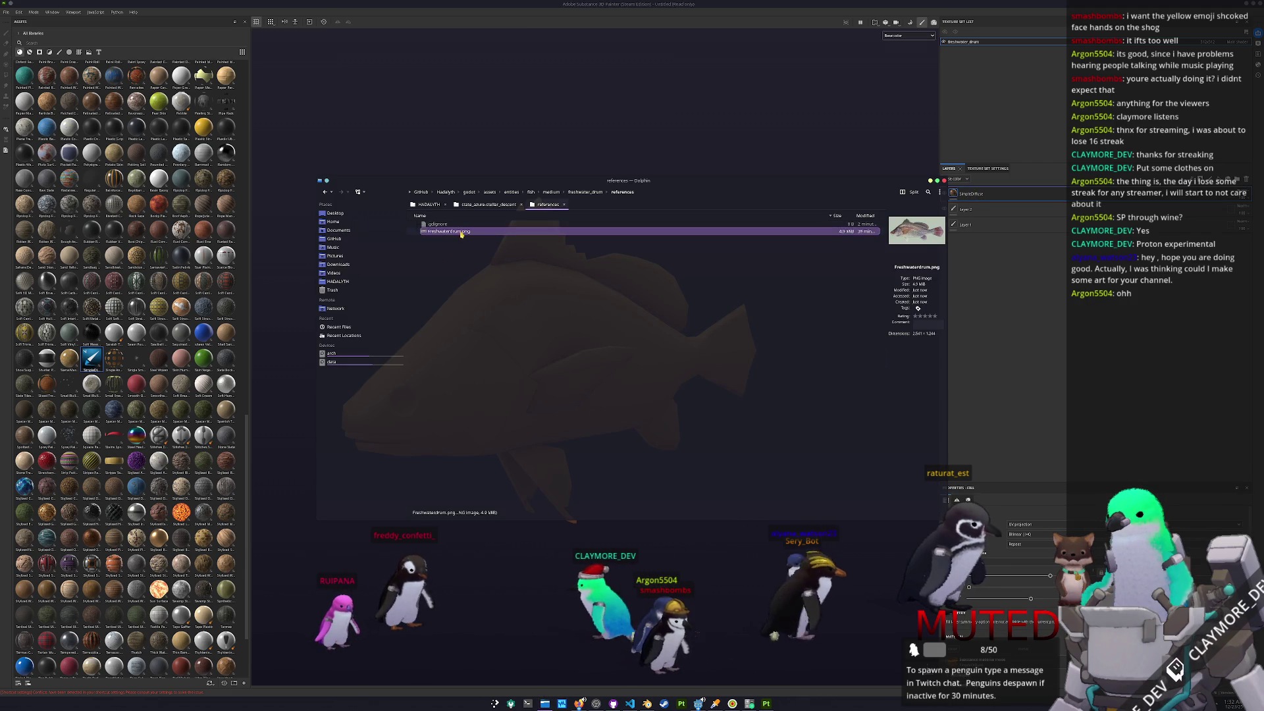
left_click(933, 182)
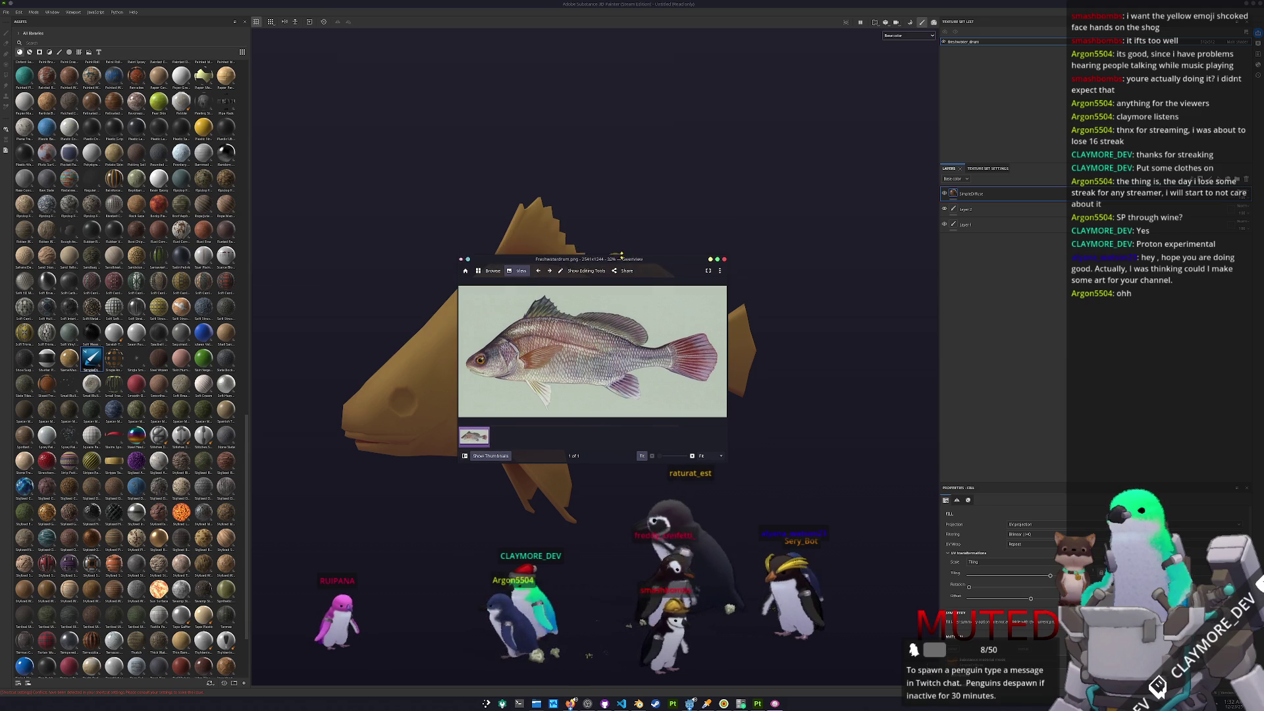
left_click_drag(642, 220, 443, 46)
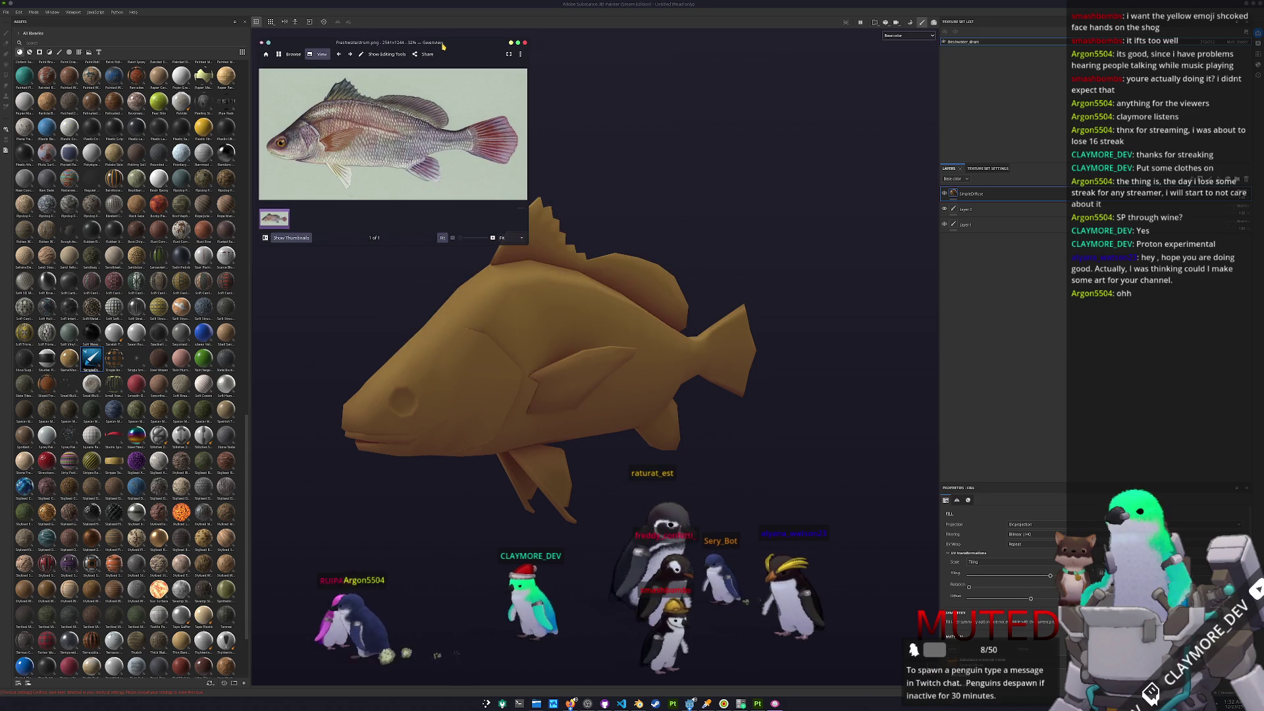
left_click_drag(642, 232, 672, 271, "alt")
key("super")
- Launch the colour chooser with 'k', move it to the top, and turn the fish toward the viewer
type("kcolorcho")
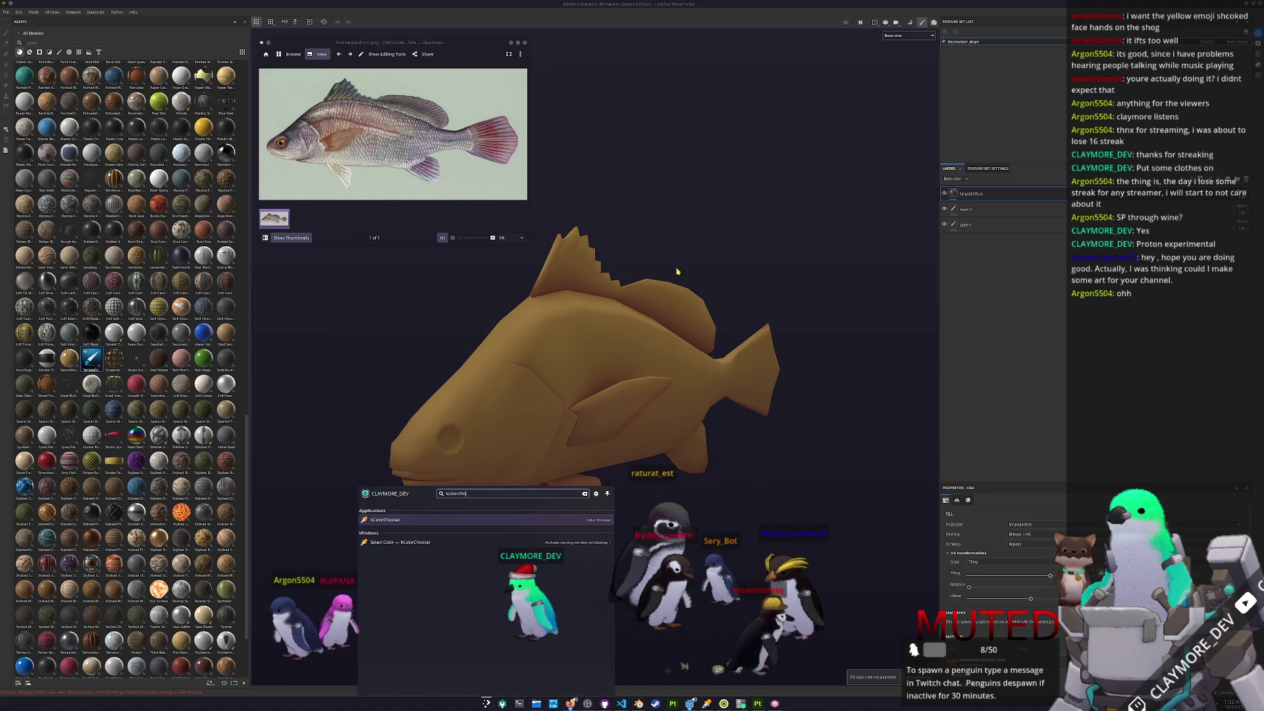
key("Return")
left_click_drag(665, 271, 662, 45)
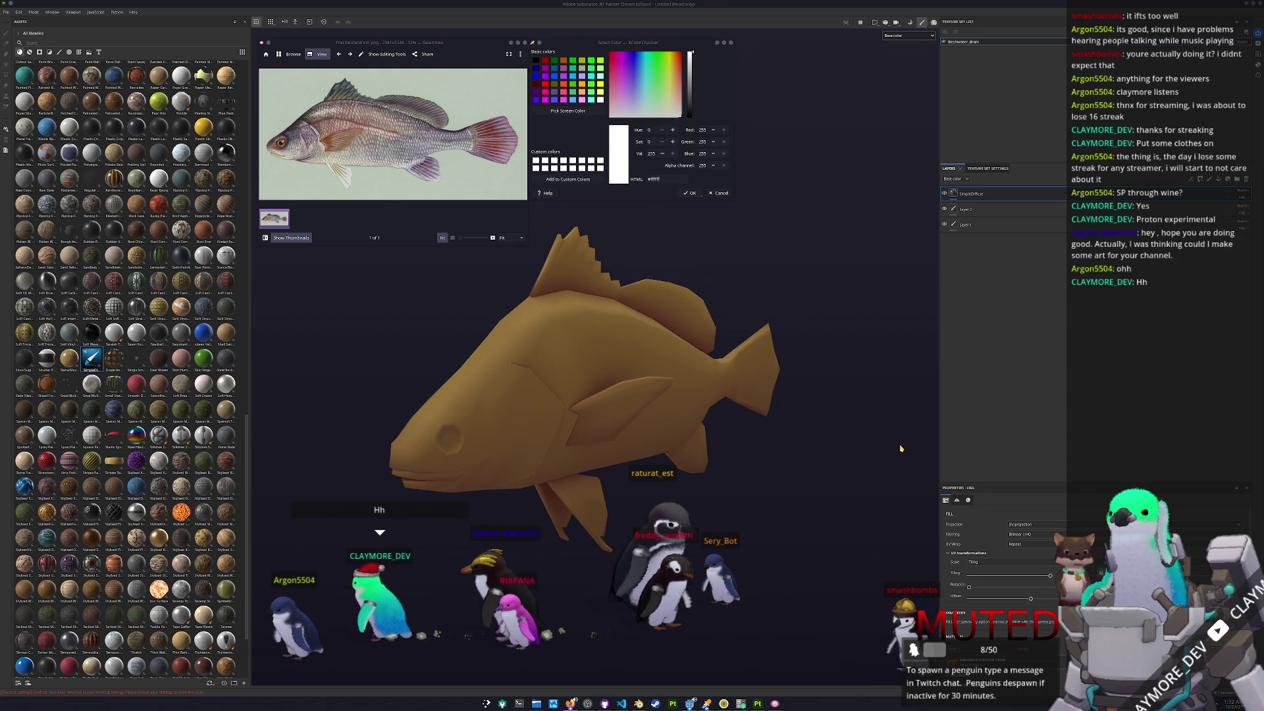
mouse_move(901, 449)
left_mouse_down("alt")
mouse_move(838, 375)
mouse_move(857, 390)
mouse_move(705, 372)
left_mouse_up("alt")
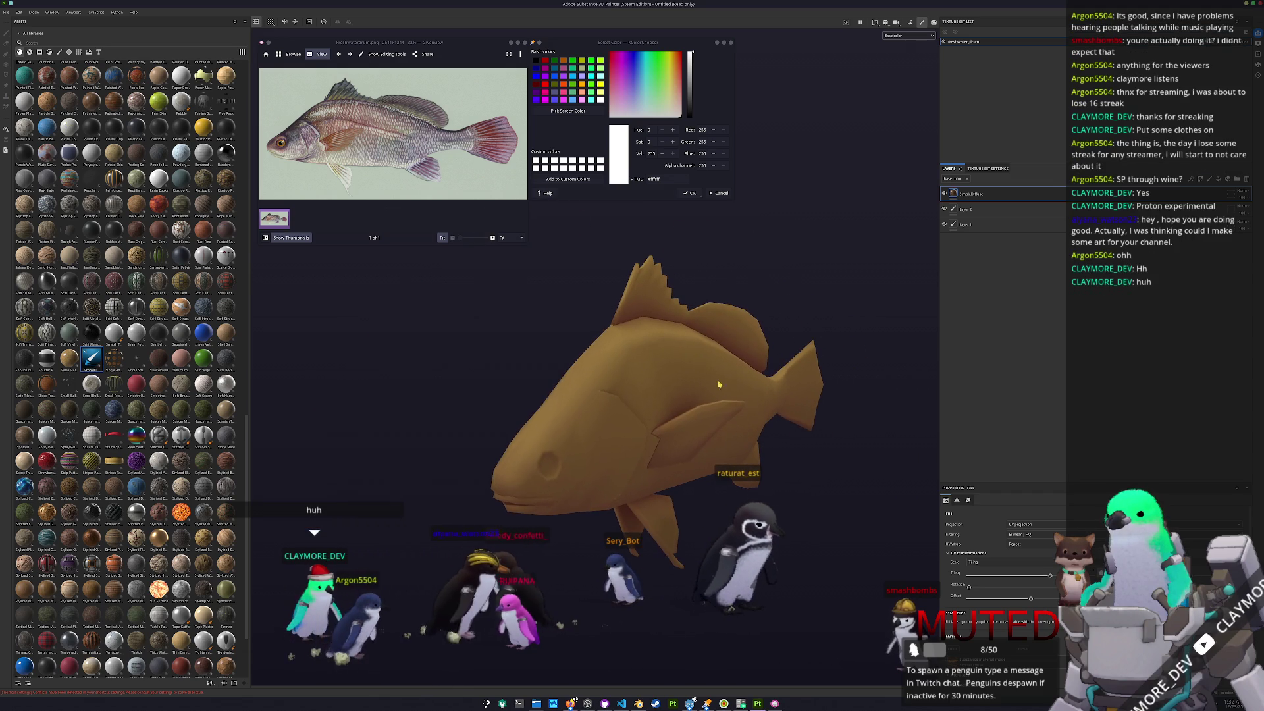
scroll(994, 564, "down", 5)
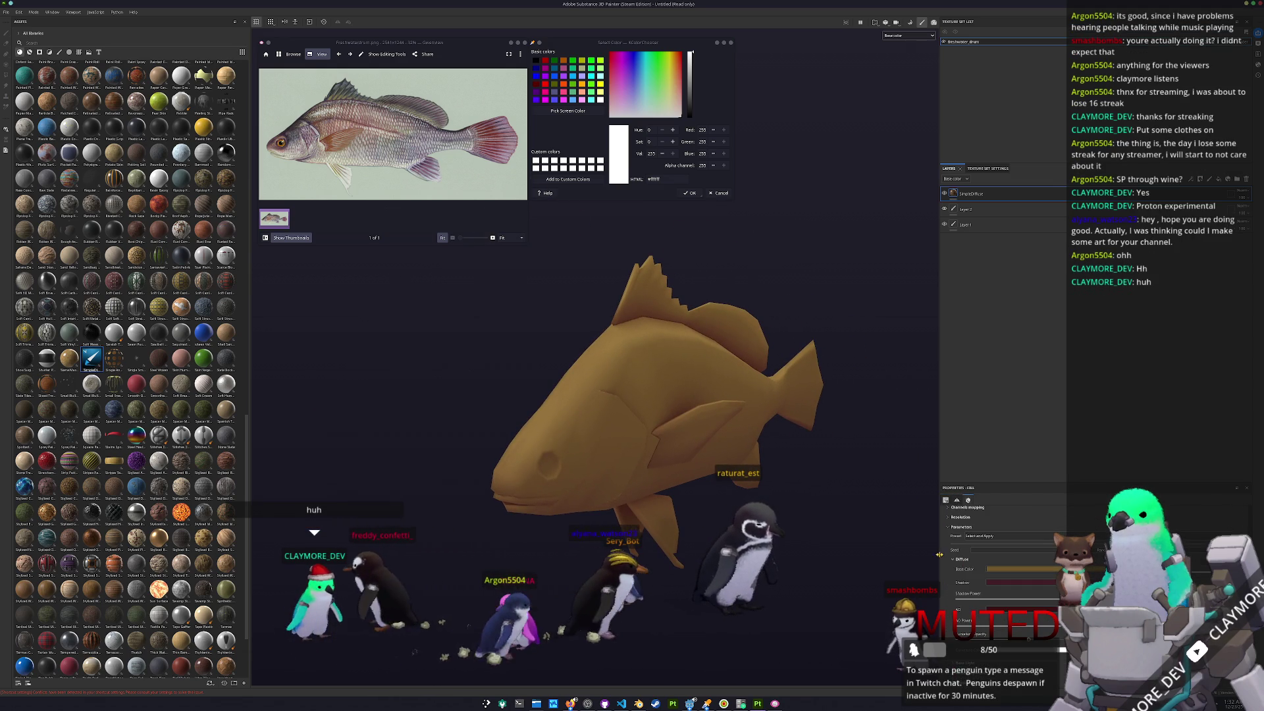
left_click_drag(625, 362, 508, 354, "alt")
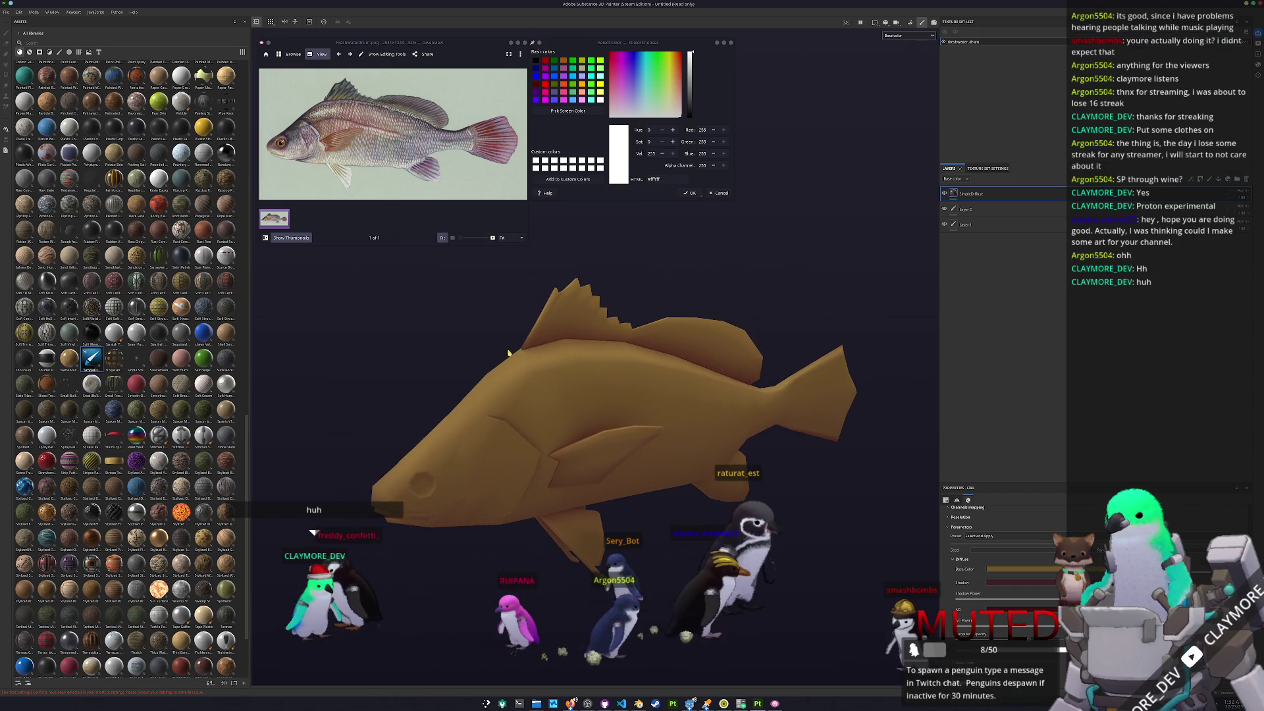
- Sample the reference photo's pale off-white tone into the fish's Base Color
left_click(564, 109)
left_click(366, 153)
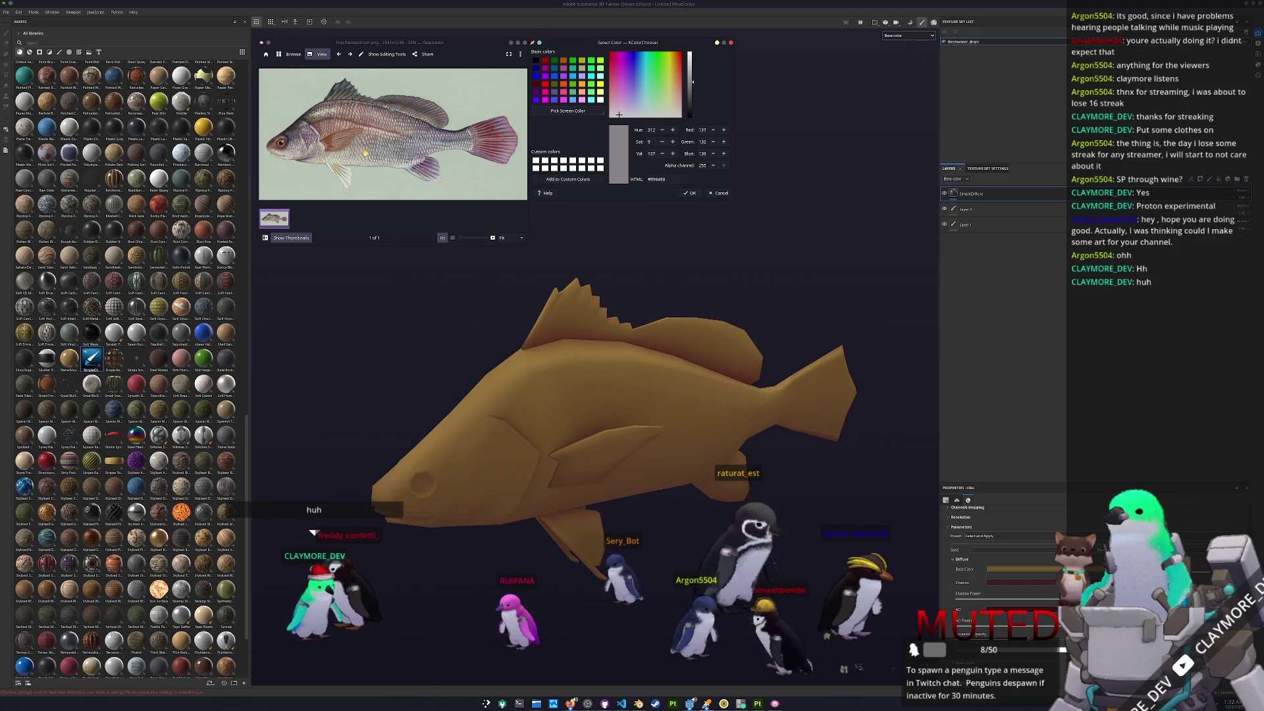
scroll(366, 154, "up", 5, "ctrl")
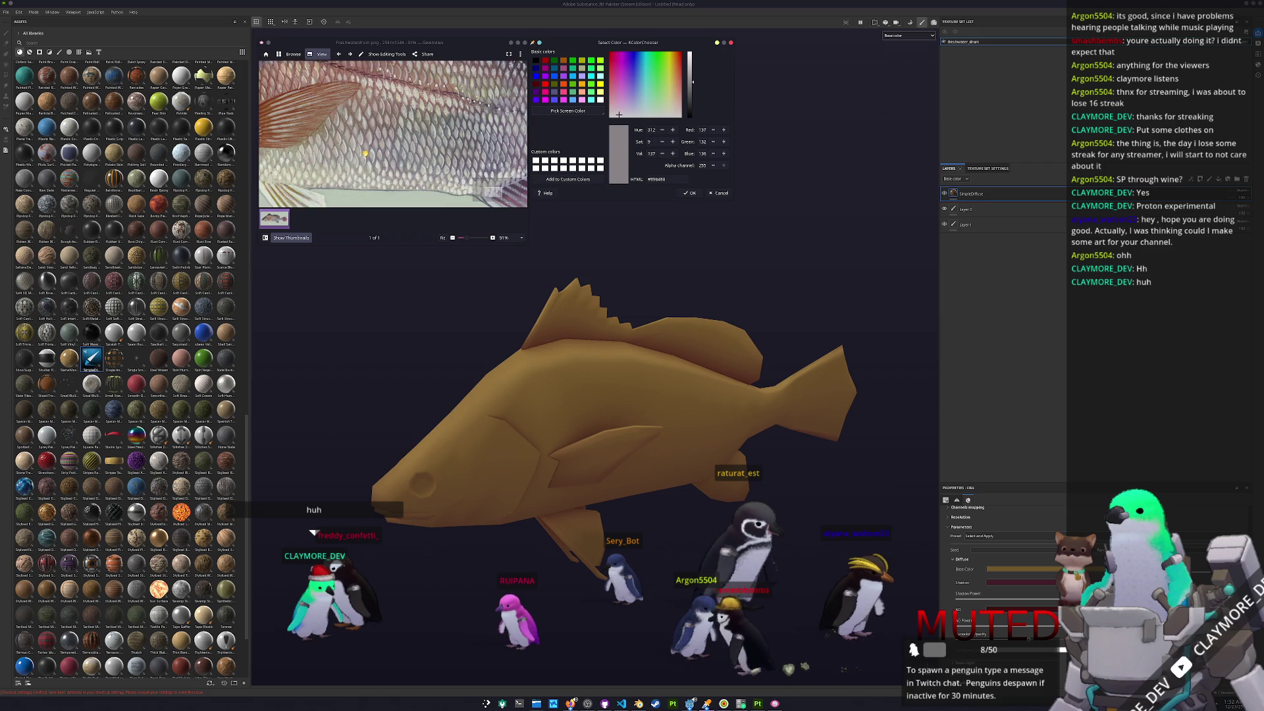
left_click(566, 111)
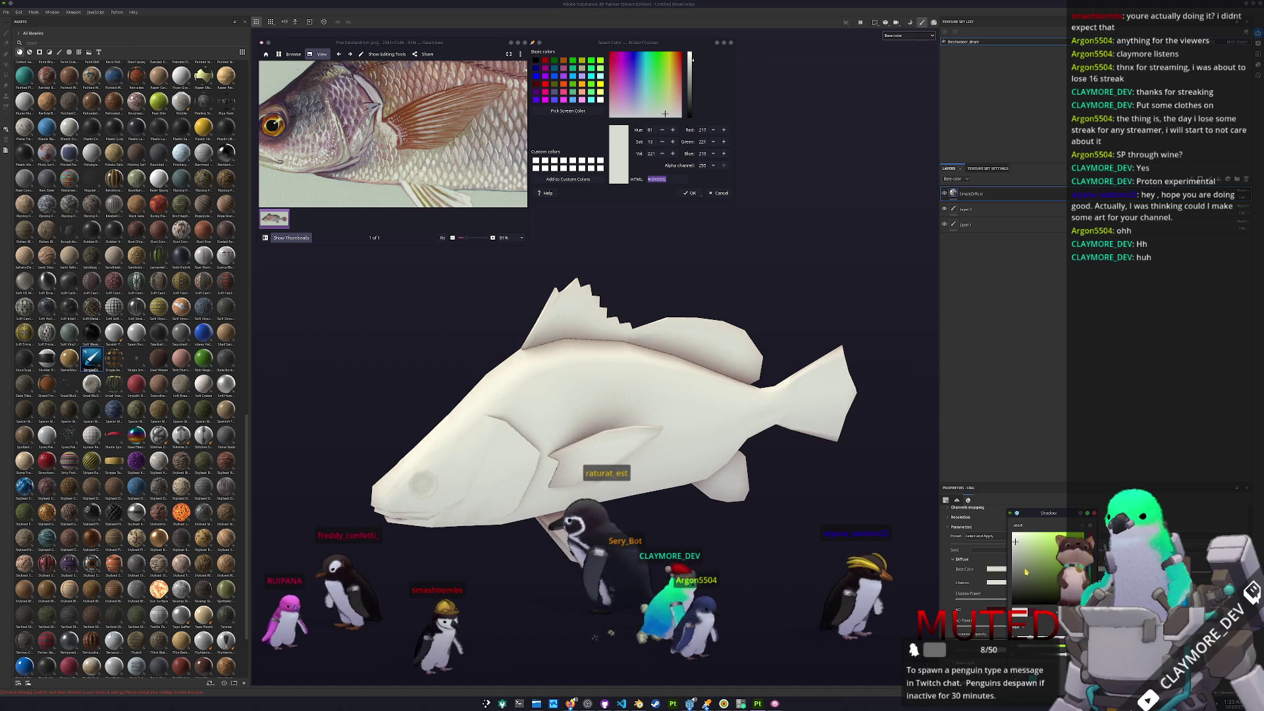
- Adjust the ambient occlusion tint colour, viewing the fish from a more side-on angle
left_click(1003, 616)
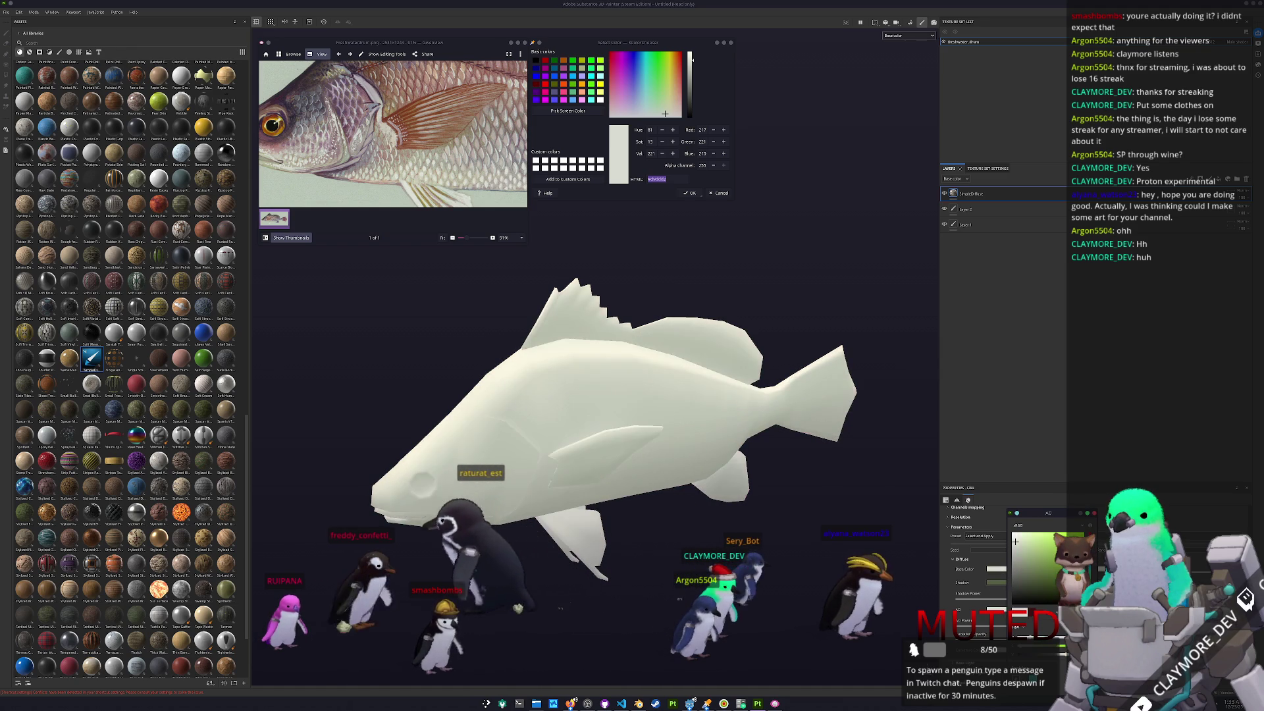
left_click_drag(1026, 576, 1032, 591)
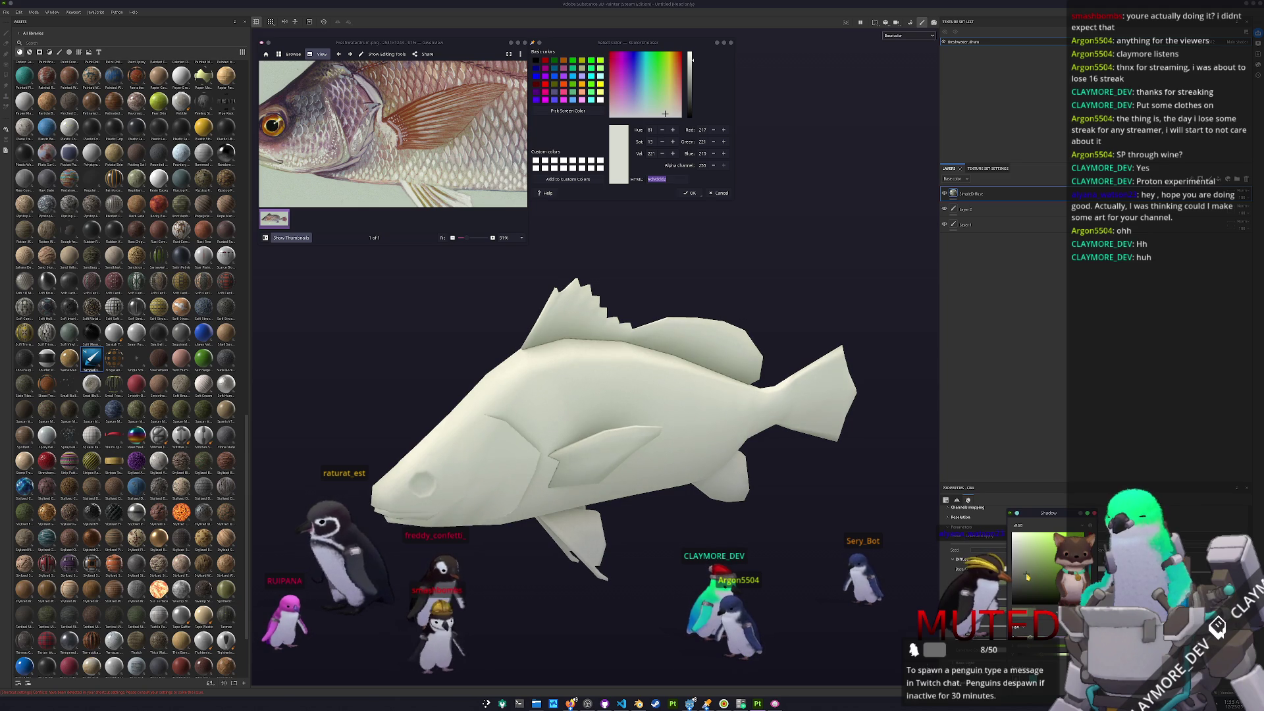
left_click_drag(612, 388, 628, 395, "alt")
scroll(381, 146, "down", 3)
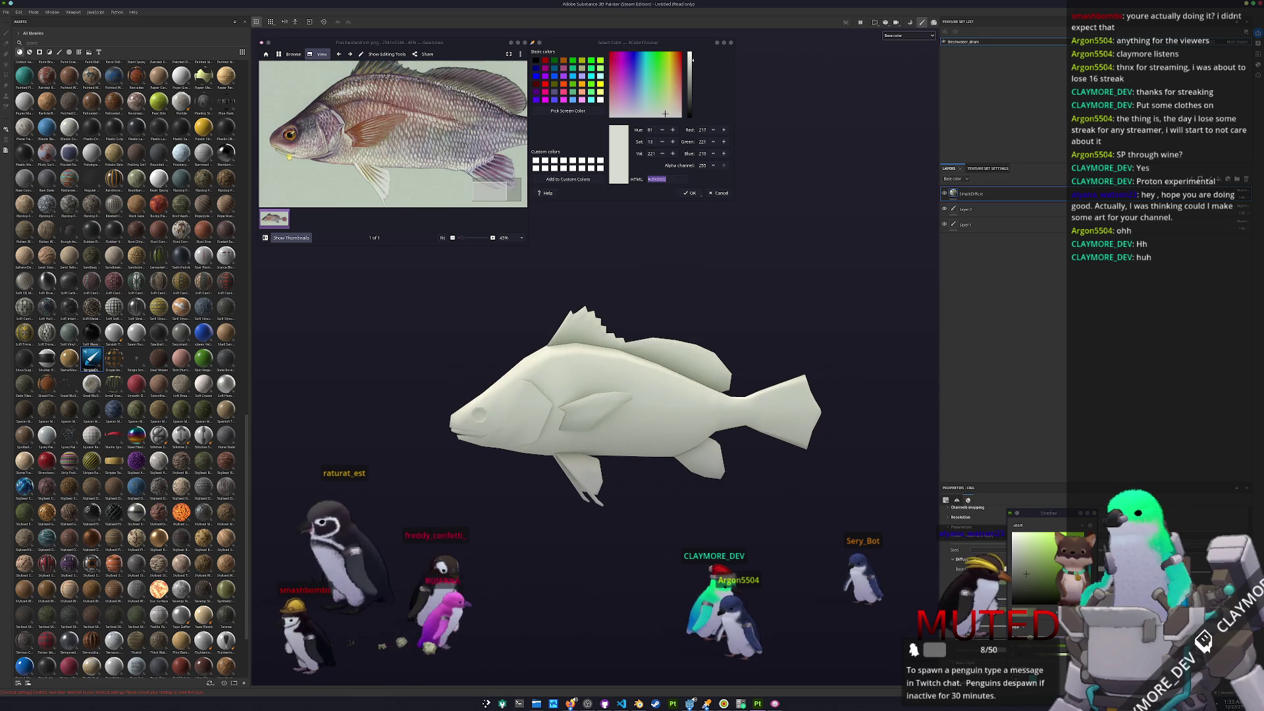
- Sample the purple-grey #736e85 from the scales in the reference photo
scroll(289, 150, "up", 3)
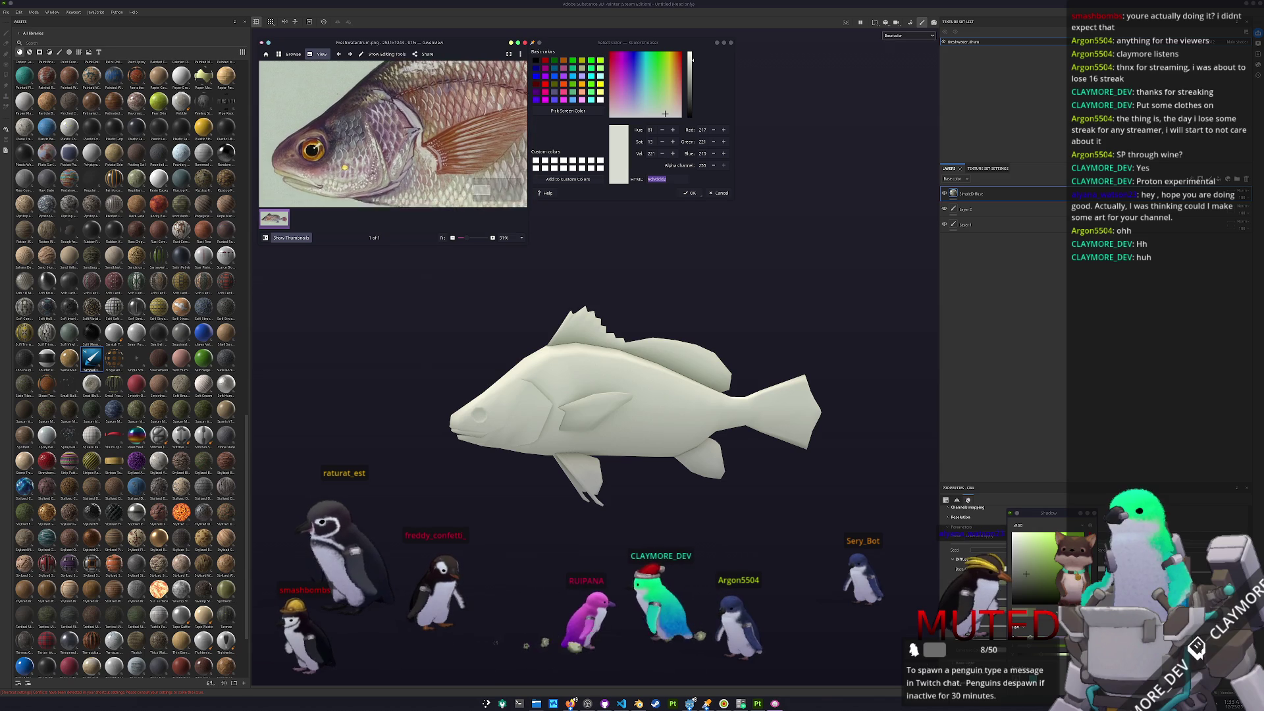
mouse_move(322, 147)
left_mouse_down()
mouse_move(387, 158)
mouse_move(333, 153)
mouse_move(482, 137)
left_mouse_up()
left_click(568, 111)
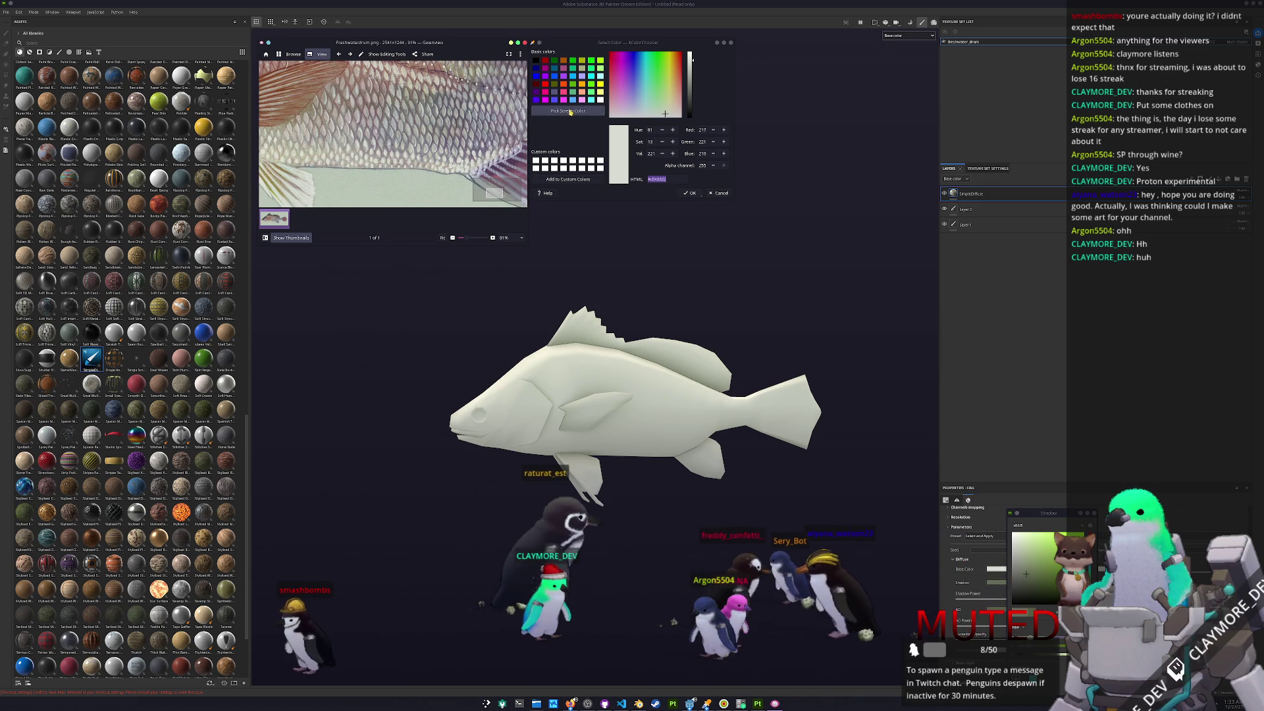
scroll(462, 147, "up", 6, "ctrl")
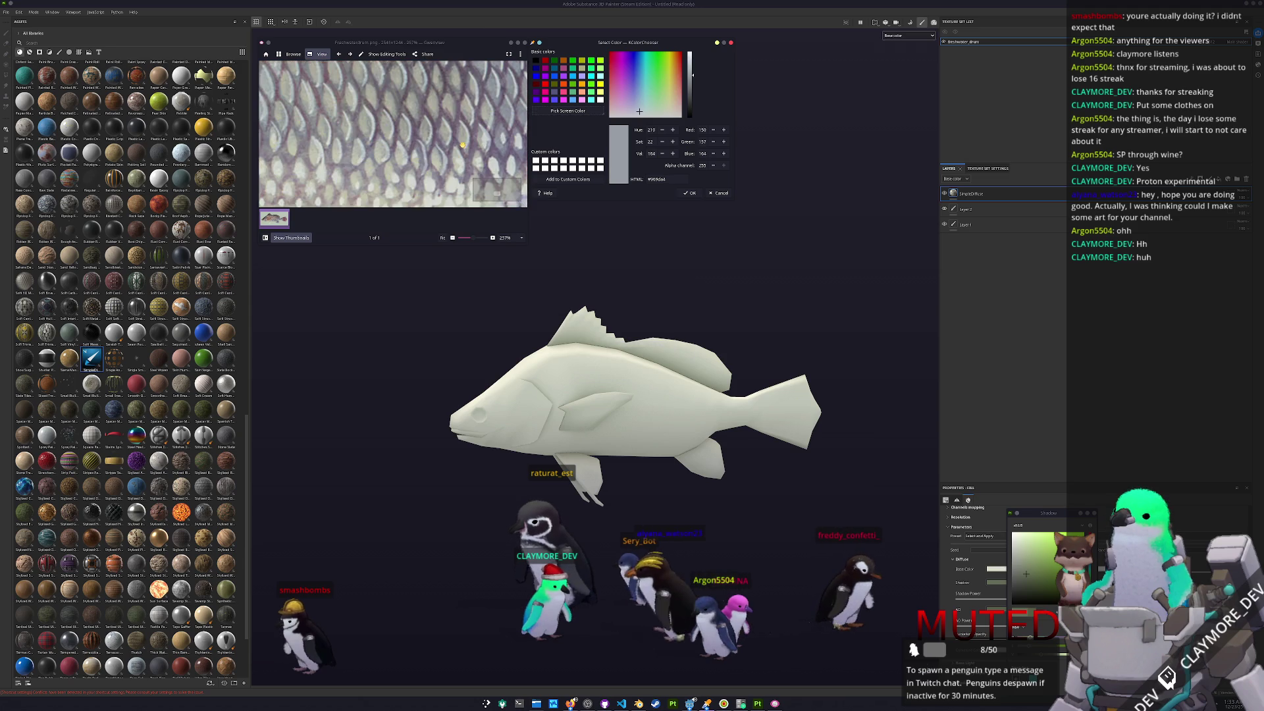
left_click(572, 111)
left_click(434, 150)
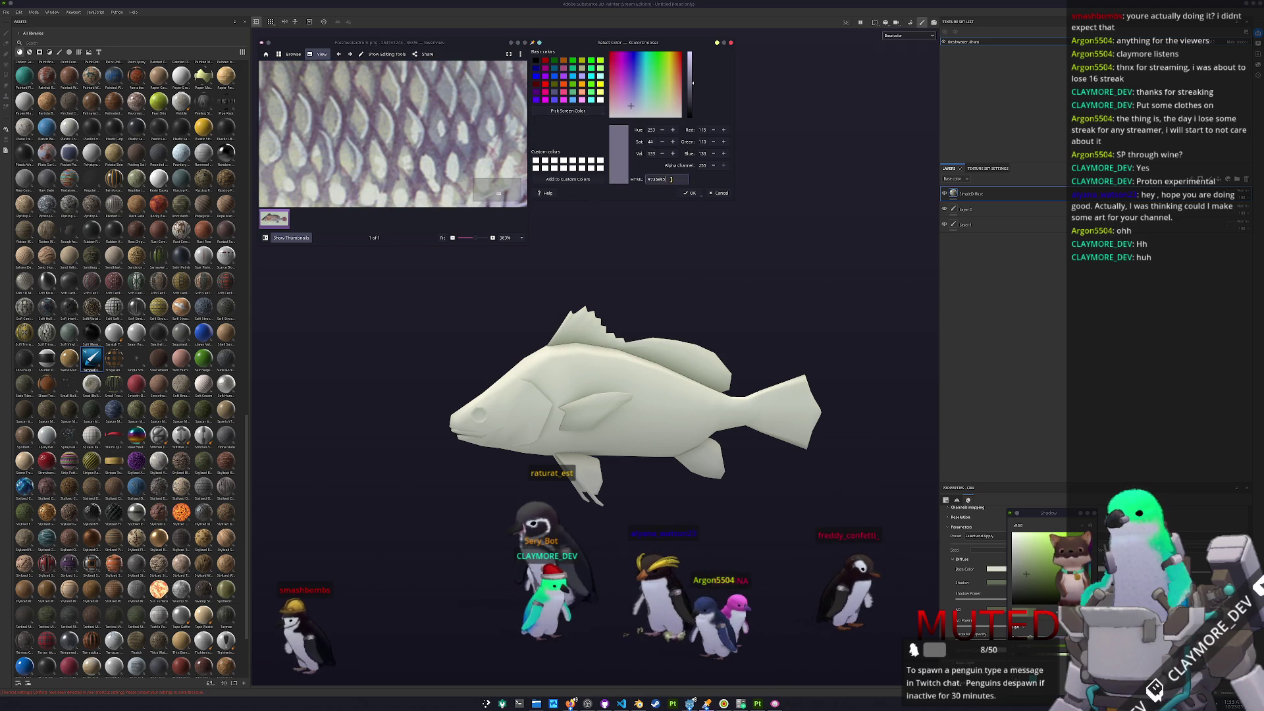
- Duplicate the diffuse layer and paste #736e85 into its Base Color and AO colour
key("ctrl+d")
scroll(452, 131, "down", 5, "ctrl")
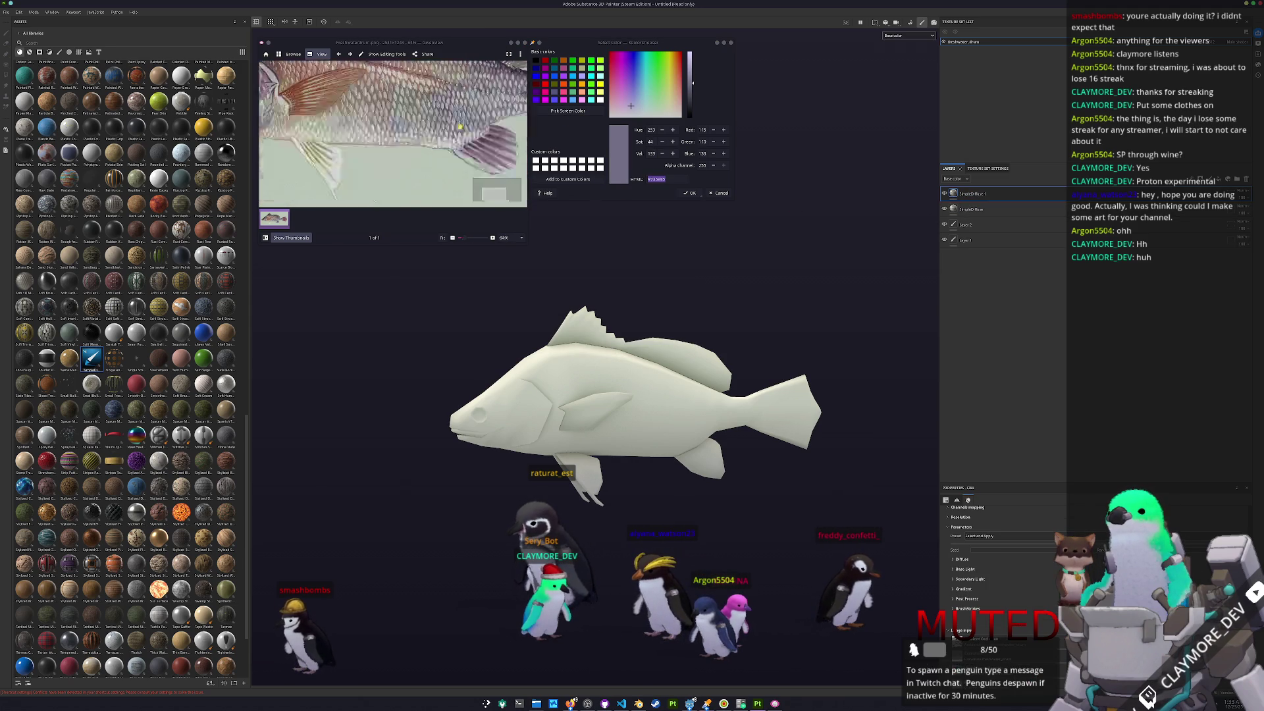
scroll(452, 131, "down", 1, "ctrl")
left_click_drag(510, 342, 522, 351, "alt")
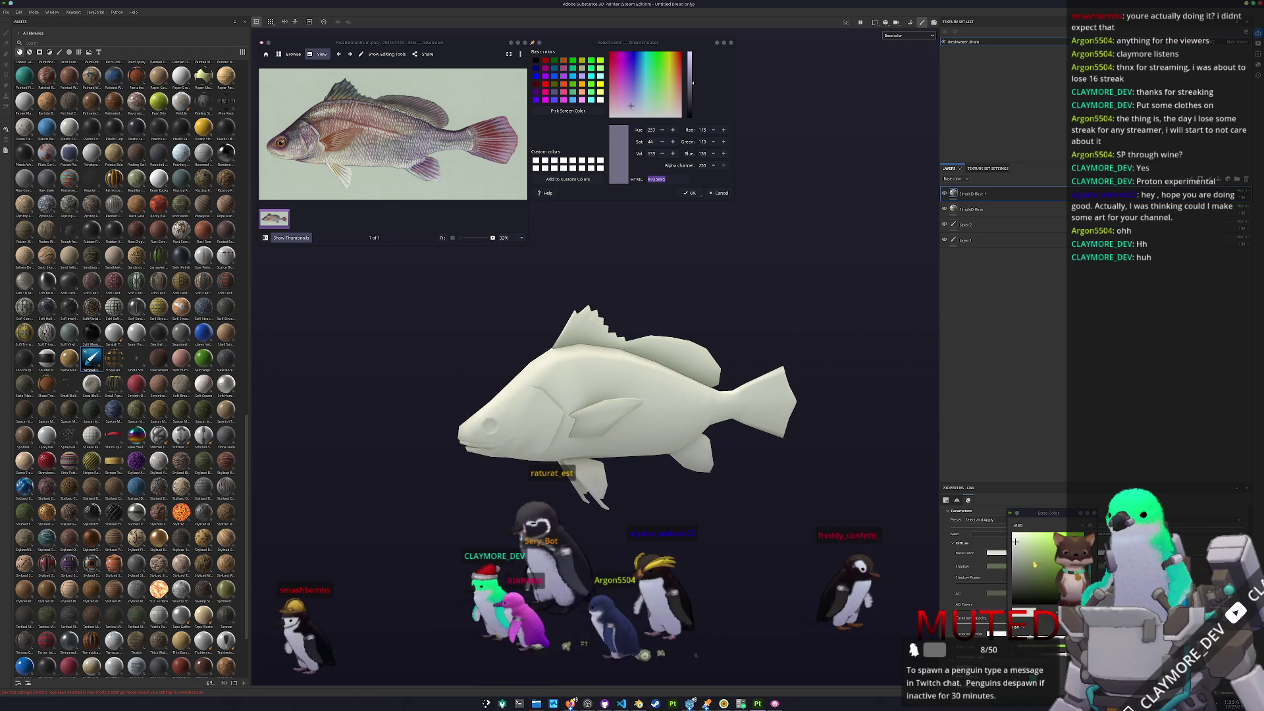
key("ctrl+v")
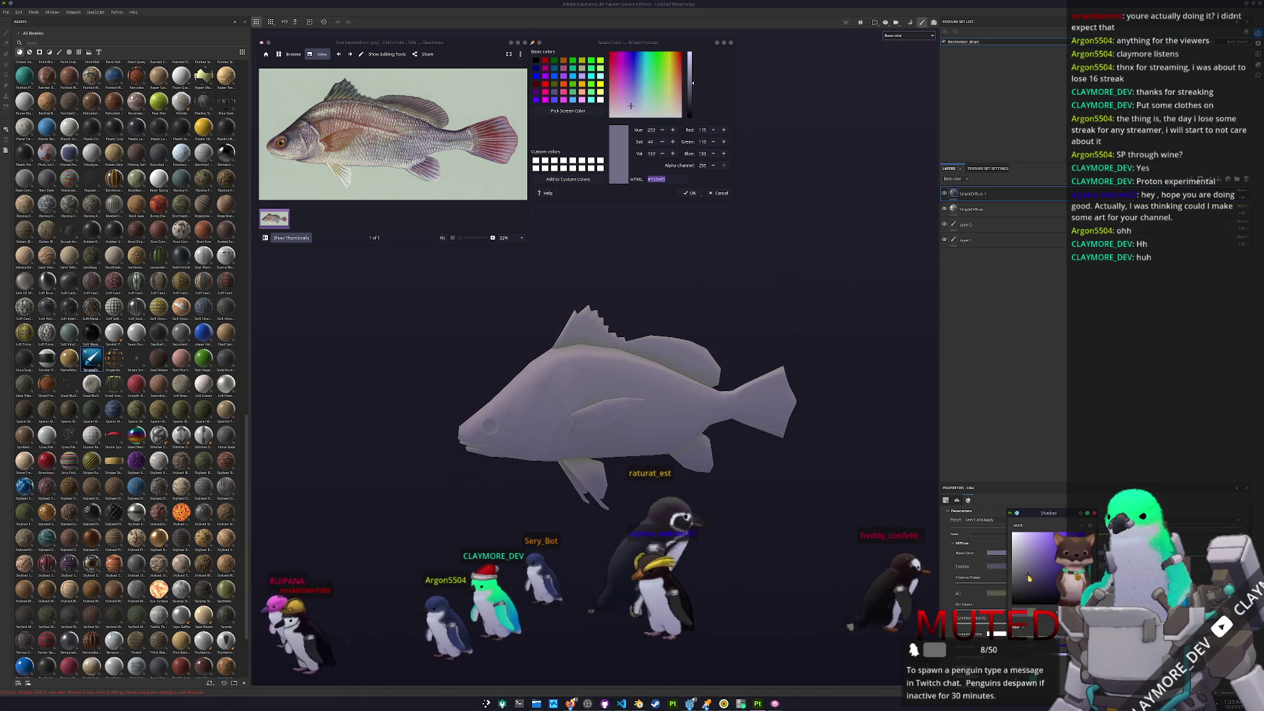
left_click(996, 593)
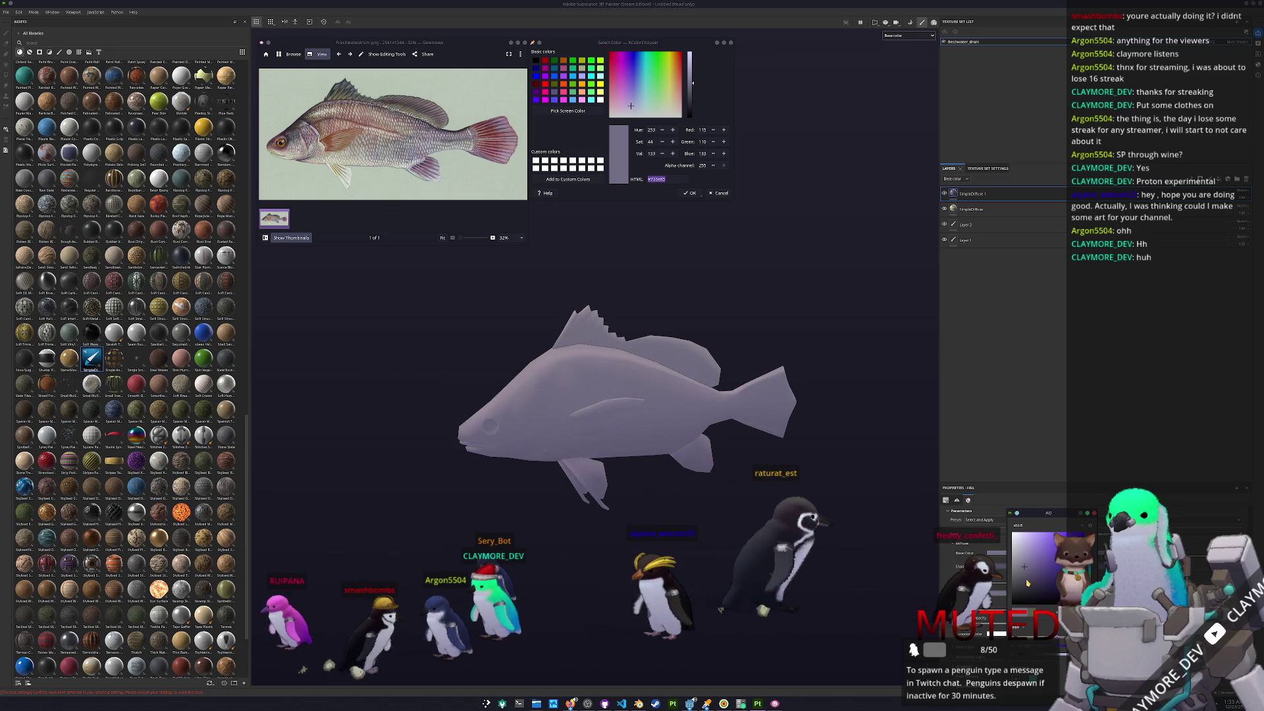
key("ctrl+v")
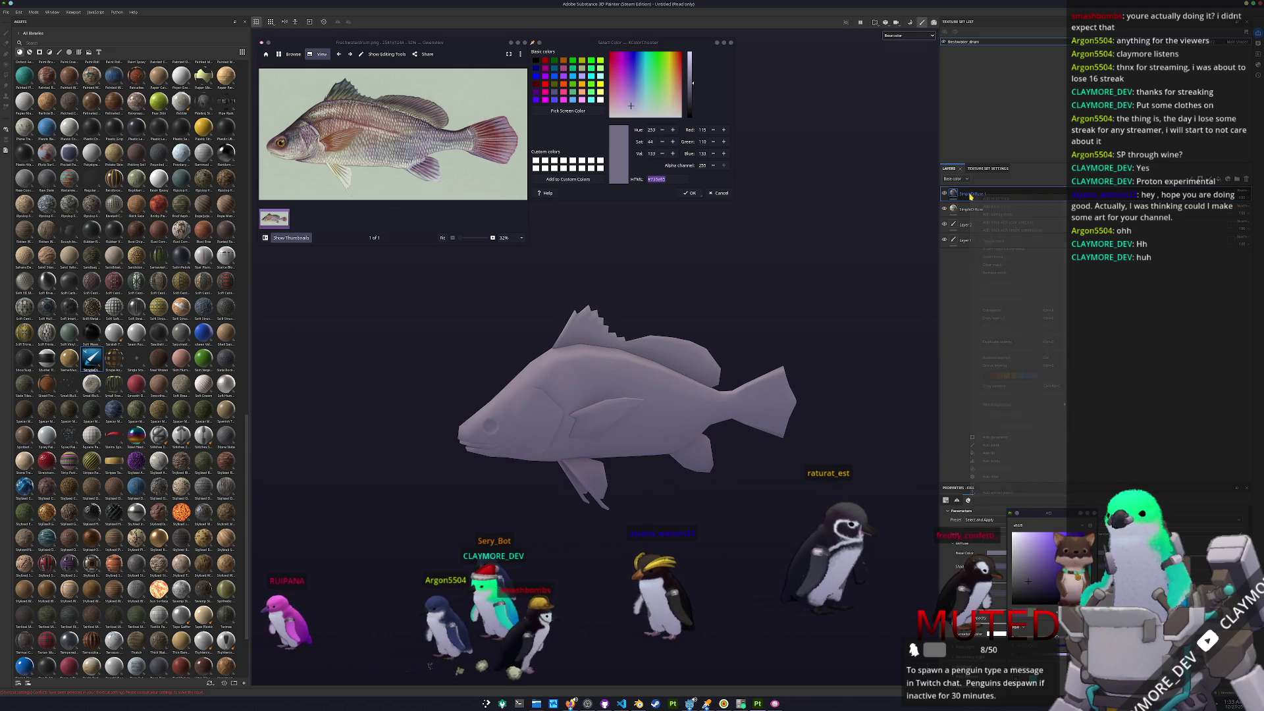
- Mask the duplicated layer with a Light generator, adjust its angle to darken the top, and add another generator
right_click(970, 195)
left_click(987, 205)
right_click(965, 193)
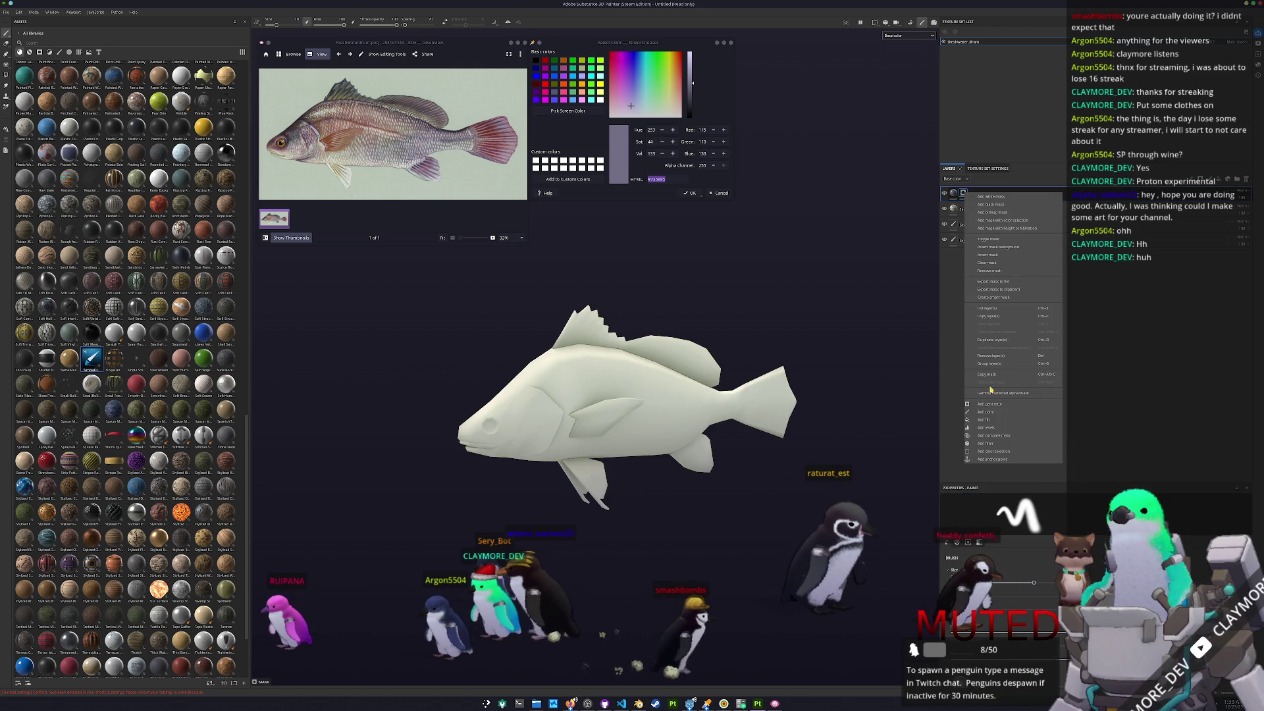
left_click(990, 404)
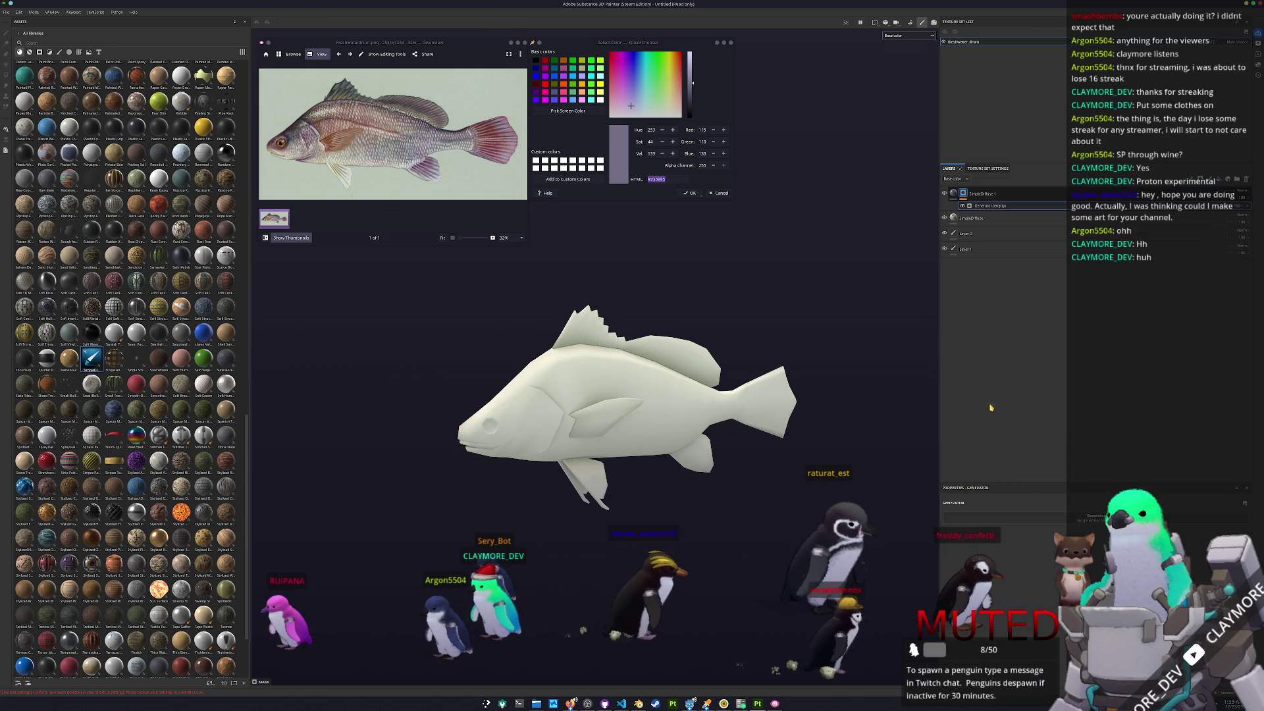
left_click(1034, 575)
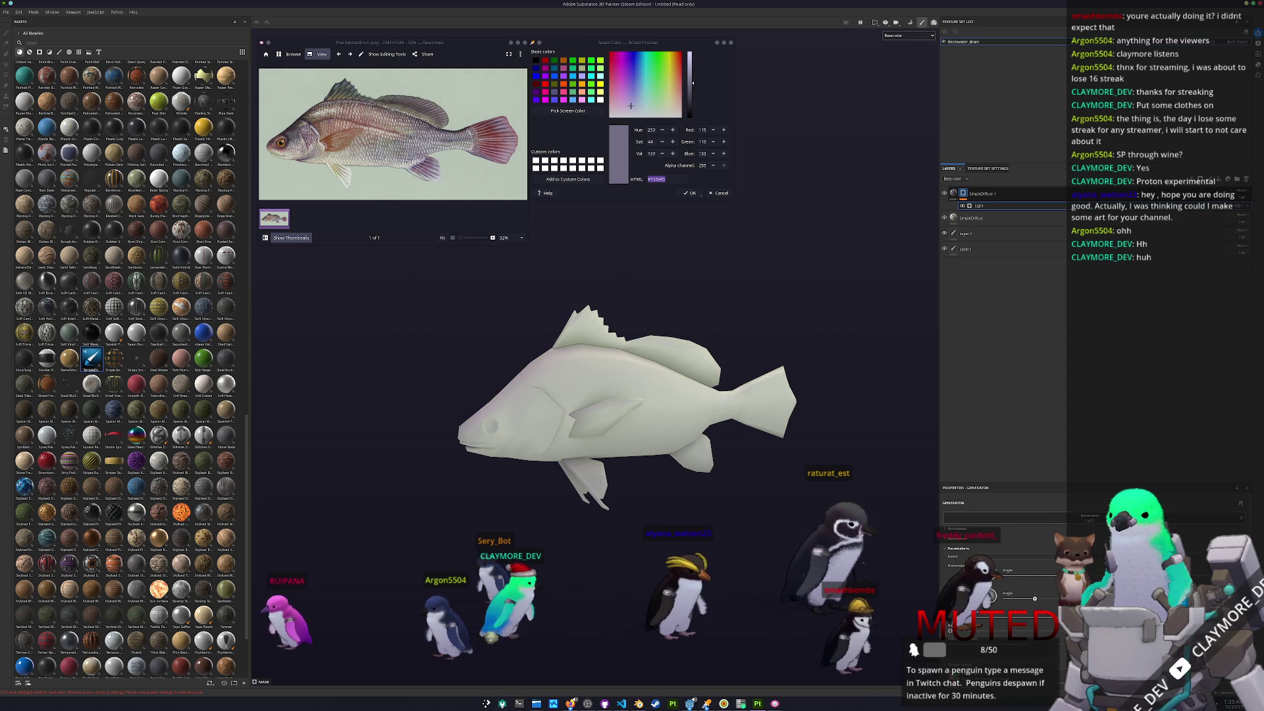
left_click_drag(1034, 598, 1063, 595)
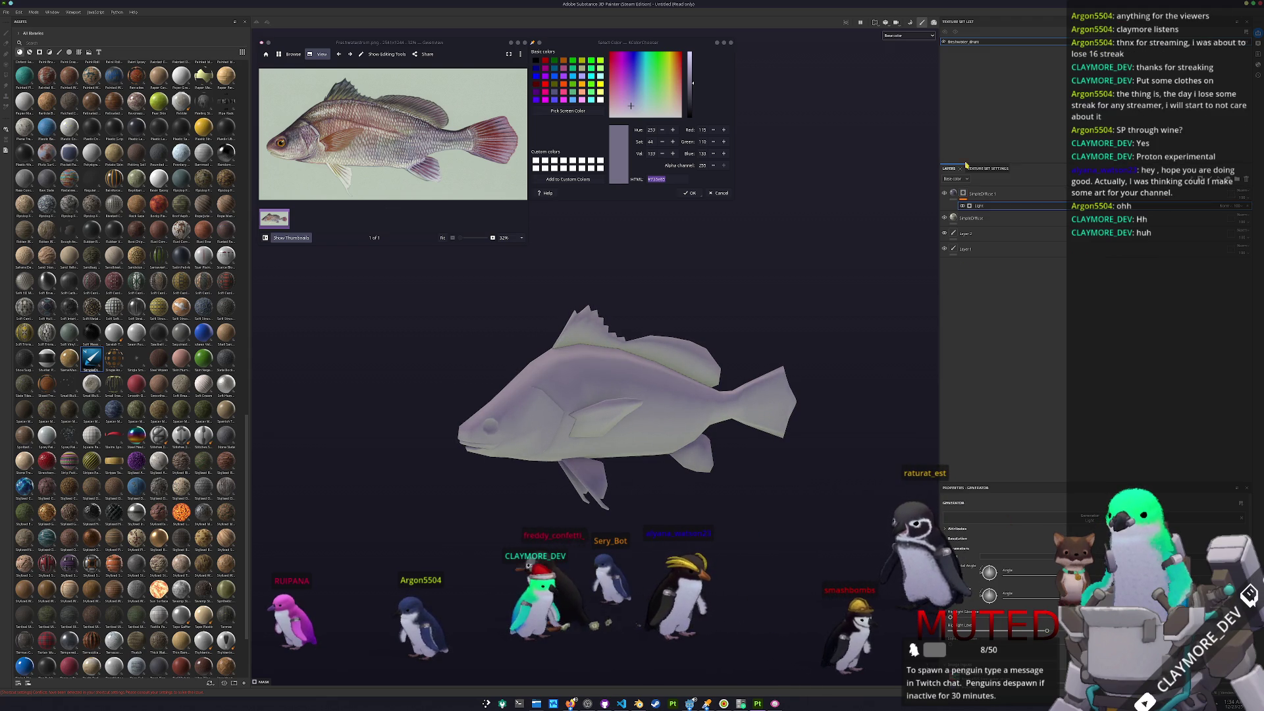
right_click(963, 196)
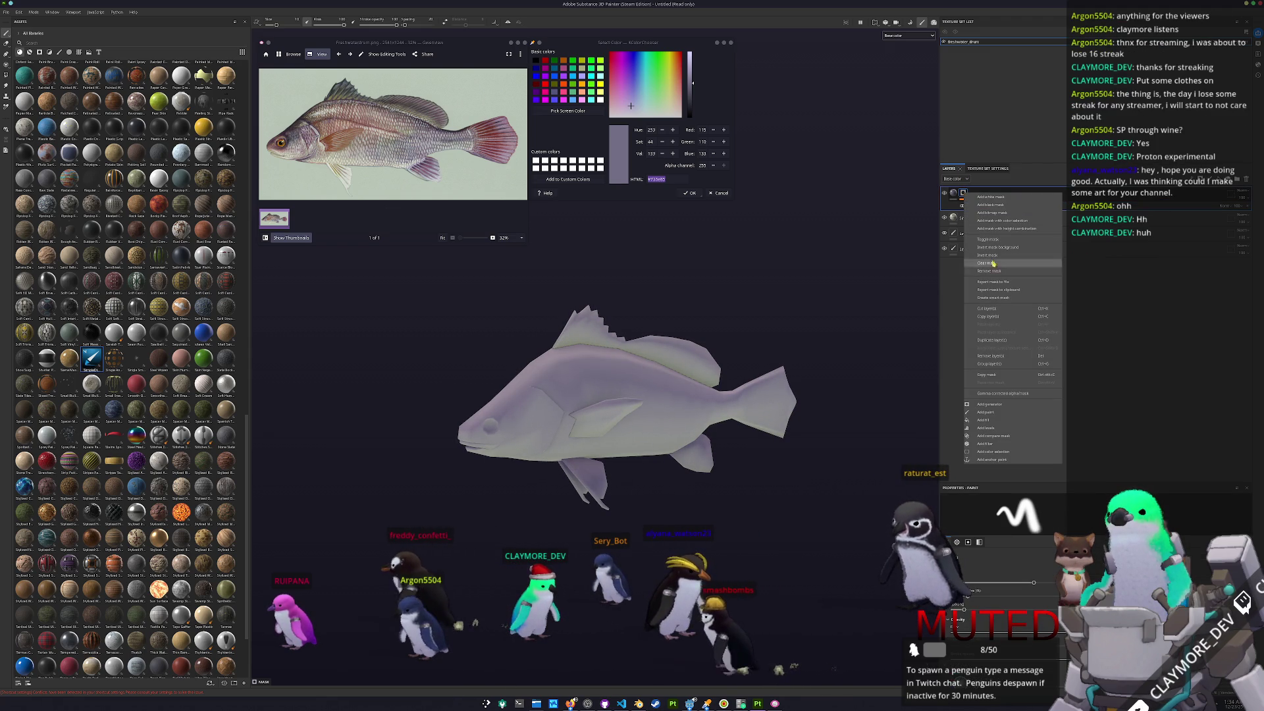
left_click(1014, 404)
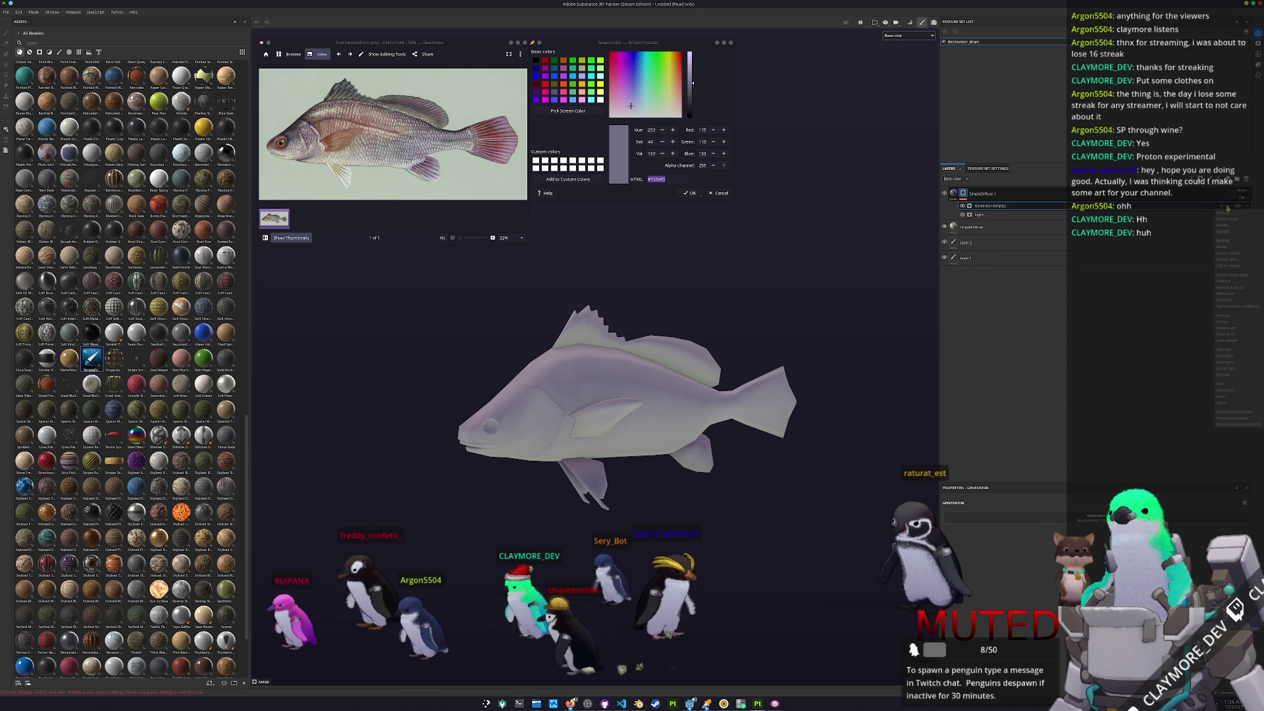
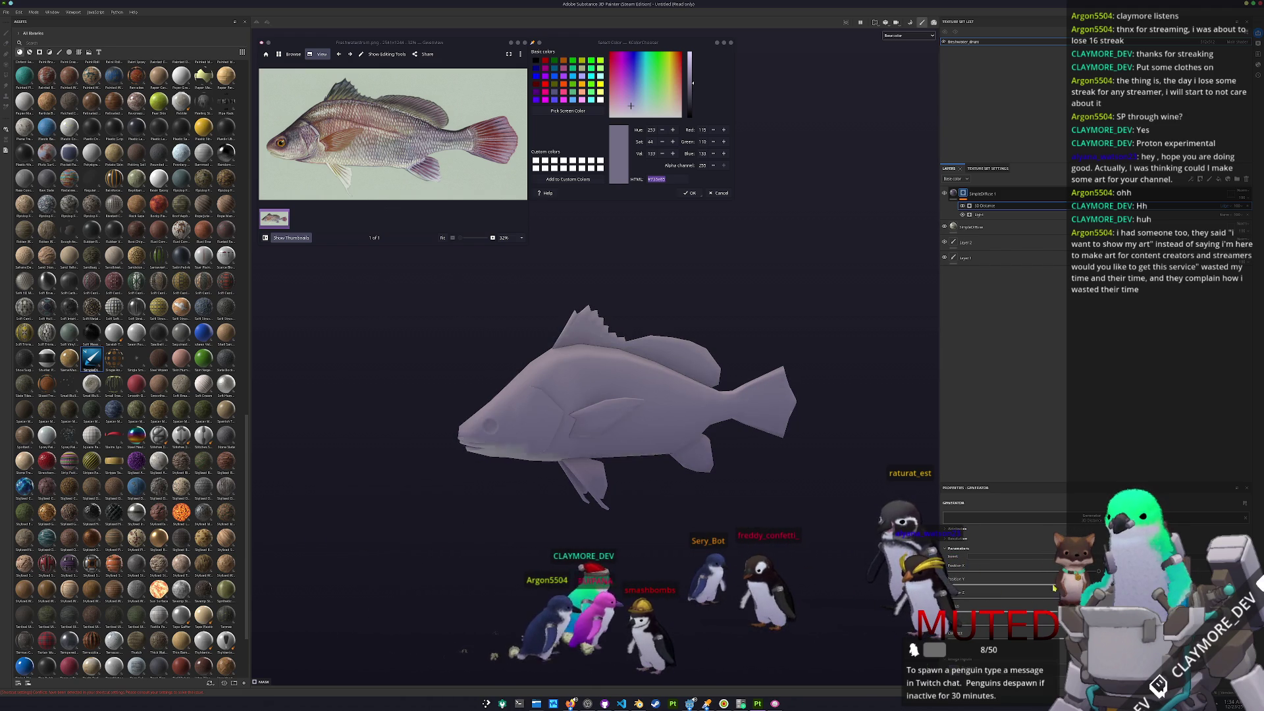
- Drag SimpleDiffuse 1's 3D Distance Position Y so the lavender shading slides along the fish
left_click_drag(922, 585, 999, 586, "alt")
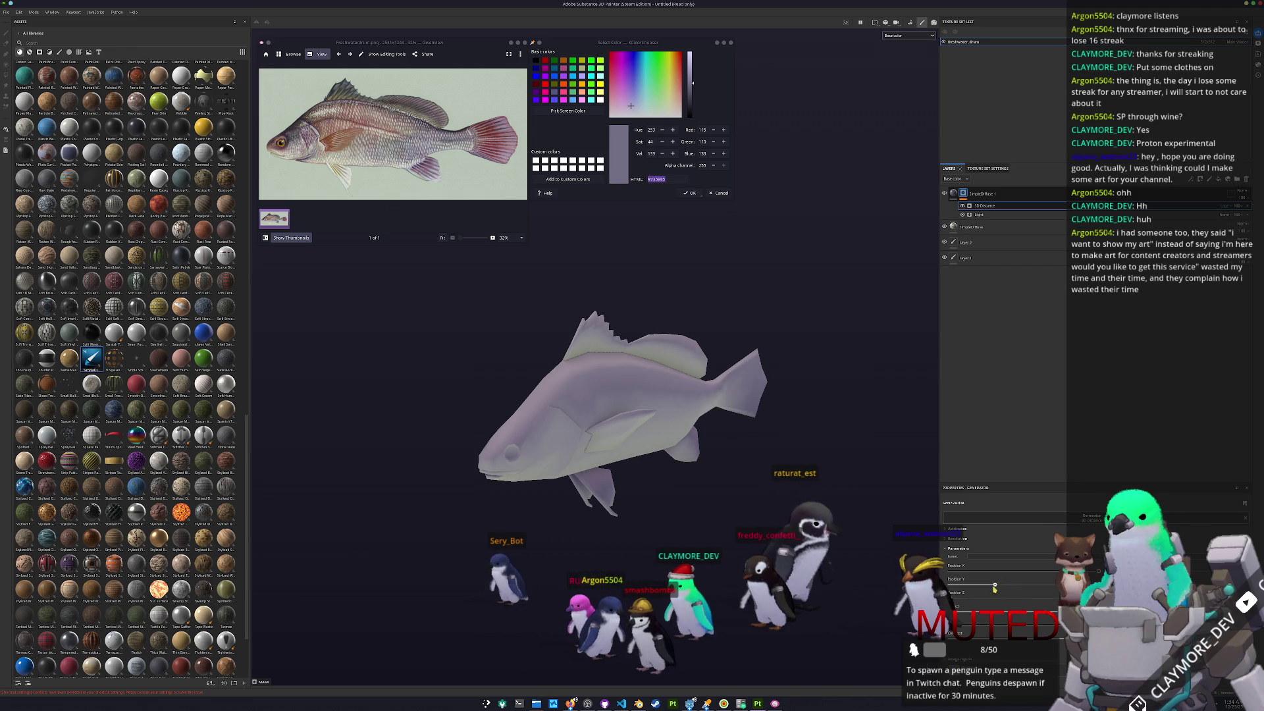
left_click_drag(974, 583, 1040, 585)
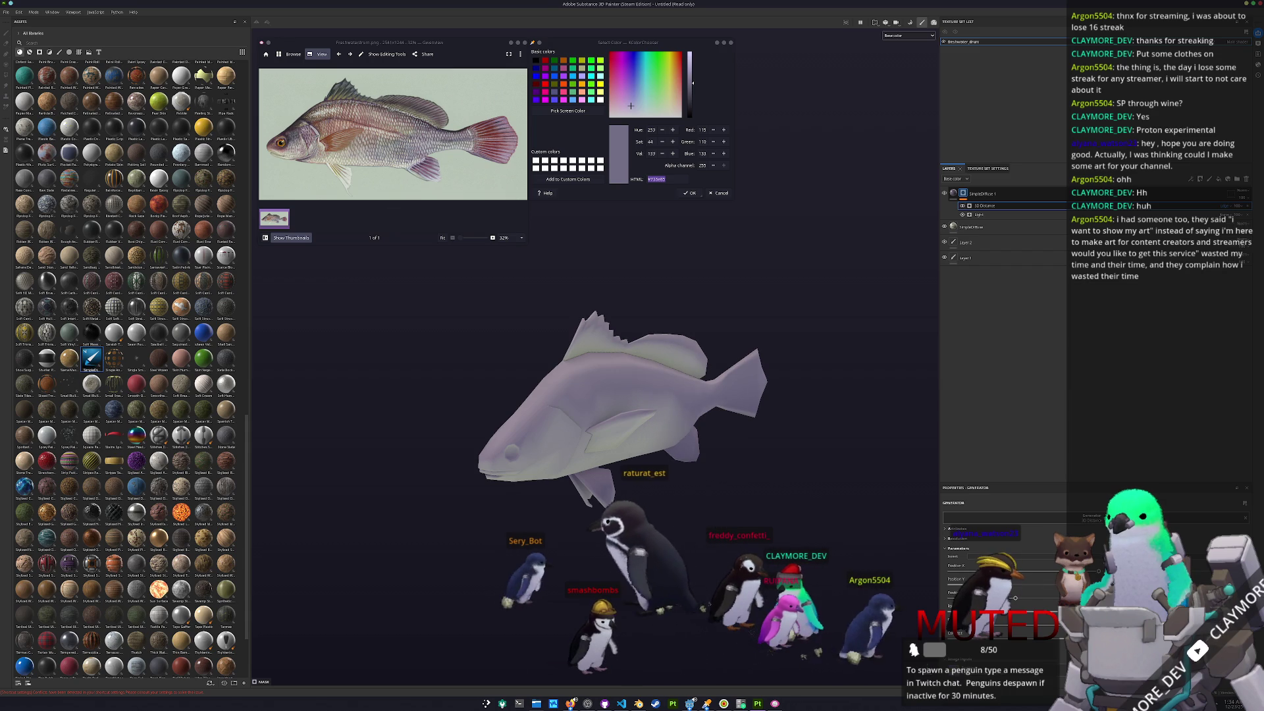
left_click_drag(1017, 594, 1036, 589)
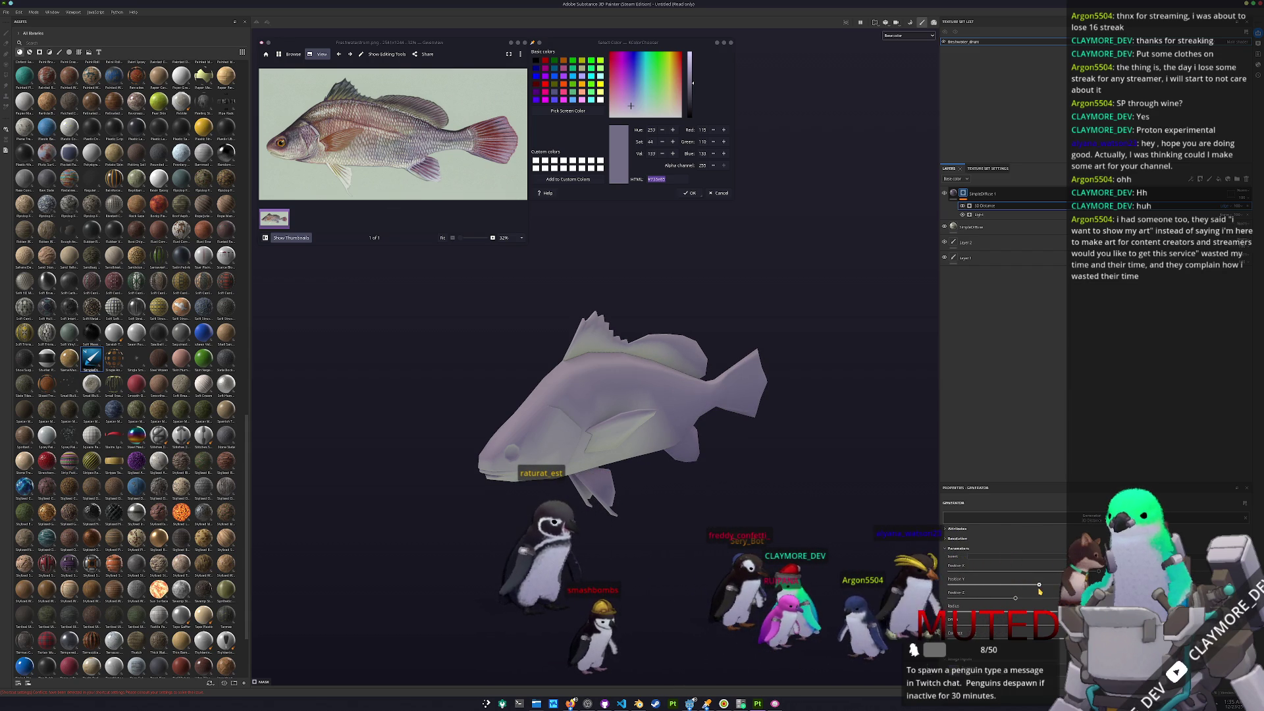
left_click_drag(665, 507, 638, 505, "alt")
left_click_drag(698, 475, 821, 483, "alt")
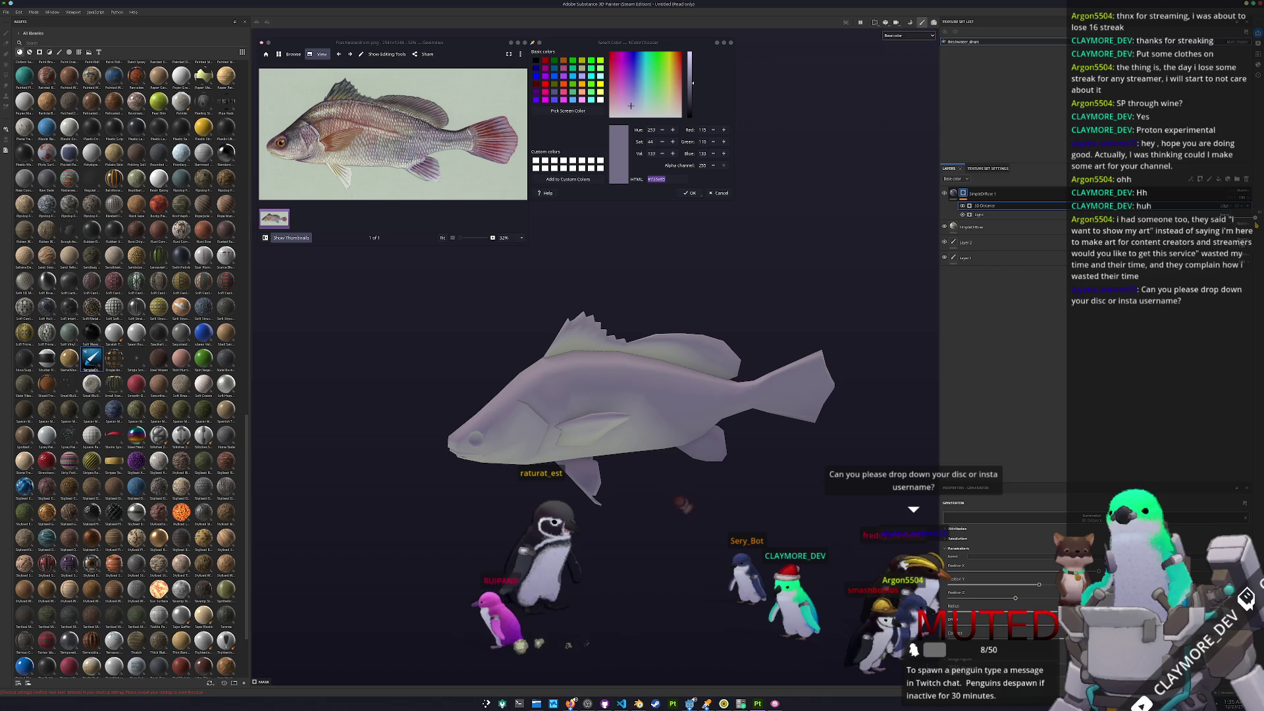
left_click(1193, 214)
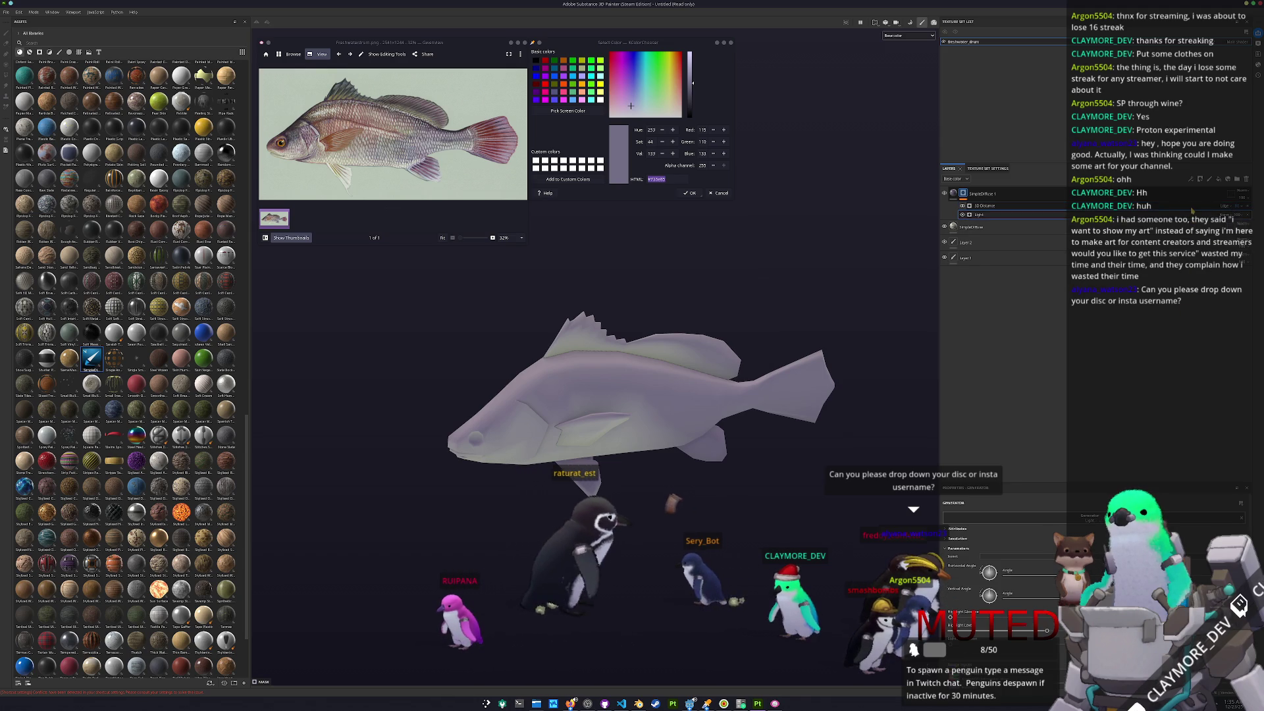
left_click(1188, 206)
- Sample the tan body colour from the reference photo and copy its hex code
left_click_drag(793, 336, 611, 318, "alt")
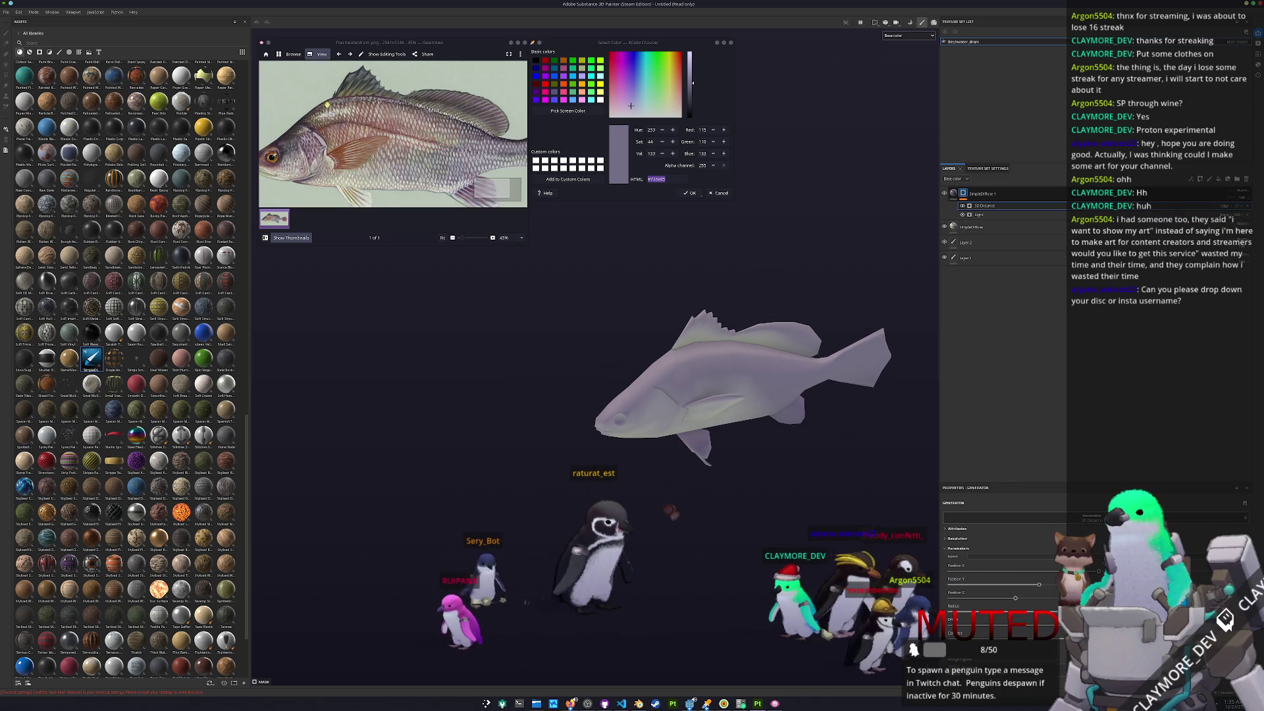
scroll(474, 113, "up", 2, "ctrl")
left_click(563, 112)
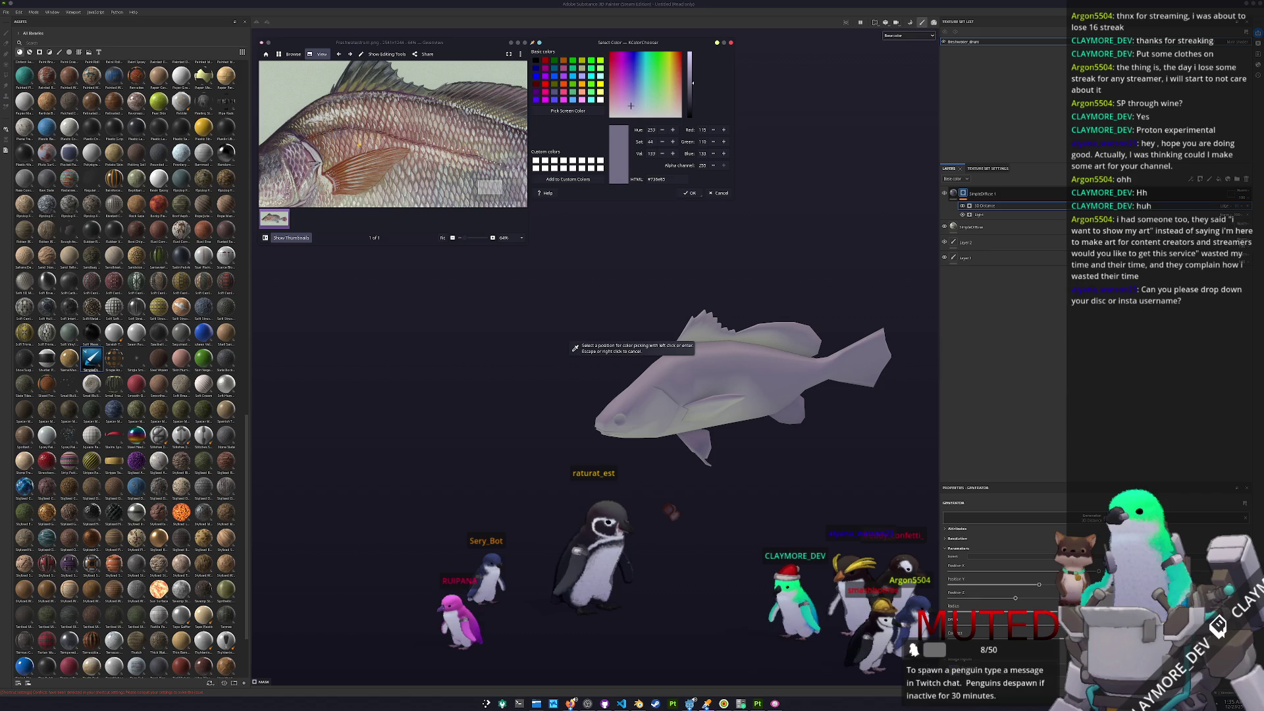
left_click(429, 155)
double_click(675, 179)
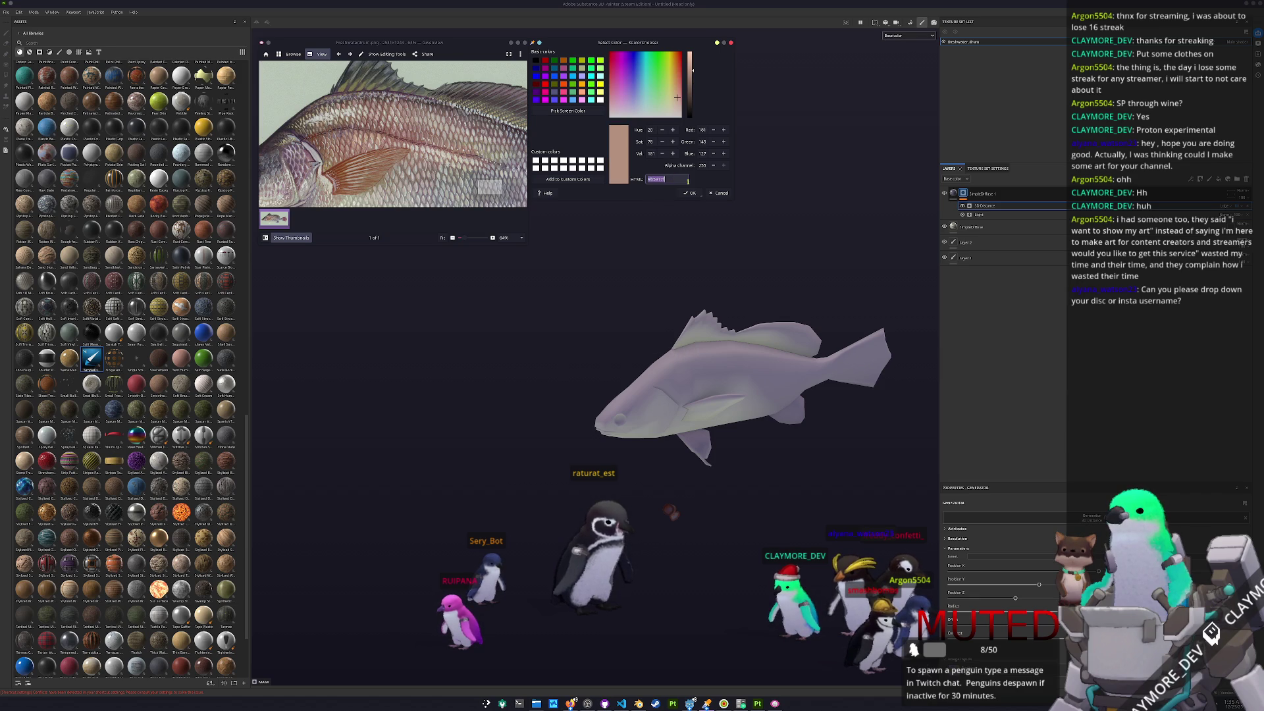
- Duplicate SimpleDiffuse 1 and set the copy's base colour to #b5917f, slightly more saturated
left_click(982, 196)
key("ctrl+d")
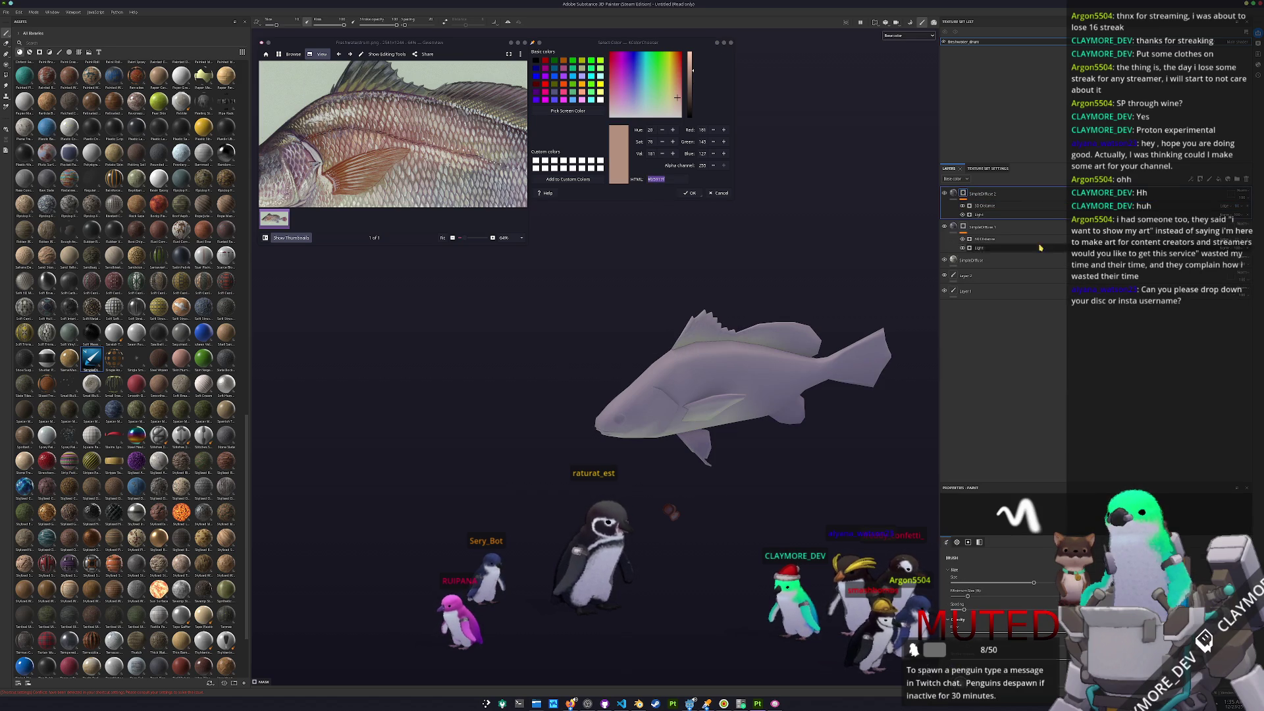
left_click(955, 196)
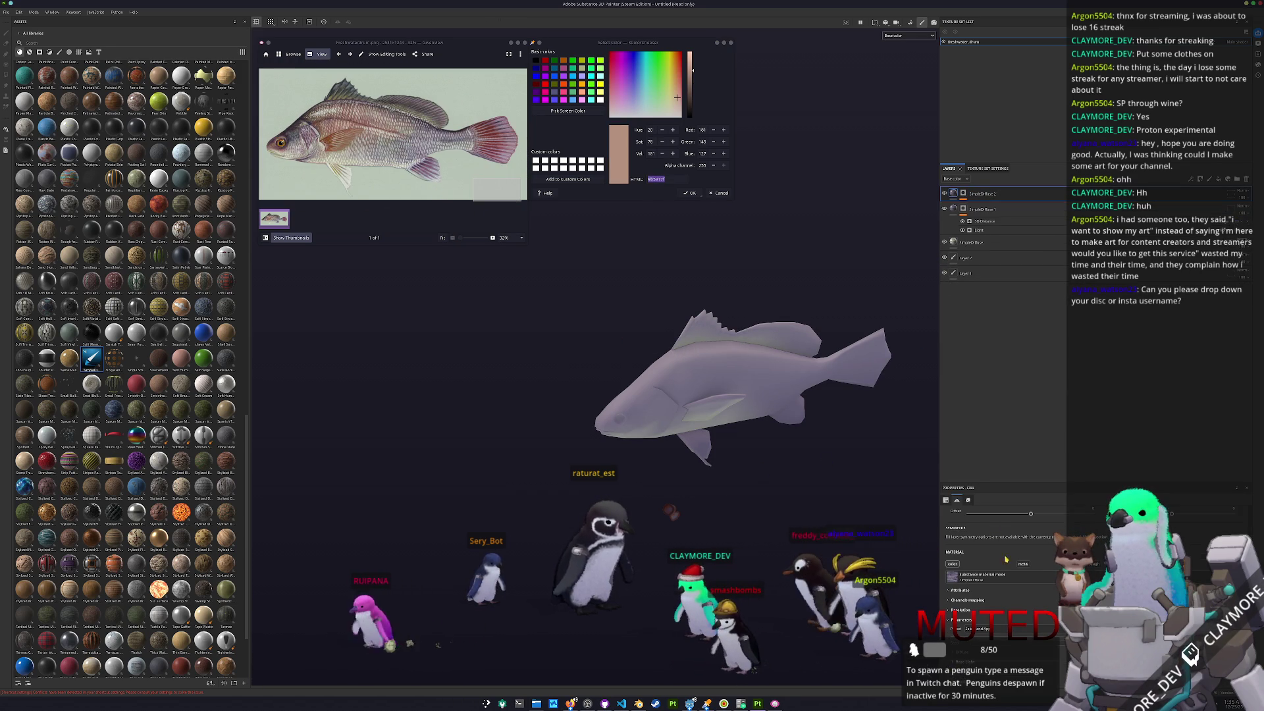
scroll(960, 612, "down", 2)
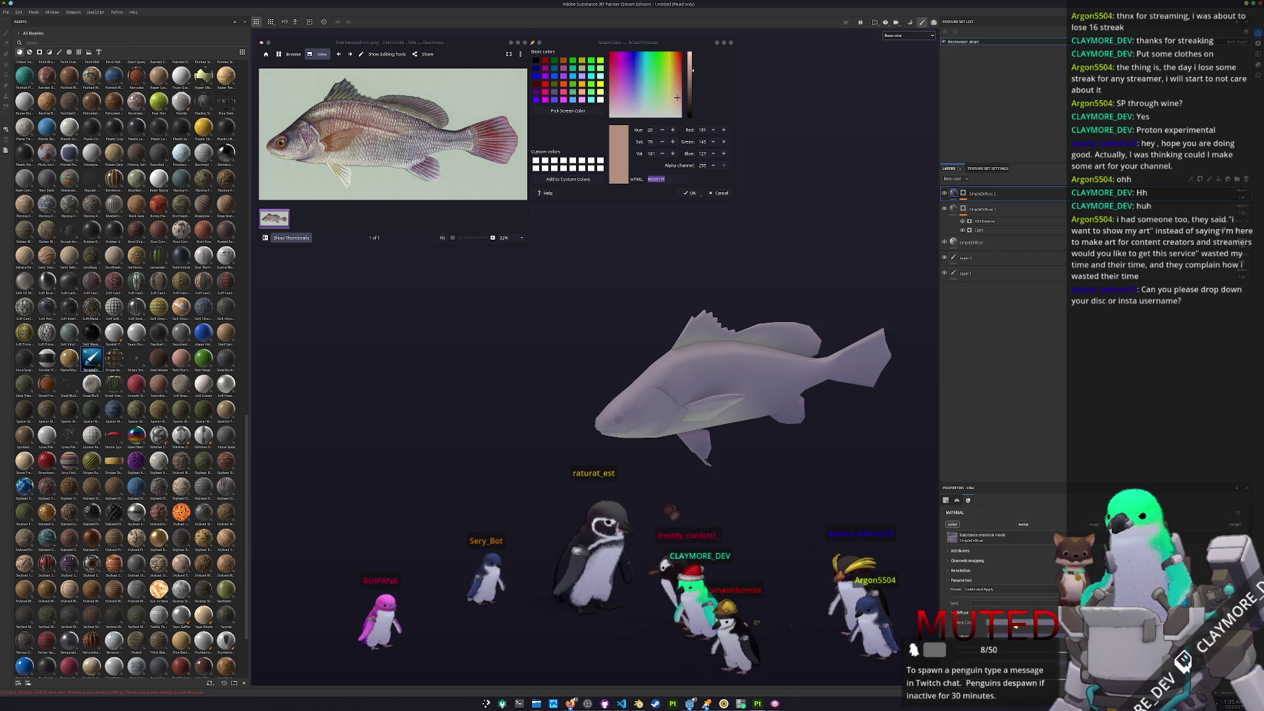
left_click(1013, 625)
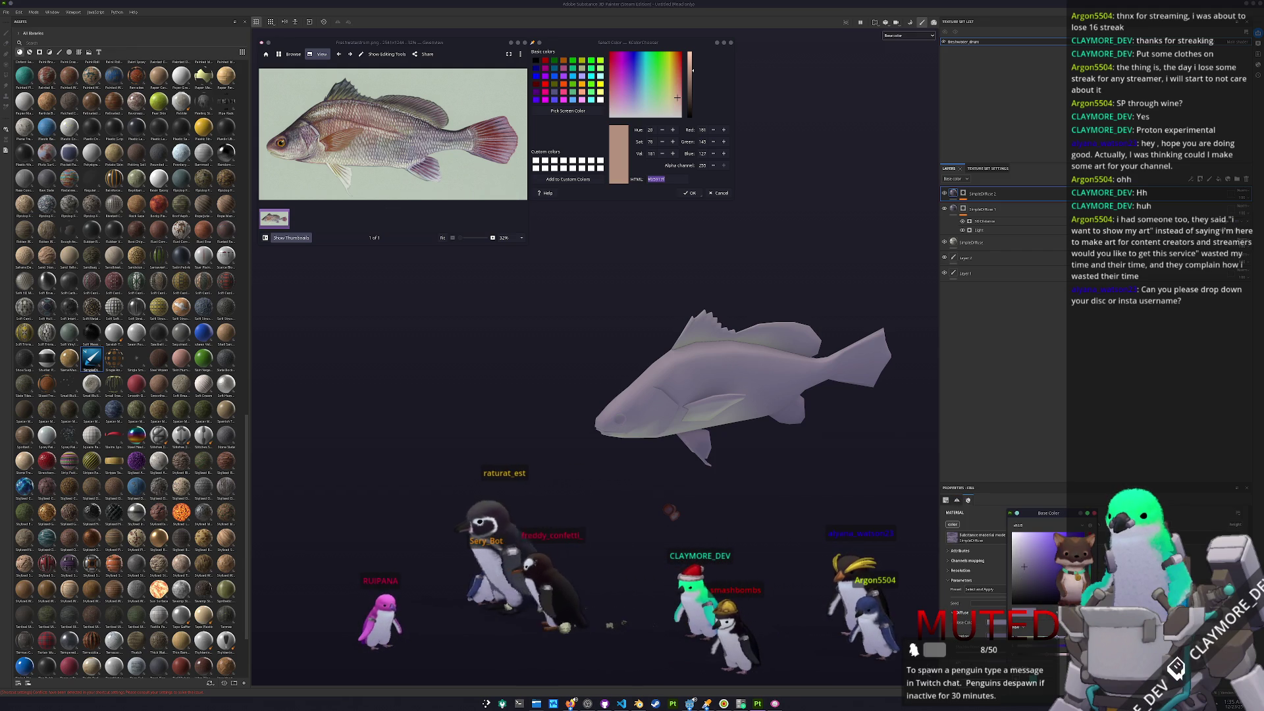
key("ctrl+v")
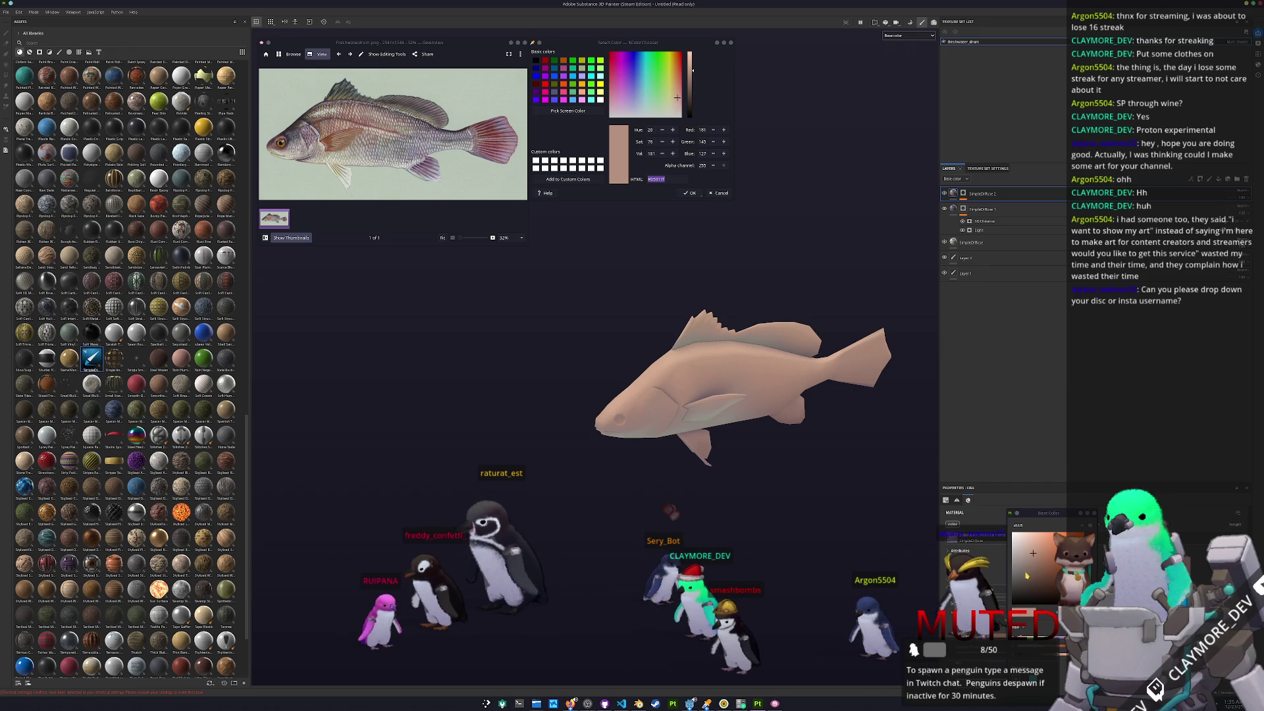
left_click_drag(1033, 558, 1043, 560)
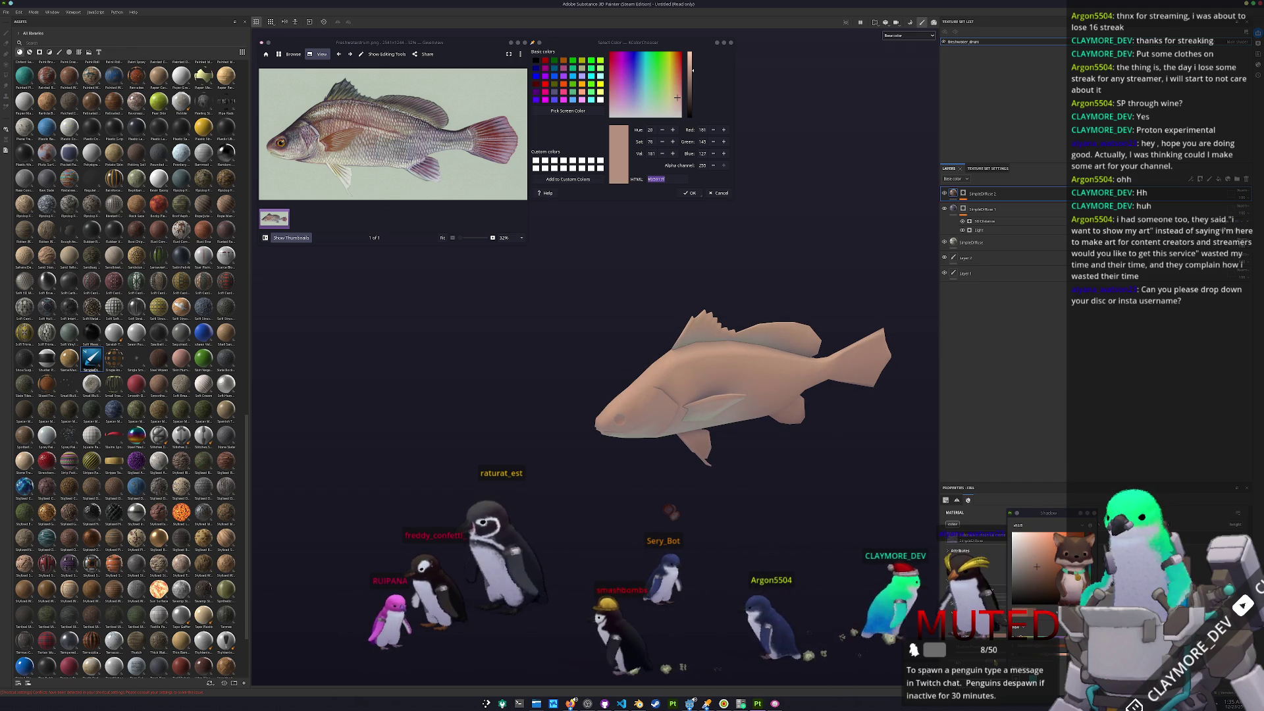
- Paste the 3D Distance and Light mask effects onto SimpleDiffuse 2
left_click(1046, 590)
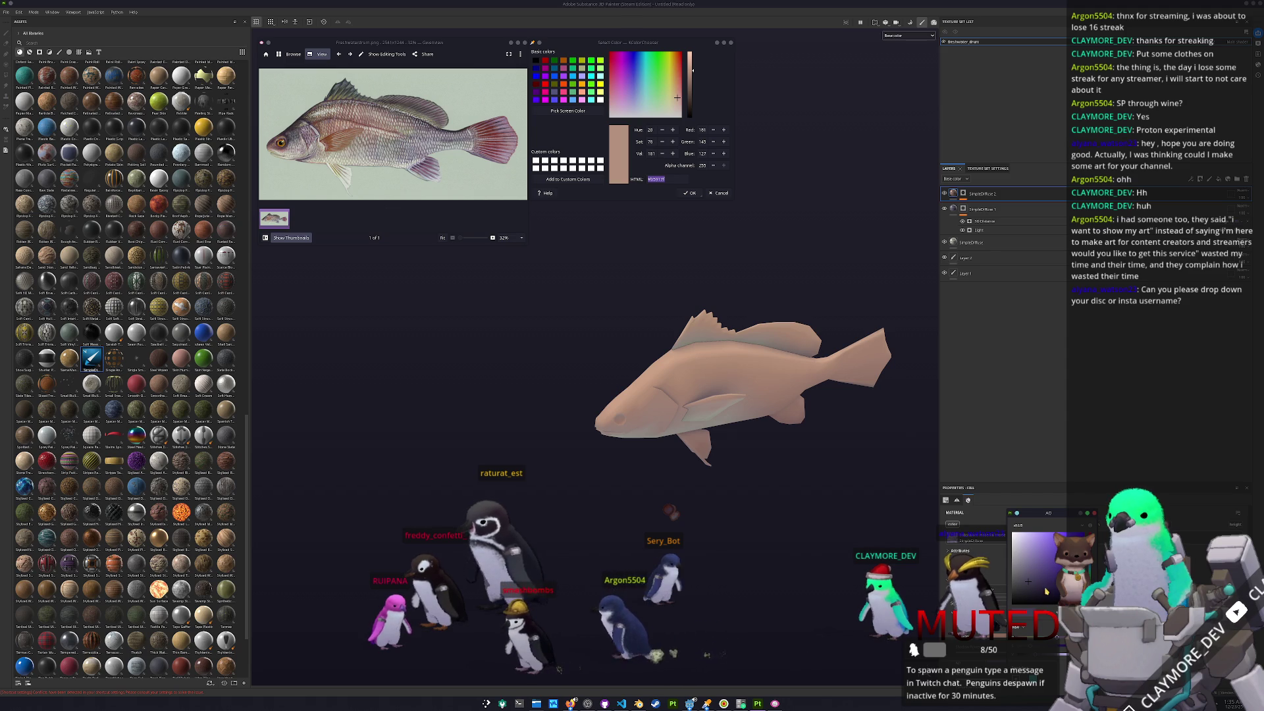
left_click(1038, 581)
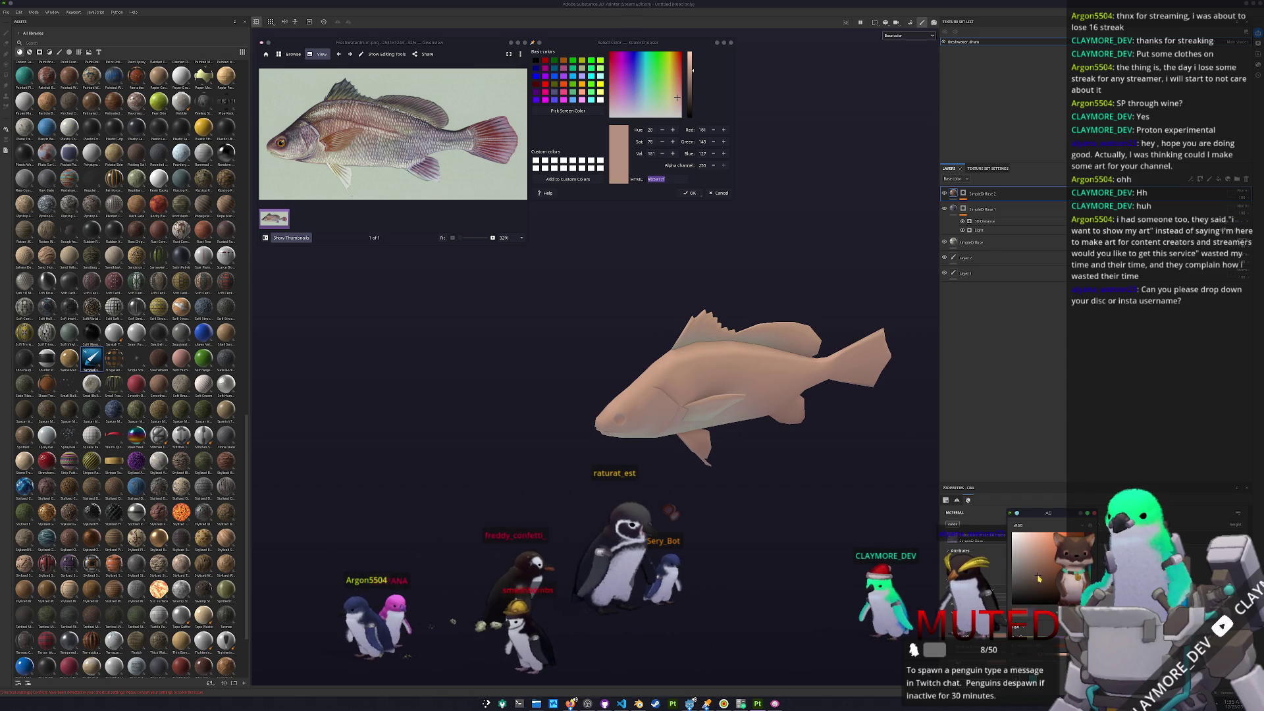
key("ctrl+v")
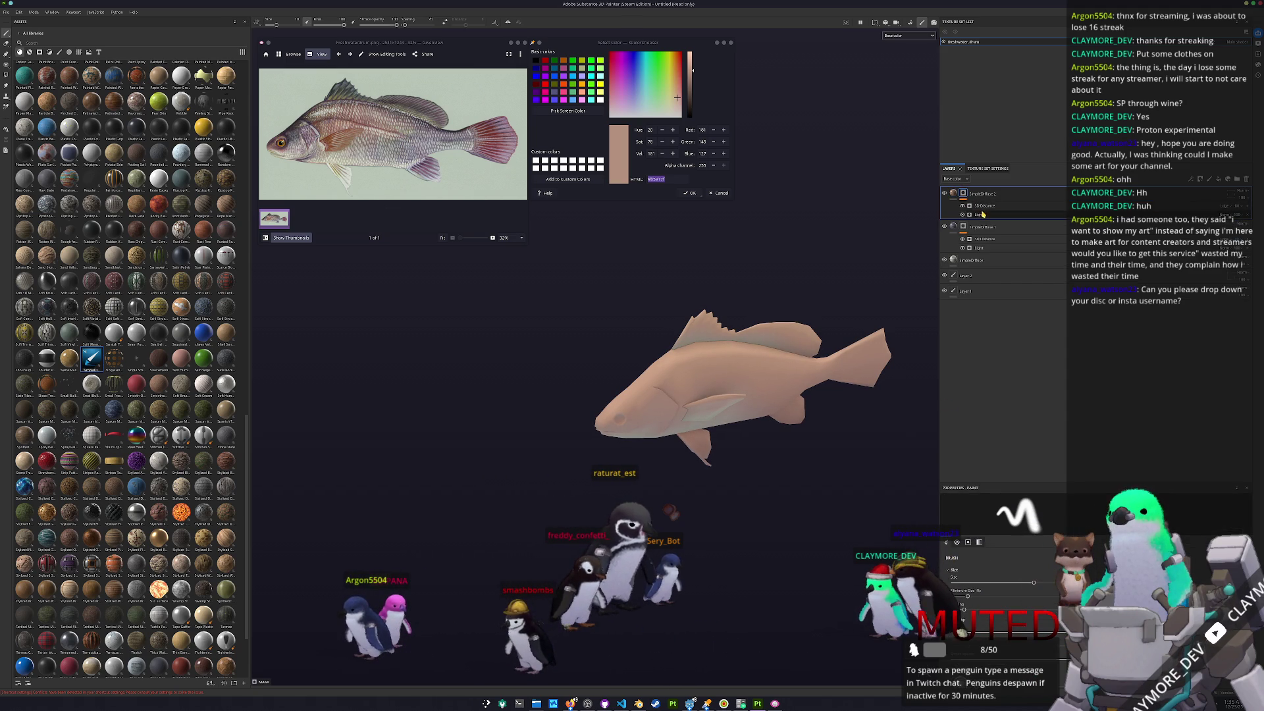
- Change SimpleDiffuse 2's 3D Distance blend mode and shift its Position Y so peach fades over lavender
left_click_drag(849, 395, 880, 325, "alt")
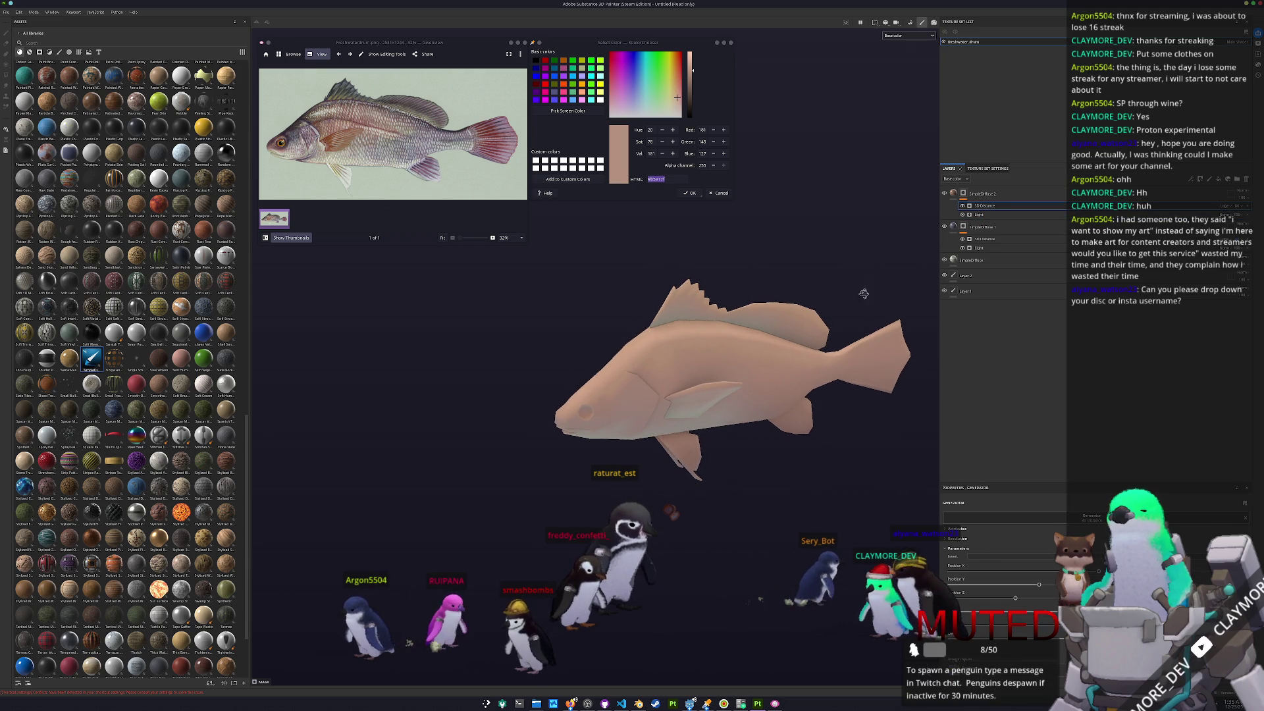
left_click(984, 206)
left_click(986, 215)
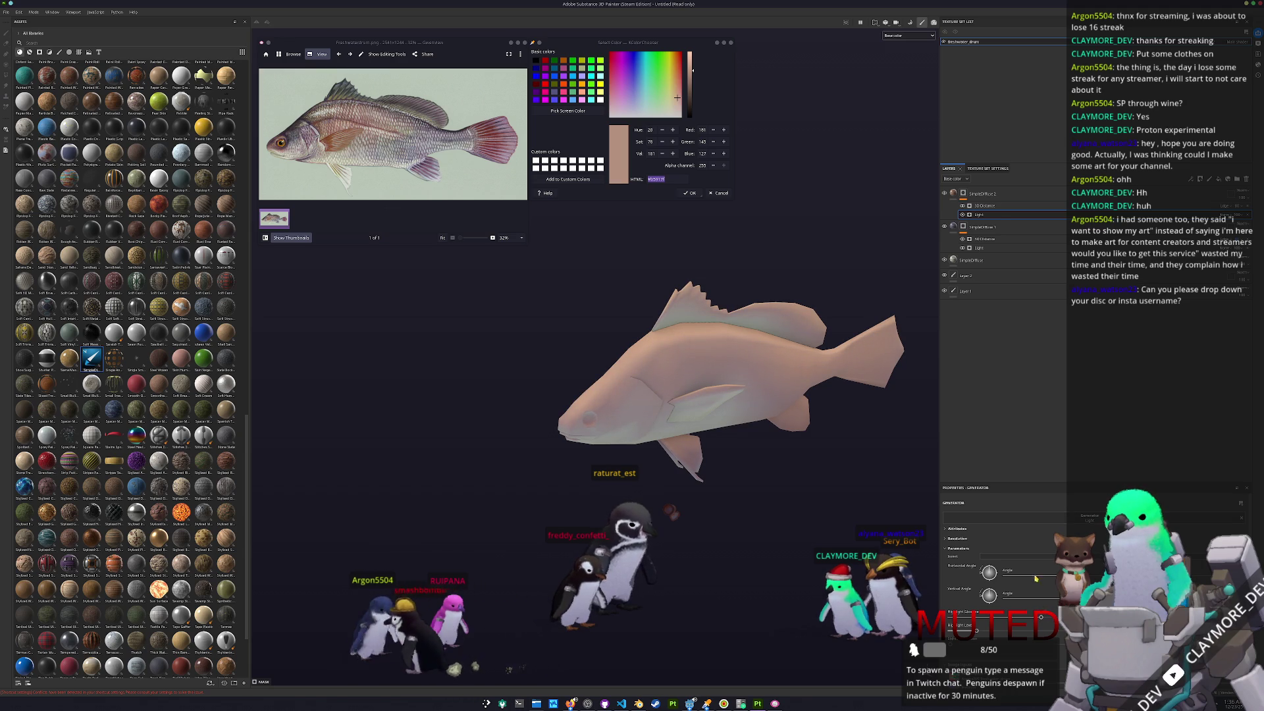
left_click(1213, 207)
left_click(1226, 208)
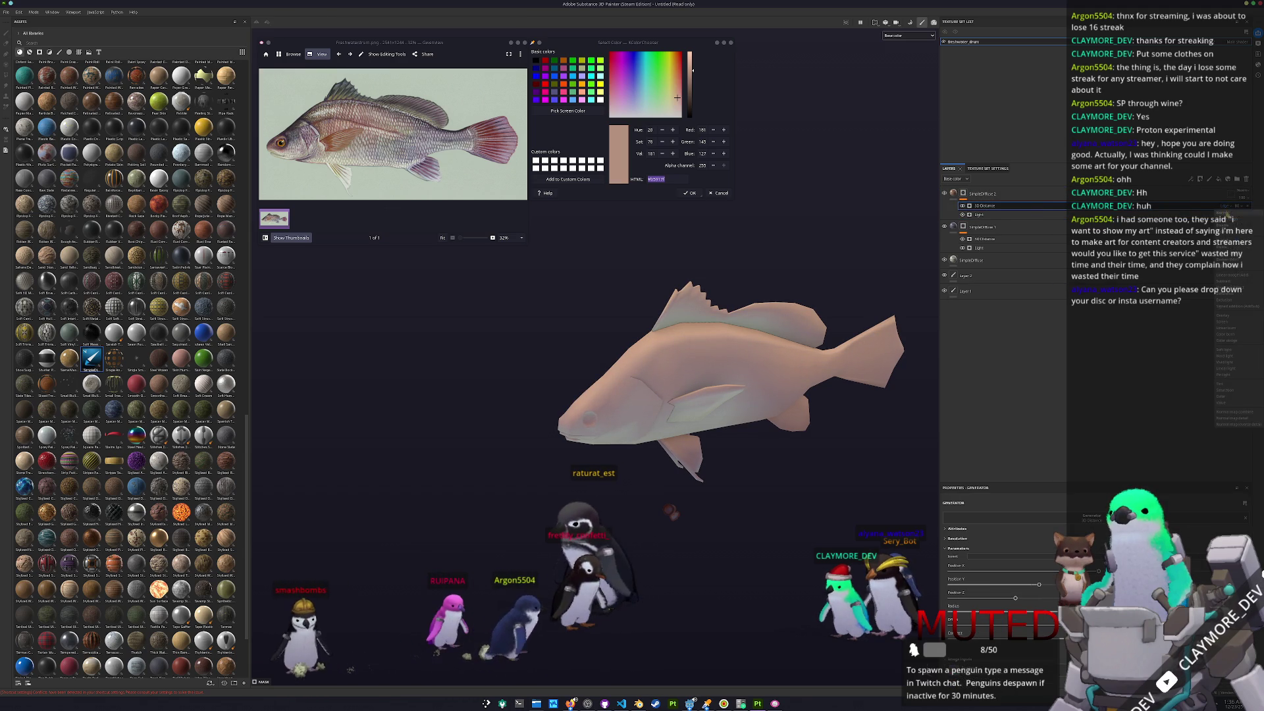
left_click(1235, 244)
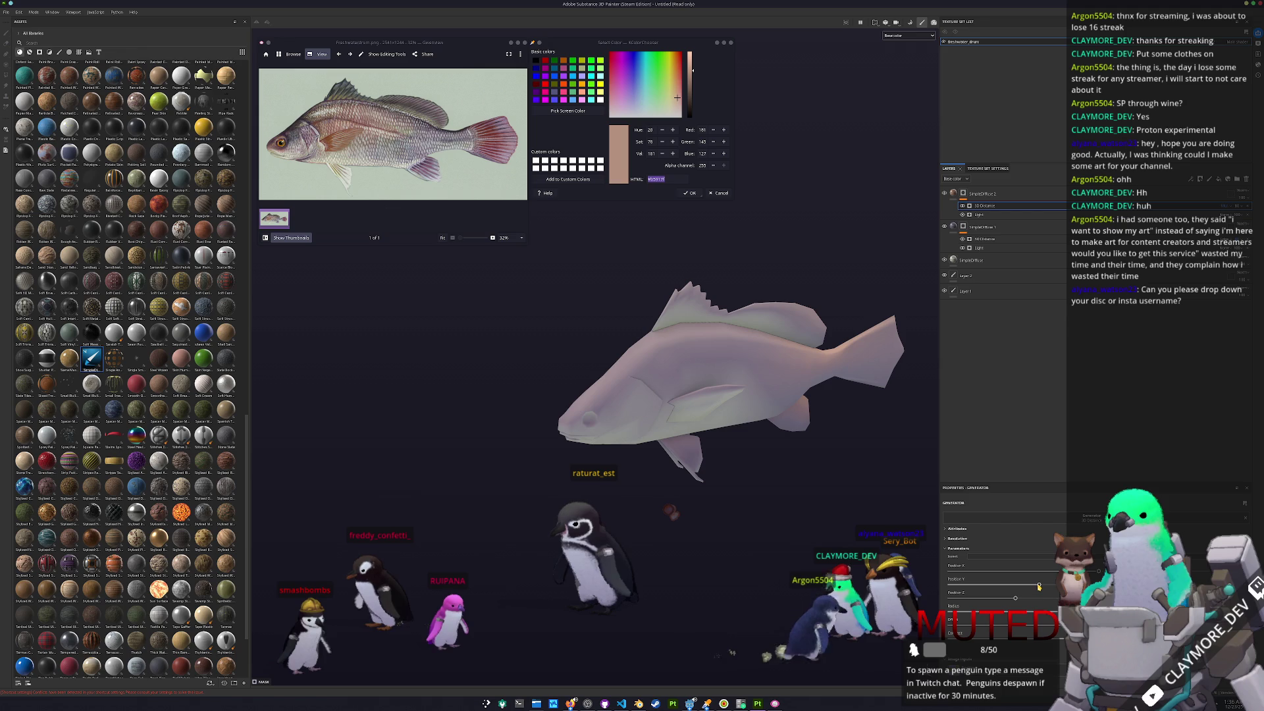
left_click_drag(1039, 586, 1040, 586)
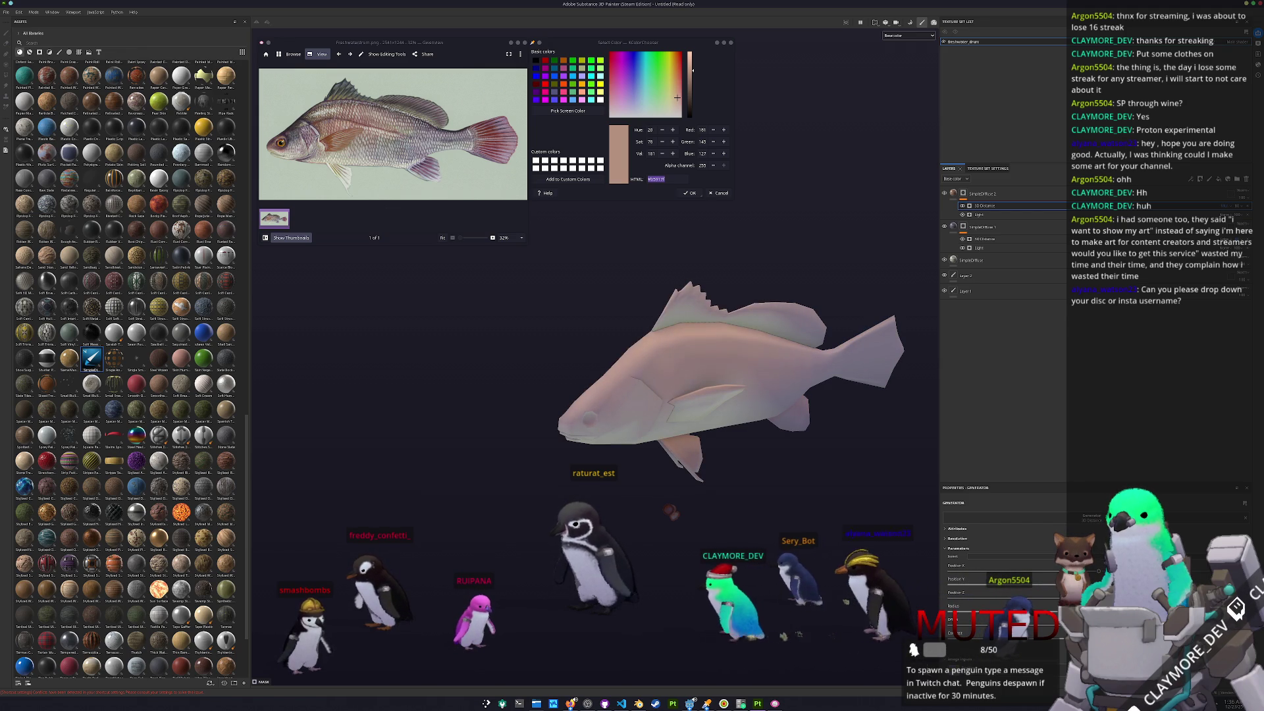
left_click(954, 193)
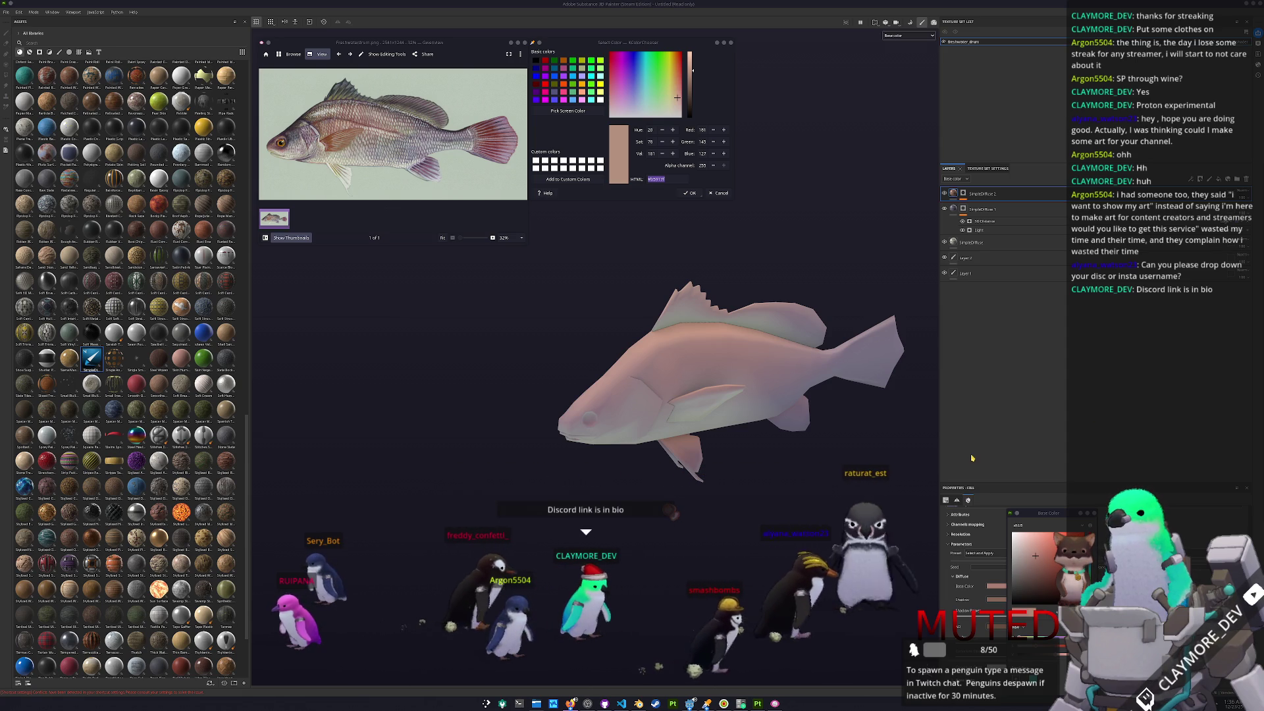
- Move the Base Color window aside and close it
left_click_drag(1045, 514, 1038, 448)
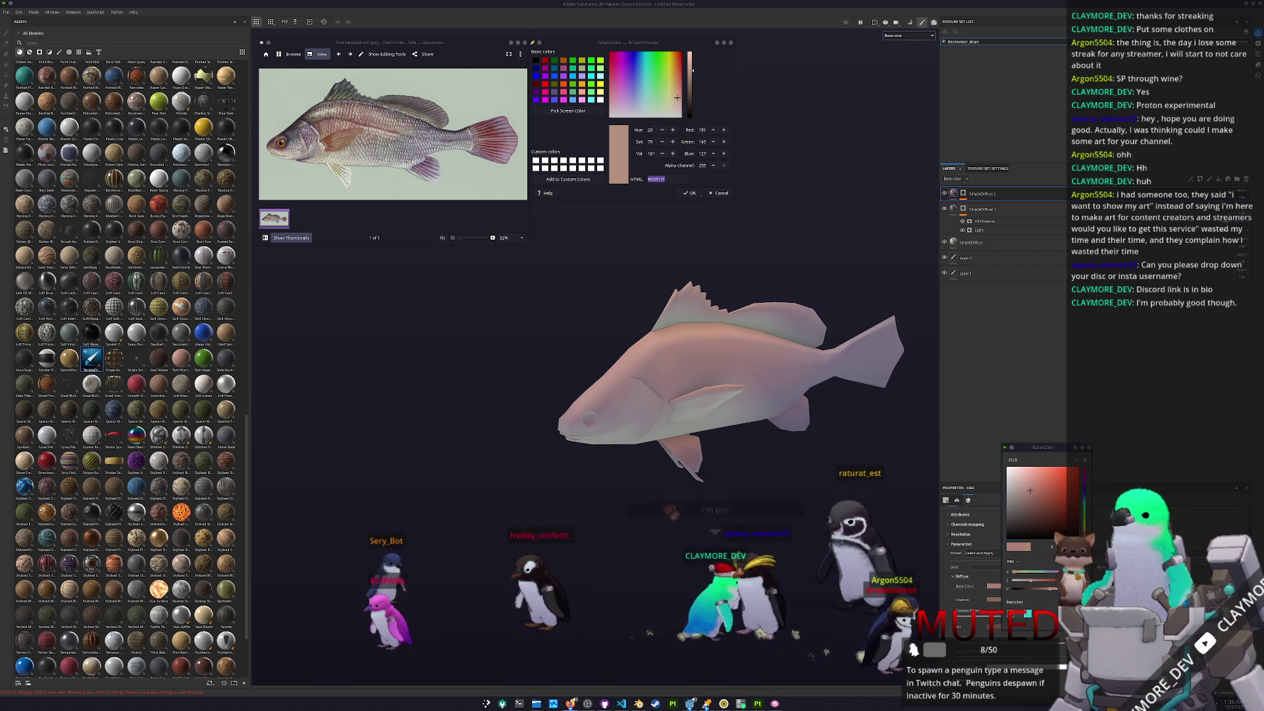
mouse_move(1042, 446)
left_mouse_down()
mouse_move(1023, 421)
mouse_move(1001, 319)
left_mouse_up()
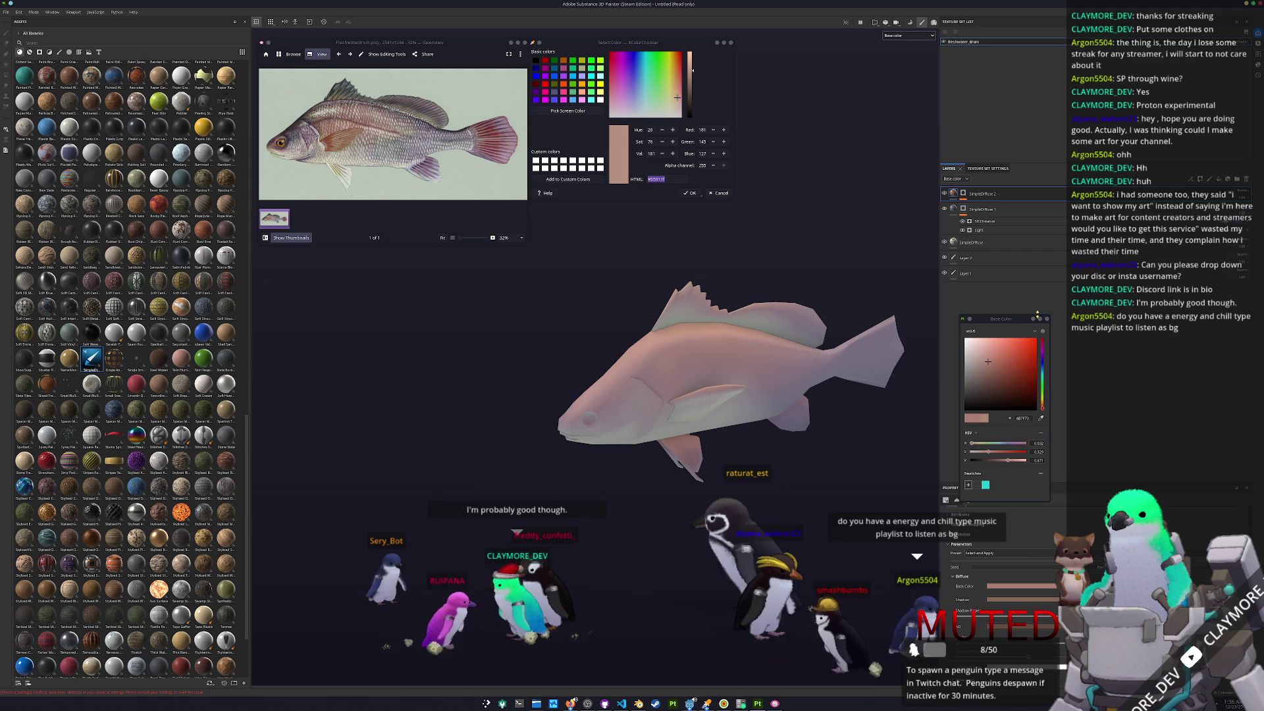
left_click(1024, 257)
- Paste 3D Distance and Light effects onto SimpleDiffuse 2, adjust Position Z, then bring up the music playlist
key("ctrl+v")
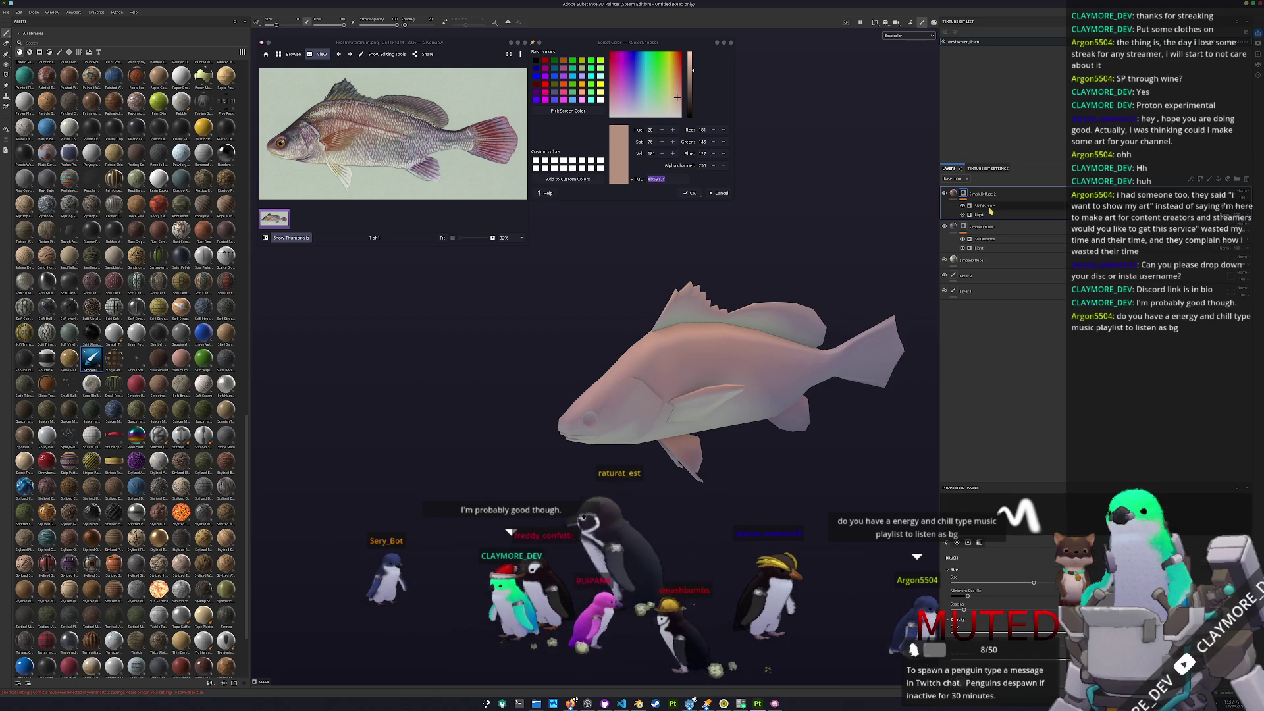
scroll(836, 324, "up", 3)
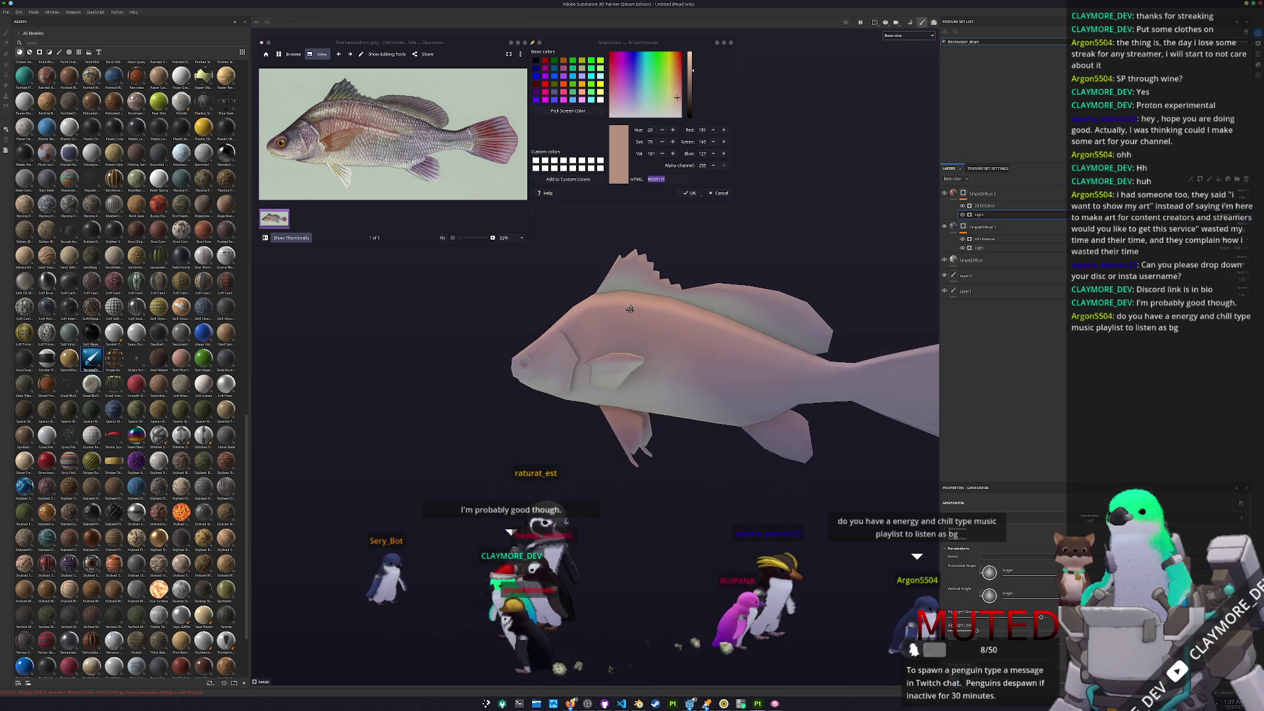
left_click(984, 205)
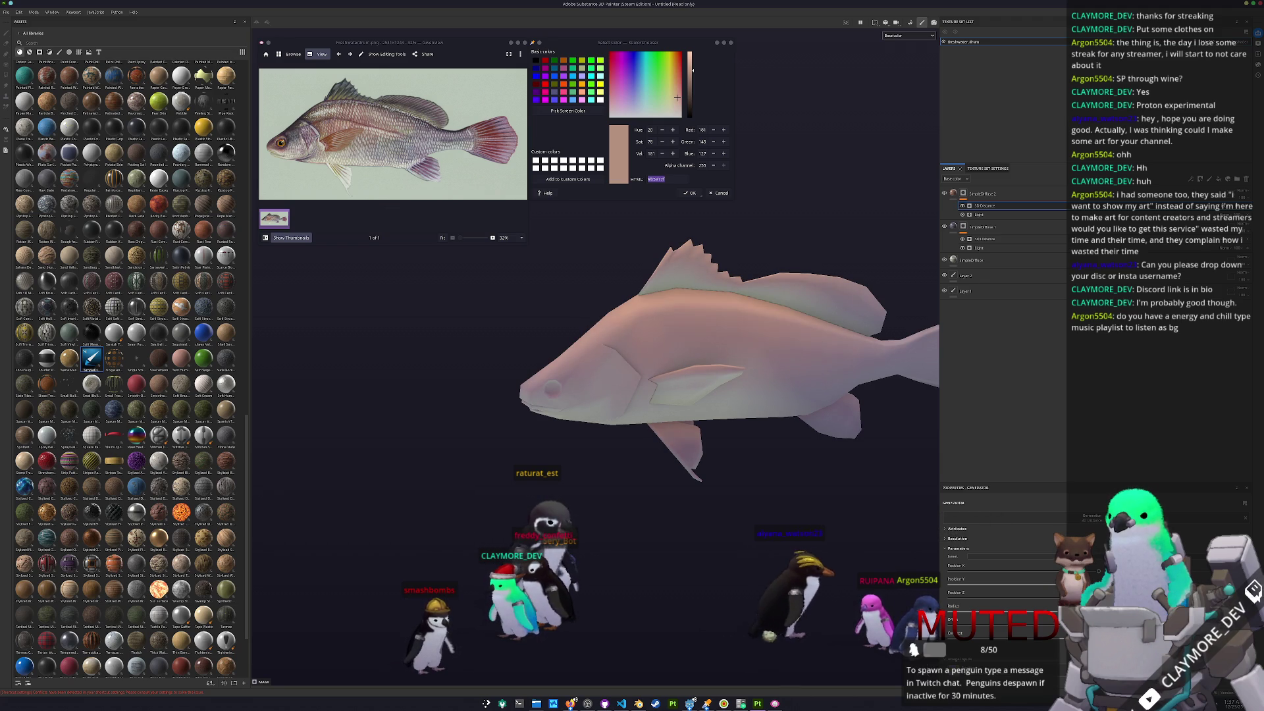
left_click(1048, 599)
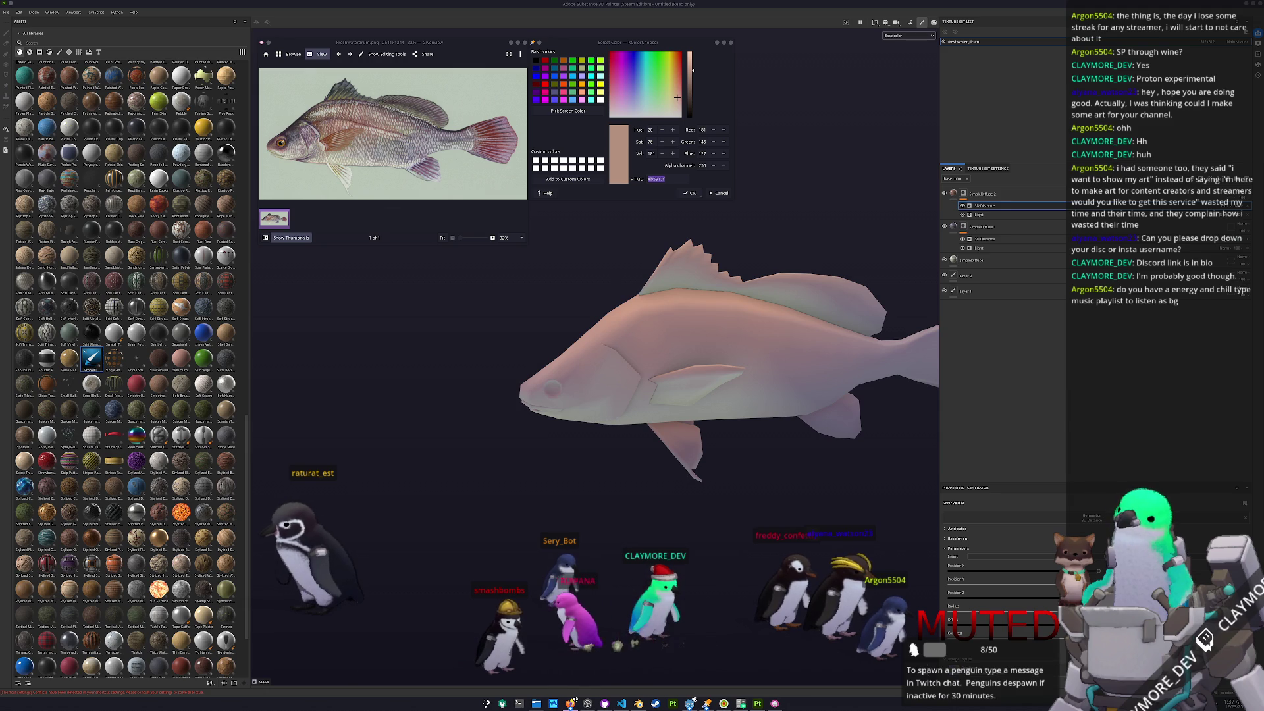
mouse_move(570, 702)
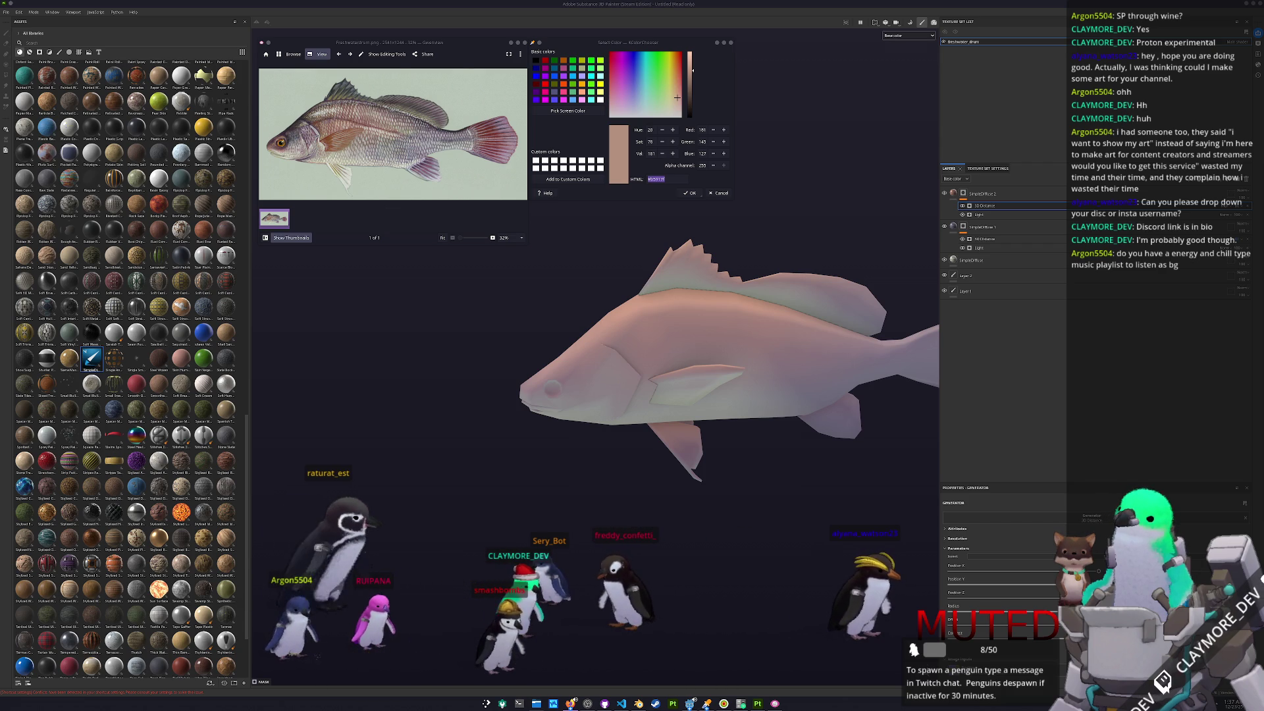
mouse_move(1263, 270)
left_mouse_down()
mouse_move(873, 271)
mouse_move(831, 327)
mouse_move(802, 409)
mouse_move(803, 184)
left_mouse_up()
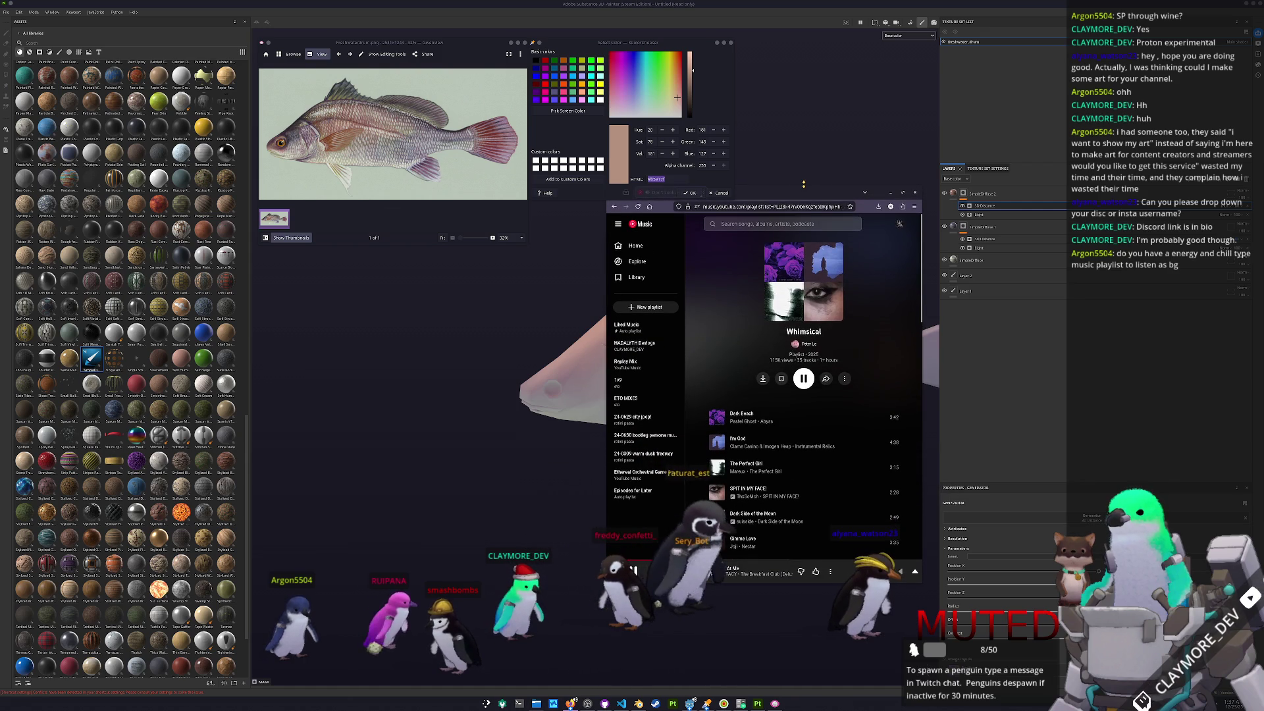
- Scroll through the Whimsical playlist in YouTube Music, then Alt+Tab back to Substance Painter
scroll(698, 357, "down", 10)
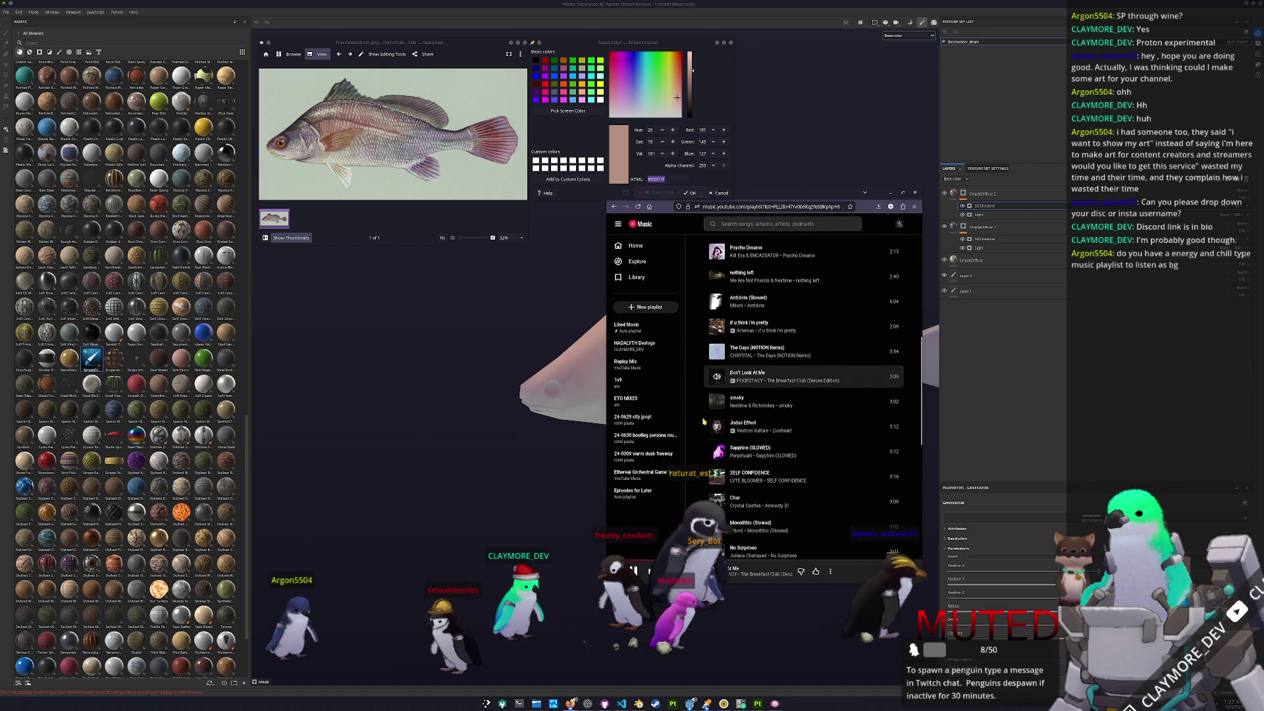
scroll(704, 421, "up", 10)
scroll(828, 350, "up", 4, "ctrl")
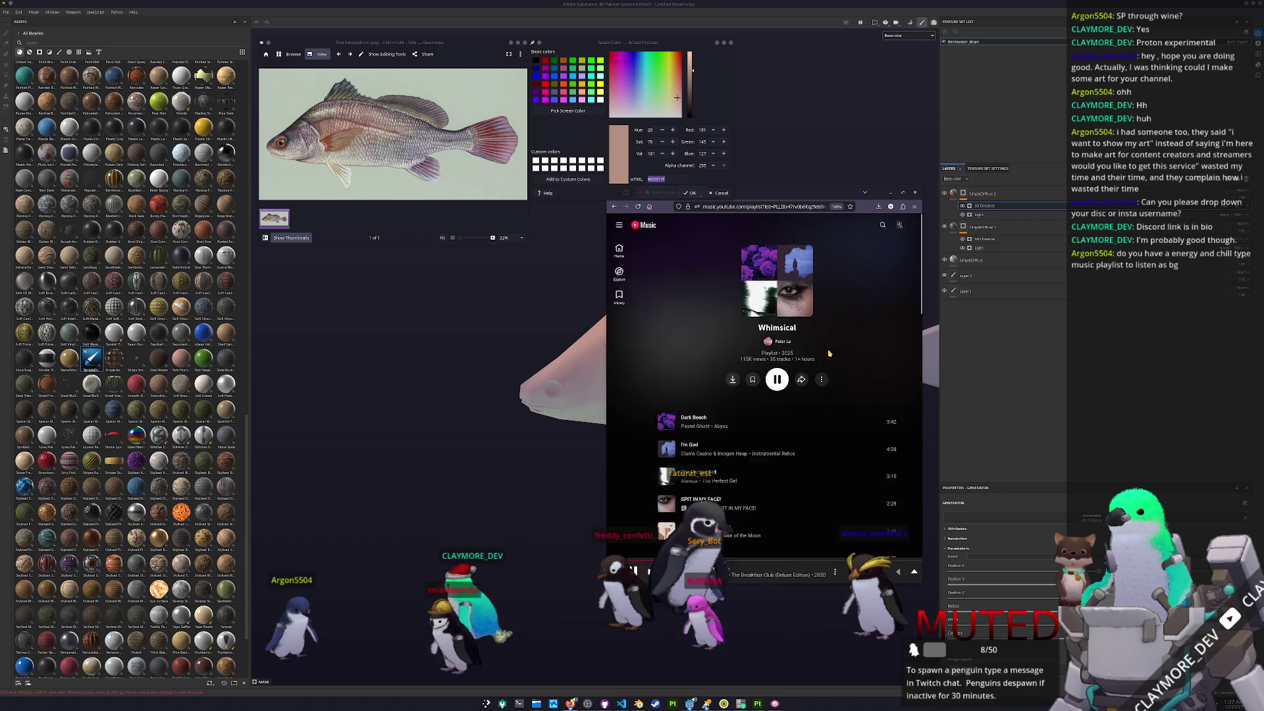
scroll(815, 371, "up", 6, "ctrl")
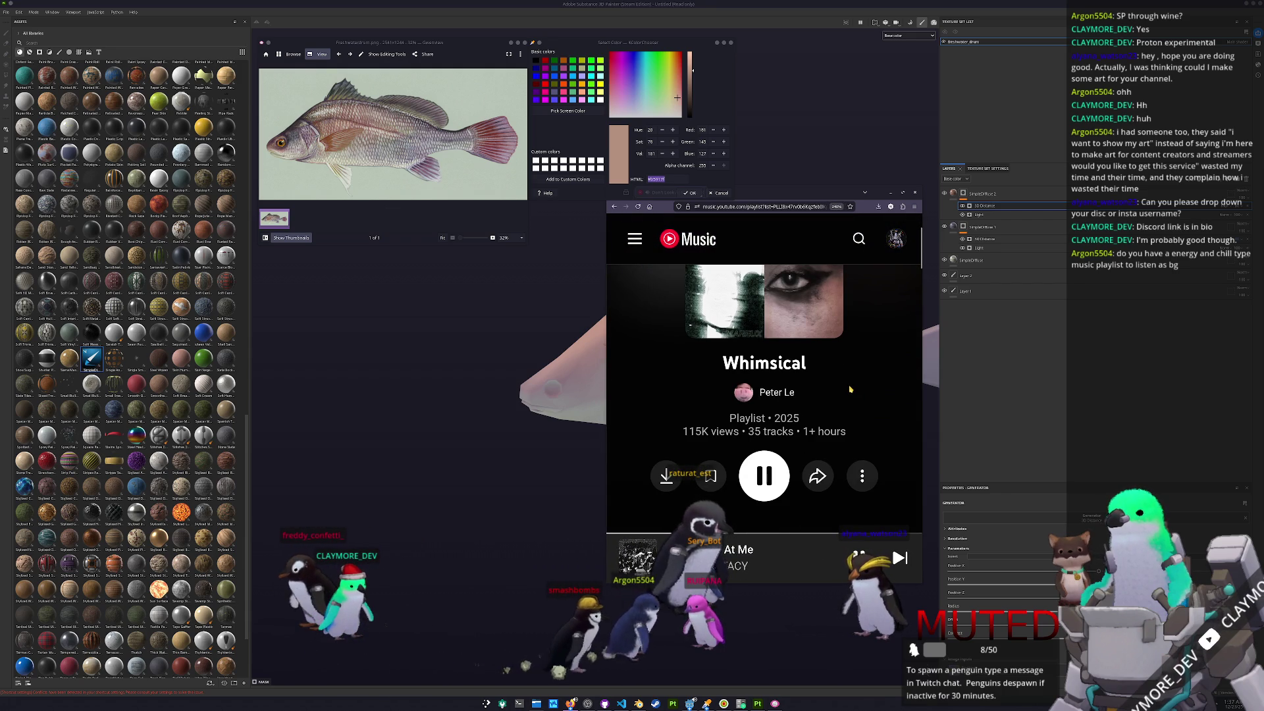
scroll(850, 389, "down", 3, "ctrl")
key("alt+Tab")
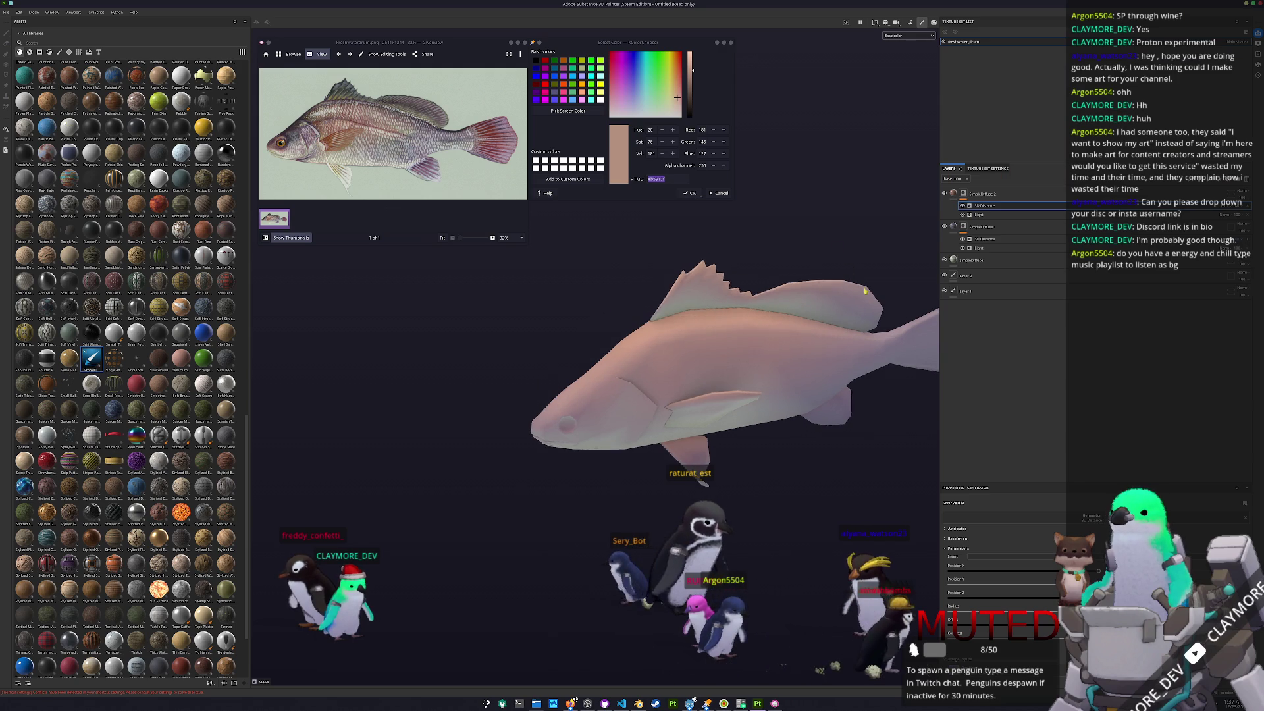
- Sample a purple tone from the reference fish with the screen colour picker
scroll(839, 309, "up", 2)
left_click(980, 215)
left_click(984, 205)
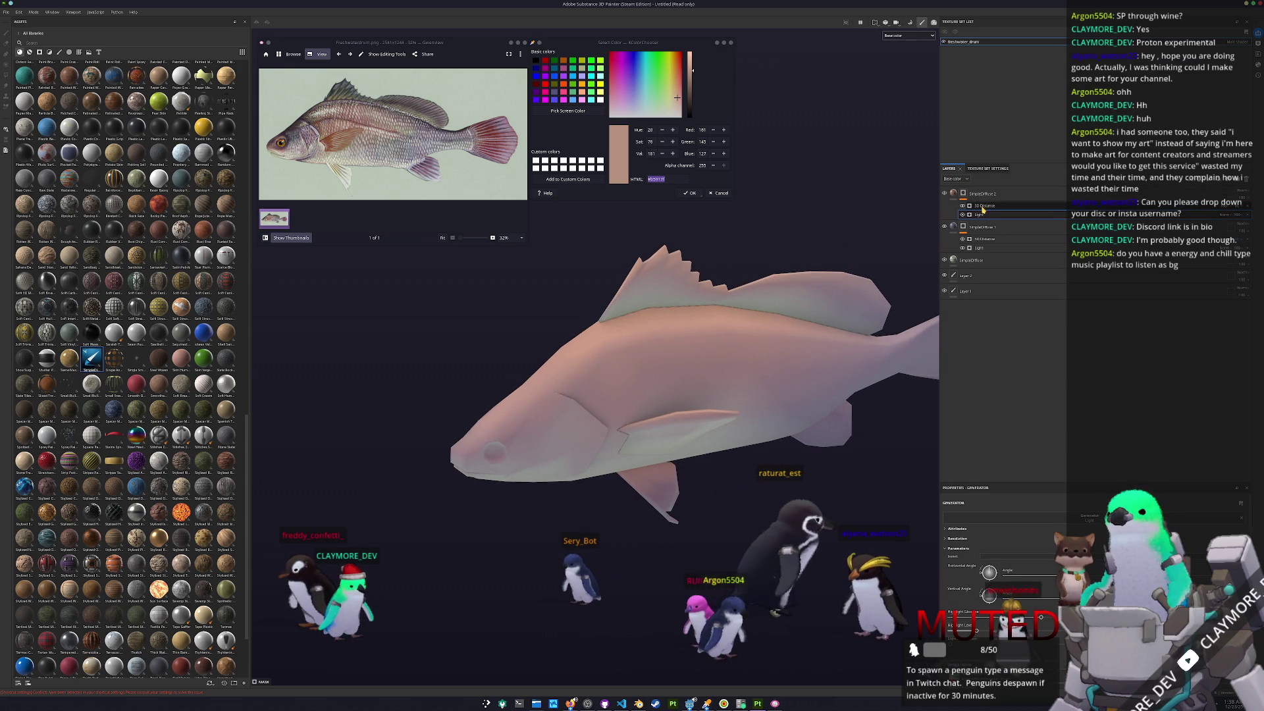
left_click_drag(777, 303, 730, 295, "alt")
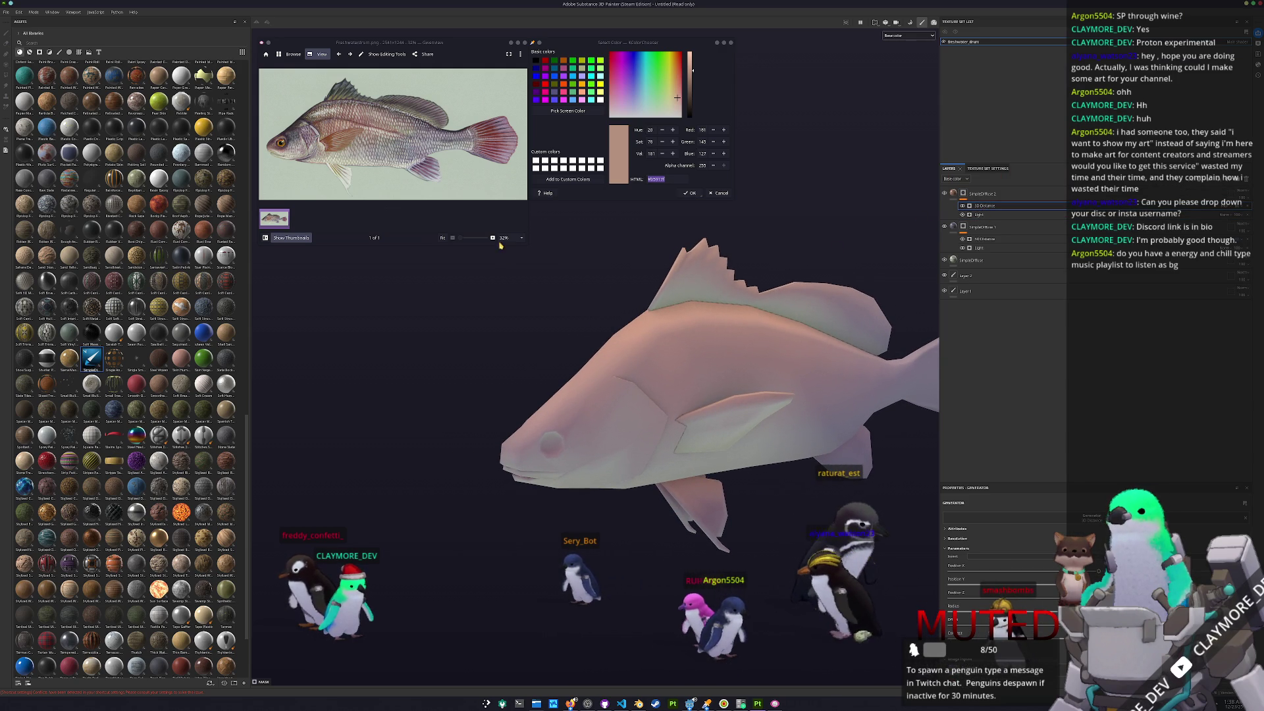
scroll(260, 111, "up", 2, "ctrl")
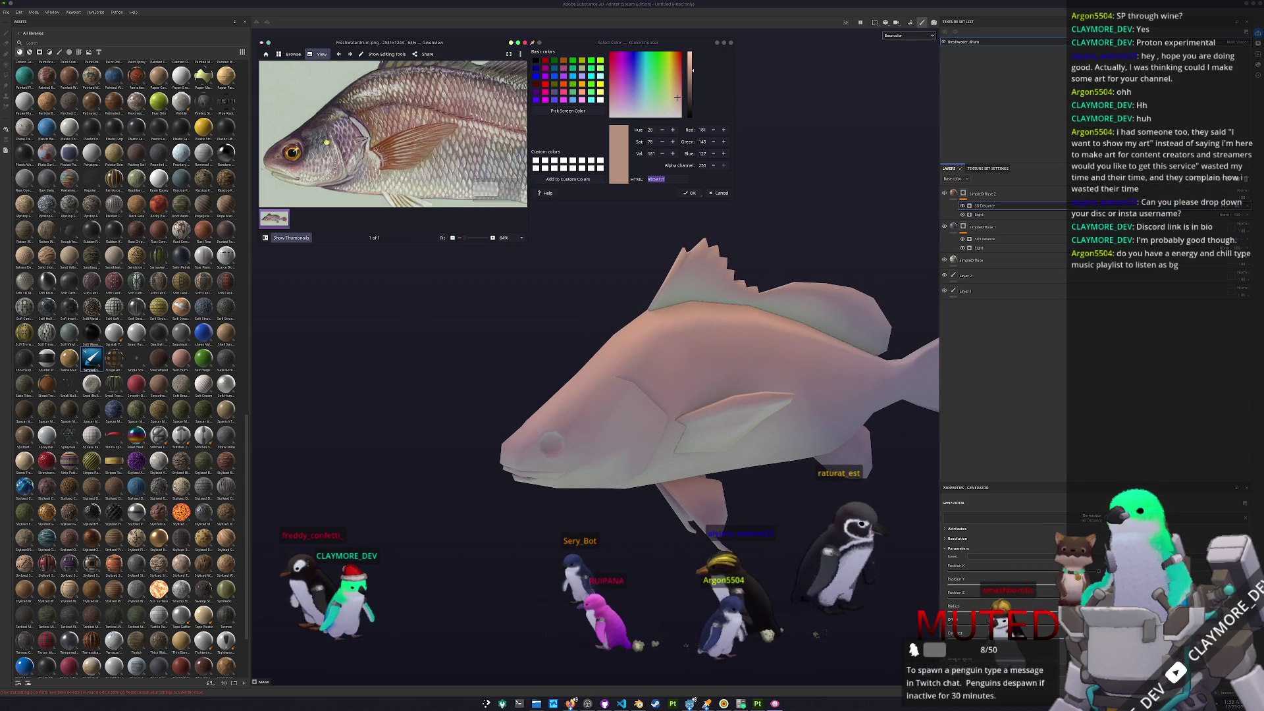
left_click(567, 111)
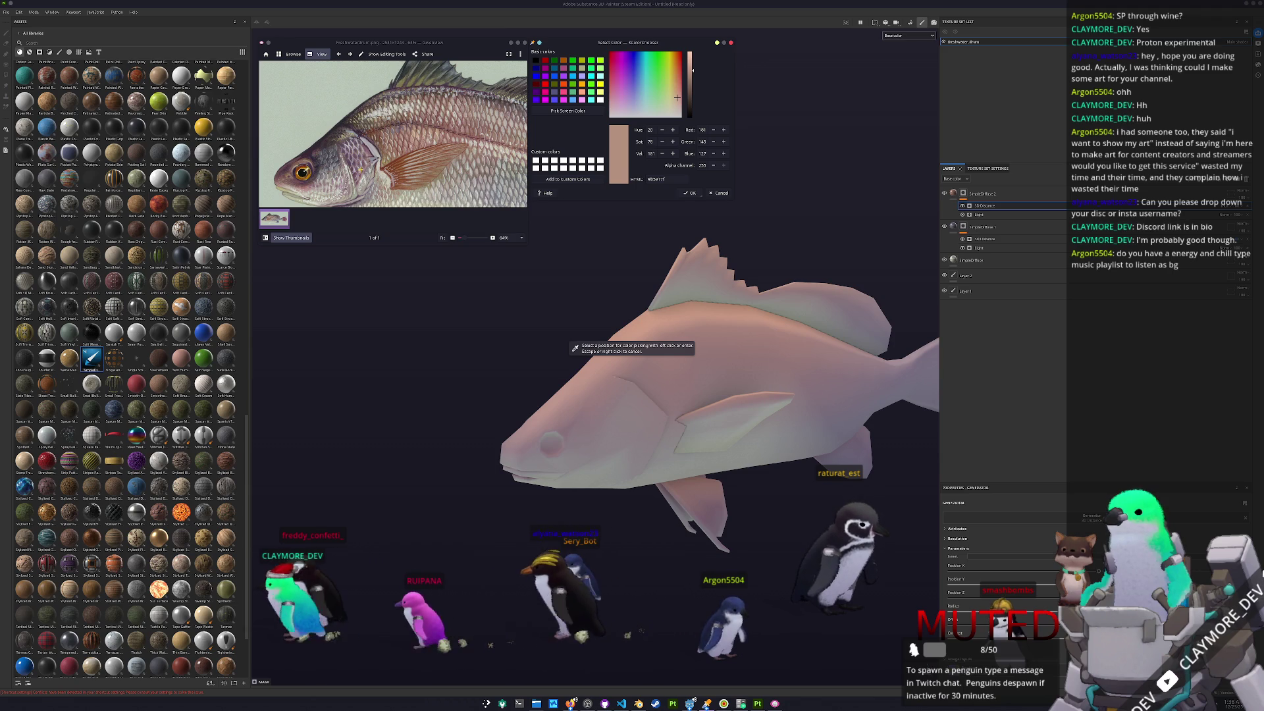
left_click(658, 395)
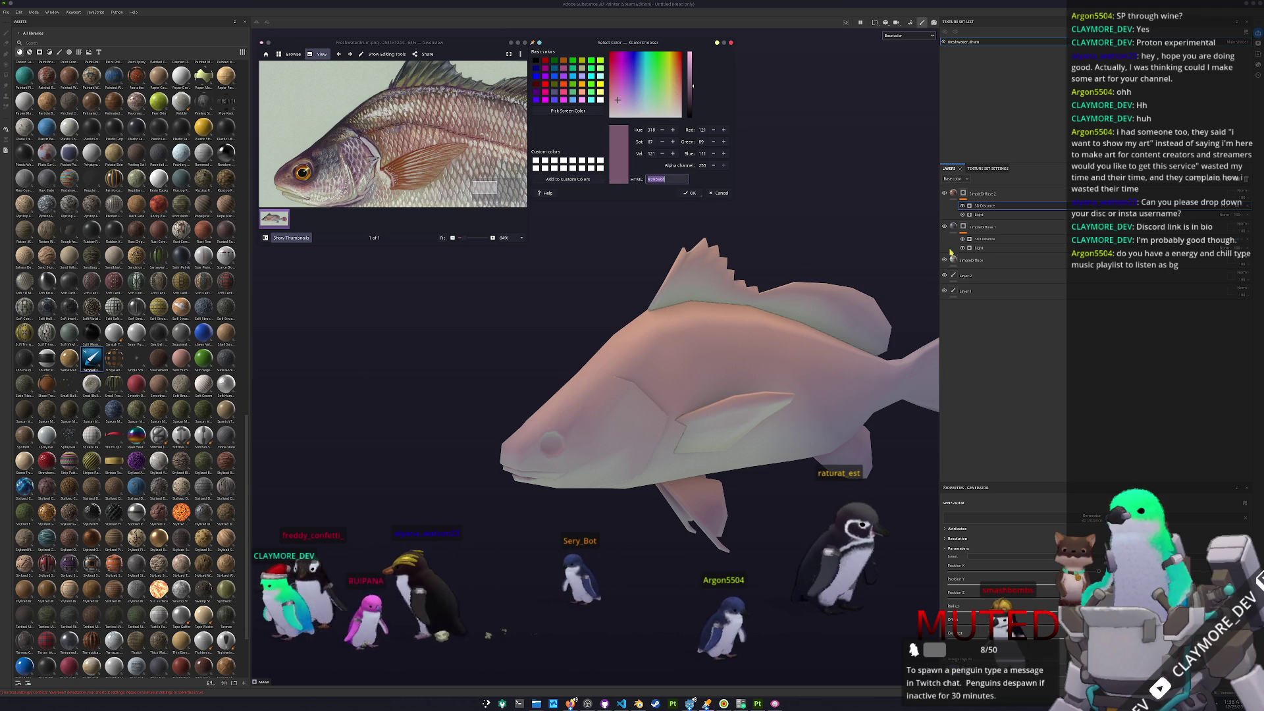
- Duplicate SimpleDiffuse 1 into a new purple layer and add a 3D Distance generator to its mask
left_click(999, 228)
key("ctrl+d")
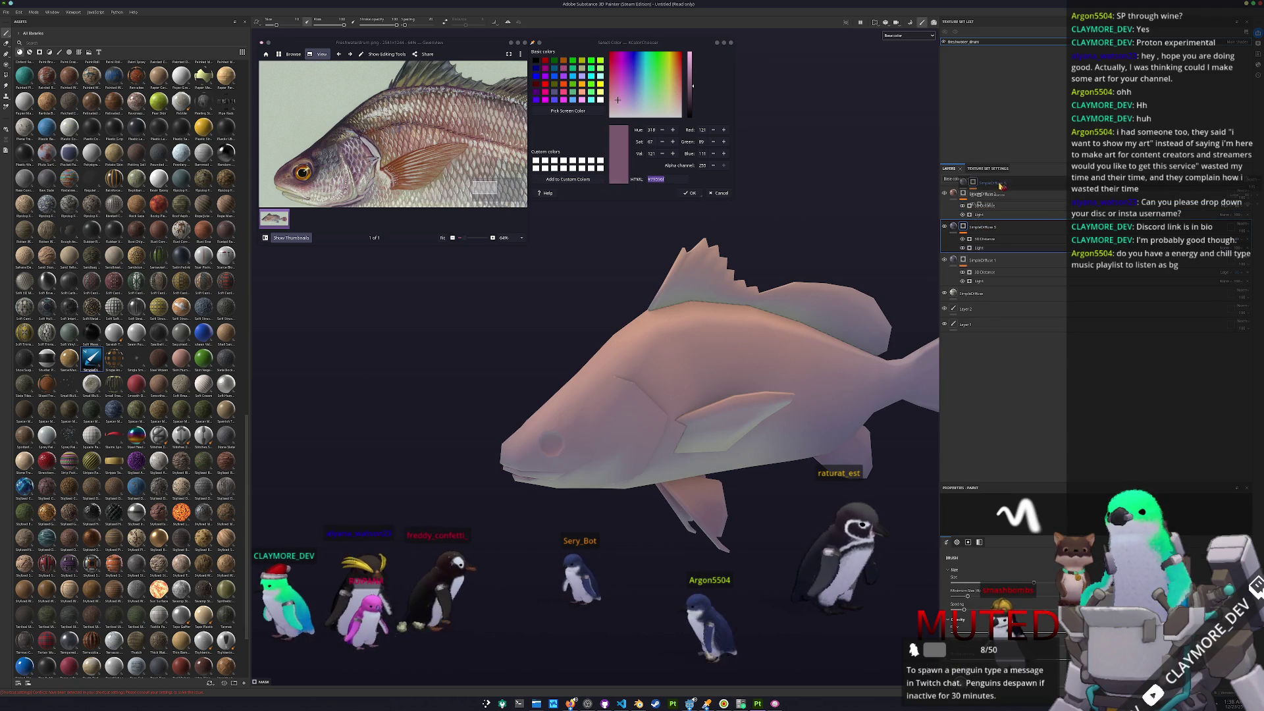
left_click(963, 194)
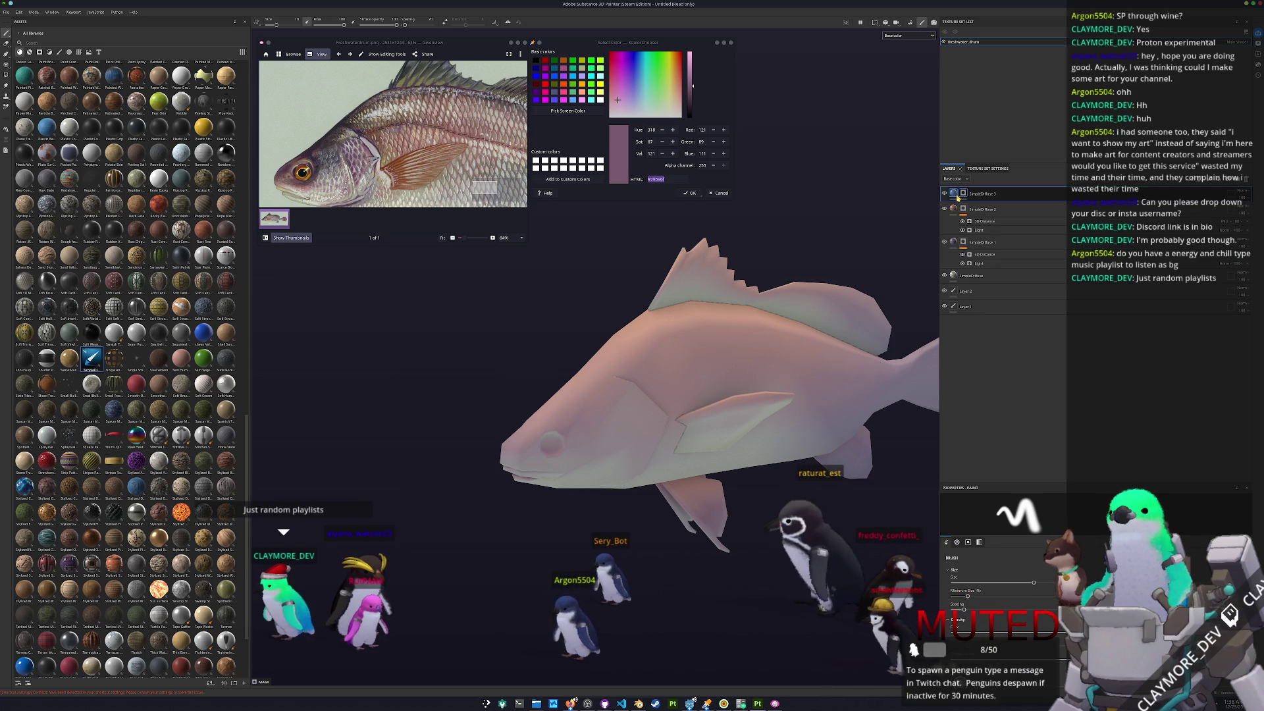
left_click(953, 194)
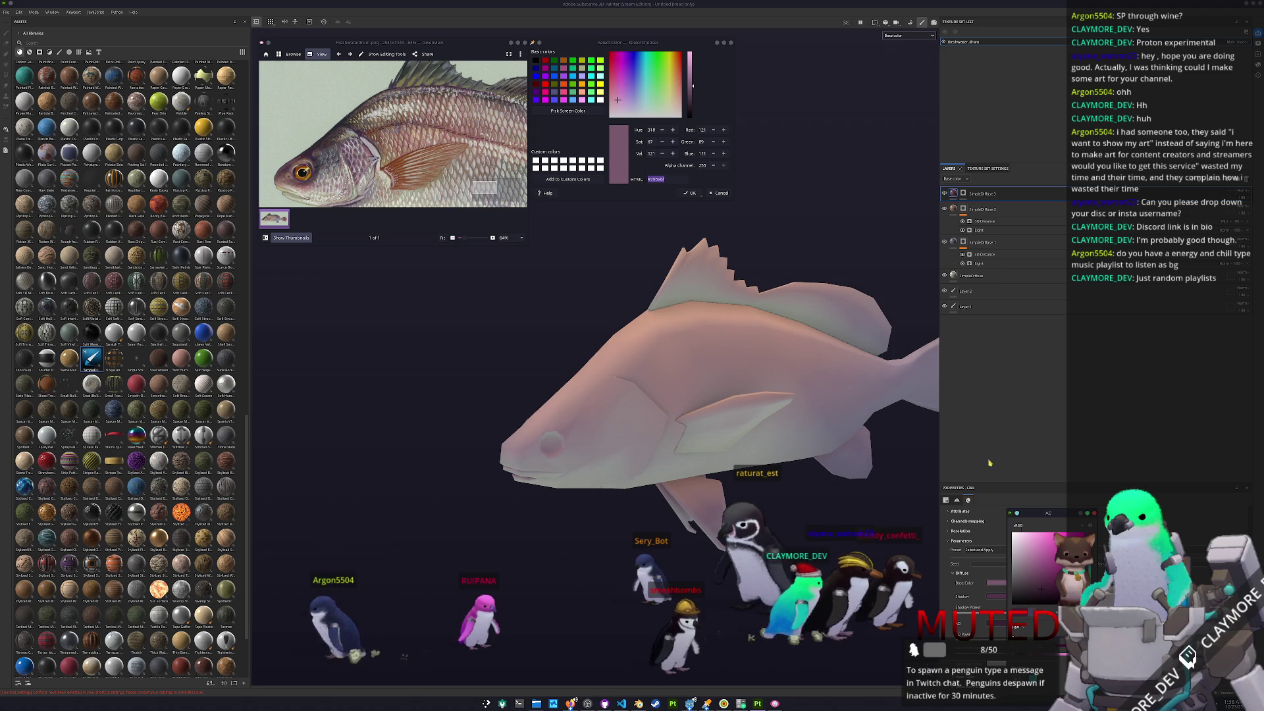
left_click(965, 194)
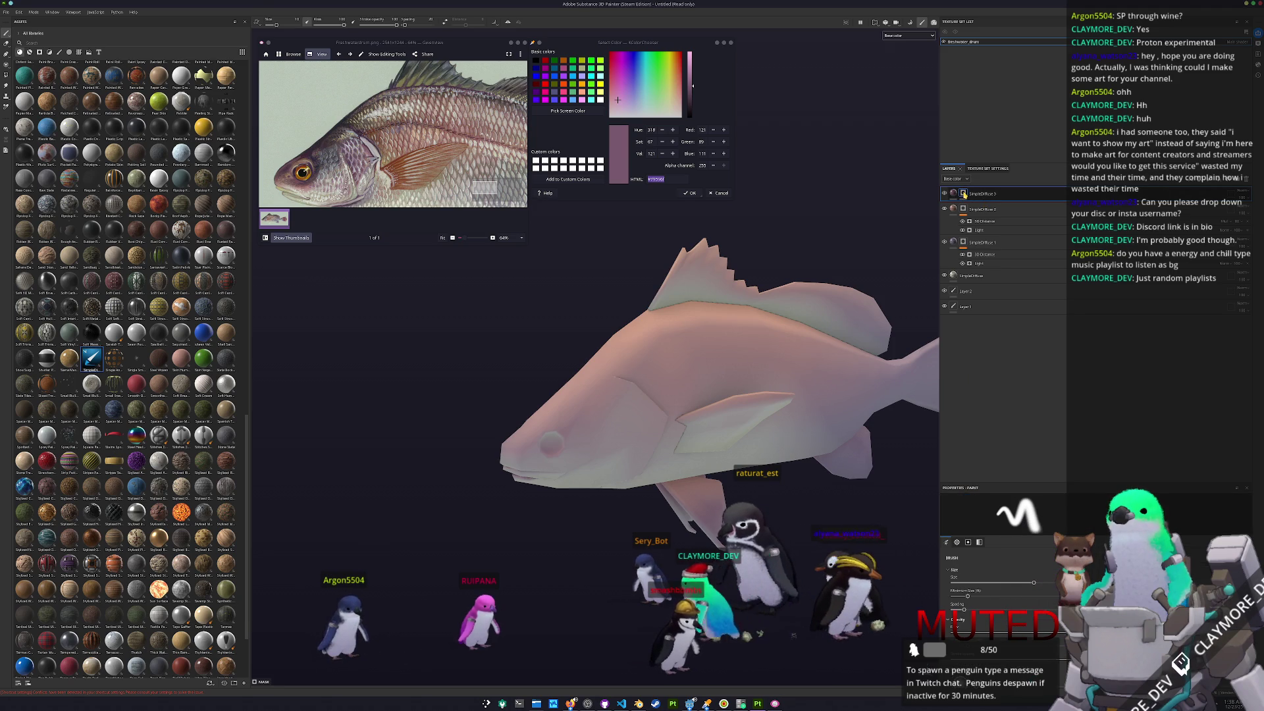
right_click(965, 193)
left_click(981, 405)
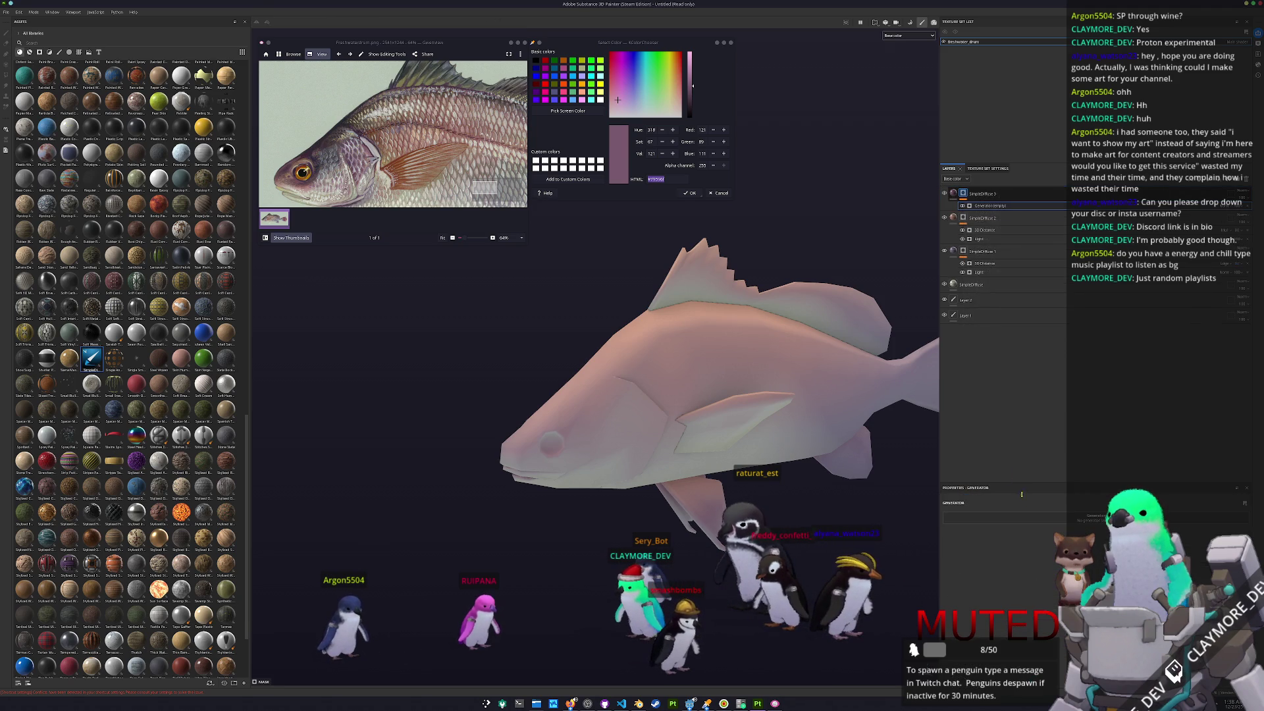
left_click(1043, 545)
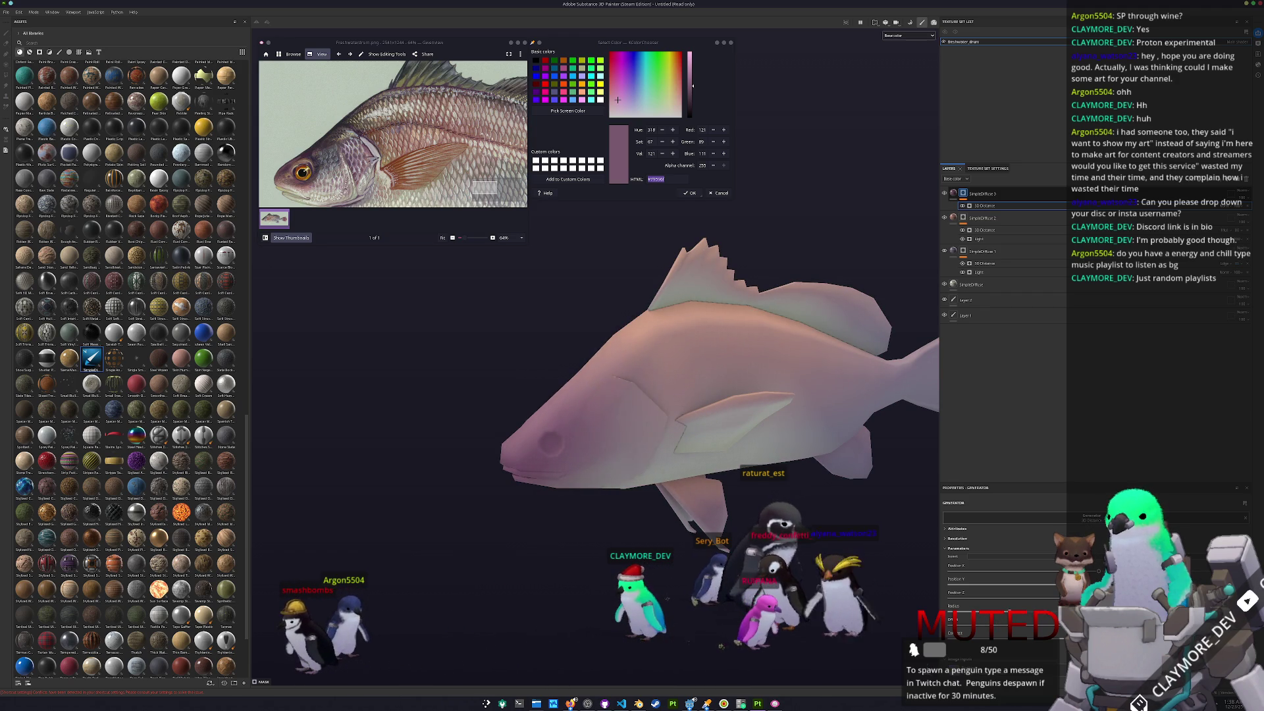
- Fit the reference photo in view and sample its scale colour
left_click(443, 238)
left_click_drag(593, 366, 659, 394, "alt")
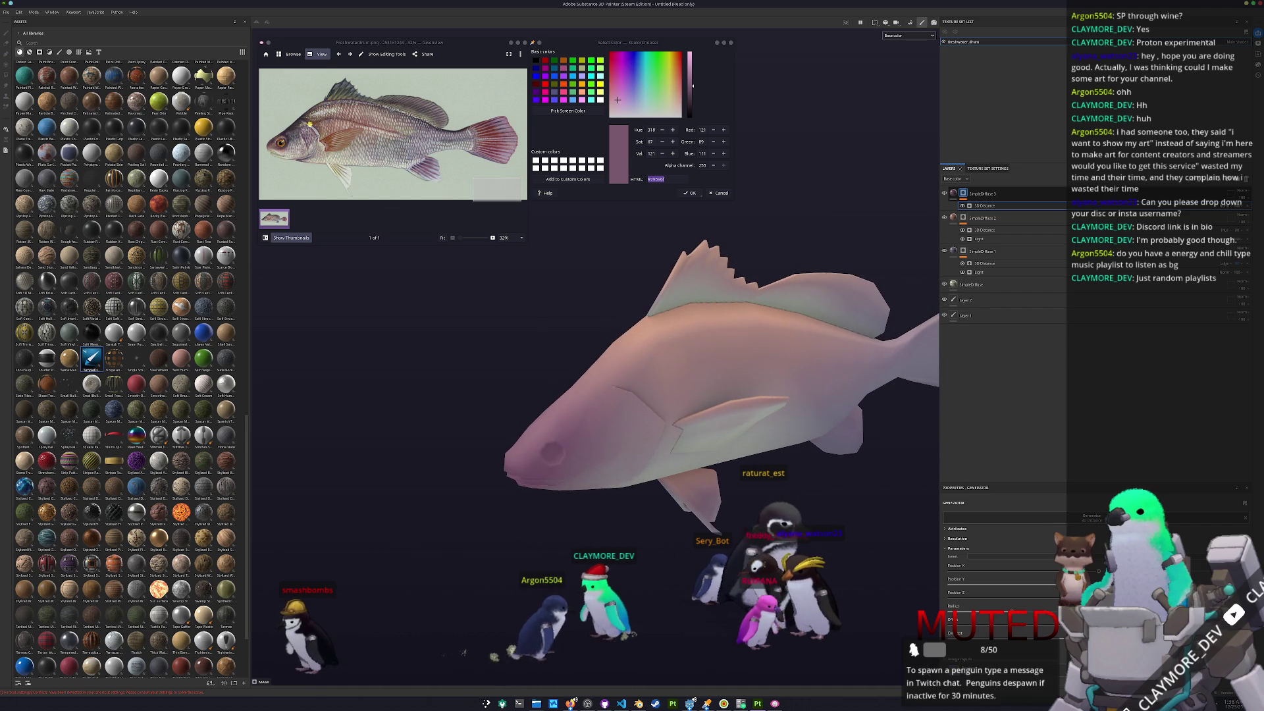
scroll(271, 142, "up", 5, "ctrl")
scroll(301, 144, "up", 3, "ctrl")
left_click(568, 111)
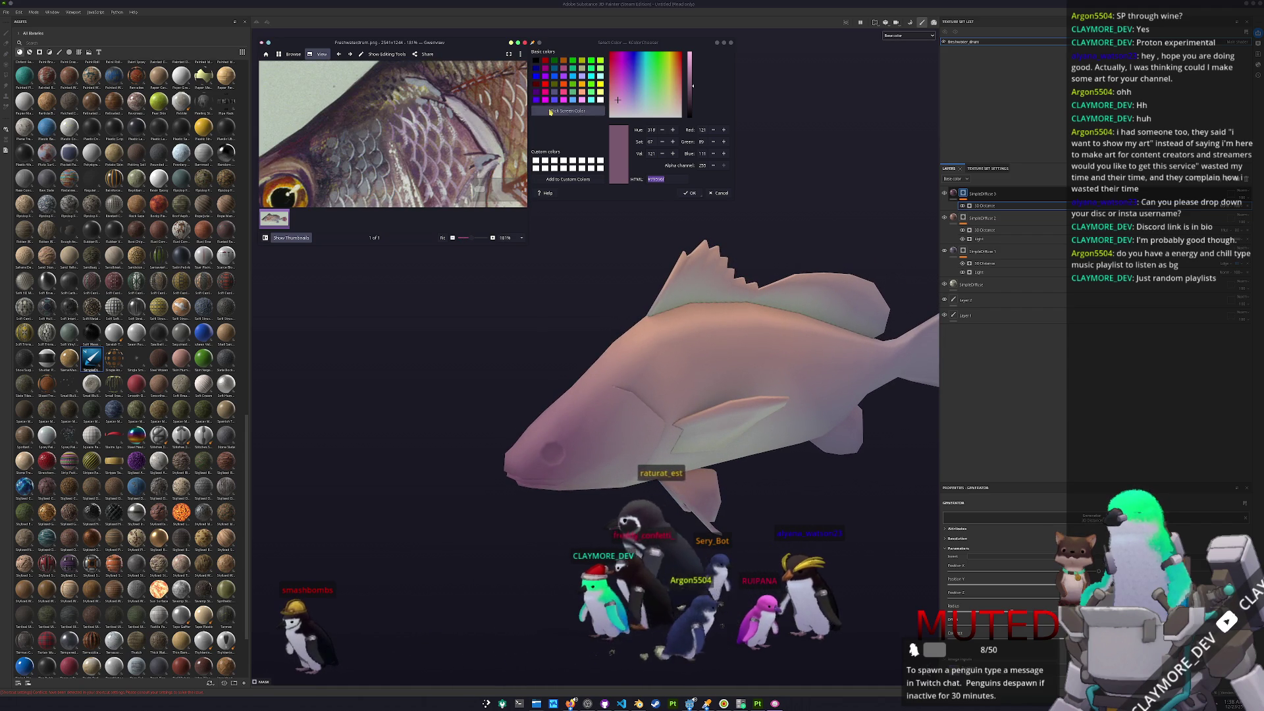
left_click(581, 347)
- Darken SimpleDiffuse 4's base colour to deep purple and paste a 3D Distance effect into its mask
left_click(979, 192)
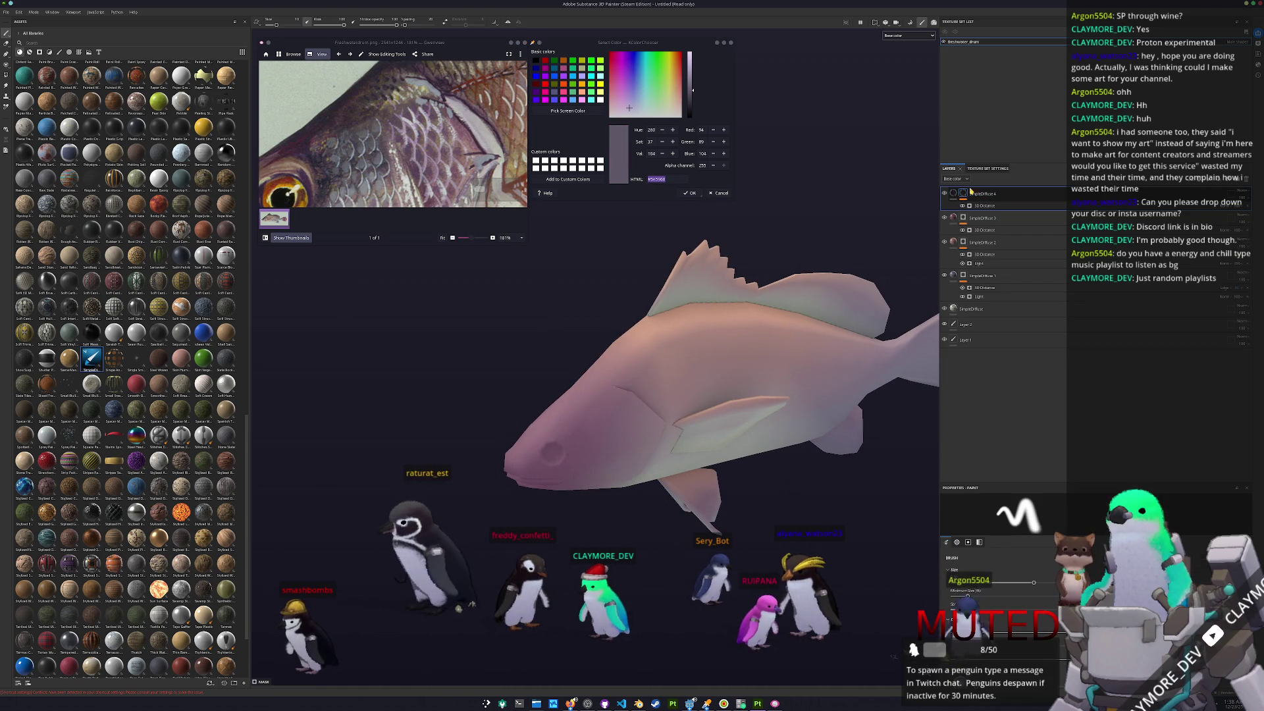
left_click(954, 193)
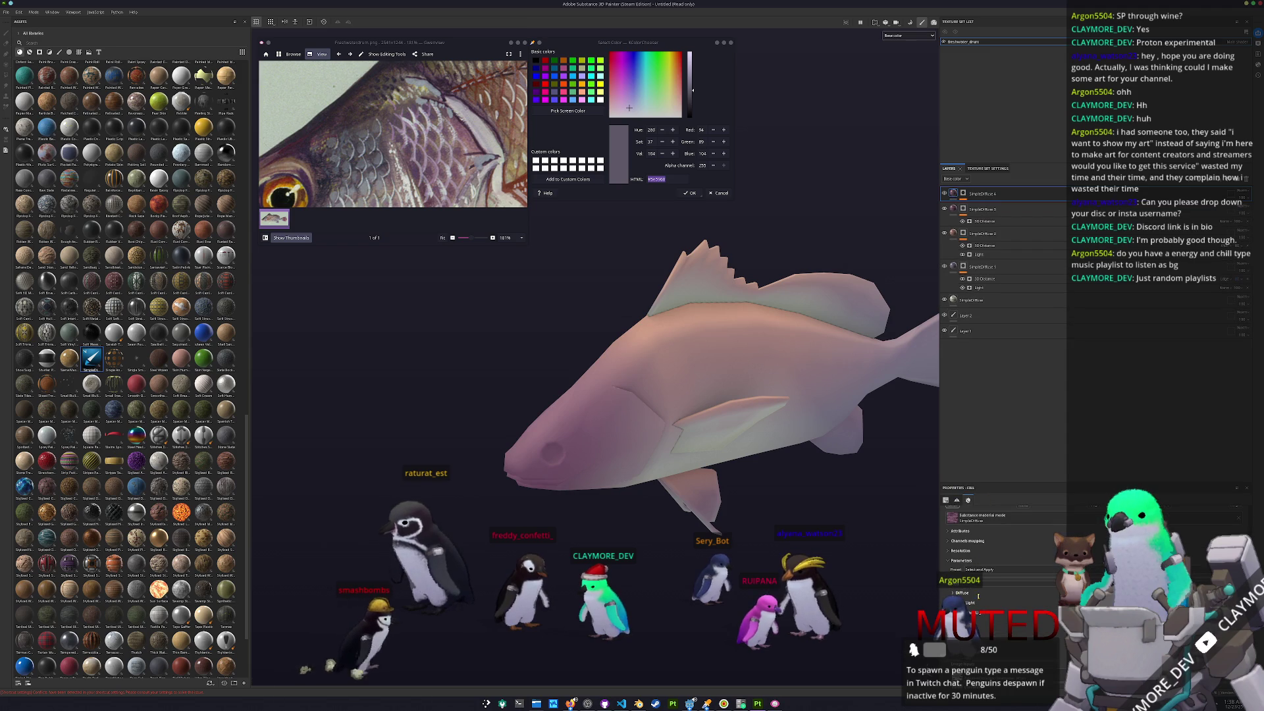
left_click(961, 592)
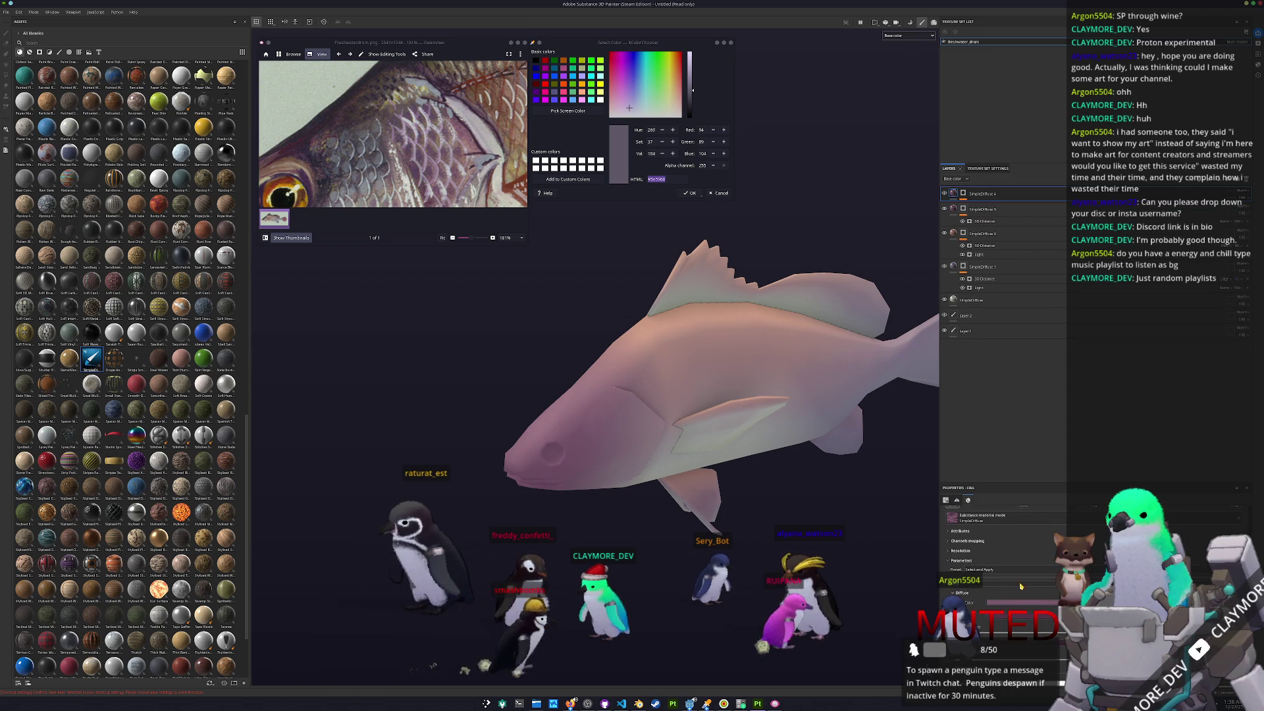
mouse_move(1030, 582)
left_mouse_down()
mouse_move(1037, 591)
mouse_move(1031, 580)
left_mouse_up()
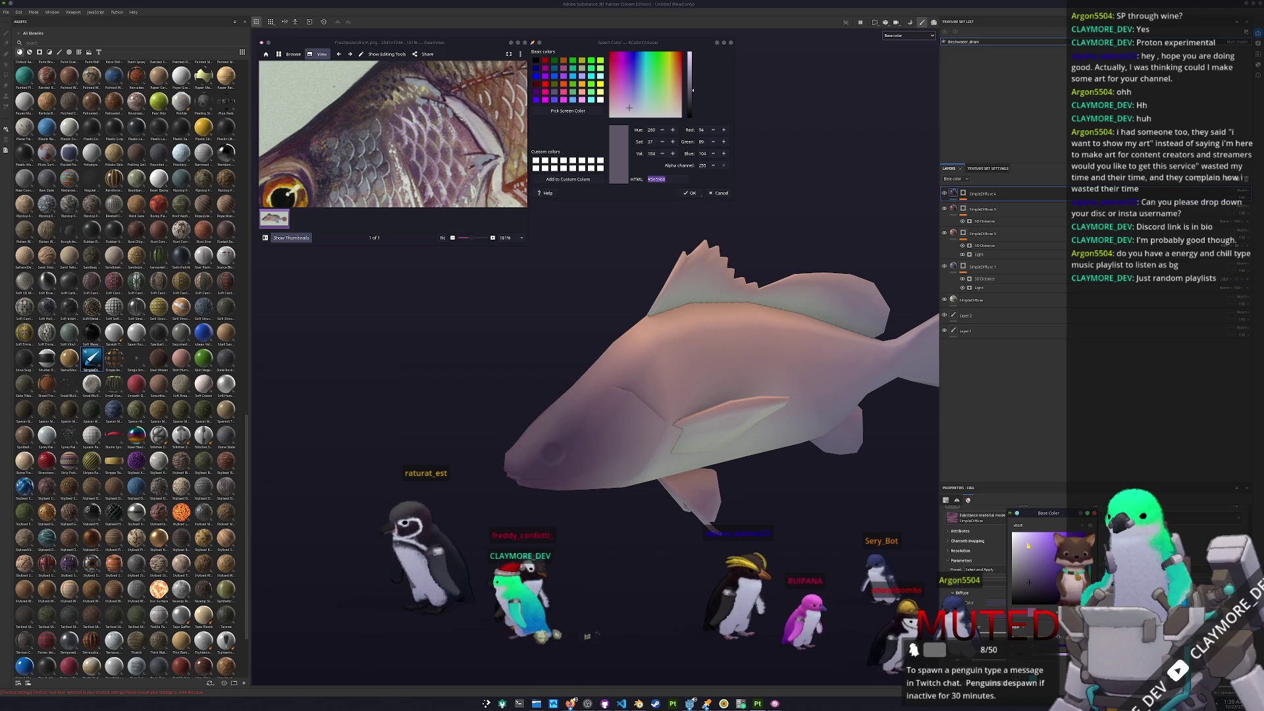
key("ctrl+v")
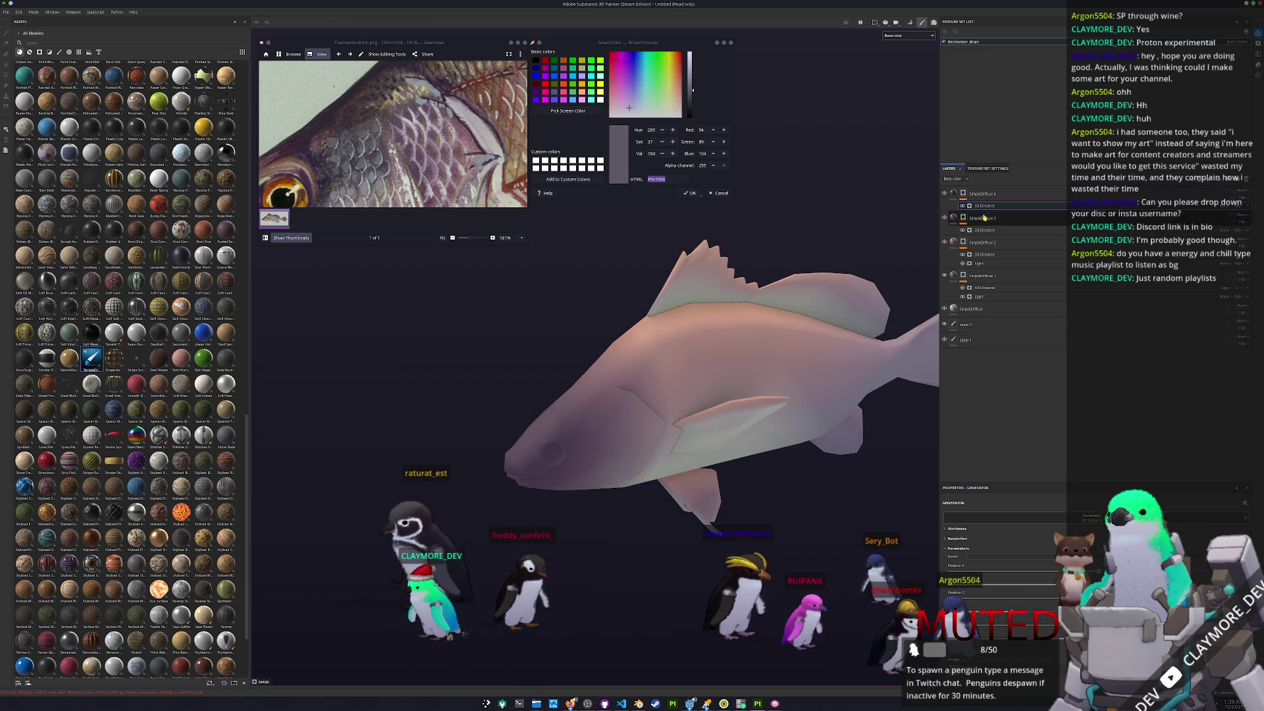
left_click_drag(876, 342, 785, 441, "alt")
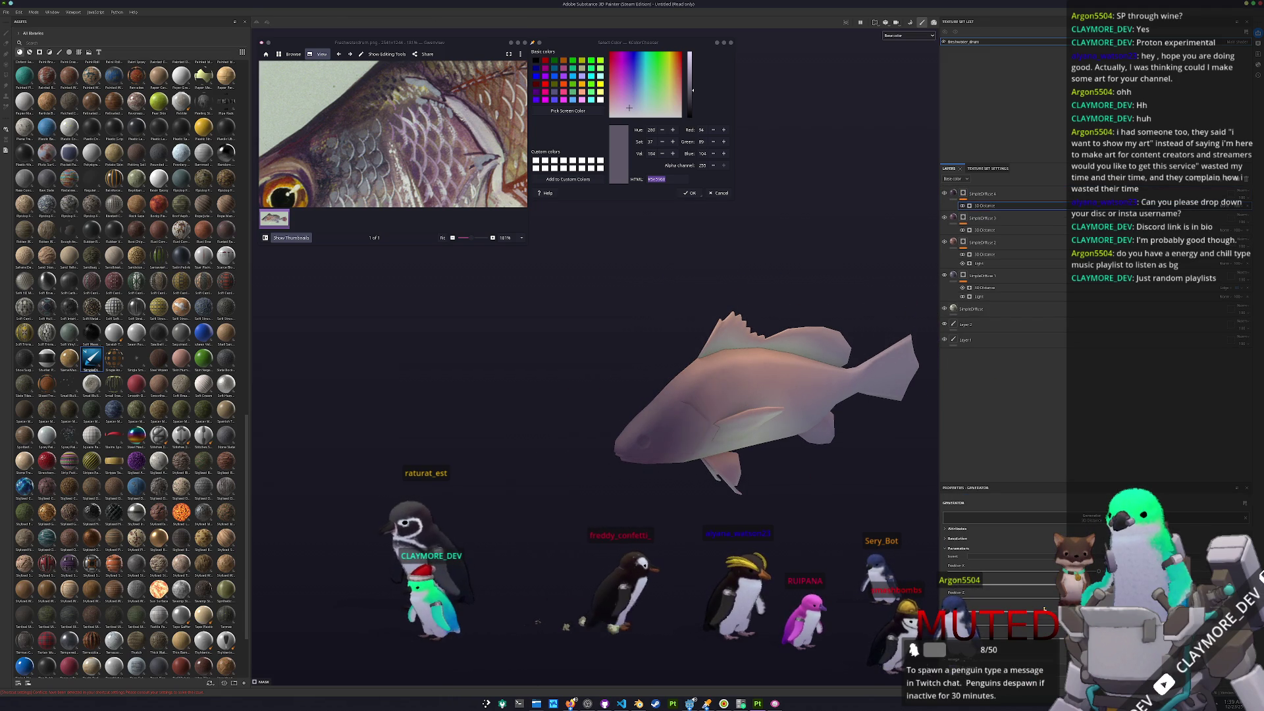
left_click(963, 193)
right_click(963, 193)
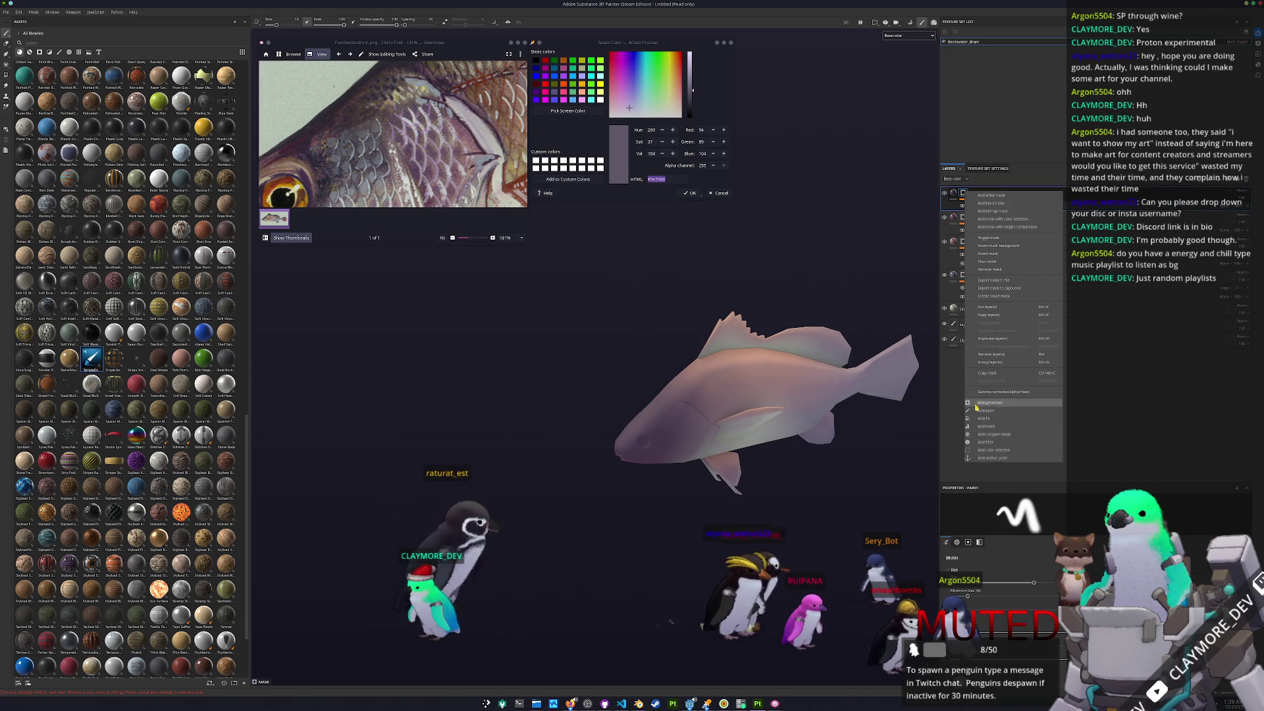
- Add a Light generator to SimpleDiffuse 4's mask and set a blend mode that brightens the fish's top
left_click(987, 405)
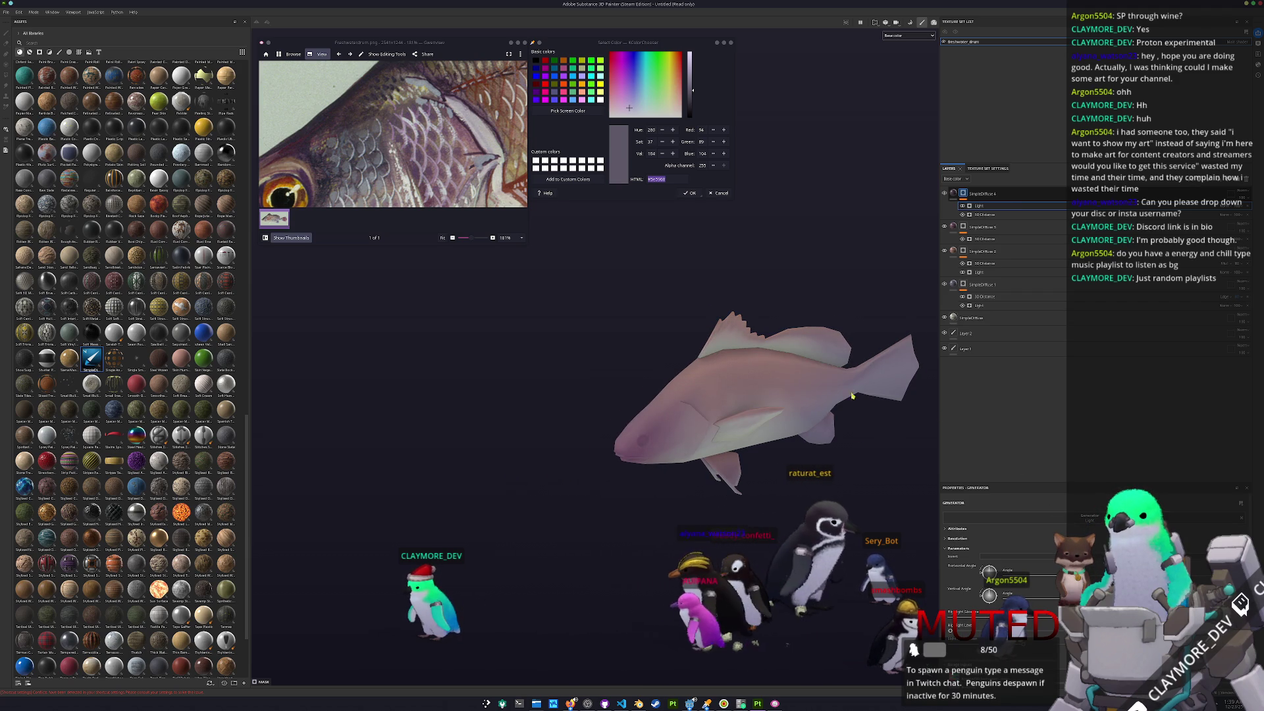
scroll(755, 395, "up", 2)
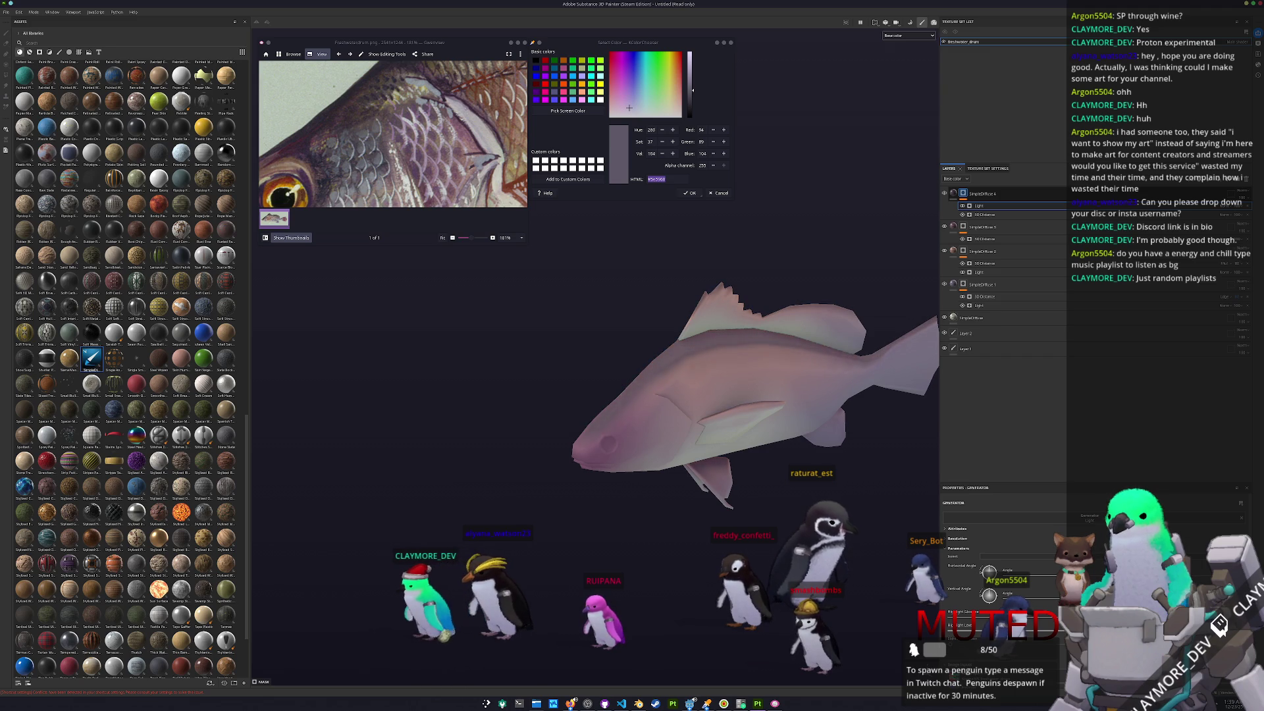
left_click(1235, 205)
left_click(1224, 322)
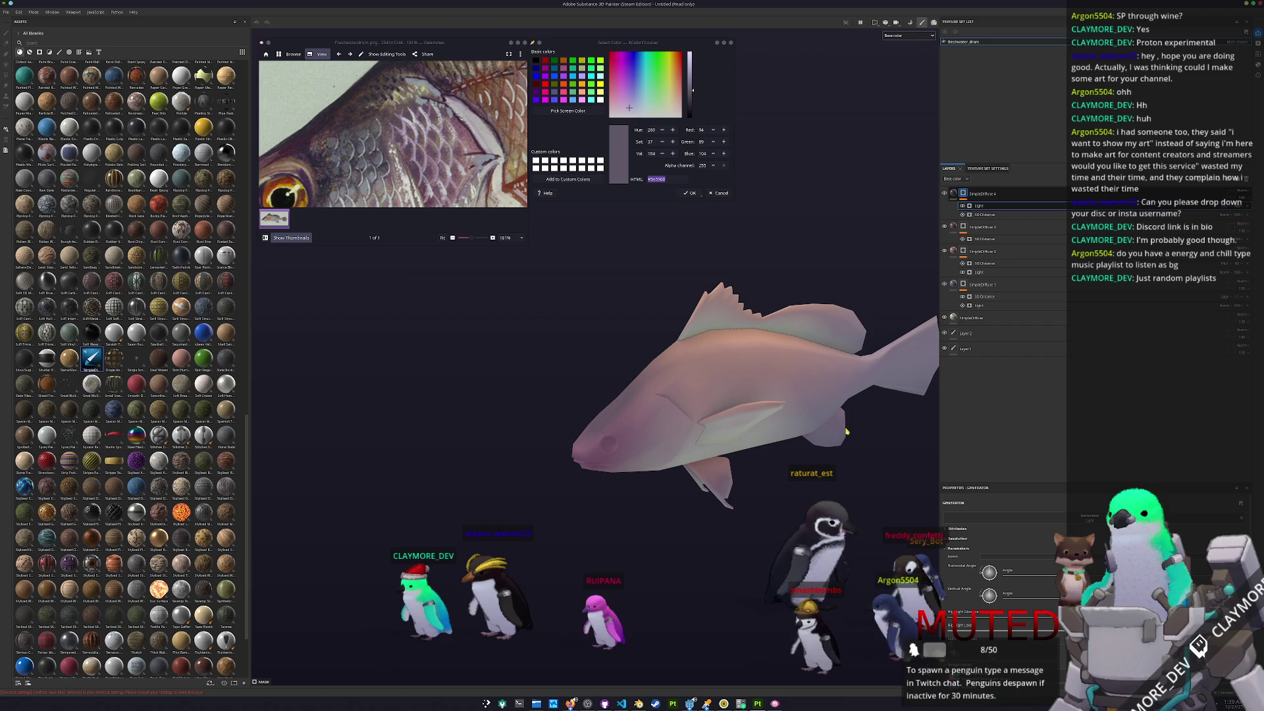
scroll(354, 137, "down", 3, "ctrl")
left_click_drag(717, 381, 697, 382, "alt")
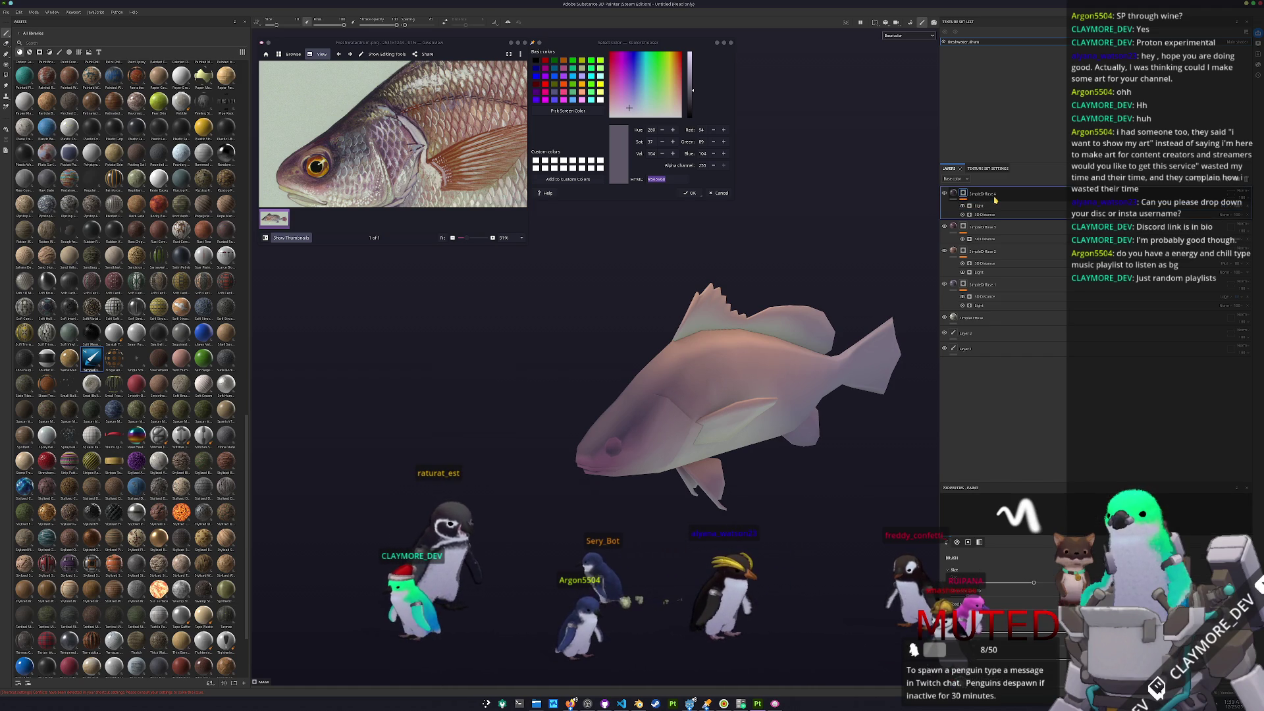
- Duplicate into SimpleDiffuse 5, delete its 3D Distance effect and change the Light effect's blend mode
key("ctrl+d")
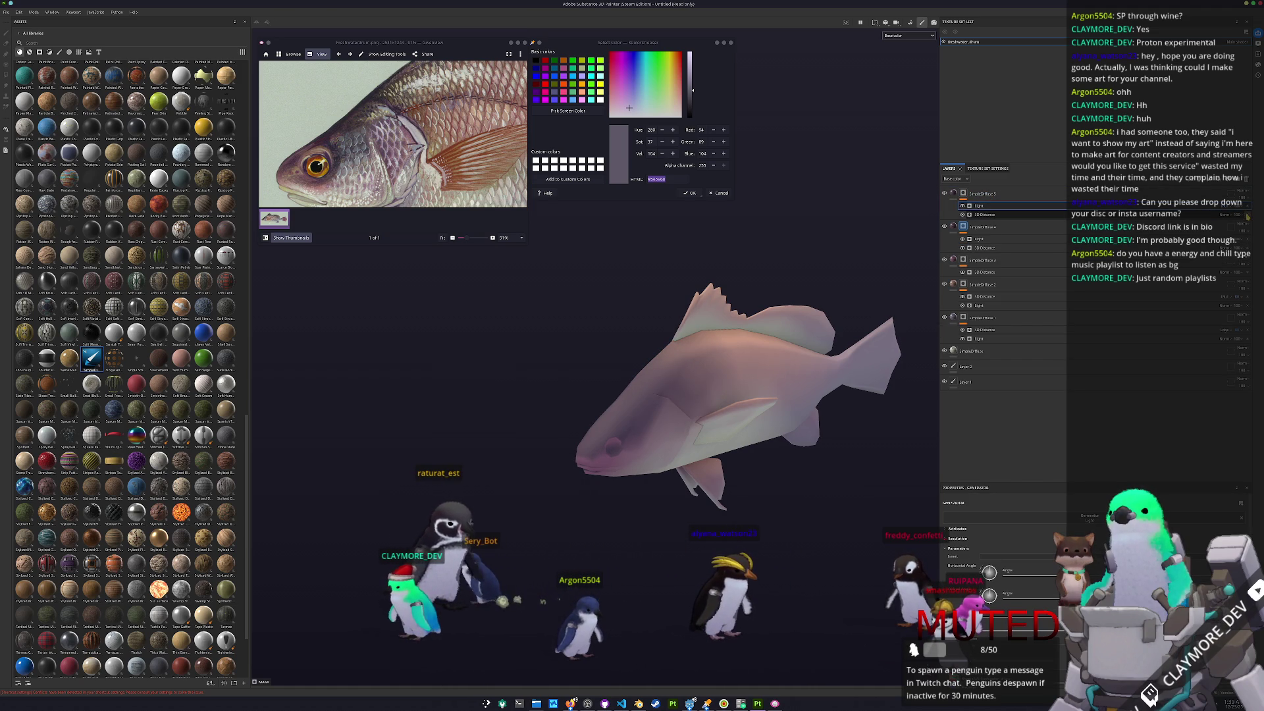
key("Delete")
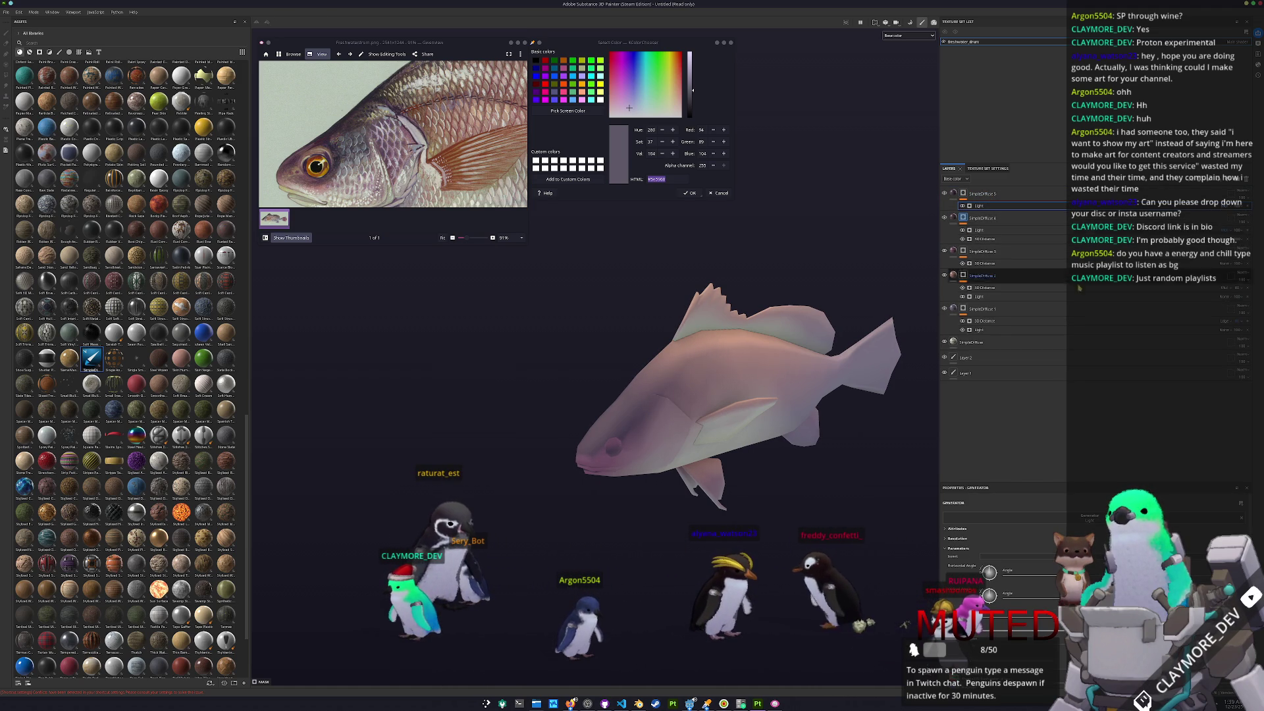
left_click(1229, 210)
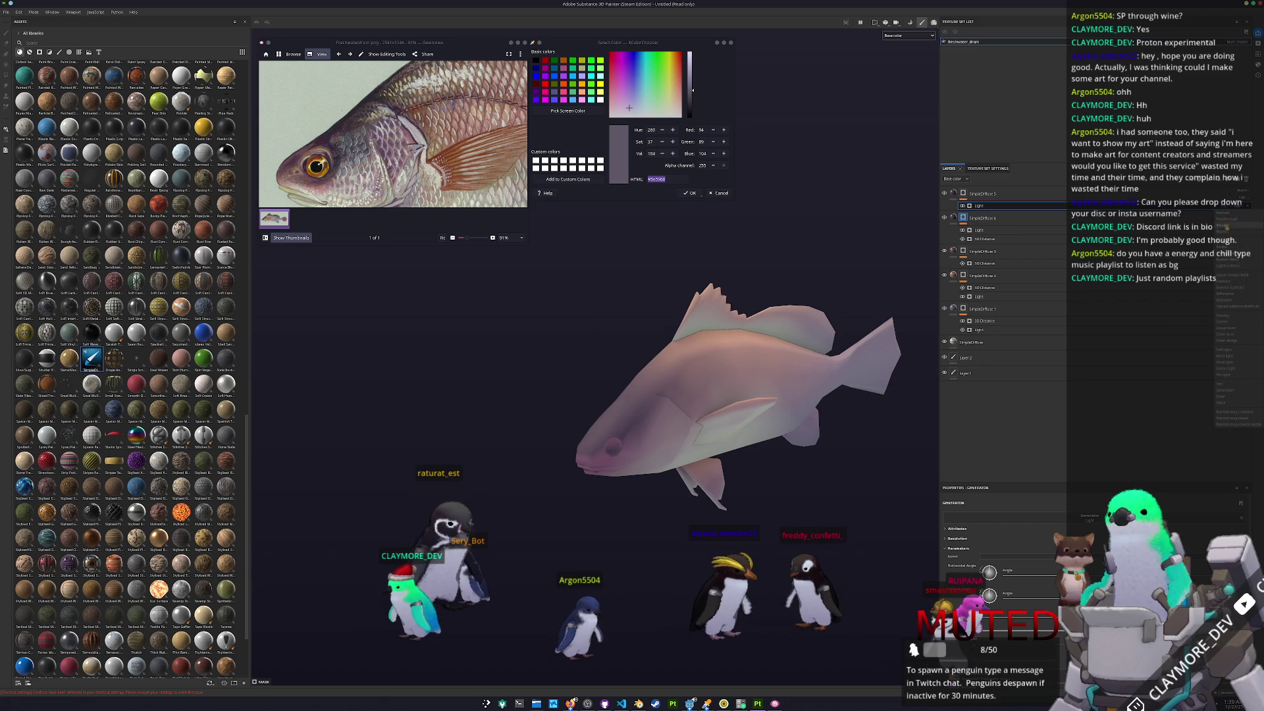
left_click(1227, 232)
- Orbit the fish to a head-on view from below and begin sampling a reference colour
scroll(416, 131, "down", 3, "ctrl")
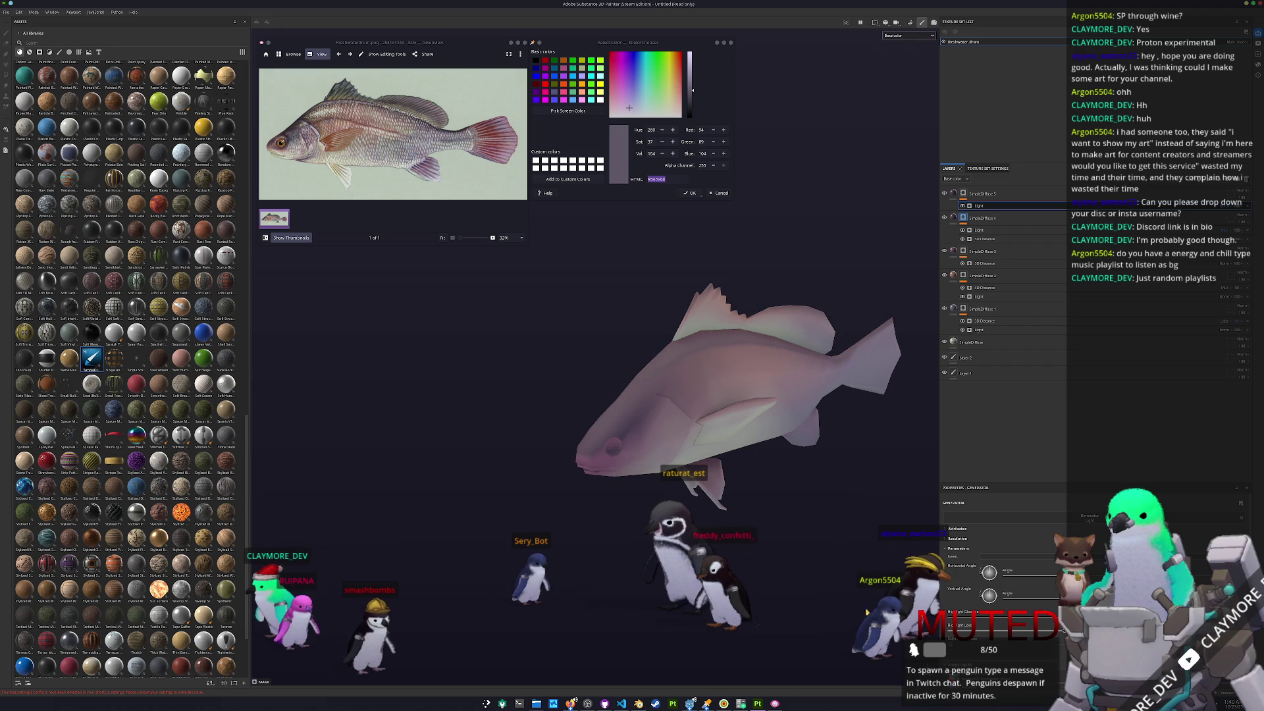
scroll(747, 492, "up", 3)
left_click_drag(748, 491, 976, 559, "alt")
scroll(298, 151, "up", 2, "ctrl")
scroll(298, 153, "down", 2, "ctrl")
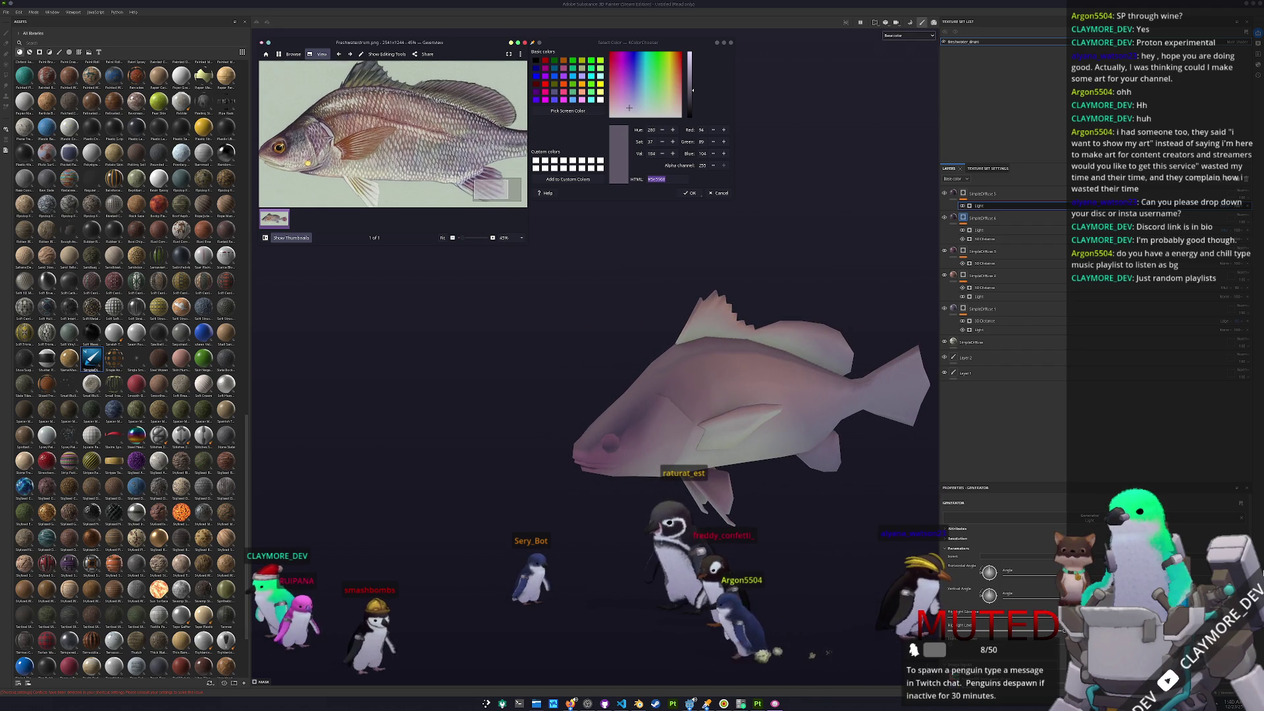
left_click(568, 110)
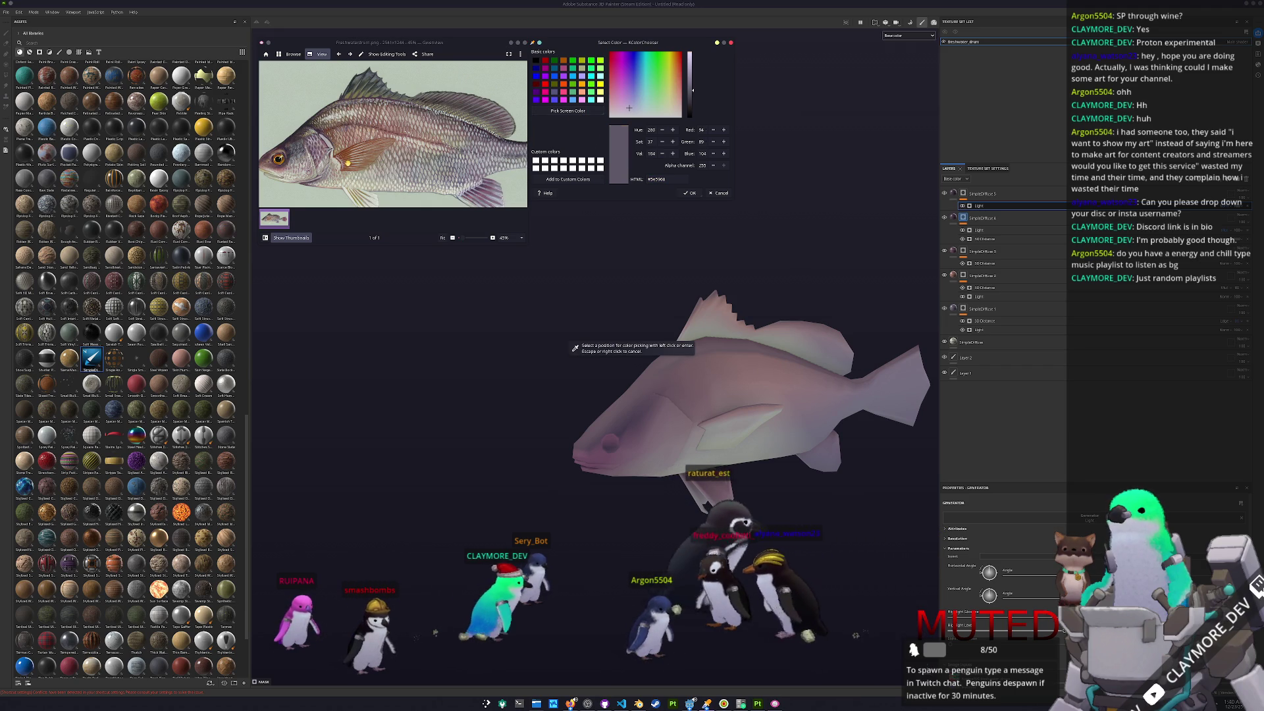
- Sample the fin's darker reddish brown (R128 G77 B60) from the reference, then turn the fish tail-on
left_click(349, 164)
scroll(349, 163, "up", 5, "ctrl")
left_click(568, 111)
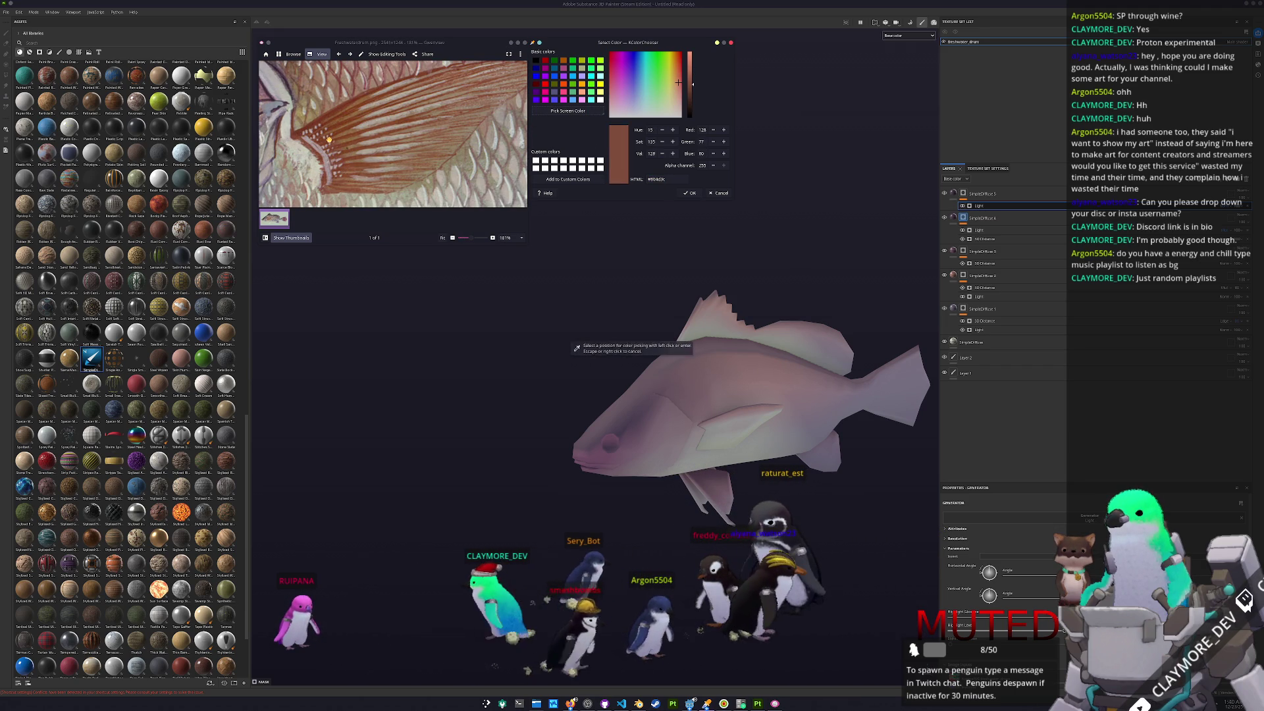
left_click(329, 140)
left_click_drag(593, 356, 536, 358, "alt")
scroll(403, 145, "down", 1, "ctrl")
scroll(403, 145, "down", 1, "ctrl")
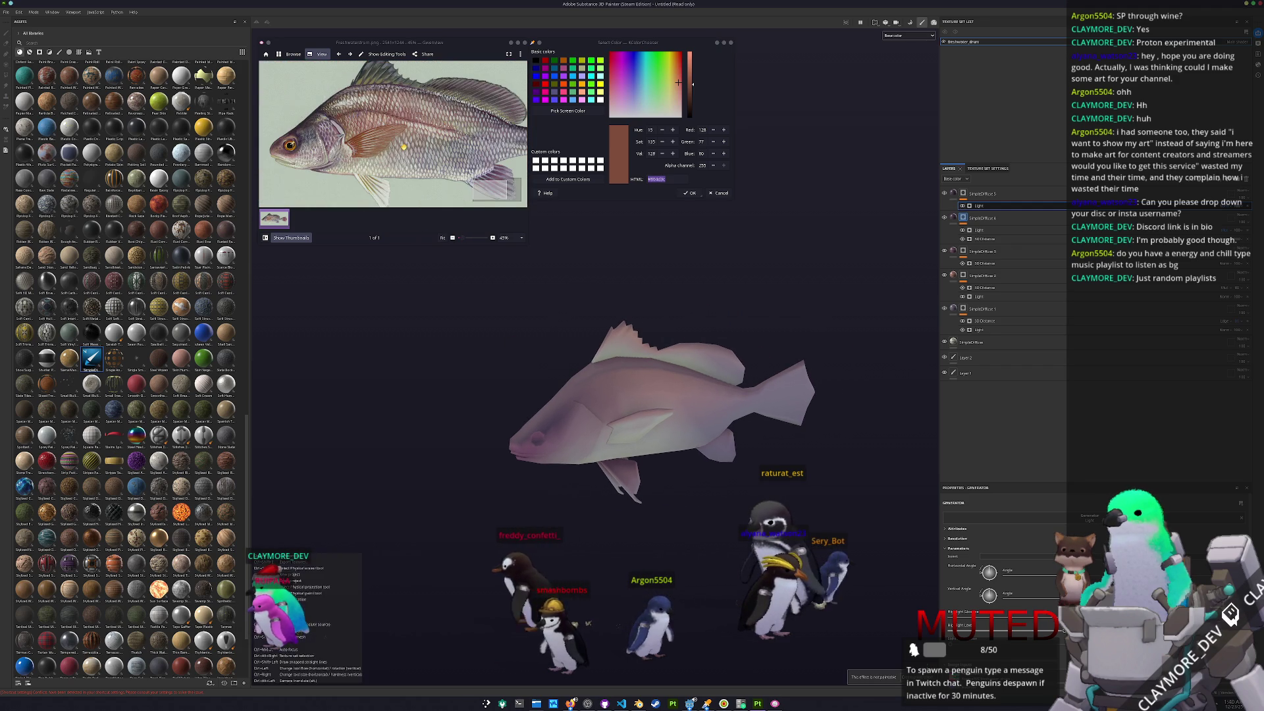
mouse_move(511, 324)
left_mouse_down("alt")
mouse_move(327, 423)
mouse_move(526, 394)
left_mouse_up("alt")
left_click_drag(446, 153, 405, 222)
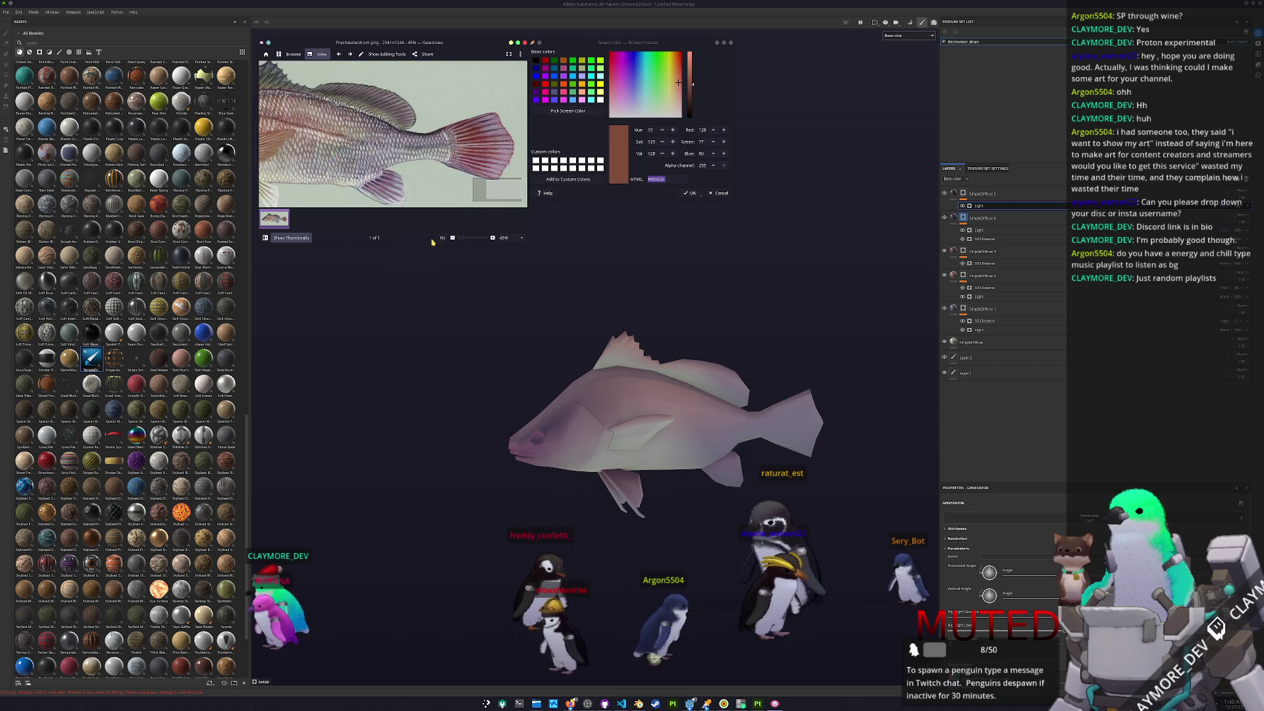
mouse_move(492, 309)
left_mouse_down("alt")
mouse_move(666, 364)
mouse_move(842, 343)
left_mouse_up("alt")
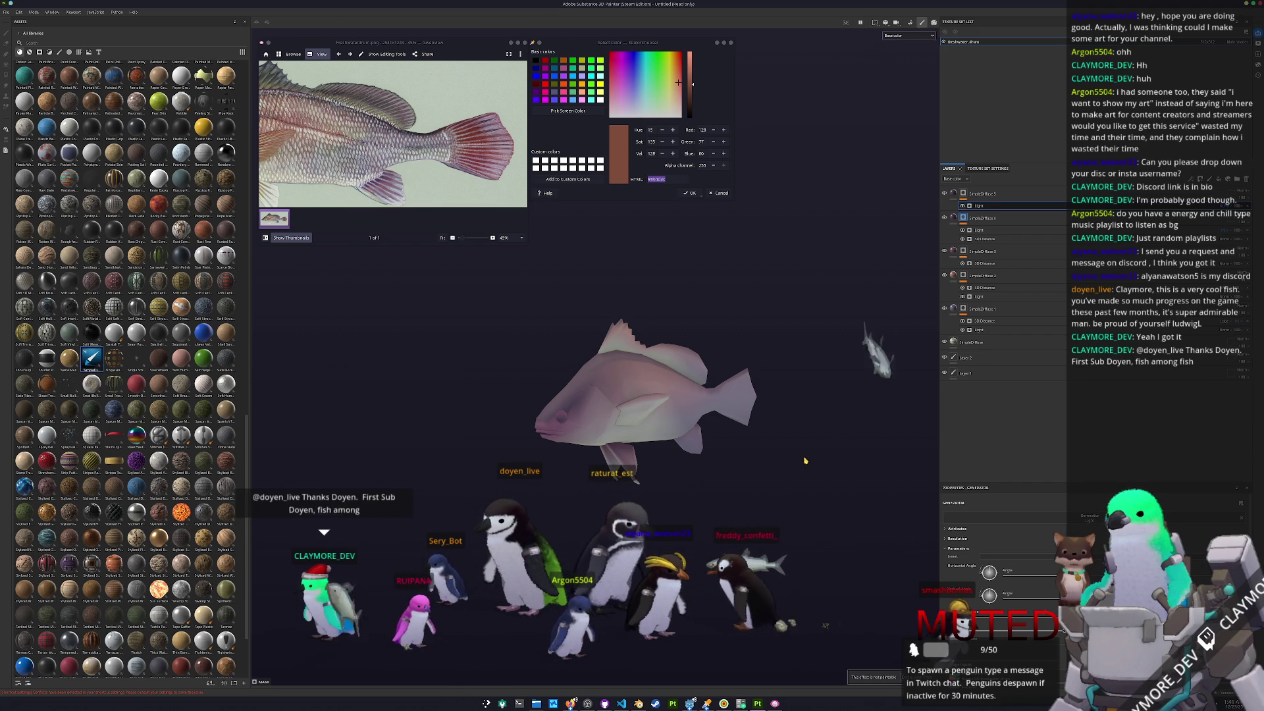
- Duplicate SimpleDiffuse 5 into SimpleDiffuse 6 at the top and expand its Diffuse colour settings
left_click(689, 187)
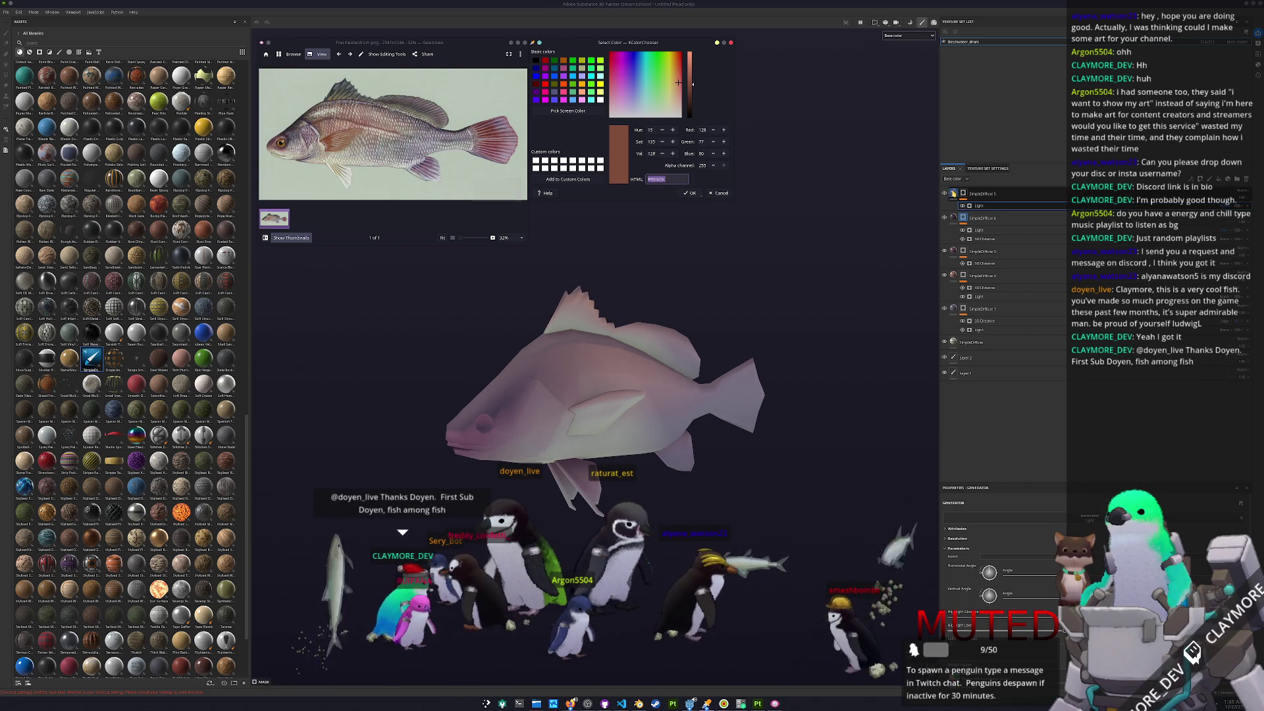
left_click(994, 193)
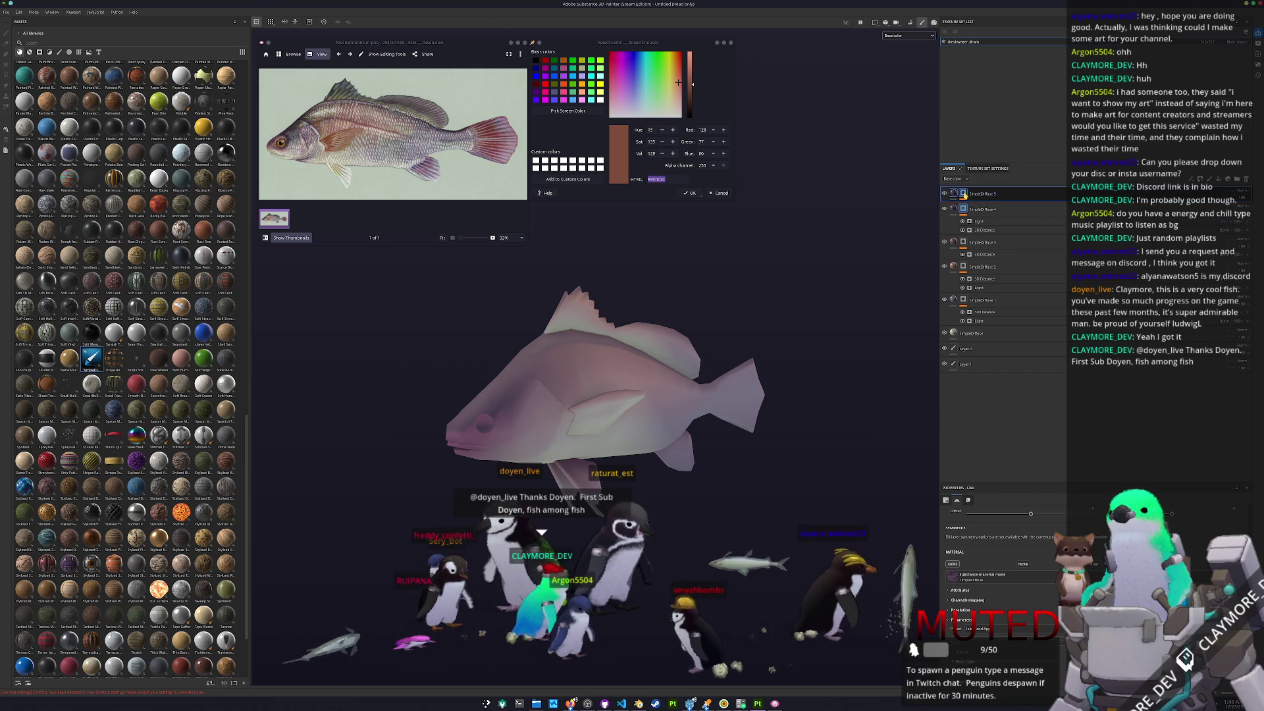
key("1")
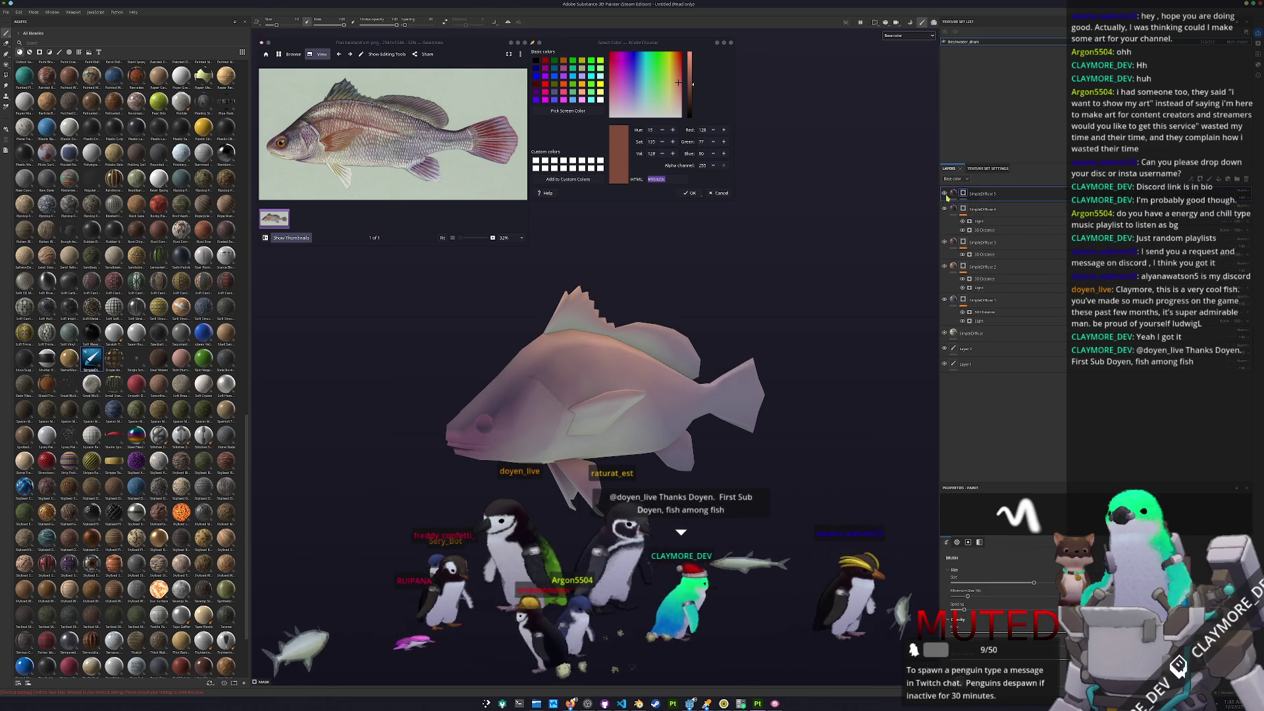
left_click(952, 193)
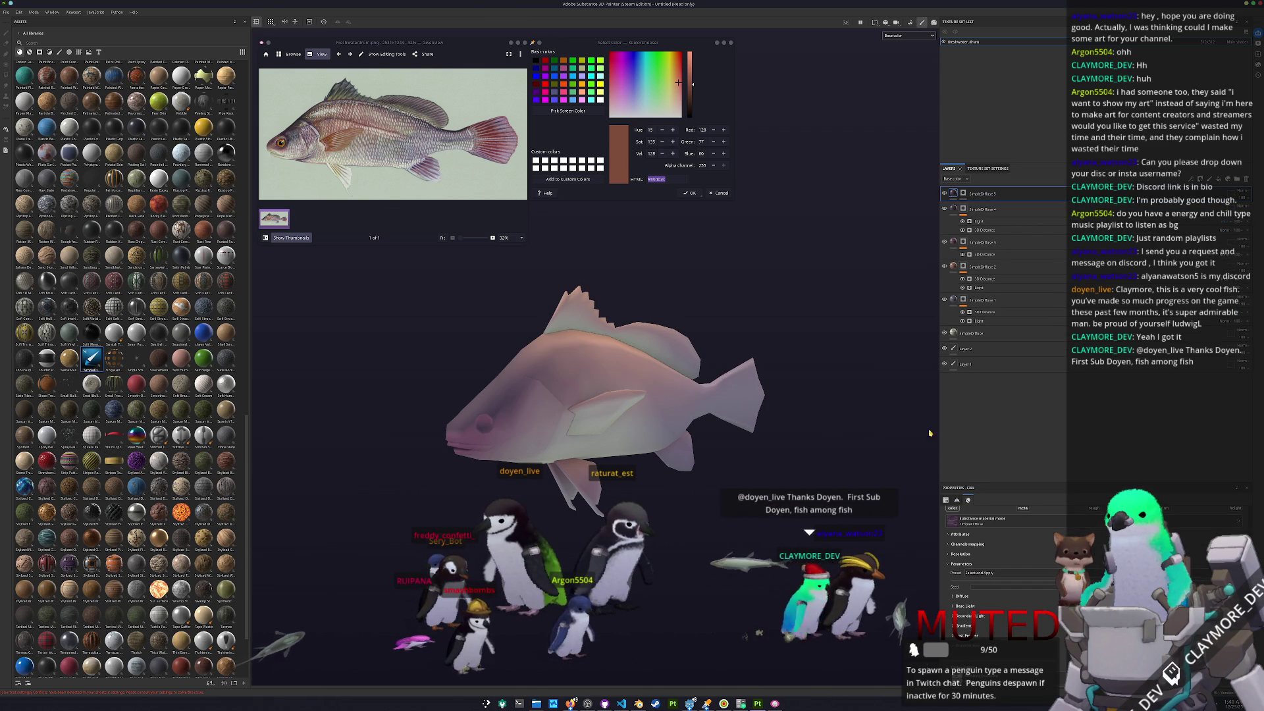
key("ctrl+d")
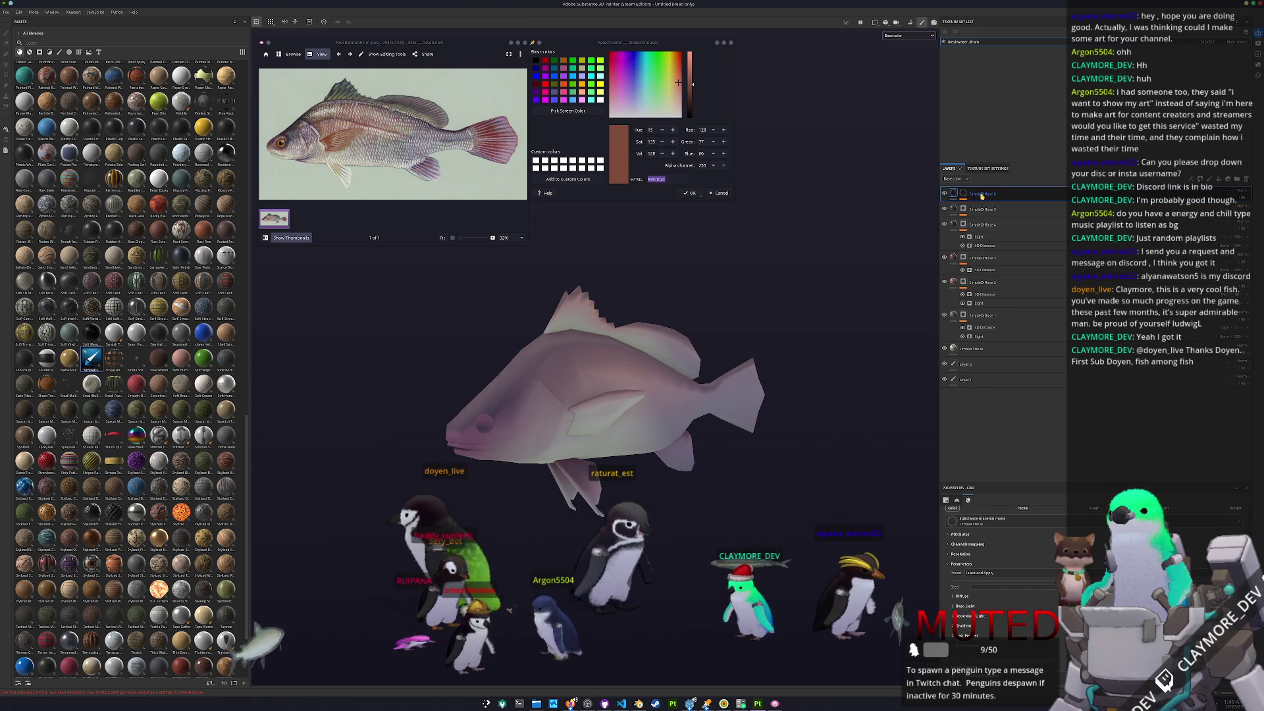
left_click(952, 193)
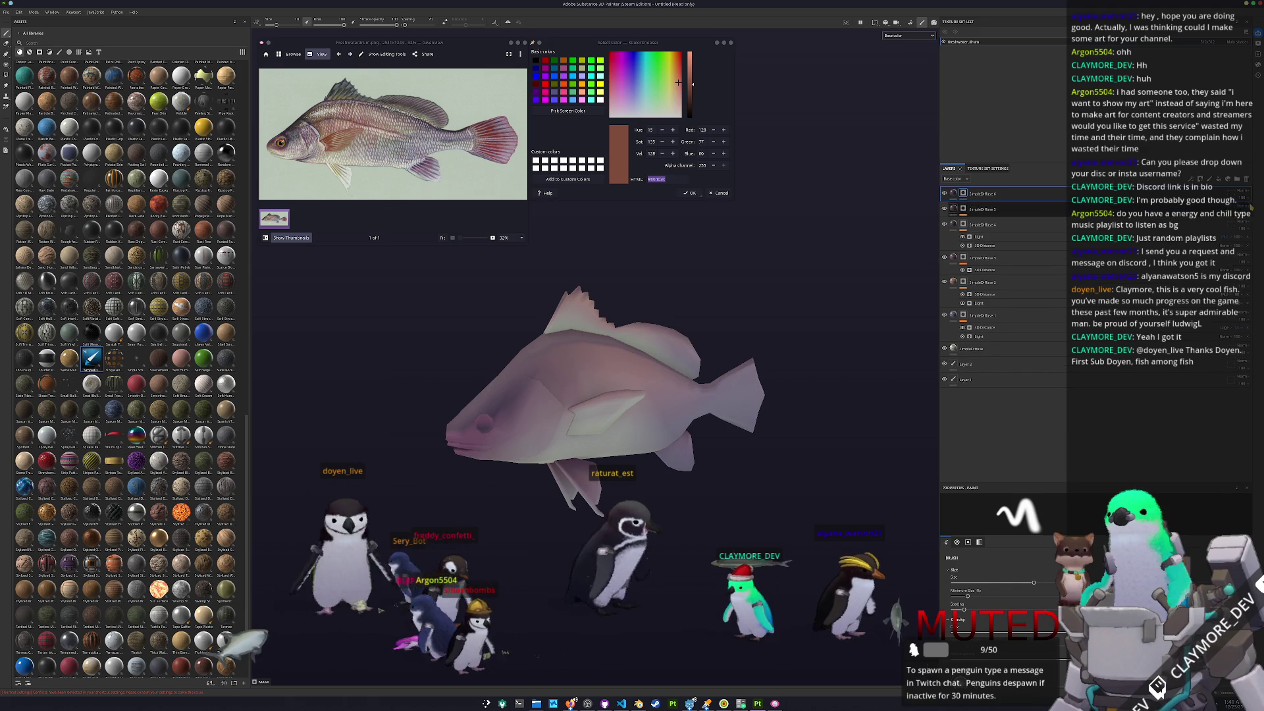
left_click(954, 192)
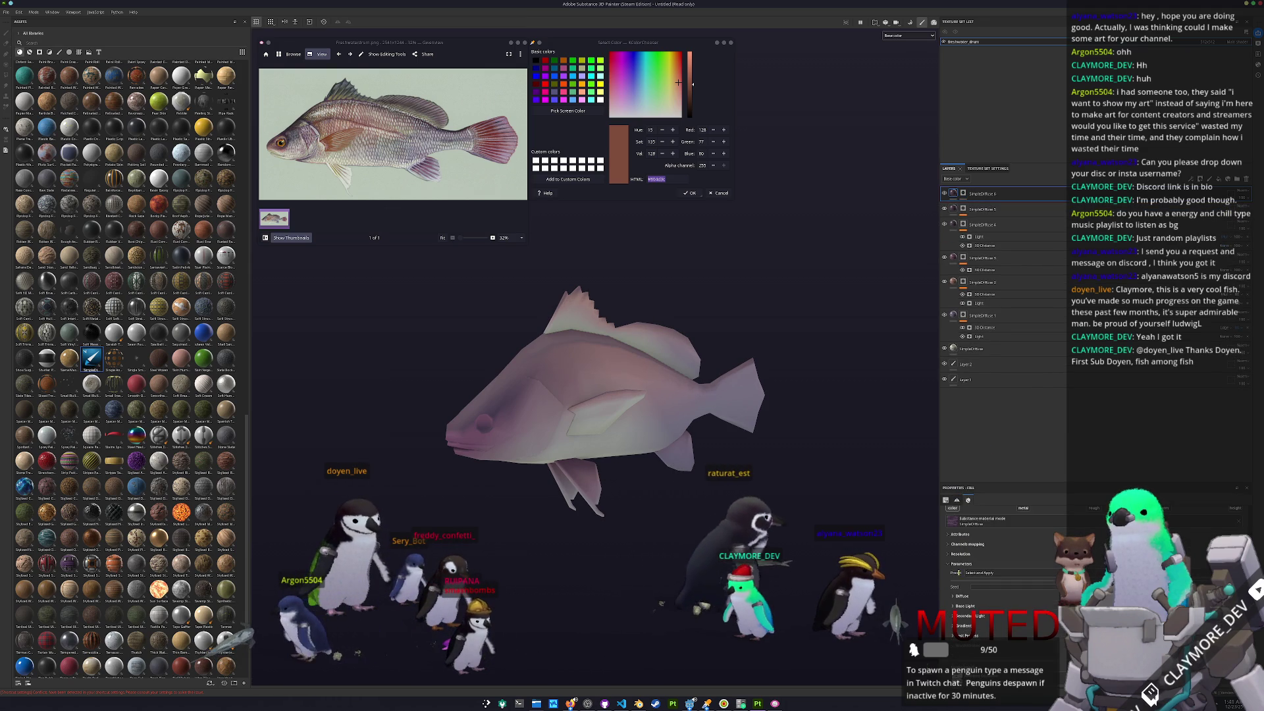
left_click(954, 596)
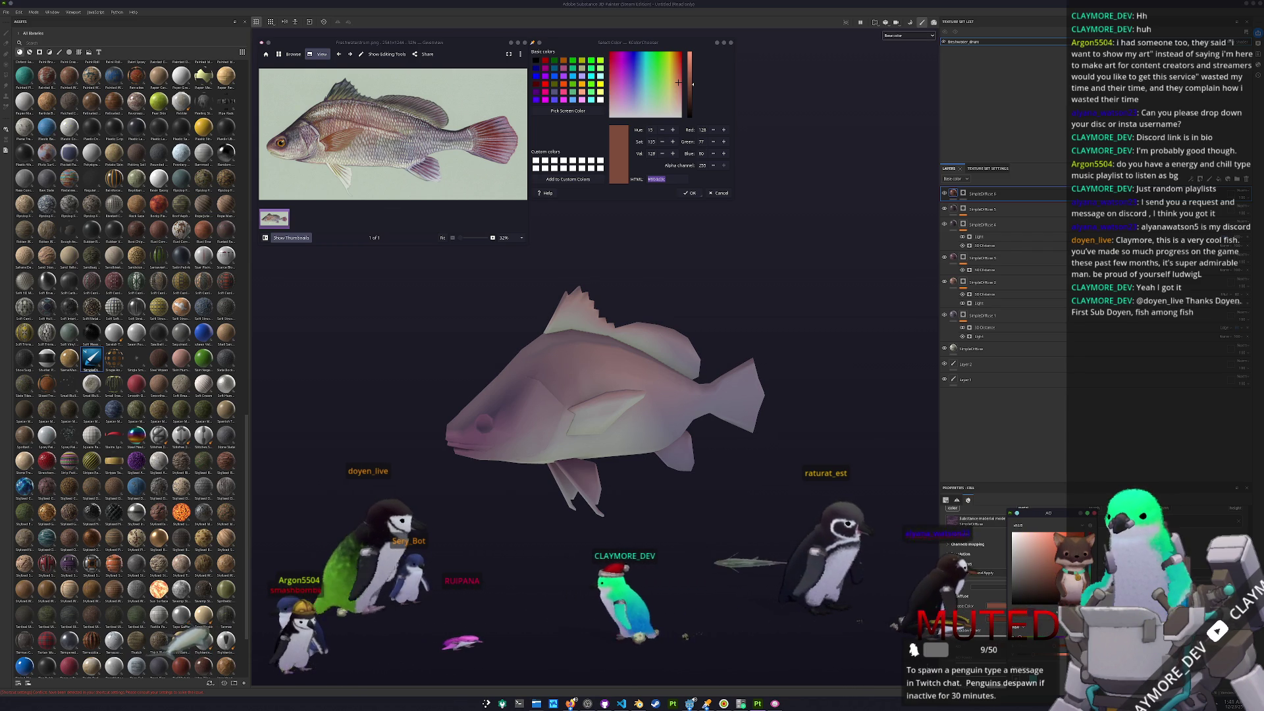
right_click(965, 193)
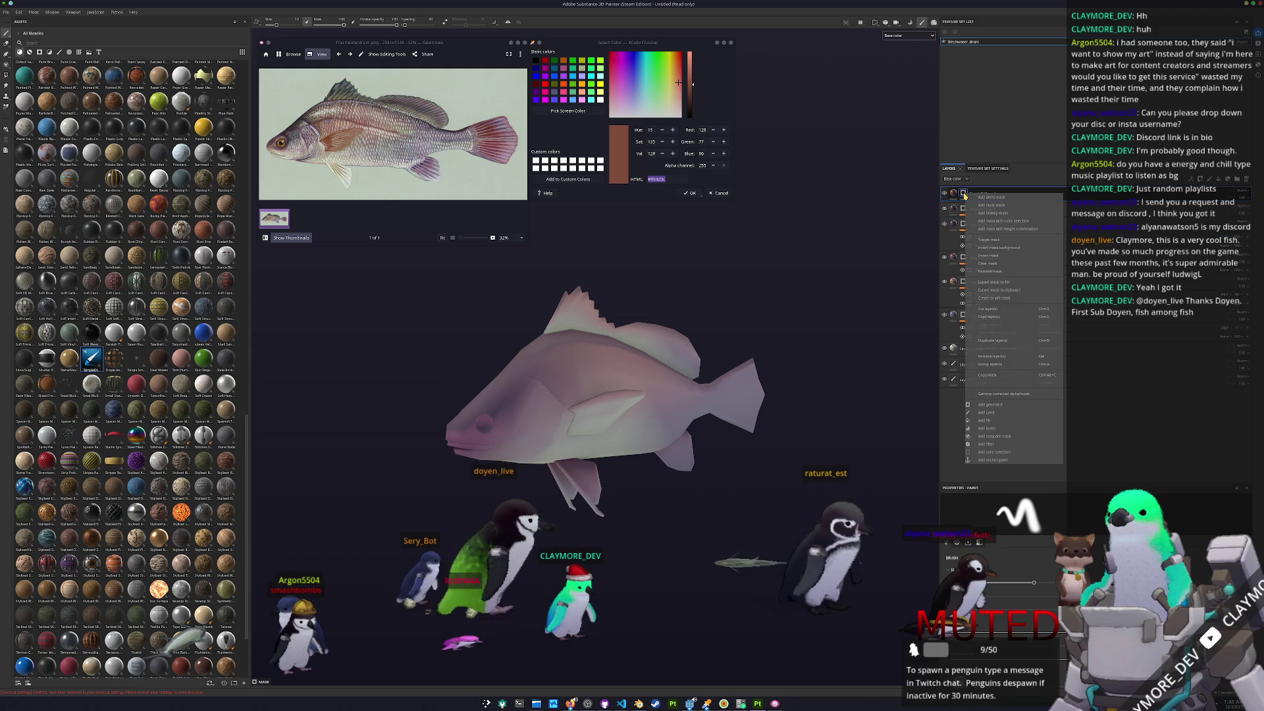
- Add a paint effect to SimpleDiffuse 6 and polygon-fill the pectoral fin faces brown
left_click(982, 413)
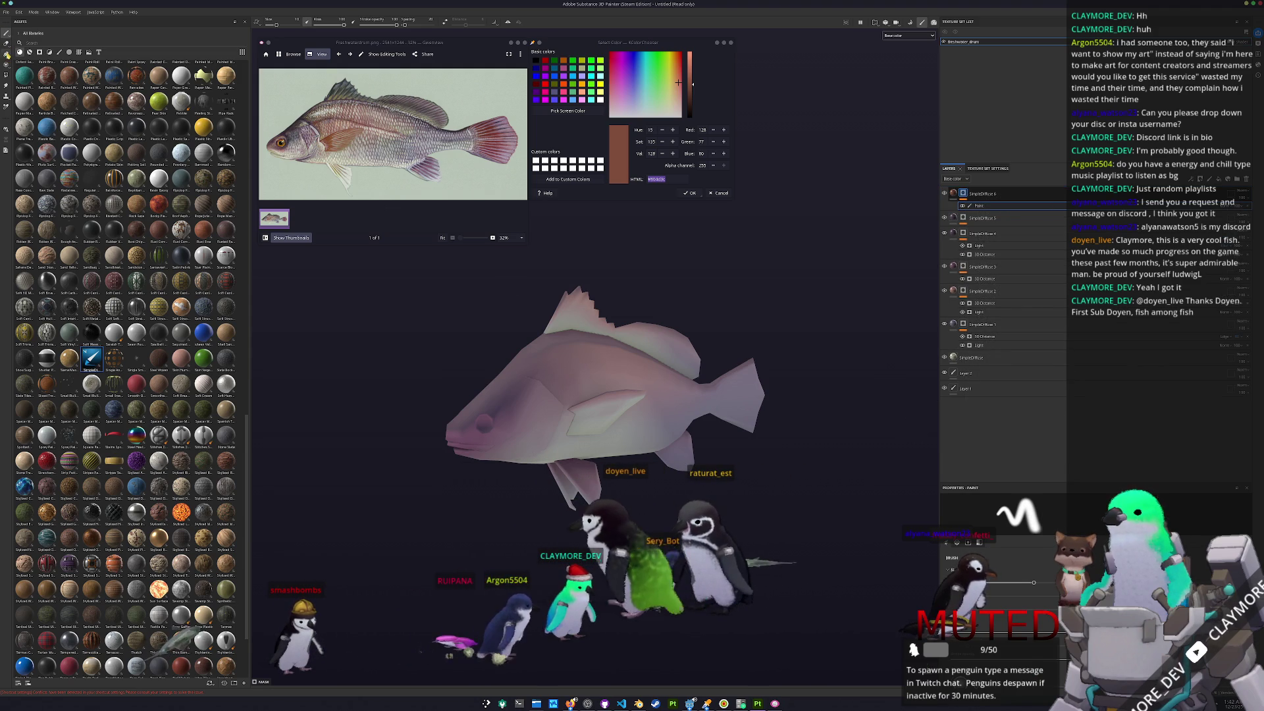
left_click(6, 76)
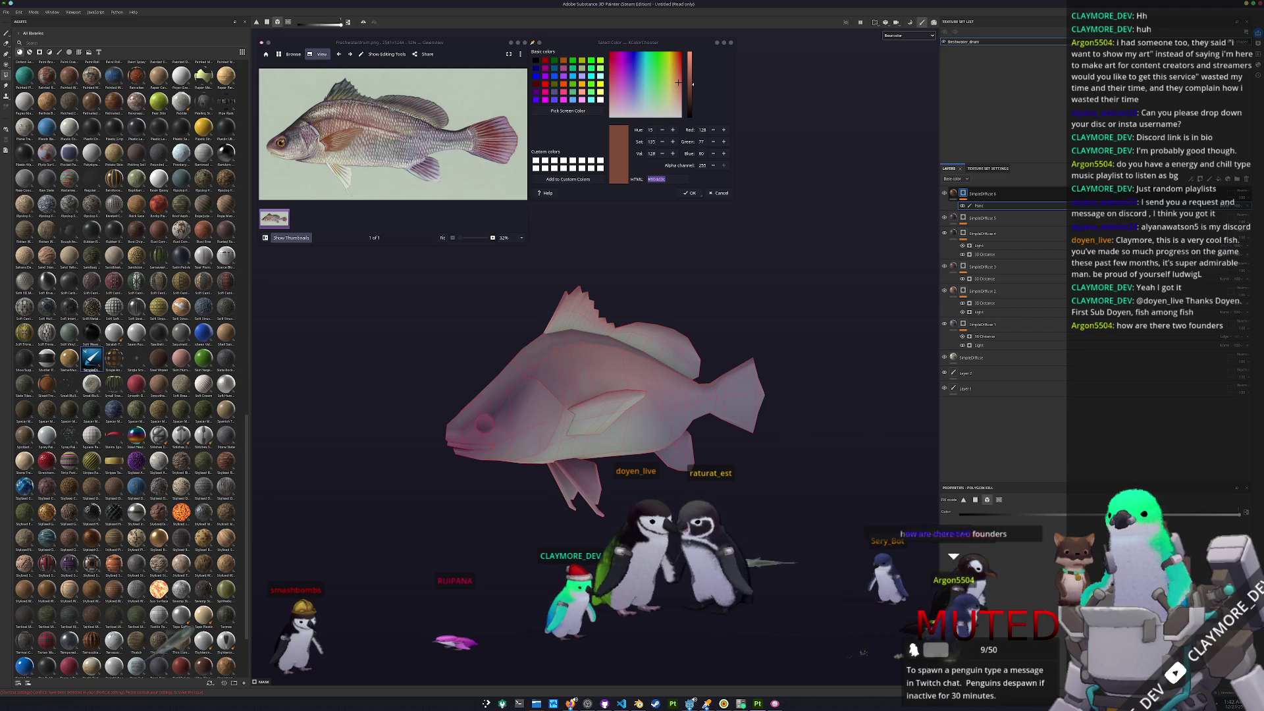
mouse_move(655, 475)
left_mouse_down("alt")
mouse_move(666, 477)
mouse_move(550, 532)
mouse_move(592, 507)
left_mouse_up("alt")
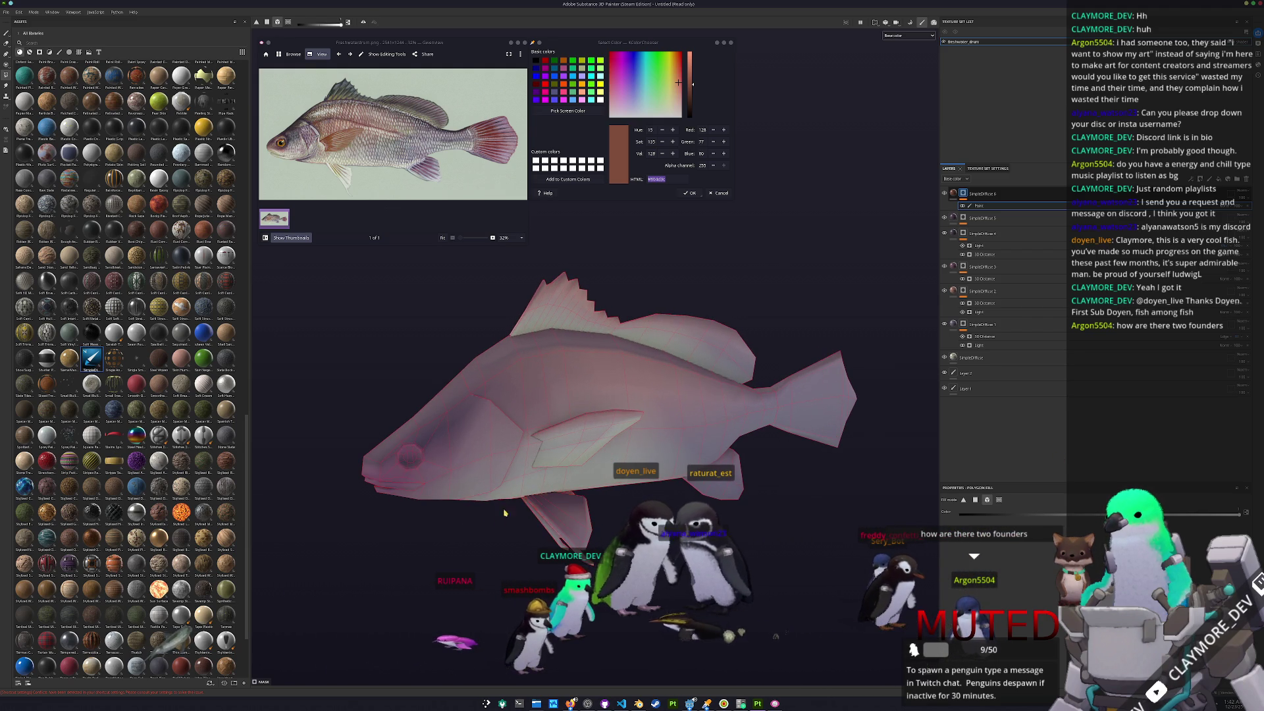
left_click(572, 438)
mouse_move(572, 438)
left_mouse_down("alt")
mouse_move(456, 448)
mouse_move(593, 438)
left_mouse_up("alt")
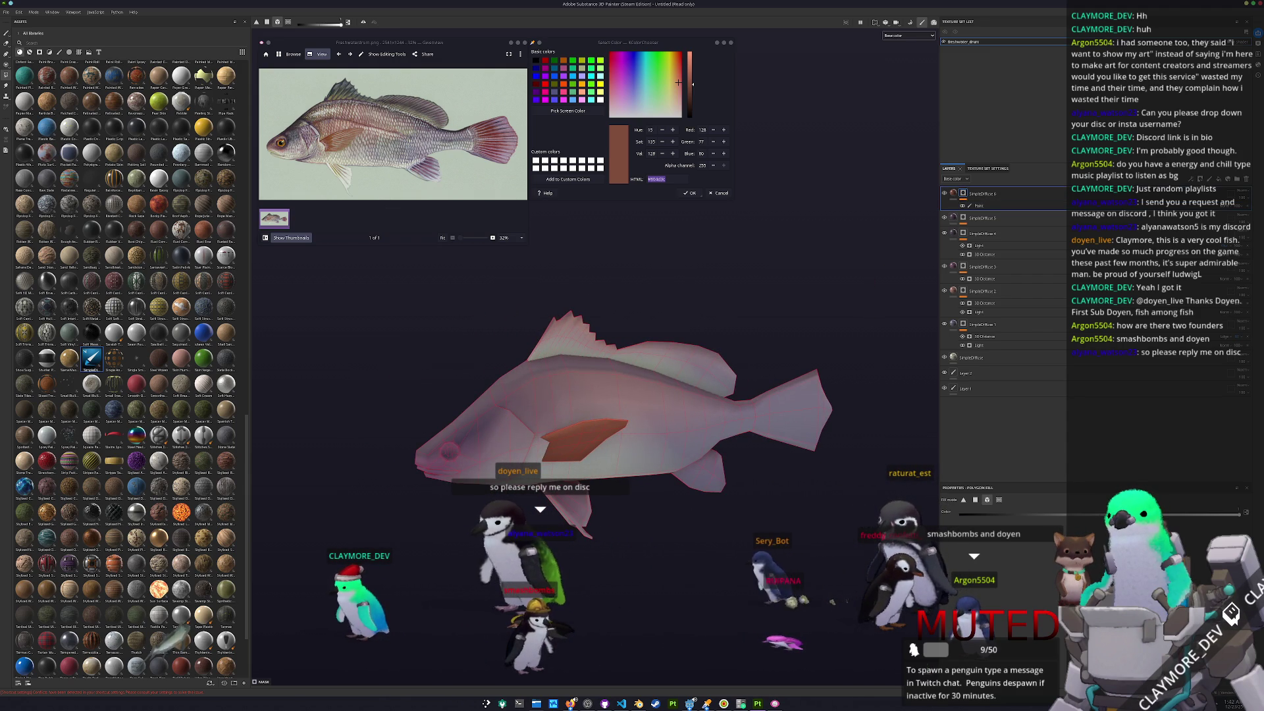
left_click_drag(890, 408, 869, 404, "alt")
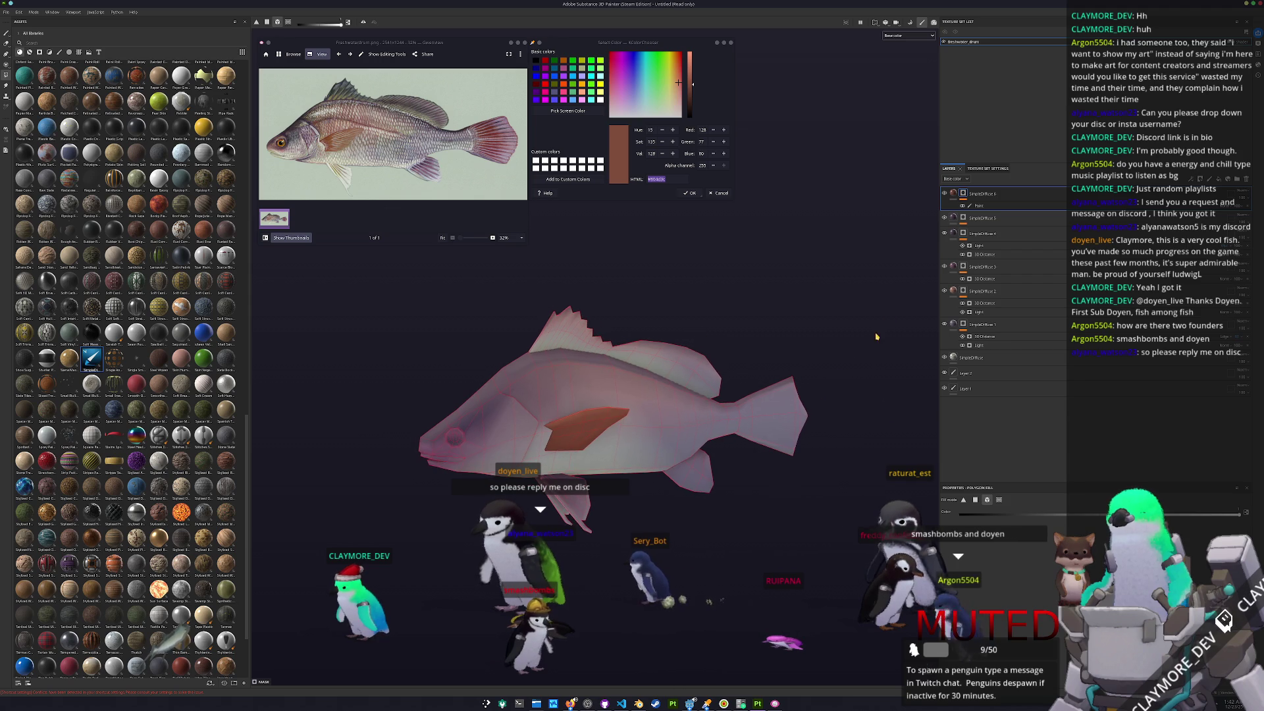
- Add another paint effect to the top layer, then open its base colour picker
right_click(963, 195)
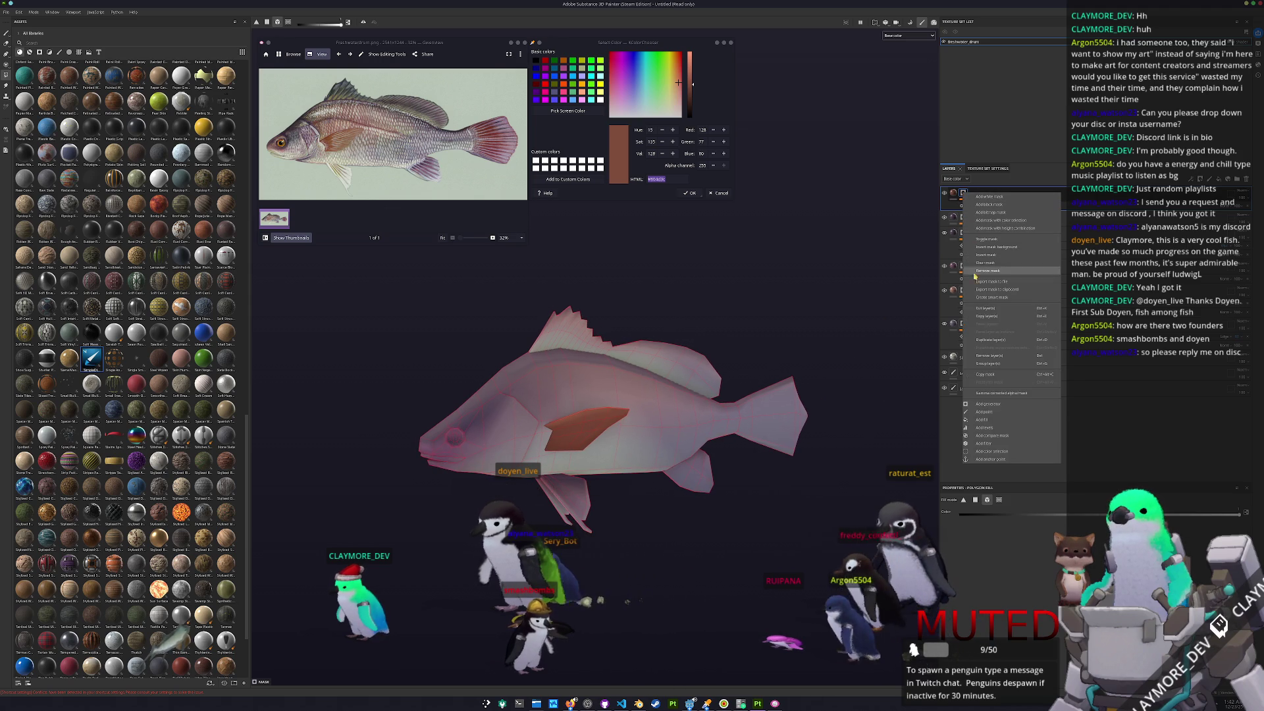
left_click(985, 412)
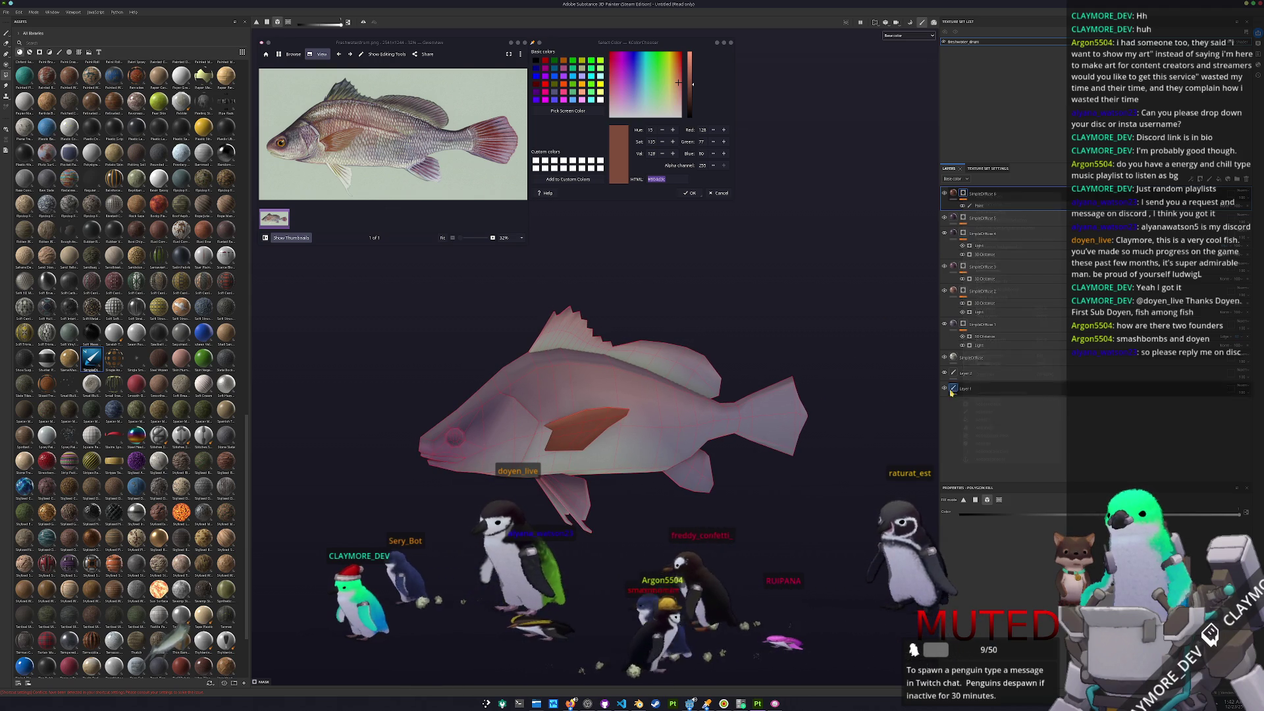
scroll(622, 385, "up", 2)
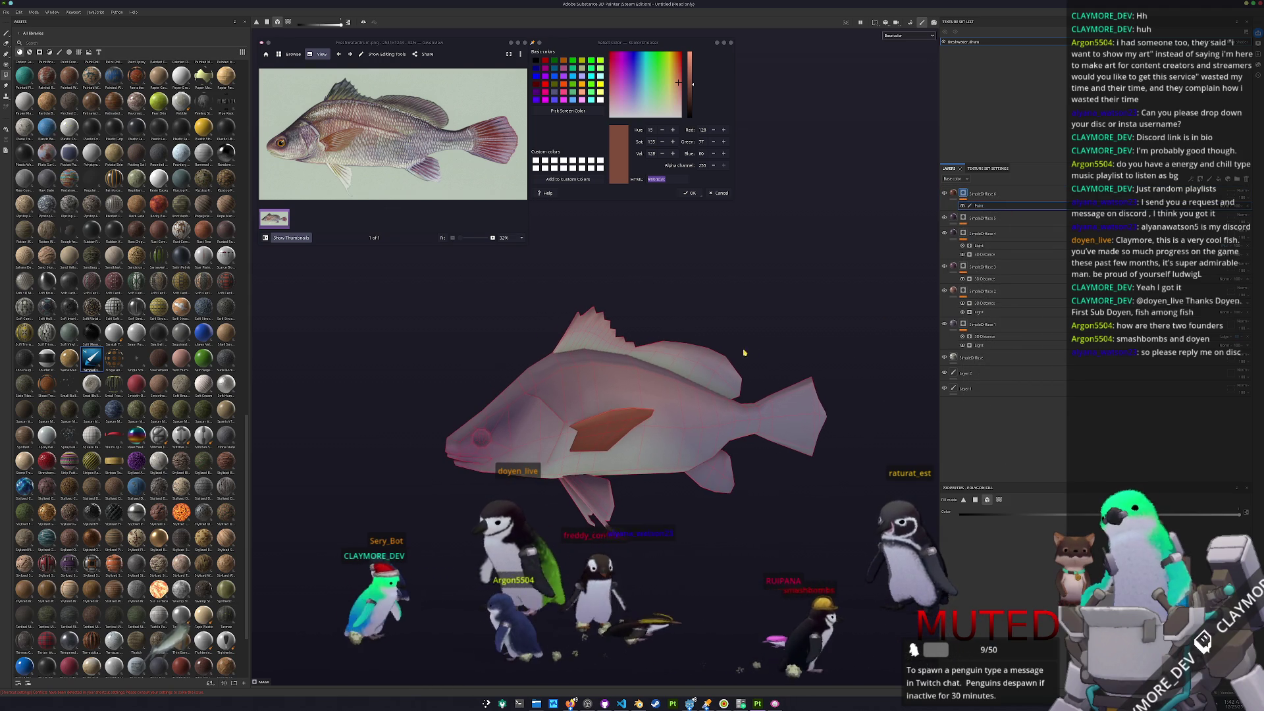
middle_click_drag(622, 384, 663, 384)
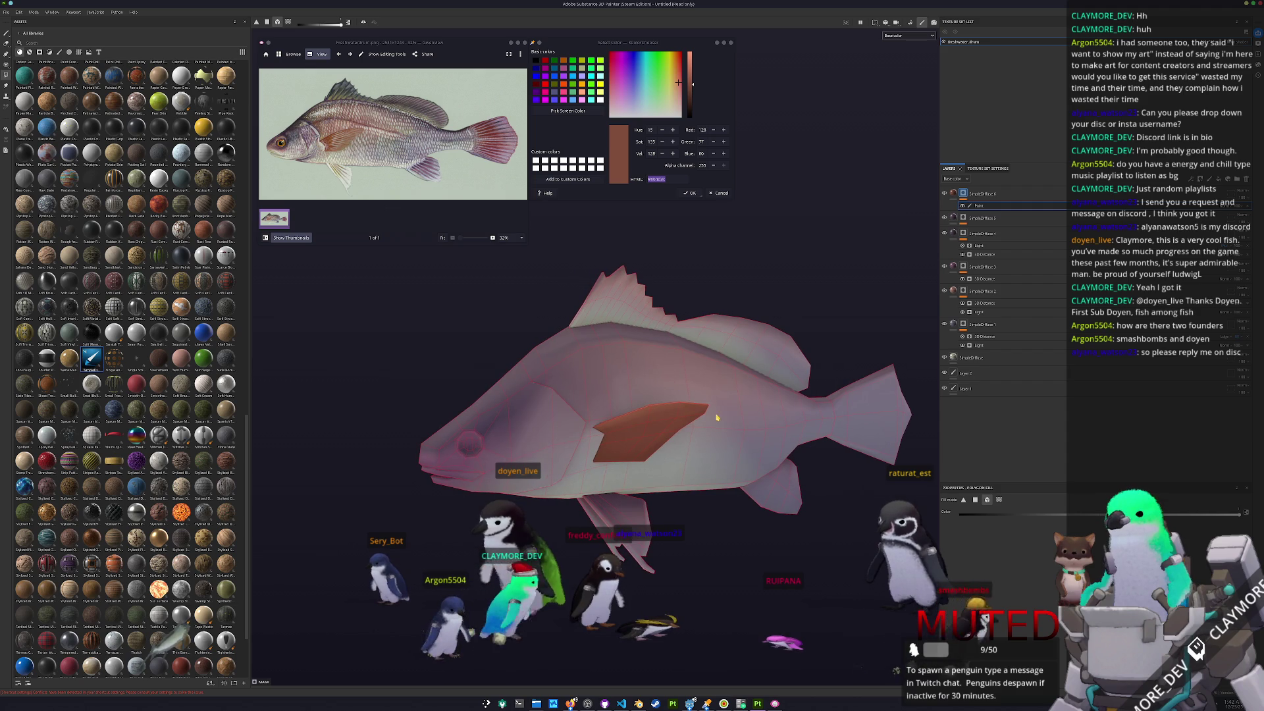
scroll(717, 417, "up", 2)
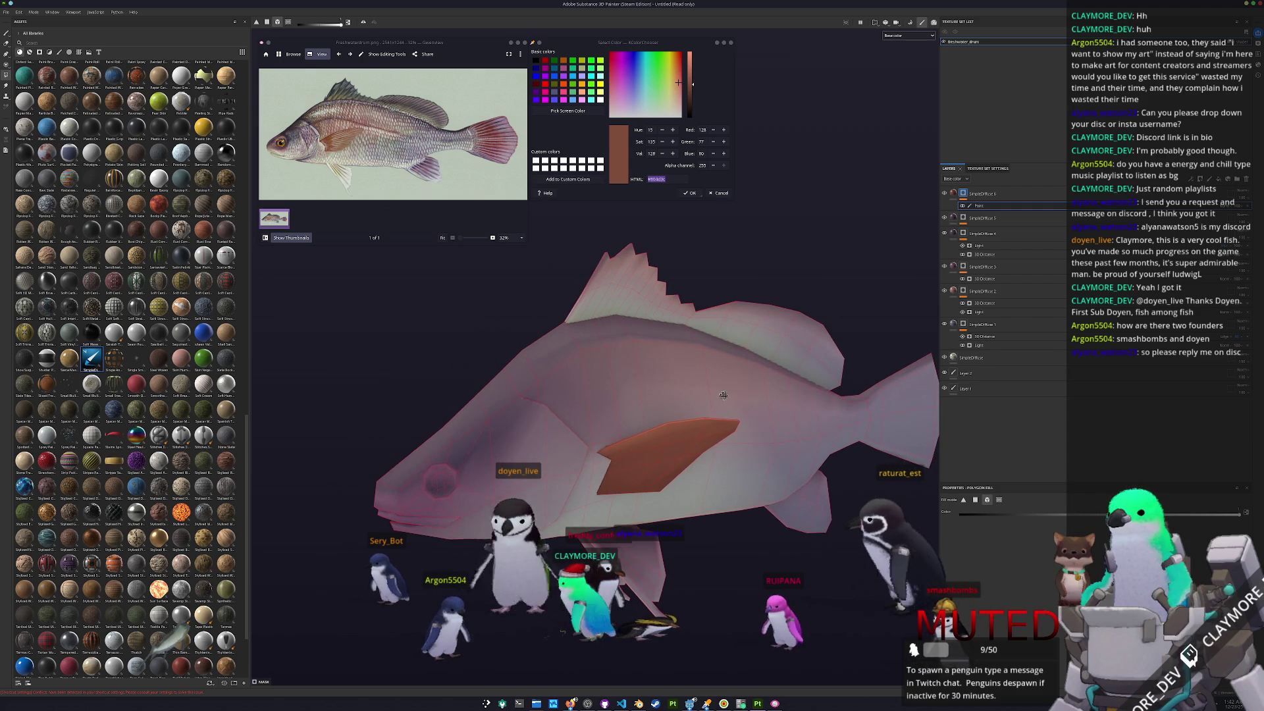
left_click(981, 194)
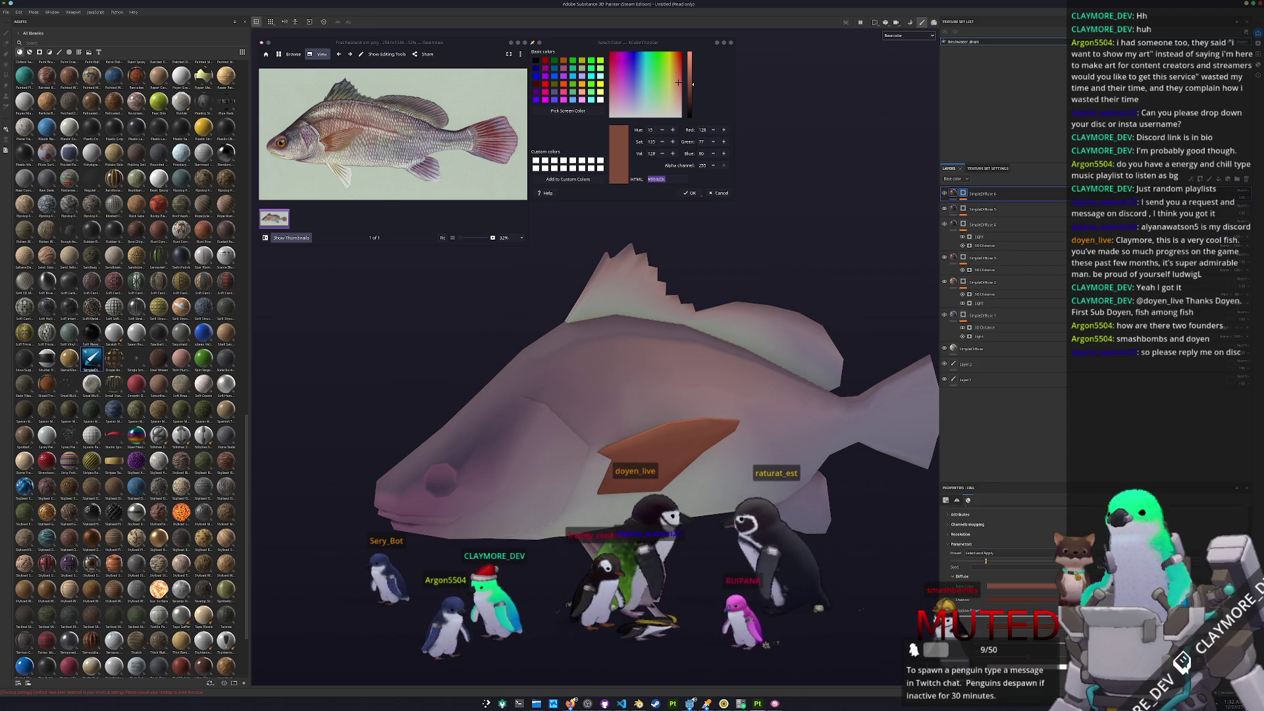
left_click(1022, 582)
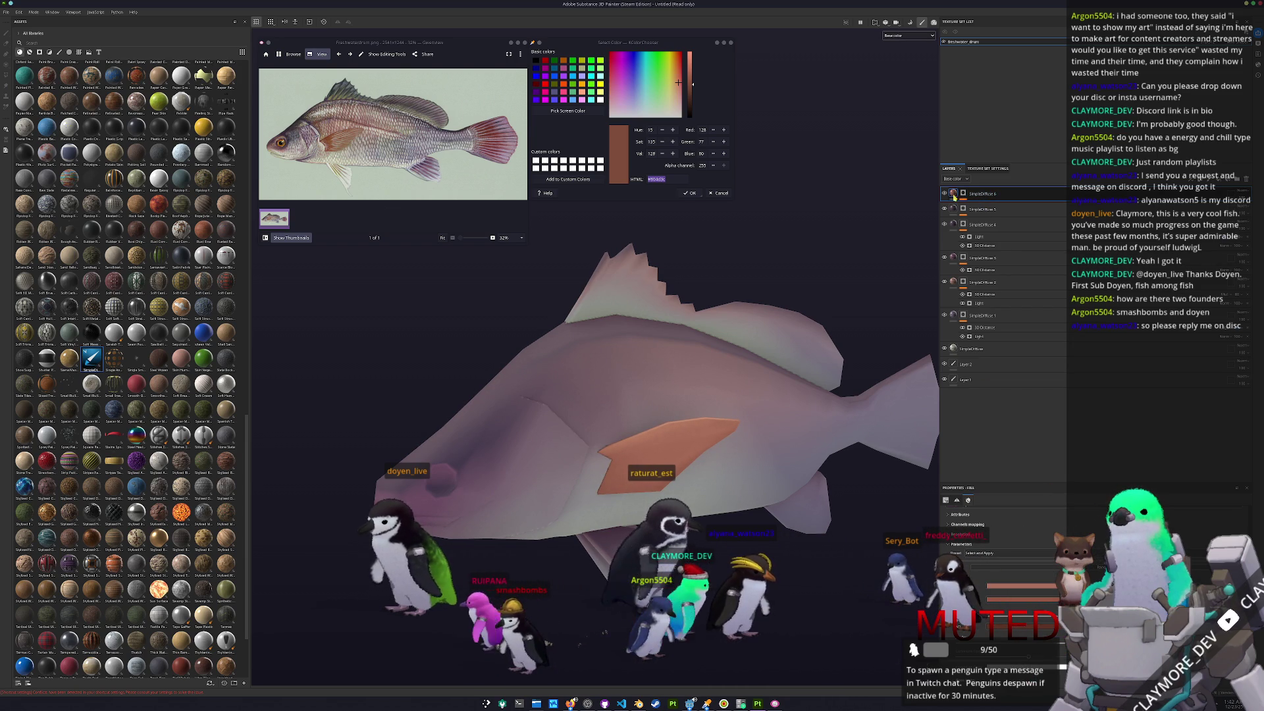
left_click_drag(816, 369, 871, 335, "alt")
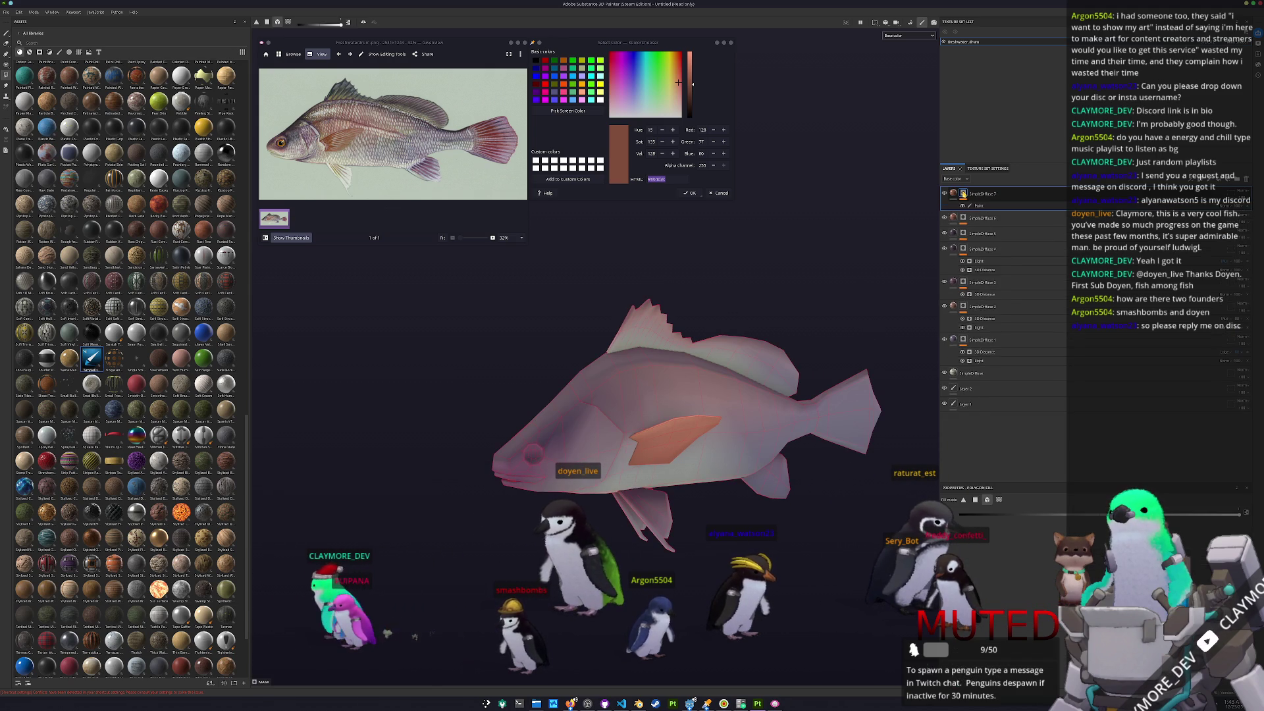
- Clear SimpleDiffuse 7's painted mask and replace it with a 3D Distance generator
right_click(963, 192)
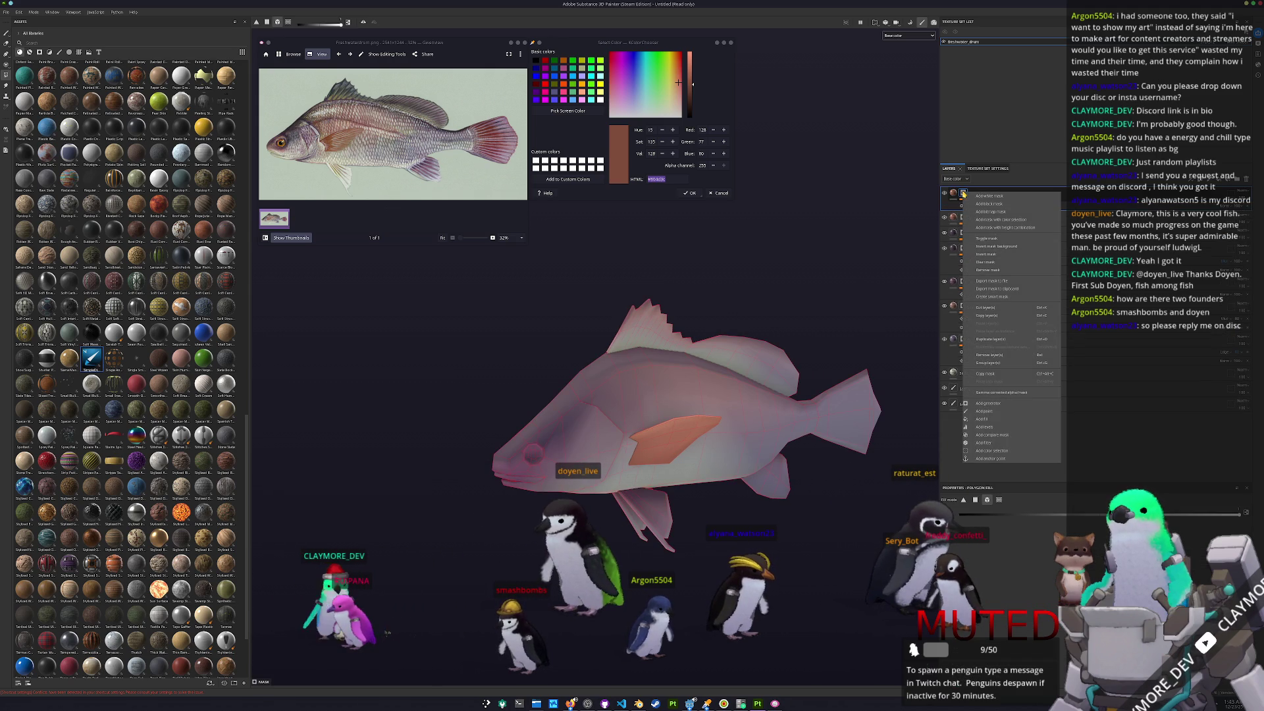
left_click(978, 267)
left_click(958, 195)
right_click(962, 194)
left_click(981, 407)
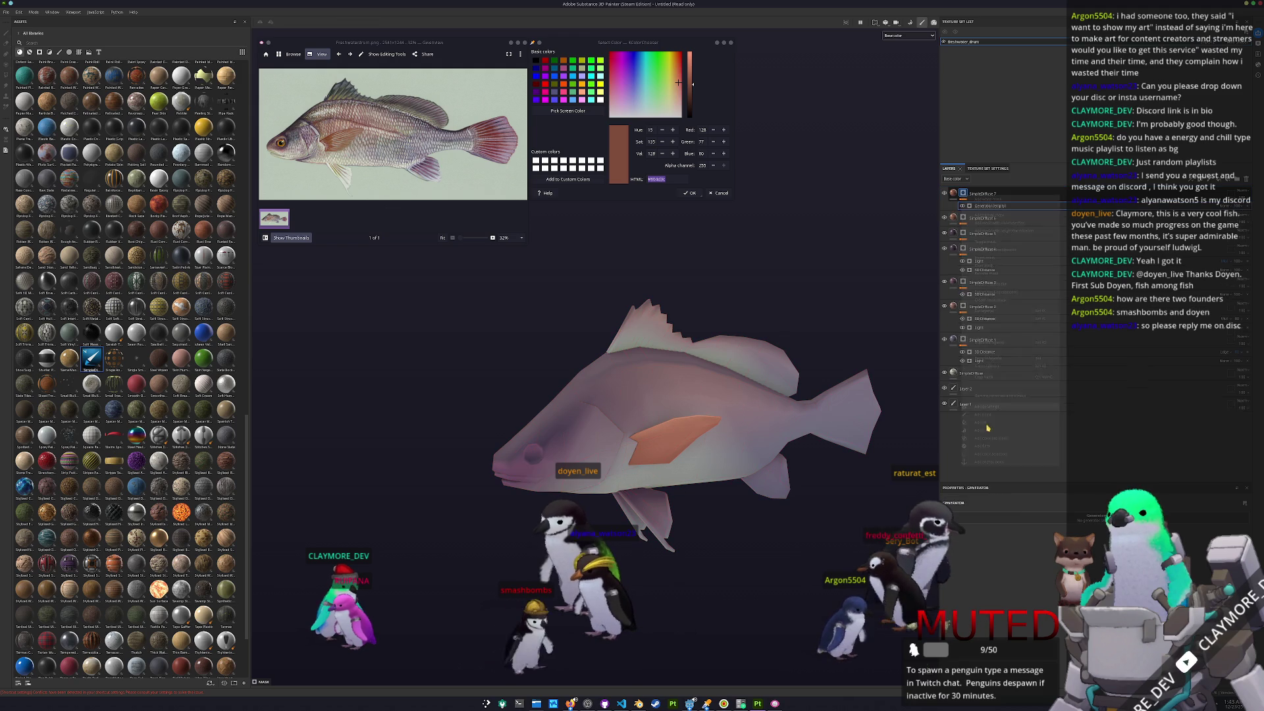
left_click(1040, 545)
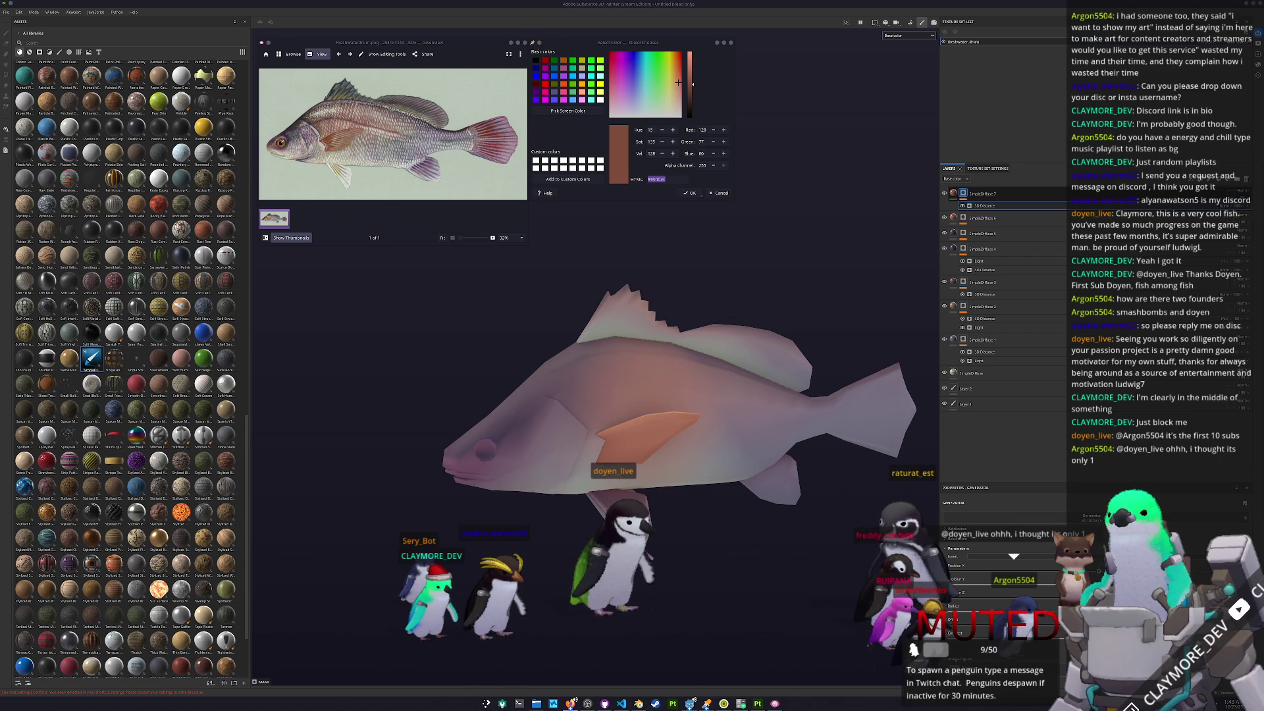
- Sample the dark red of the reference fish's tail with Pick Screen Color
left_click_drag(875, 429, 755, 472, "alt")
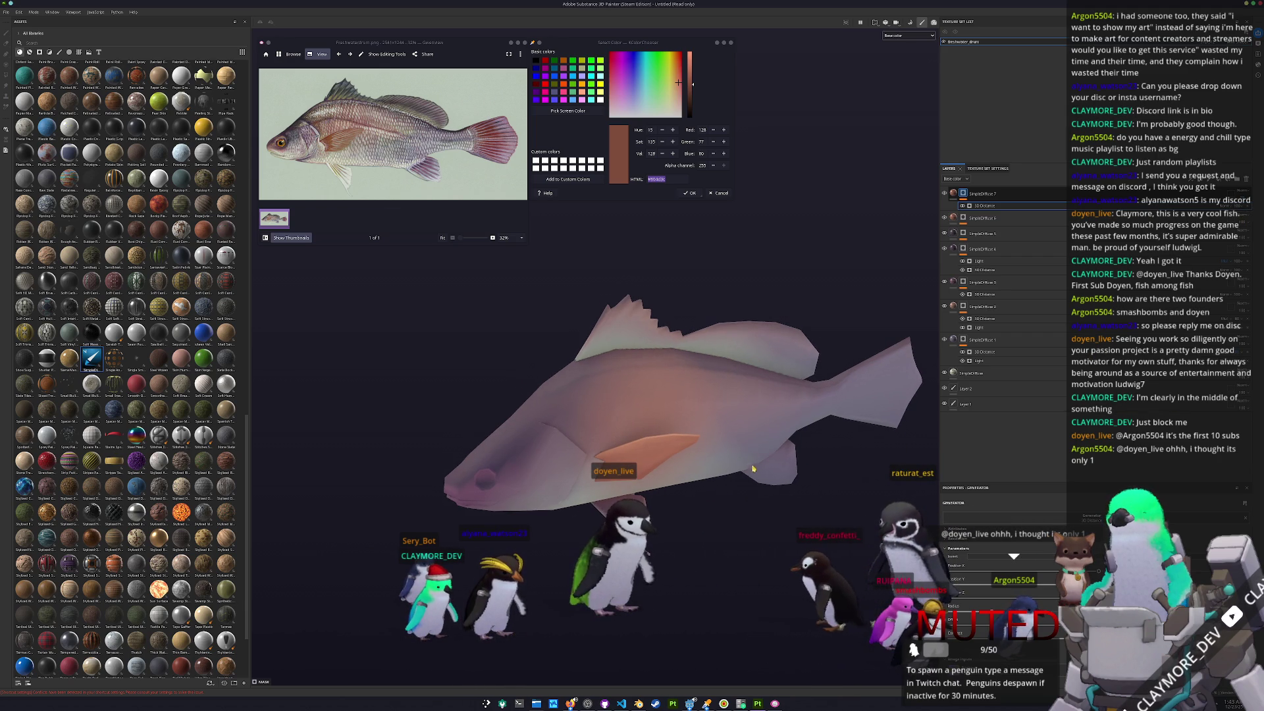
left_click_drag(589, 358, 583, 395, "alt")
left_click(568, 111)
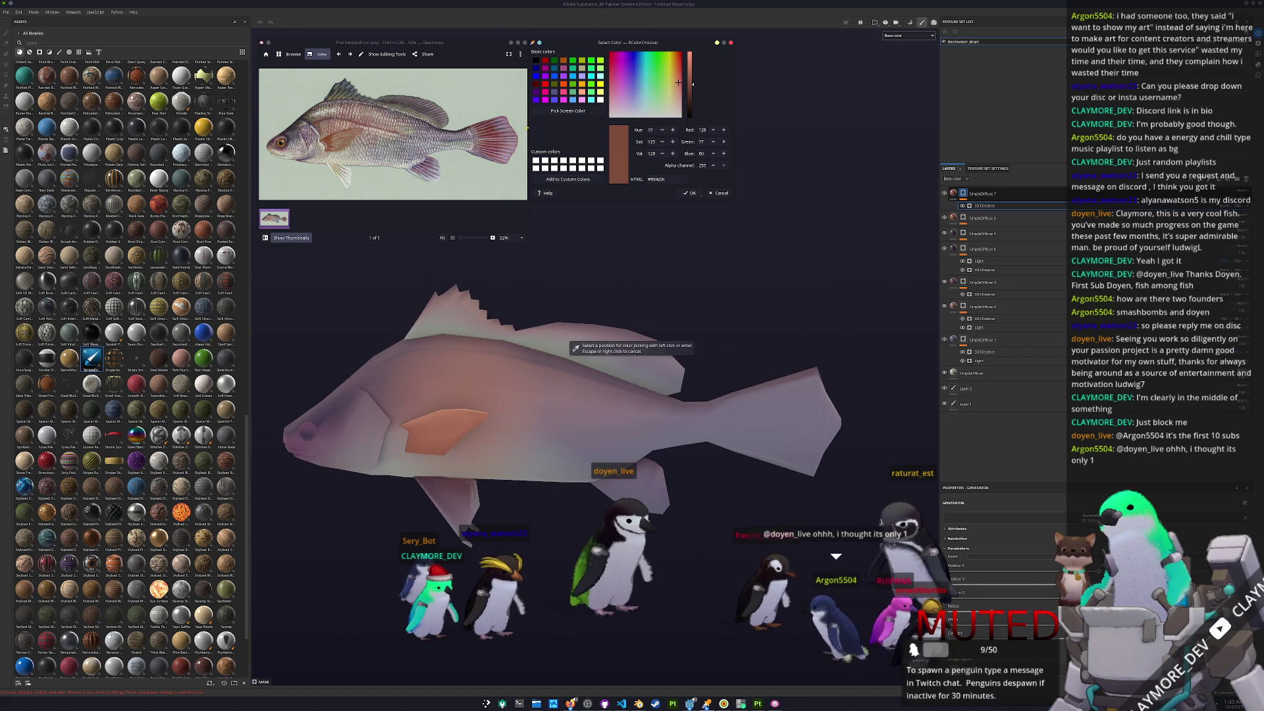
left_click(489, 147)
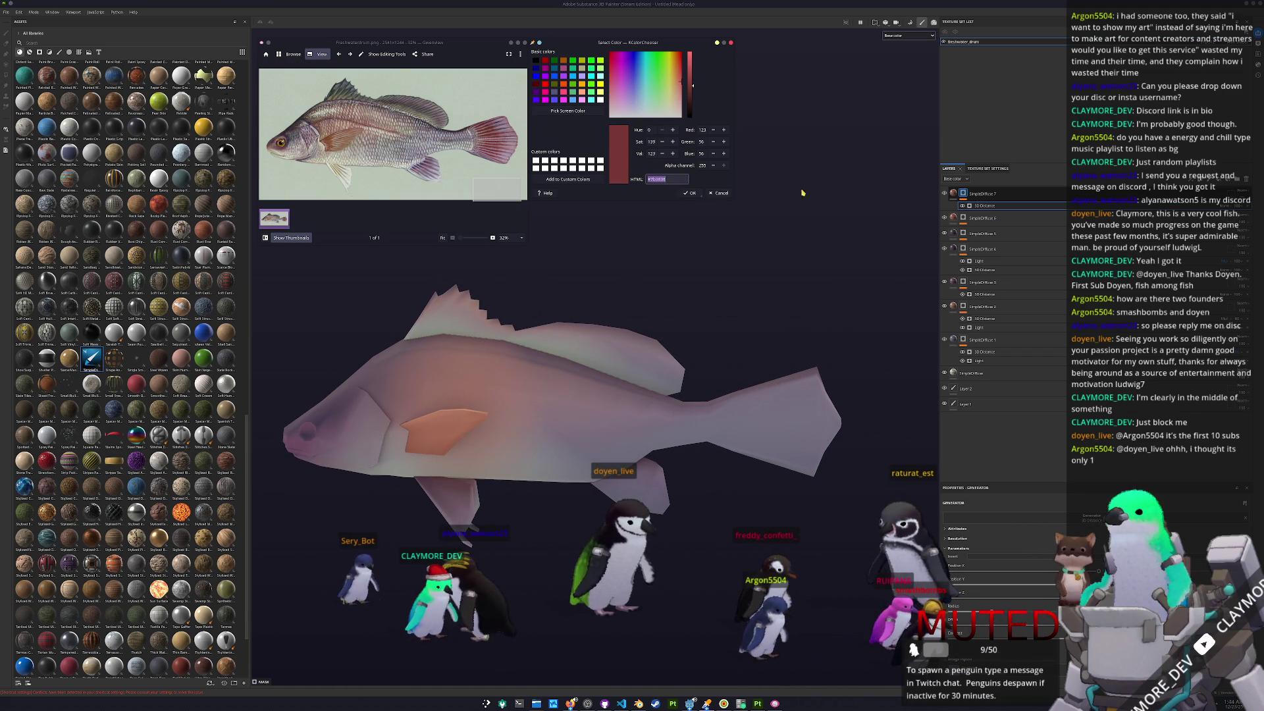
- Duplicate the top fill layer and delete the copy's 3D Distance effect
key("ctrl+d")
key("4")
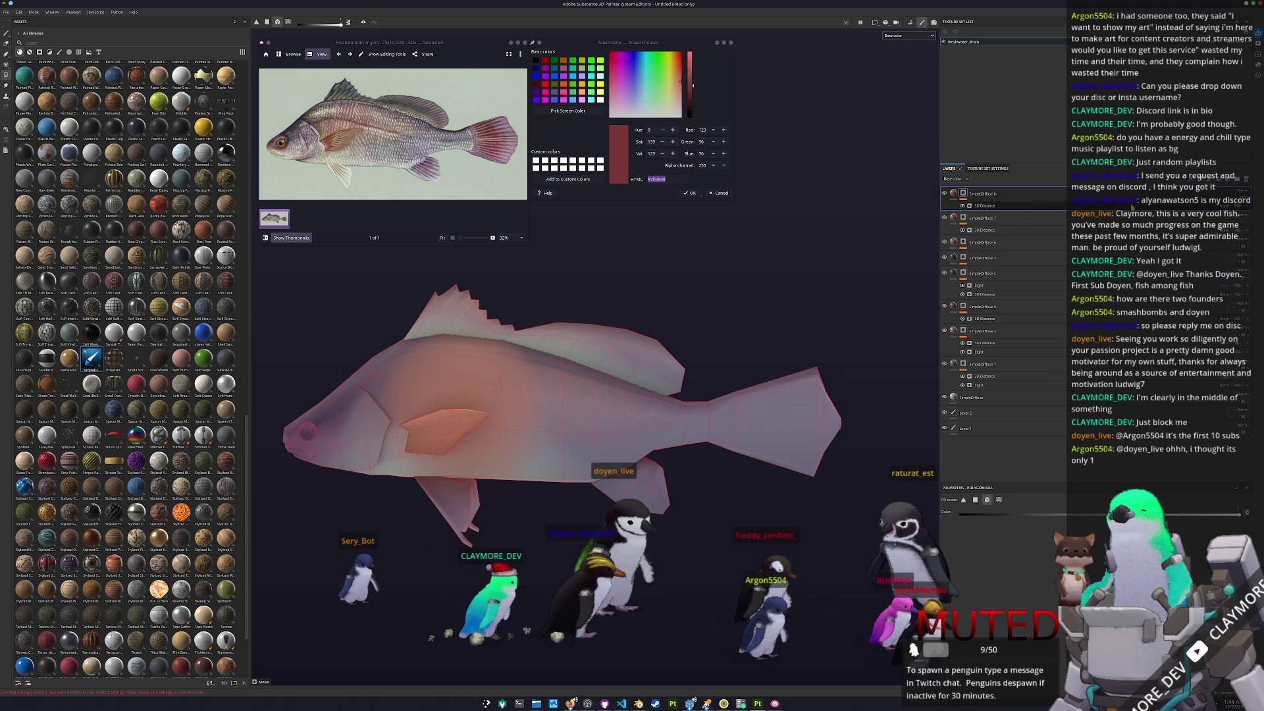
left_click(959, 195)
left_click(953, 193)
left_click(961, 554)
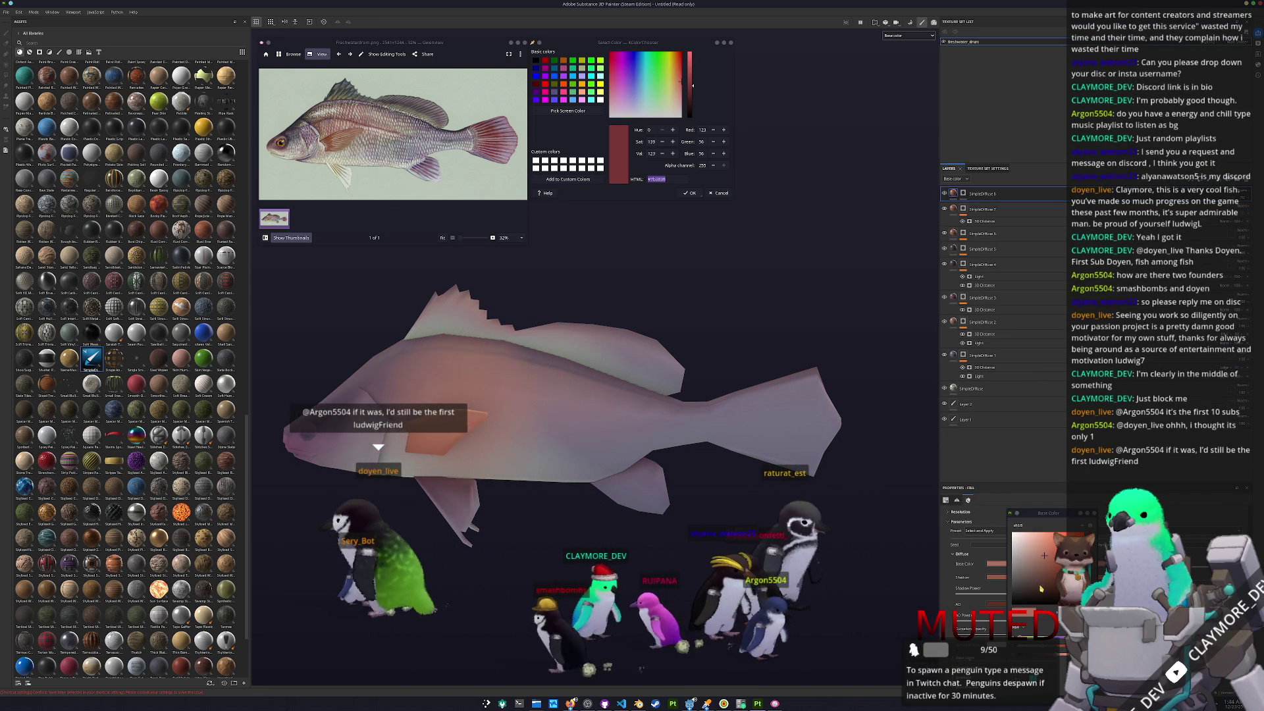
left_click(1017, 564)
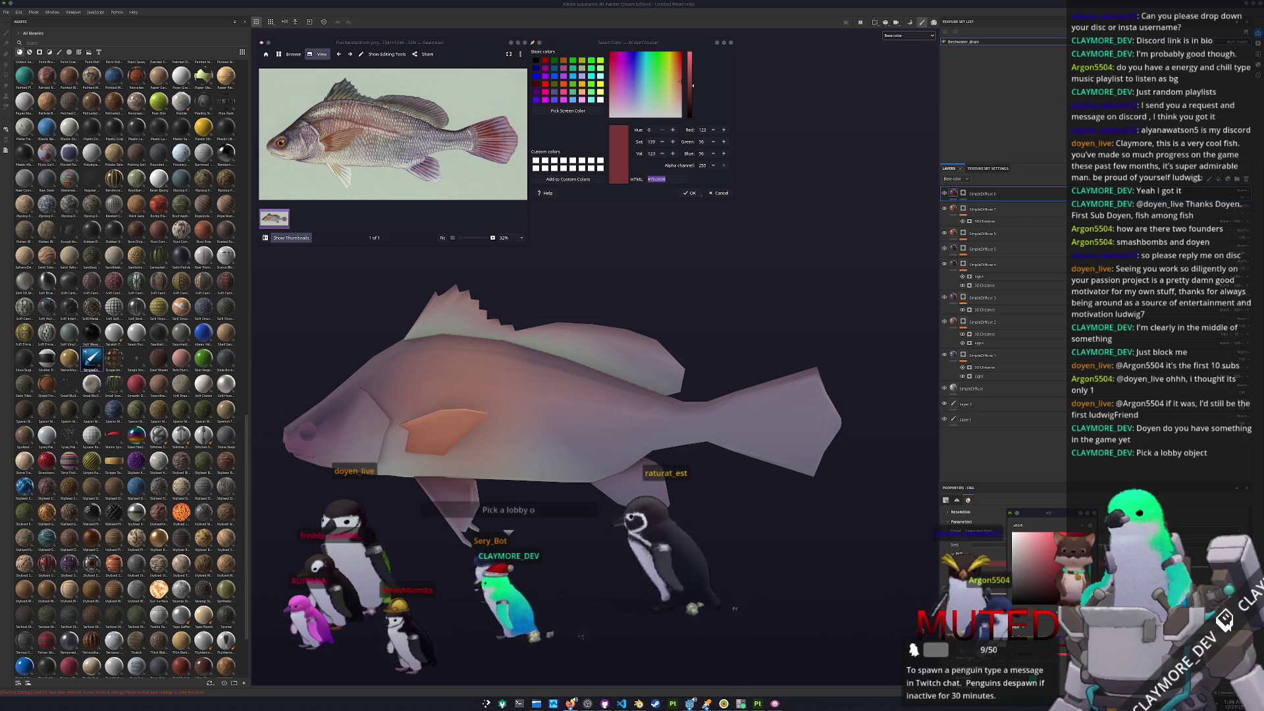
- Mask the dark red layer with a 3D Distance generator so it tints the fish rosy
right_click(965, 193)
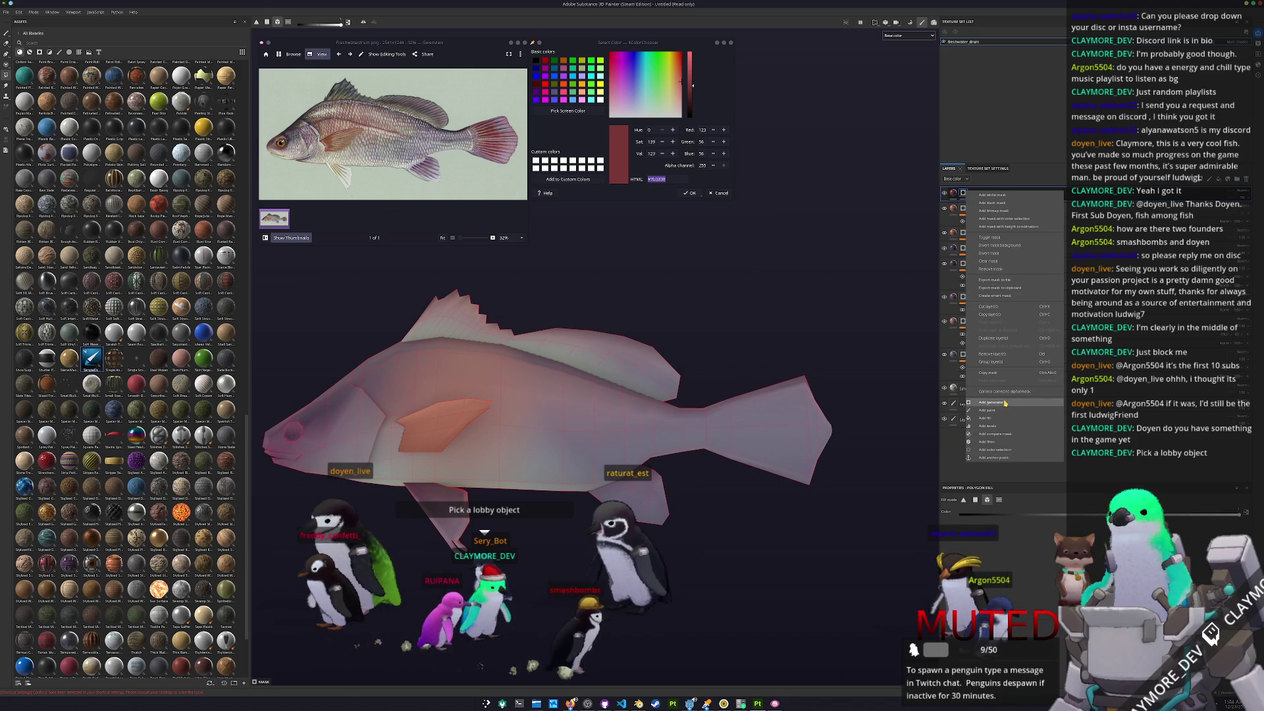
left_click(991, 402)
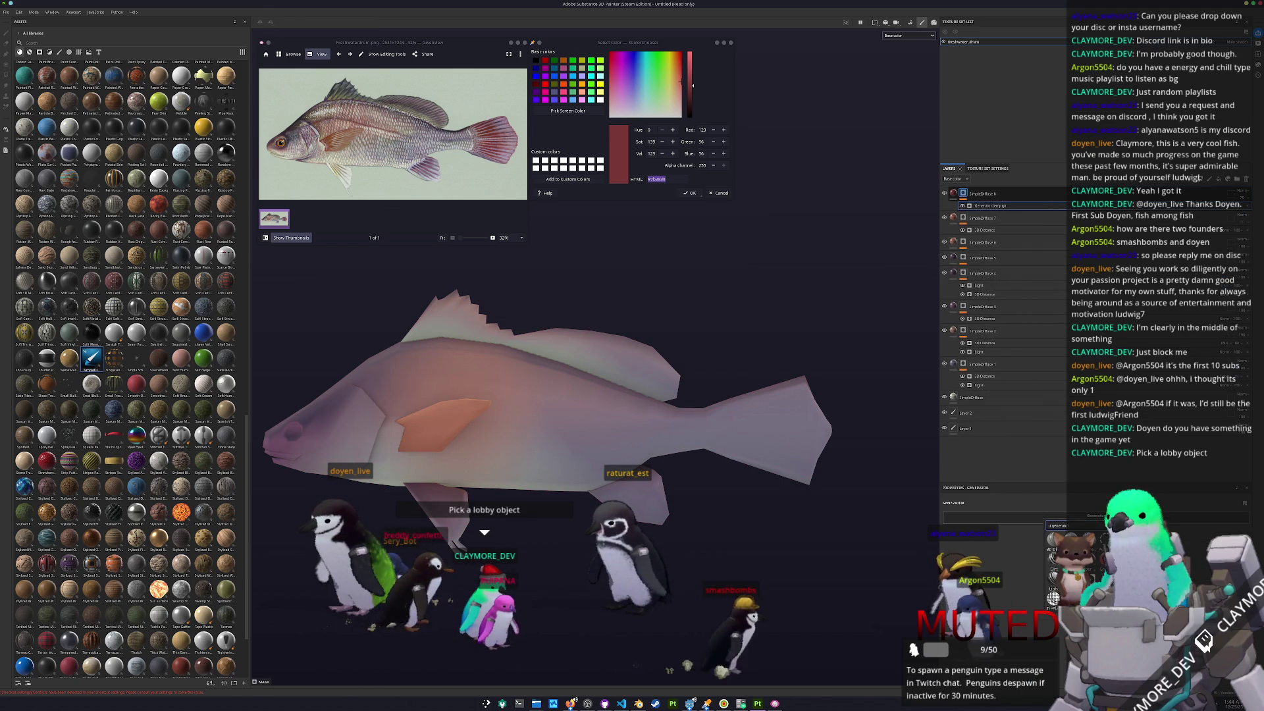
left_click(1053, 541)
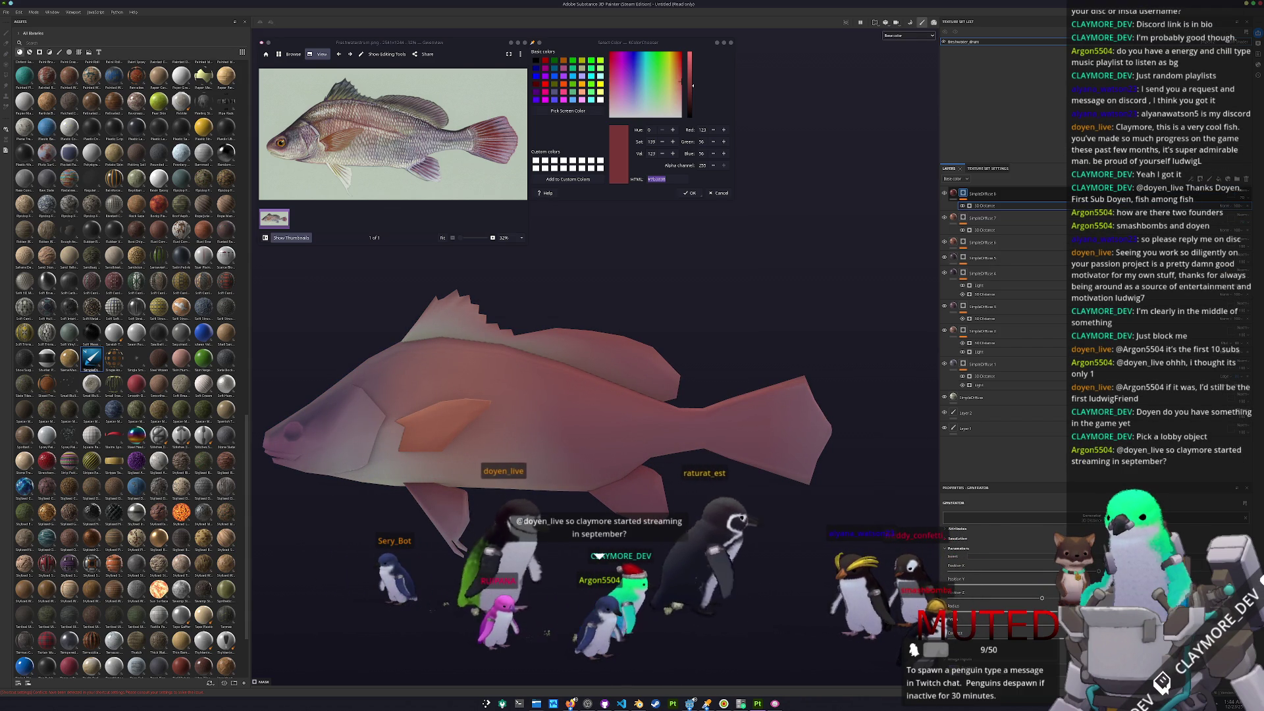
left_click_drag(840, 491, 929, 243, "alt")
- Add a paint effect to the red layer's mask and polygon-fill red off the body faces
right_click(965, 193)
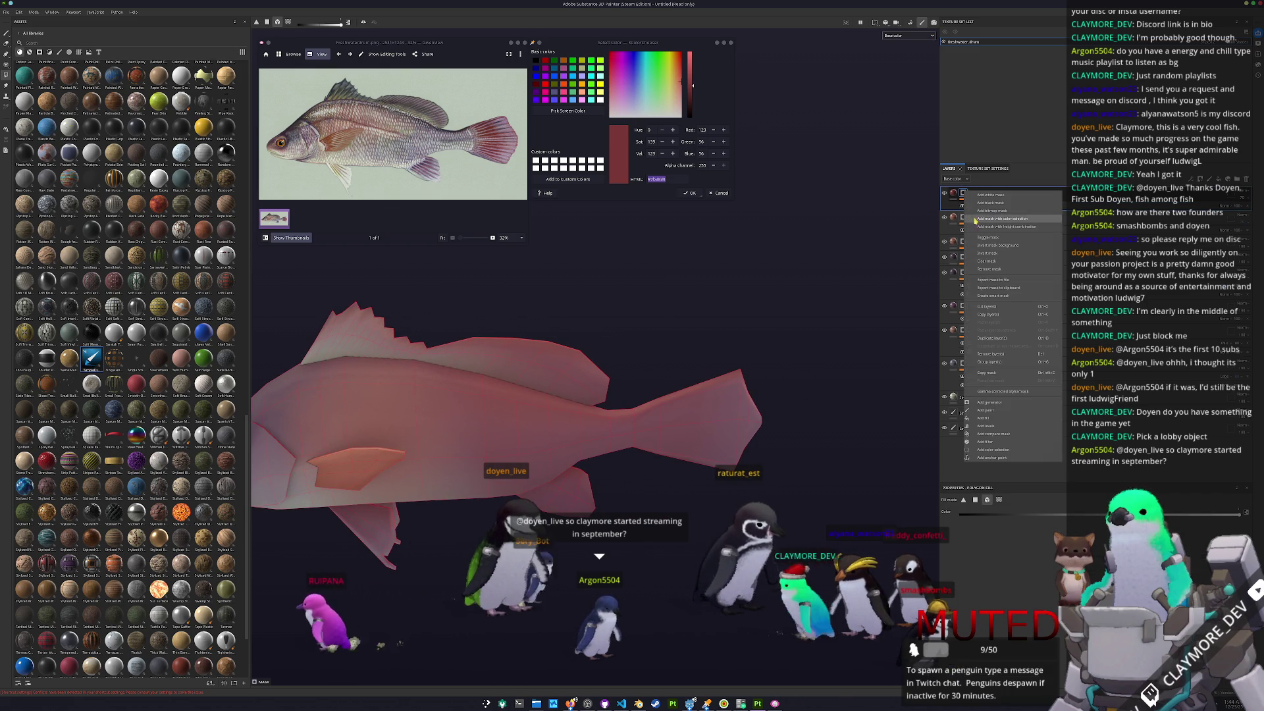
left_click(981, 411)
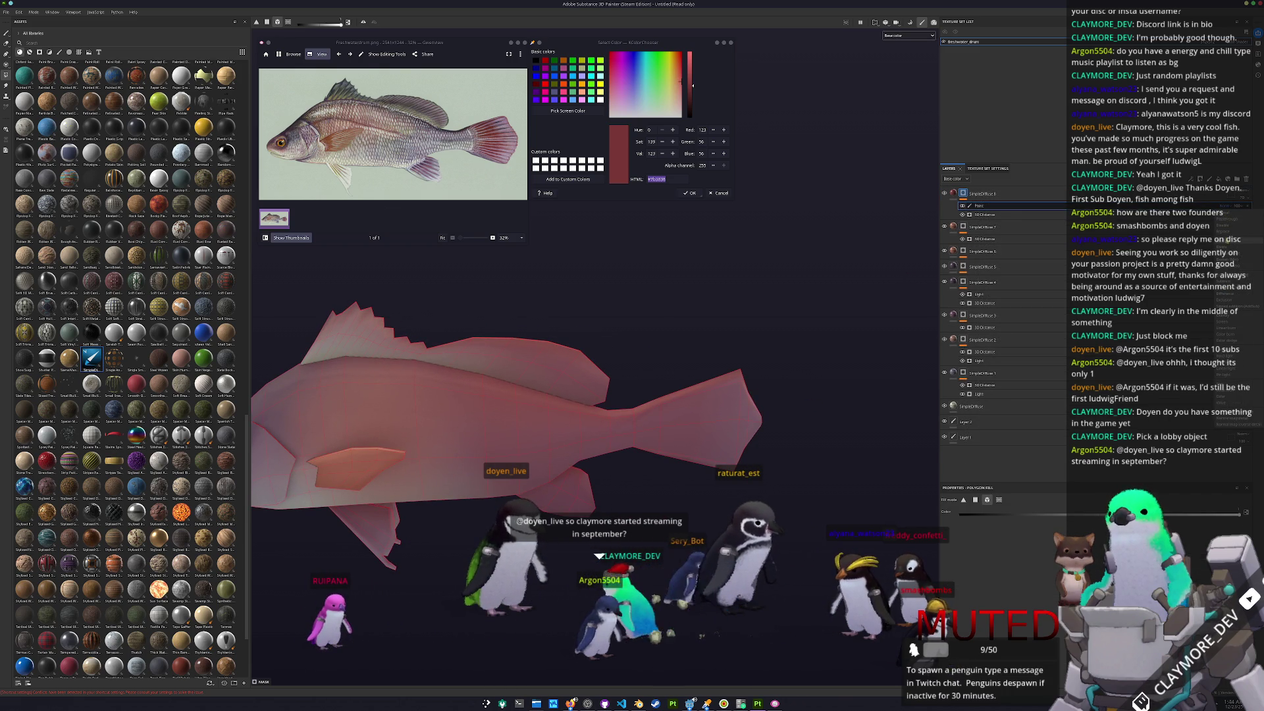
left_click(1026, 514)
left_click_drag(625, 483, 739, 433, "alt")
left_click_drag(736, 506, 429, 256)
- Brush the red mask along the tail fin's edge
key("1")
scroll(657, 359, "up", 5)
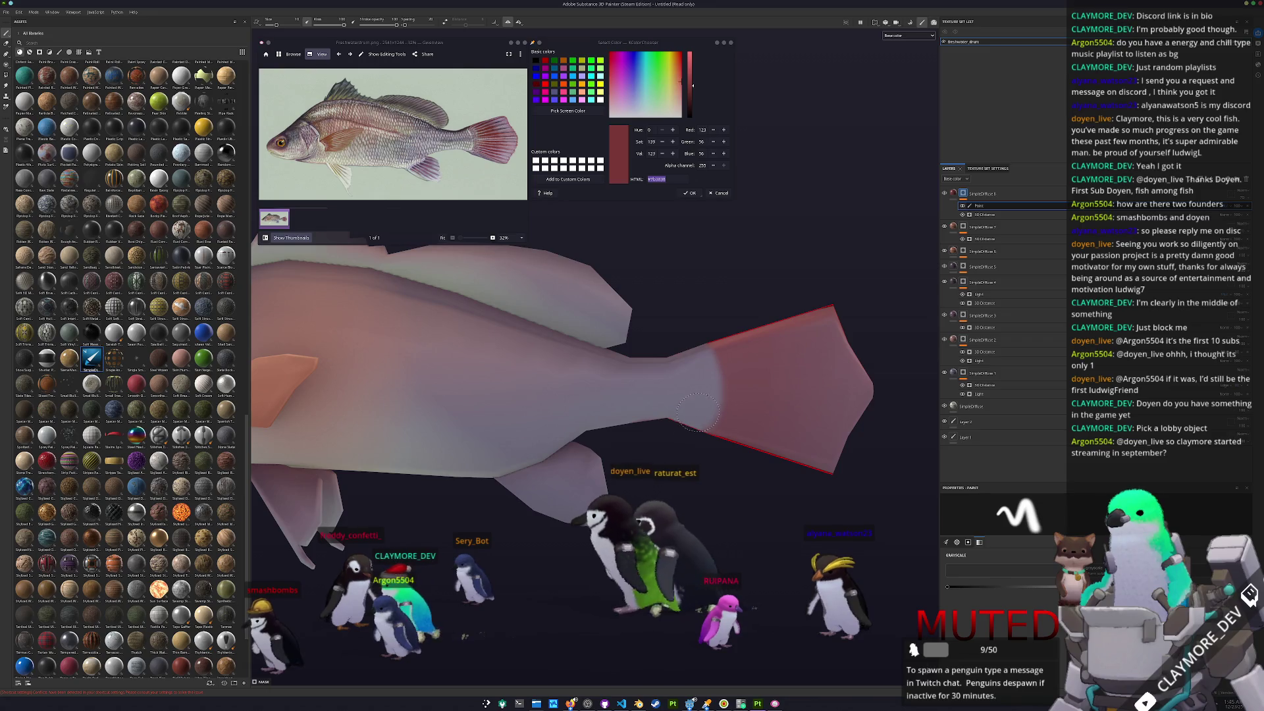
mouse_move(657, 369)
left_mouse_down("alt")
mouse_move(644, 468)
mouse_move(609, 408)
mouse_move(573, 414)
mouse_move(476, 392)
mouse_move(553, 395)
left_mouse_up("alt")
scroll(620, 432, "down", 5)
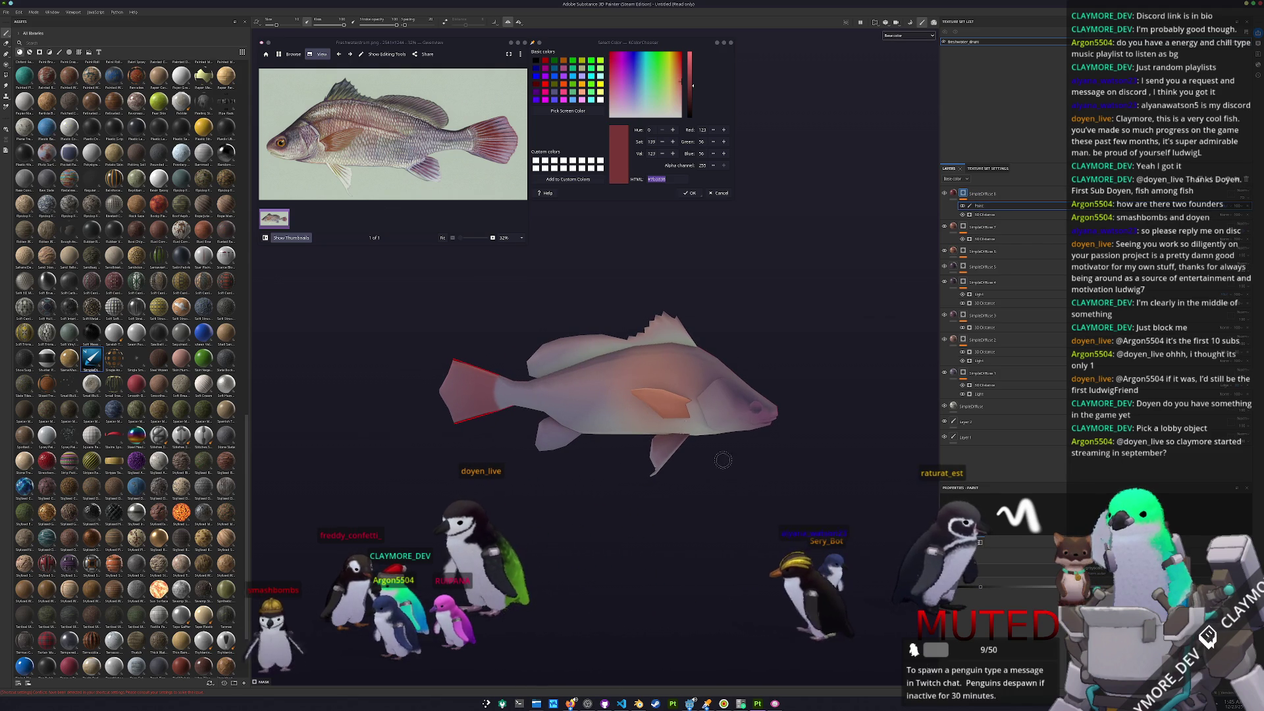
scroll(774, 490, "up", 5)
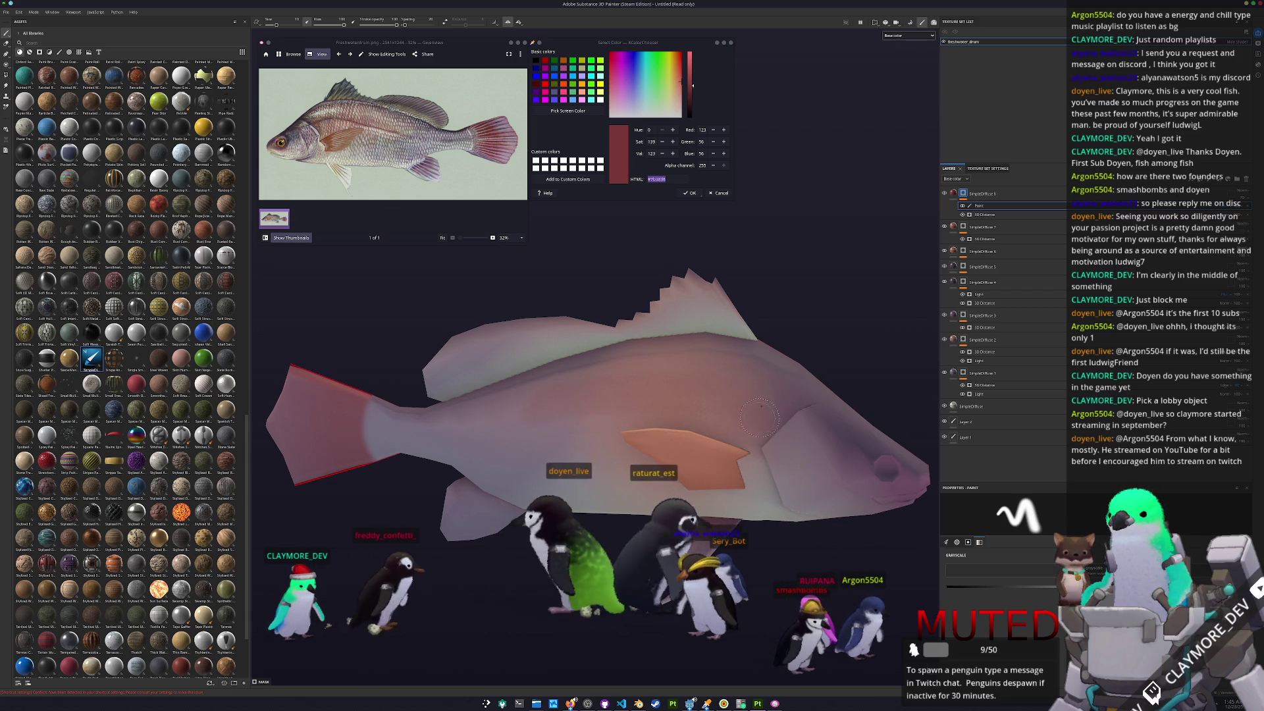
left_click_drag(751, 415, 976, 212, "alt")
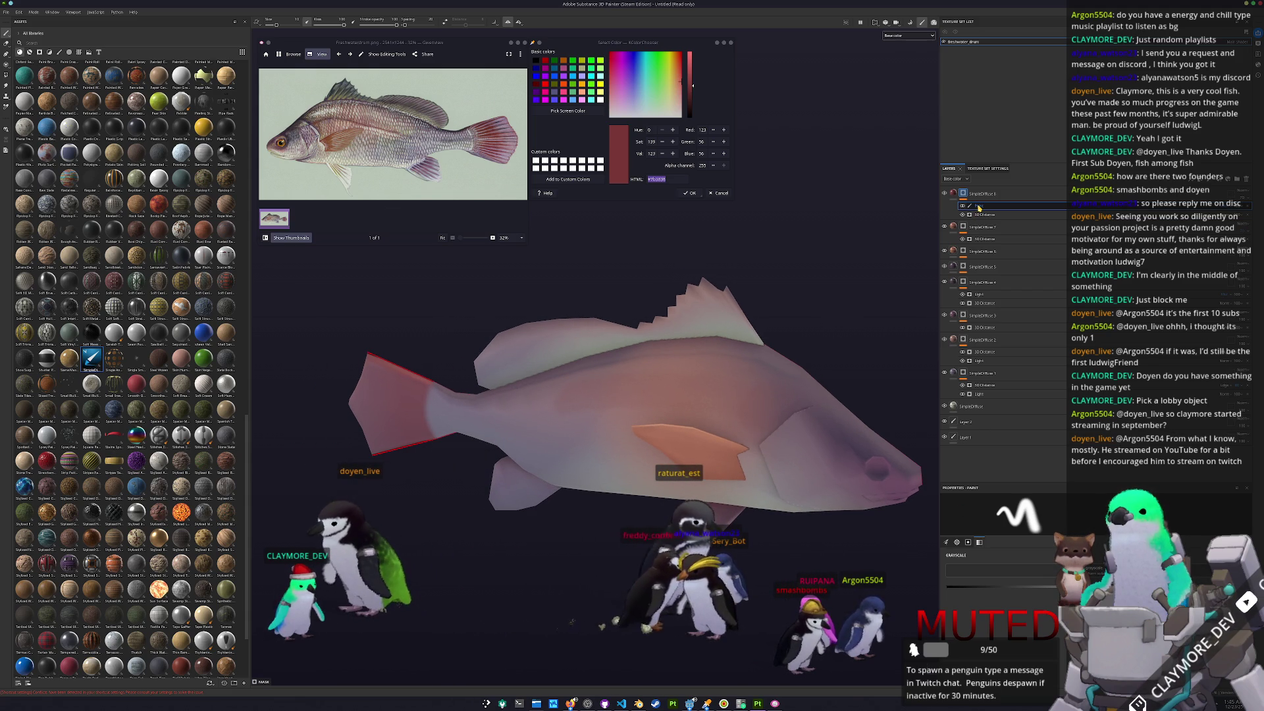
- Duplicate the red tail layer without its 3D Distance effect and move SimpleDiffuse 10 to the top
key("ctrl+d")
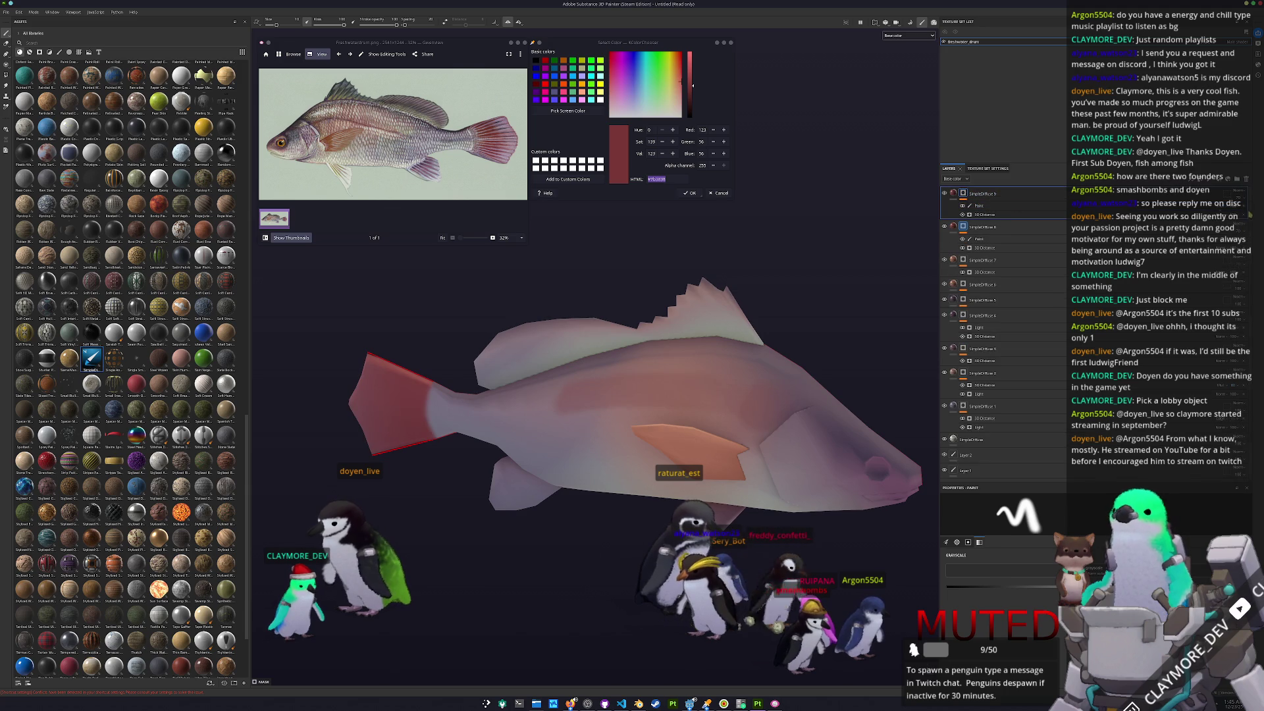
key("Delete")
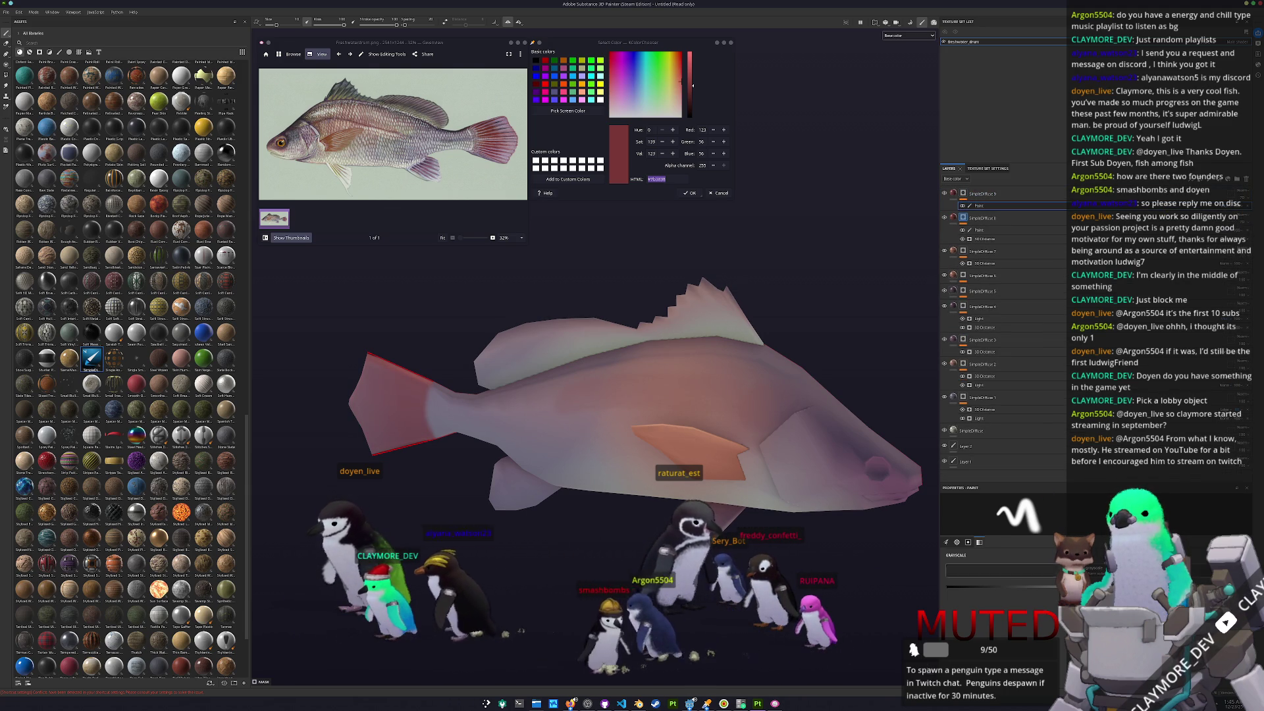
scroll(718, 372, "up", 2)
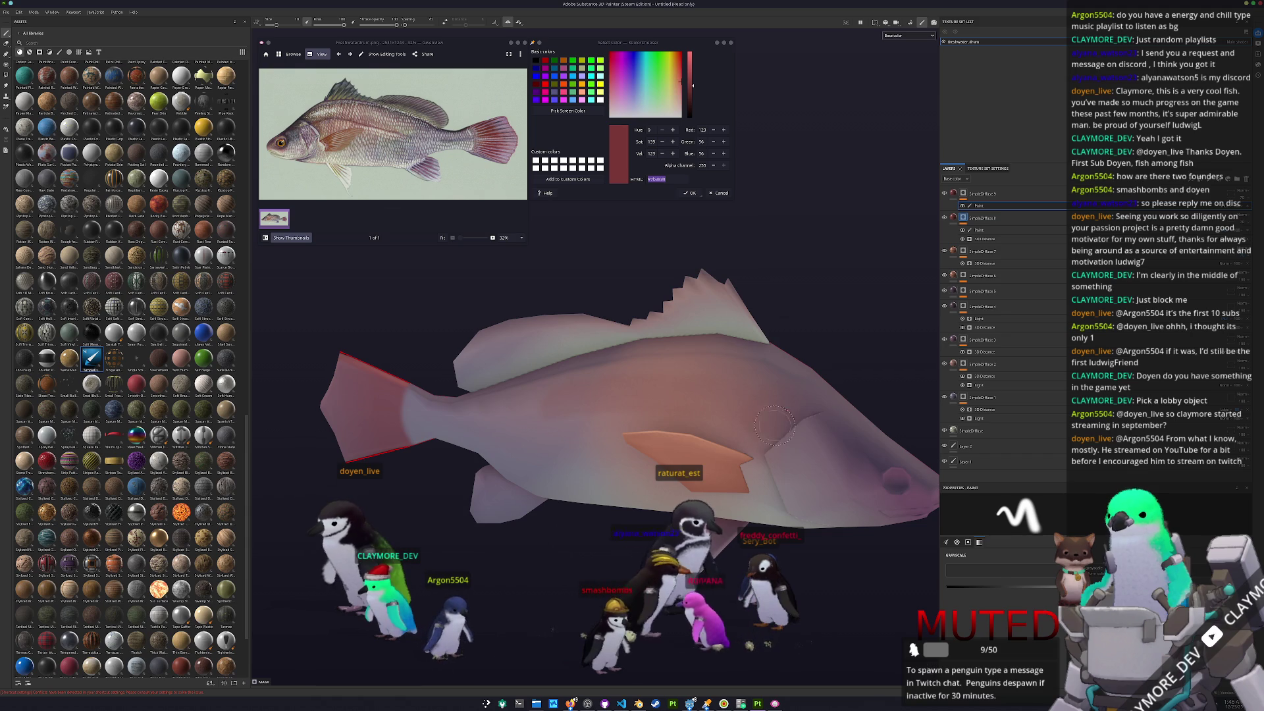
scroll(759, 424, "down", 2)
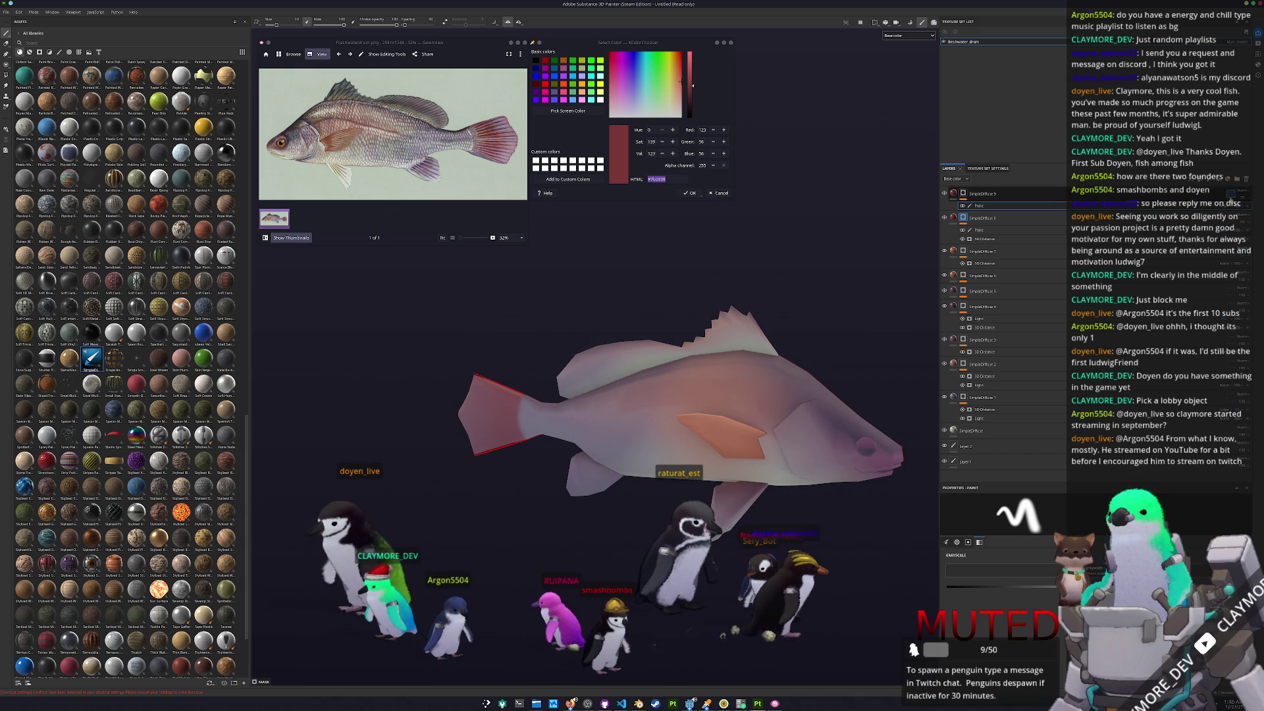
left_click(1226, 207)
scroll(813, 458, "up", 2)
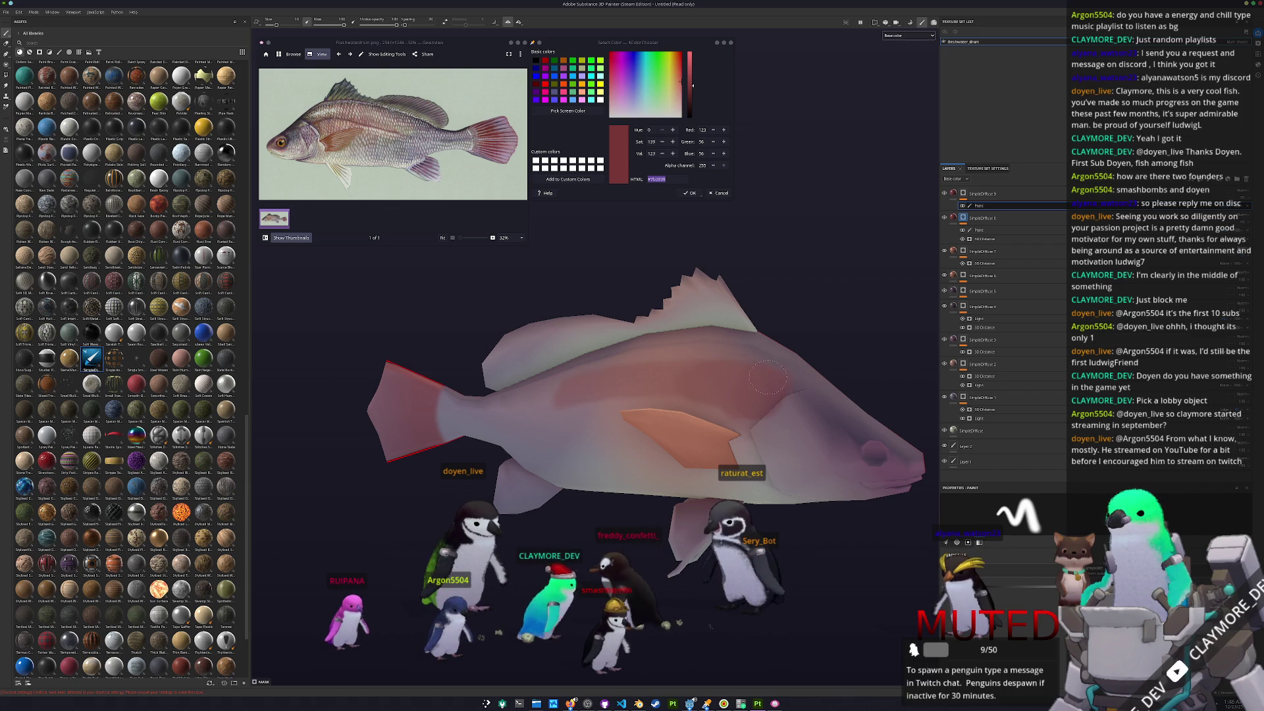
left_click_drag(665, 380, 733, 404, "alt")
scroll(749, 382, "down", 3)
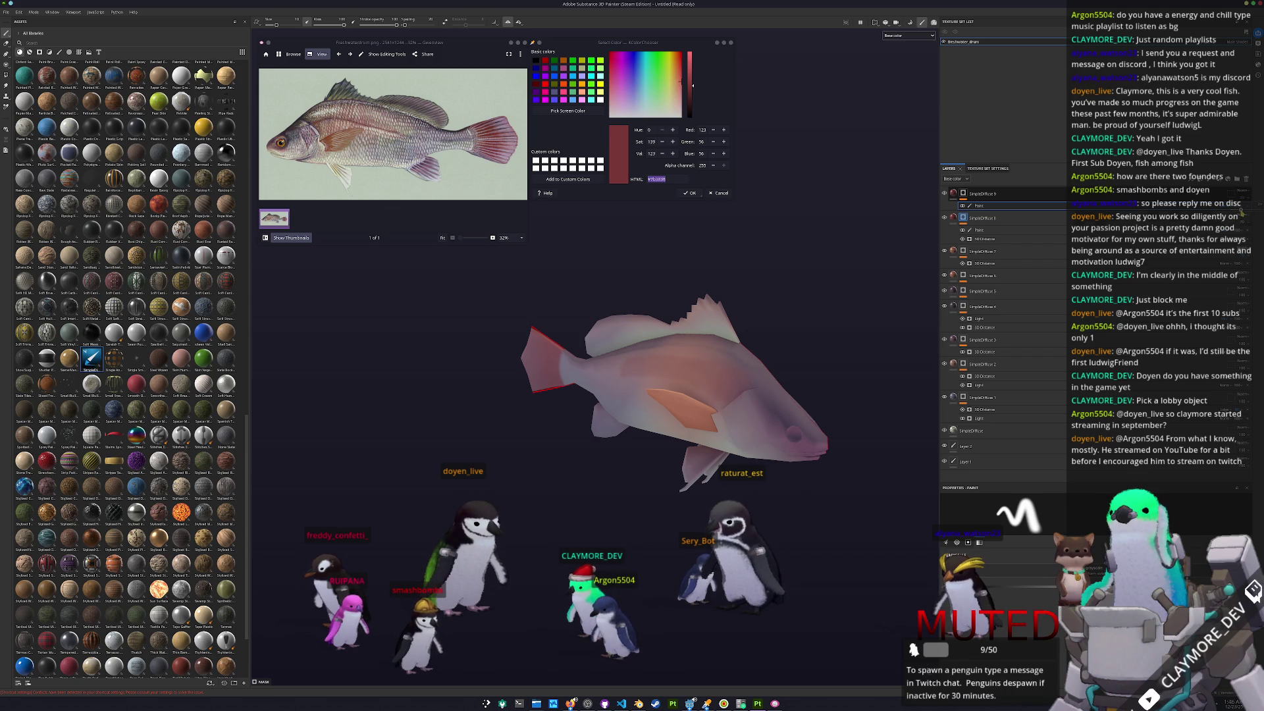
left_click_drag(799, 377, 491, 356, "alt")
scroll(783, 447, "up", 5)
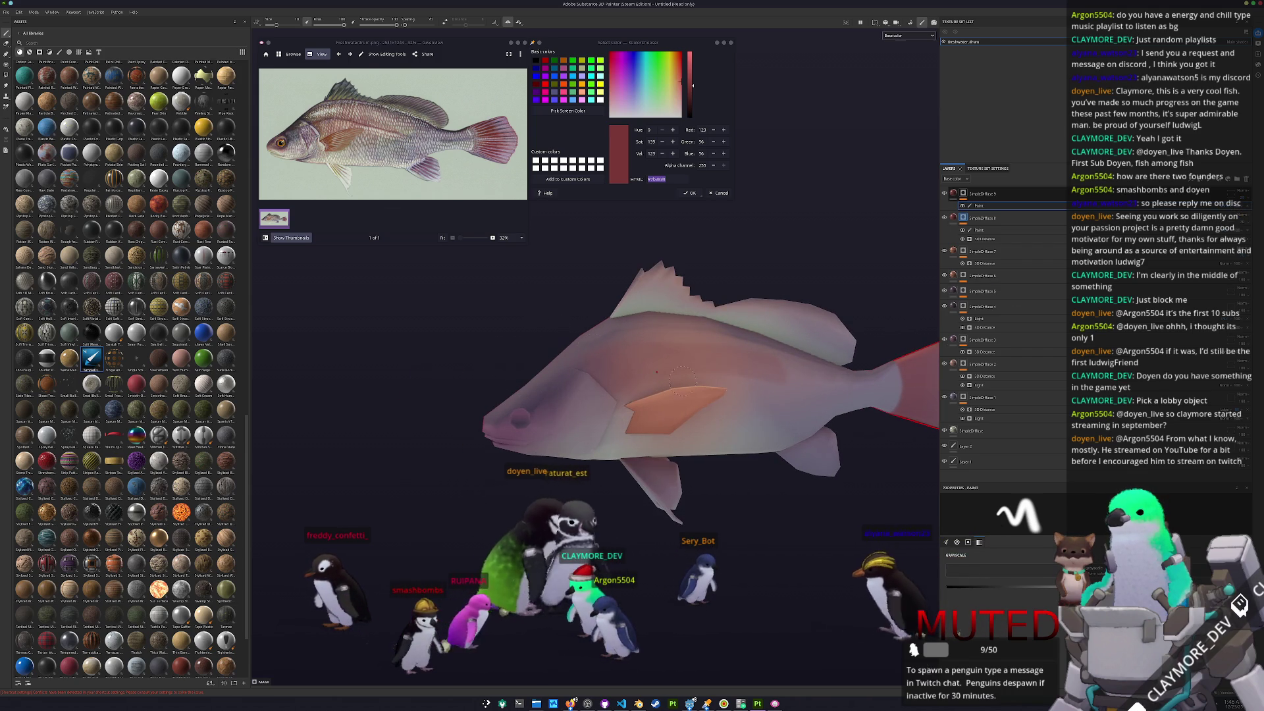
mouse_move(974, 430)
left_mouse_down()
mouse_move(1014, 224)
mouse_move(981, 190)
left_mouse_up()
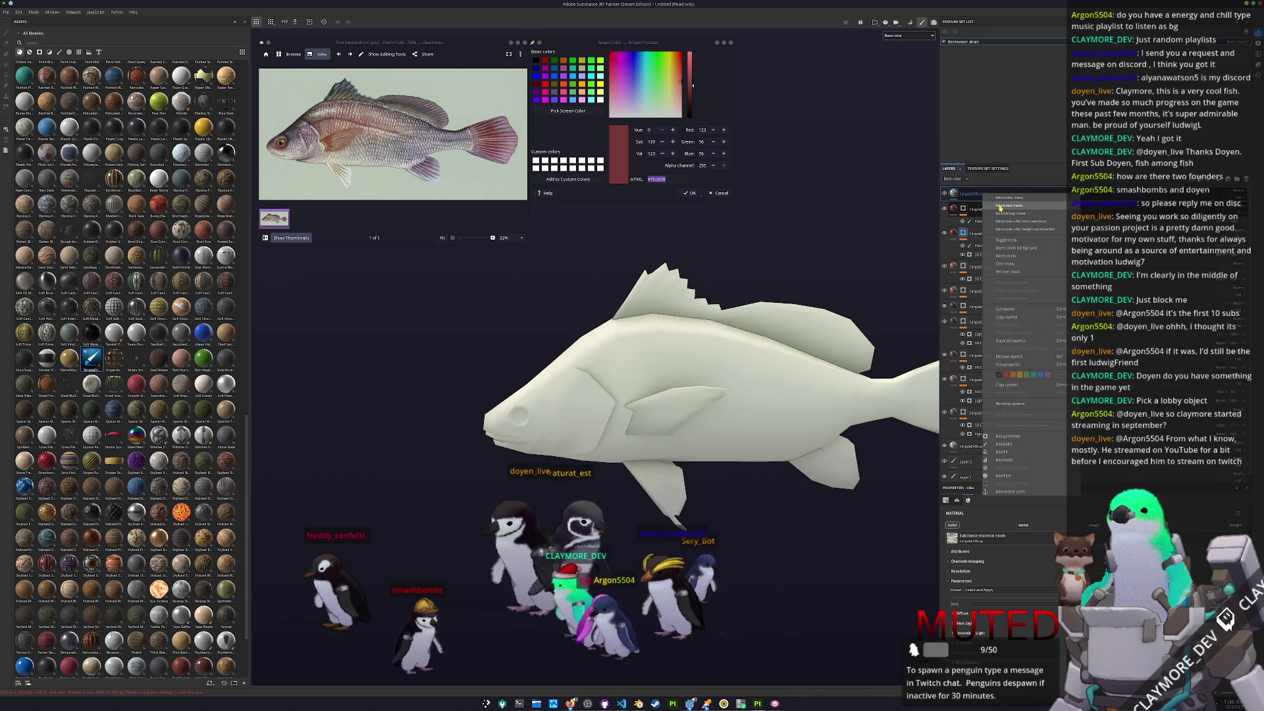
- Open SimpleDiffuse 10's fill settings and select its mask for painting
left_click(955, 195)
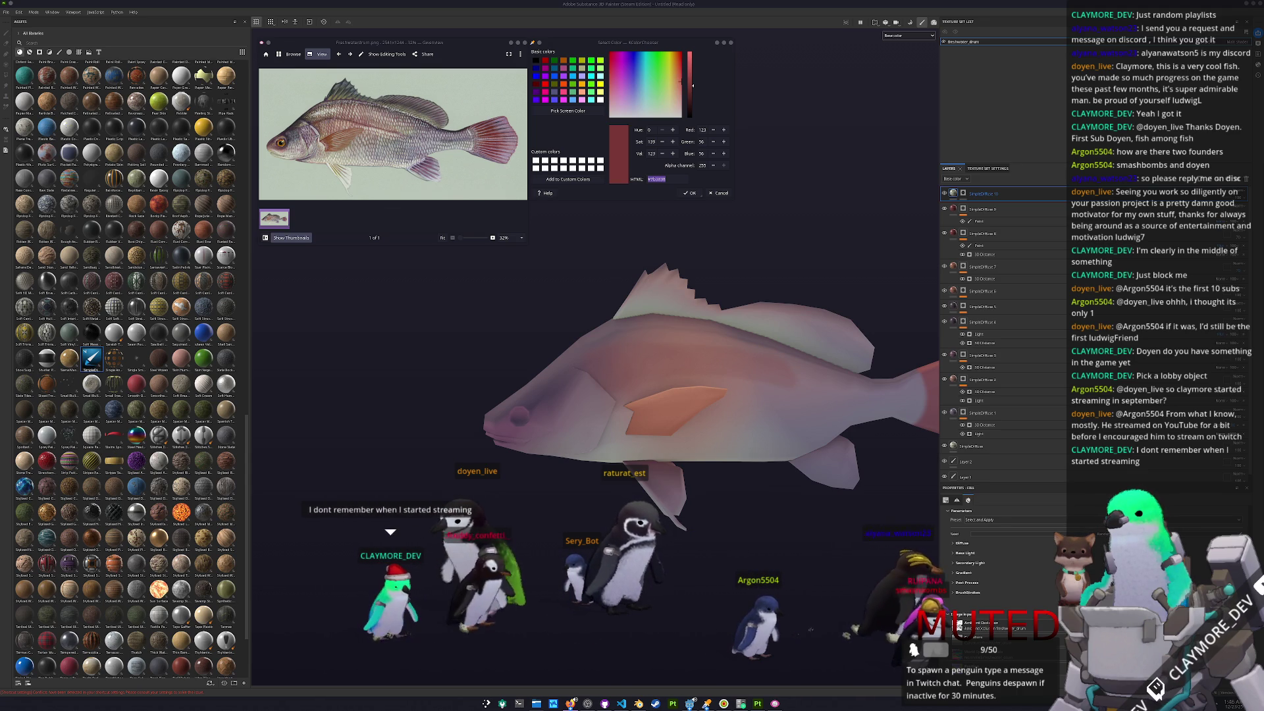
left_click(962, 193)
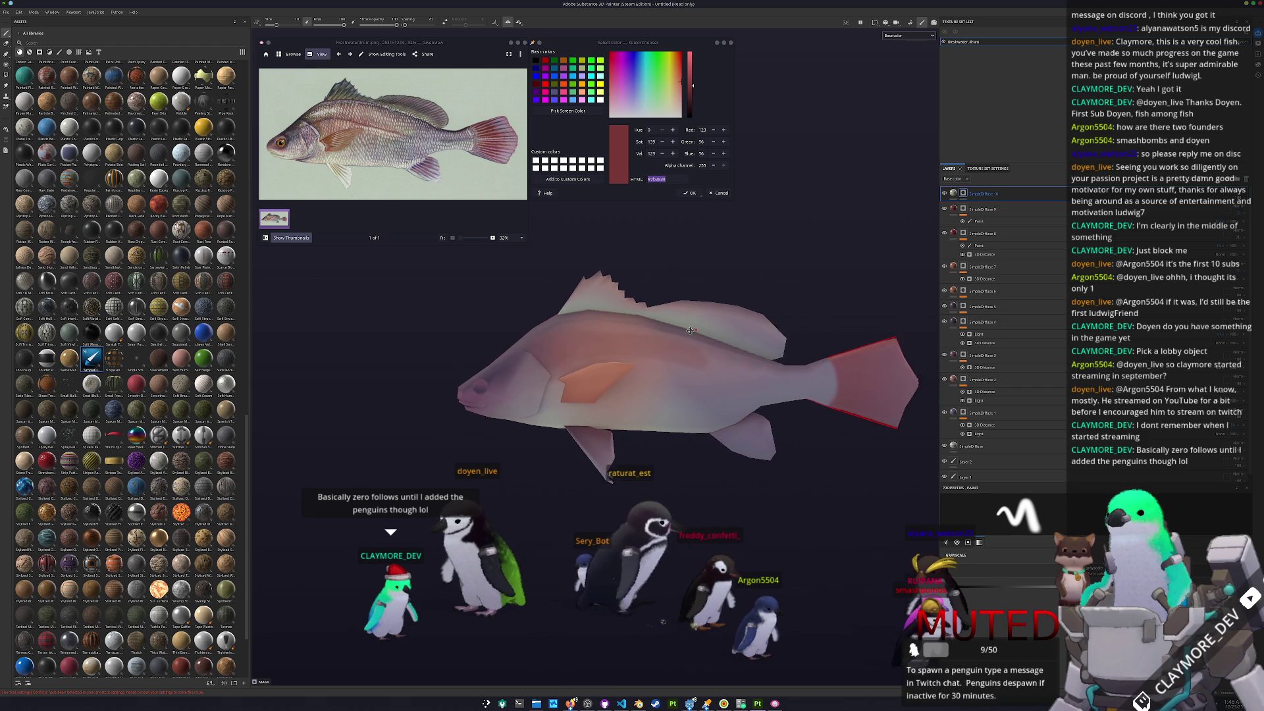
scroll(681, 339, "up", 4)
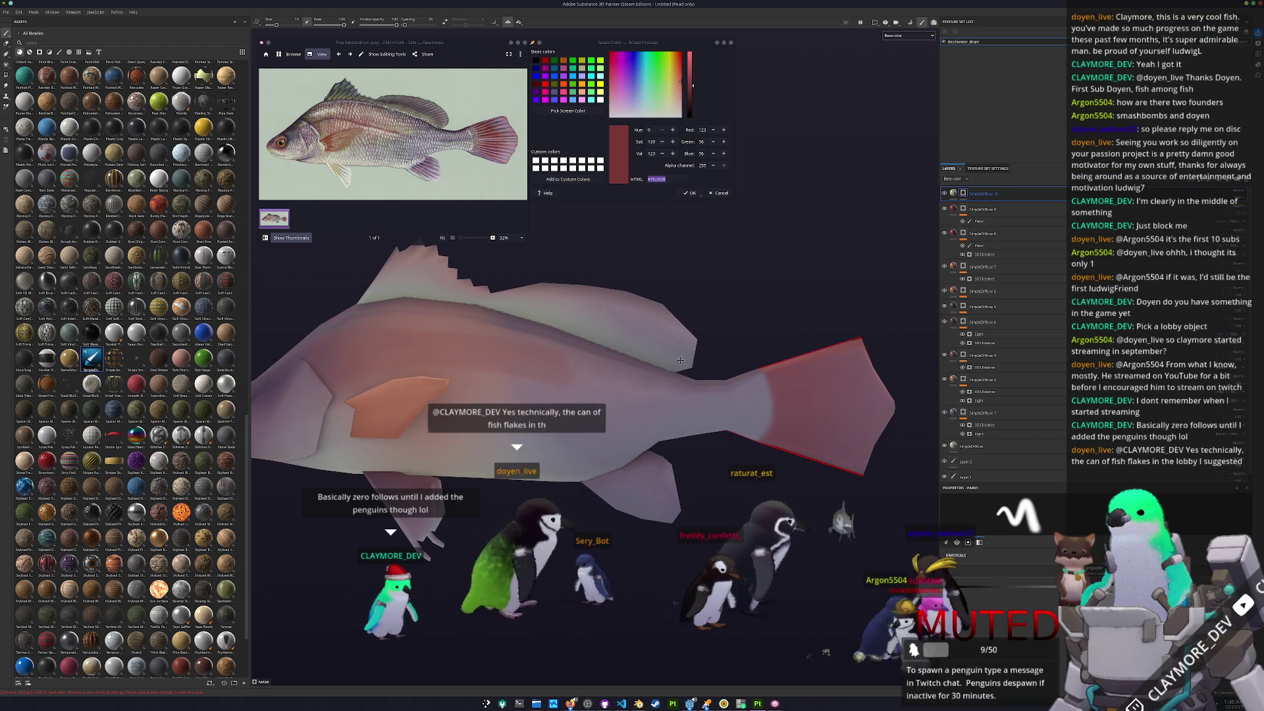
scroll(703, 356, "up", 2)
scroll(704, 355, "down", 3)
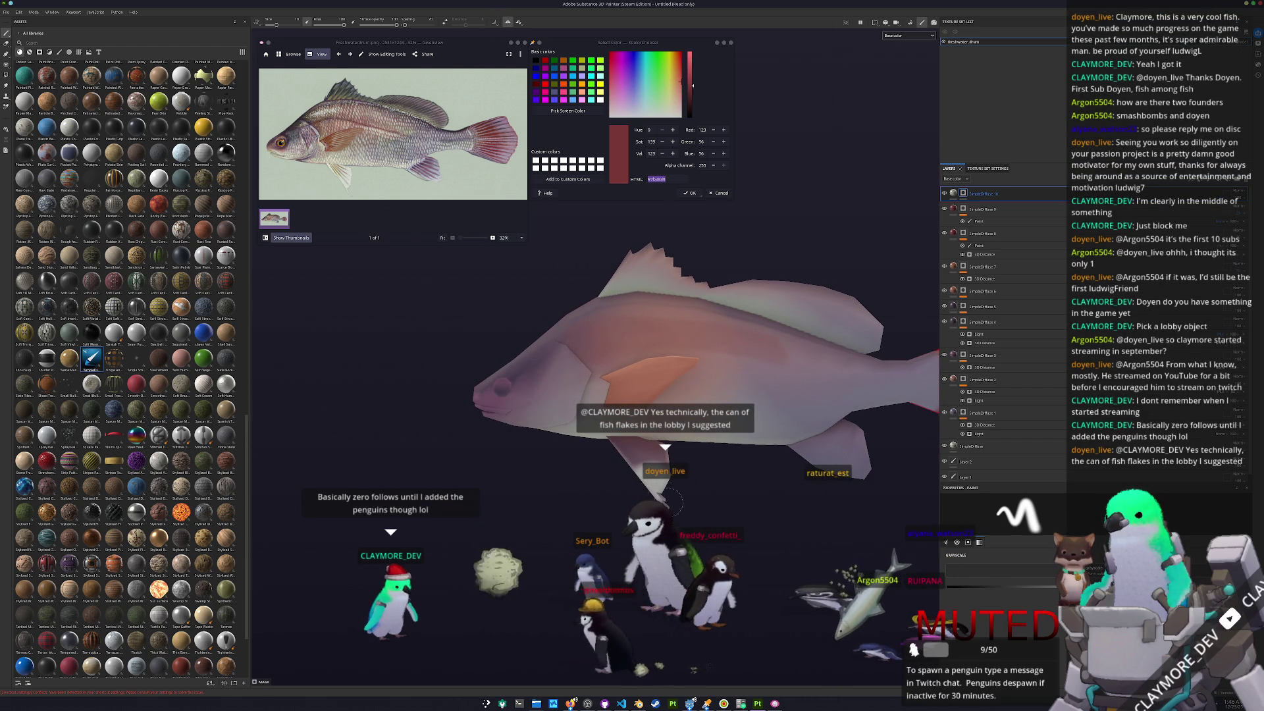
left_click_drag(678, 385, 685, 383, "alt")
scroll(643, 457, "up", 4)
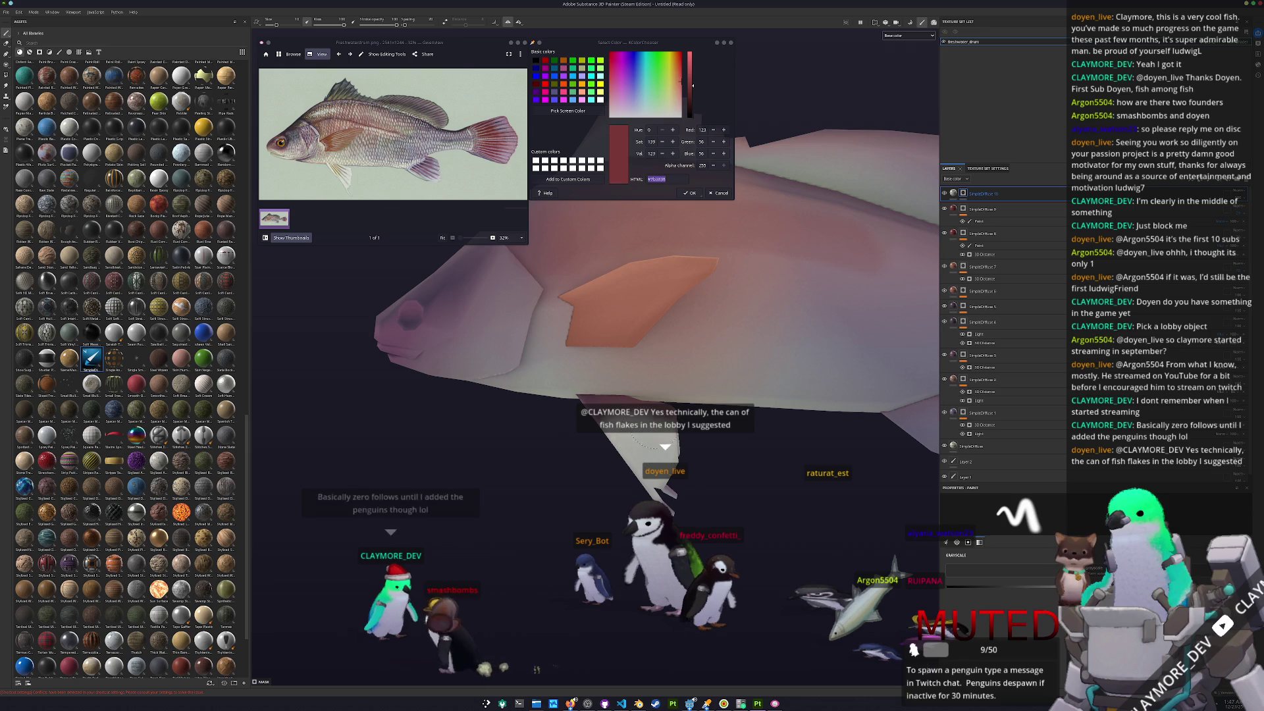
mouse_move(686, 541)
left_mouse_down("alt")
mouse_move(724, 497)
mouse_move(697, 441)
left_mouse_up("alt")
mouse_move(703, 500)
left_mouse_down("alt")
mouse_move(670, 487)
mouse_move(588, 497)
mouse_move(629, 491)
left_mouse_up("alt")
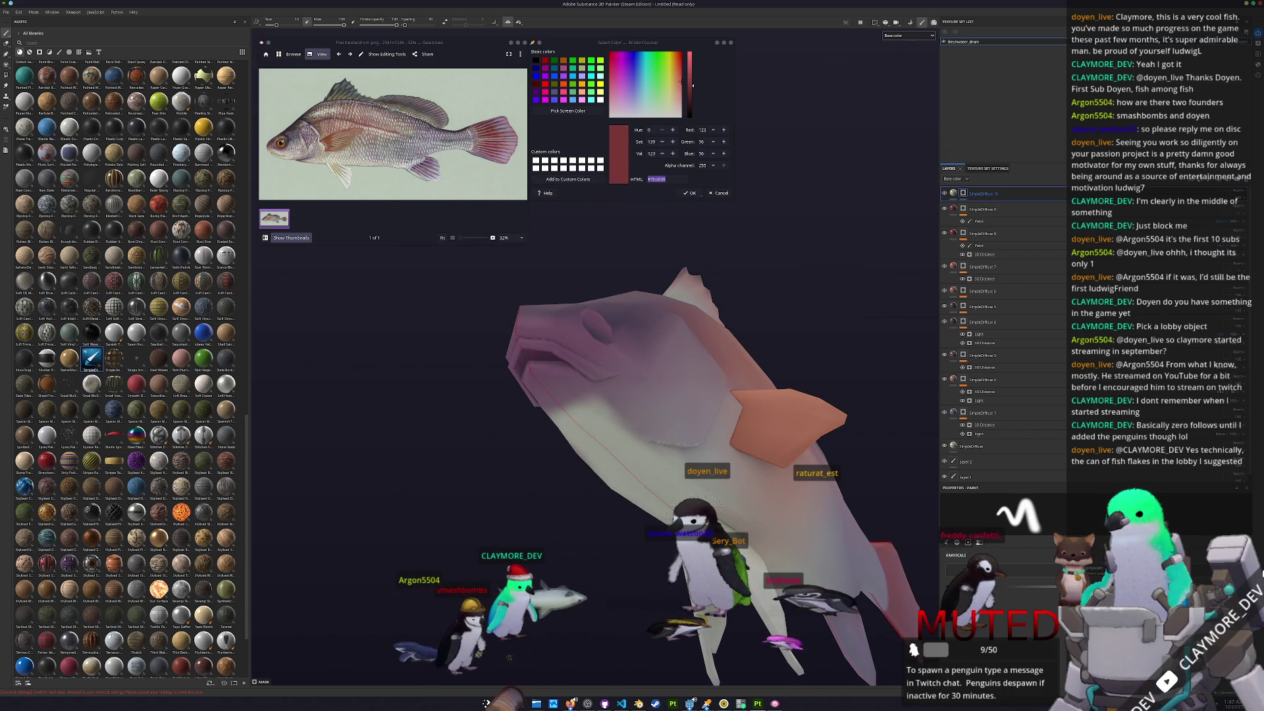
left_click_drag(693, 510, 618, 469, "alt")
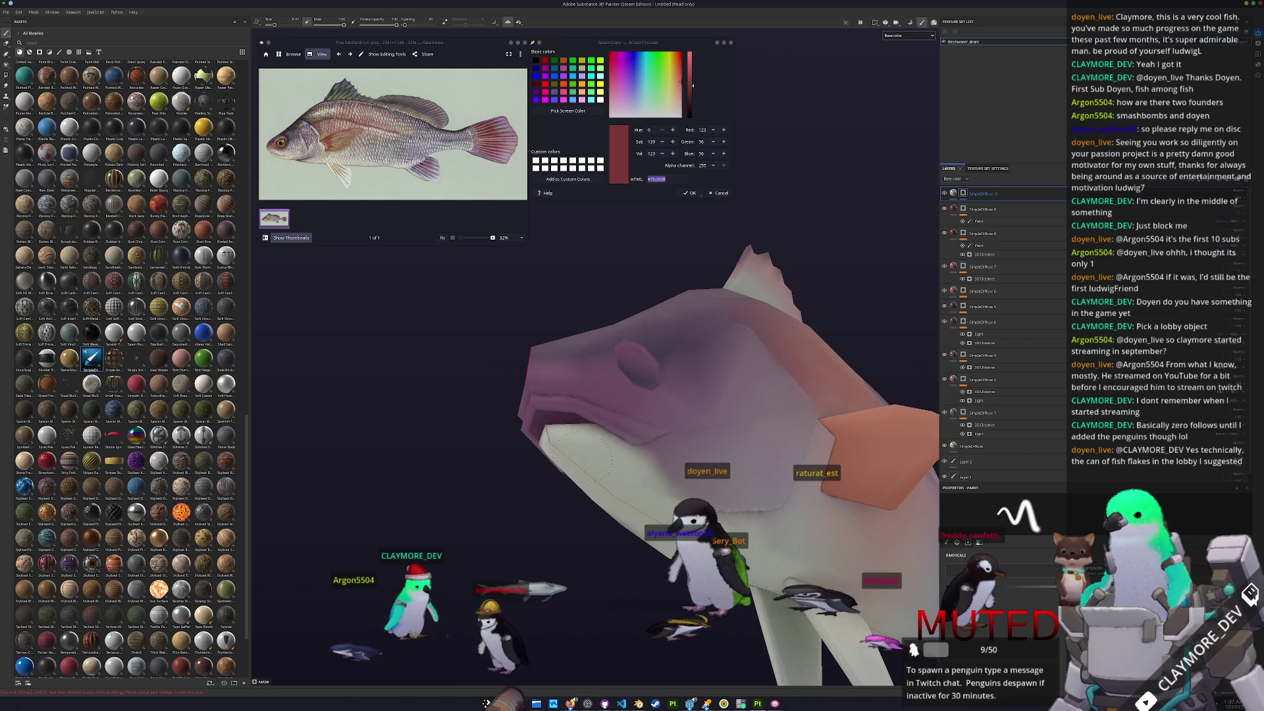
left_click_drag(615, 461, 688, 507, "alt")
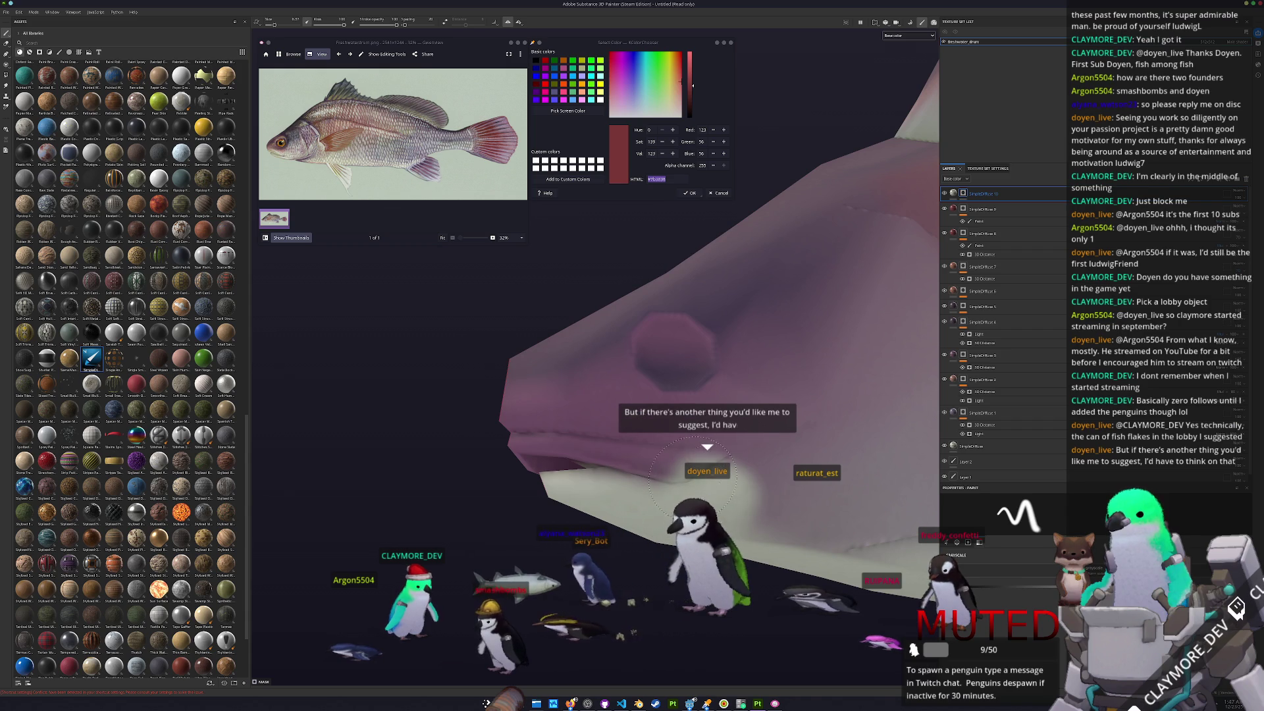
left_click_drag(672, 475, 769, 480, "alt")
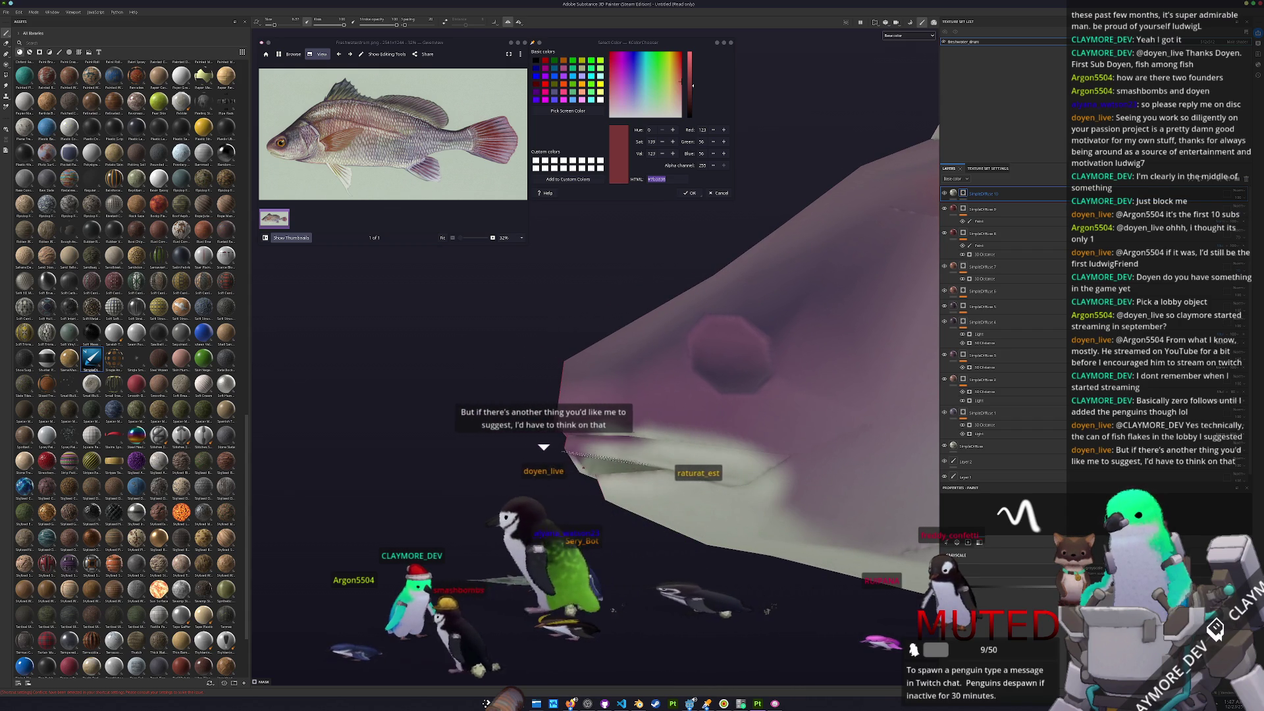
mouse_move(658, 454)
left_mouse_down("alt")
mouse_move(704, 460)
mouse_move(594, 452)
mouse_move(658, 480)
mouse_move(641, 470)
mouse_move(577, 490)
left_mouse_up("alt")
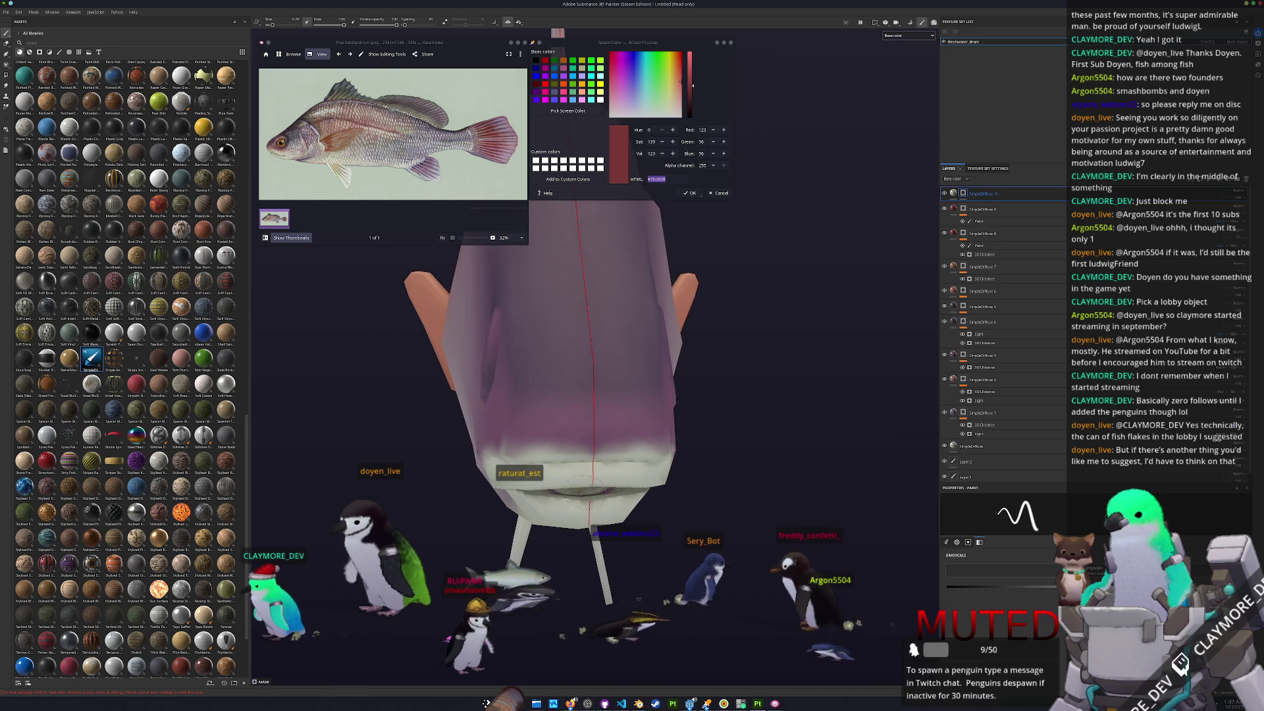
left_click_drag(596, 498, 586, 530, "alt")
mouse_move(585, 530)
right_mouse_down("alt")
mouse_move(624, 497)
mouse_move(594, 505)
right_mouse_up("alt")
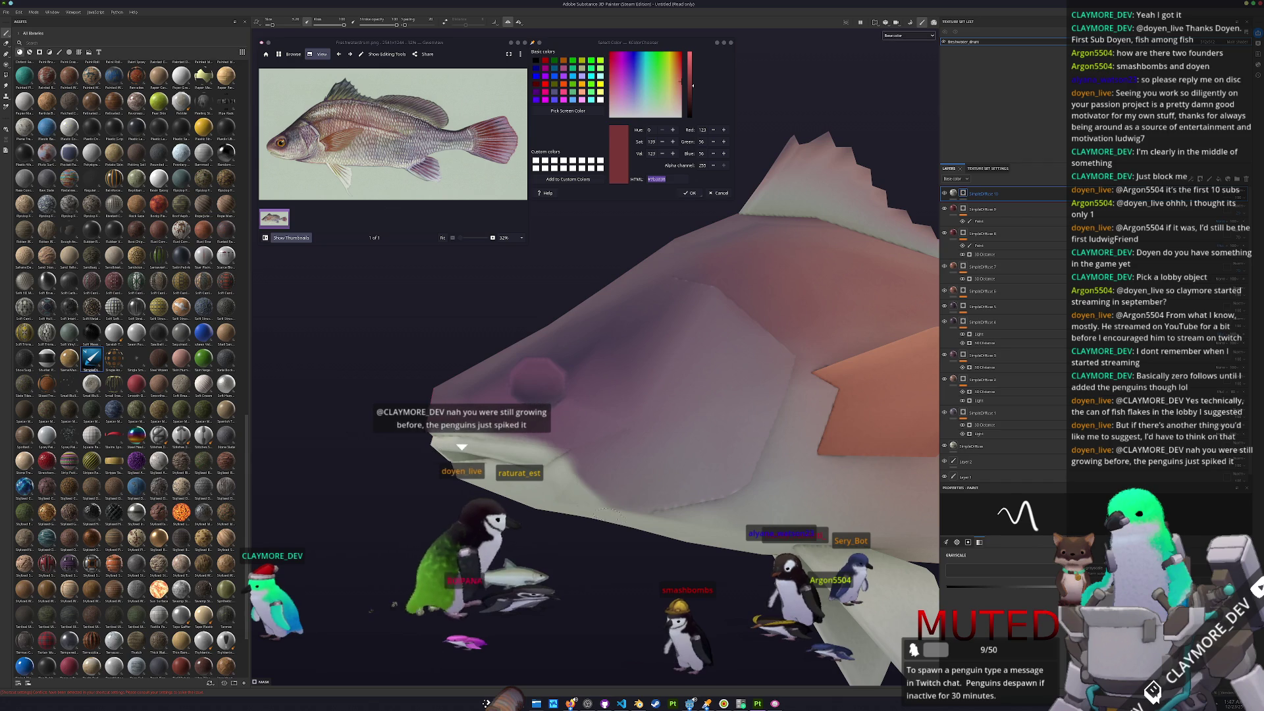
scroll(597, 506, "down", 5)
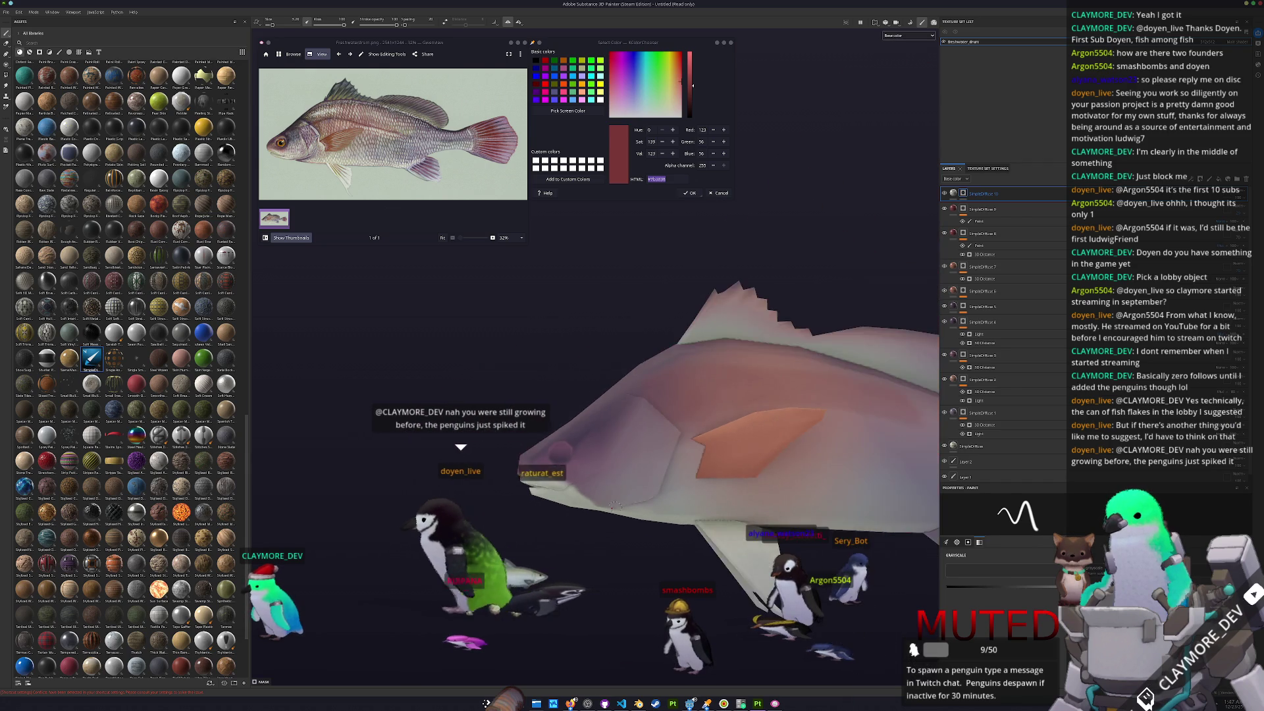
scroll(658, 526, "up", 3)
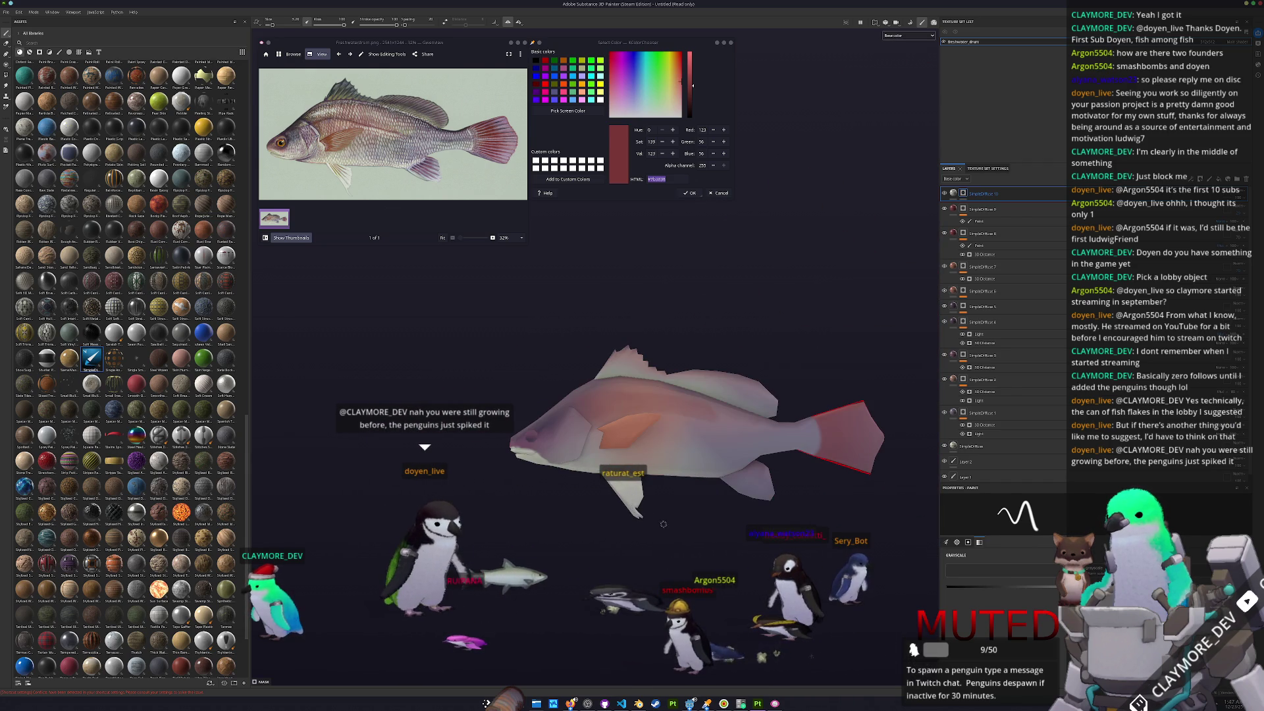
- Sample the grey of the reference fish's scales and darken it to a purple-grey
left_click(492, 238)
left_click(568, 111)
left_click(408, 165)
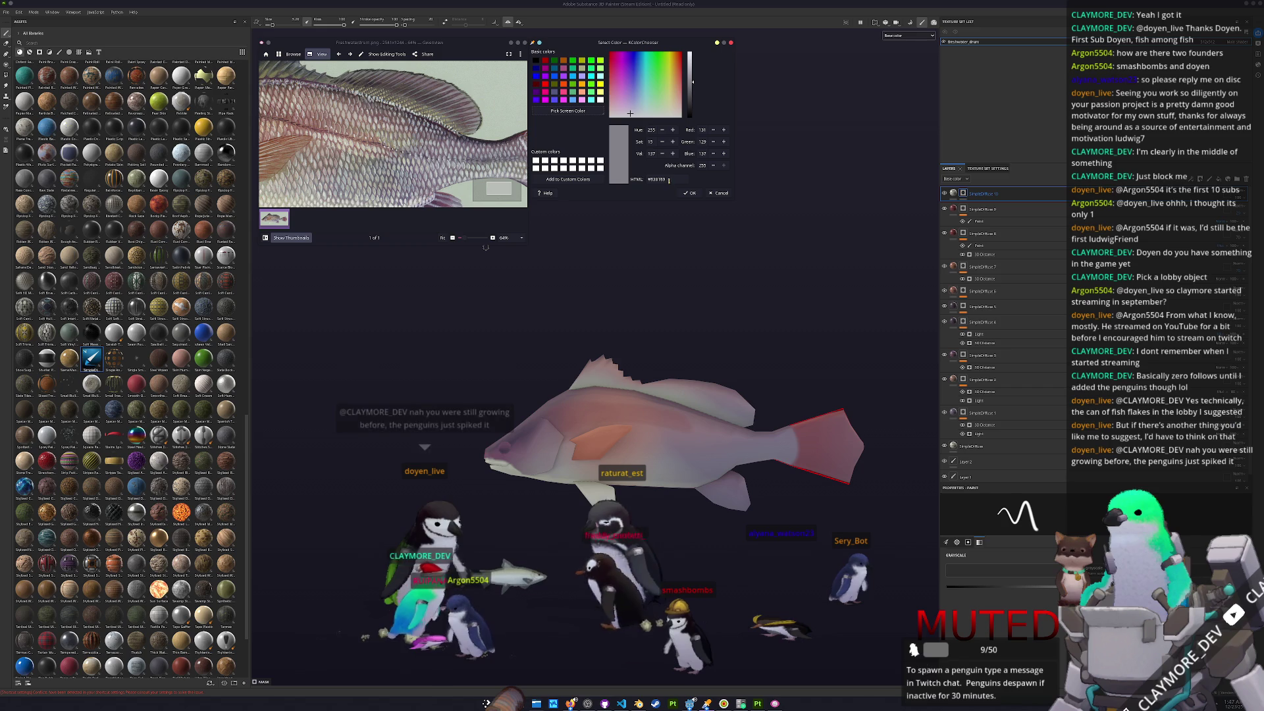
left_click_drag(691, 83, 694, 95)
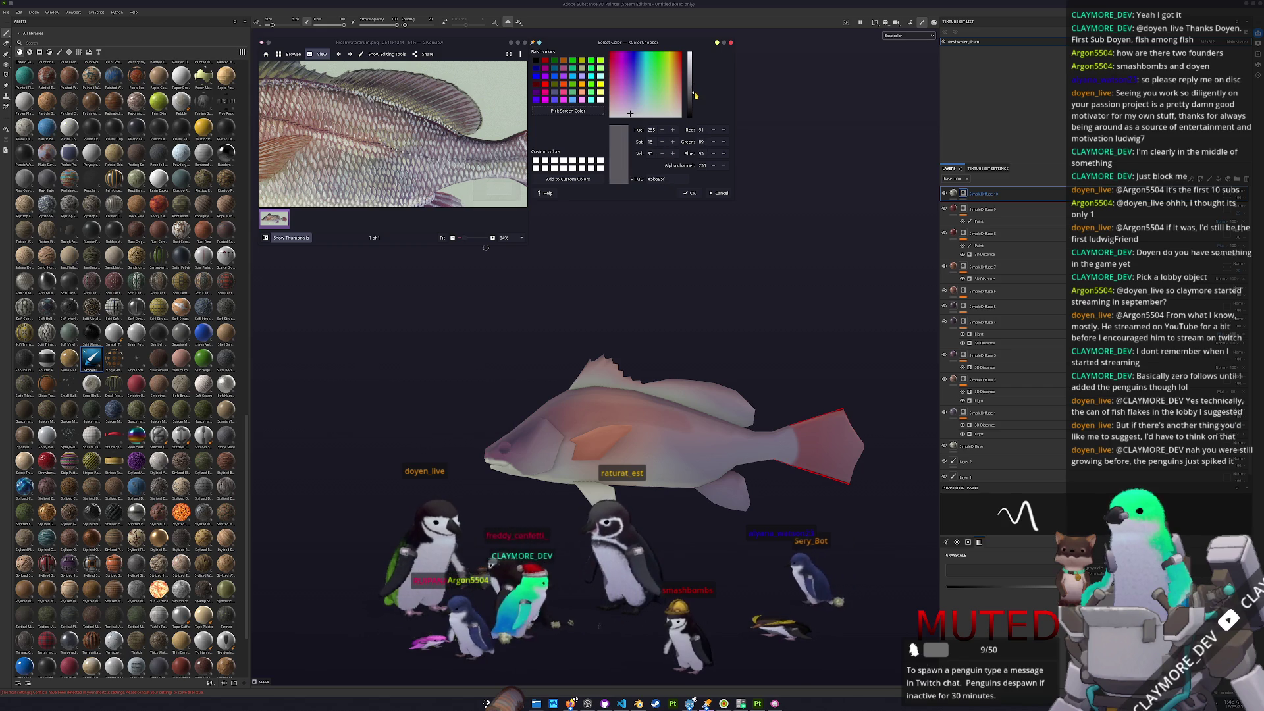
left_click(629, 104)
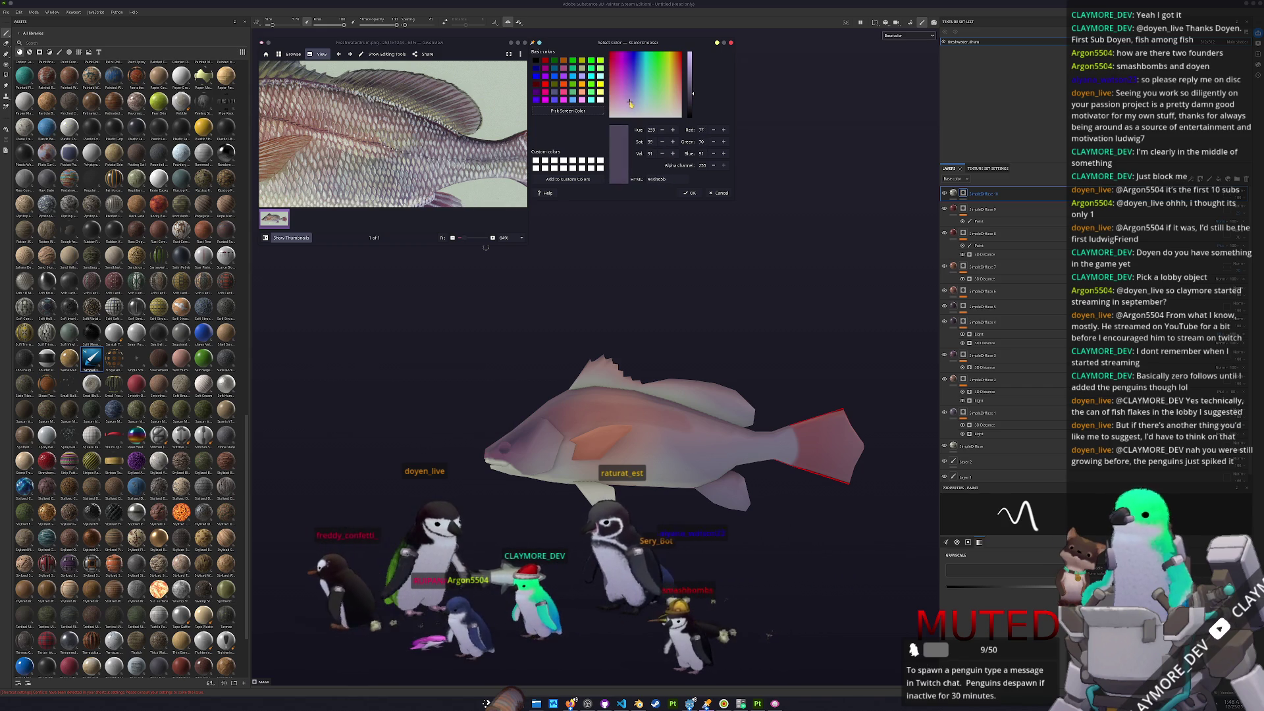
- Add a new top layer and paste the purple-grey into its fill base colour
left_click(981, 195)
key("ctrl+d")
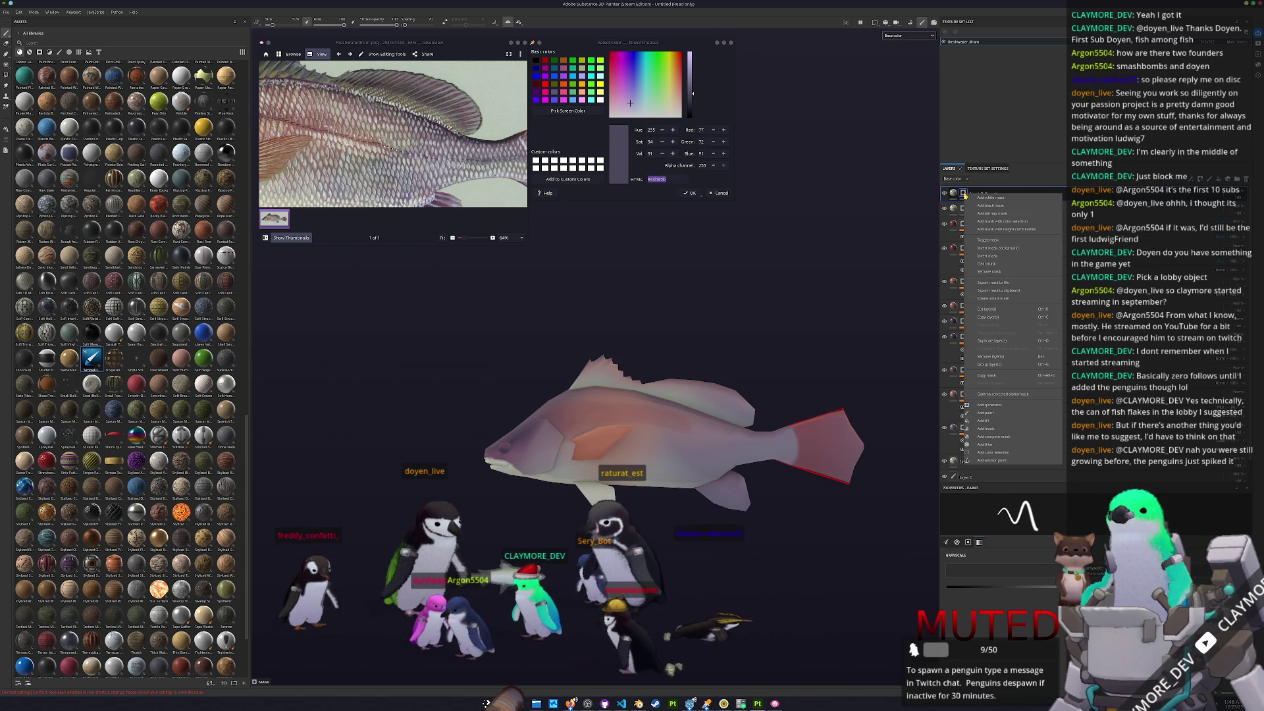
left_click(953, 194)
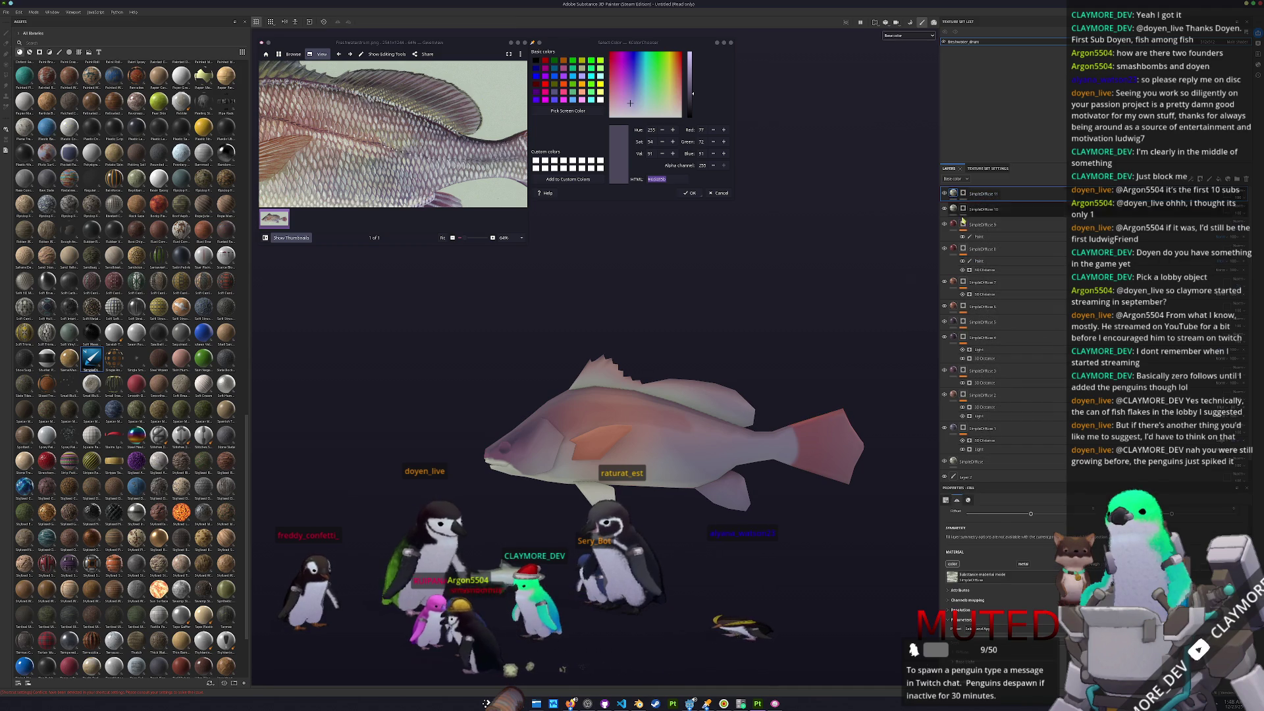
left_click(962, 593)
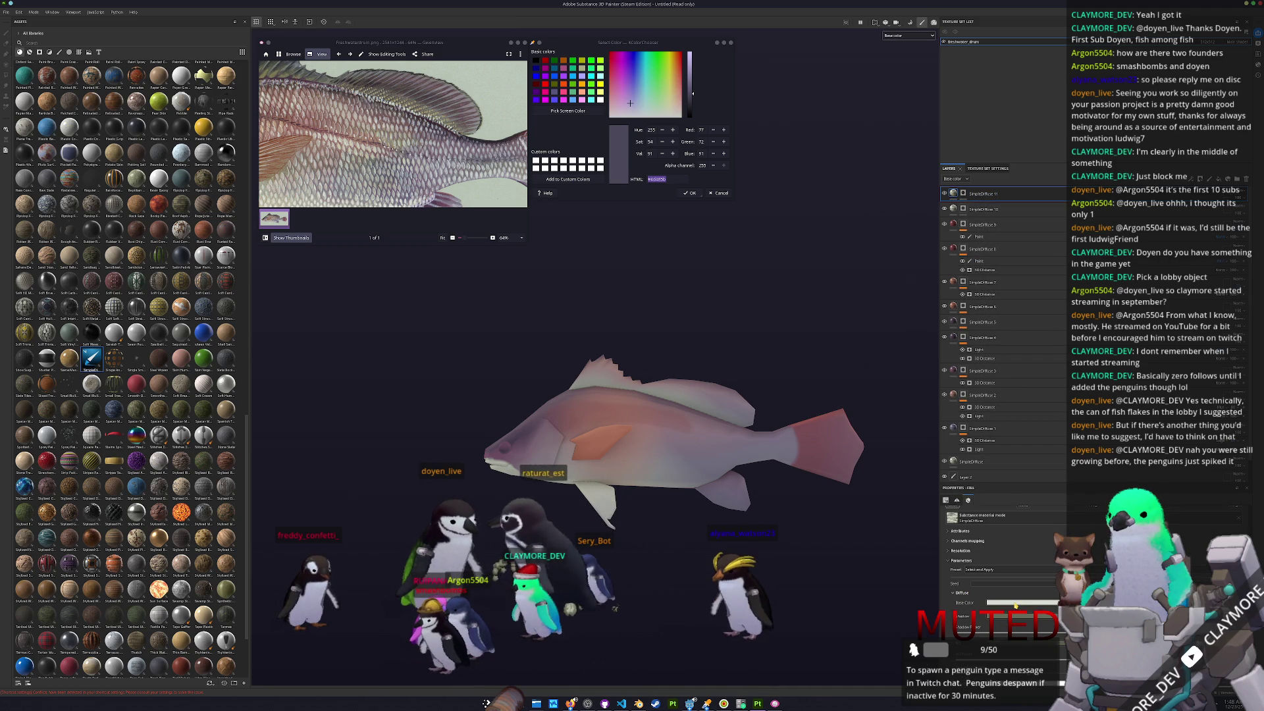
left_click(1018, 604)
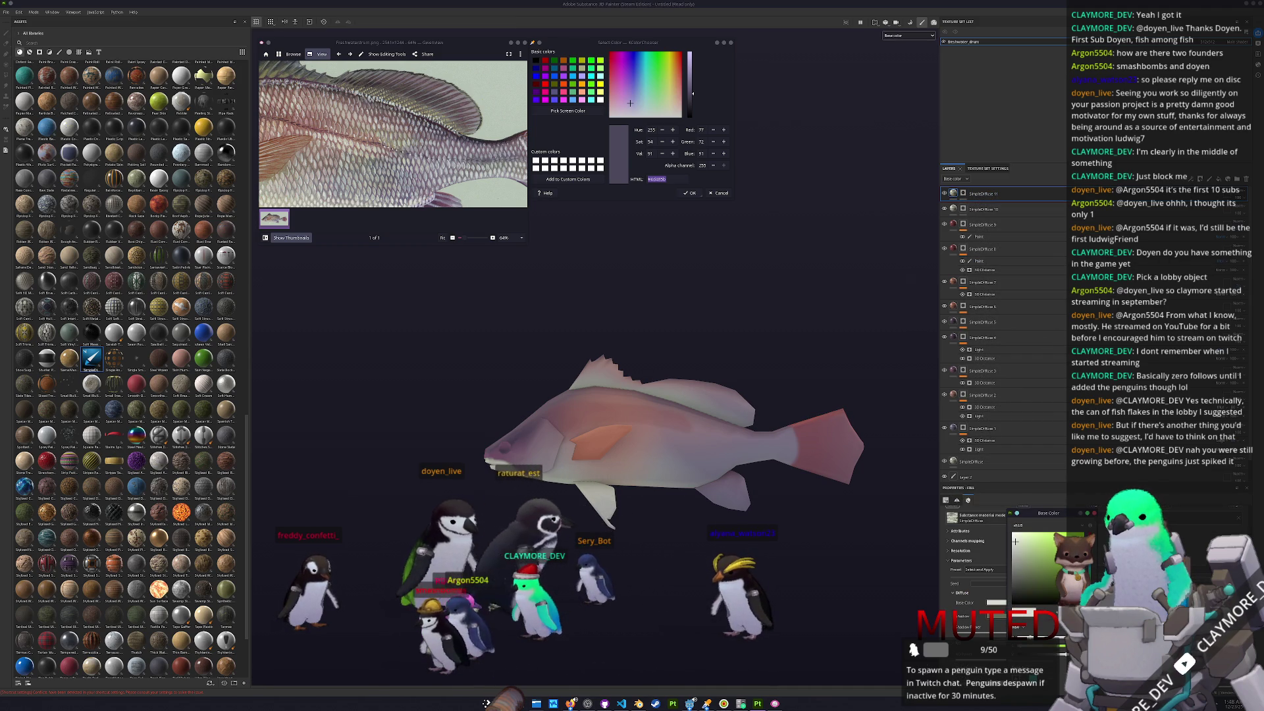
key("ctrl+v")
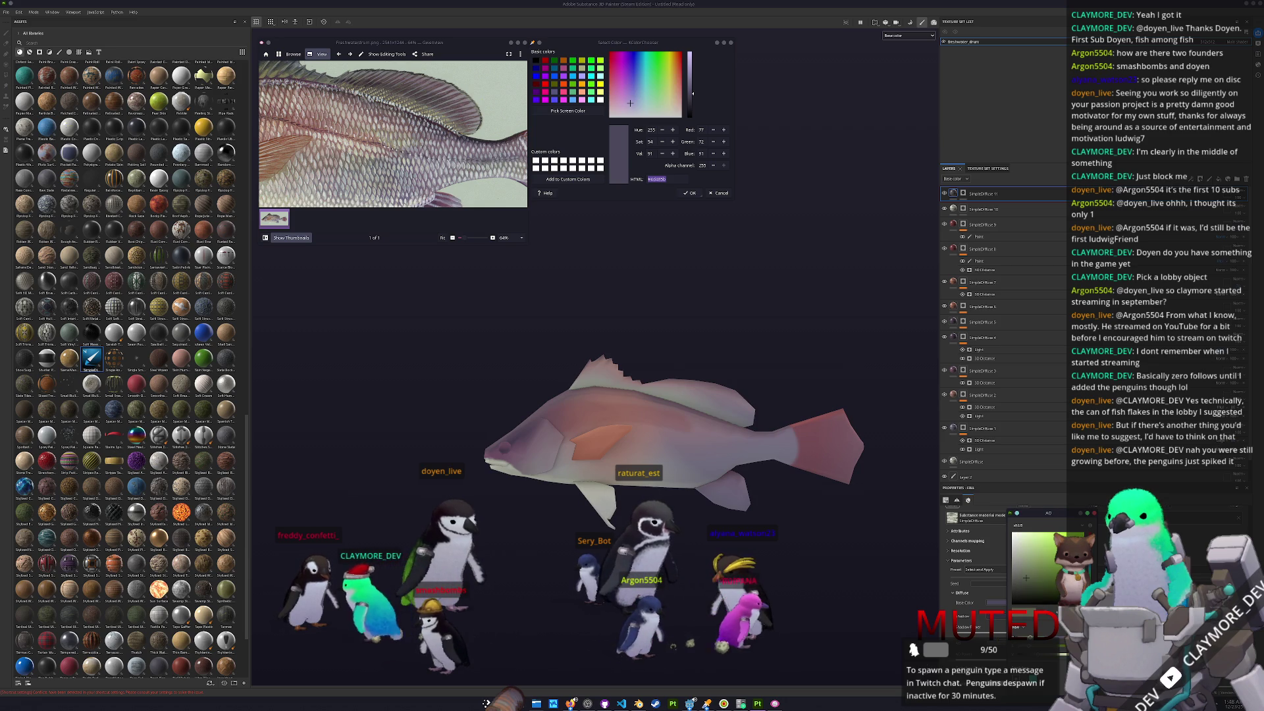
- Paint darker mask strokes along the fish's upper back and dorsal fin, then view GitHub Desktop's changed files
left_click(963, 194)
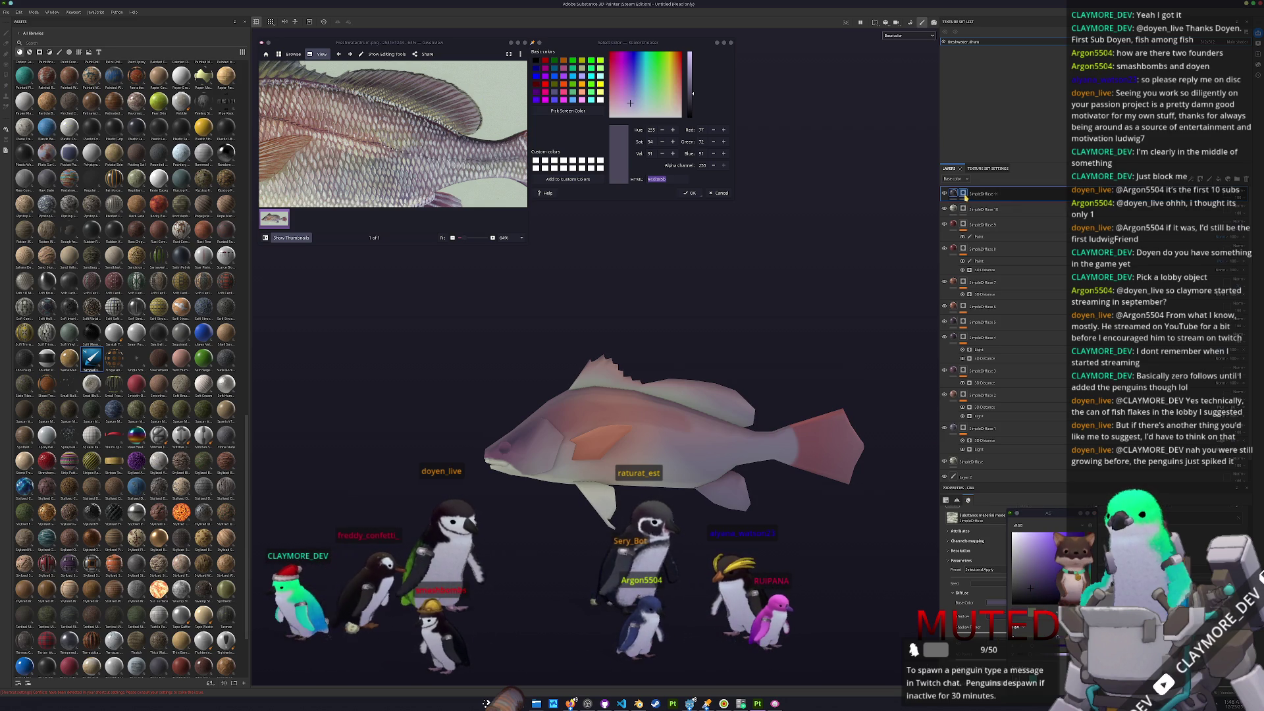
scroll(712, 372, "up", 2)
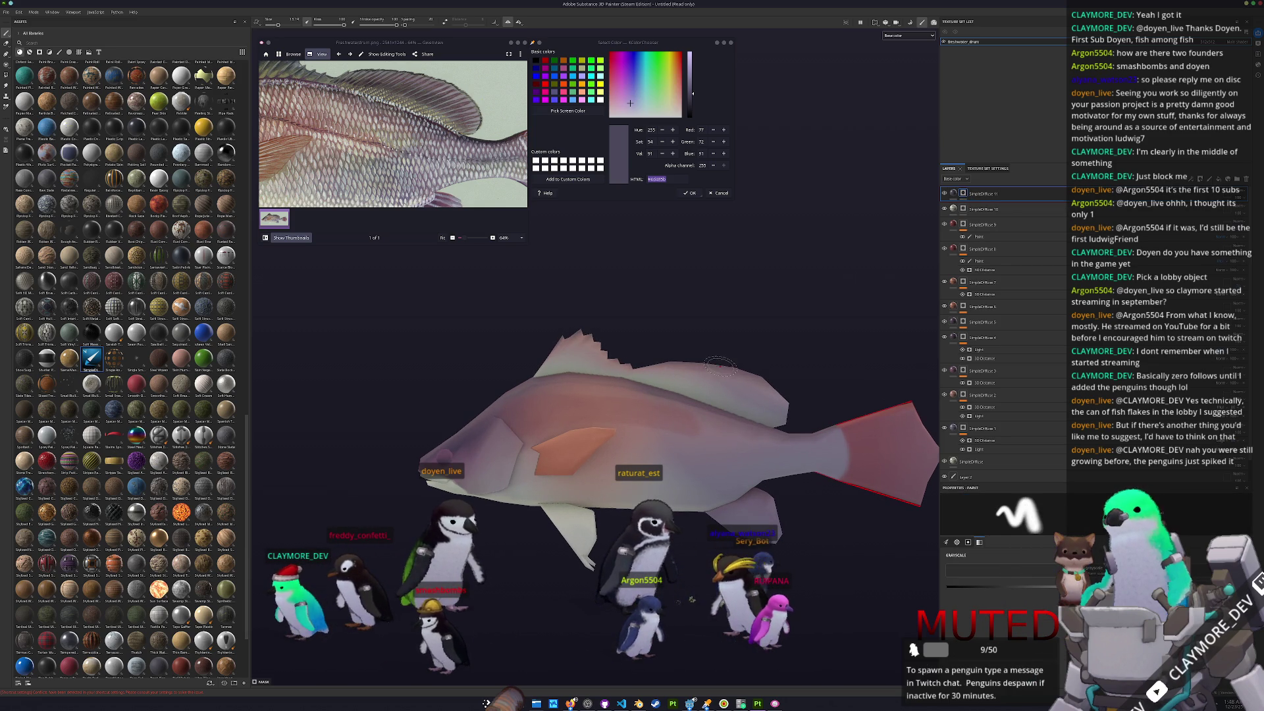
mouse_move(757, 385)
left_mouse_down()
mouse_move(767, 395)
mouse_move(682, 368)
left_mouse_up()
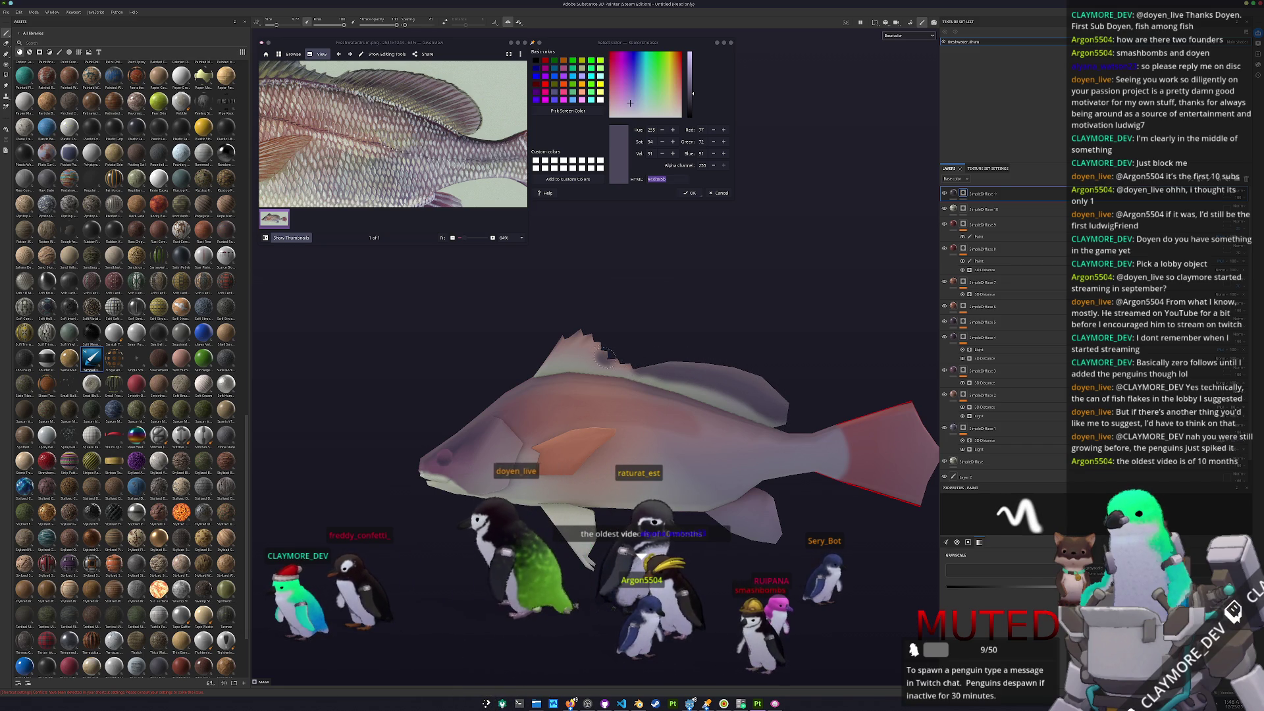
scroll(620, 352, "up", 3)
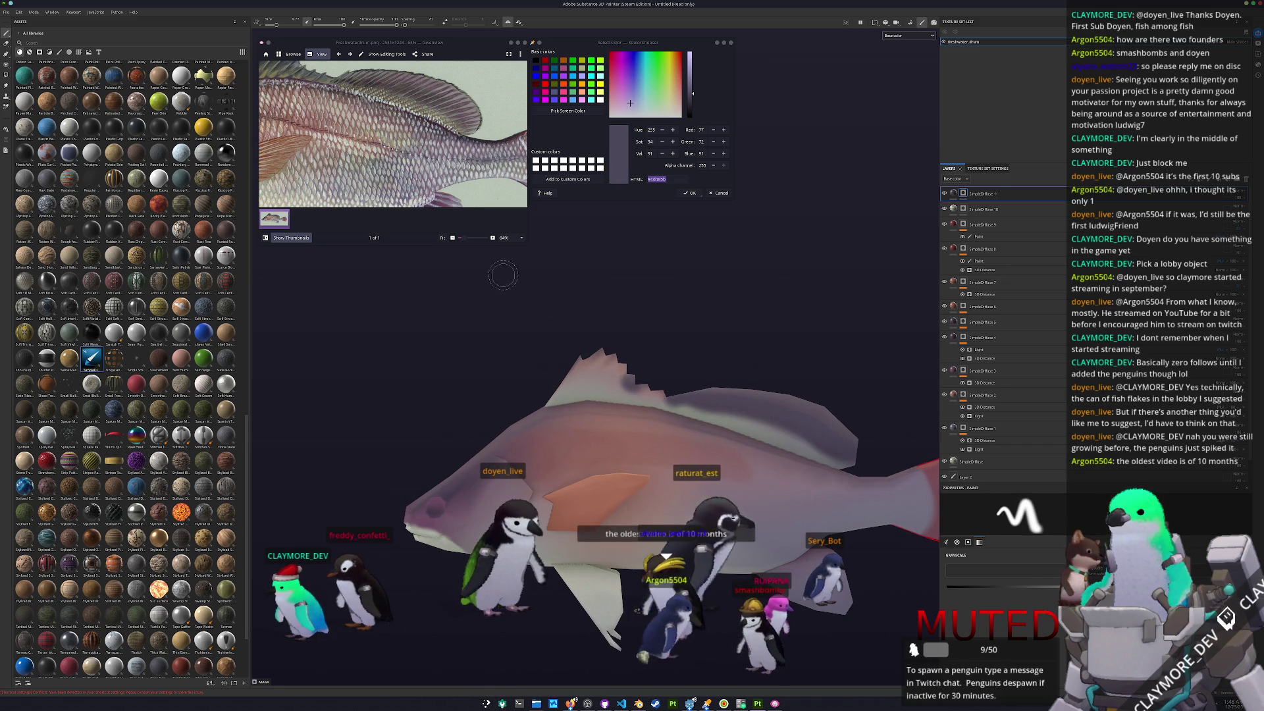
scroll(634, 362, "up", 2)
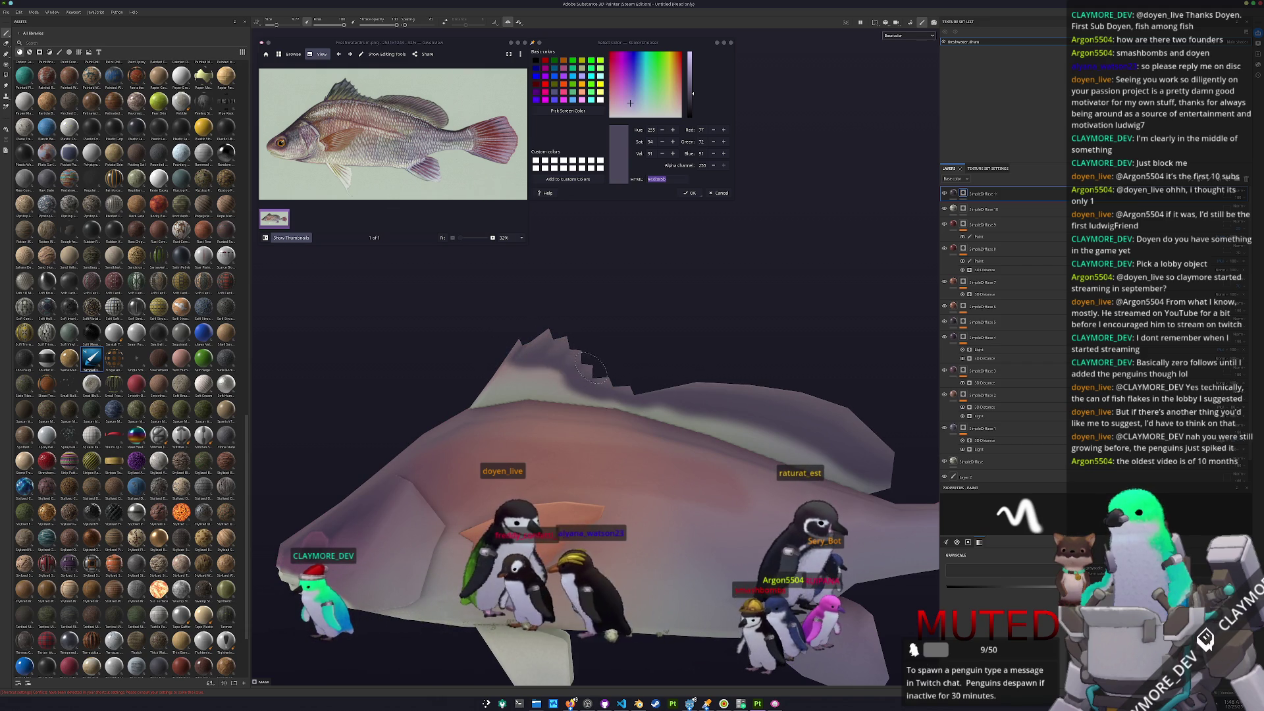
left_click_drag(502, 364, 565, 371)
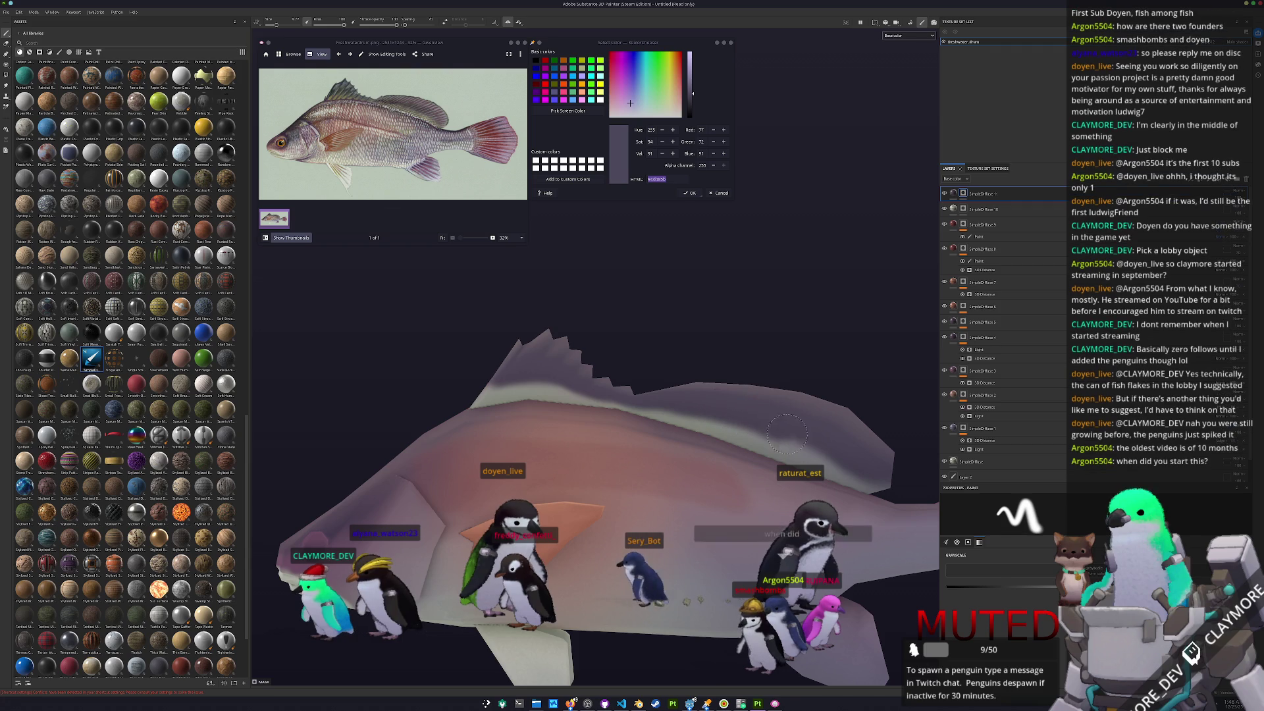
mouse_move(895, 475)
left_mouse_down("alt")
mouse_move(736, 473)
mouse_move(638, 489)
left_mouse_up("alt")
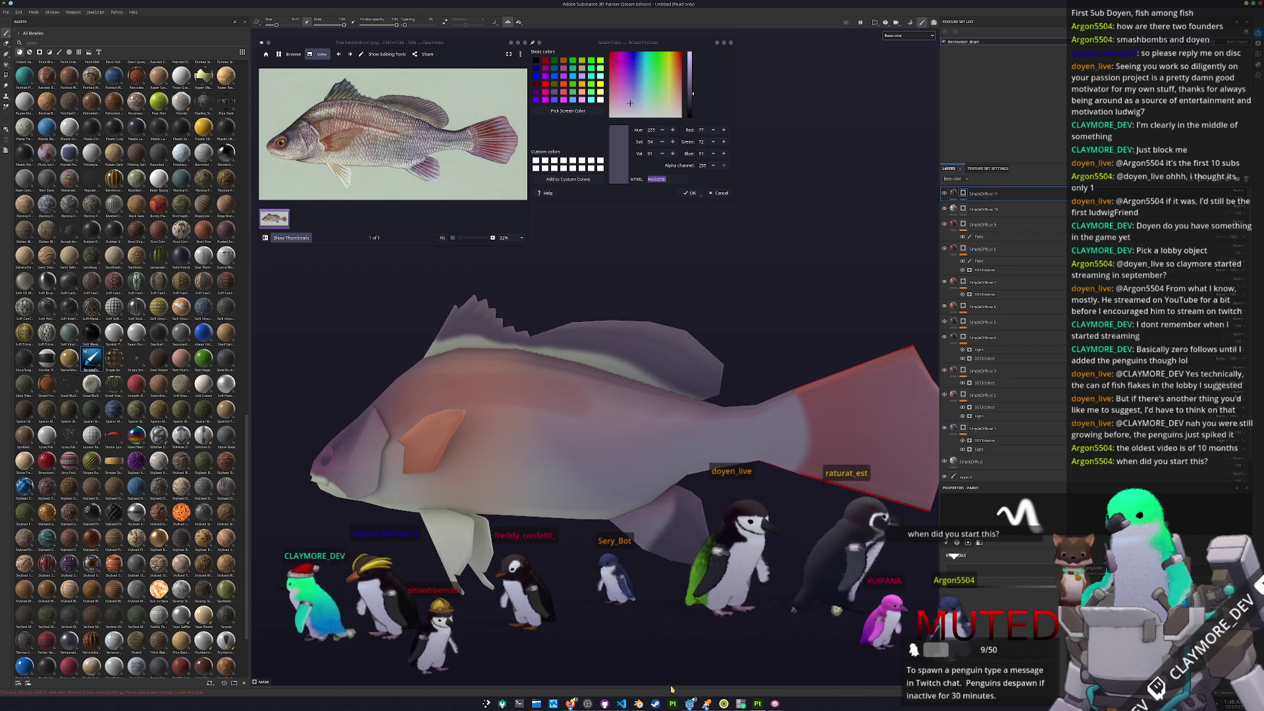
left_click(604, 703)
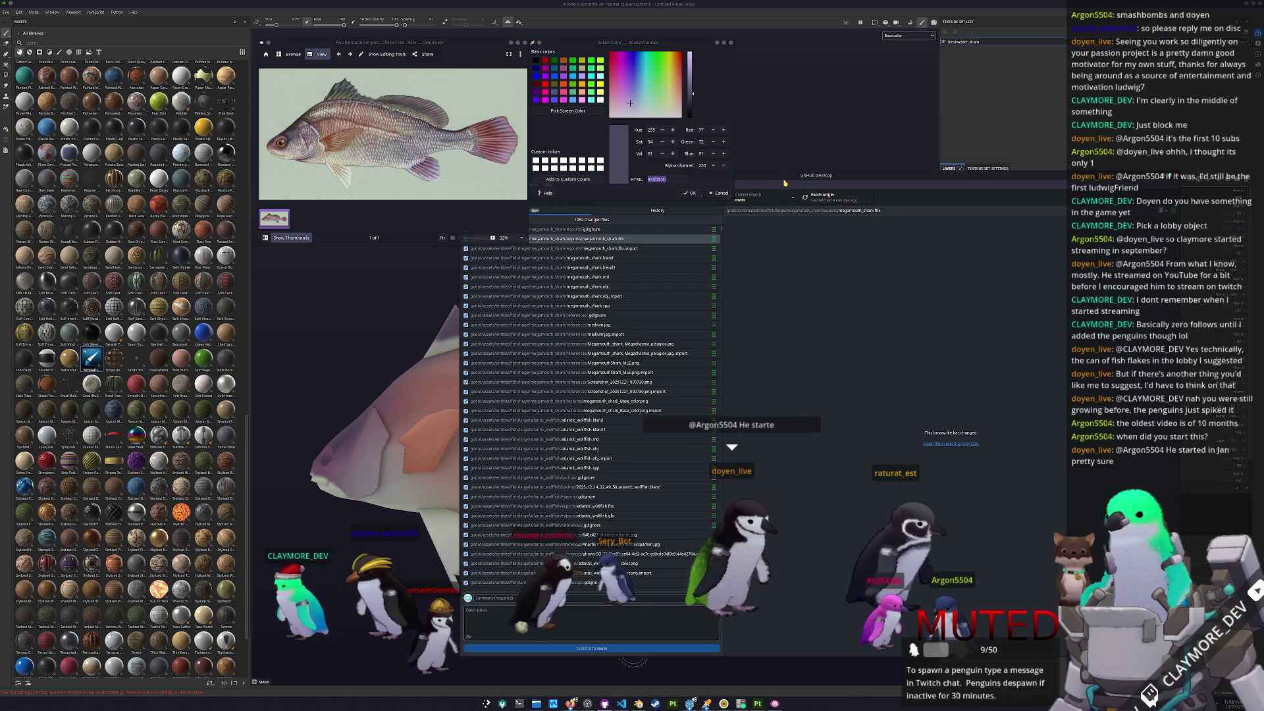
left_click(824, 170)
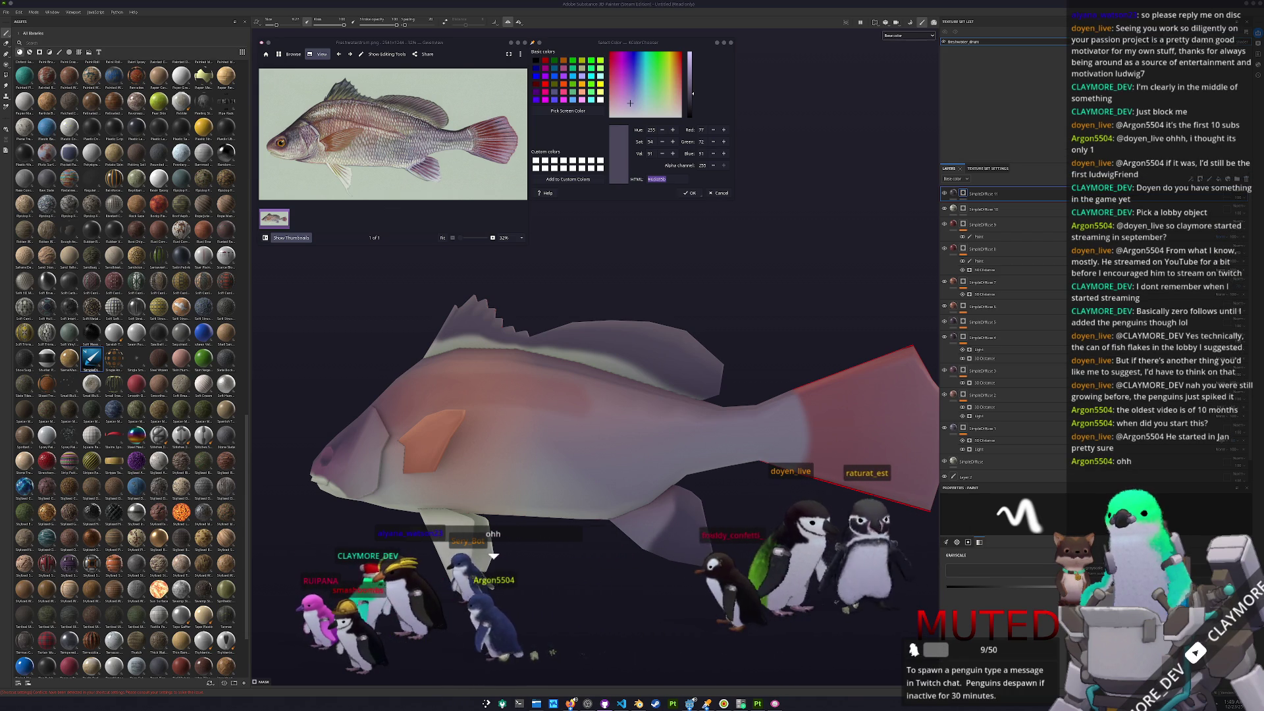
key("Print")
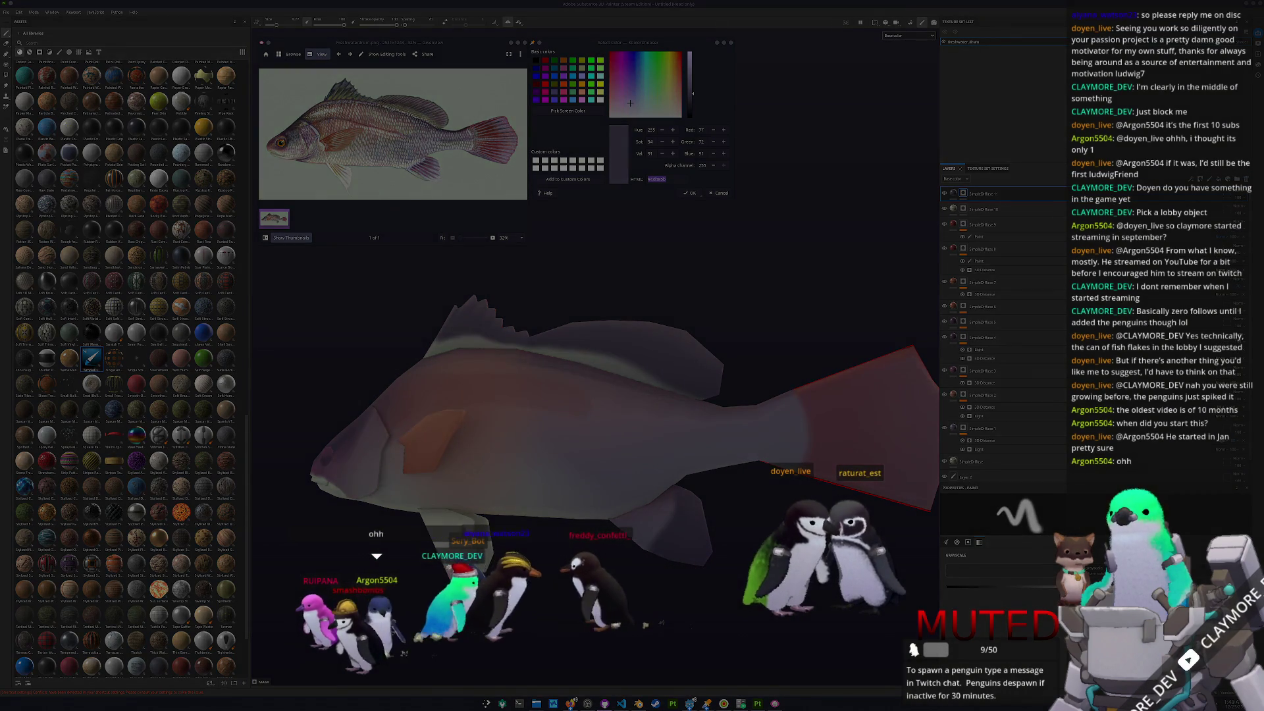
- Draw and undo red circles around the commit entry and date, close Spectacle, and begin saving
key("Escape")
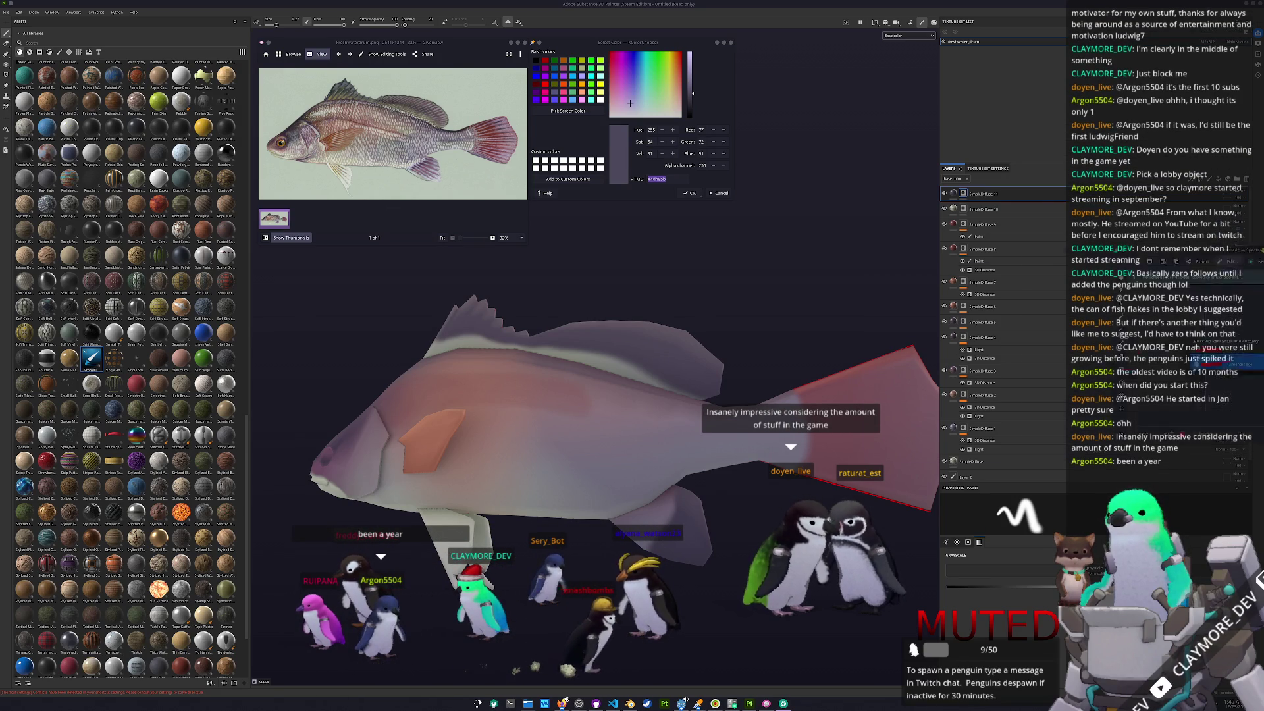
scroll(782, 444, "up", 2, "ctrl")
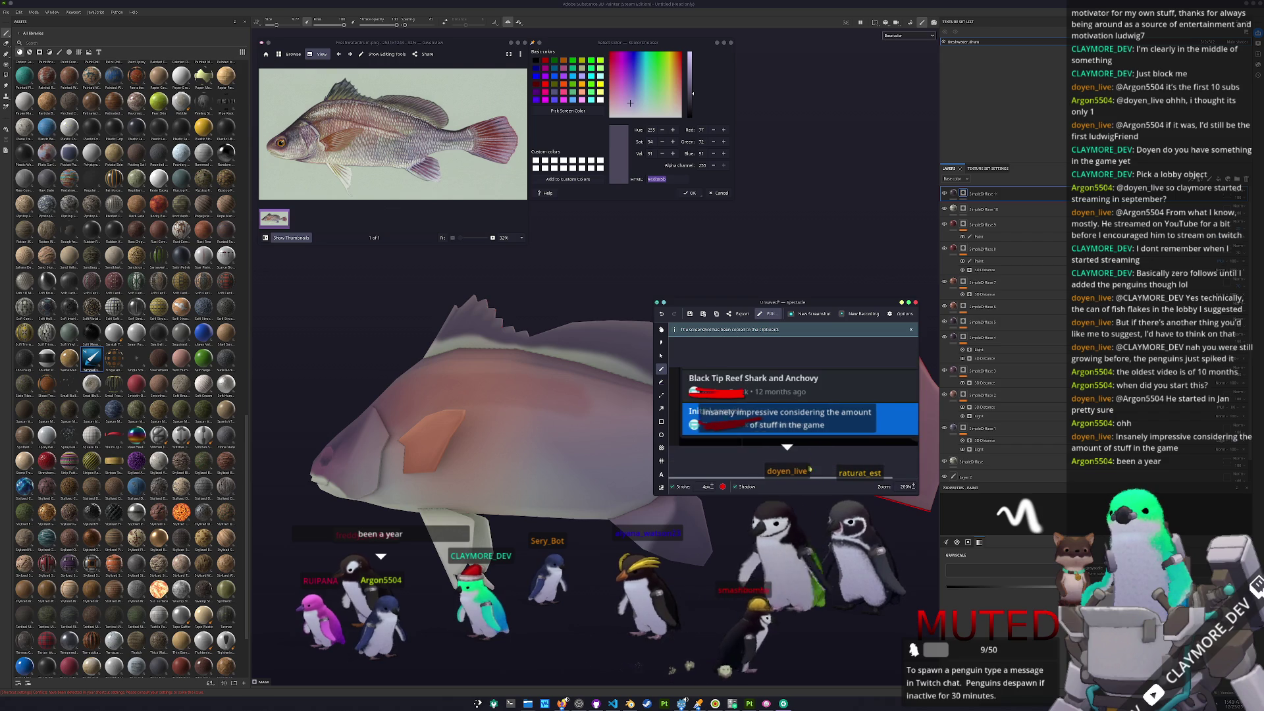
mouse_move(724, 386)
left_mouse_down()
mouse_move(800, 422)
mouse_move(727, 382)
left_mouse_up()
key("ctrl+z")
left_click_drag(807, 404, 747, 425)
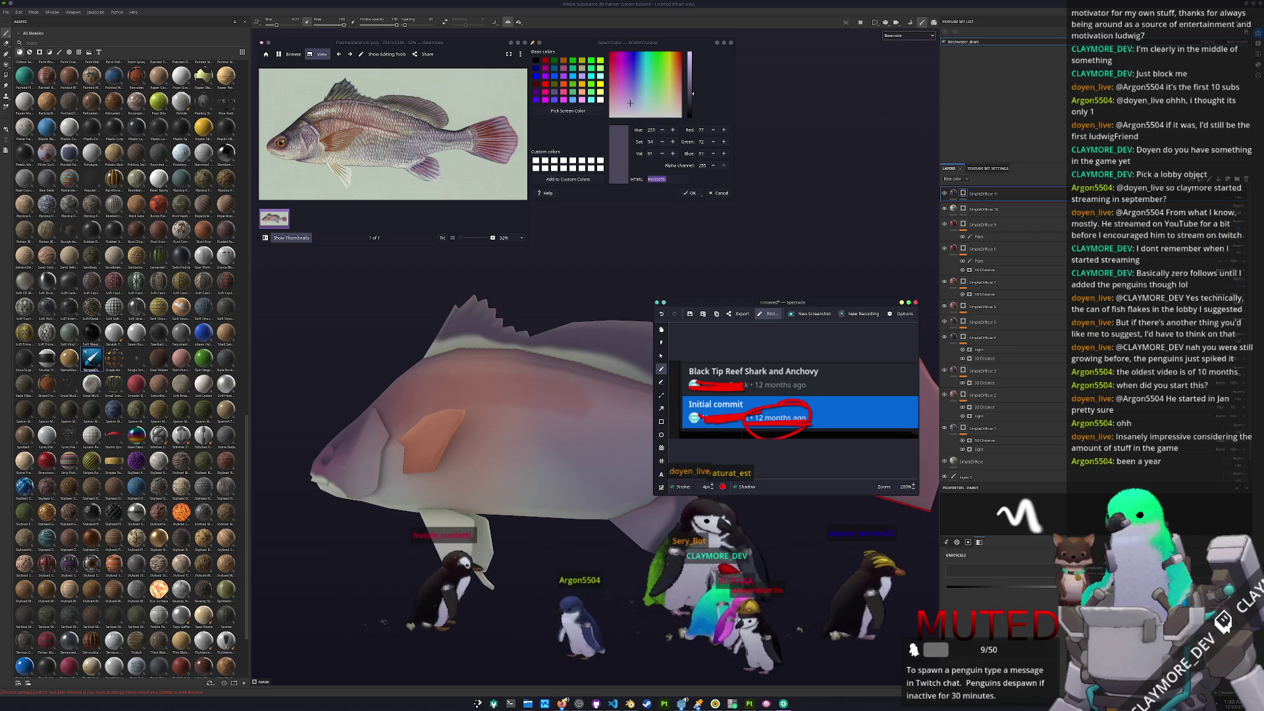
key("ctrl+z")
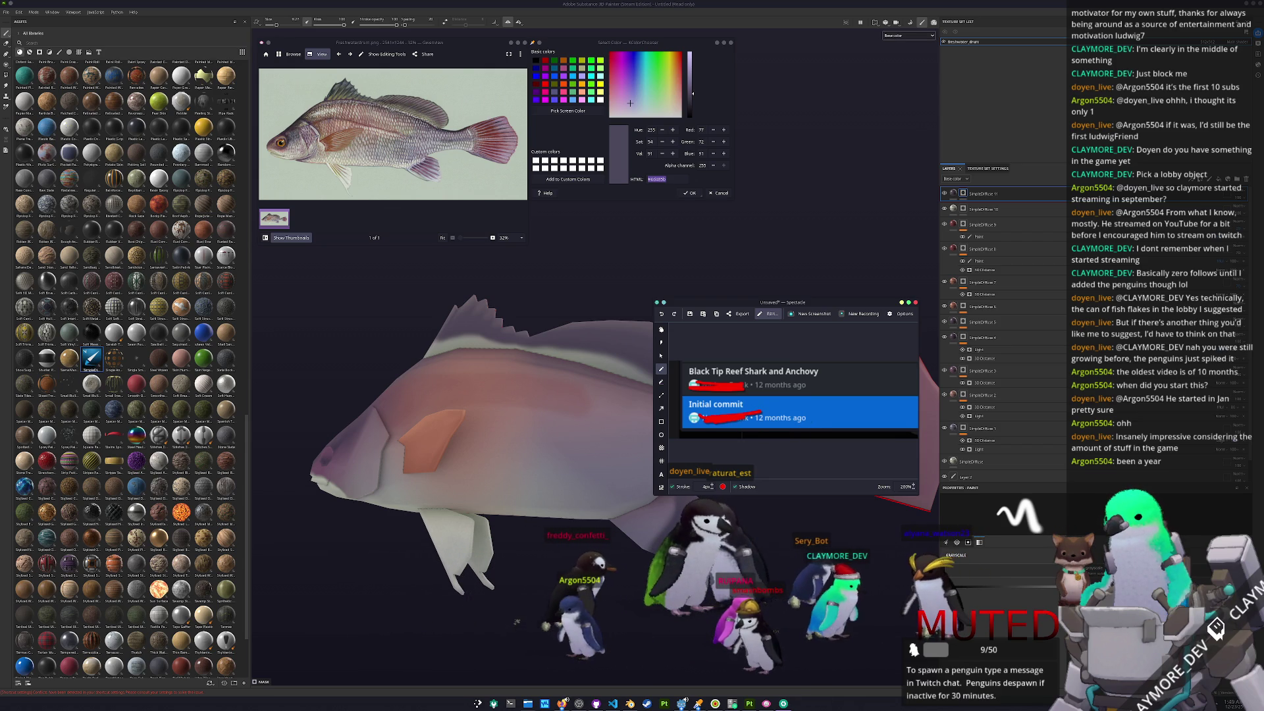
left_click(916, 303)
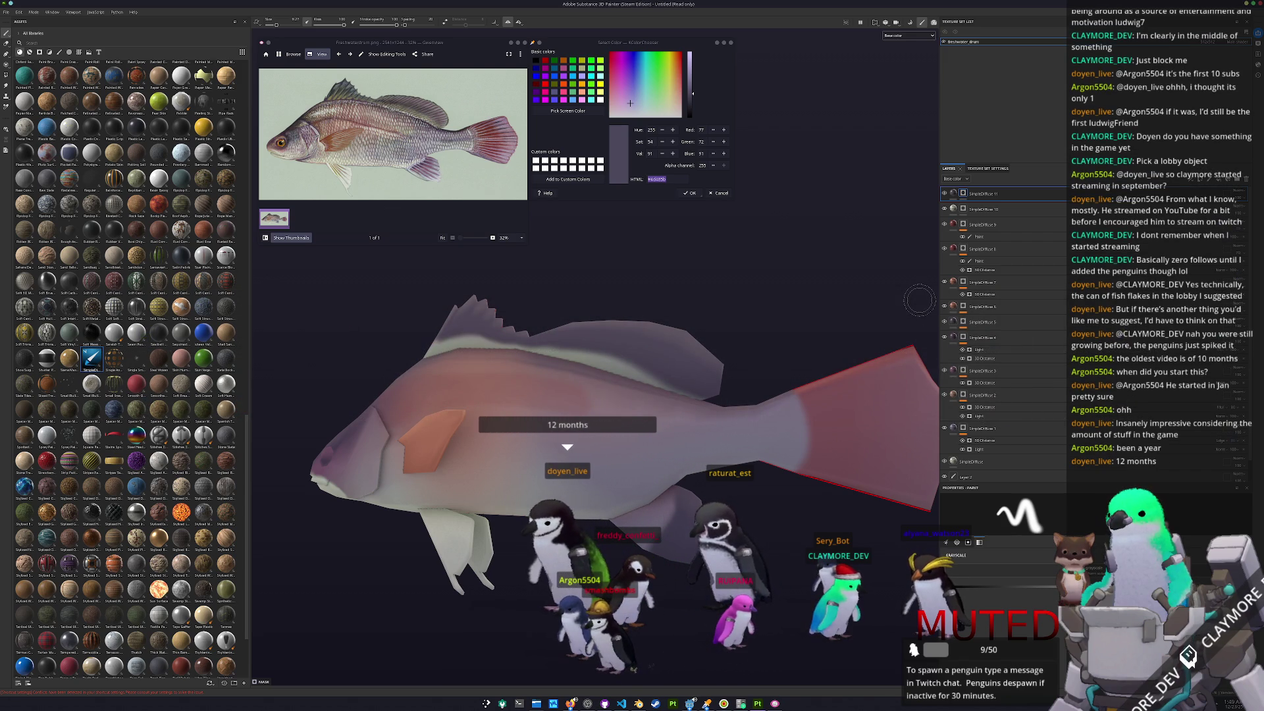
key("ctrl+s")
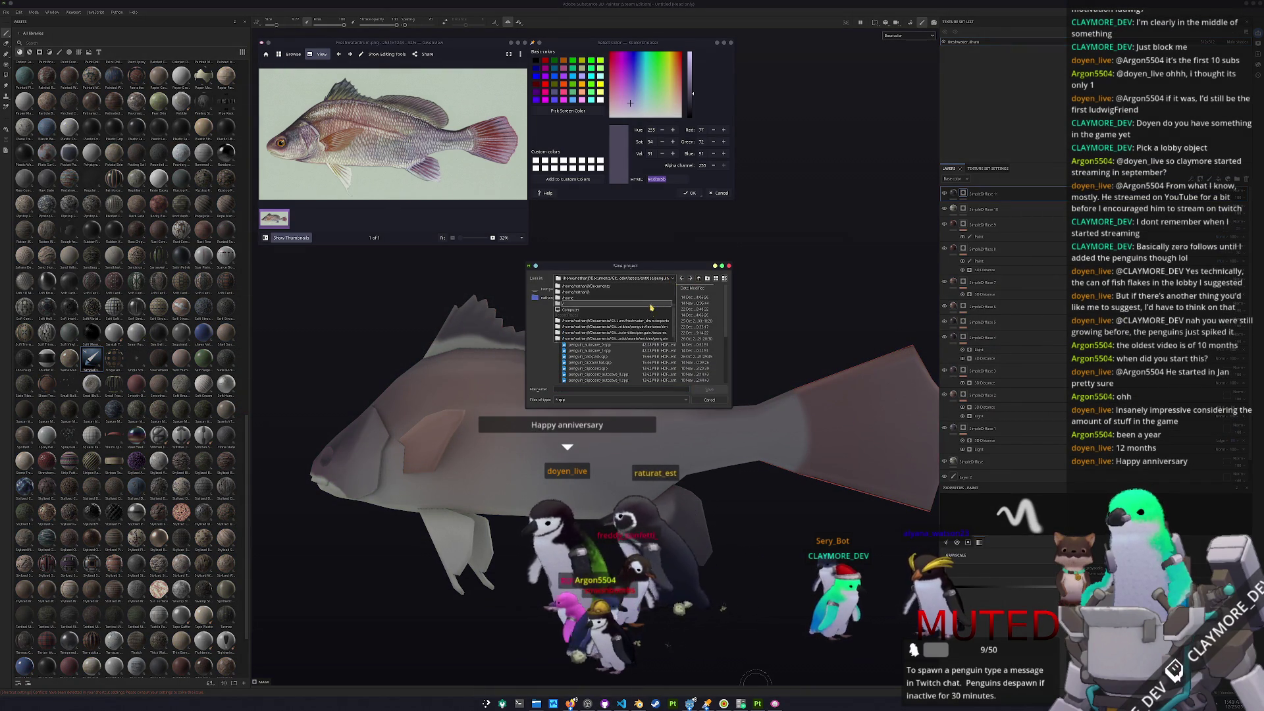
- Save the project as 'freshwater_drum' in the freshwater_drum folder
left_click(683, 279)
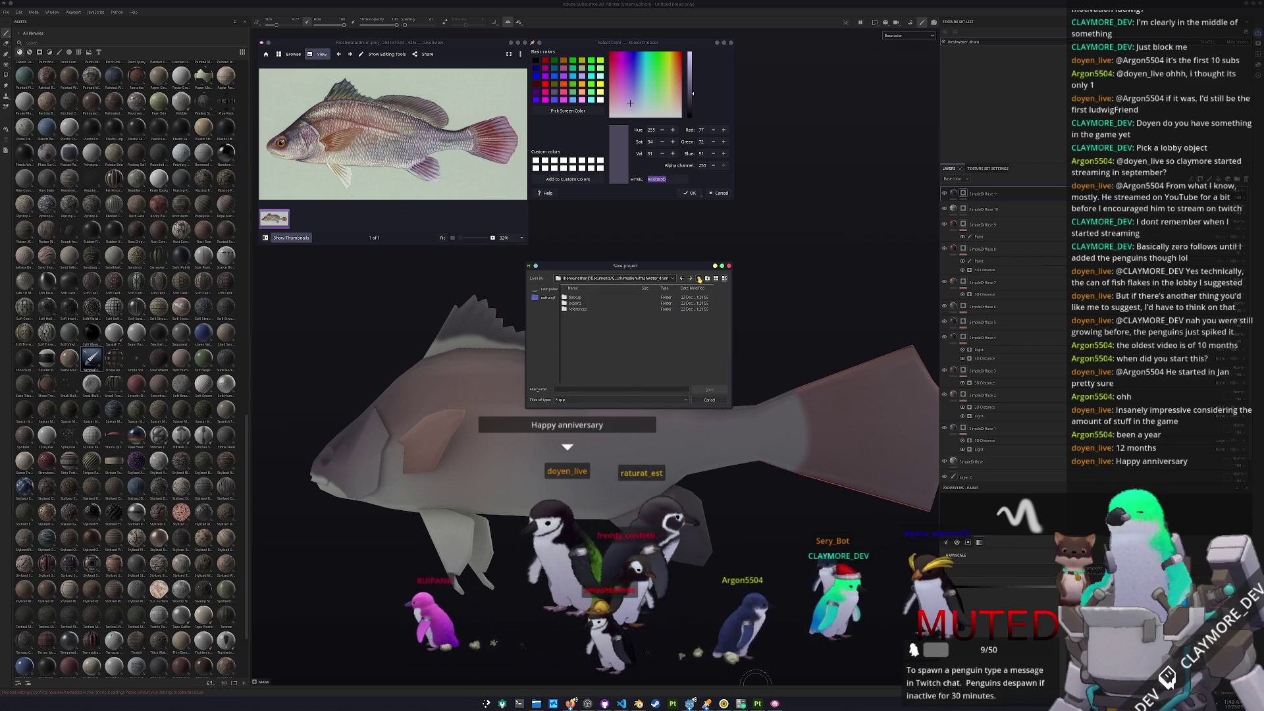
left_click(690, 279)
left_click(606, 388)
type("freshwater_drum")
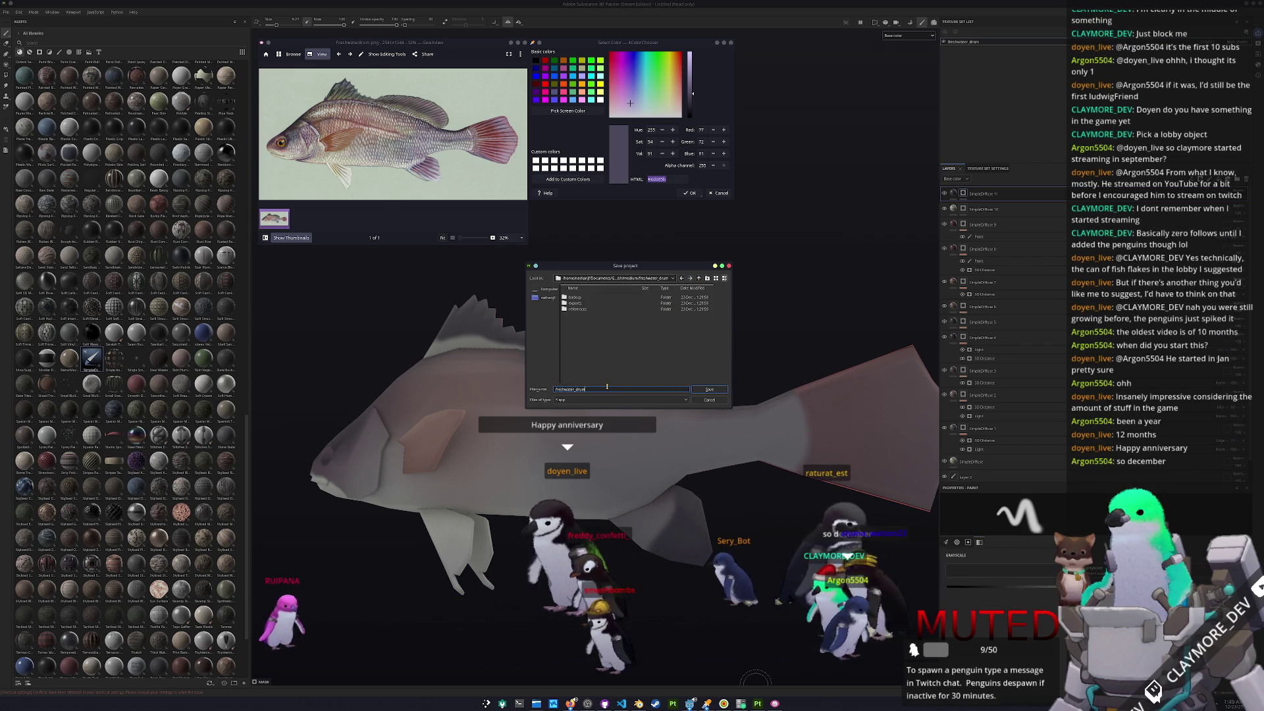
key("Return")
left_click_drag(606, 388, 652, 441, "alt")
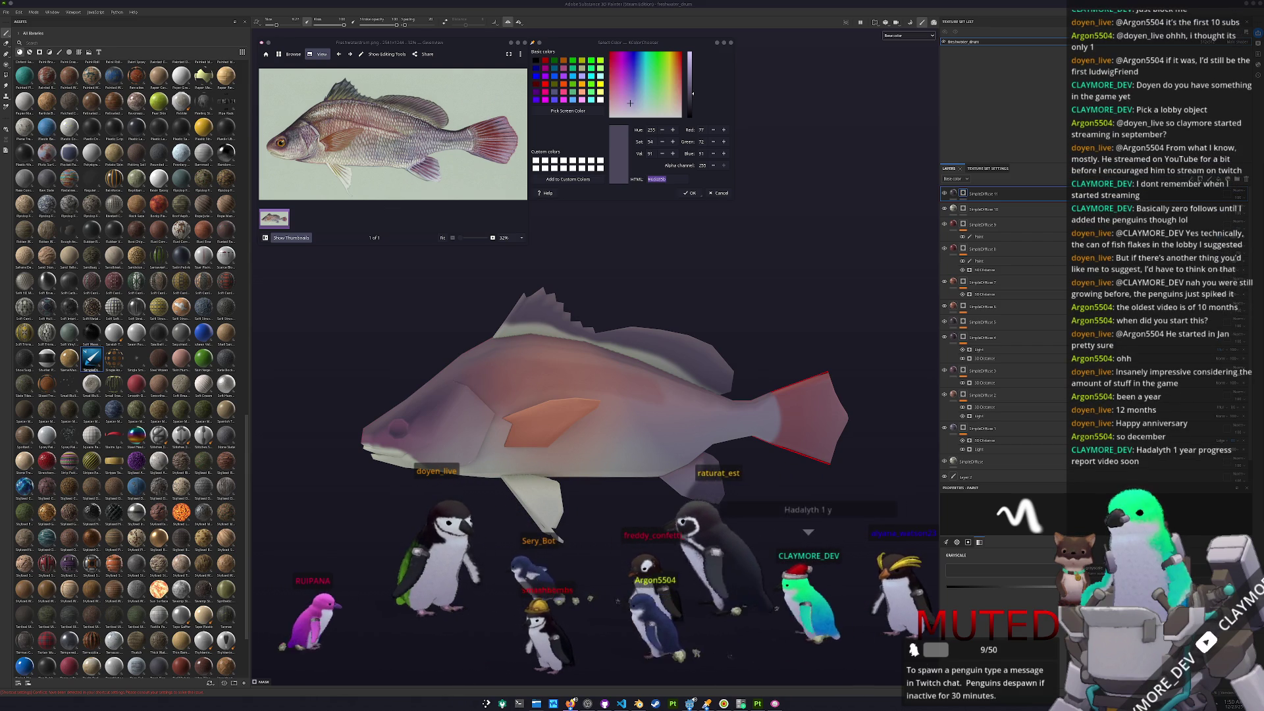
- Zoom into the reference photo and use Pick Screen Color to sample olive #9d976b from the fish's scales
mouse_move(744, 347)
left_mouse_down("alt")
mouse_move(678, 347)
mouse_move(612, 369)
mouse_move(584, 337)
left_mouse_up("alt")
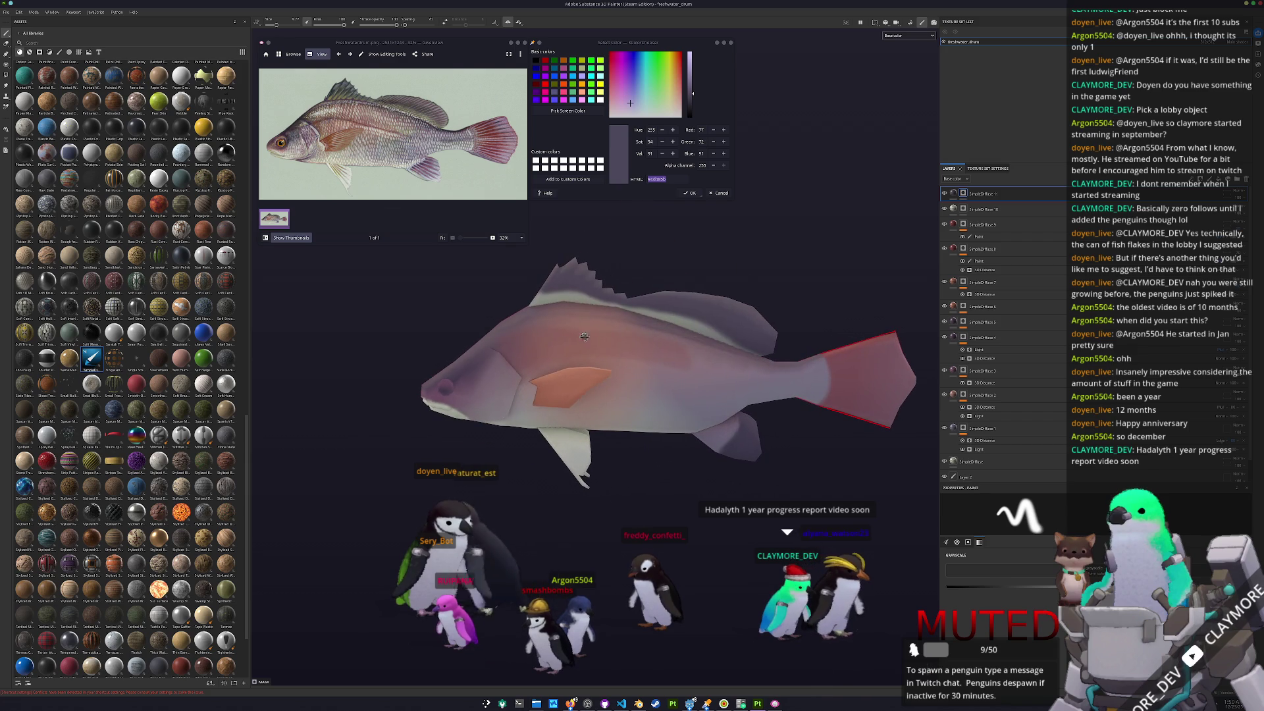
scroll(537, 229, "up", 1)
scroll(419, 113, "up", 4)
left_click(568, 111)
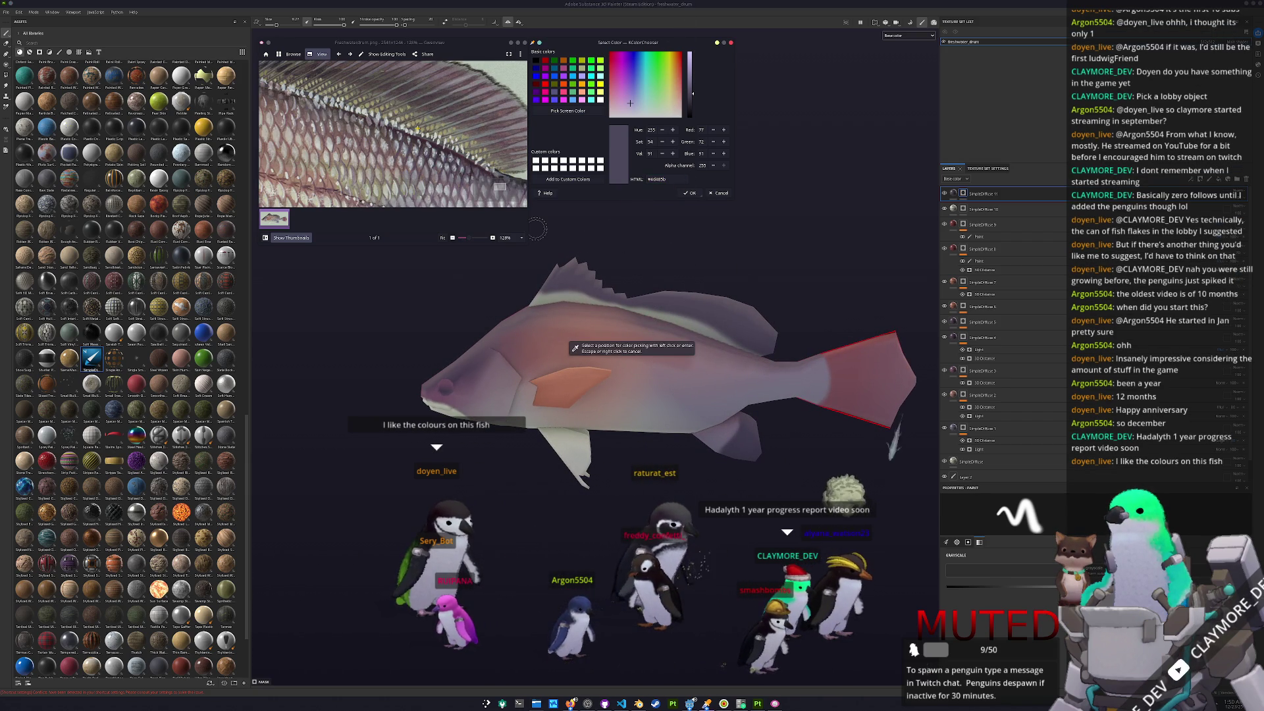
left_click(417, 128)
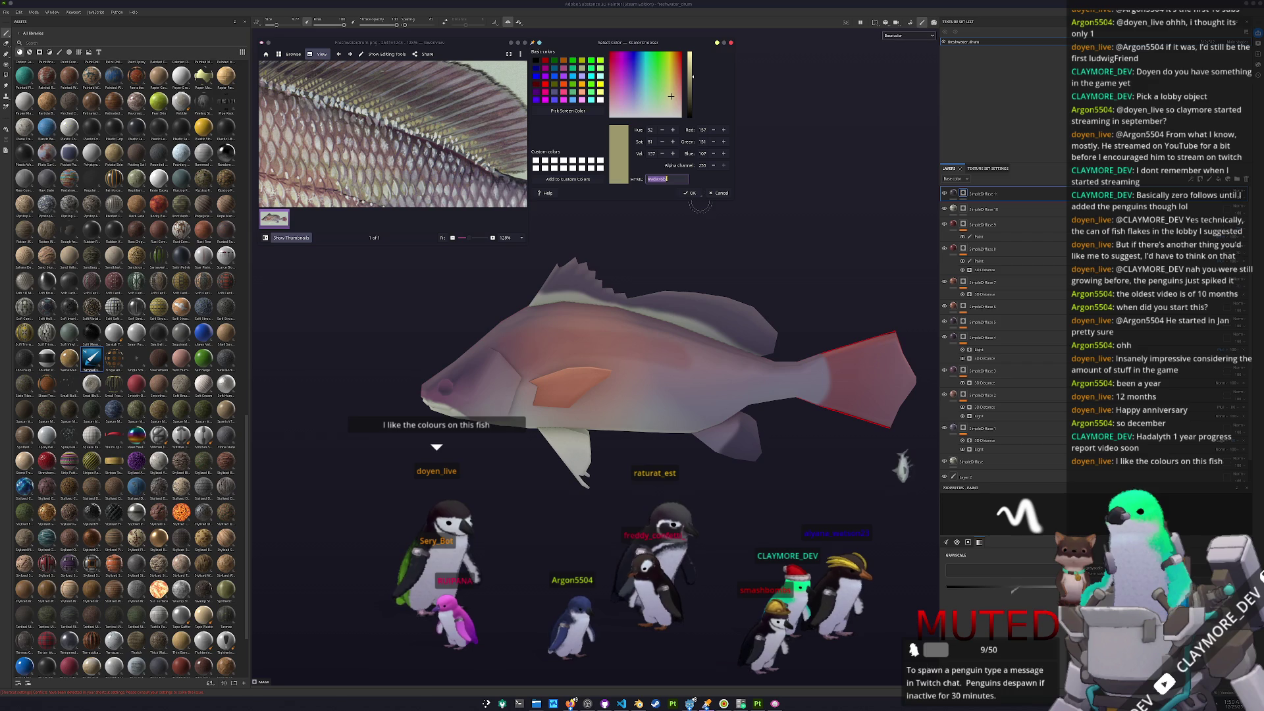
scroll(601, 276, "down", 3)
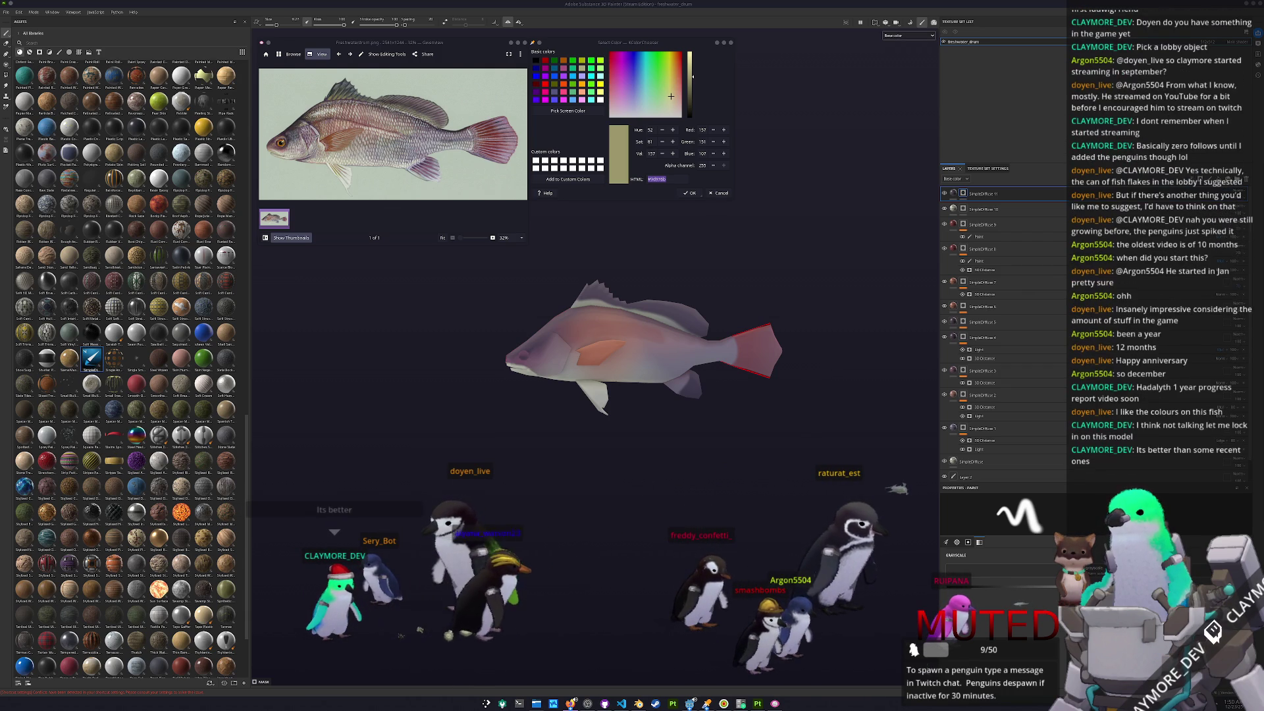
- Move a SimpleDiffuse layer to a new position in the layer stack
scroll(746, 354, "up", 2)
mouse_move(746, 354)
left_mouse_down("alt")
mouse_move(696, 295)
mouse_move(678, 311)
left_mouse_up("alt")
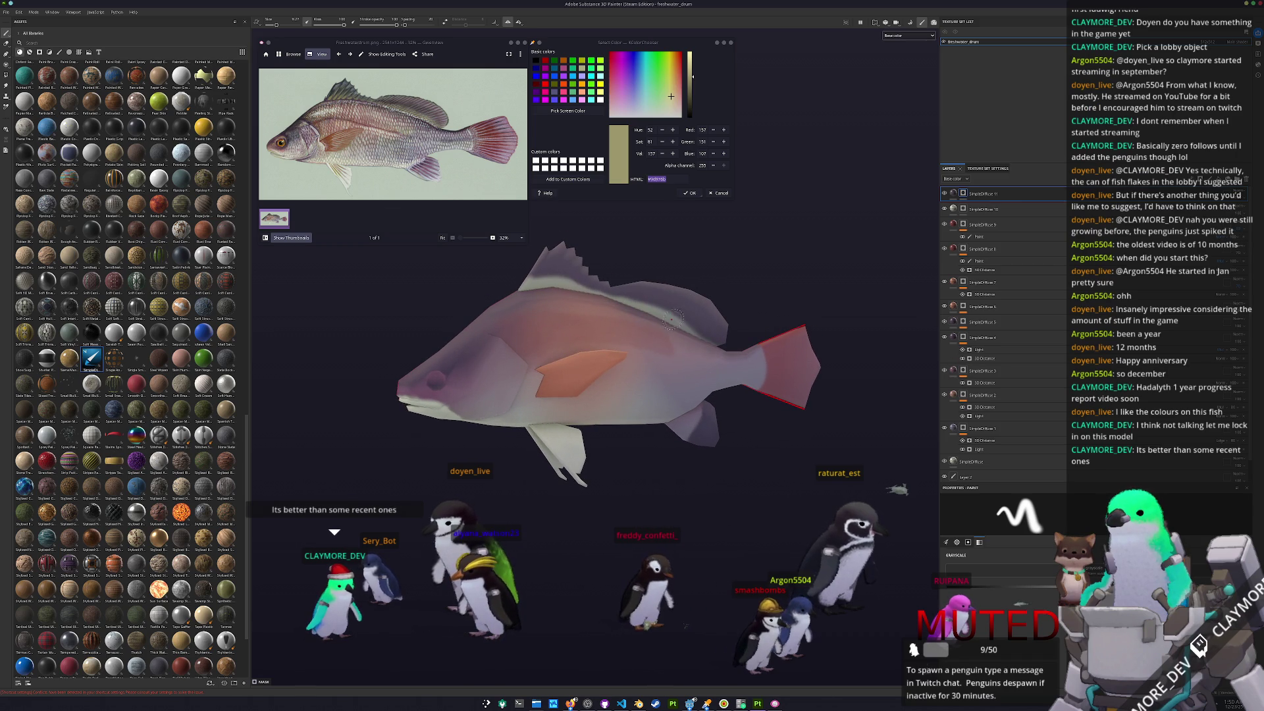
scroll(746, 305, "up", 1)
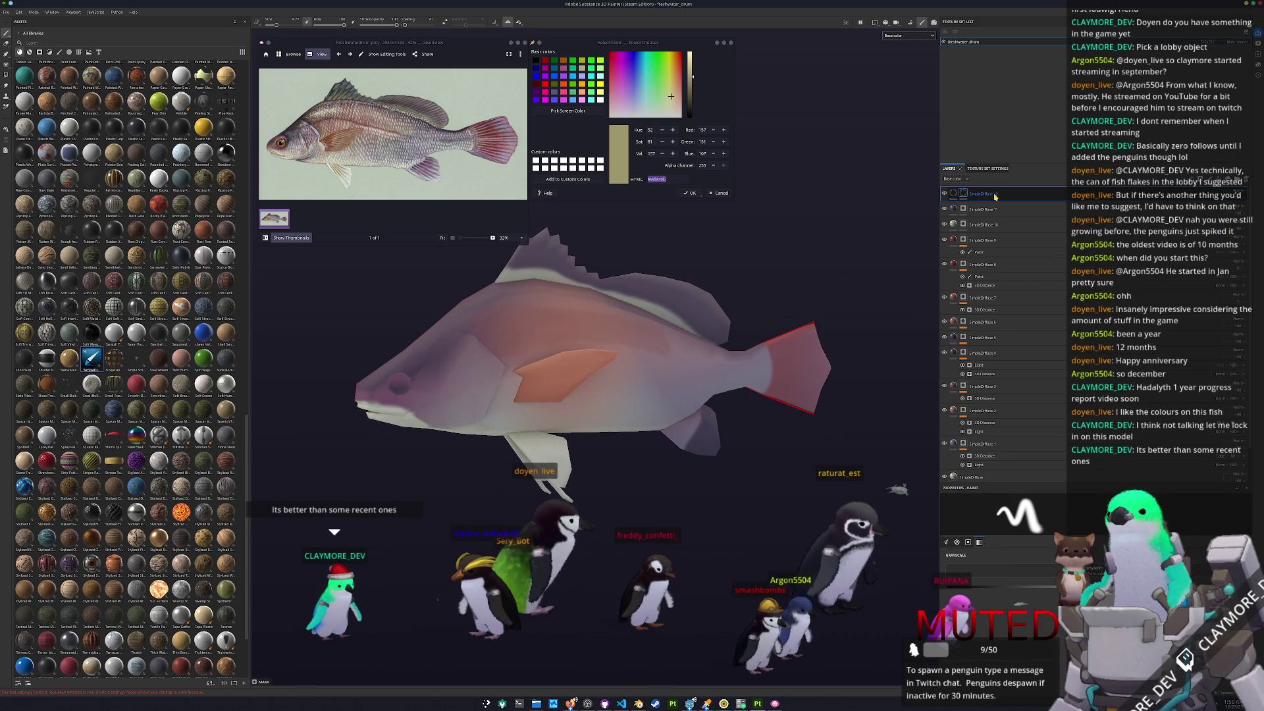
left_click_drag(995, 196, 992, 218)
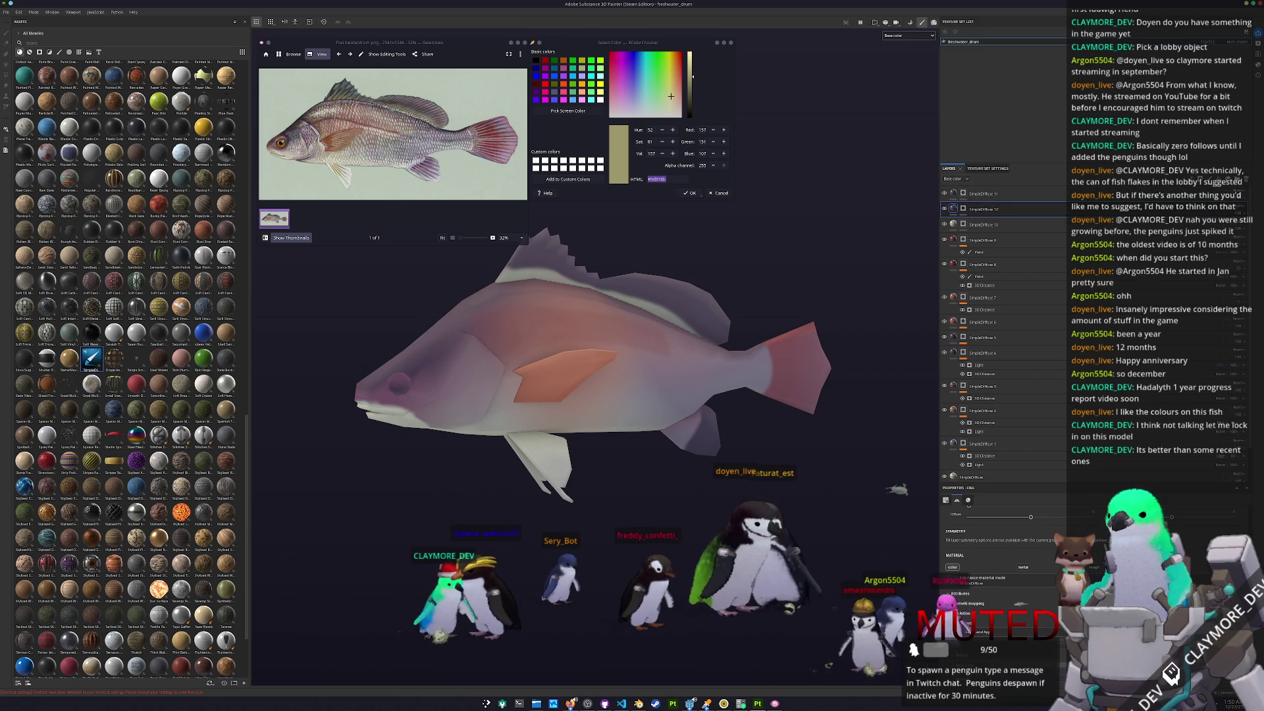
- Give the SimpleDiffuse layer a yellowish base colour and switch to the brush tool
left_click(1020, 603)
scroll(974, 573, "down", 3)
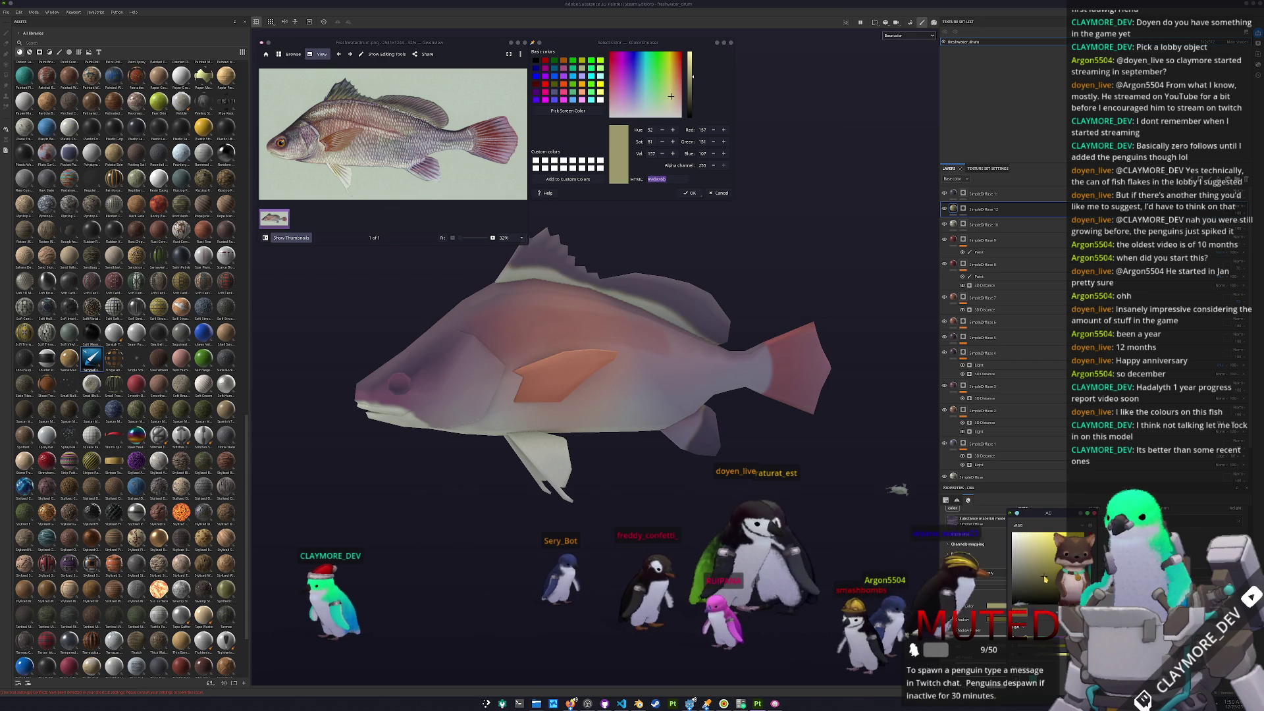
key("1")
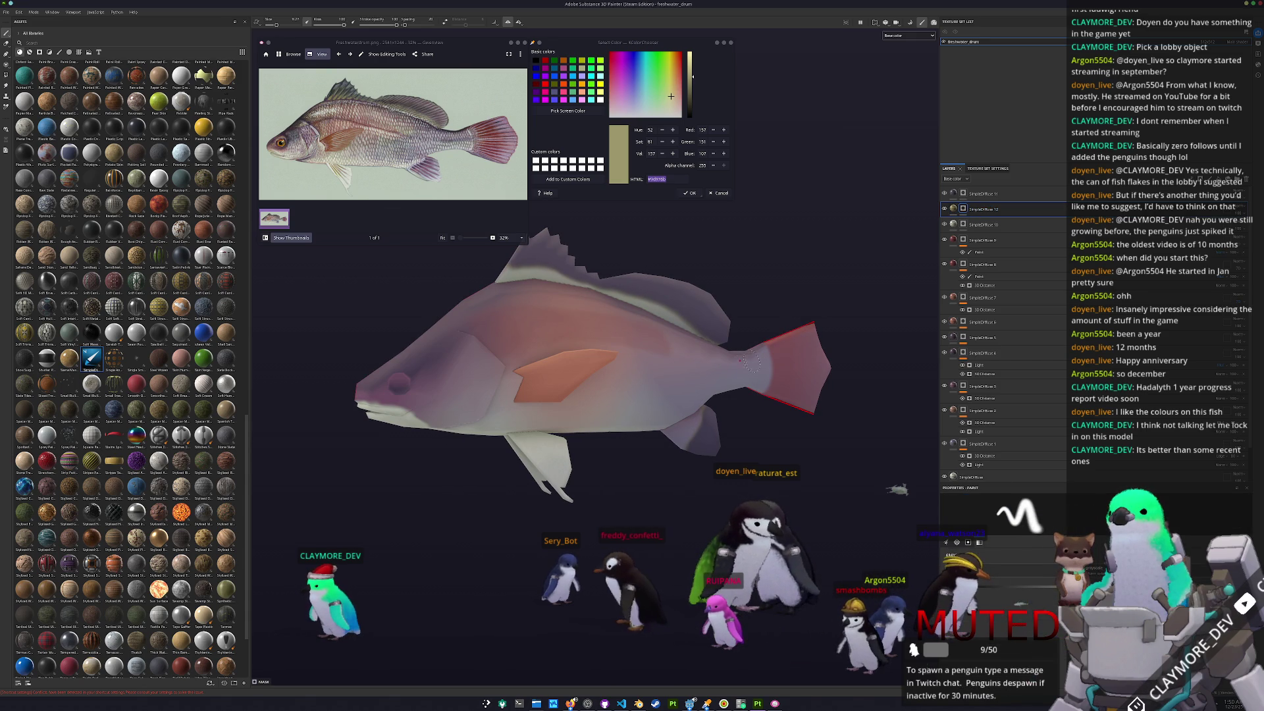
scroll(637, 302, "up", 3)
scroll(753, 341, "up", 2)
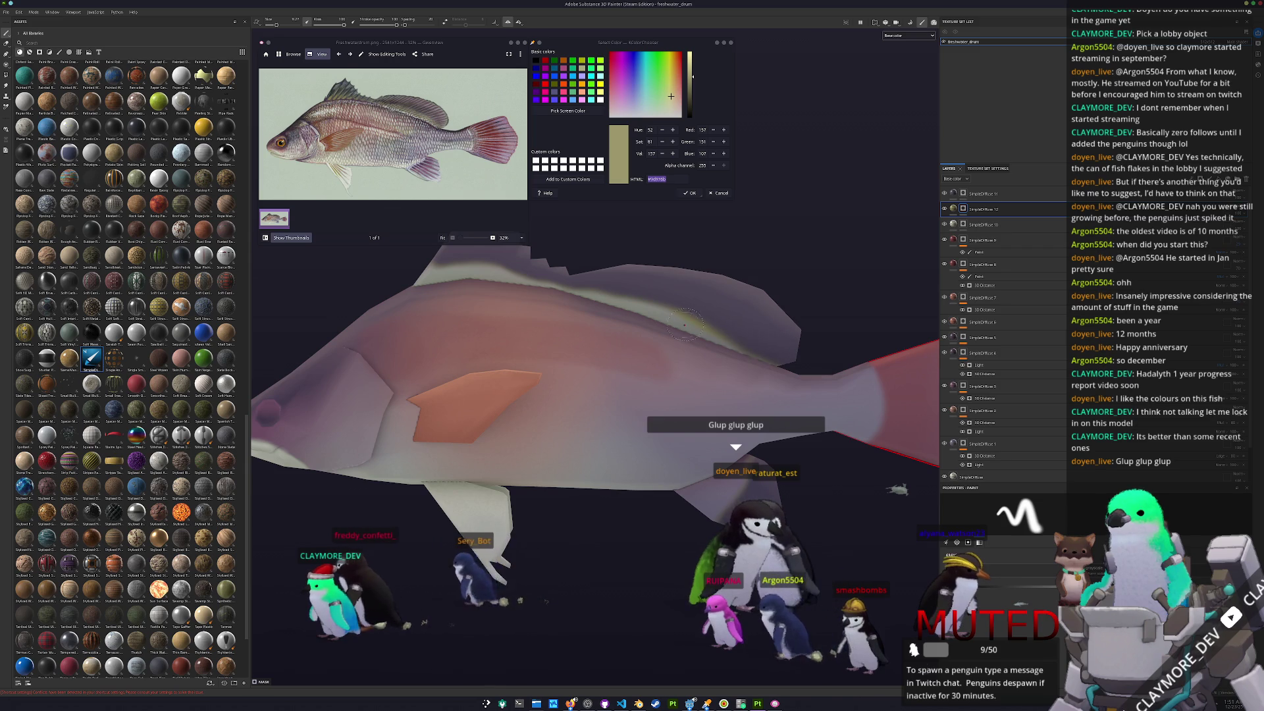
scroll(701, 329, "down", 3)
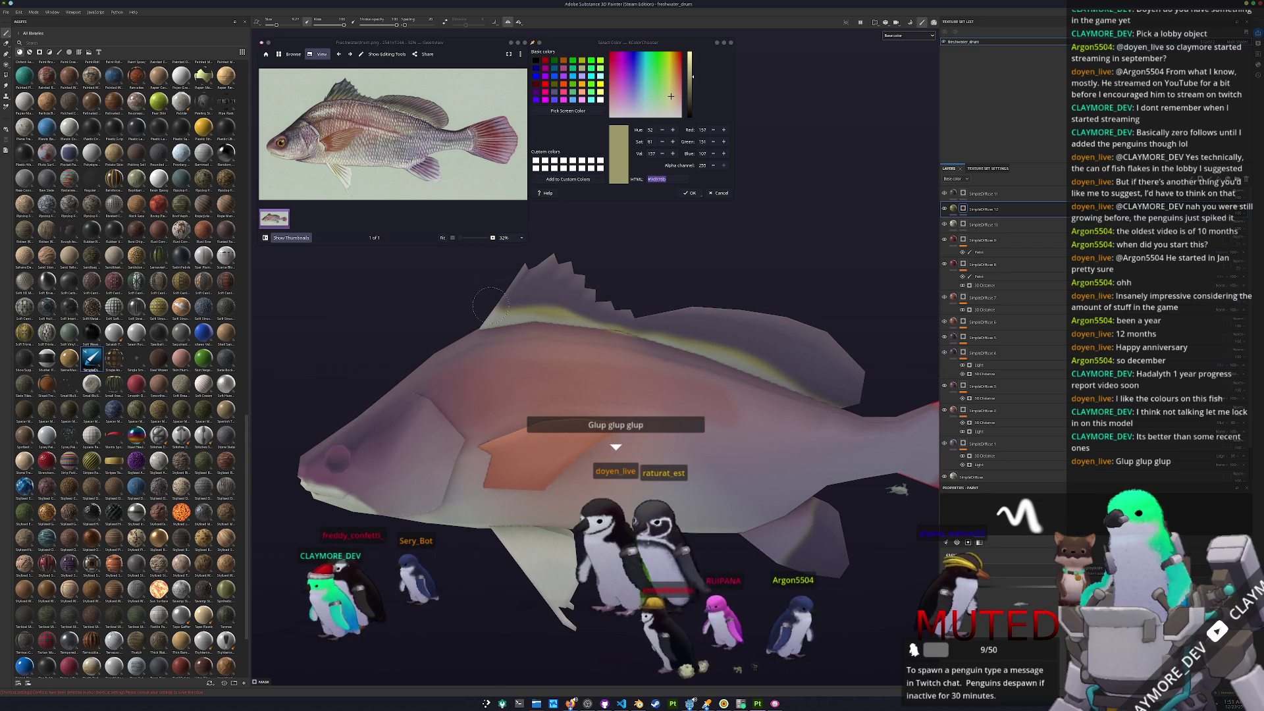
scroll(838, 358, "down", 2)
- Check the polygon fill tool's base colour, then return to the brush and recentre the fish
key("4")
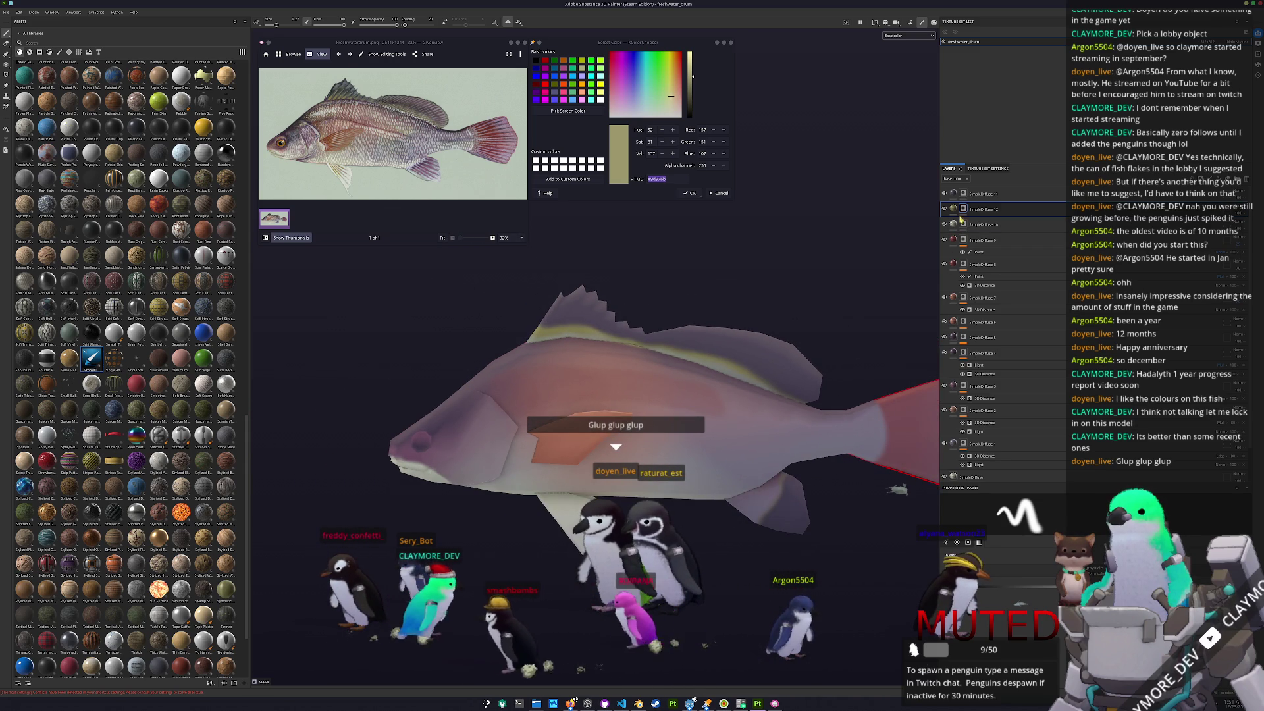
left_click(1017, 579)
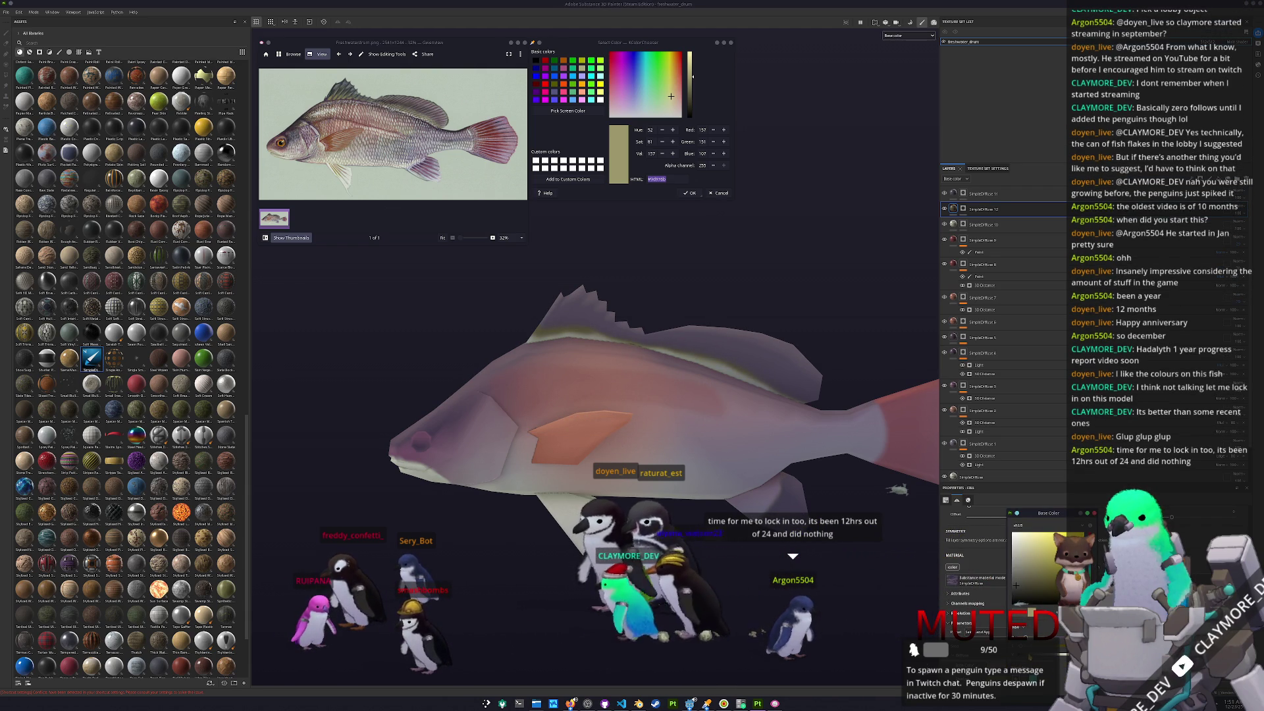
key("1")
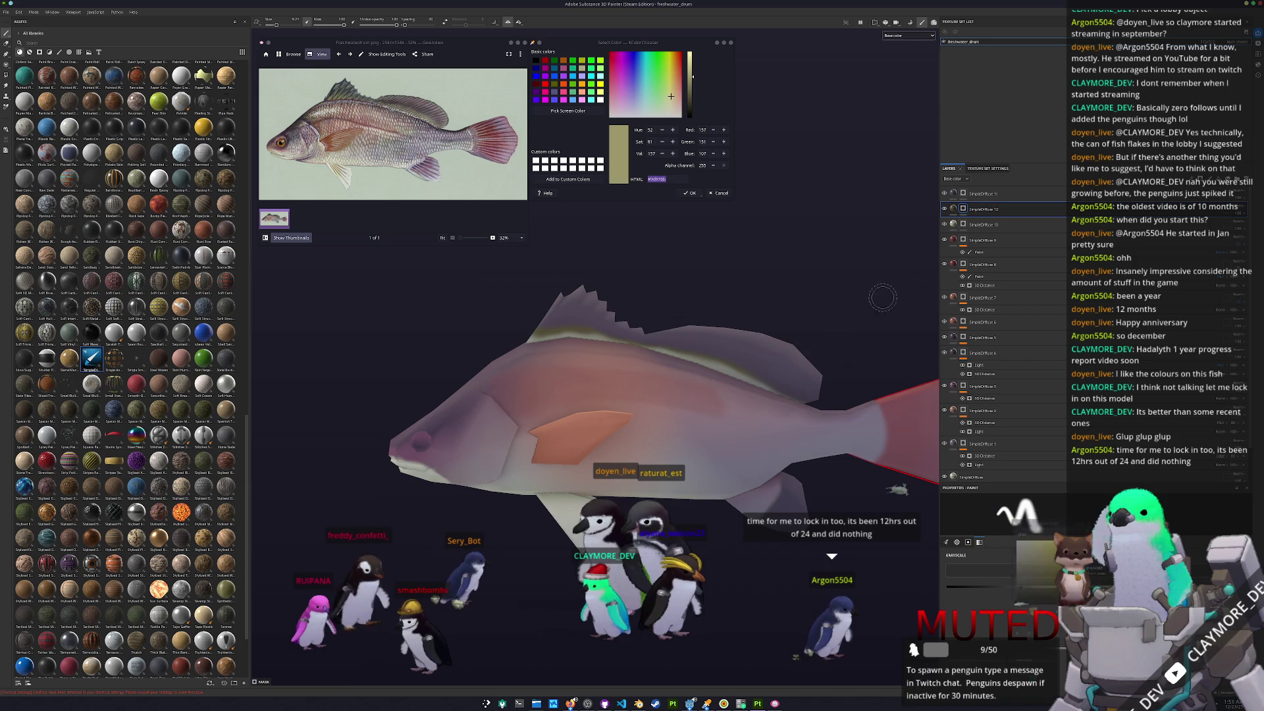
scroll(631, 408, "up", 2)
left_click_drag(566, 474, 628, 494, "alt")
middle_click_drag(628, 494, 684, 487, "alt")
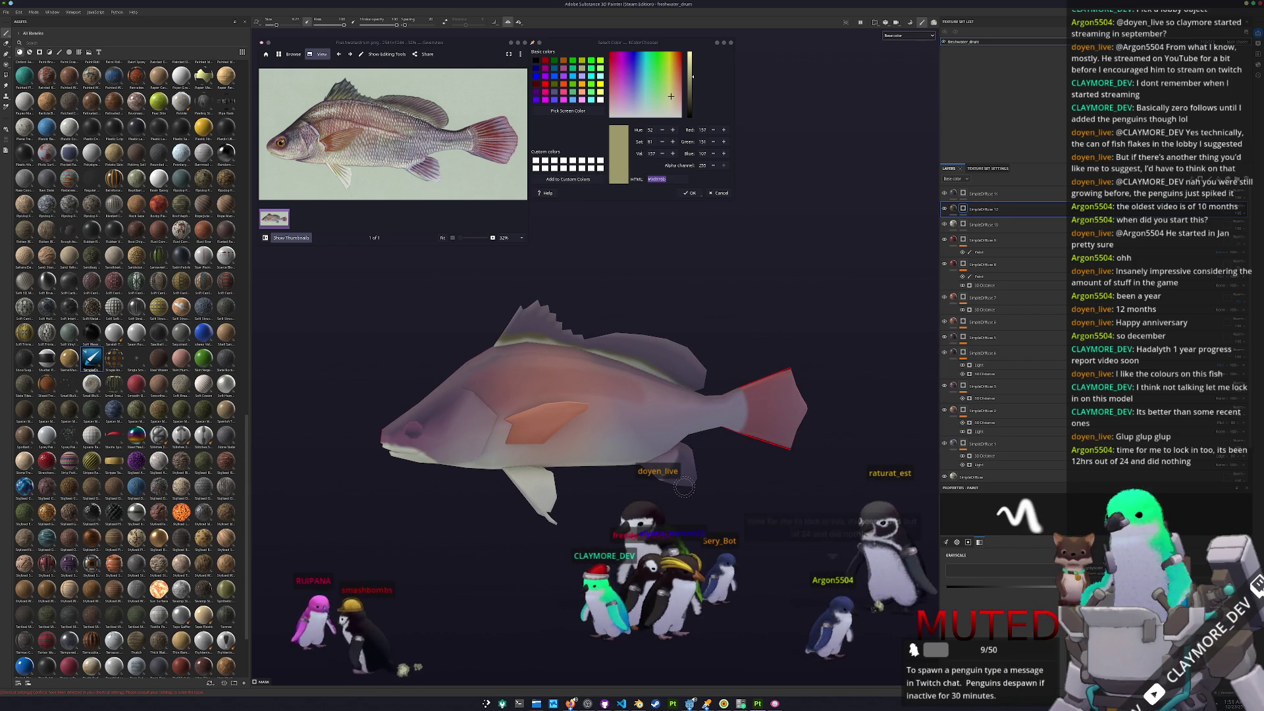
scroll(349, 248, "up", 2, "ctrl")
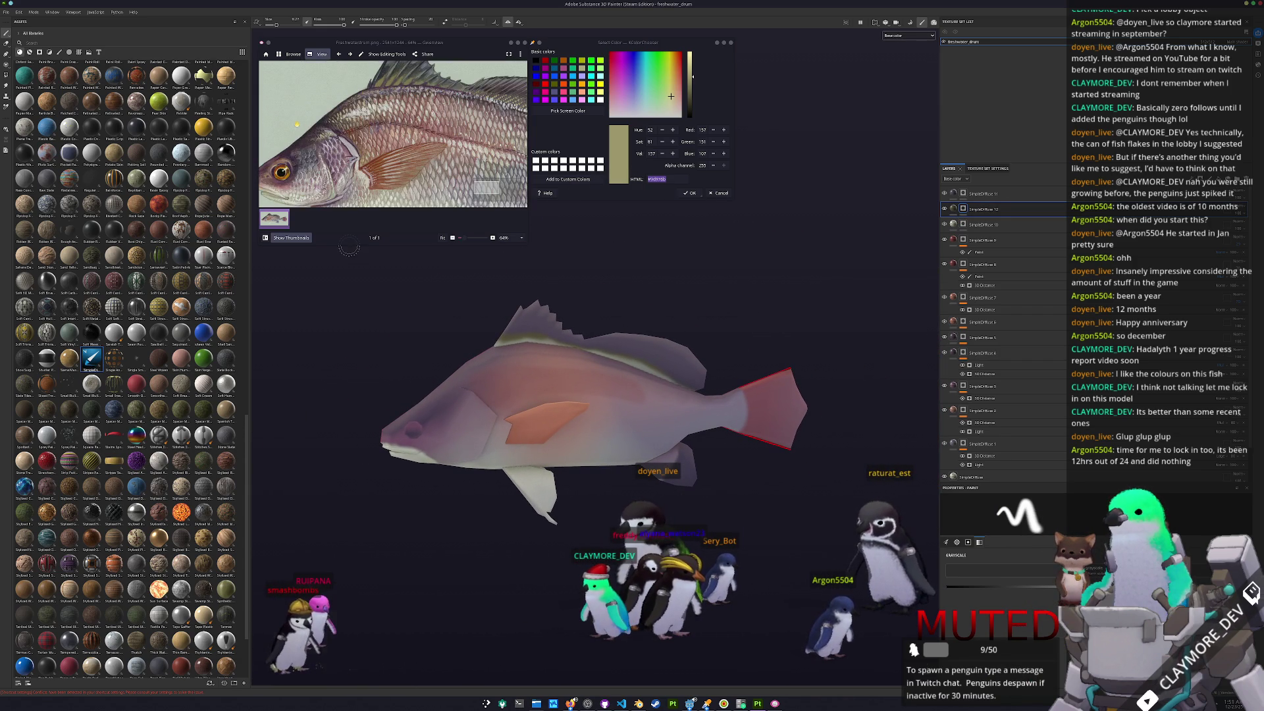
scroll(316, 142, "down", 2, "ctrl")
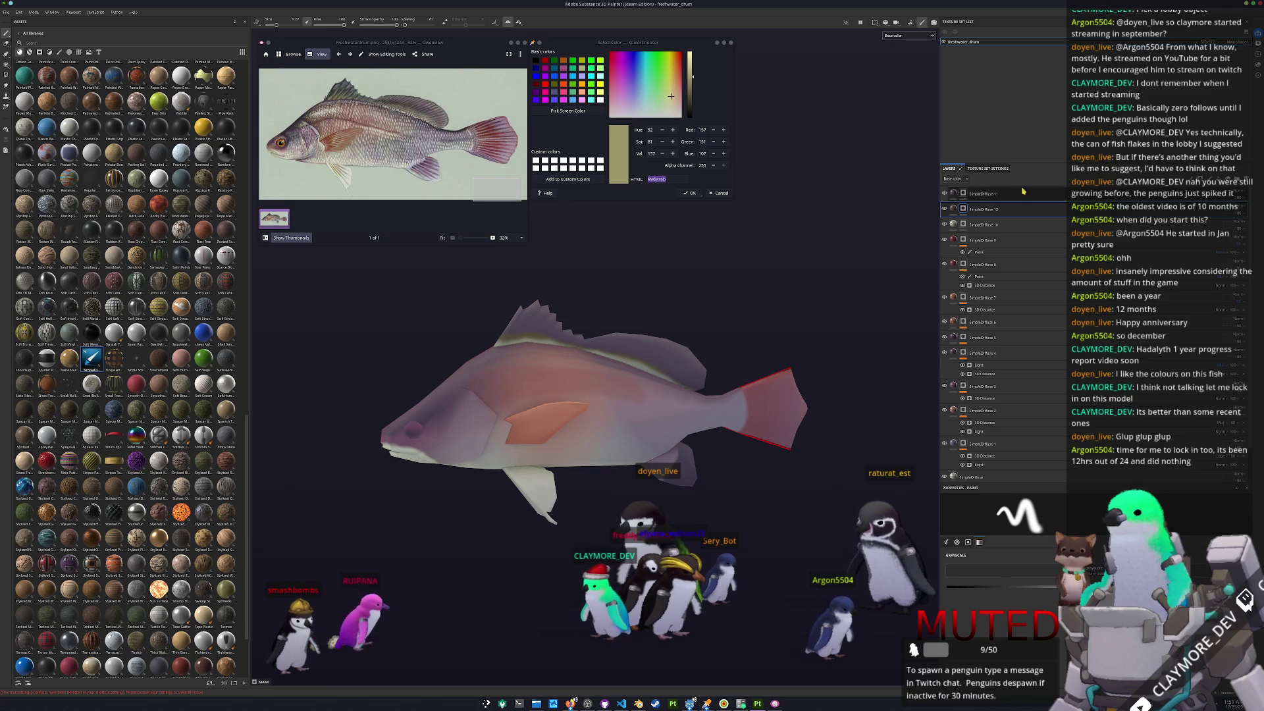
- Add a black fill layer whose blend setting lets the fish texture show through
left_click(1209, 178)
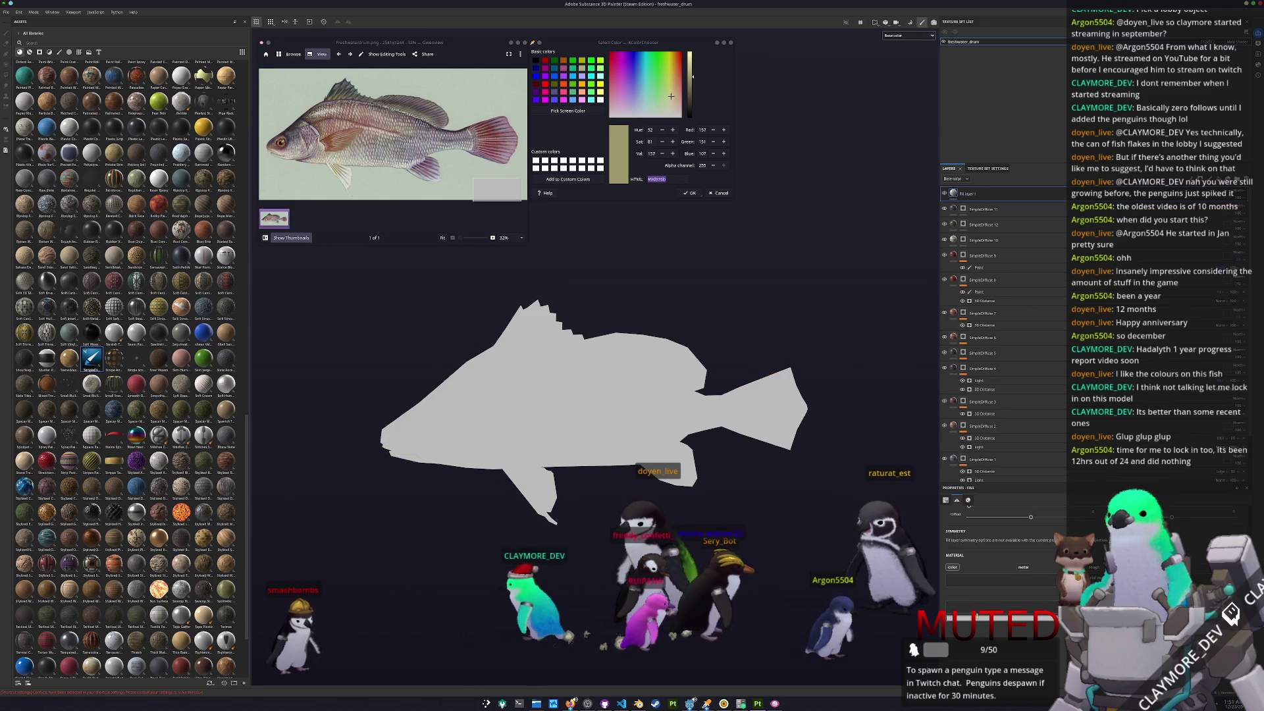
left_click(952, 567)
left_click(1017, 596)
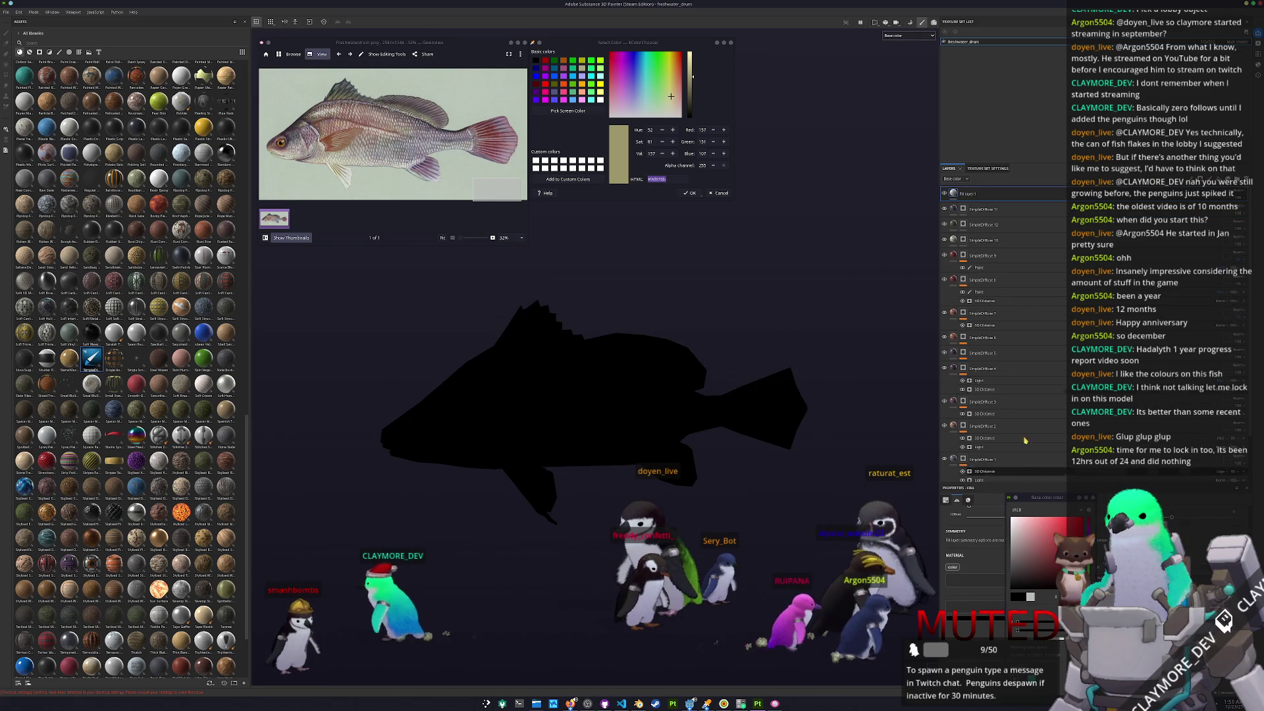
left_click(1240, 195)
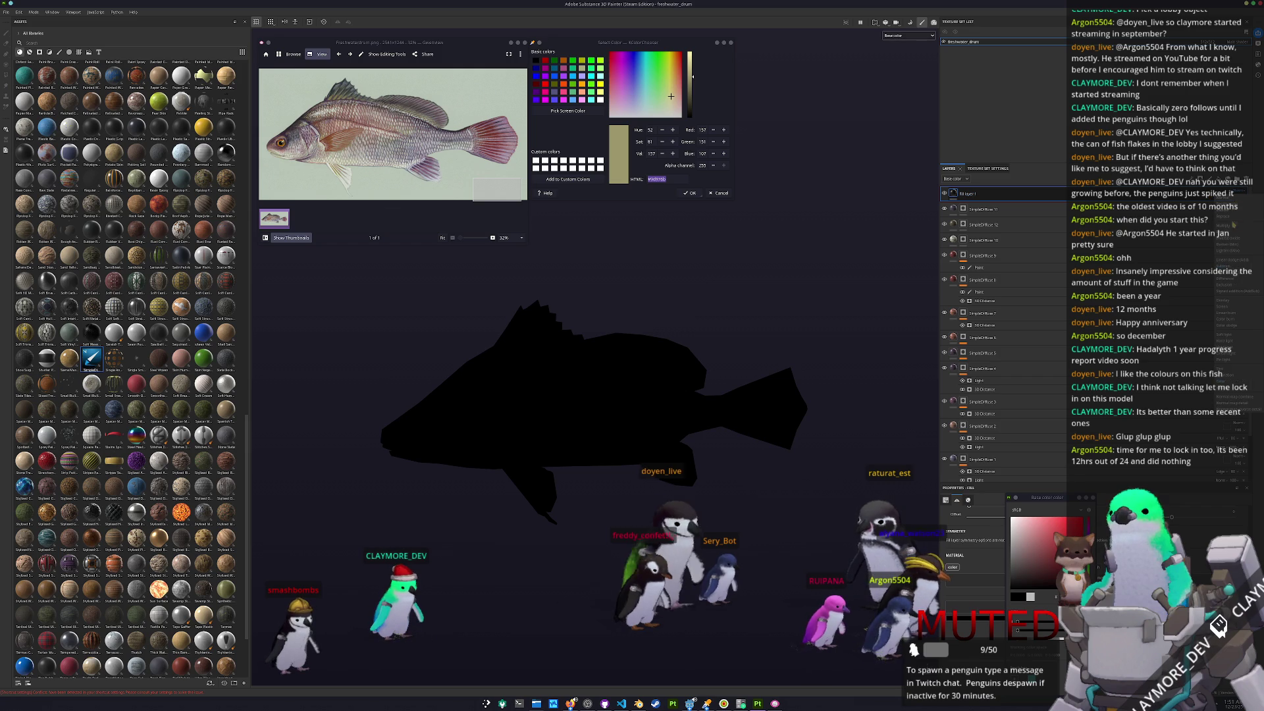
left_click(1233, 302)
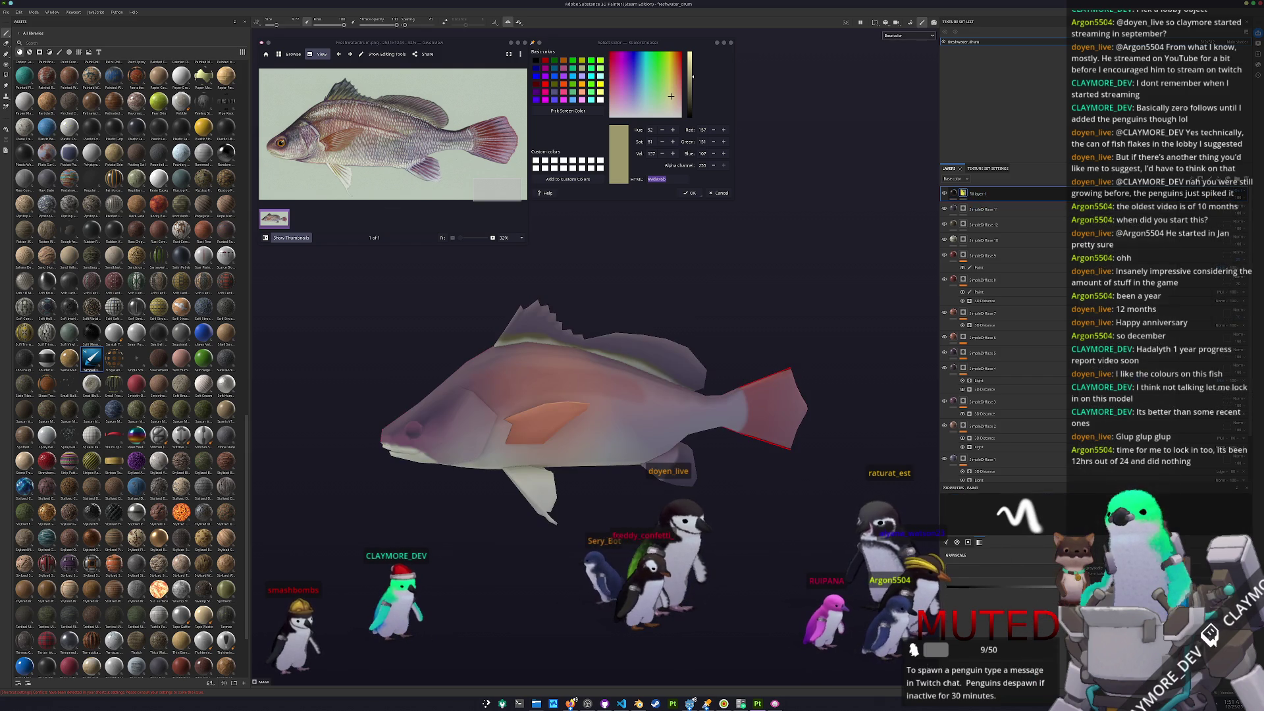
- Add a paint effect under Fill layer 1
right_click(963, 192)
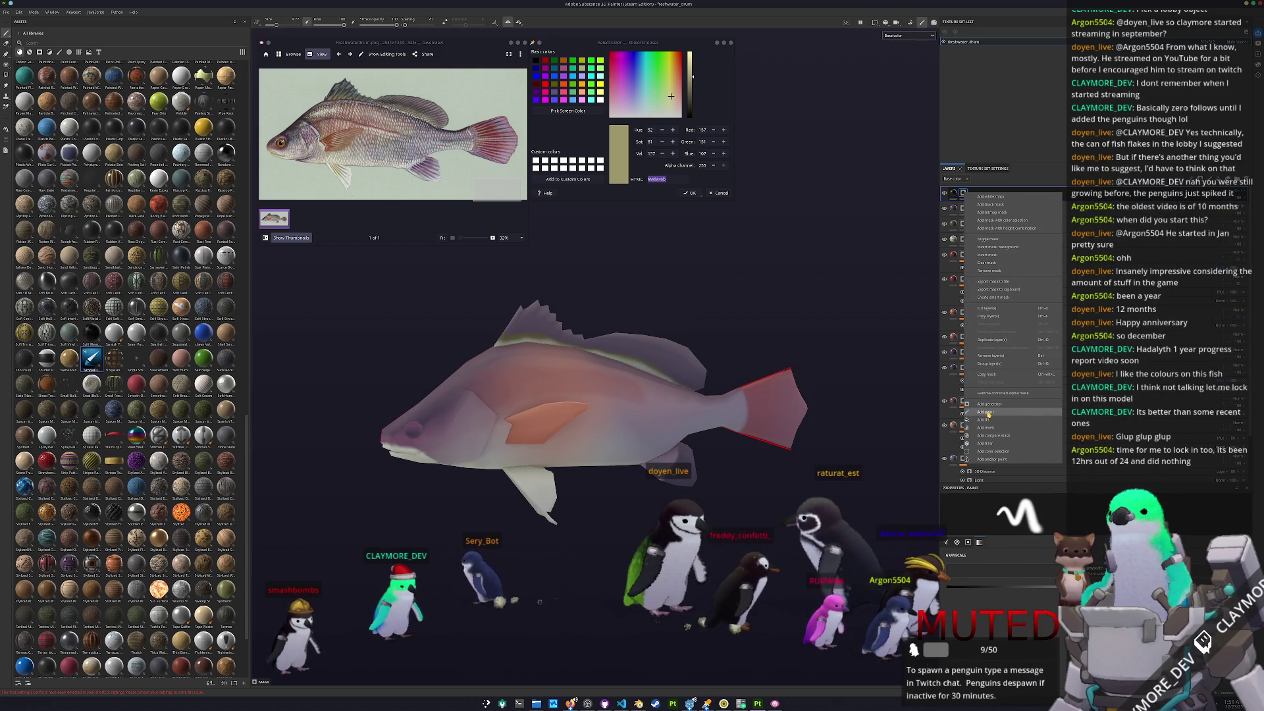
left_click(985, 412)
scroll(491, 388, "up", 3)
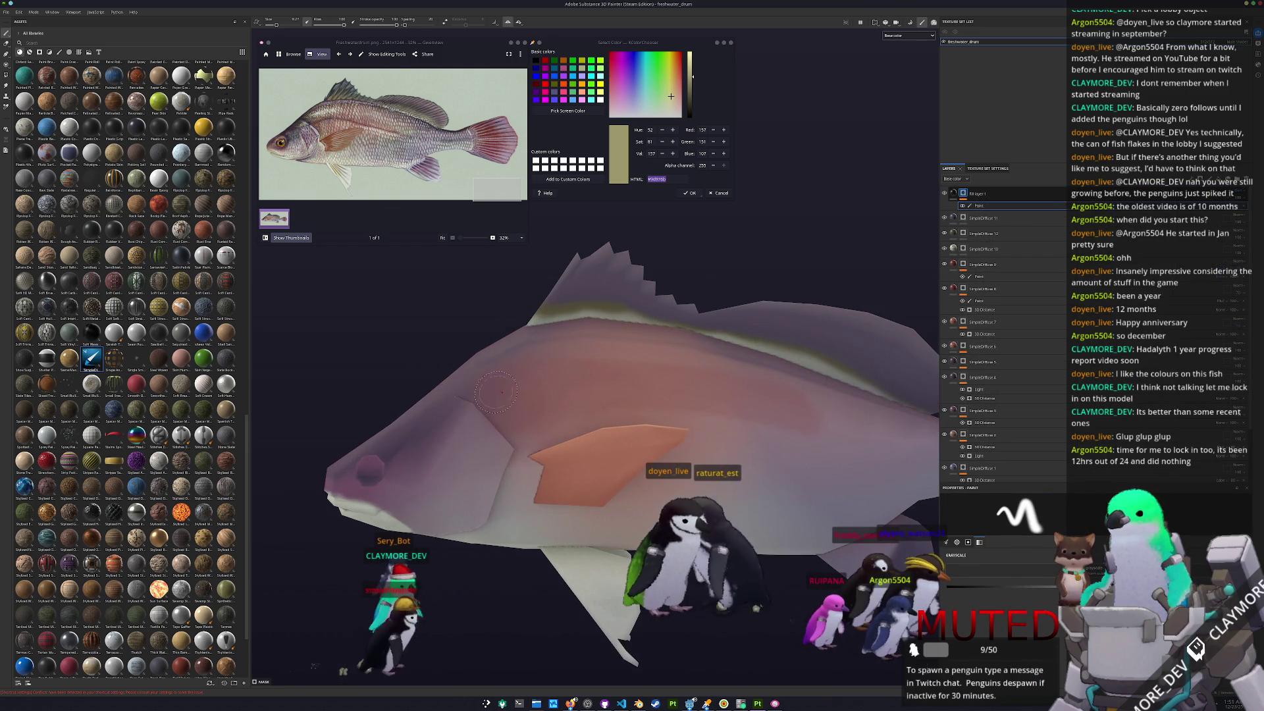
- Orbit around the fish to inspect its orange fin and grey underside
scroll(512, 403, "up", 2)
mouse_move(512, 403)
left_mouse_down("alt")
mouse_move(500, 369)
mouse_move(592, 342)
left_mouse_up("alt")
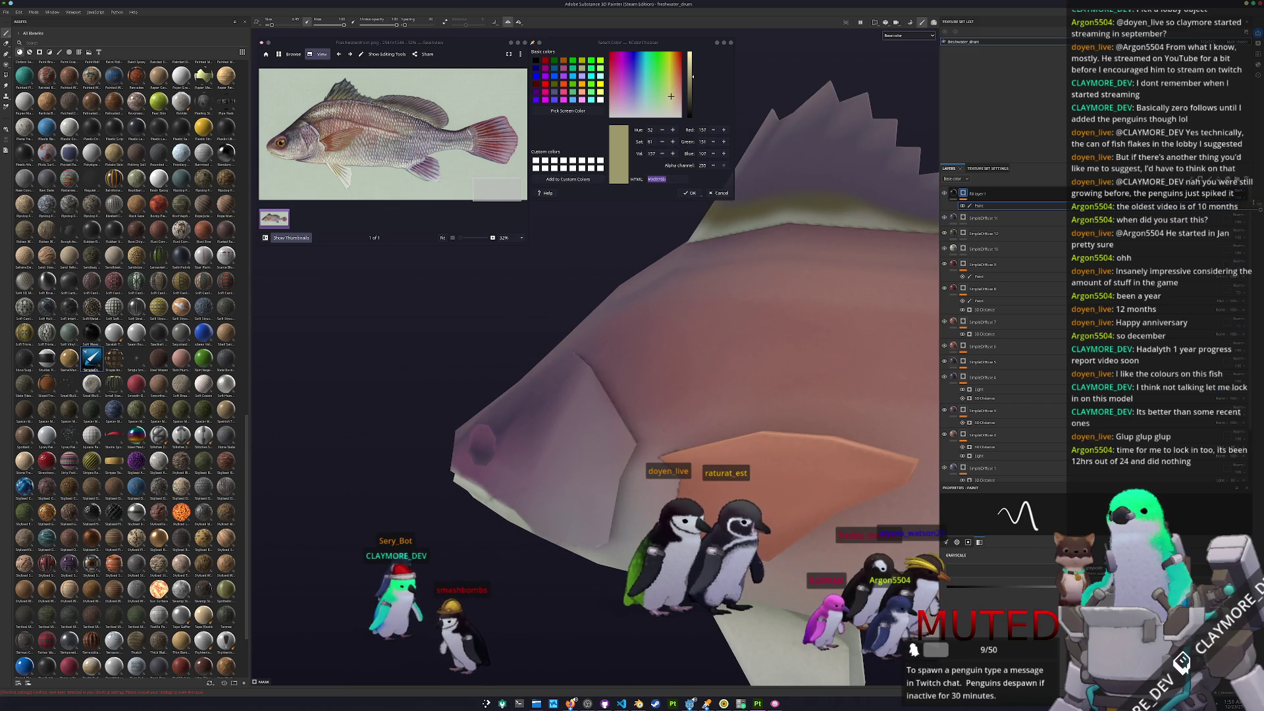
scroll(633, 374, "up", 3)
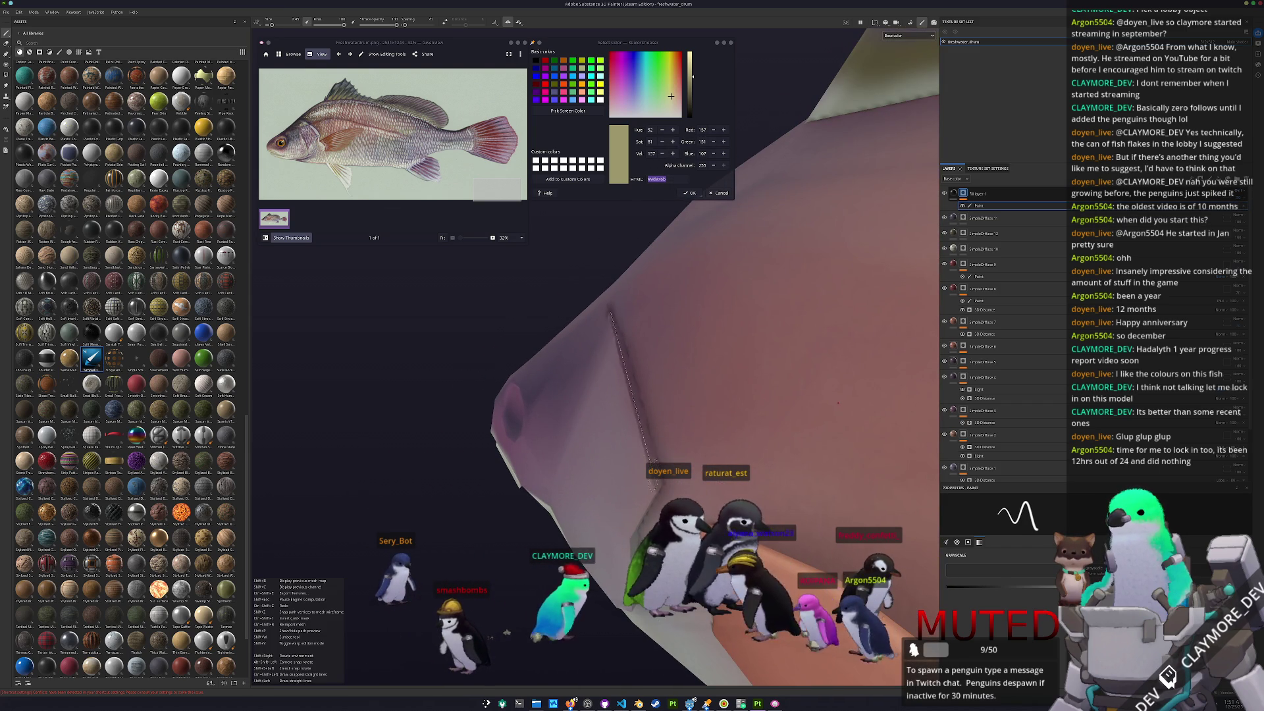
mouse_move(633, 373)
left_mouse_down("alt")
mouse_move(604, 487)
mouse_move(572, 487)
left_mouse_up("alt")
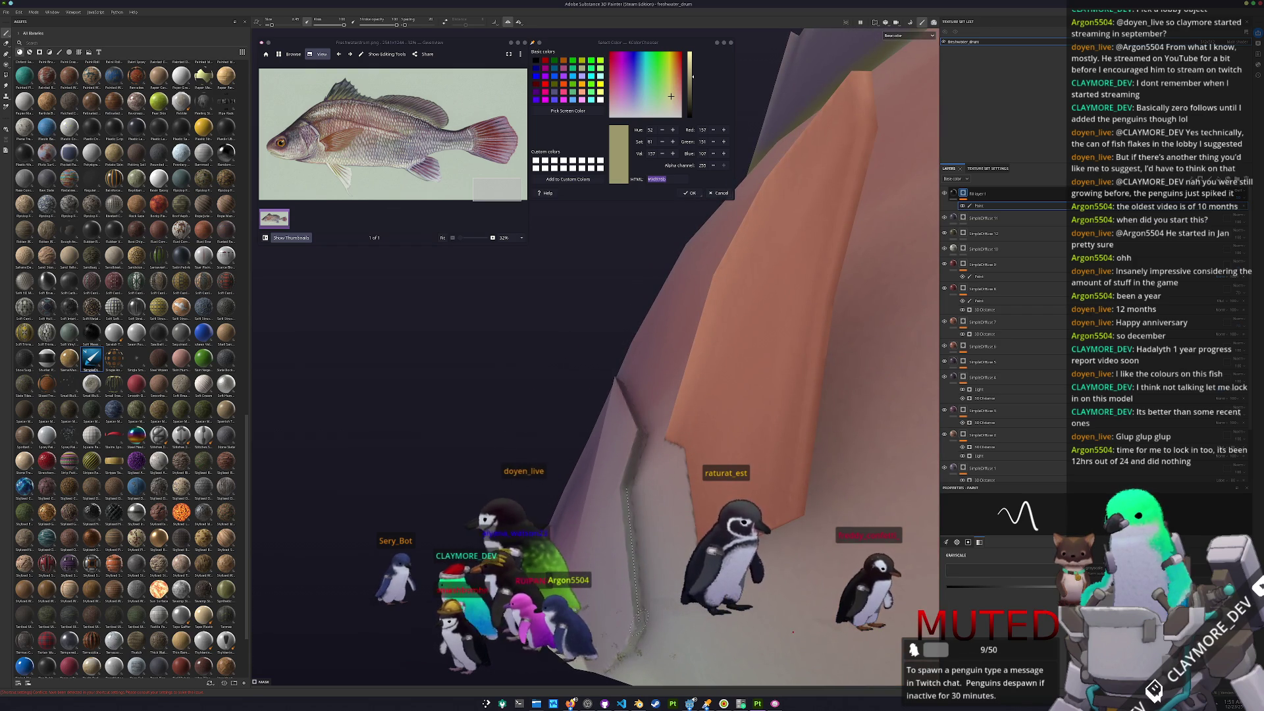
left_click_drag(627, 507, 622, 448, "alt")
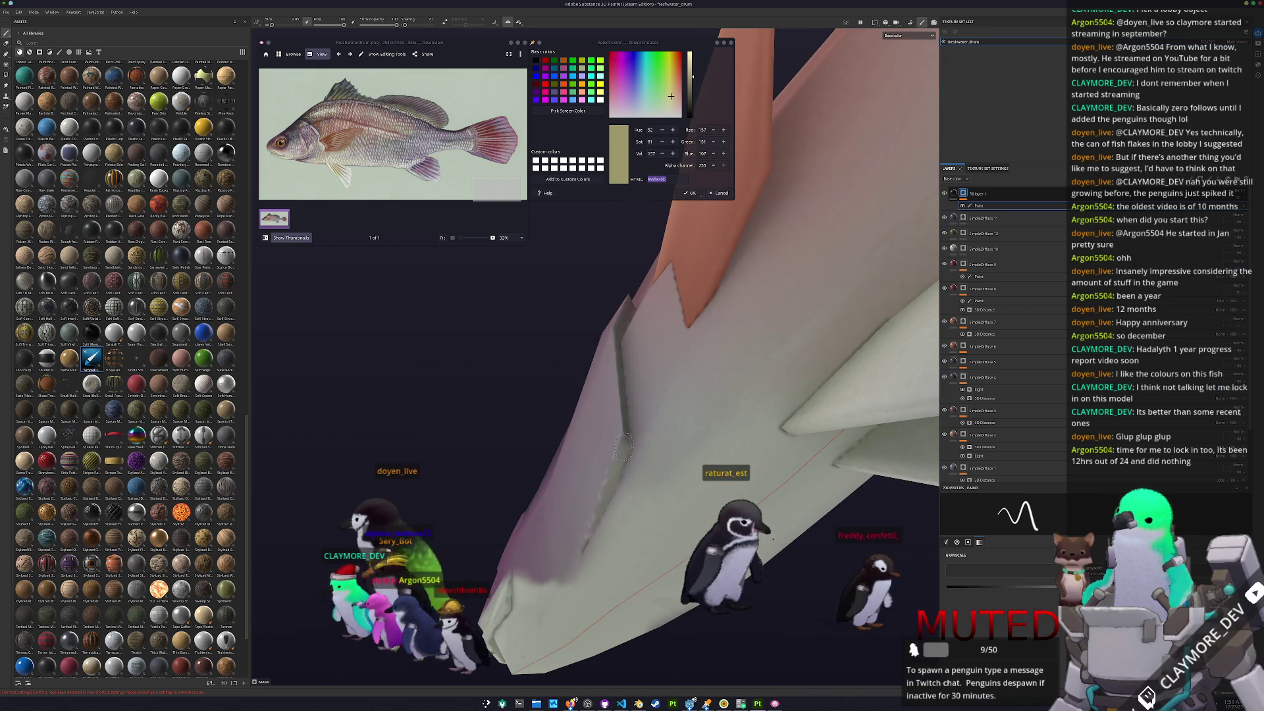
mouse_move(591, 442)
left_mouse_down("alt")
mouse_move(818, 537)
mouse_move(783, 533)
left_mouse_up("alt")
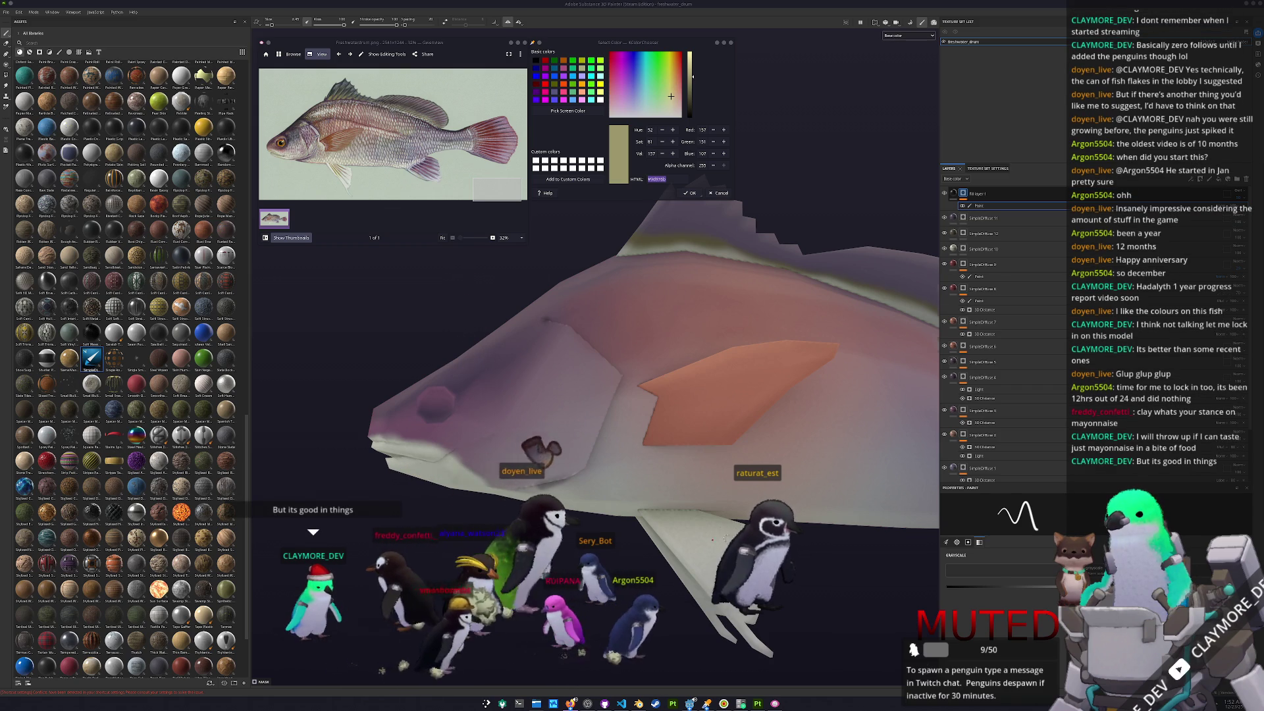
scroll(512, 462, "down", 2)
scroll(512, 462, "up", 5)
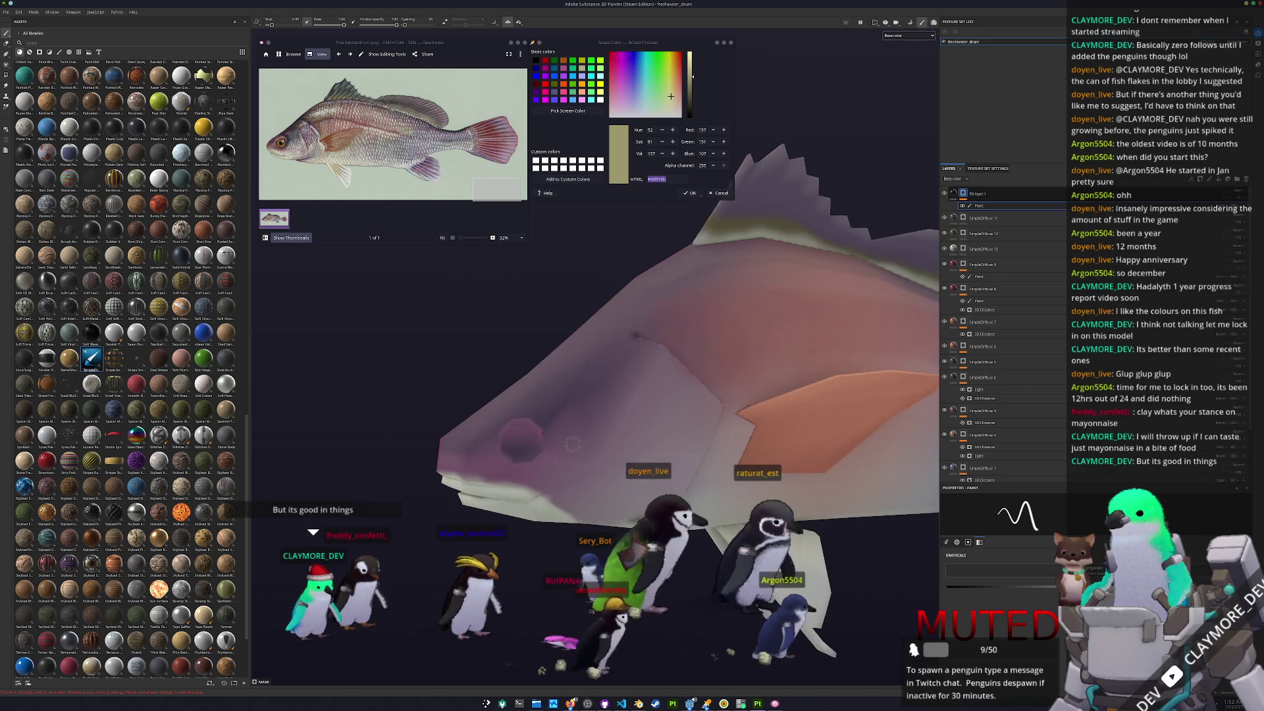
- Paint the dark curved gill line behind the eye using Shift-click straight segments
left_click_drag(506, 431, 549, 408, "alt")
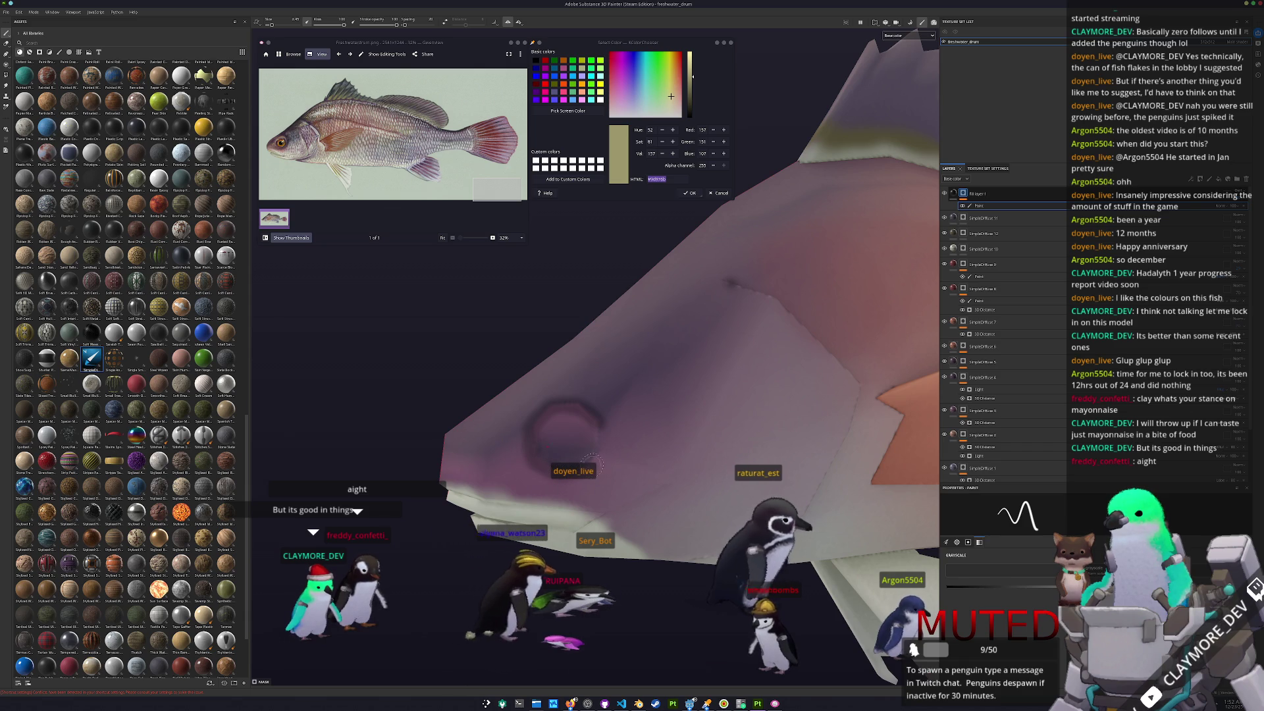
left_click_drag(495, 461, 652, 487, "alt")
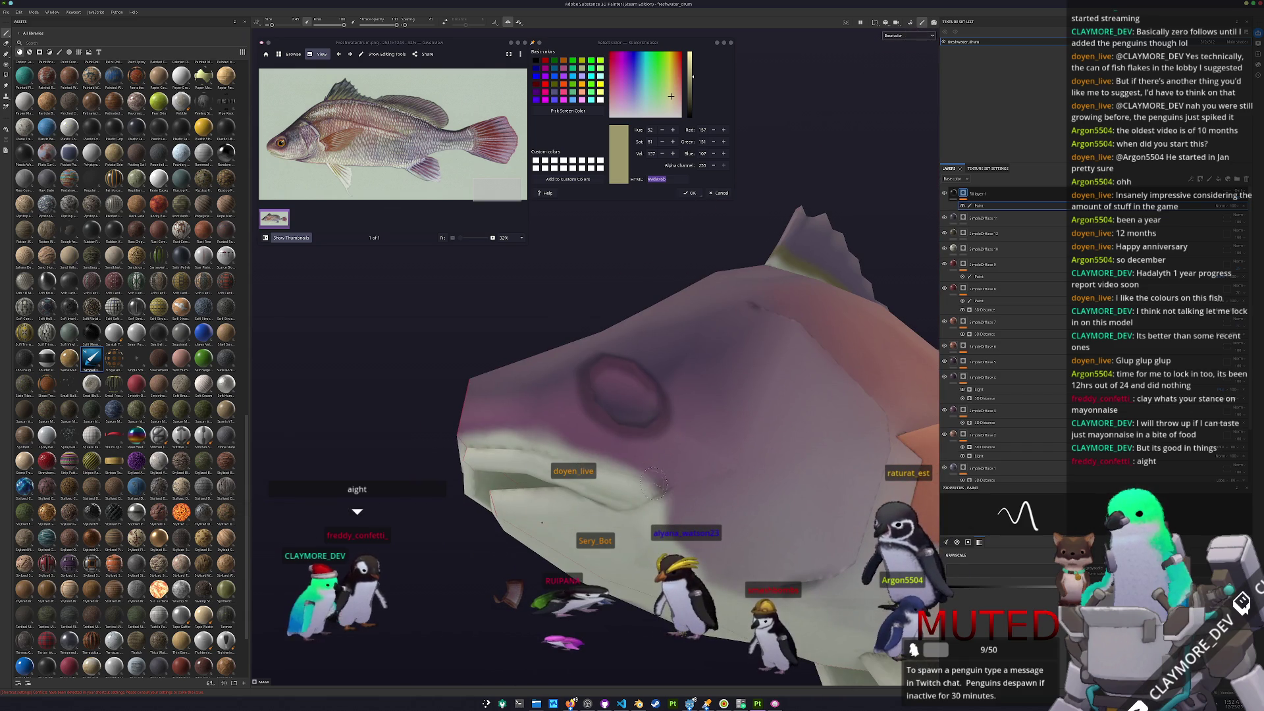
mouse_move(472, 446)
left_mouse_down("alt")
mouse_move(539, 445)
mouse_move(653, 491)
mouse_move(595, 485)
mouse_move(565, 446)
left_mouse_up("alt")
scroll(559, 454, "down", 5)
scroll(654, 492, "up", 2)
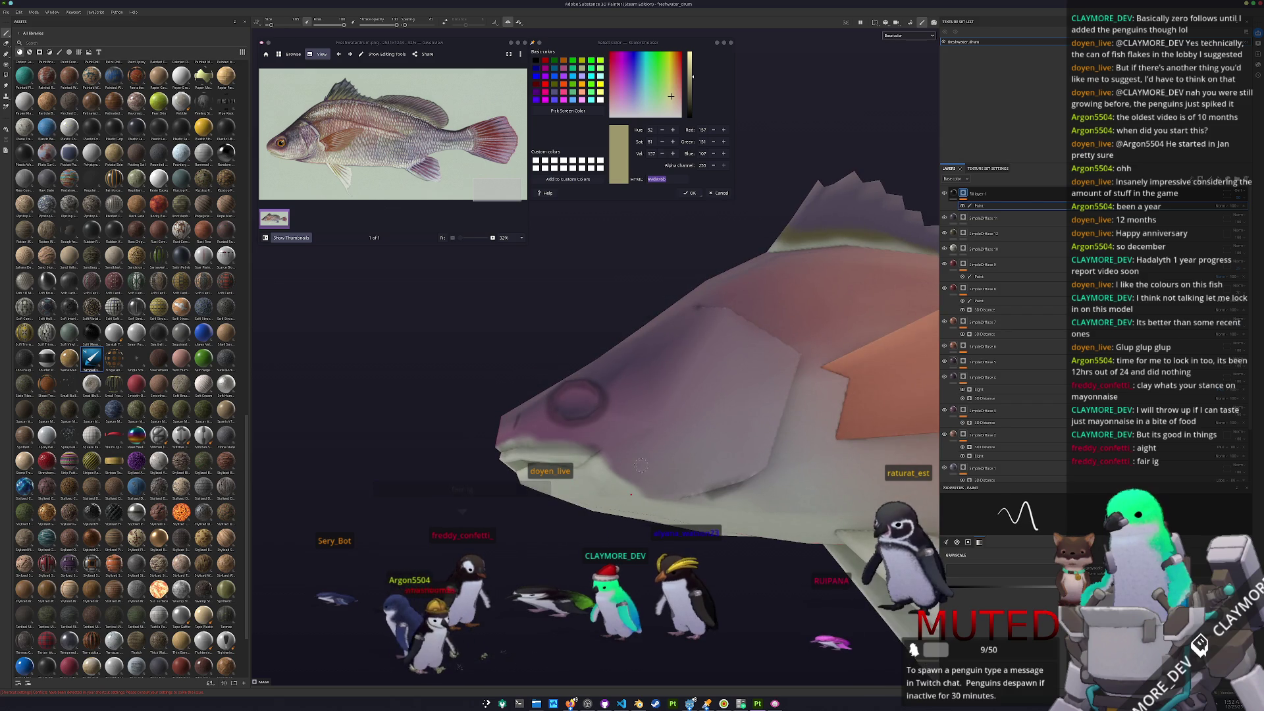
scroll(641, 466, "up", 3)
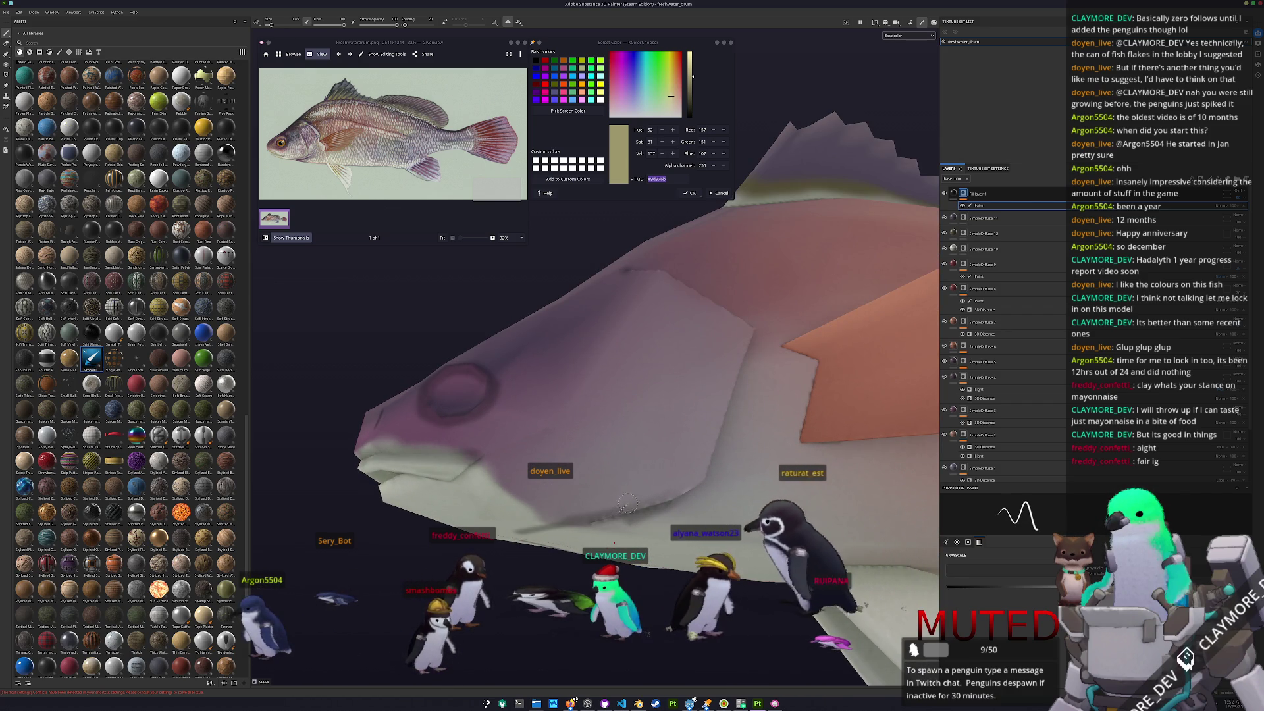
key("shift")
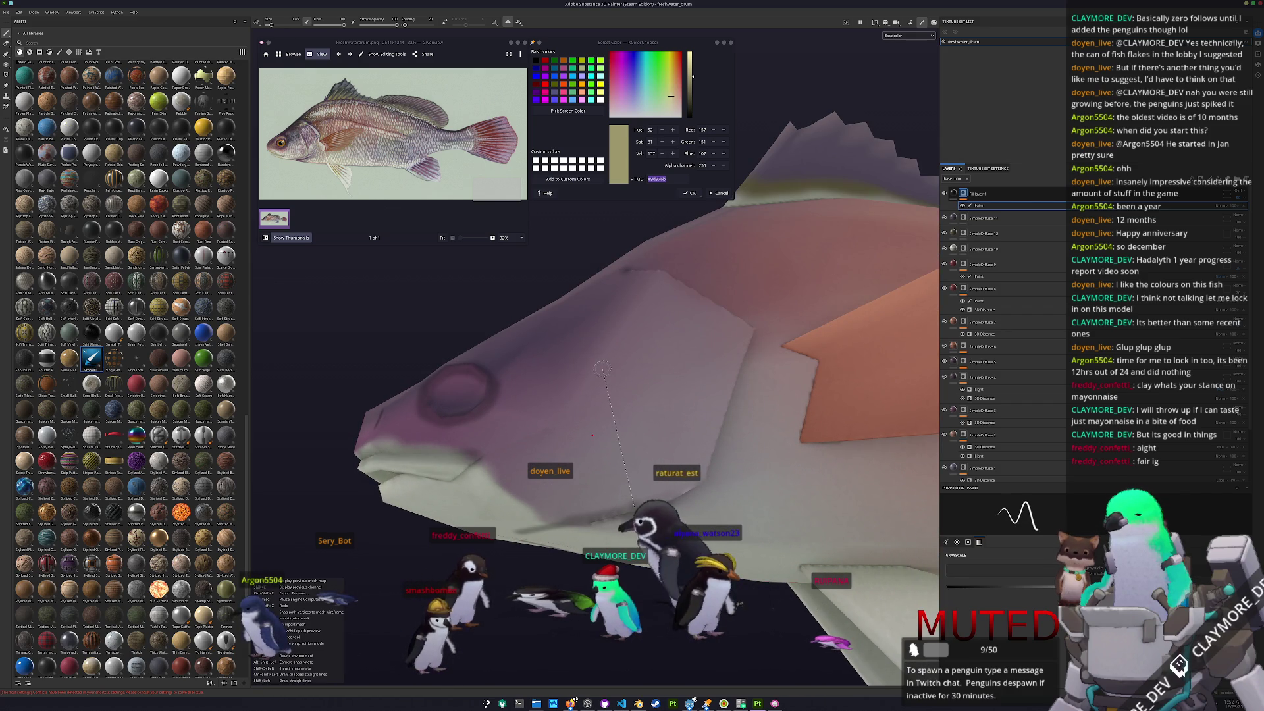
left_click_drag(602, 369, 545, 458, "alt")
left_click_drag(579, 416, 565, 373, "alt")
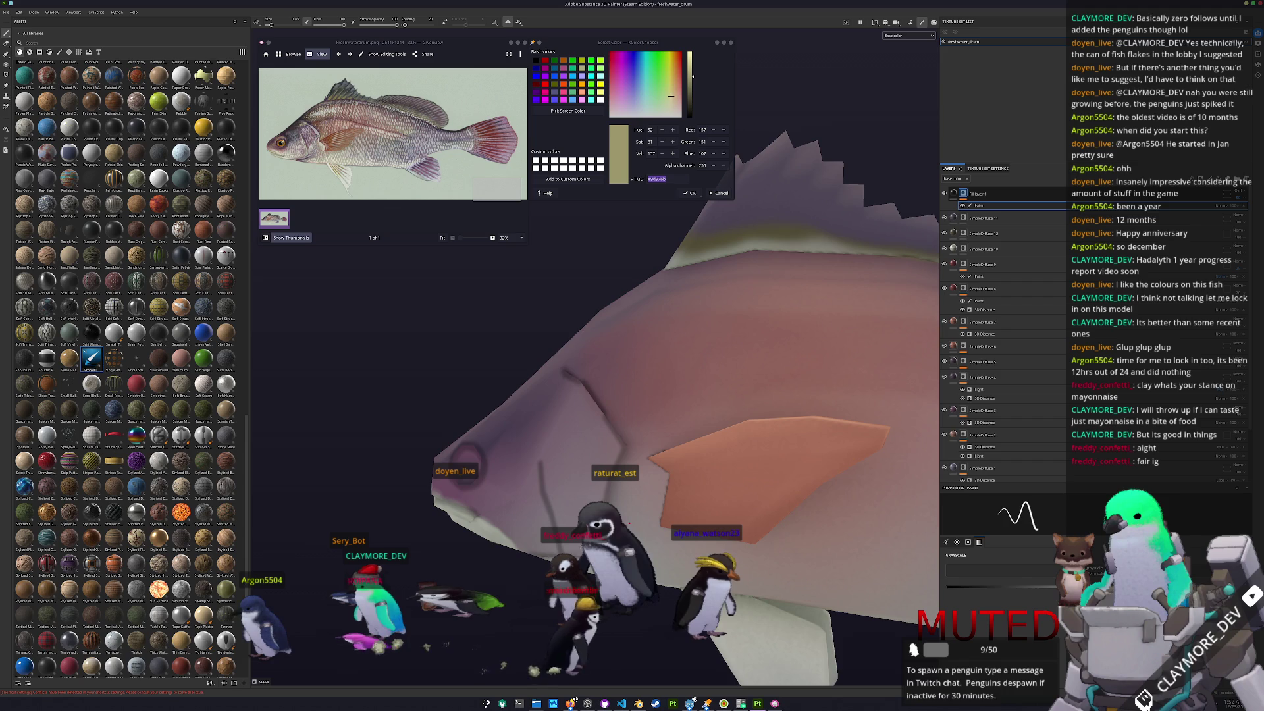
left_click_drag(632, 520, 648, 523, "alt")
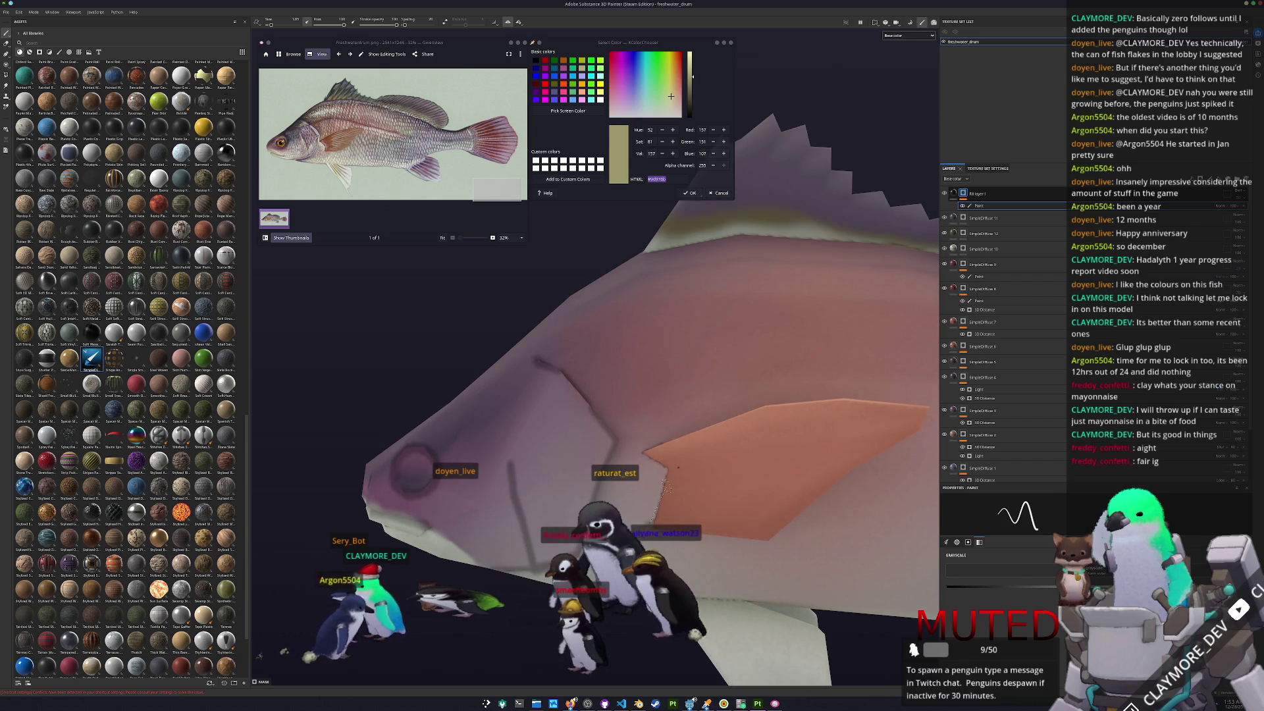
key("shift")
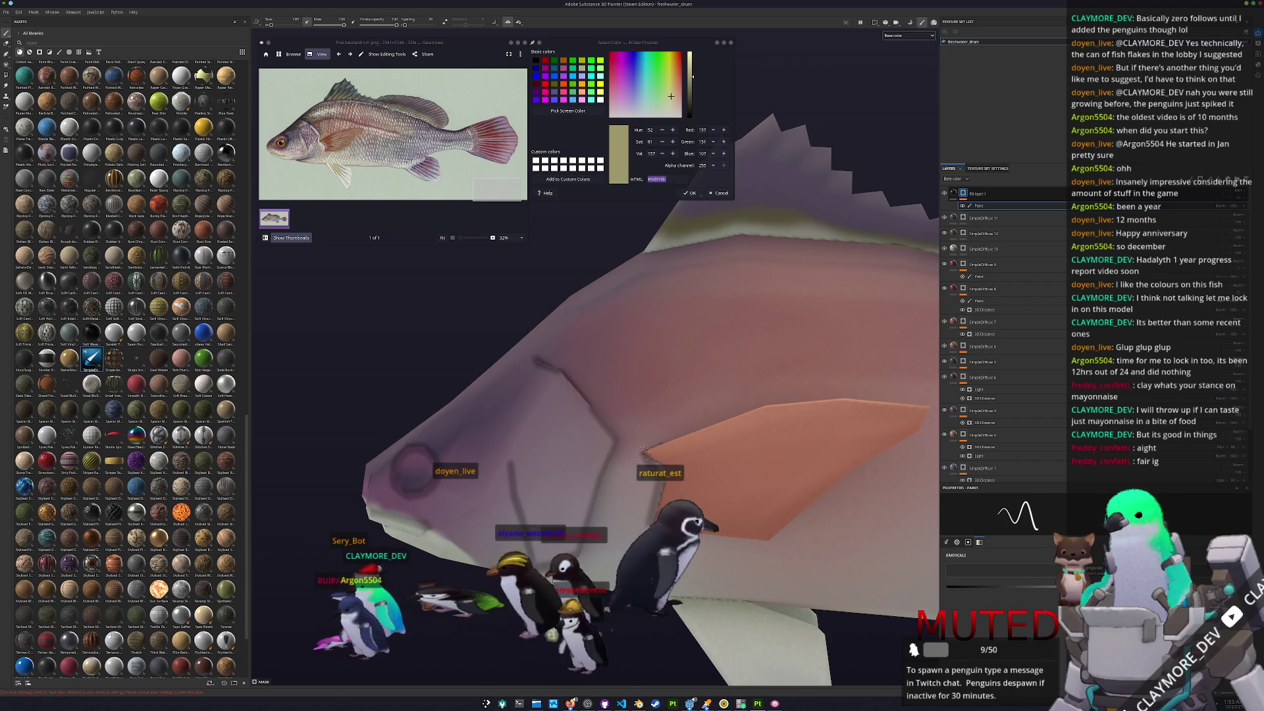
scroll(297, 138, "up", 4, "ctrl")
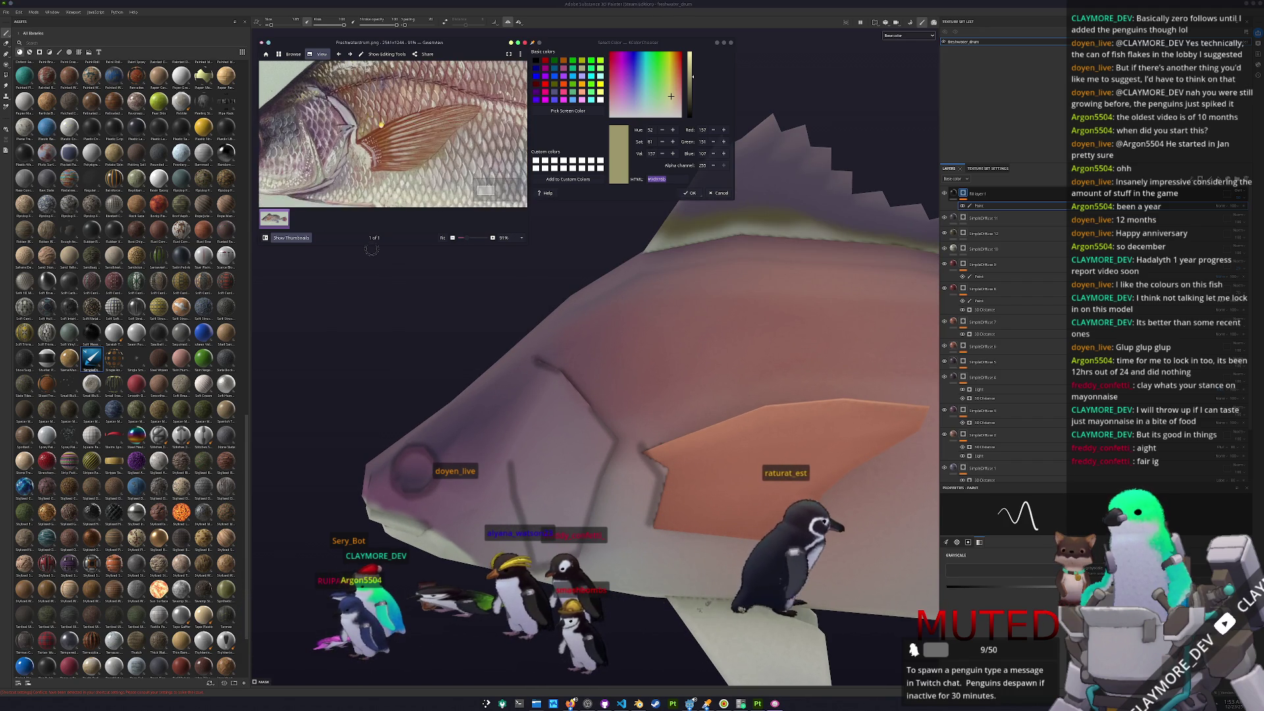
- Orbit the fish to line up its flank for the lateral line
scroll(368, 151, "up", 1, "ctrl")
left_click_drag(579, 394, 630, 439, "alt")
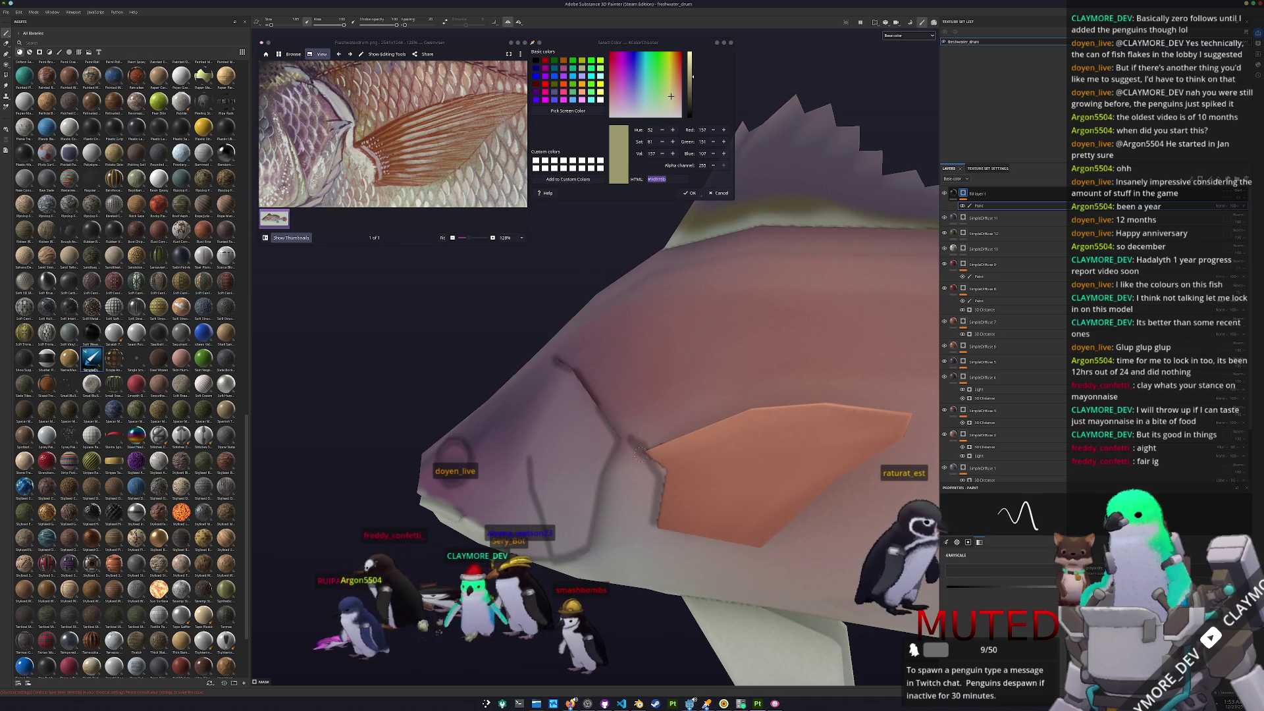
left_click_drag(626, 453, 506, 343, "alt")
scroll(421, 197, "down", 1, "ctrl")
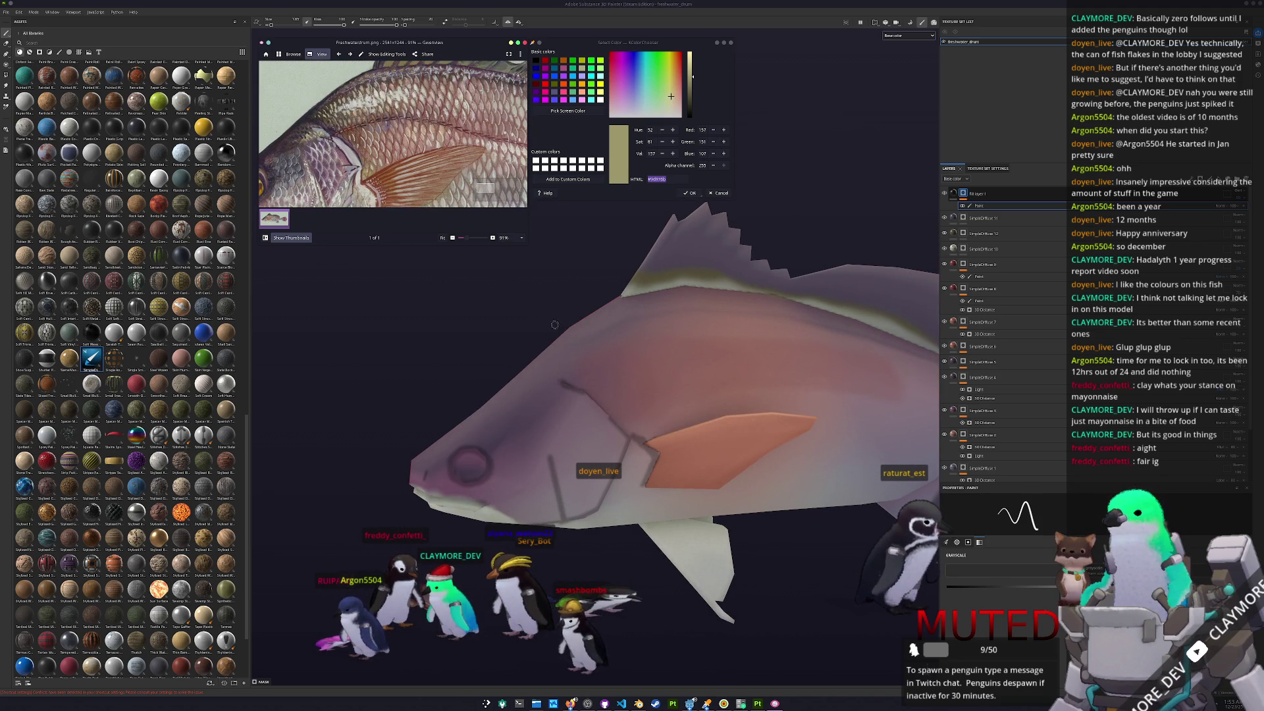
left_click_drag(502, 281, 527, 297, "alt")
left_click_drag(526, 368, 545, 380, "alt")
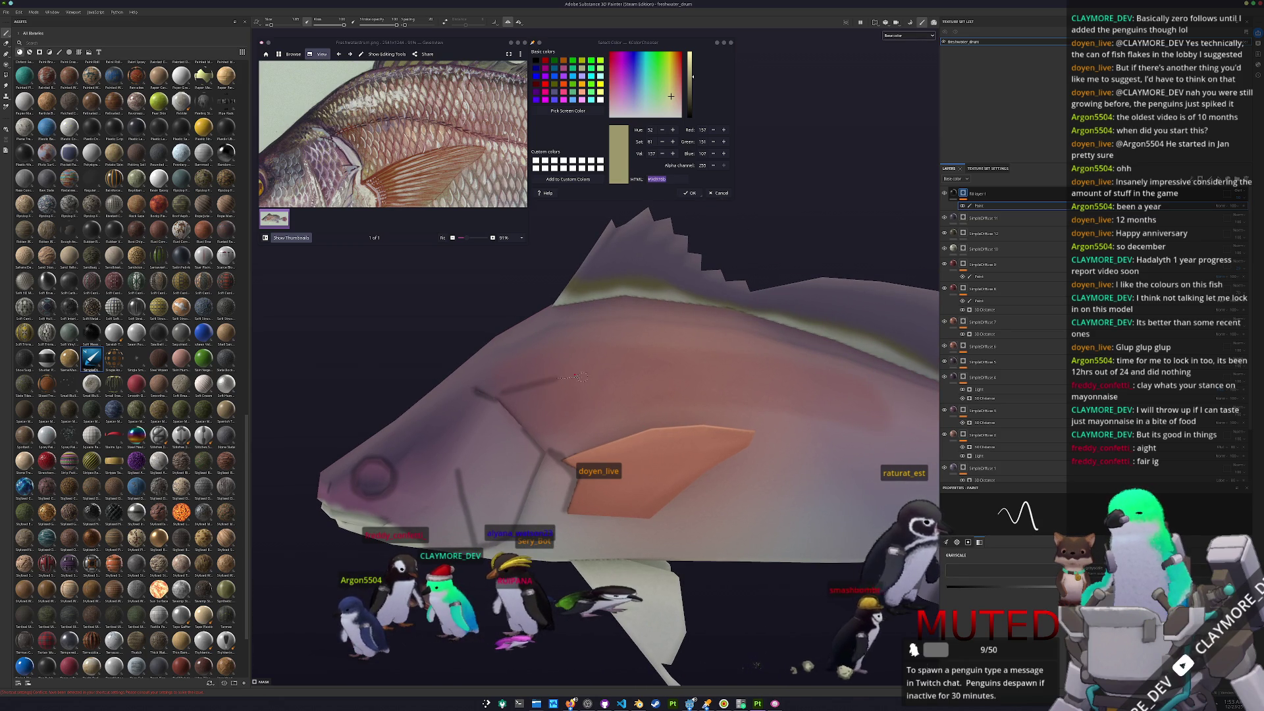
- Paint the straight dark lateral line from behind the gills toward the tail
left_click(628, 375, "shift")
left_click(665, 379, "shift")
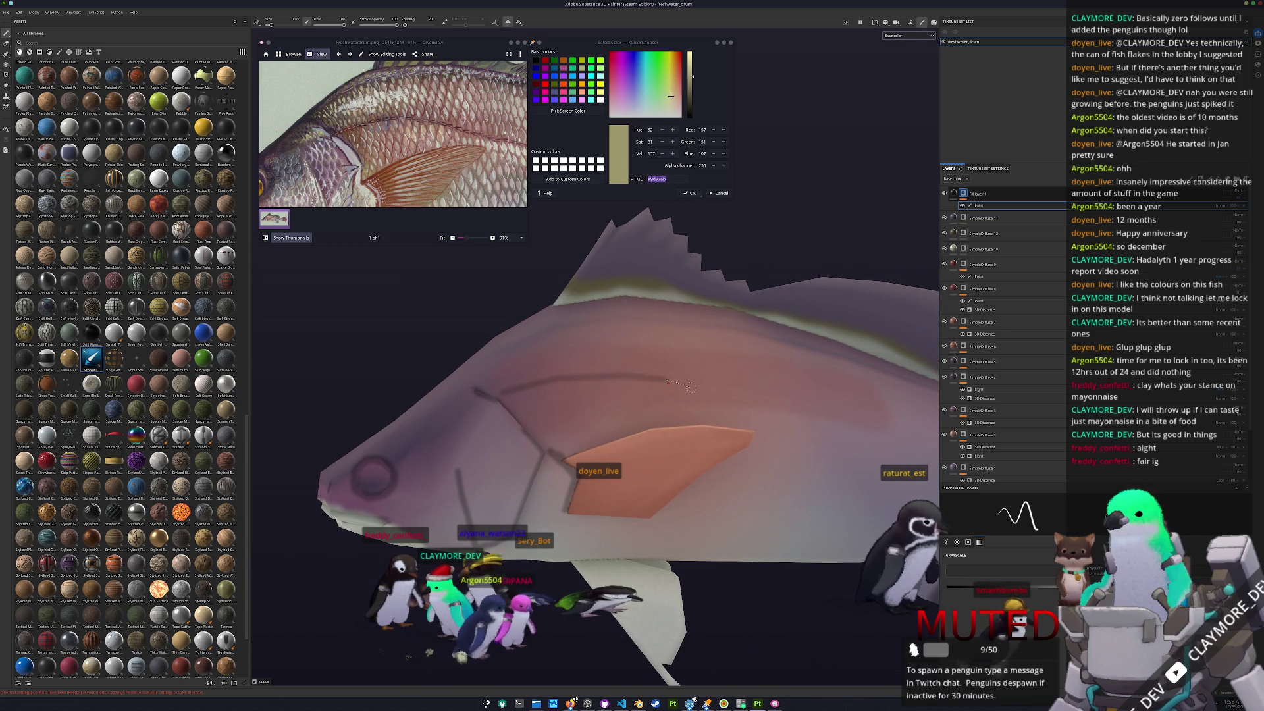
left_click(819, 421, "shift")
scroll(460, 191, "down", 3, "ctrl")
left_click_drag(461, 131, 277, 132)
middle_click_drag(889, 395, 568, 374)
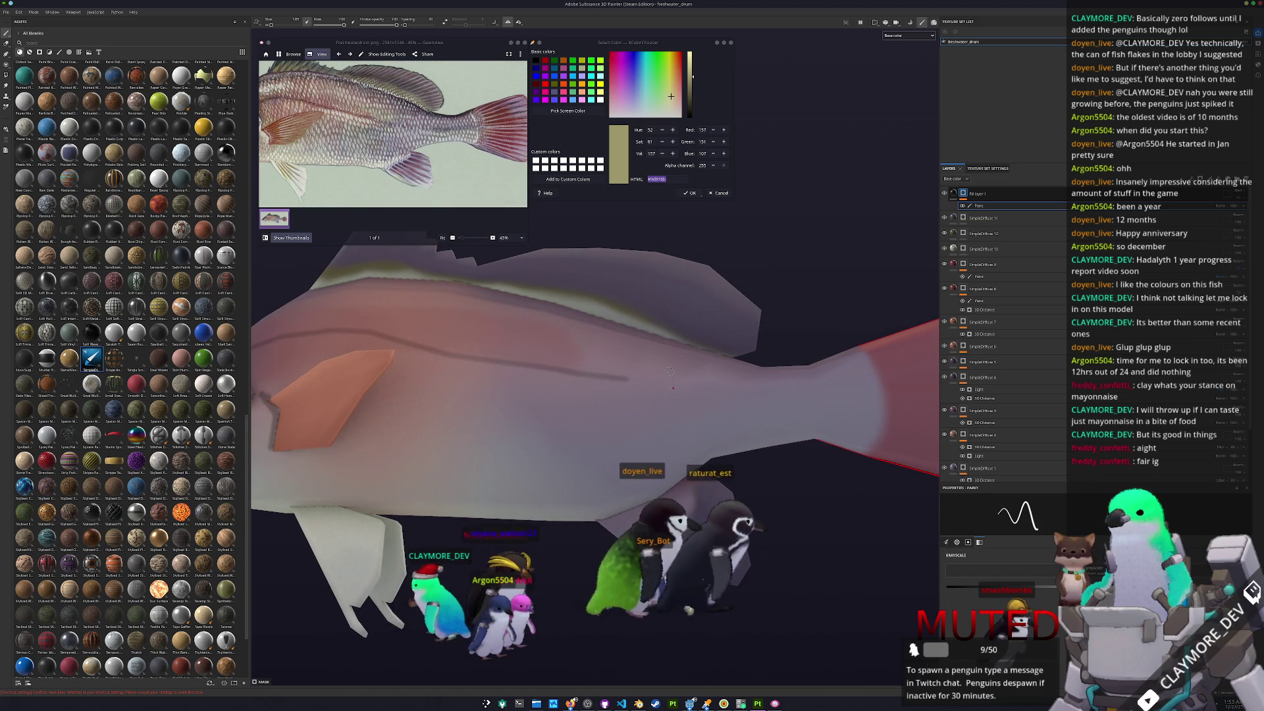
scroll(668, 372, "down", 3)
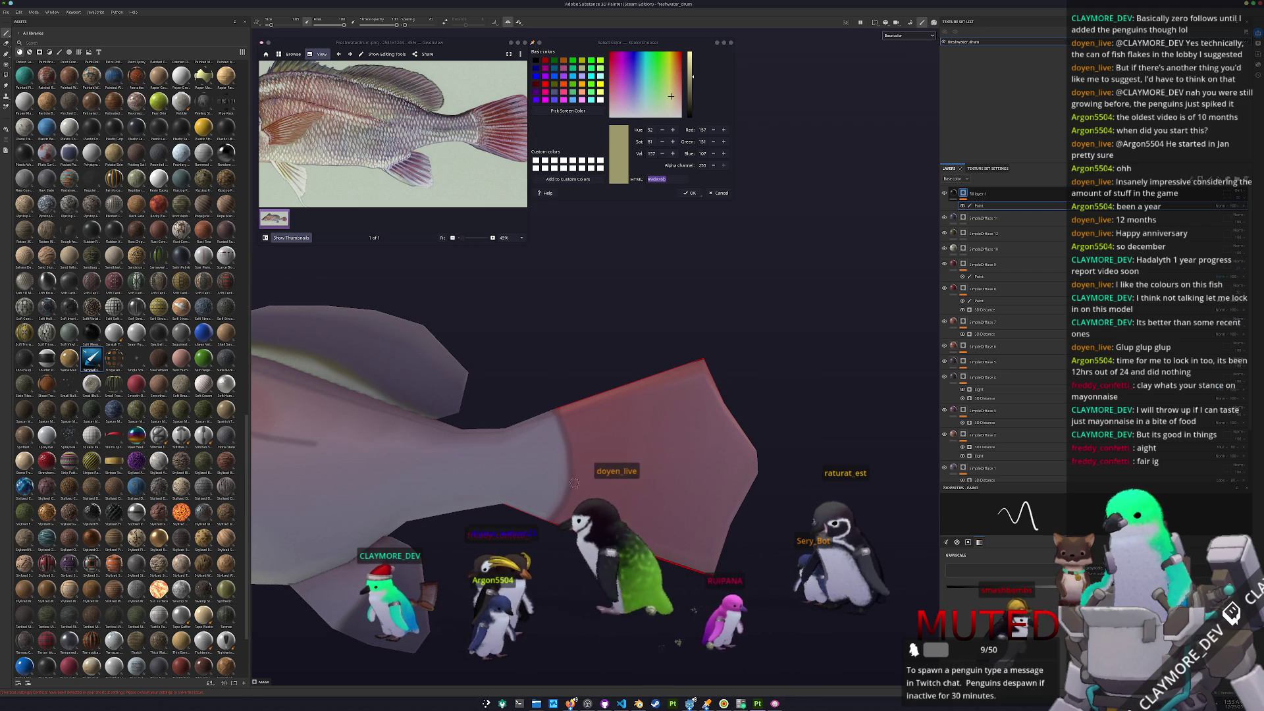
left_click_drag(566, 494, 587, 426, "alt")
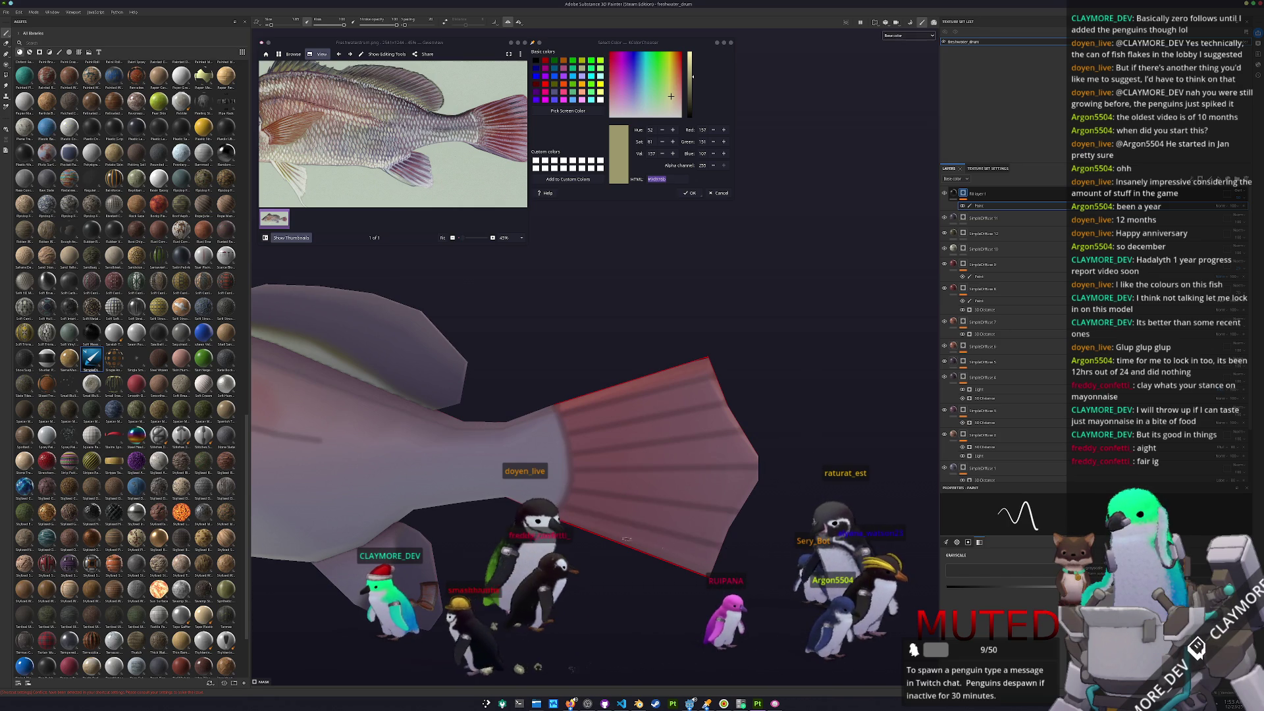
scroll(666, 545, "down", 5)
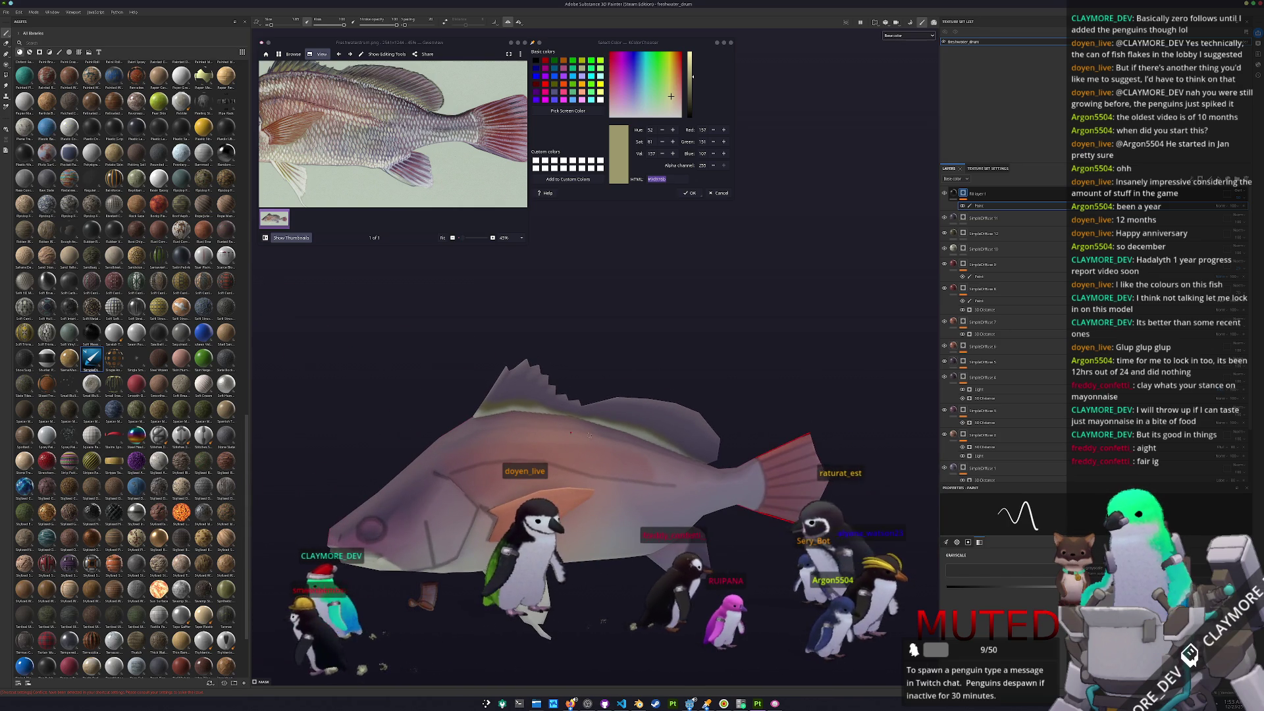
scroll(490, 410, "up", 3)
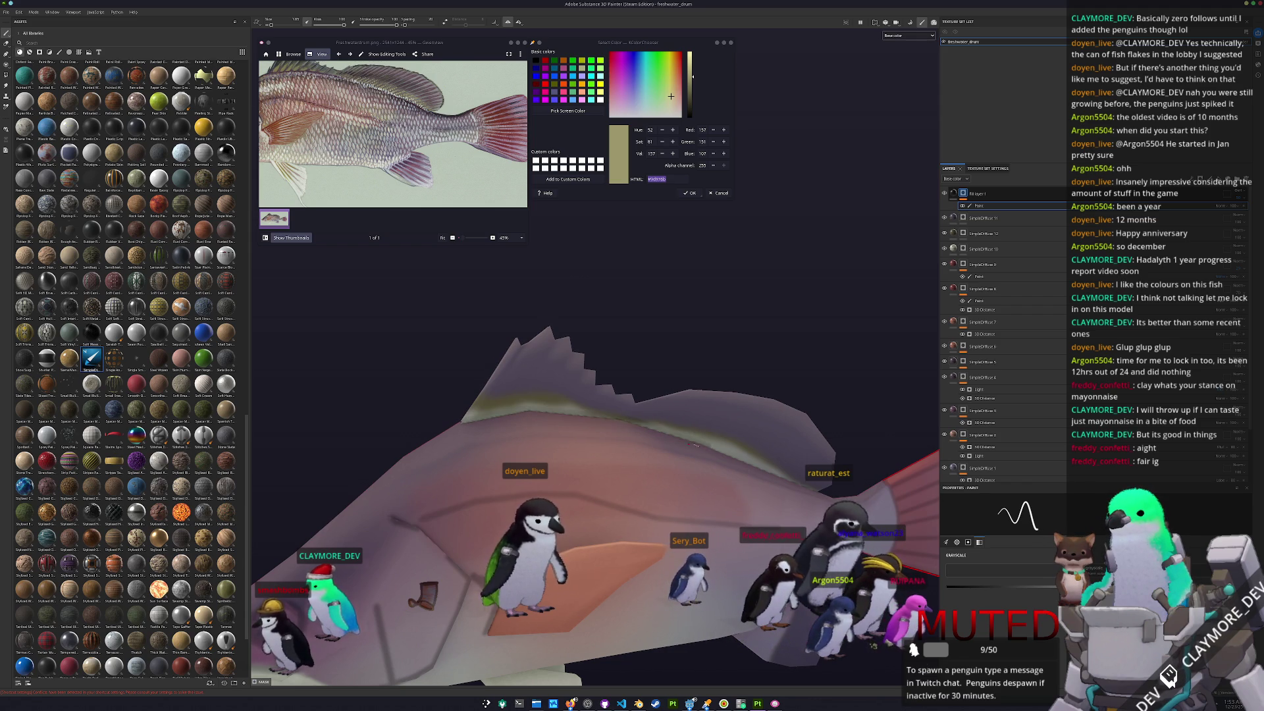
left_click_drag(706, 445, 781, 491, "alt")
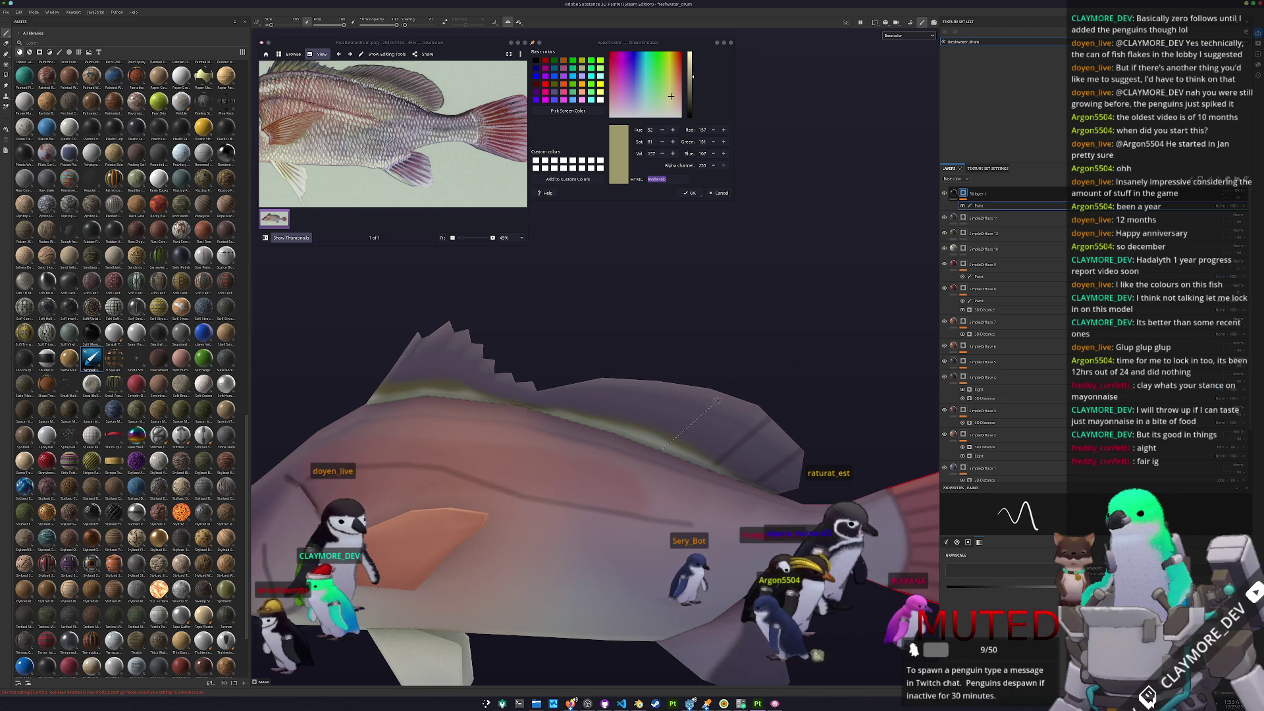
left_click_drag(643, 397, 648, 476, "alt")
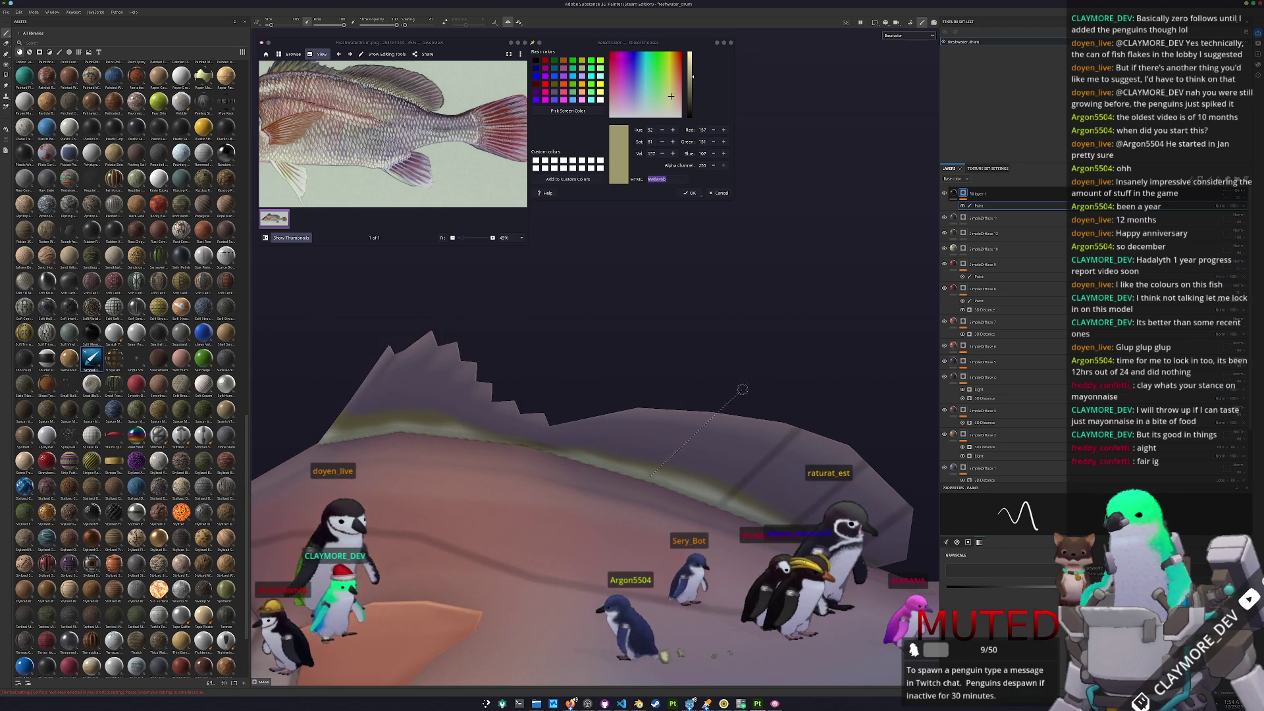
left_click_drag(561, 417, 625, 468, "alt")
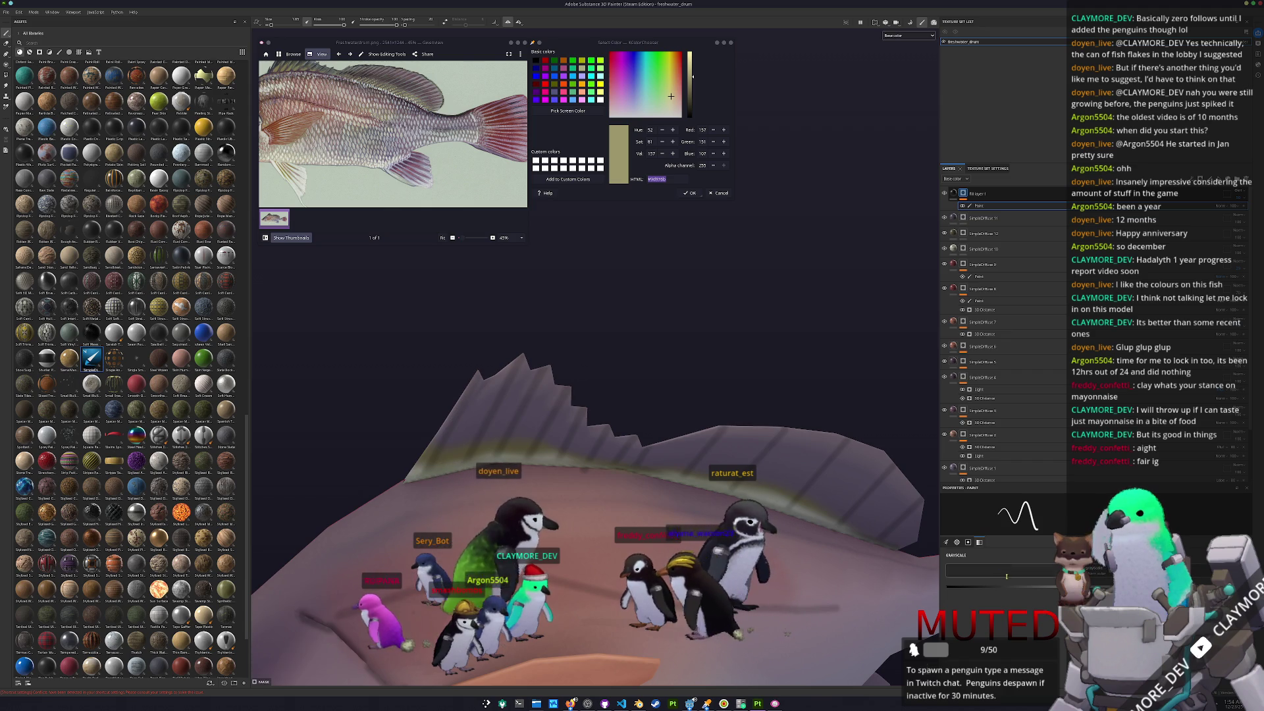
left_click_drag(566, 484, 582, 493, "alt")
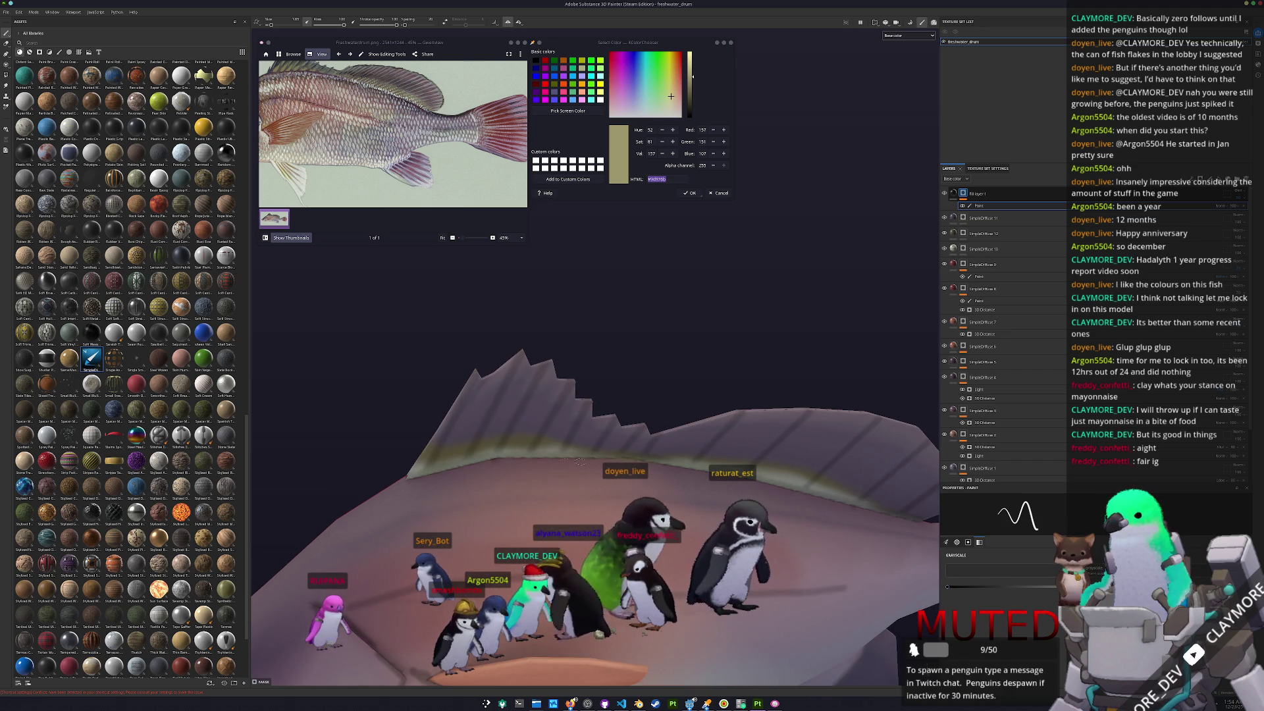
left_click_drag(471, 462, 487, 388, "alt")
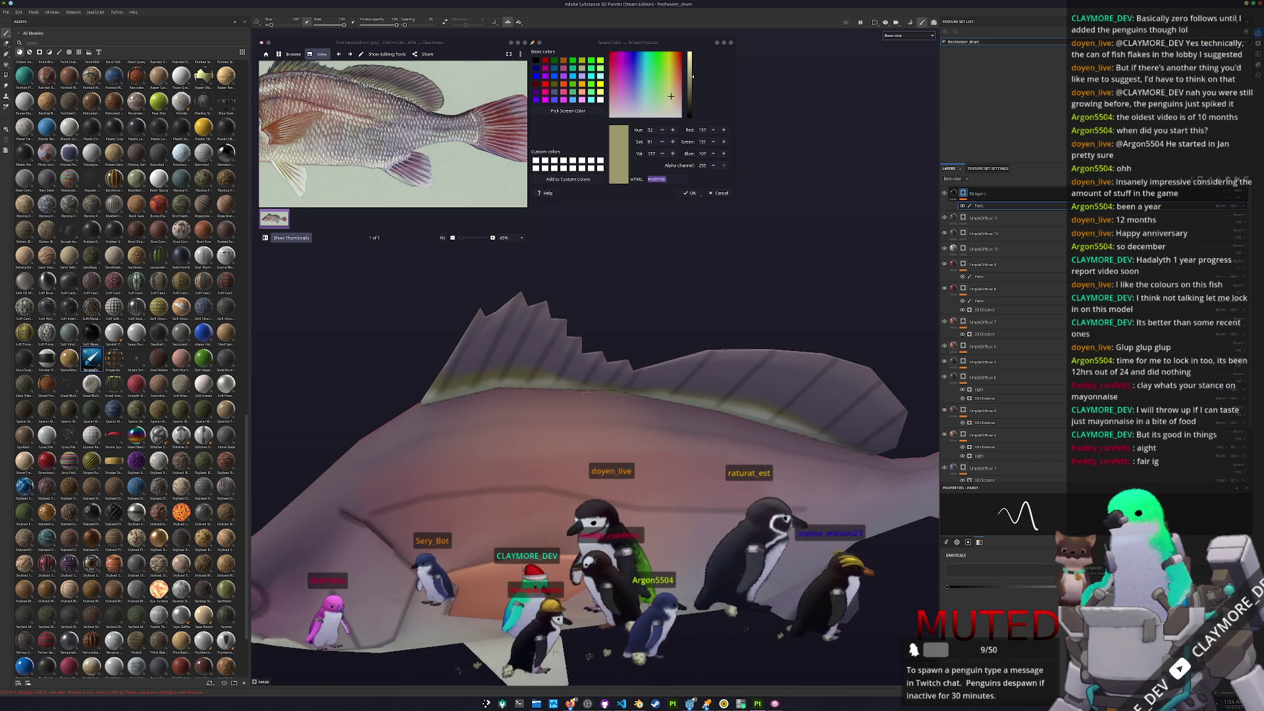
left_click_drag(576, 395, 638, 414, "alt")
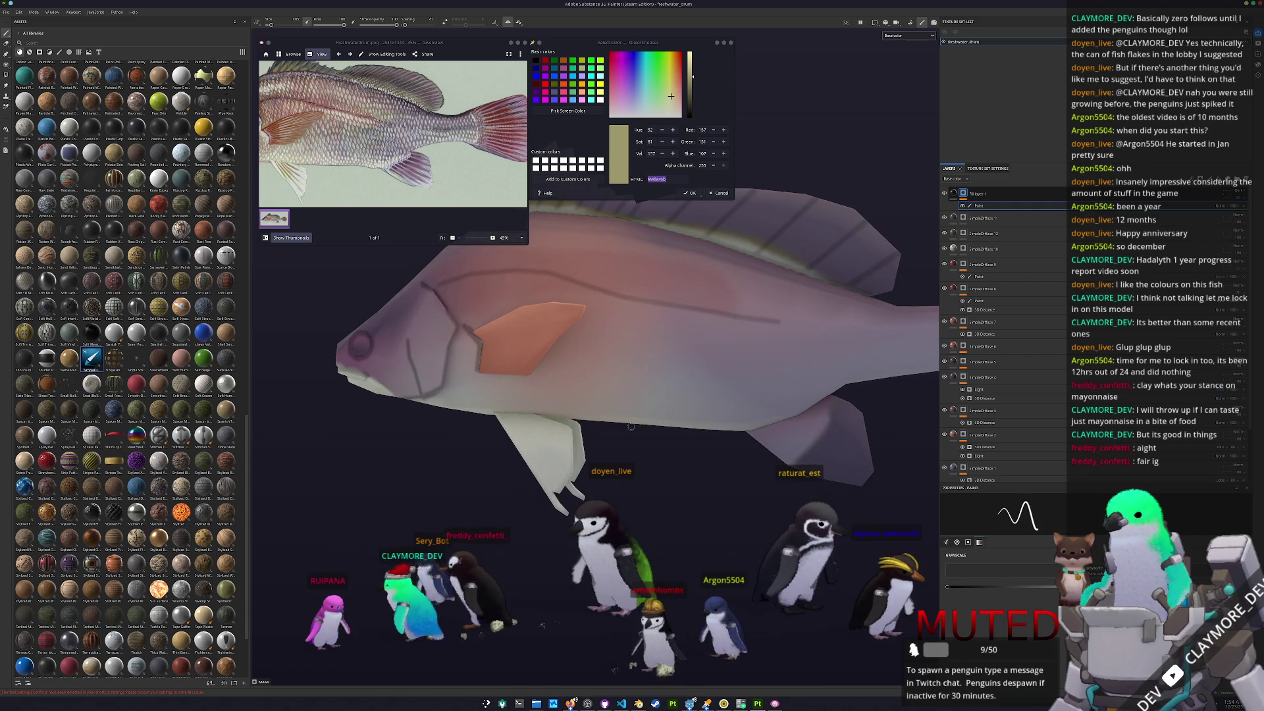
- Paint straight darker grey ray lines along the fins
scroll(596, 431, "up", 5)
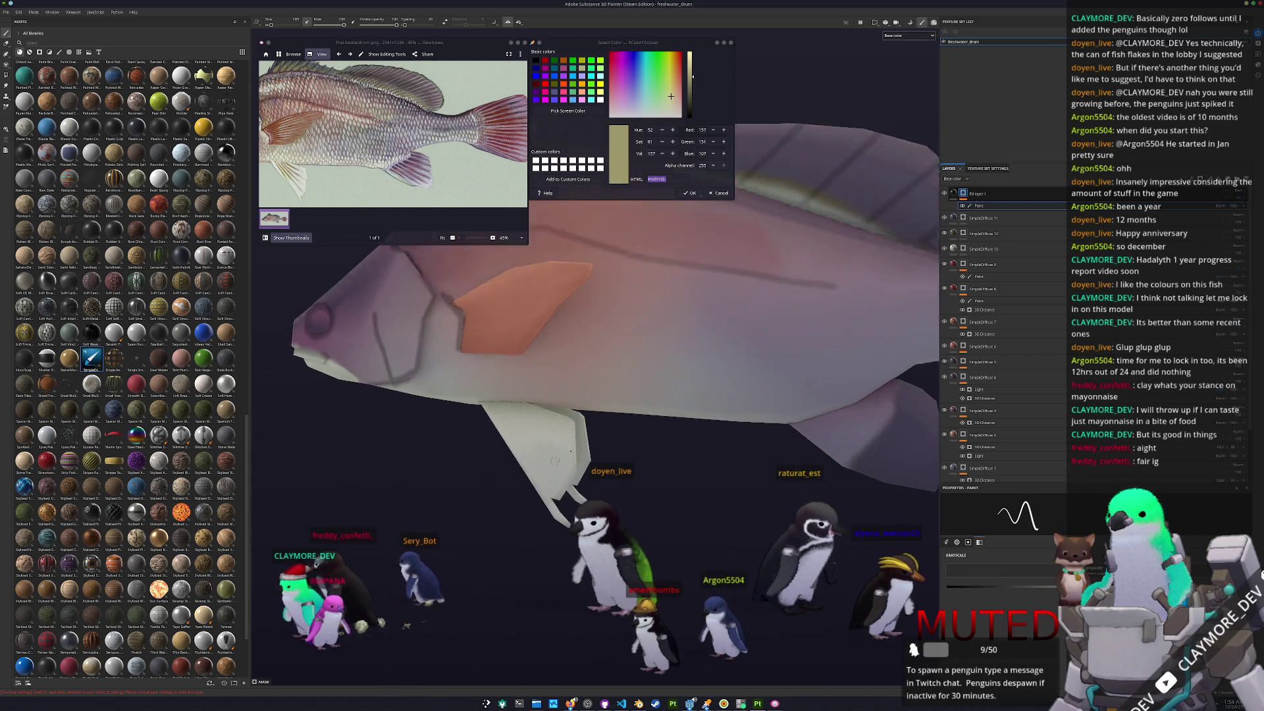
left_click_drag(596, 431, 536, 391, "alt")
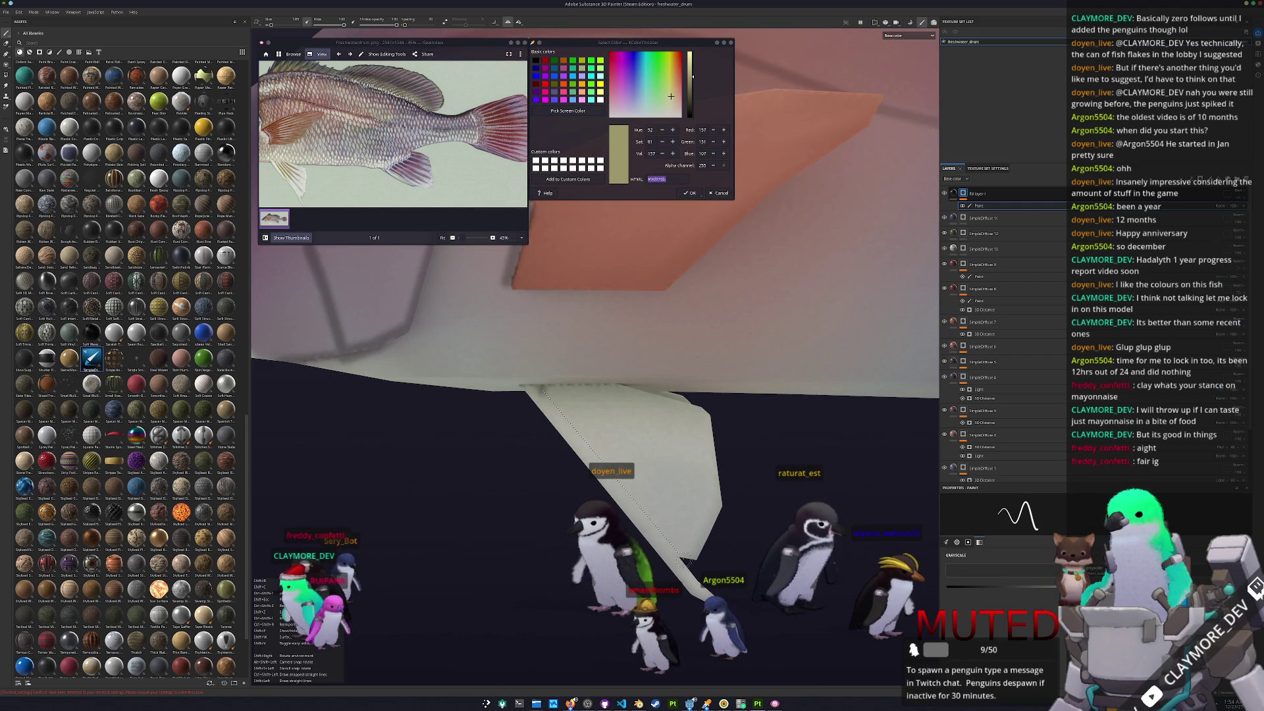
left_click(730, 536, "shift")
mouse_move(593, 391)
left_mouse_down("alt")
mouse_move(615, 383)
mouse_move(619, 479)
left_mouse_up("alt")
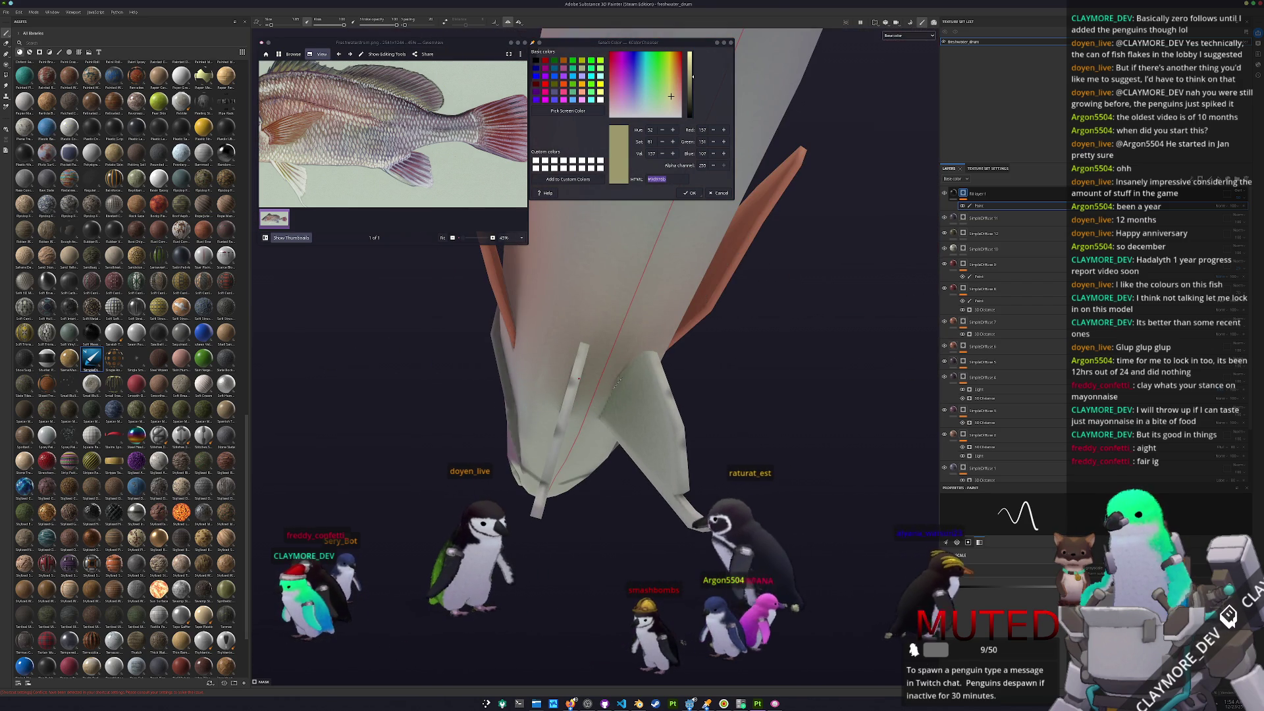
left_click_drag(618, 381, 656, 372)
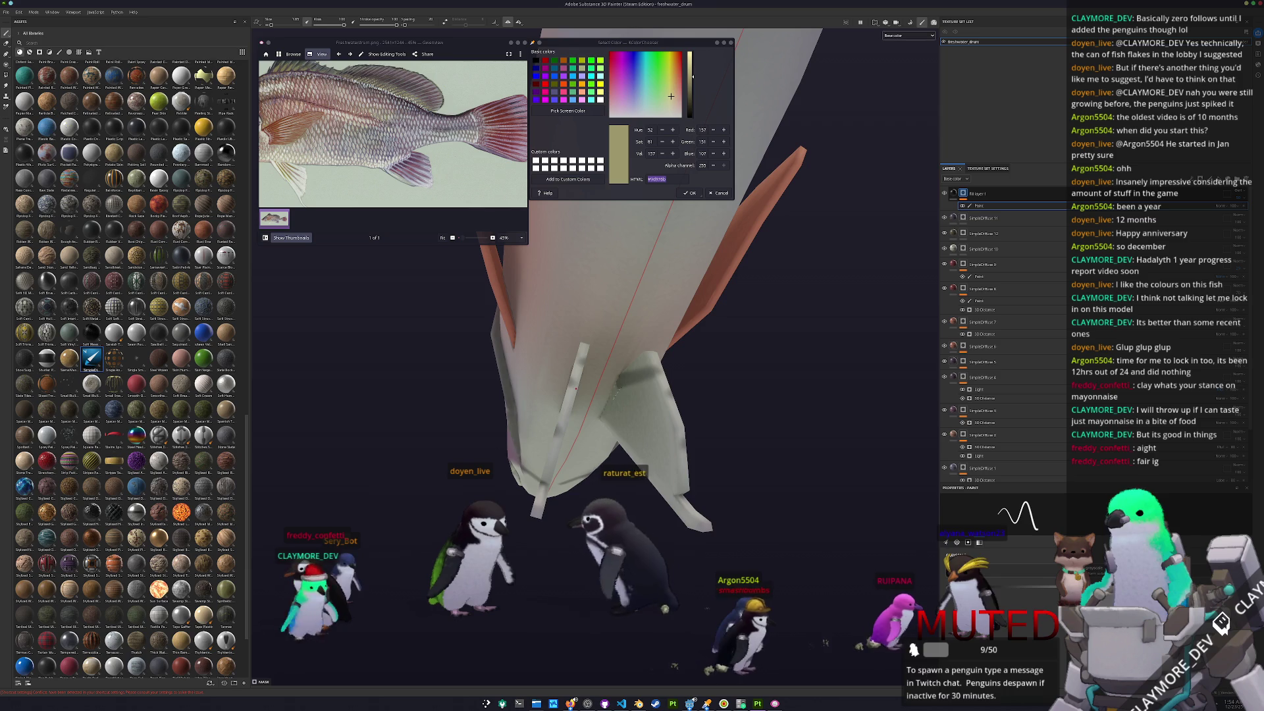
mouse_move(644, 422)
left_mouse_down("alt")
mouse_move(698, 442)
mouse_move(592, 500)
mouse_move(630, 458)
left_mouse_up("alt")
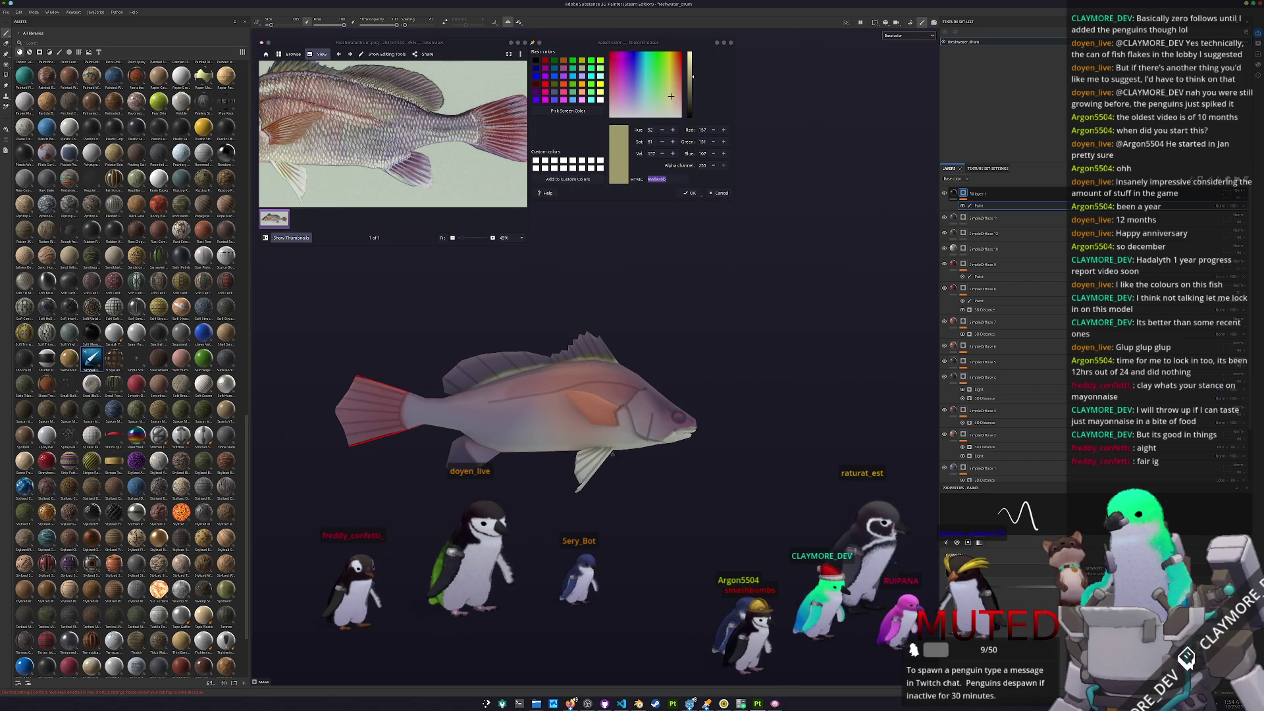
- Check the fins from several angles, then add Fill layer 2 on top with Ctrl+D
scroll(619, 448, "up", 10)
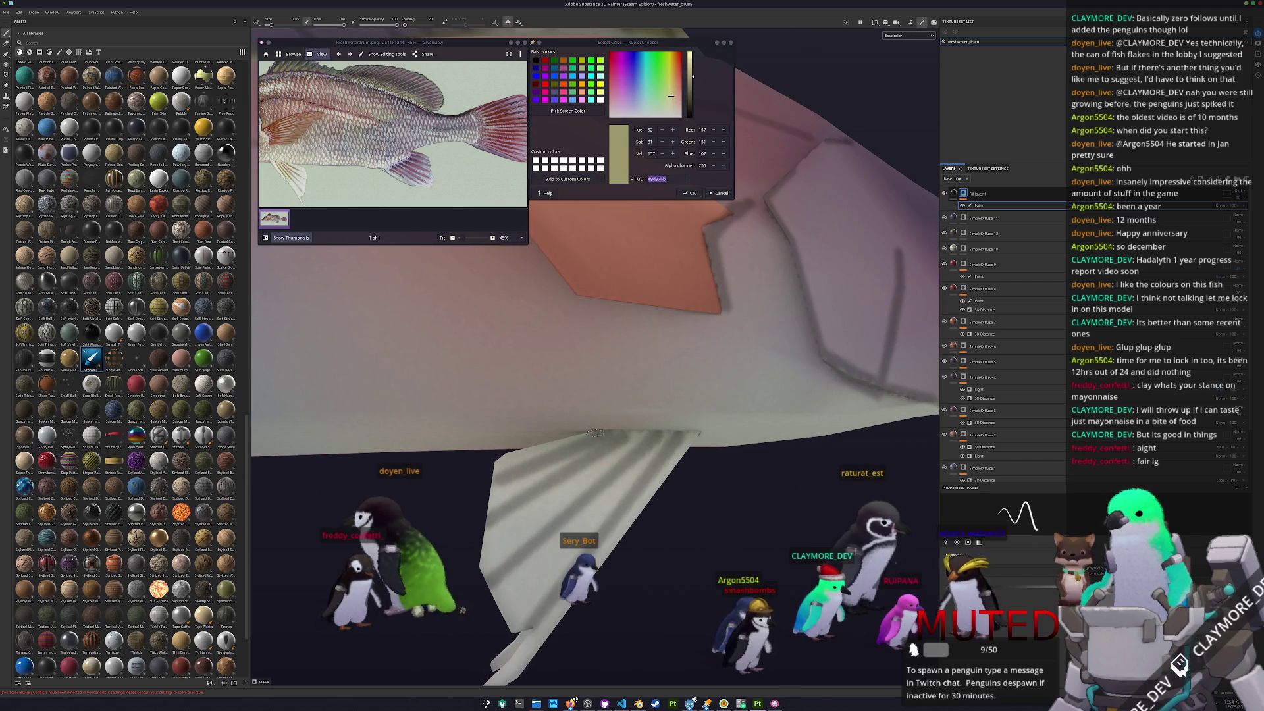
left_click_drag(747, 543, 596, 431, "alt")
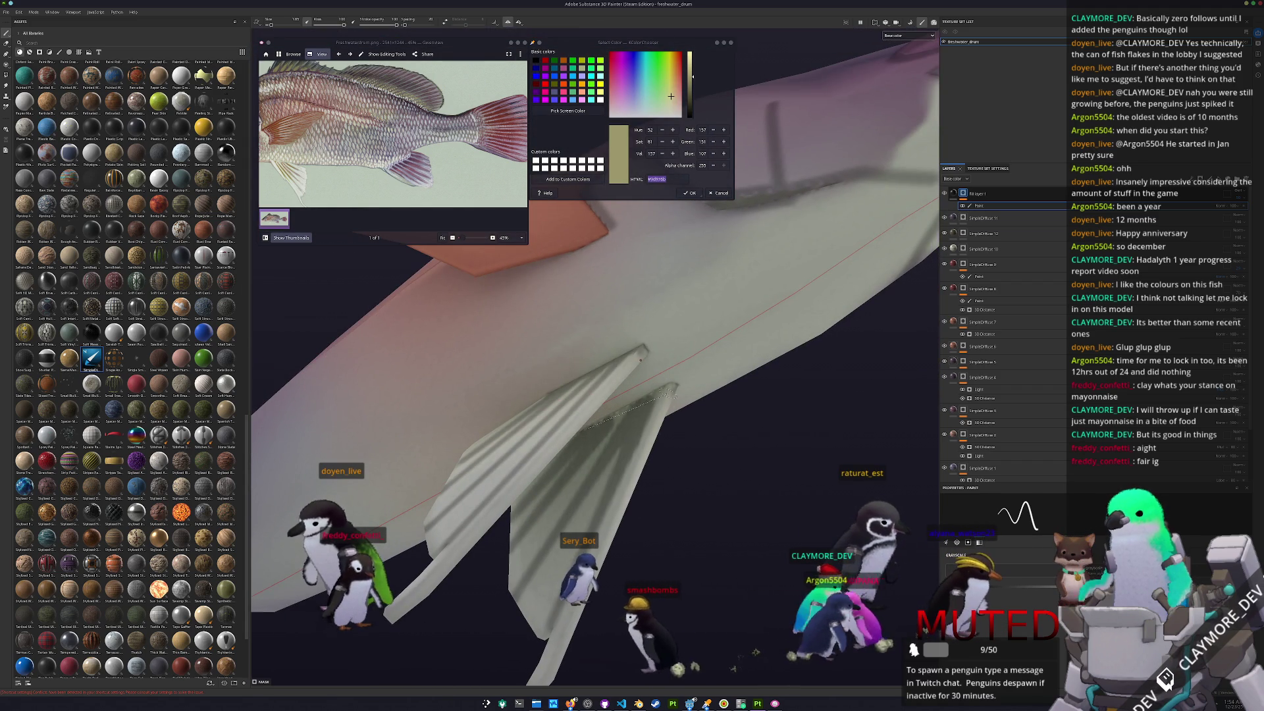
scroll(625, 475, "down", 10)
mouse_move(612, 461)
left_mouse_down("alt")
mouse_move(625, 475)
mouse_move(574, 498)
left_mouse_up("alt")
scroll(573, 499, "up", 3)
mouse_move(574, 498)
middle_mouse_down("alt")
mouse_move(696, 517)
mouse_move(504, 429)
middle_mouse_up("alt")
scroll(504, 429, "up", 5)
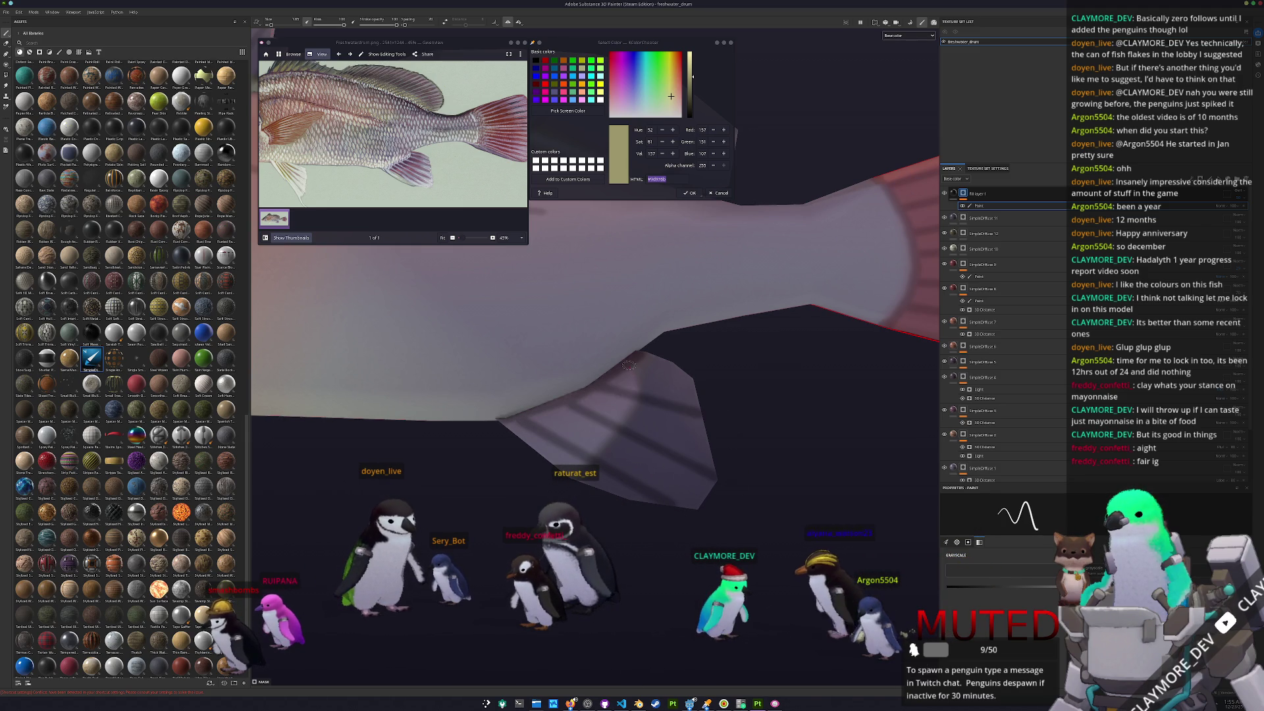
scroll(741, 380, "down", 10)
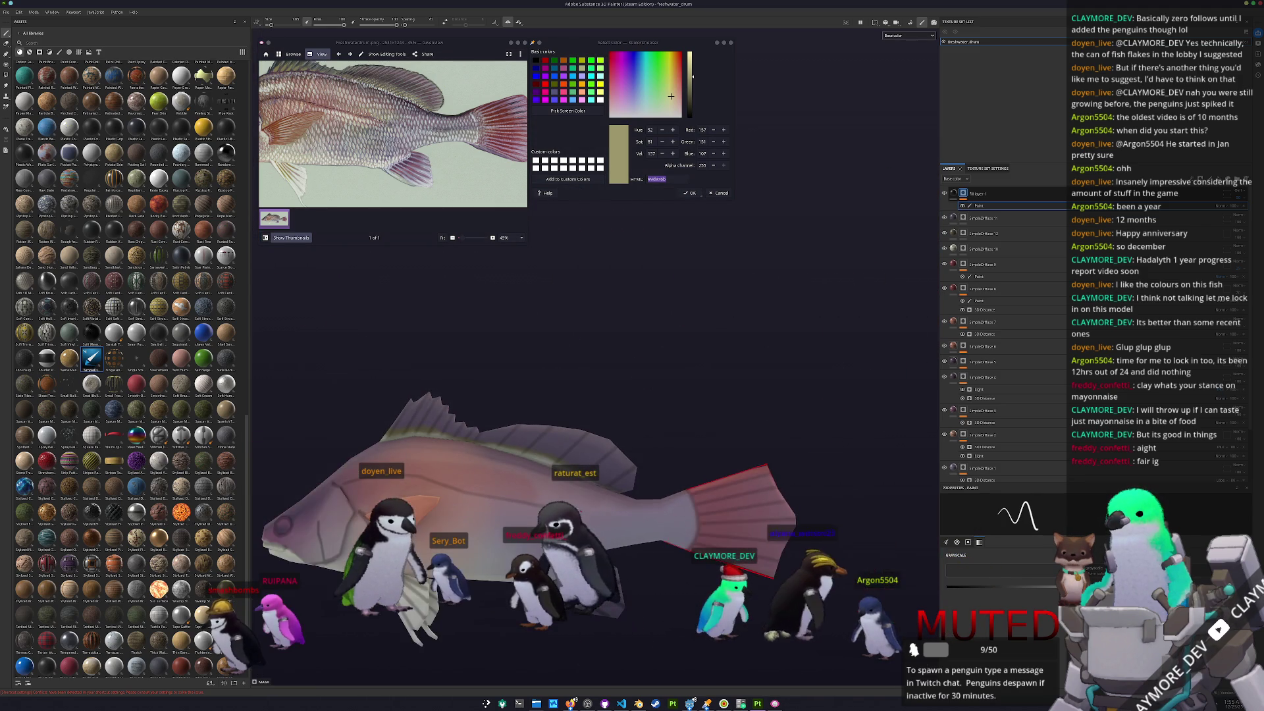
left_click_drag(619, 487, 660, 488, "alt")
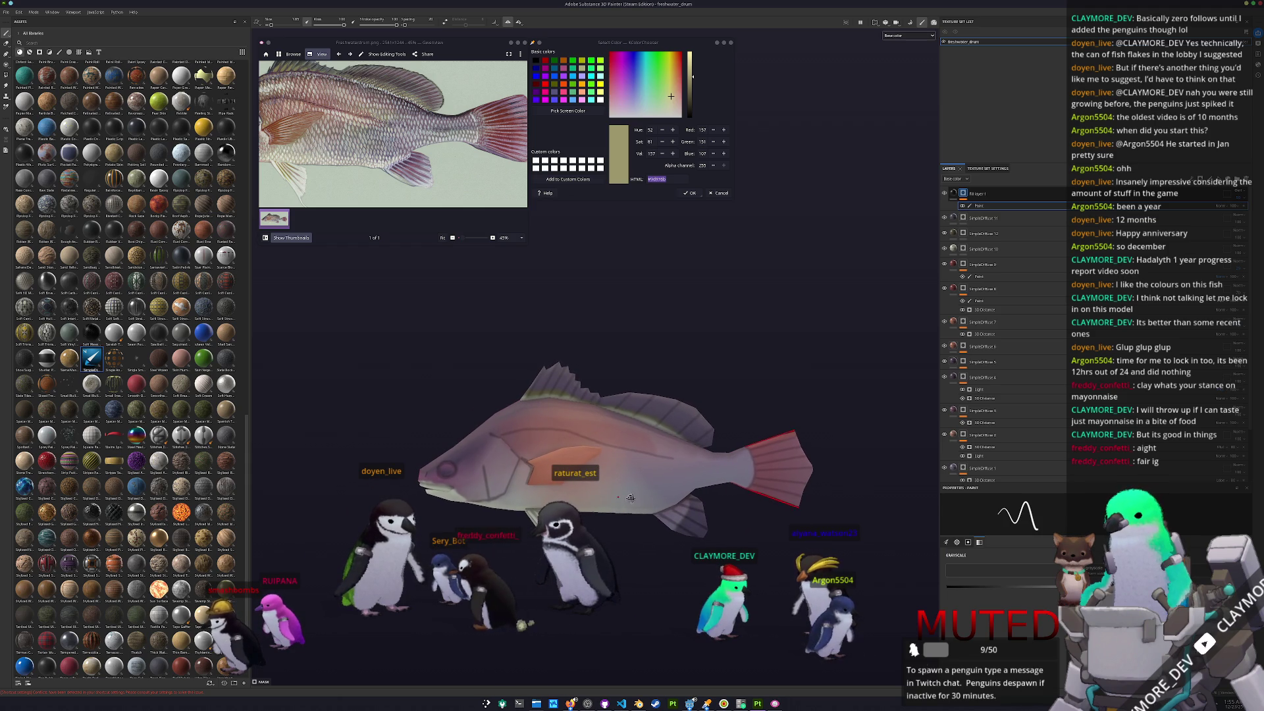
key("ctrl+d")
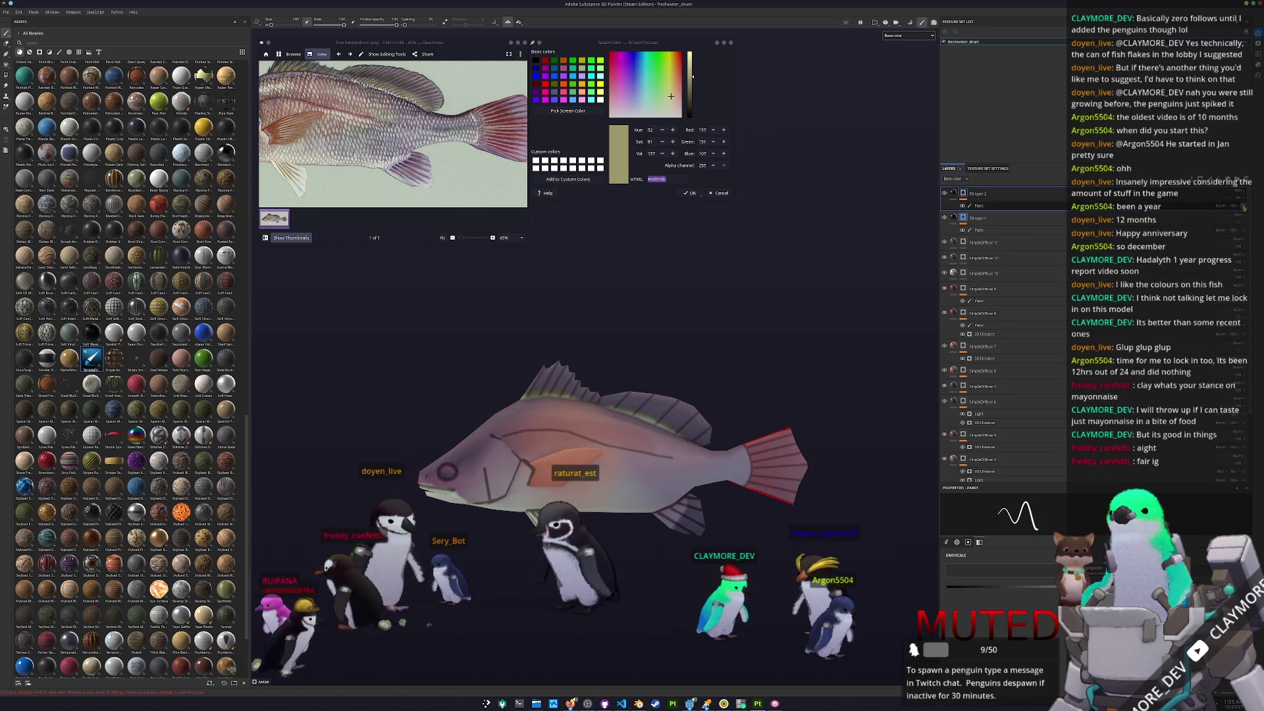
- Add a Weave 3 fill to Fill layer 2 with tri-planar projection and increased tiling
right_click(1025, 195)
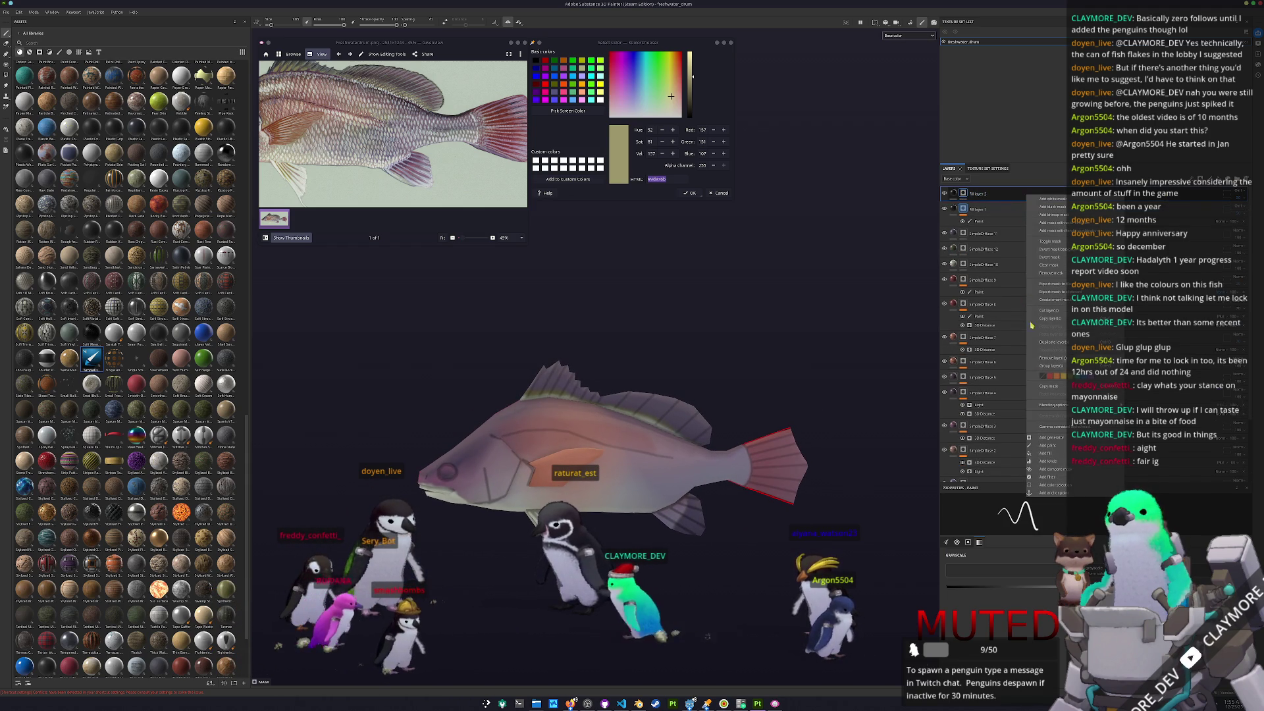
left_click(1044, 454)
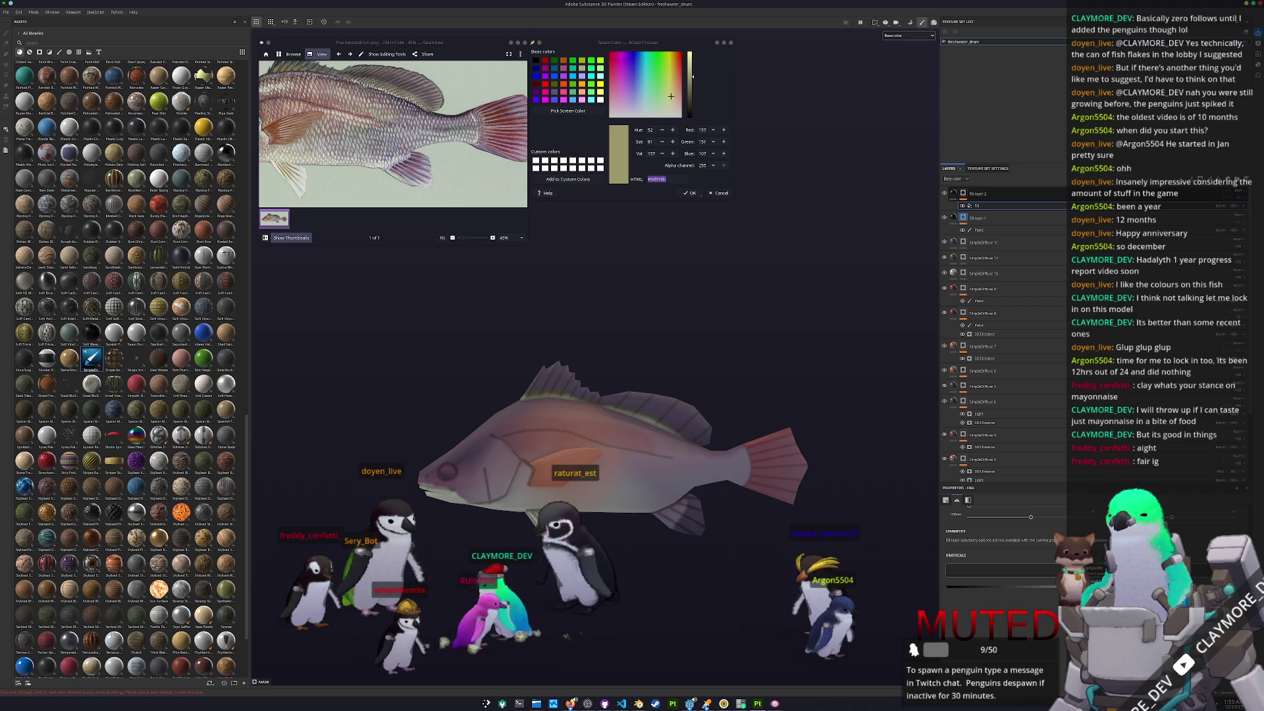
left_click(1001, 570)
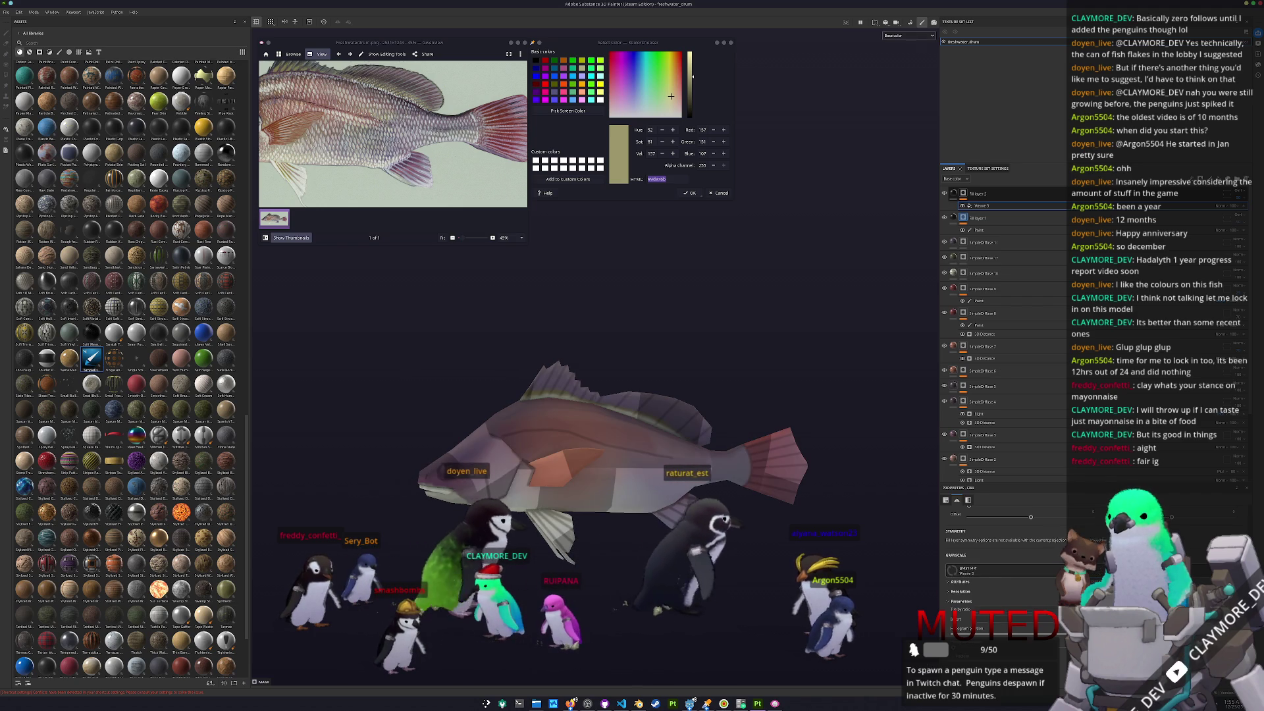
scroll(987, 559, "up", 5)
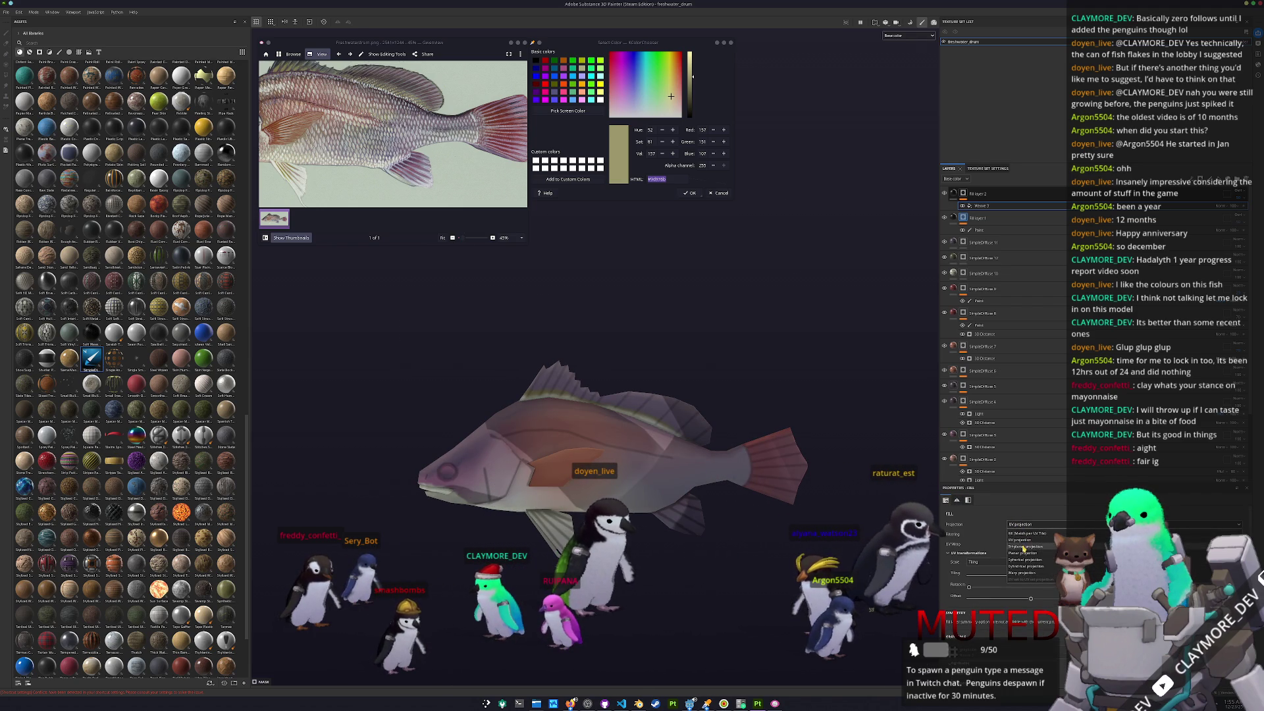
left_click(1023, 547)
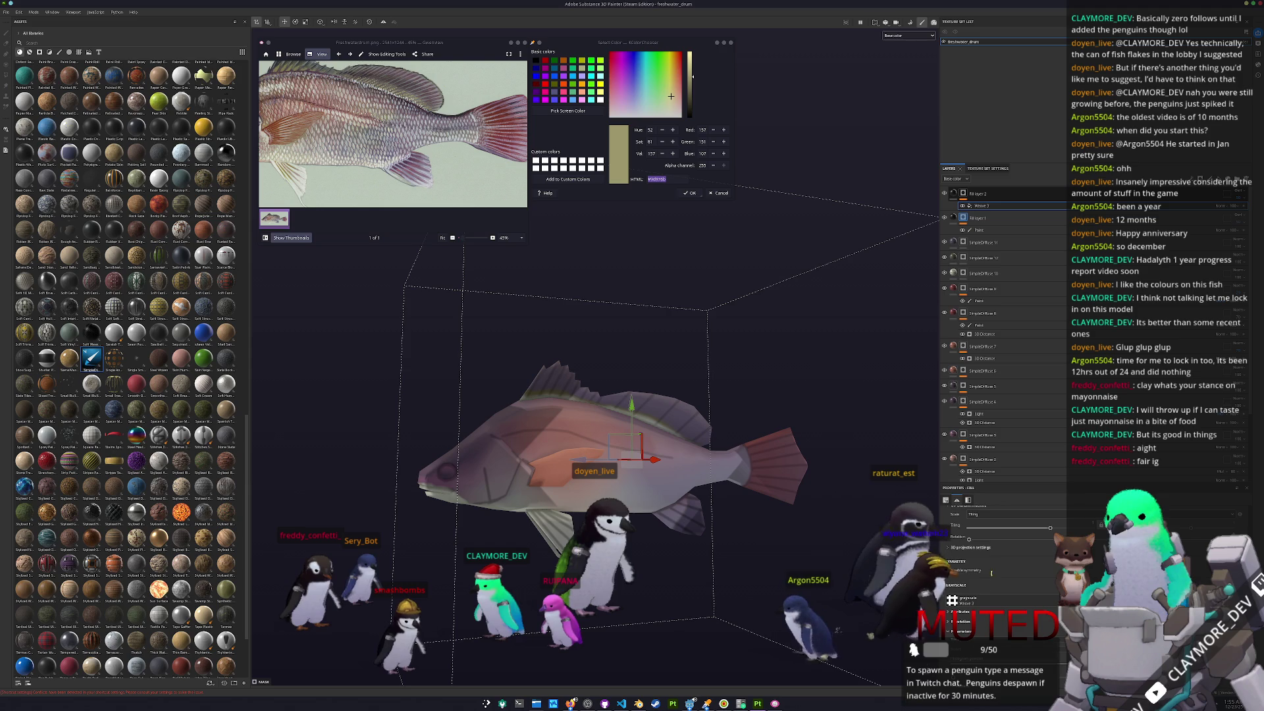
scroll(988, 540, "up", 3)
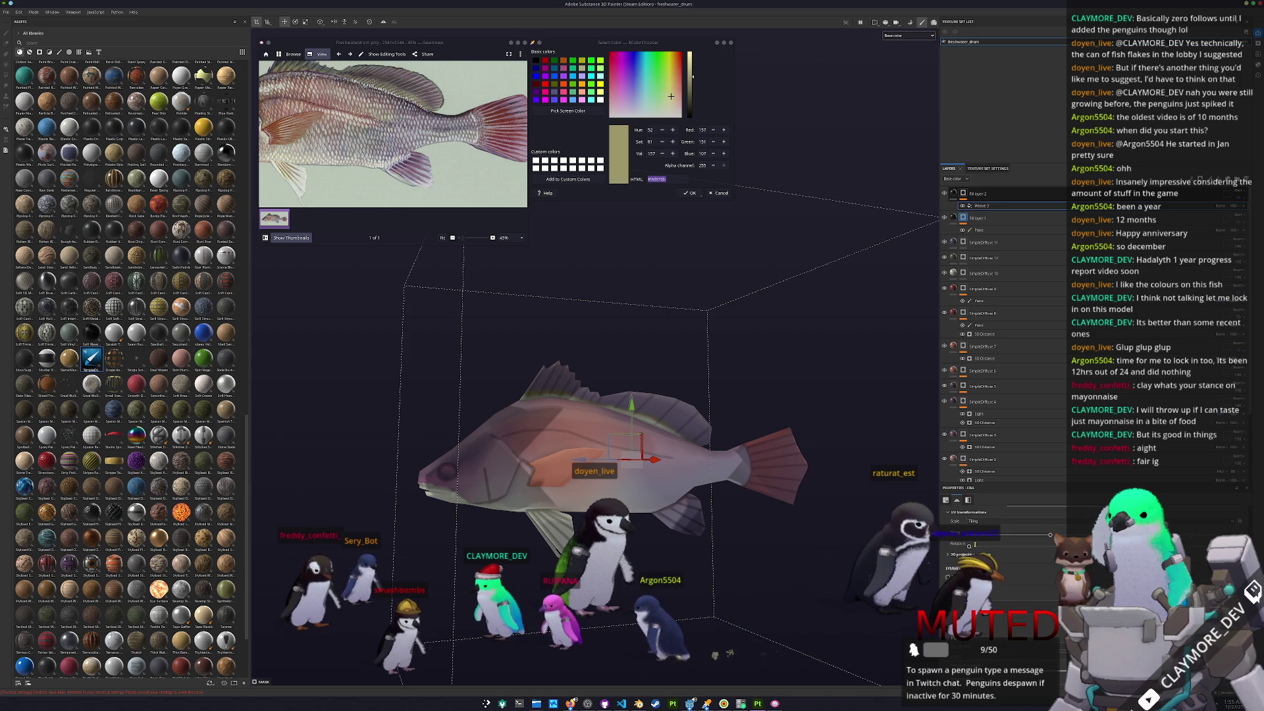
left_click_drag(1049, 535, 1119, 530)
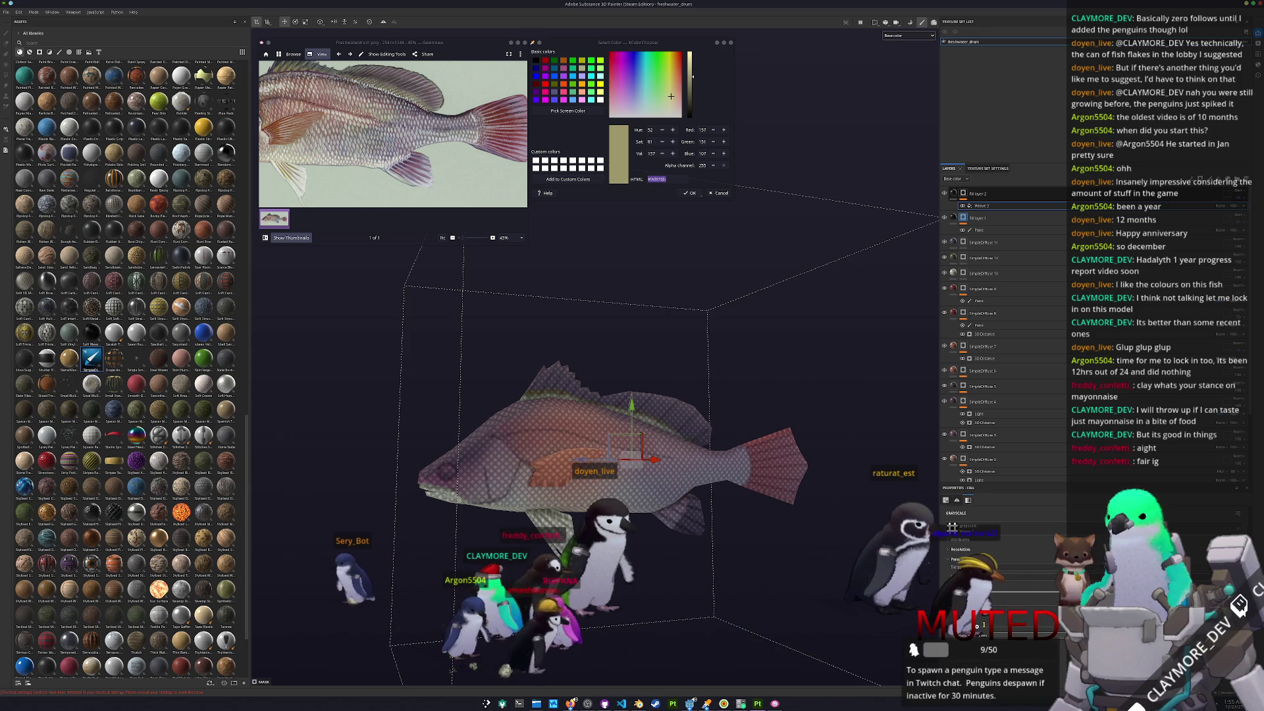
- Add a paint effect to Fill layer 2 and enlarge the brush to about 15.83
right_click(963, 194)
left_click(981, 417)
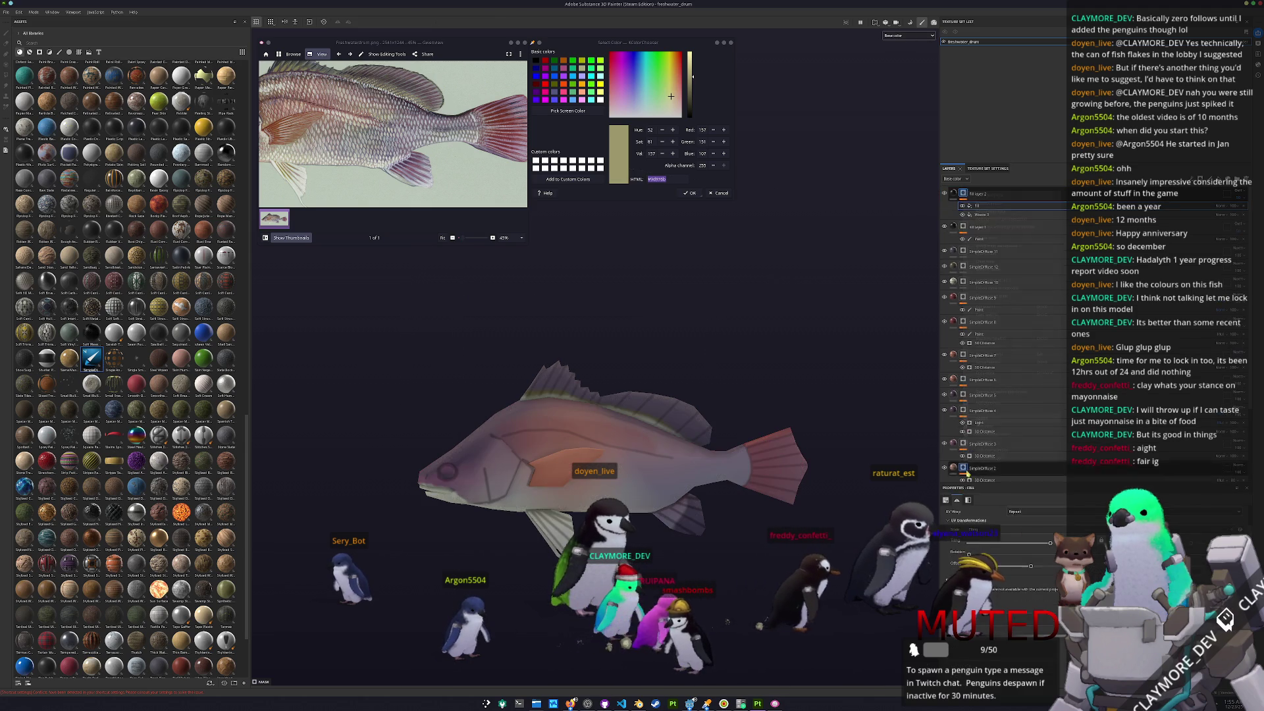
key("ctrl+z")
right_click(963, 194)
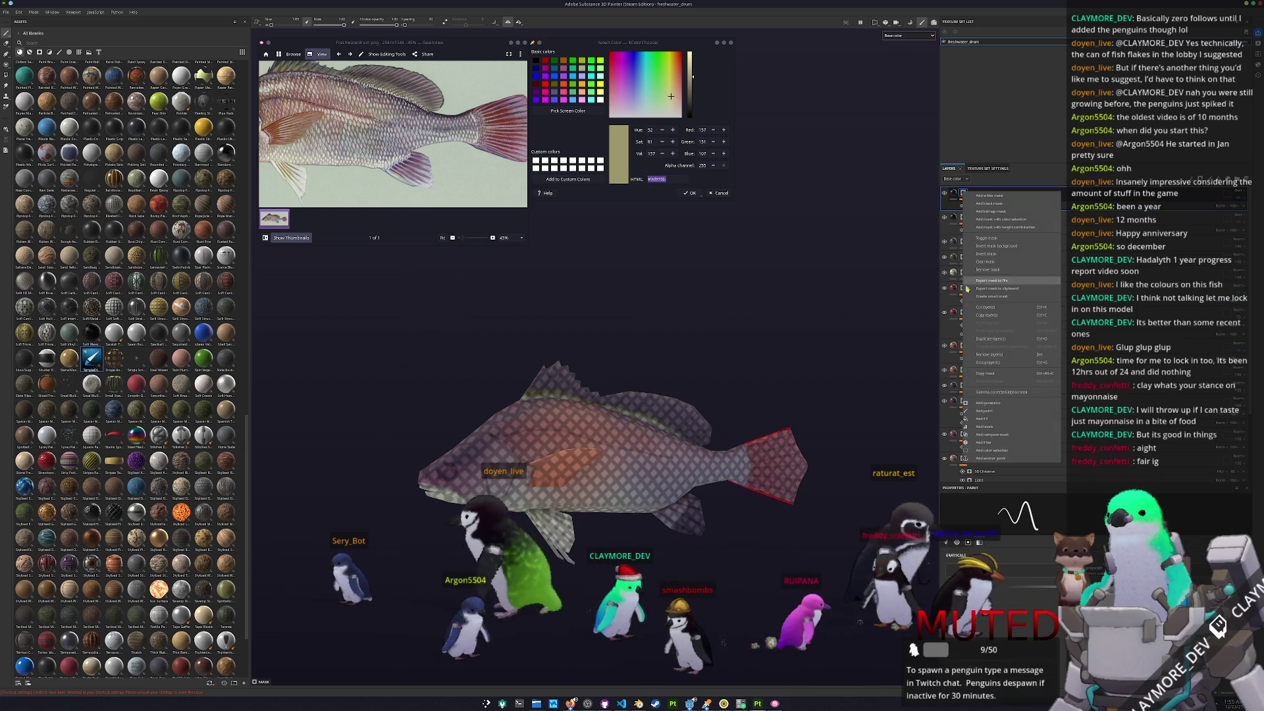
left_click(981, 413)
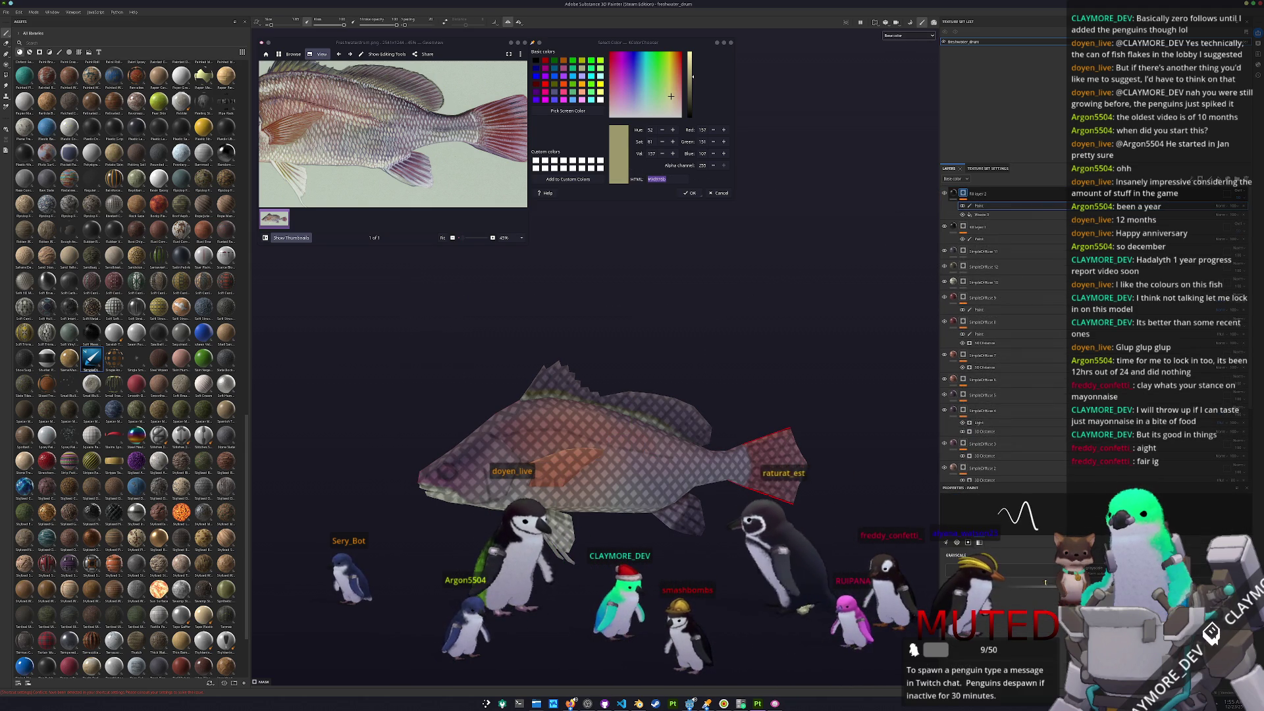
left_click_drag(744, 484, 767, 484, "alt")
right_click_drag(768, 483, 766, 485, "ctrl")
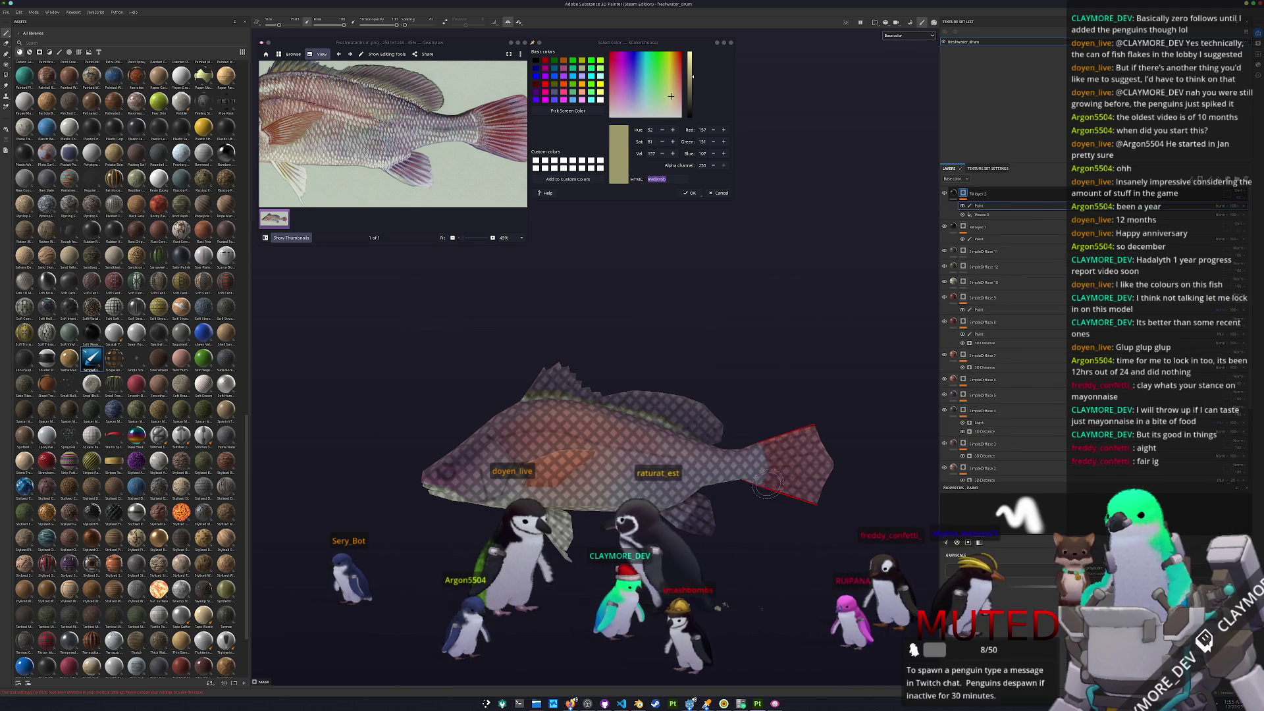
left_click_drag(759, 432, 728, 389, "alt")
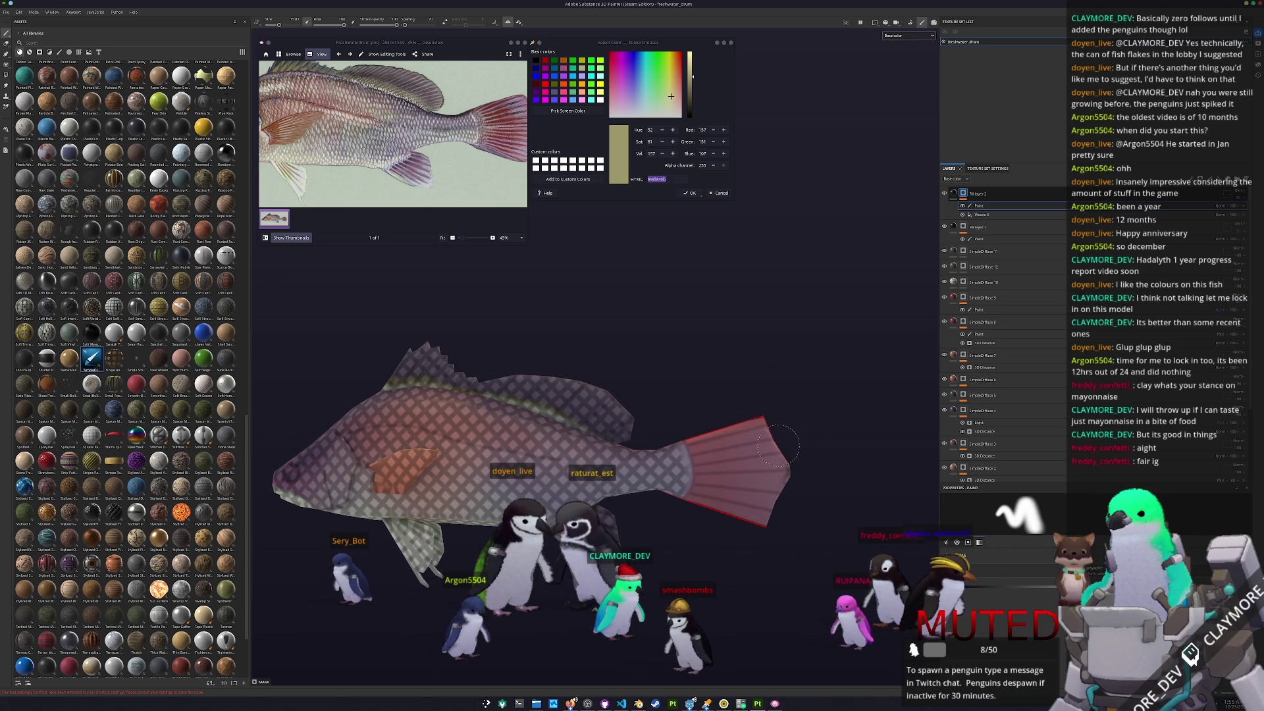
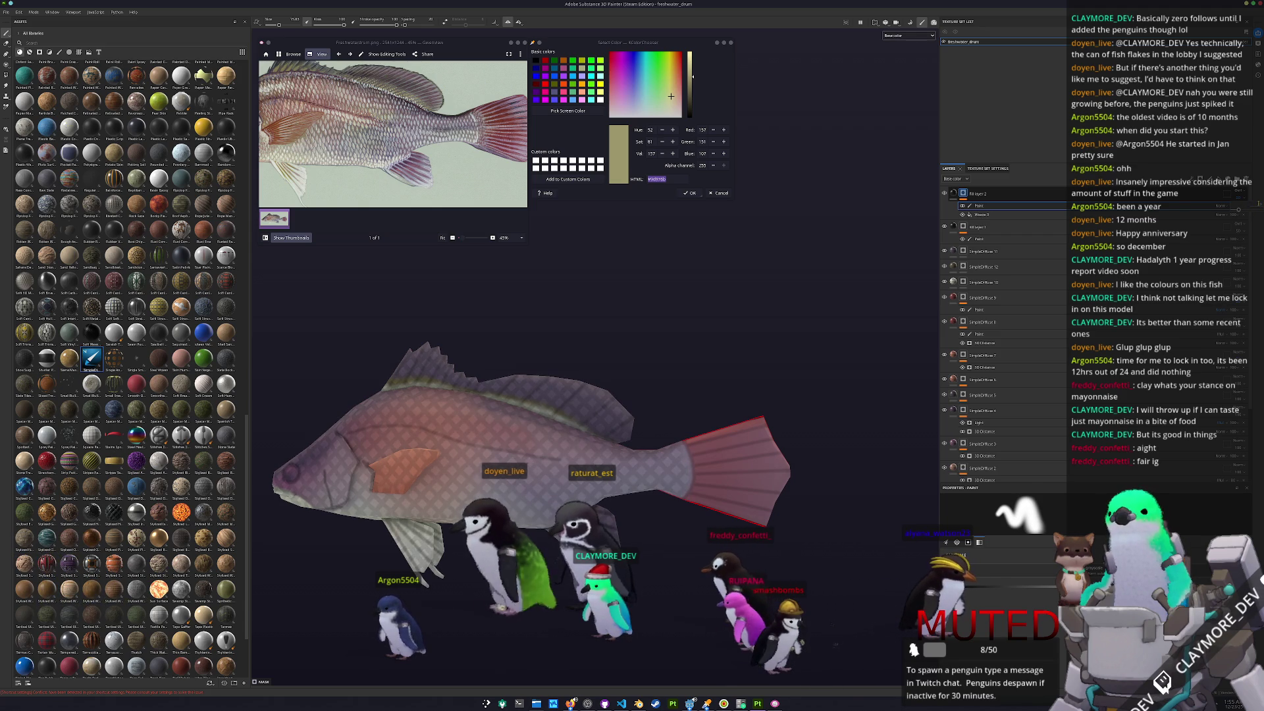
- Orbit, pan and zoom around the fish model to inspect its top, dorsal fin and side profile
middle_click_drag(460, 457, 559, 421, "alt")
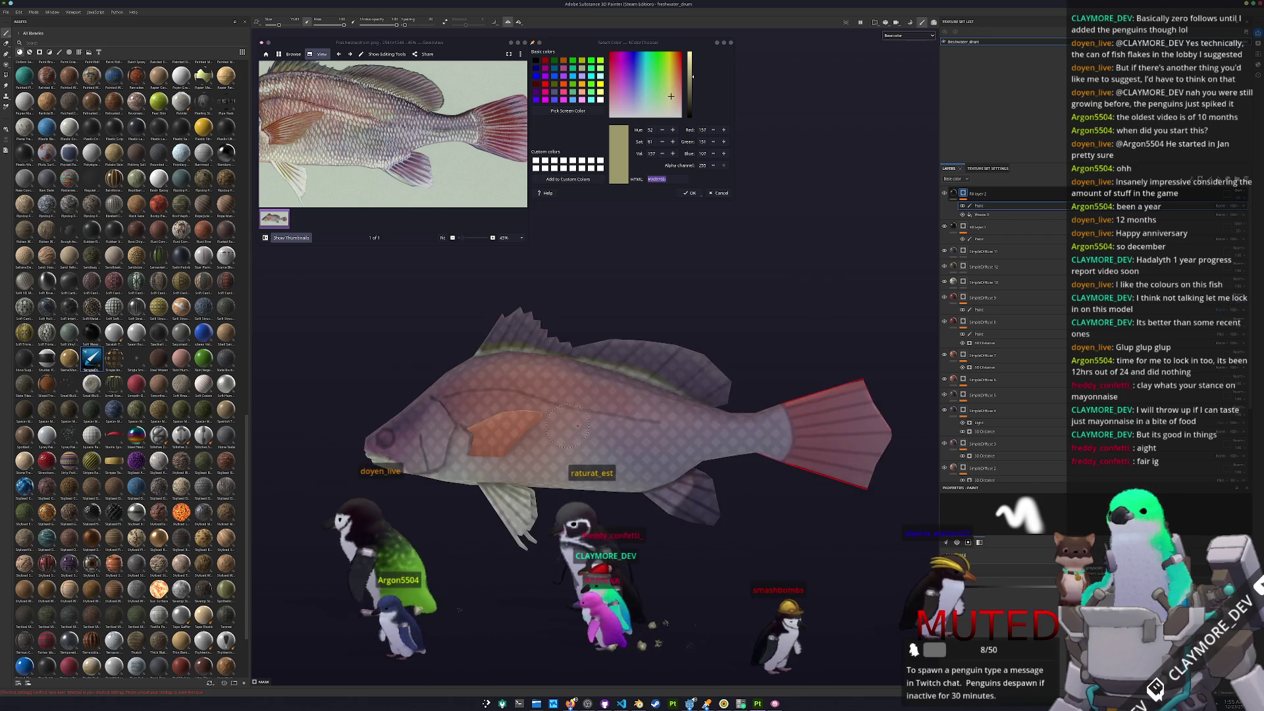
right_click_drag(558, 421, 737, 492, "alt")
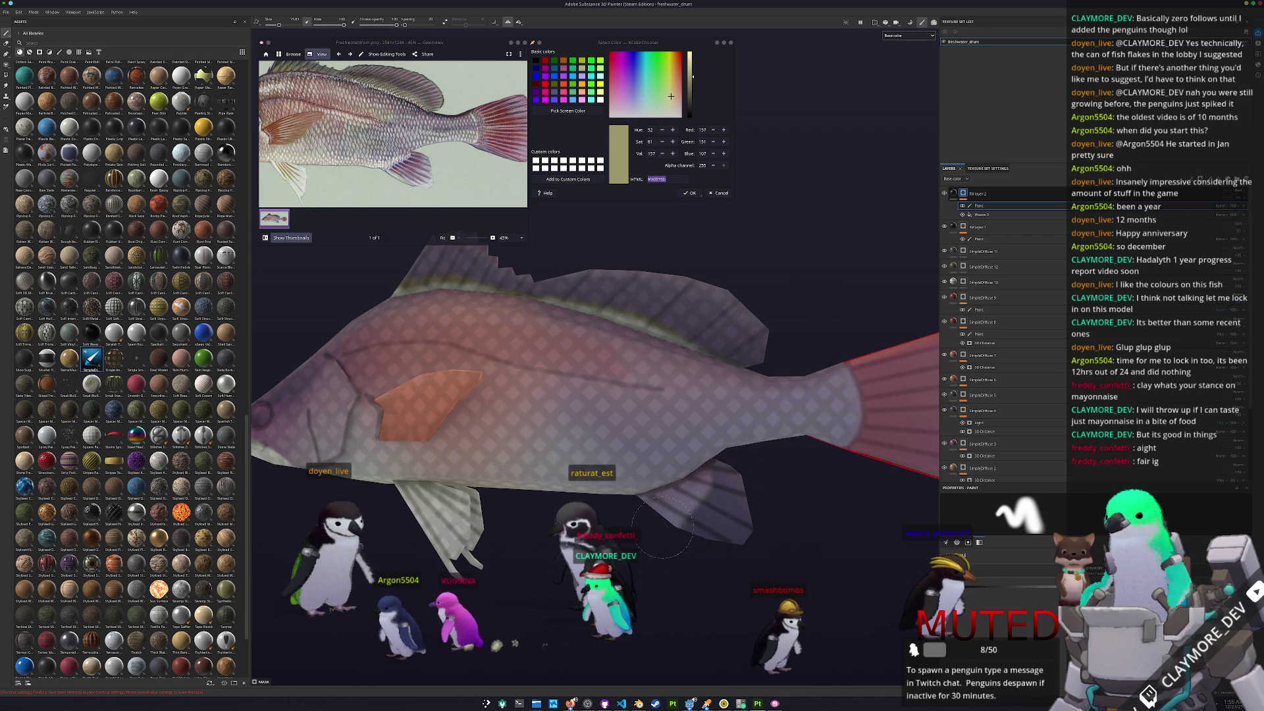
left_click_drag(662, 524, 793, 484, "alt")
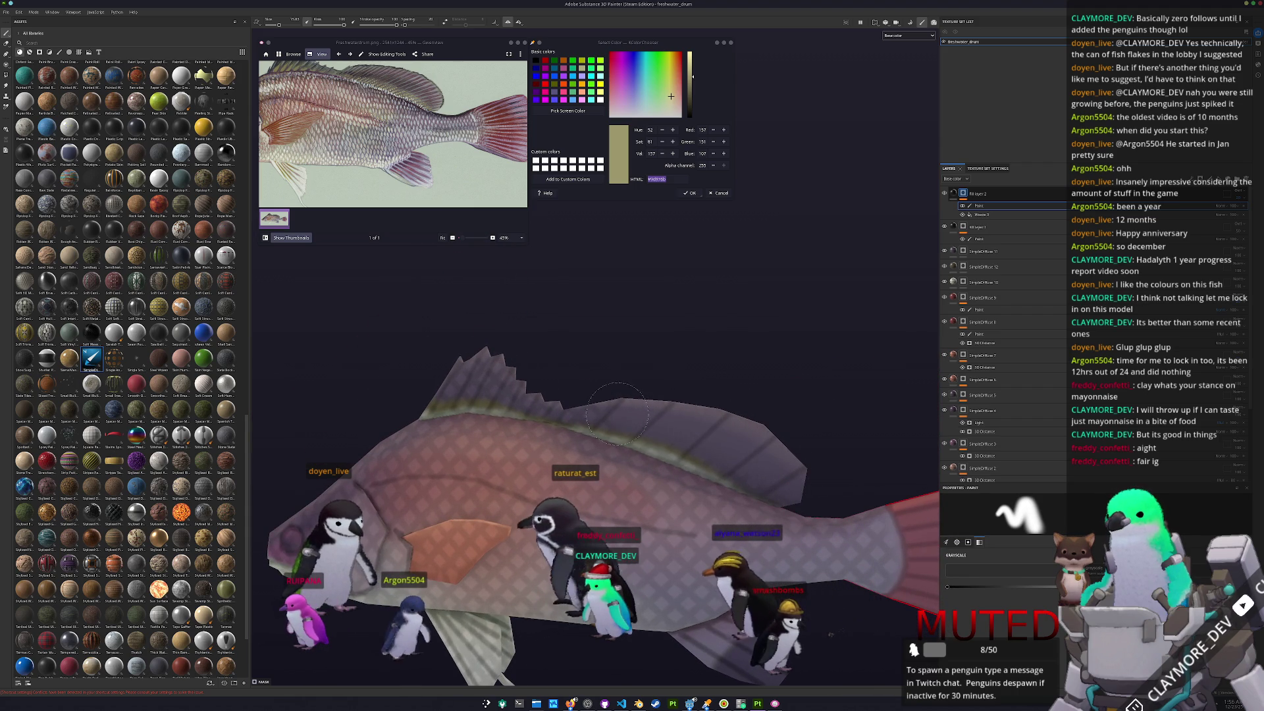
middle_click_drag(582, 403, 742, 454, "alt")
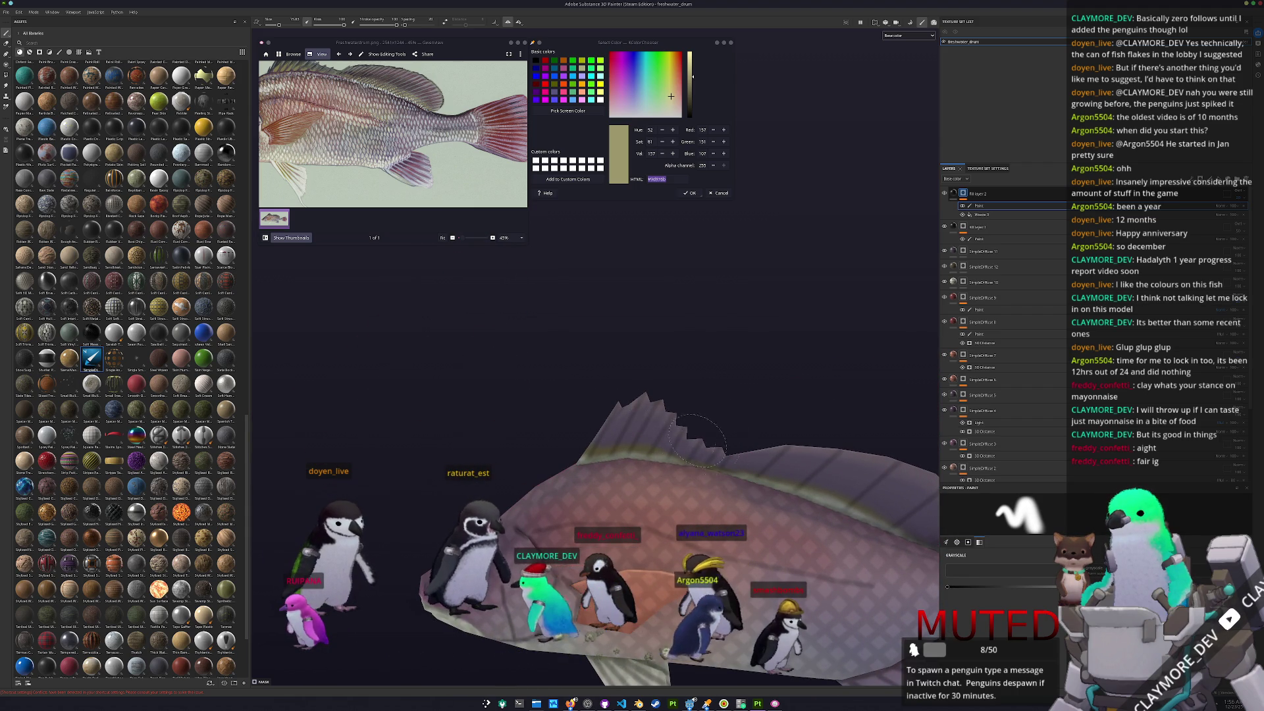
left_click_drag(629, 562, 621, 488, "alt")
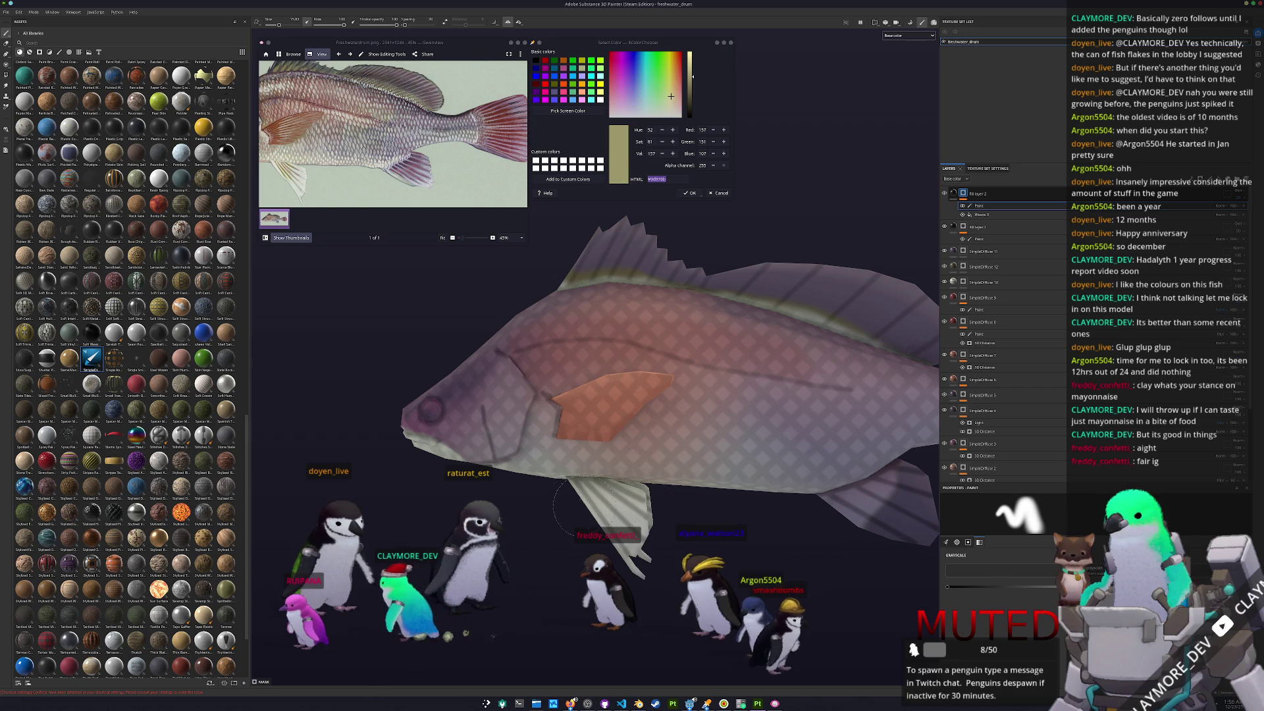
left_click_drag(490, 494, 522, 478, "alt")
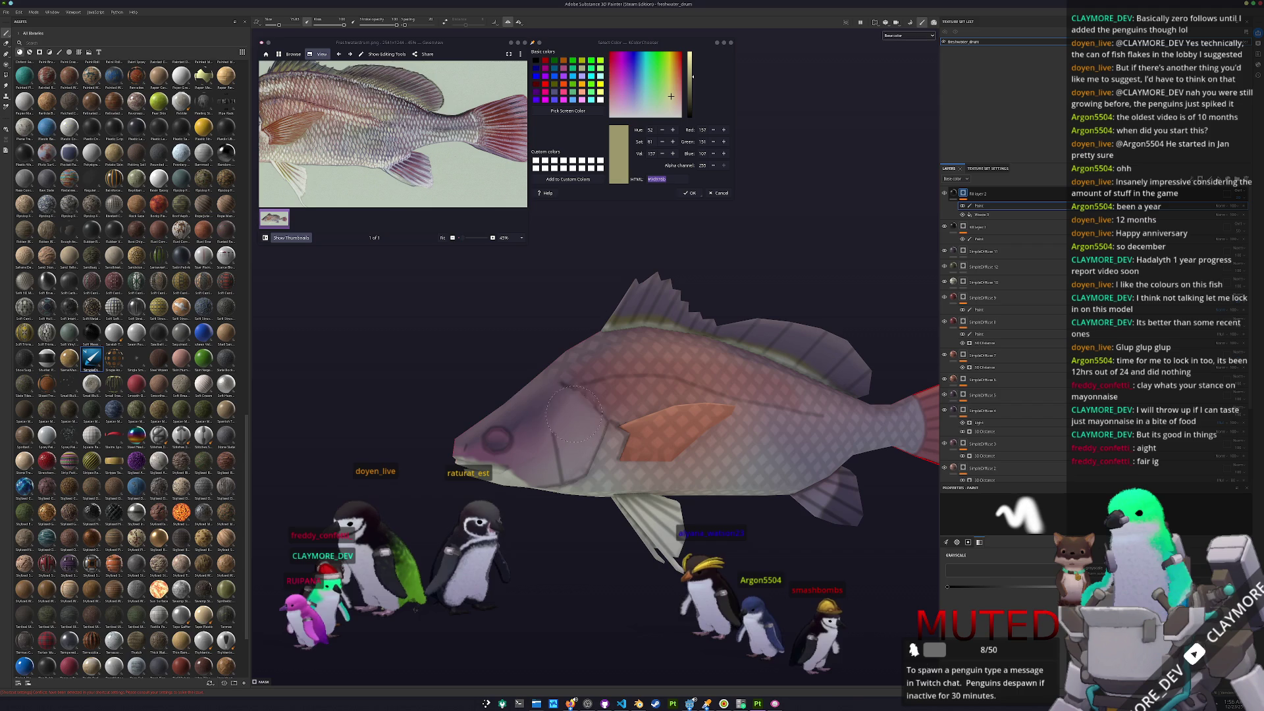
scroll(334, 136, "down", 2, "ctrl")
left_click_drag(502, 347, 555, 438, "alt")
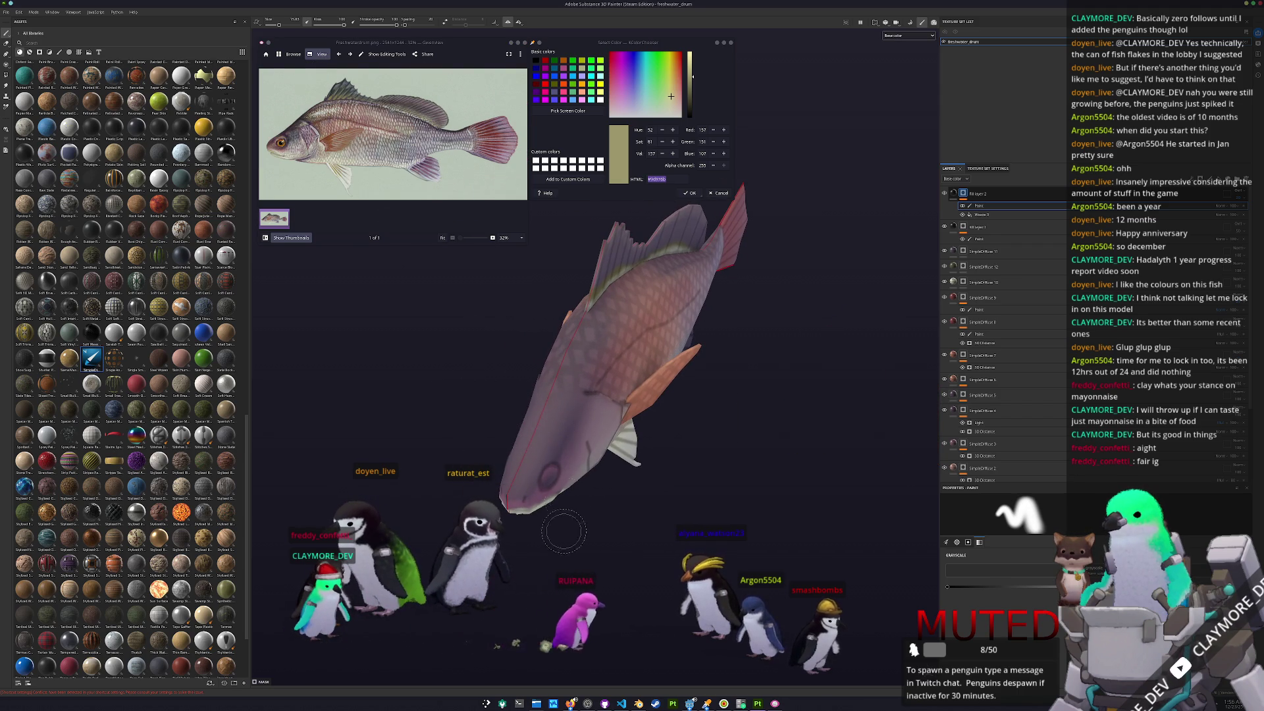
left_click_drag(566, 501, 502, 483, "alt")
right_click_drag(585, 553, 580, 671, "alt")
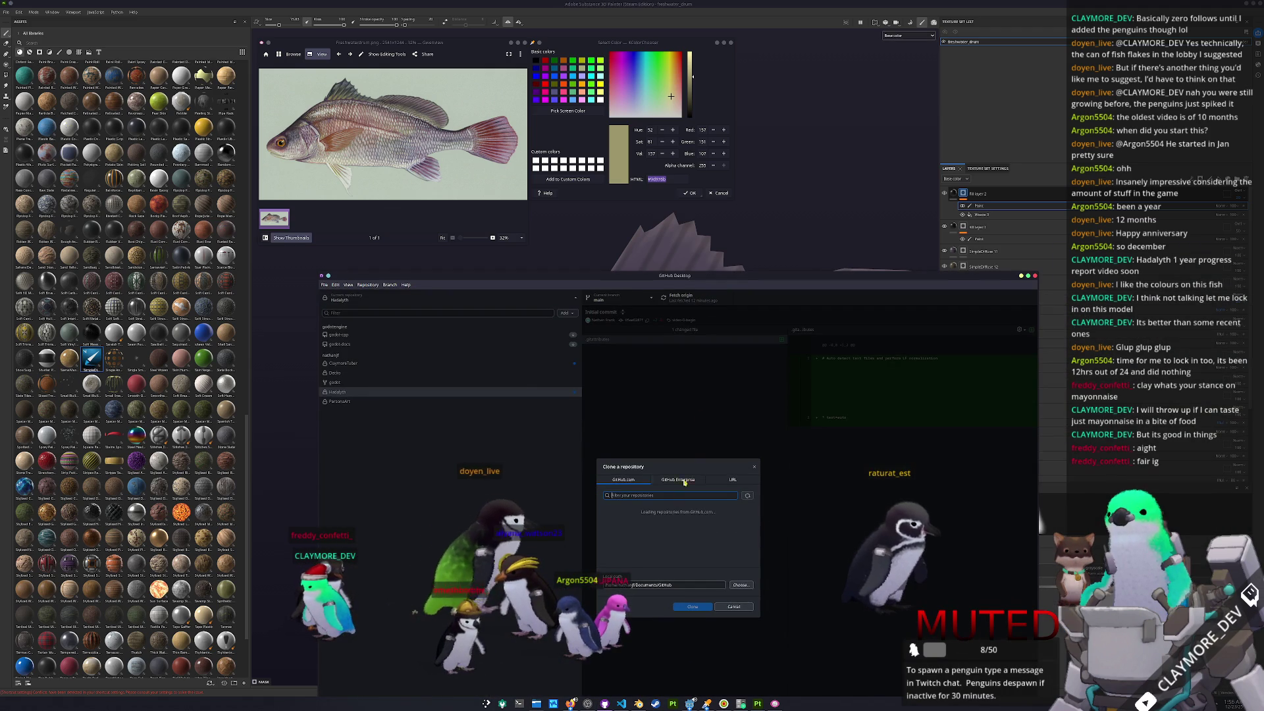
- Filter the clone list with 'Sprin', clone SpiritWood, and turn the fish's head toward the viewer
type("Sprin")
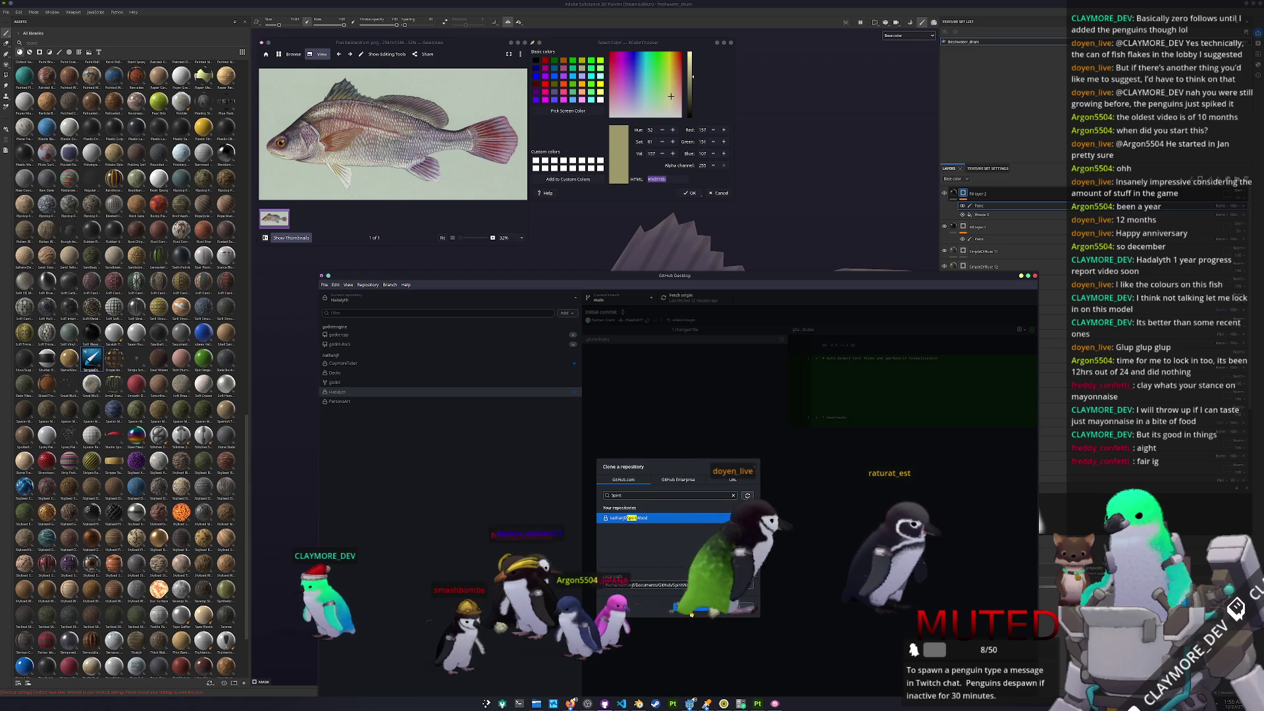
left_click(693, 606)
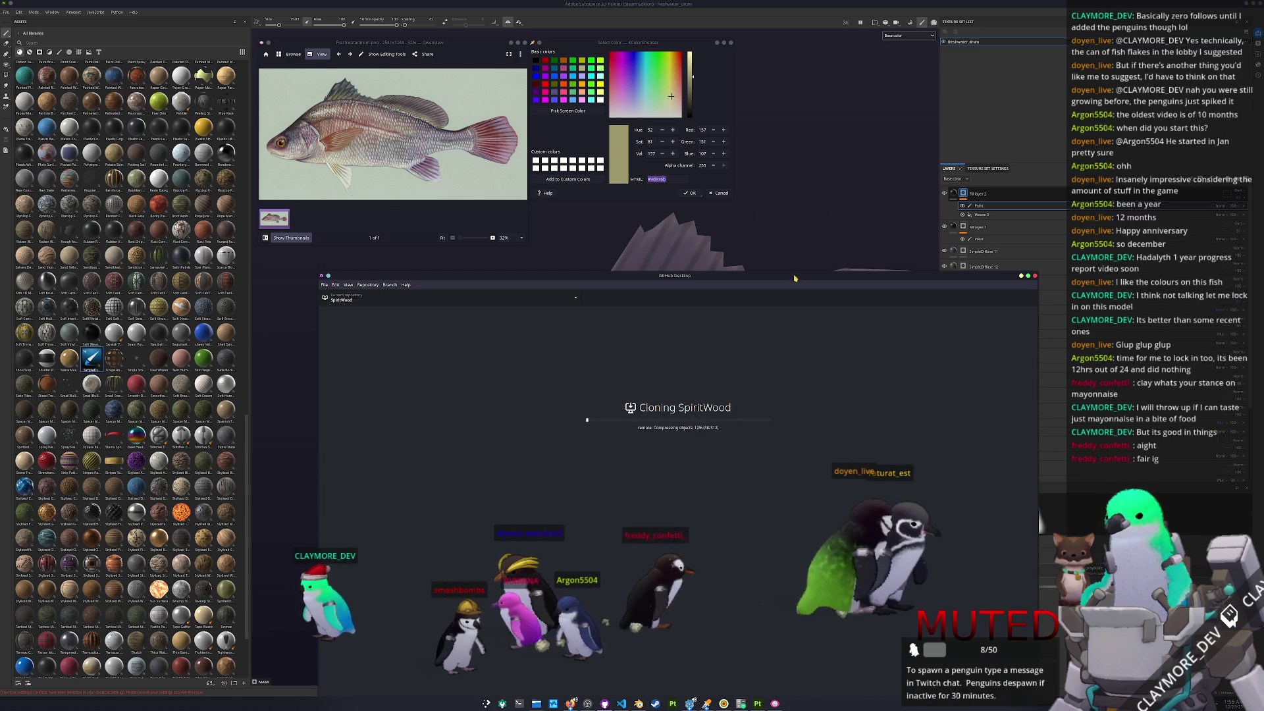
left_click(791, 216)
mouse_move(786, 263)
left_mouse_down("alt")
mouse_move(744, 461)
mouse_move(757, 399)
left_mouse_up("alt")
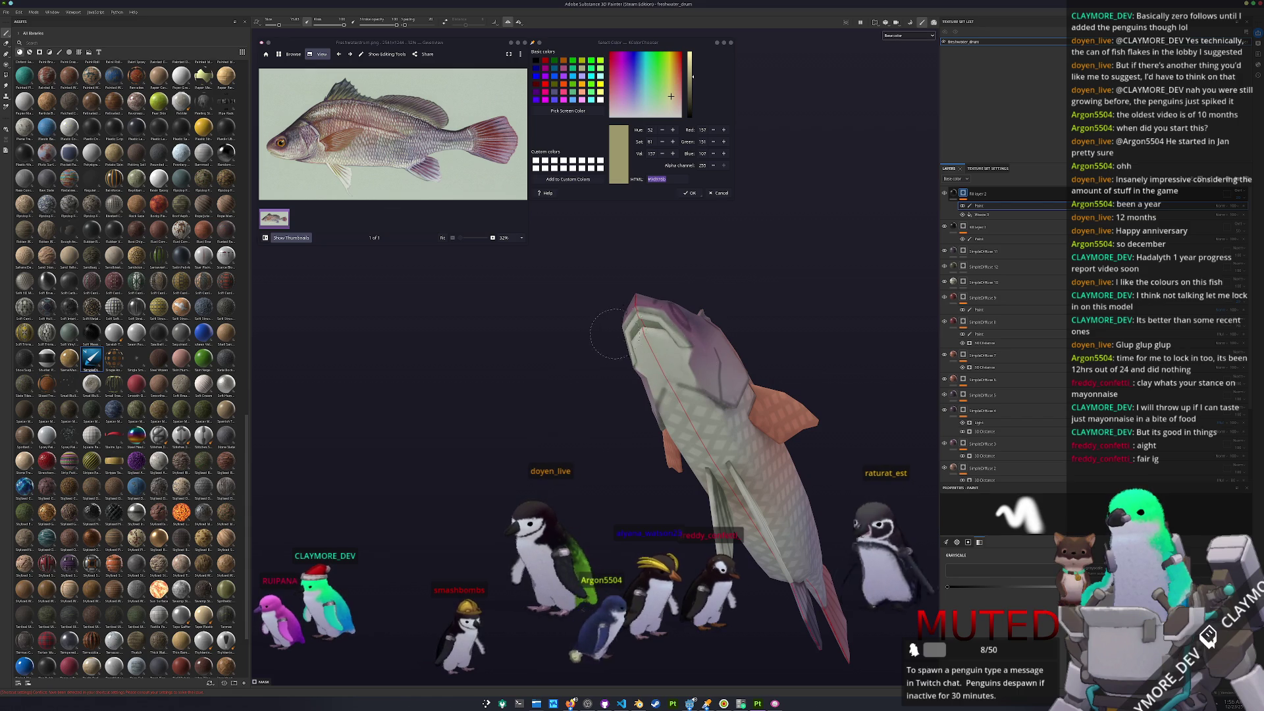
left_click_drag(619, 355, 591, 397, "alt")
left_click_drag(663, 357, 599, 429, "alt")
scroll(599, 429, "up", 2)
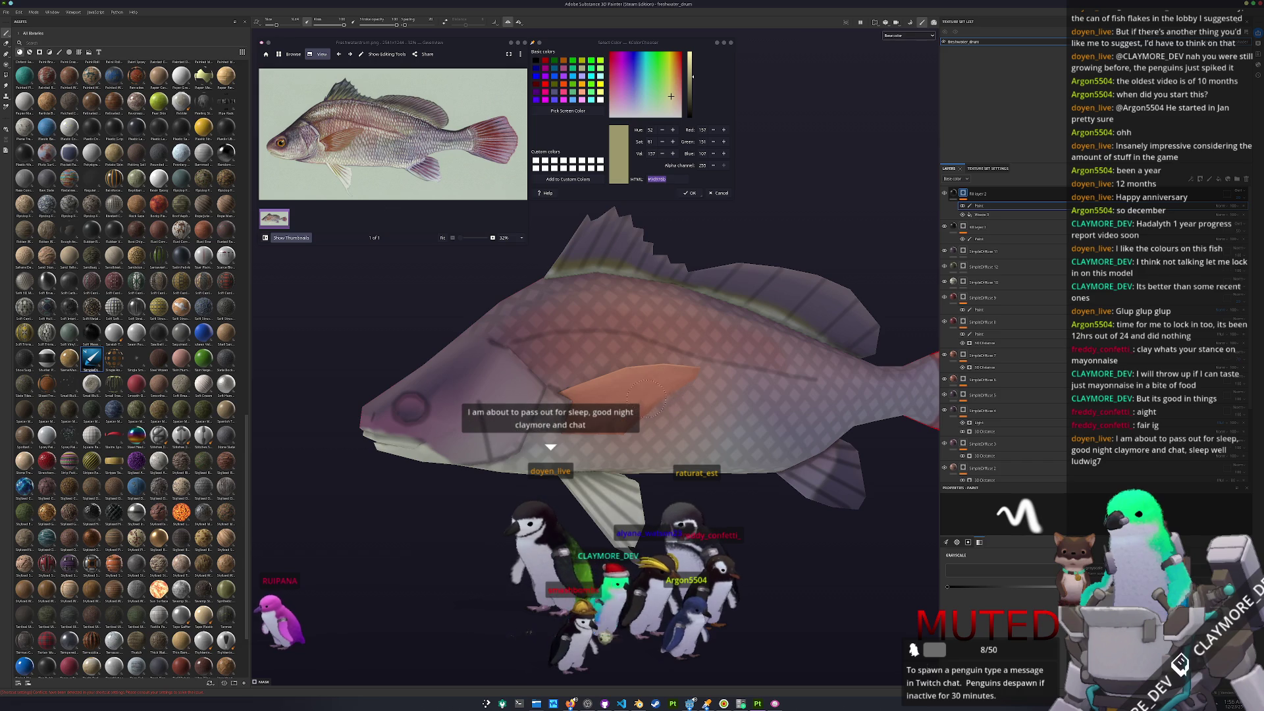
mouse_move(616, 399)
left_mouse_down("alt")
mouse_move(339, 445)
mouse_move(541, 421)
left_mouse_up("alt")
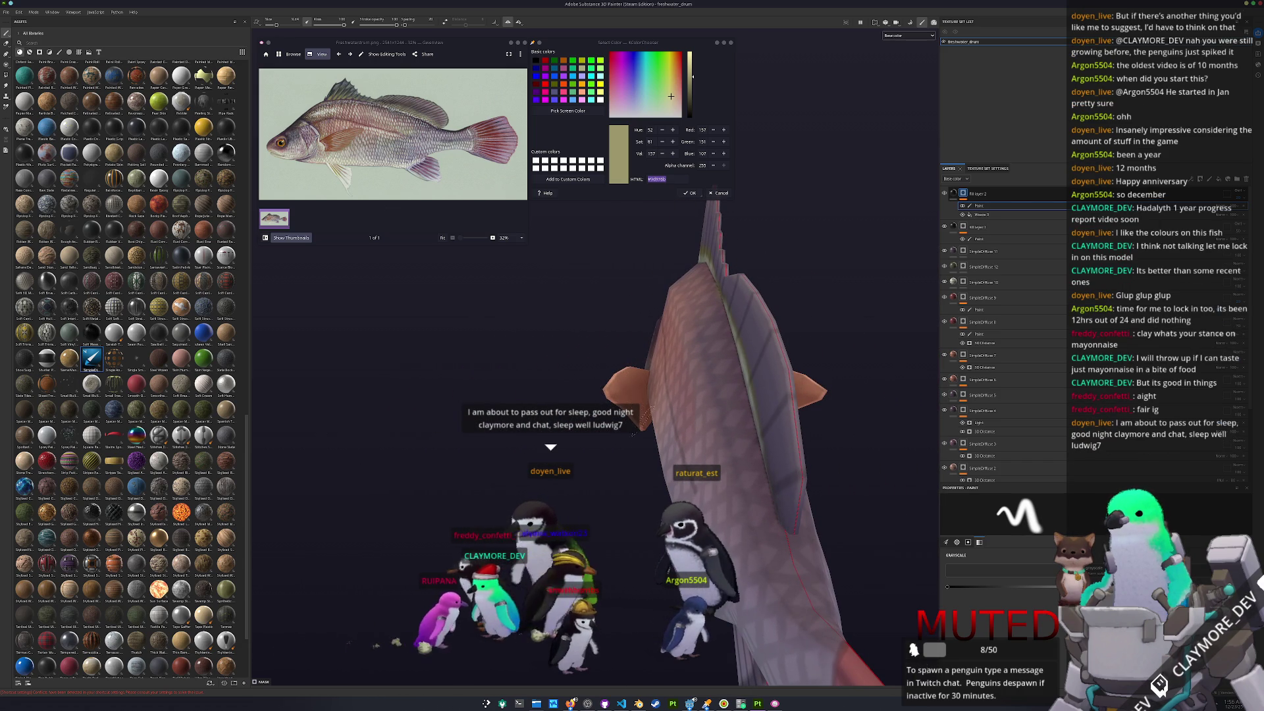
key("alt+Tab")
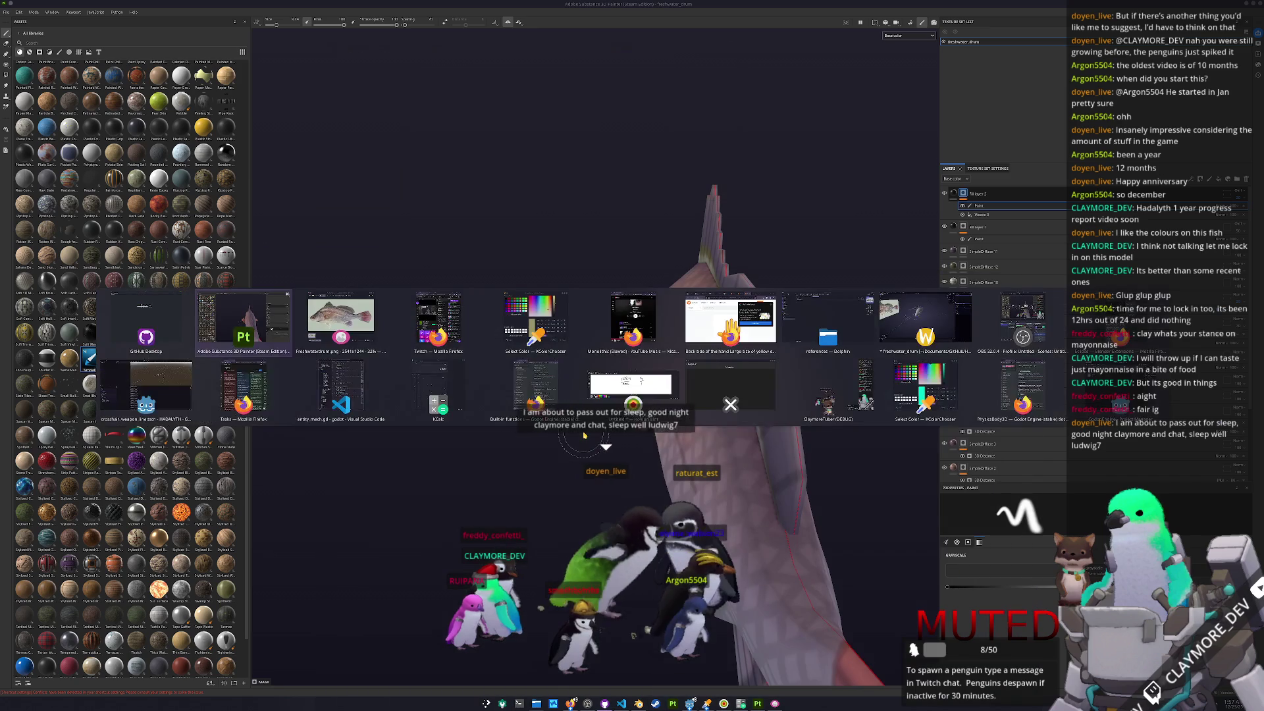
key("alt+Tab")
key("Escape")
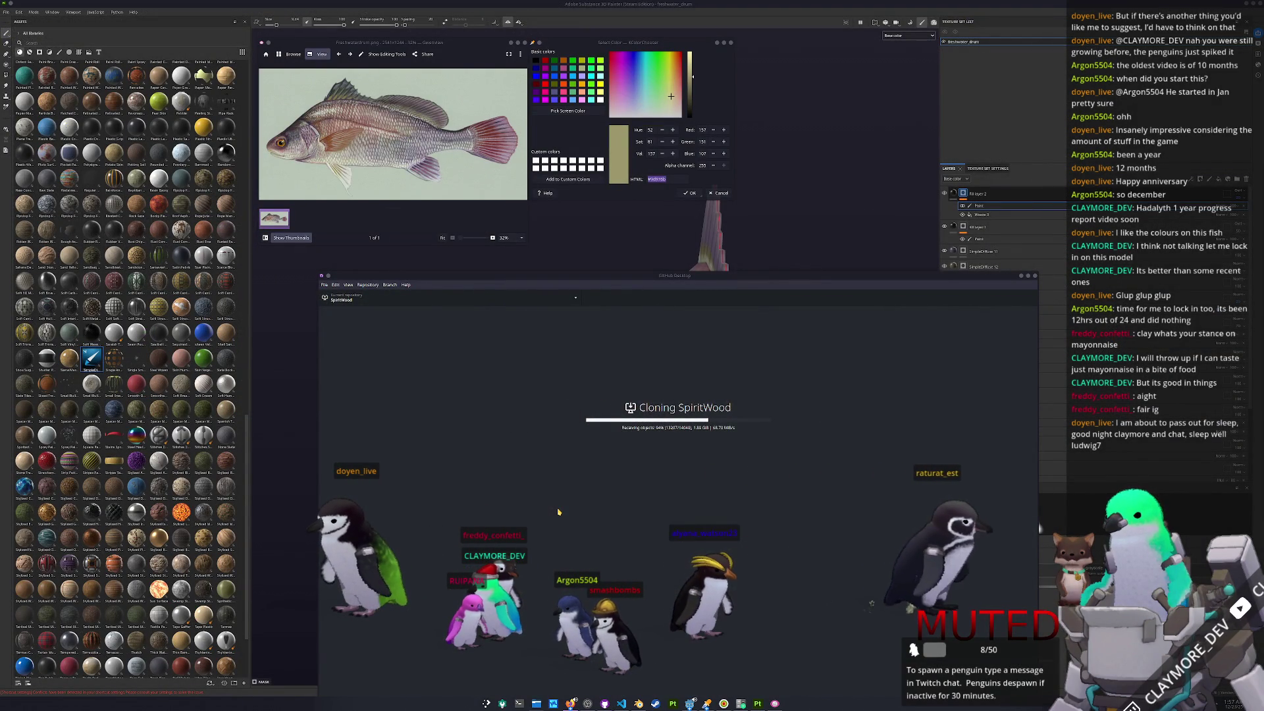
key("alt+Tab")
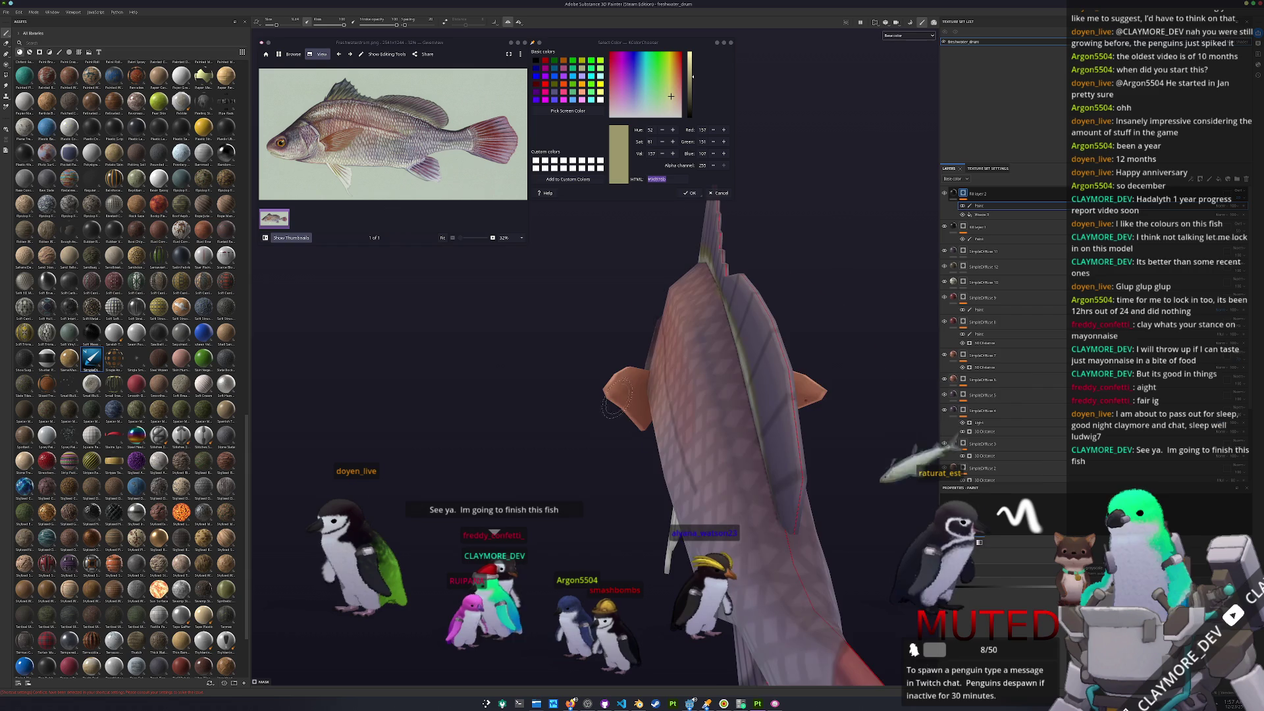
- Target the paint mask of Fill layer 1 and turn the fish to show its fin
mouse_move(764, 371)
left_mouse_down("alt")
mouse_move(718, 368)
mouse_move(731, 367)
left_mouse_up("alt")
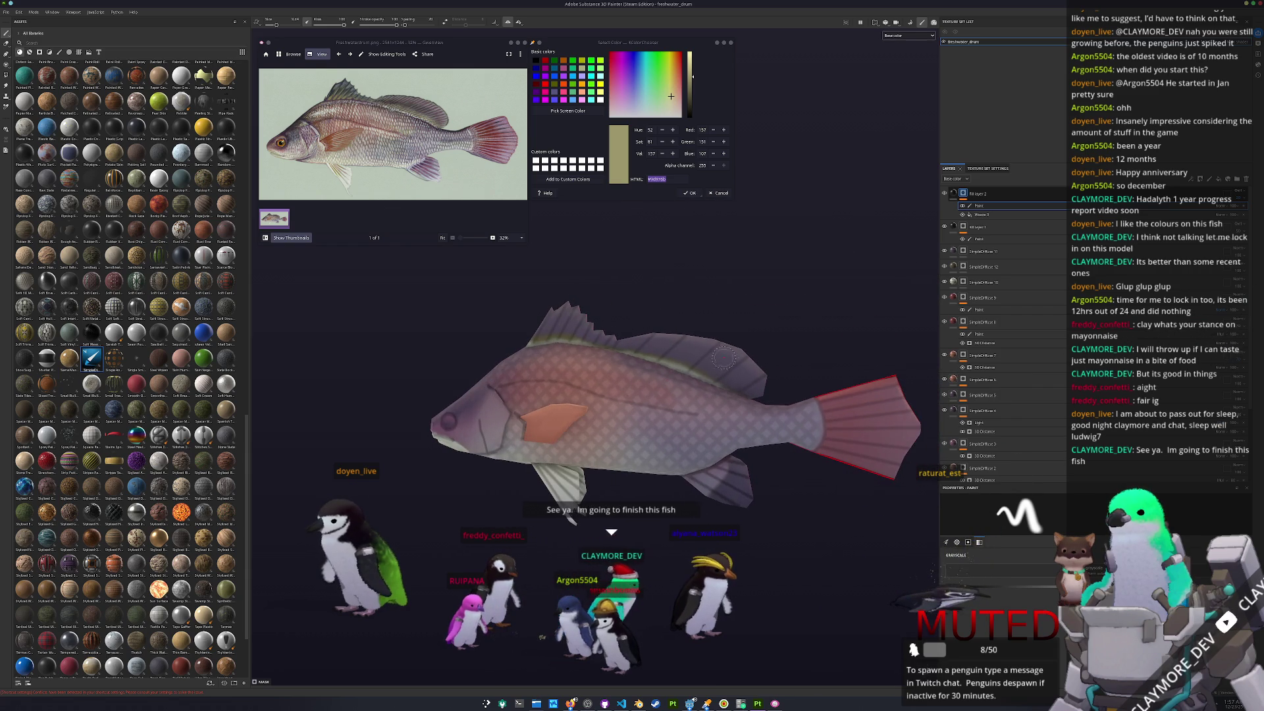
mouse_move(538, 229)
left_mouse_down("alt")
mouse_move(610, 329)
mouse_move(632, 326)
left_mouse_up("alt")
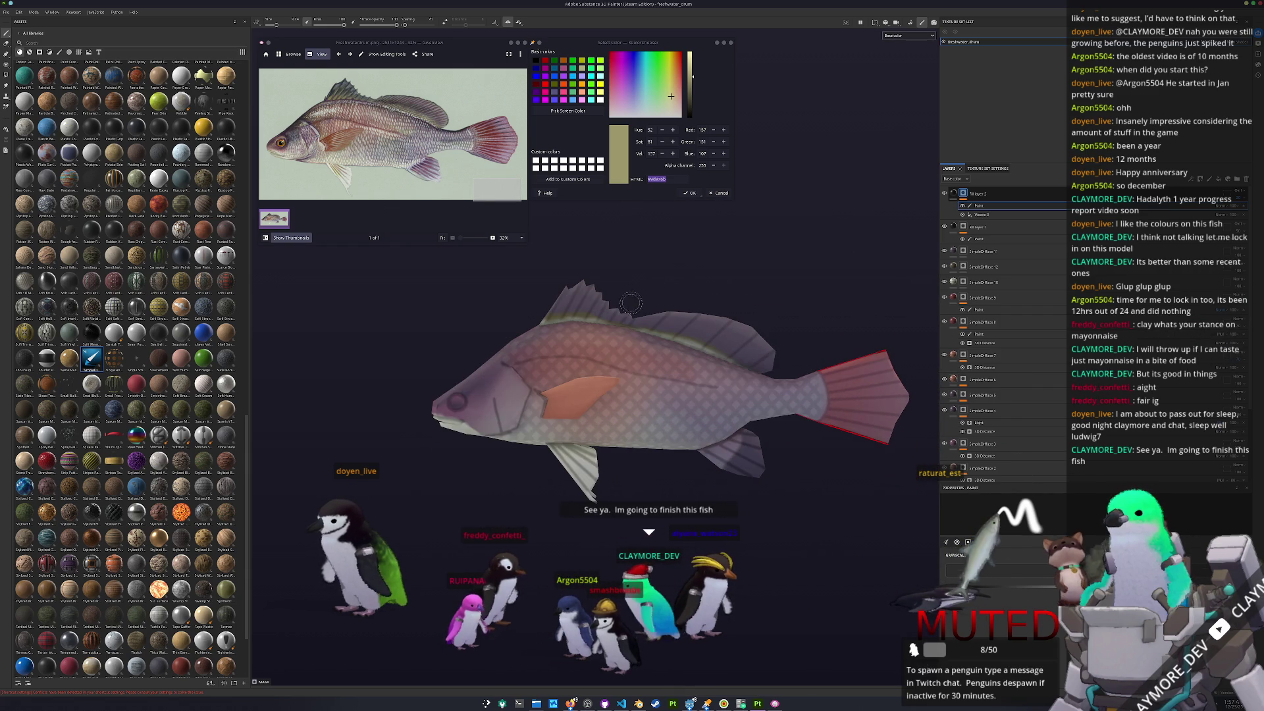
left_click(1001, 238)
scroll(612, 440, "up", 5)
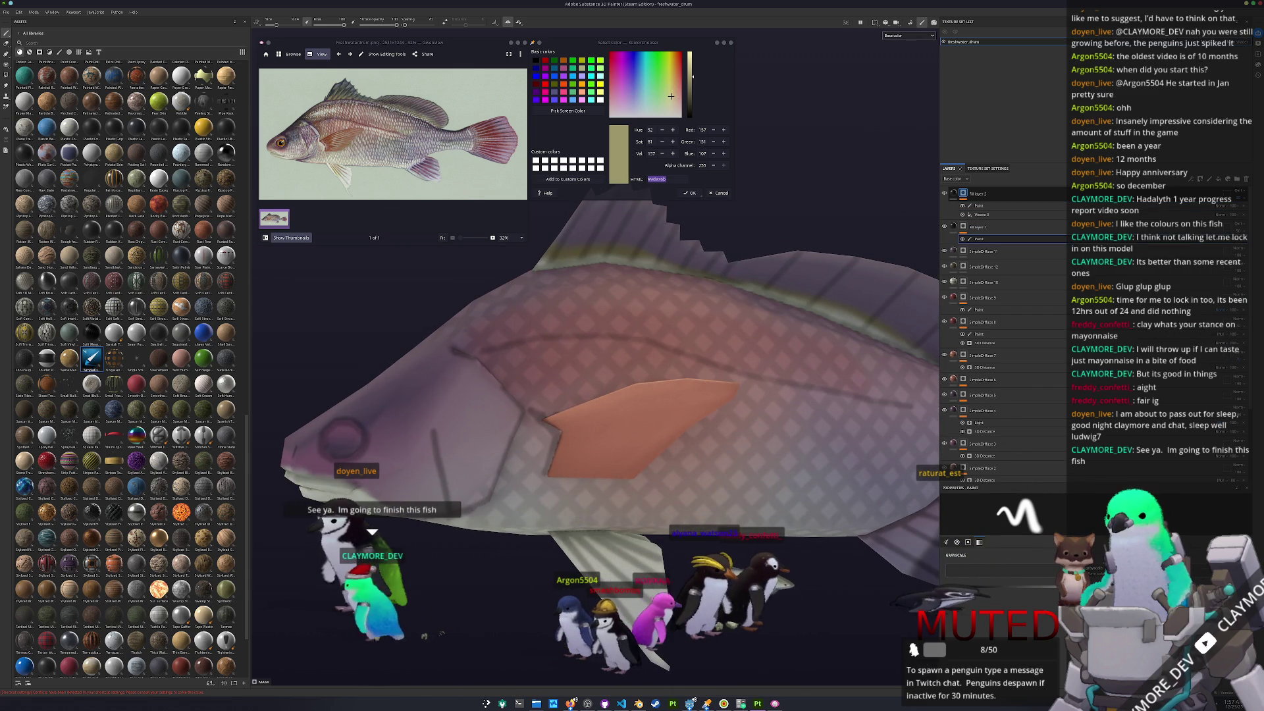
scroll(583, 432, "up", 3)
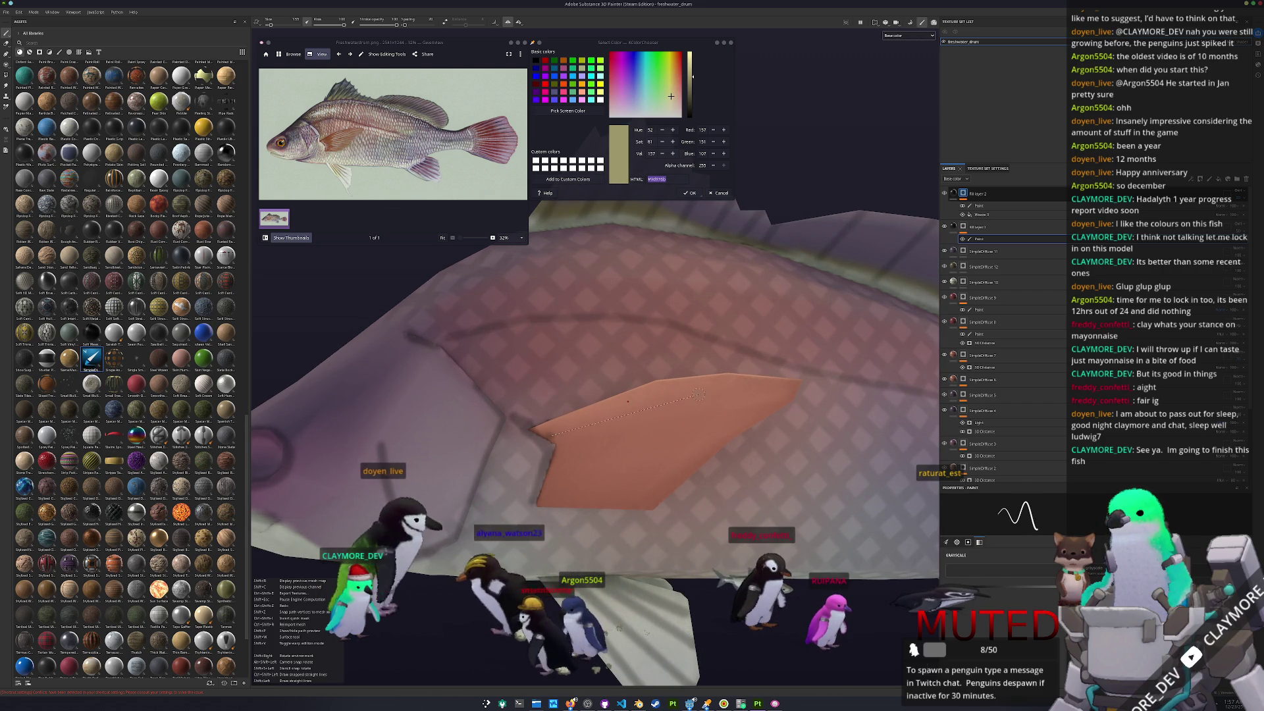
left_click_drag(724, 395, 551, 454, "alt")
- Paint dark straight strokes across the orange fin, check them edge-on, and add an empty folder
left_click(757, 401, "shift")
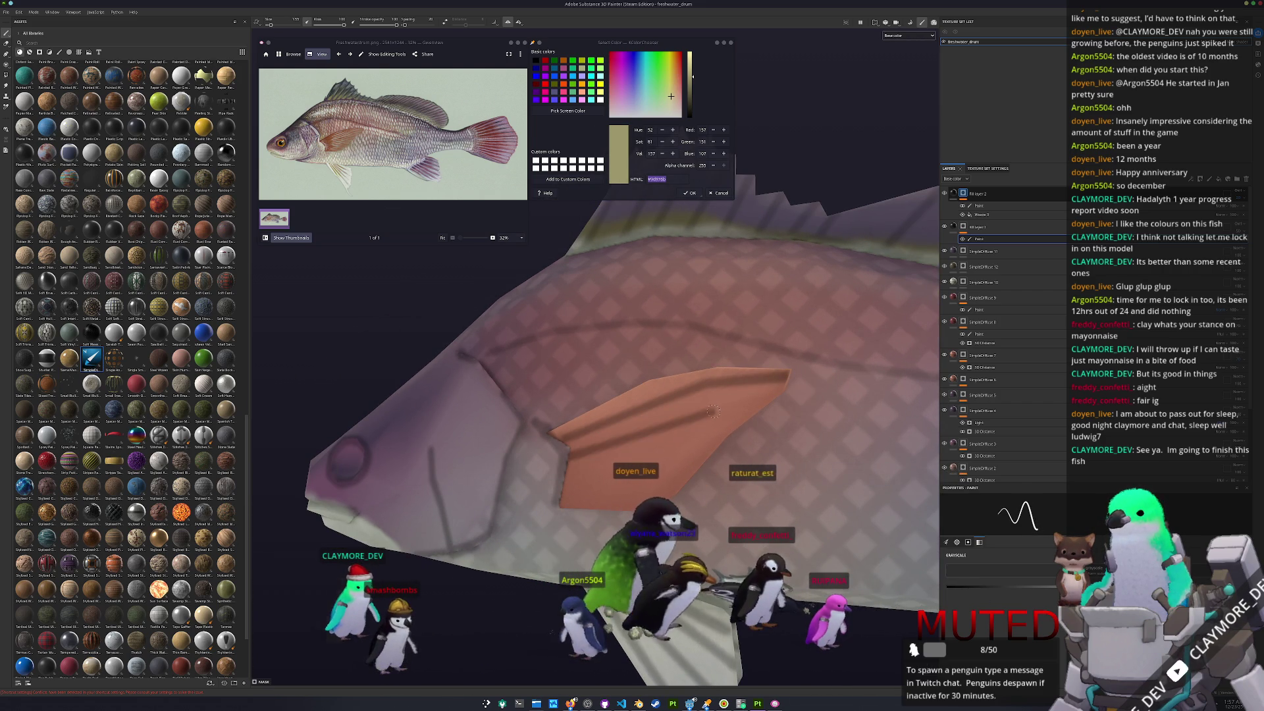
left_click_drag(764, 403, 604, 431, "alt")
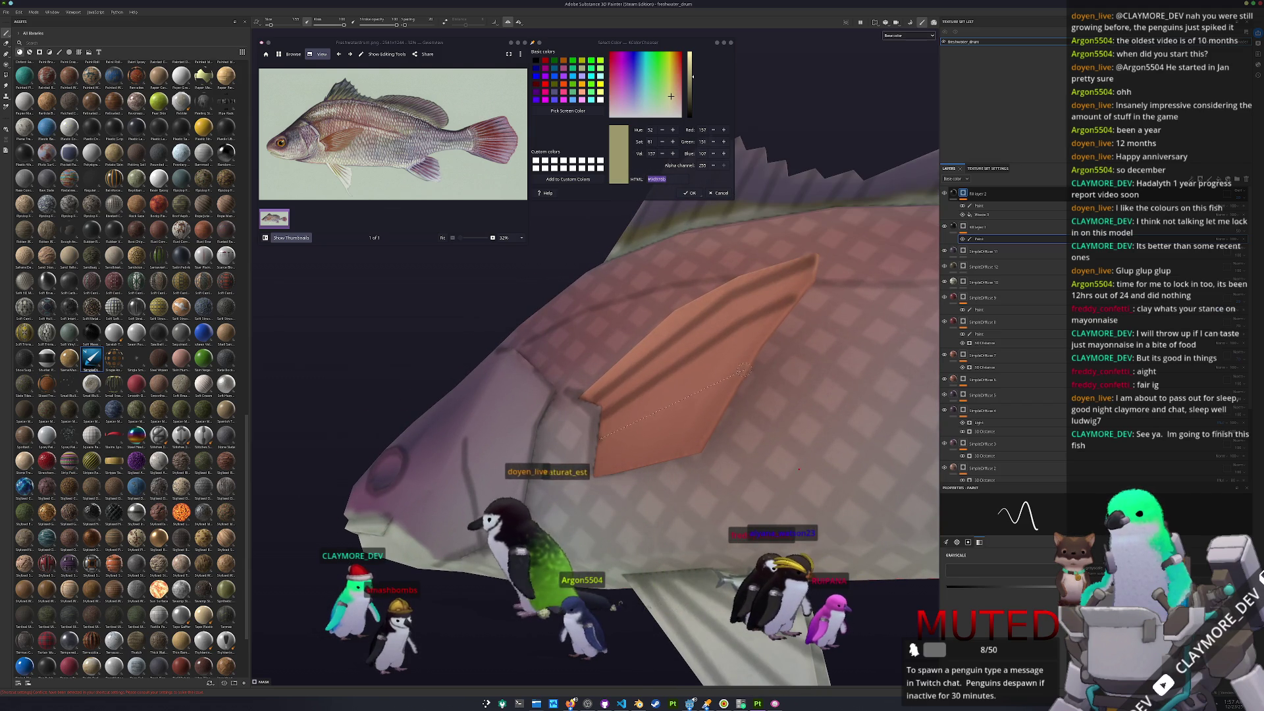
left_click(626, 445, "shift")
left_click_drag(716, 425, 665, 329, "alt")
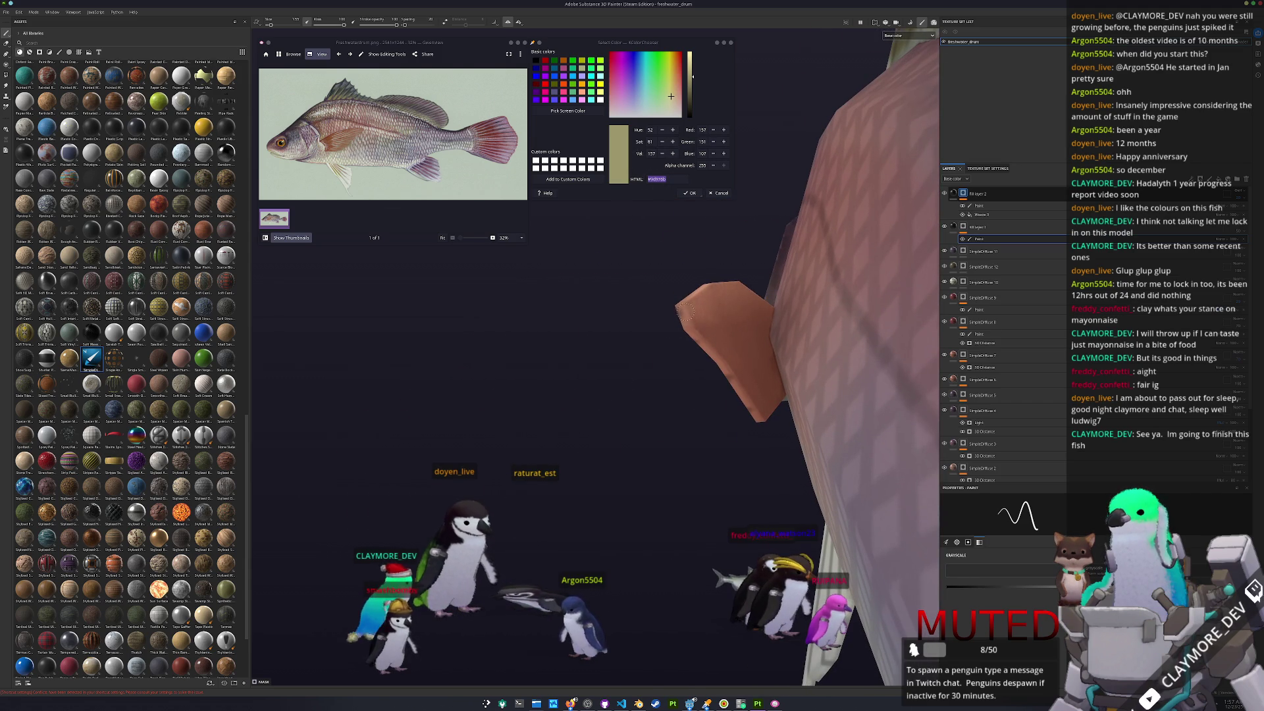
left_click_drag(760, 321, 649, 419, "alt")
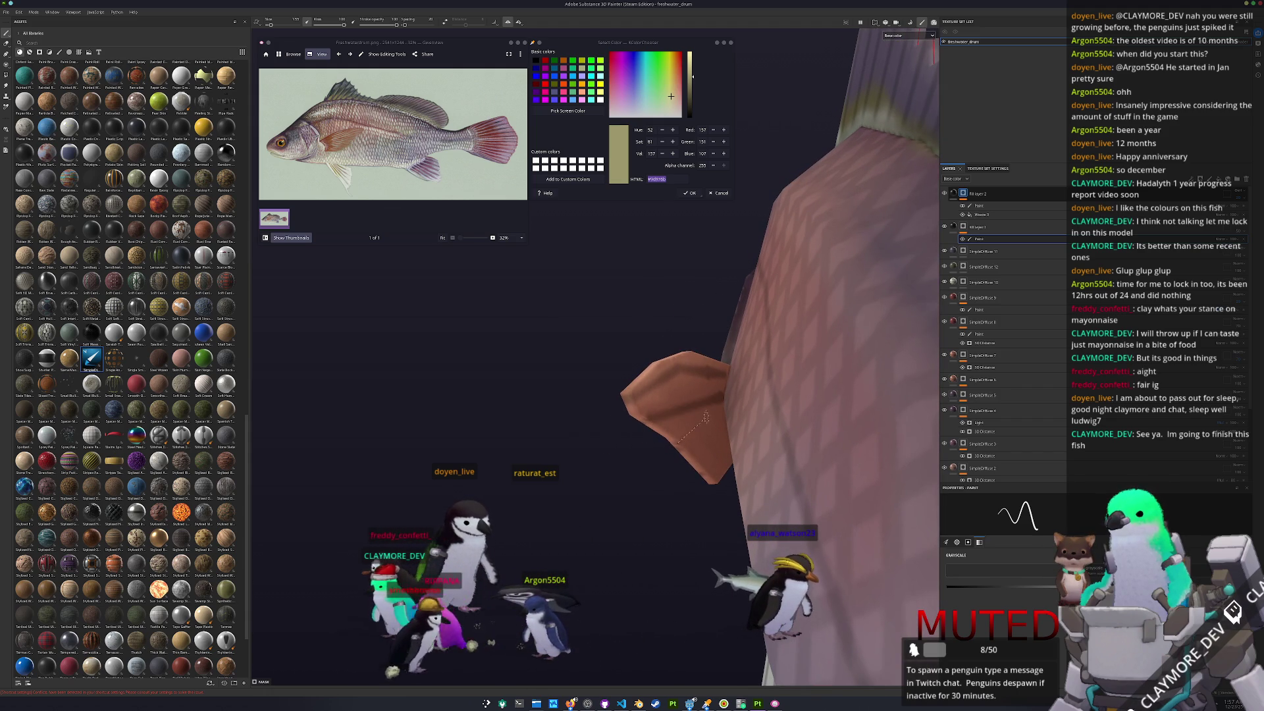
mouse_move(701, 420)
left_mouse_down("alt")
mouse_move(677, 497)
mouse_move(686, 458)
mouse_move(636, 402)
mouse_move(714, 415)
left_mouse_up("alt")
scroll(675, 456, "down", 3)
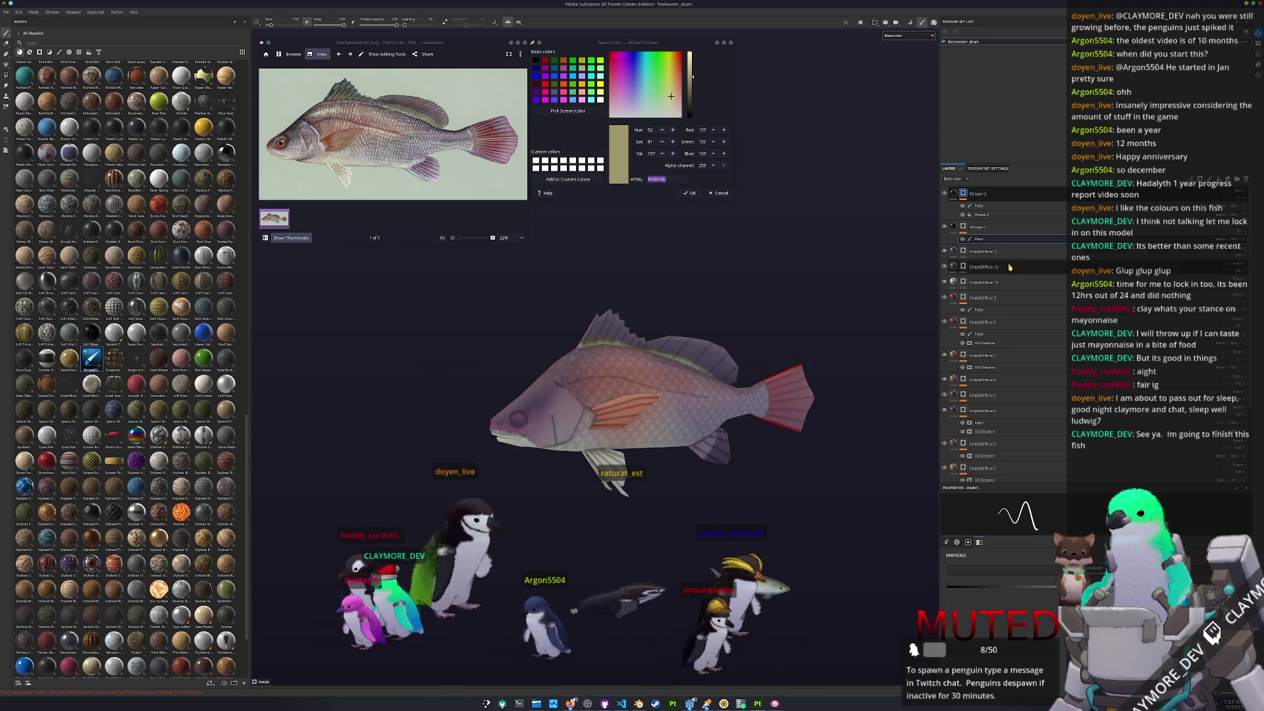
left_click(1237, 178)
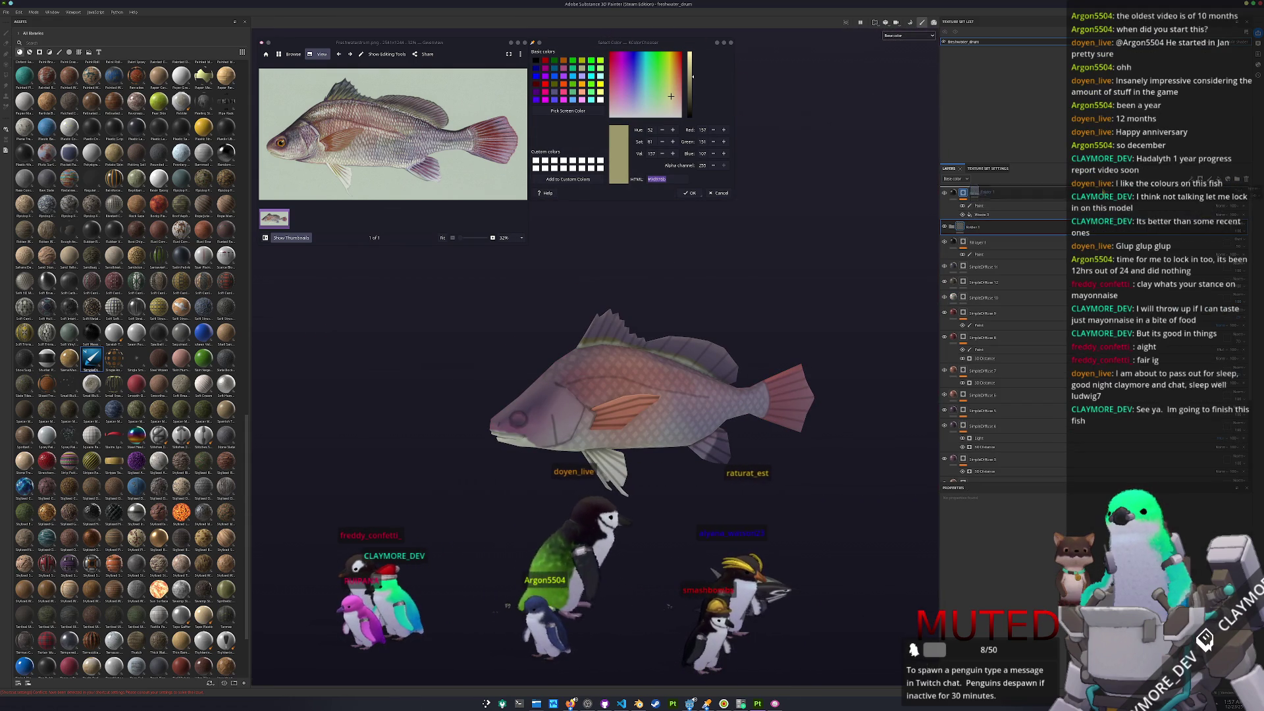
- Add a filter layer inside Folder 1 and turn the fish slightly
double_click(1037, 195)
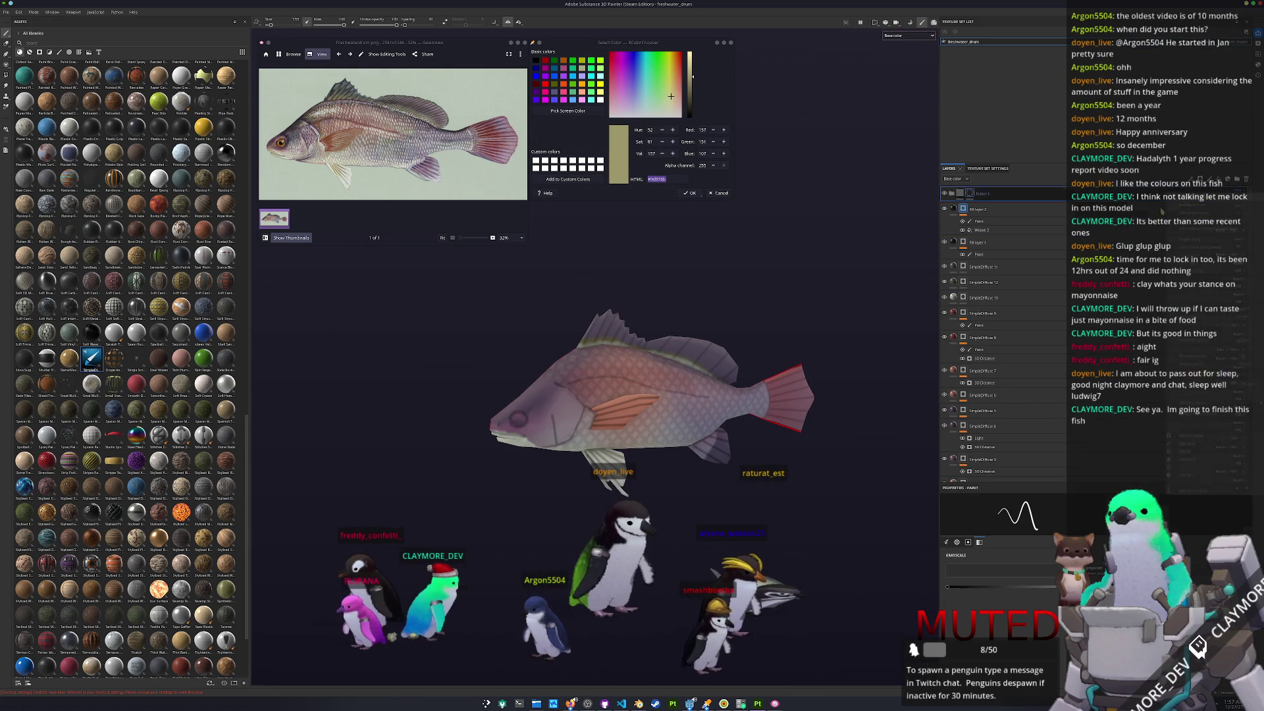
right_click(1001, 194)
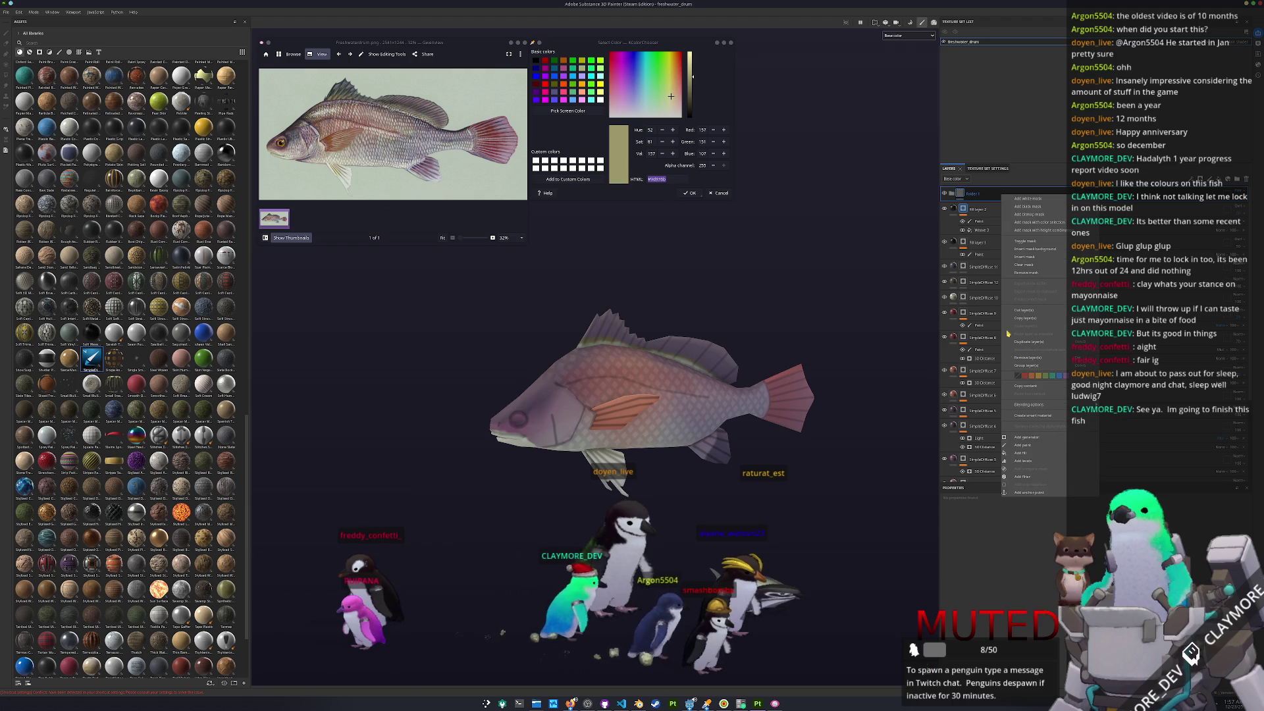
left_click(1021, 476)
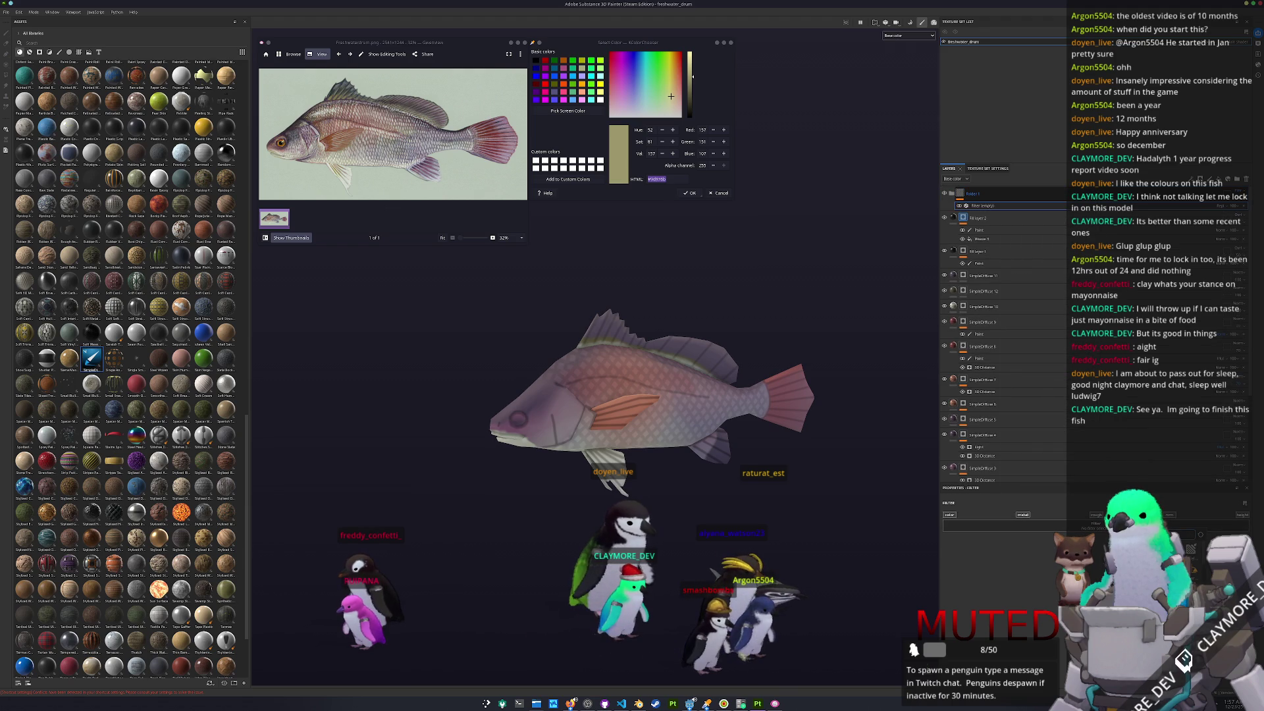
scroll(794, 469, "up", 3)
mouse_move(745, 486)
left_mouse_down("alt")
mouse_move(775, 492)
mouse_move(714, 497)
left_mouse_up("alt")
left_click_drag(722, 492, 752, 492, "alt")
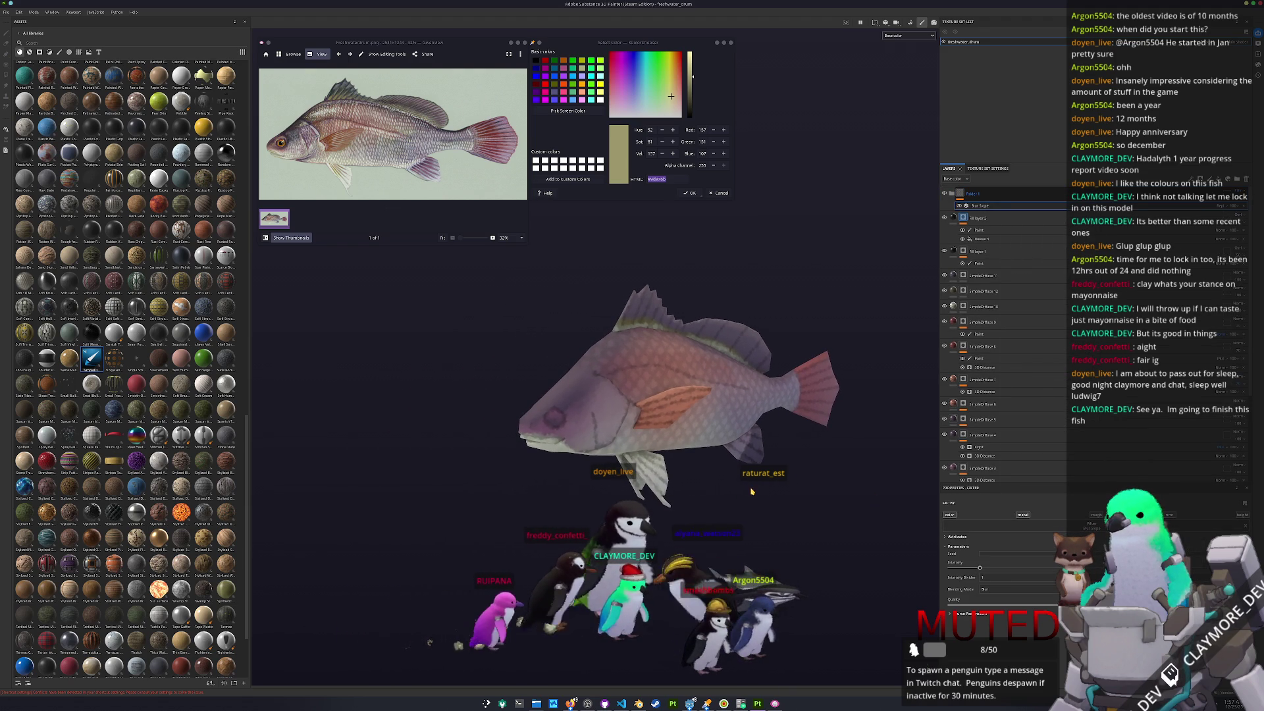
scroll(269, 144, "up", 10, "ctrl")
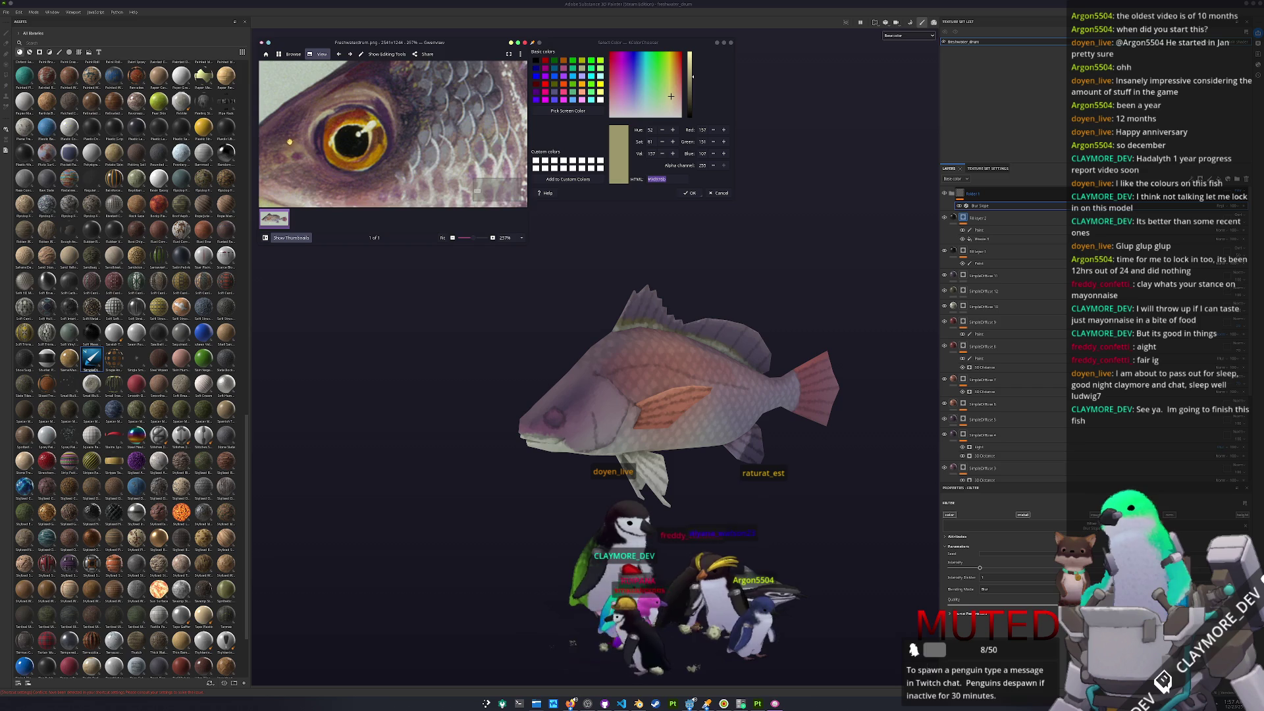
- Sample the reference eye's orange and add a fill layer using it as base colour
left_click(568, 111)
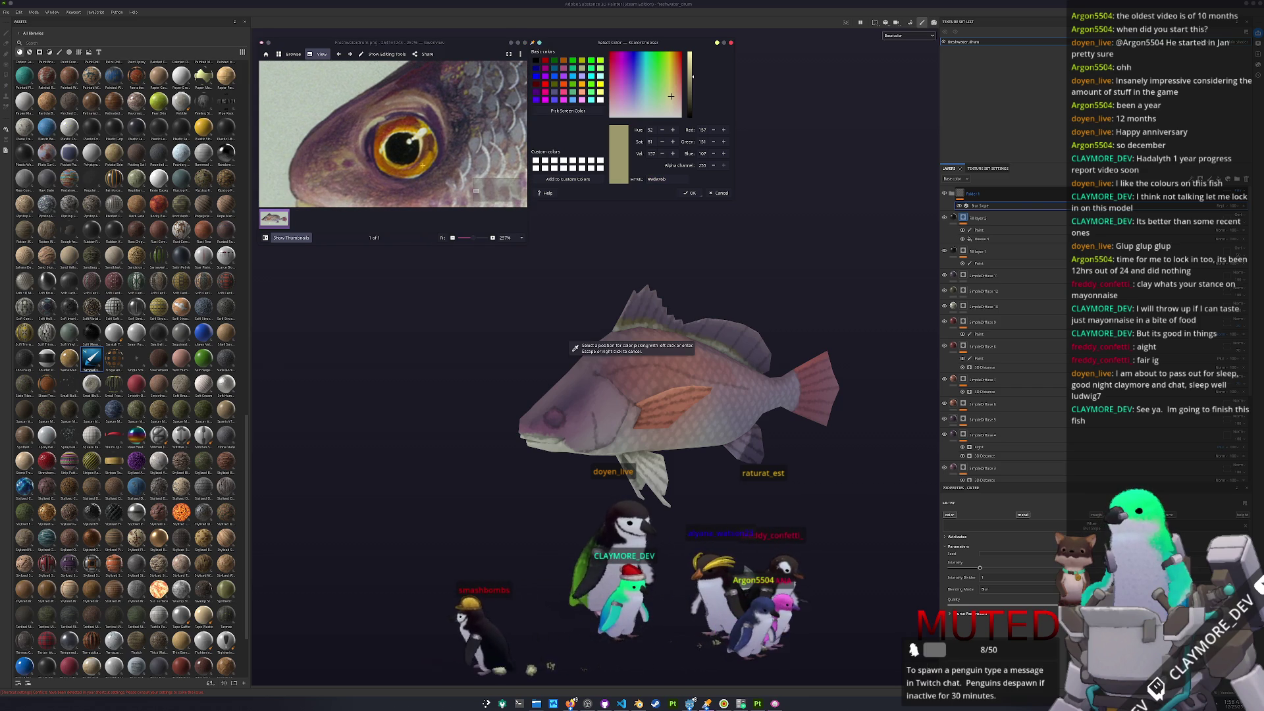
left_click(407, 171)
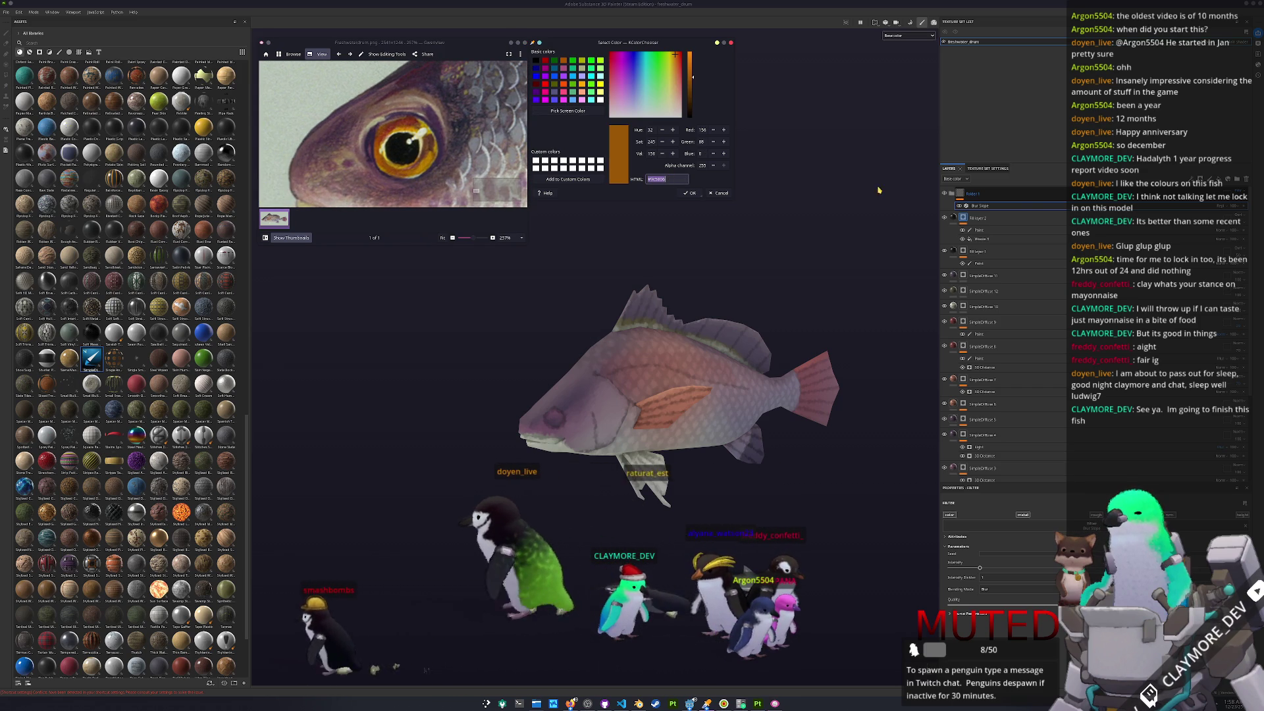
left_click(1227, 179)
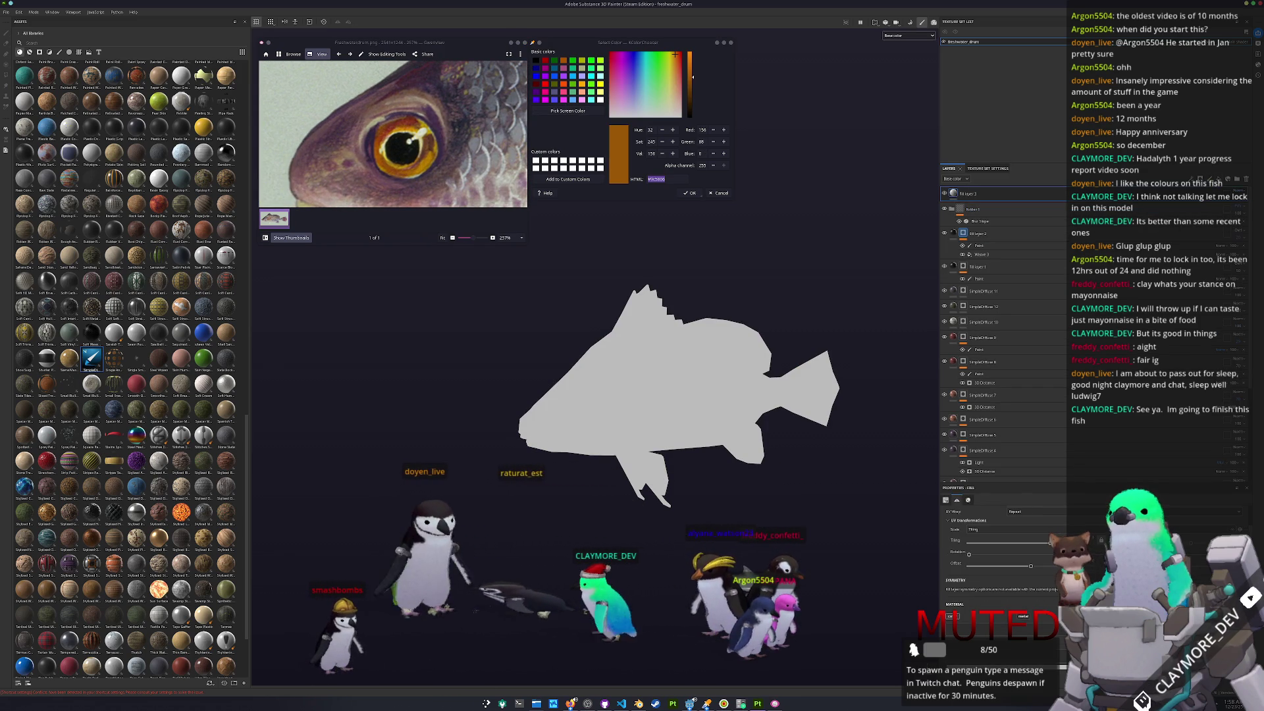
left_click(1001, 652)
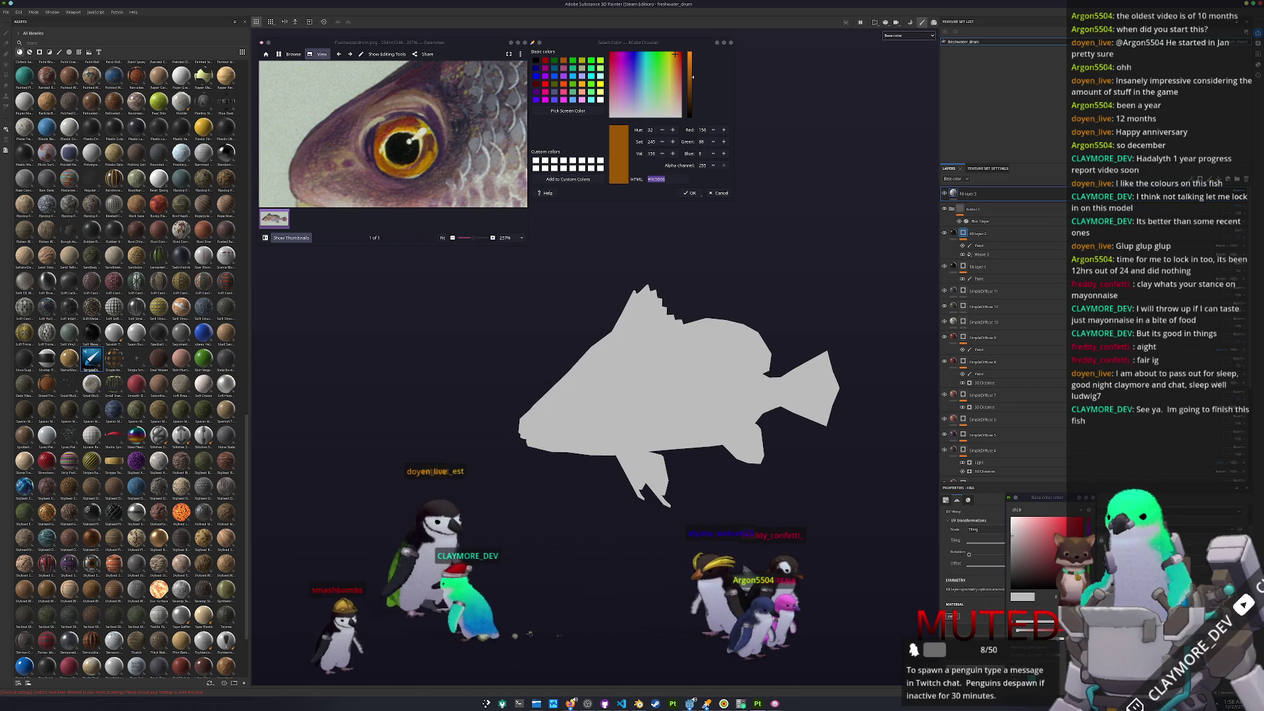
left_click_drag(1025, 565, 957, 624)
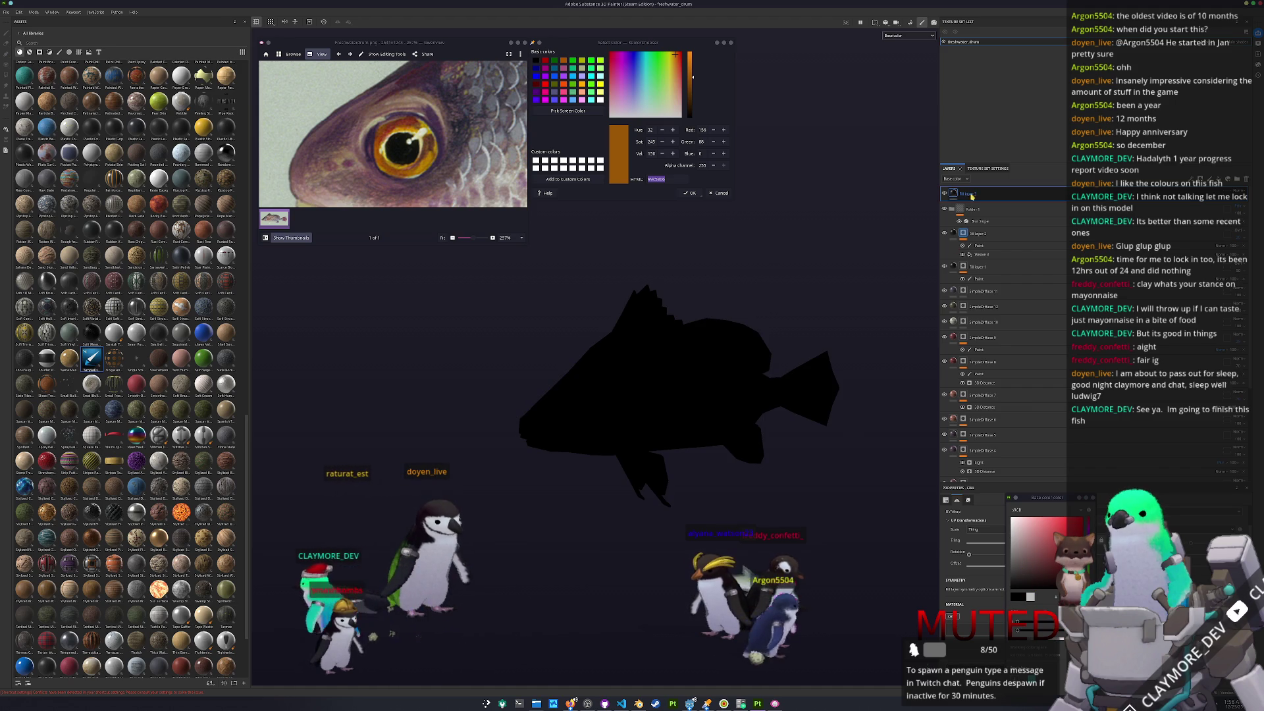
left_click(619, 153)
- Give the orange fill layer a black mask with a paint effect
right_click(981, 194)
left_click(1014, 218)
right_click(969, 196)
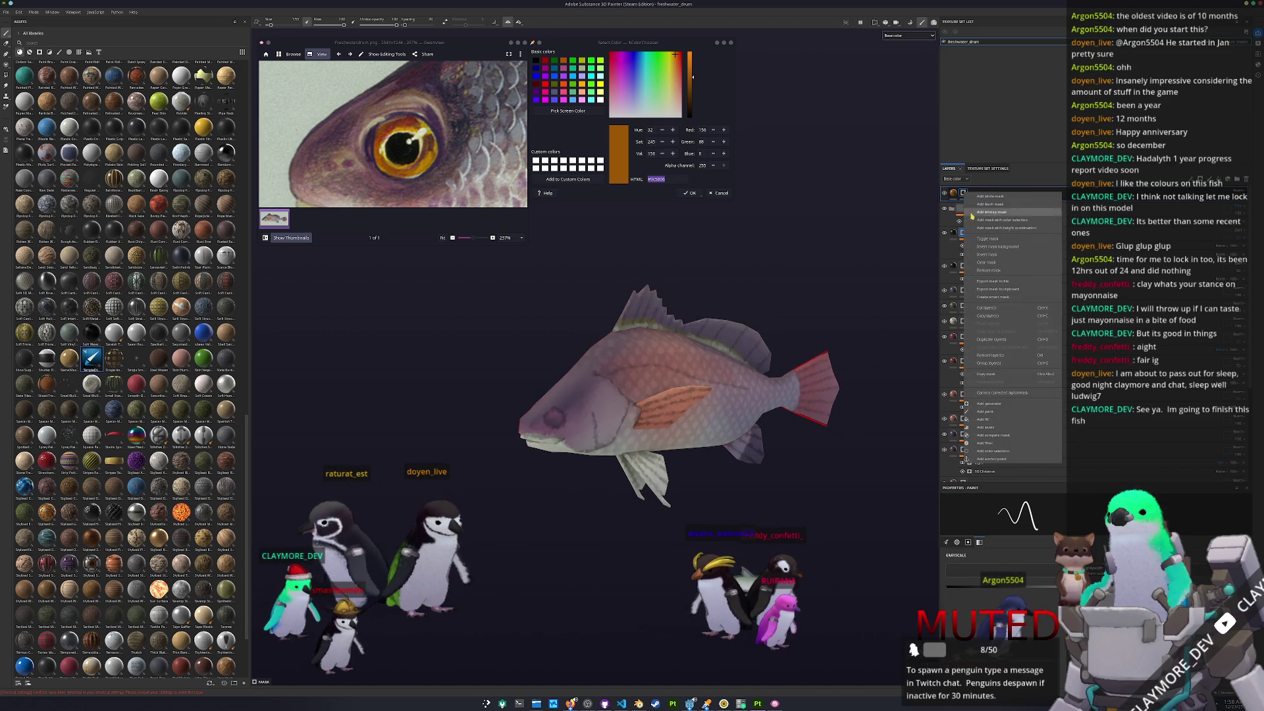
left_click(990, 412)
scroll(556, 417, "up", 5)
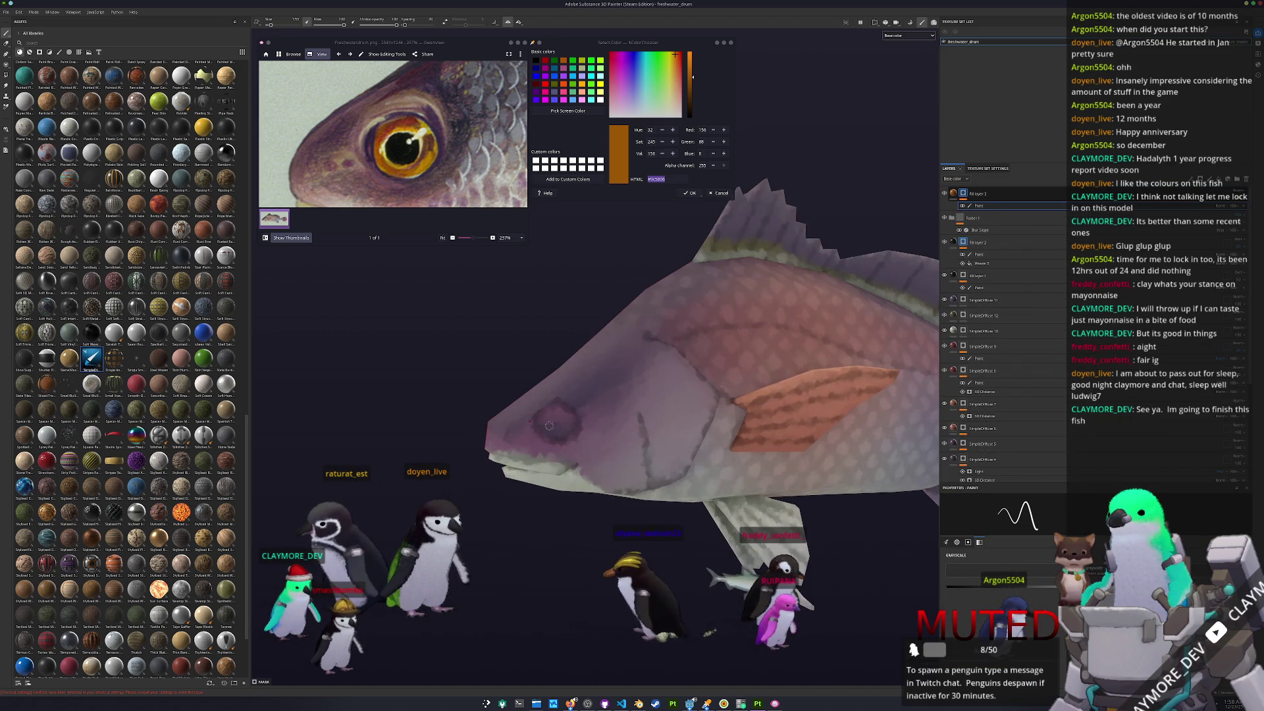
- Enlarge the brush and paint an orange iris onto the fish's eye
key("bracketright")
key("bracketright")
key("bracketright")
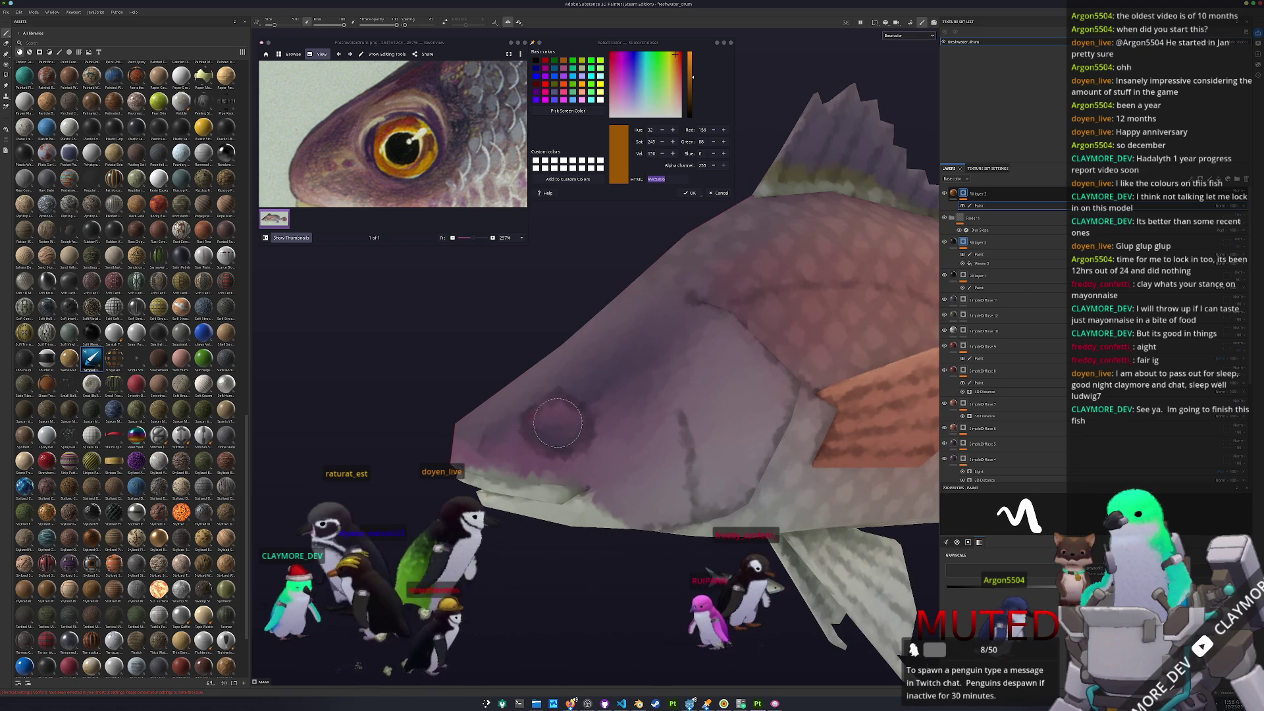
left_click(557, 423)
mouse_move(557, 423)
left_mouse_down("alt")
mouse_move(871, 383)
mouse_move(560, 395)
left_mouse_up("alt")
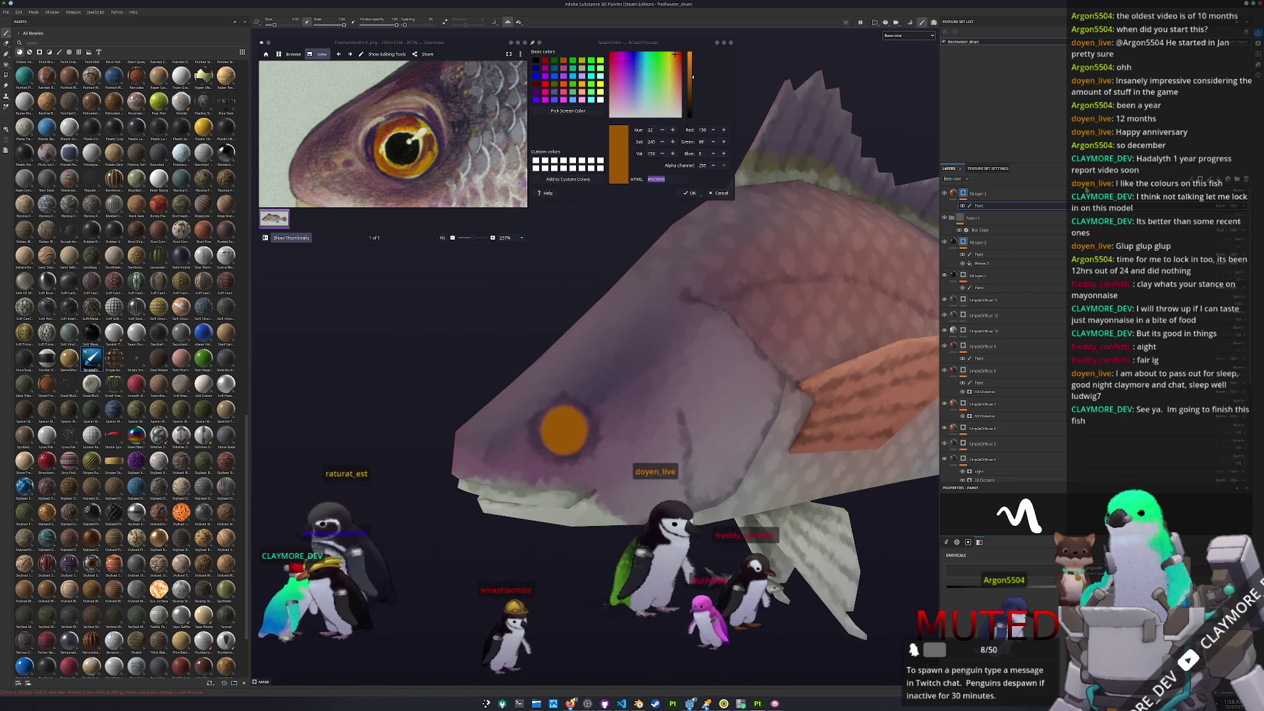
- Add black Fill layer 4, clear its mask, and paint a black pupil in the eye's centre
left_click(1213, 178)
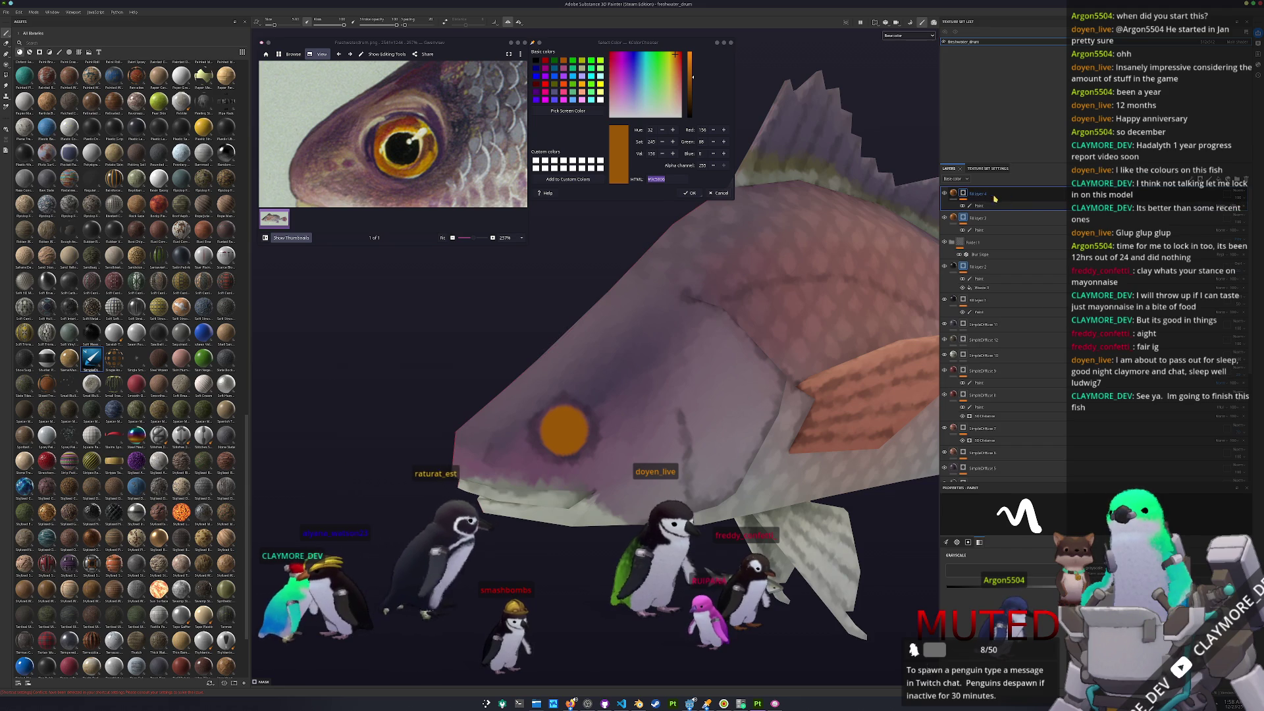
left_click(954, 194)
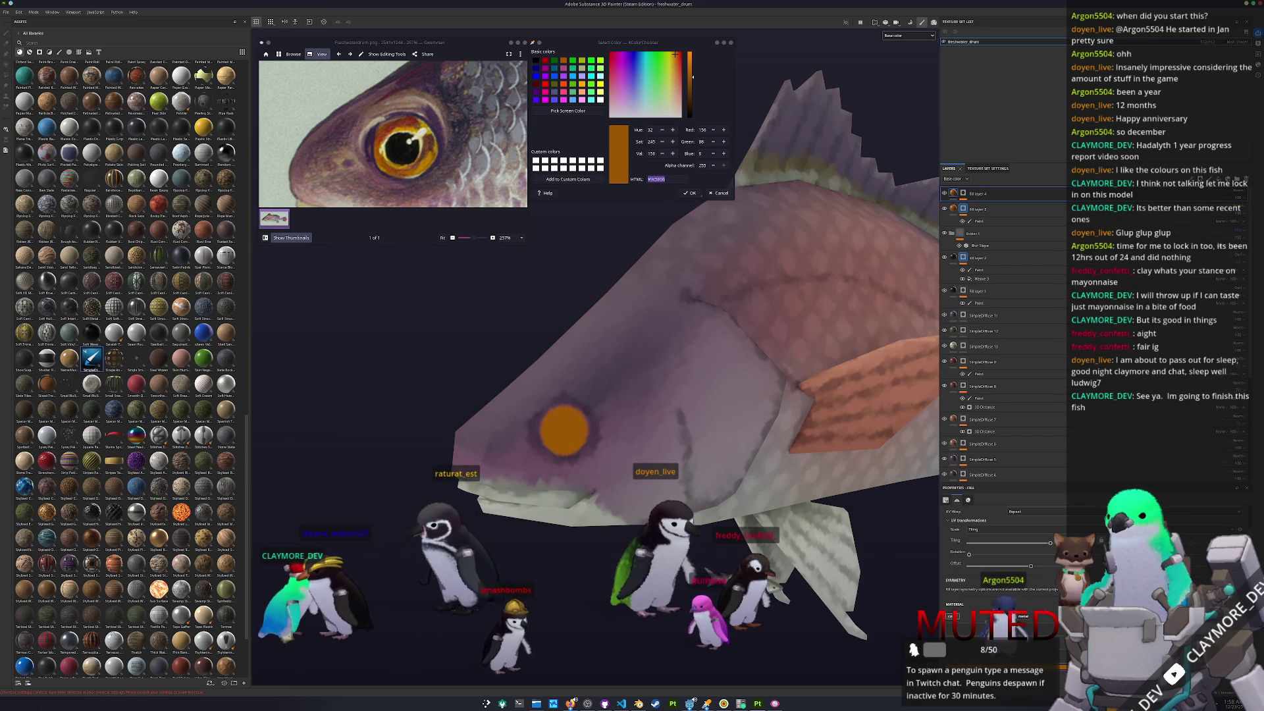
left_click(952, 616)
left_click(1014, 586)
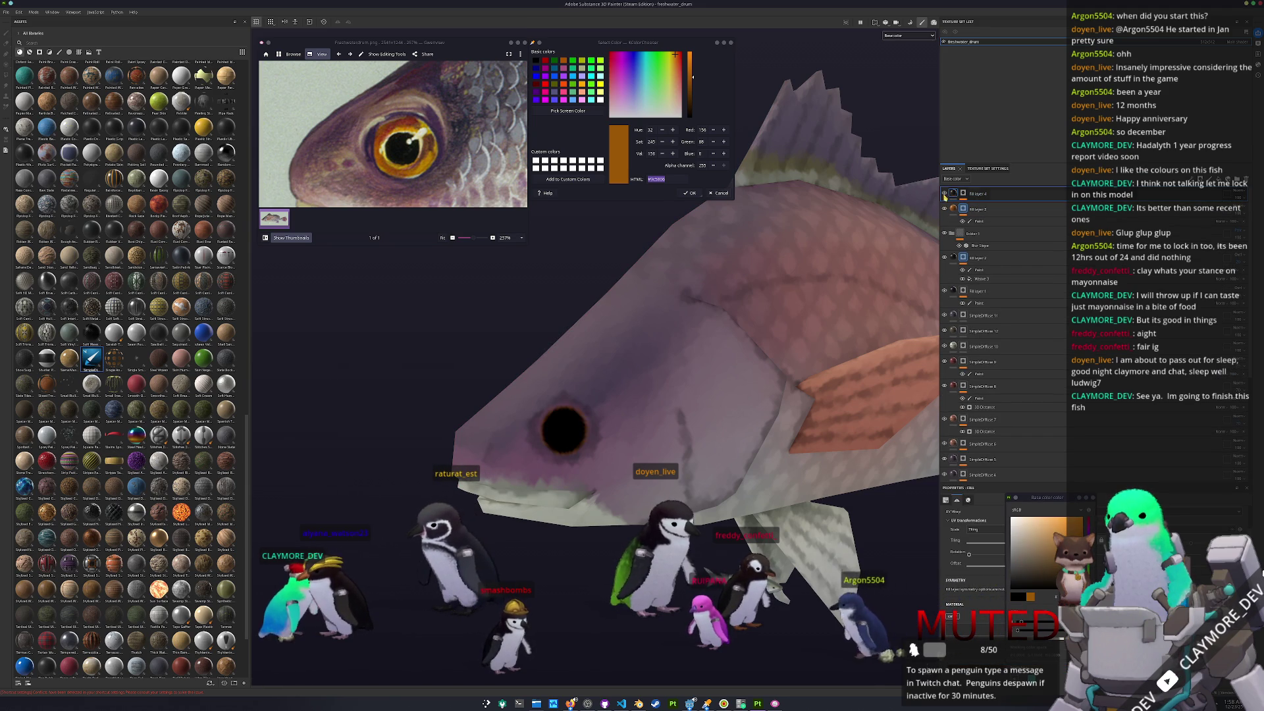
left_click(963, 194)
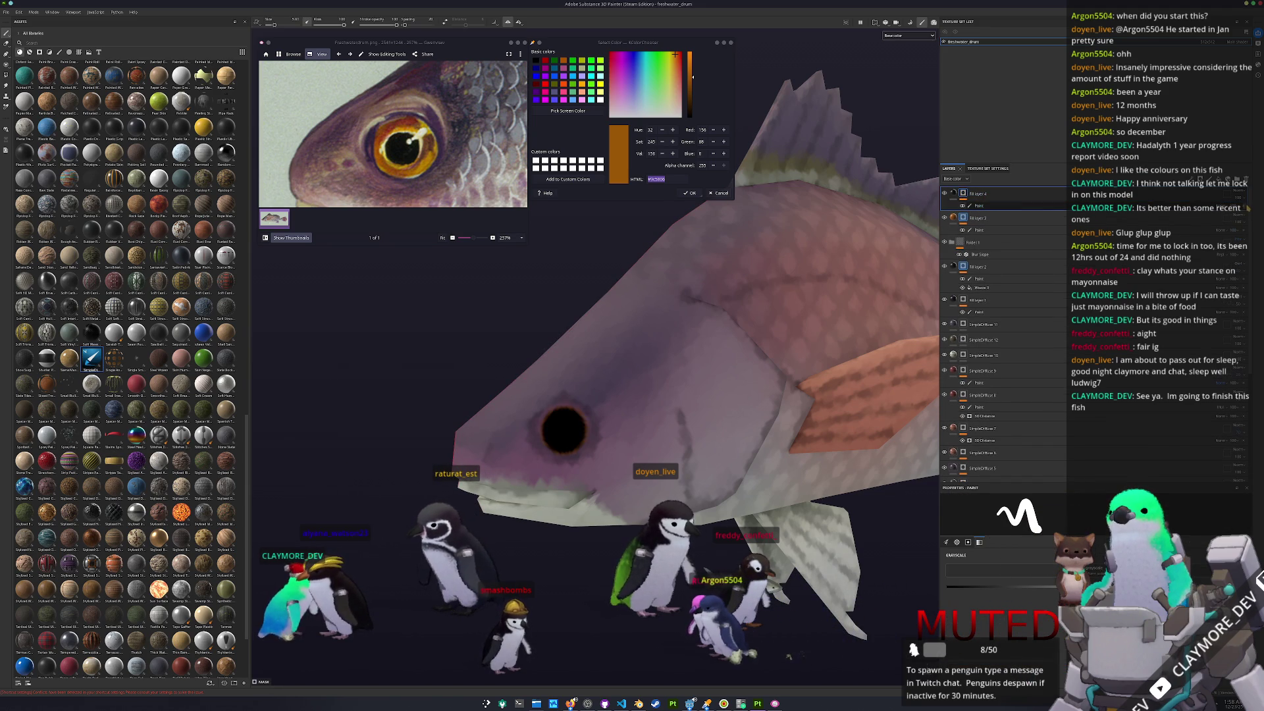
key("ctrl+z")
scroll(569, 427, "up", 3)
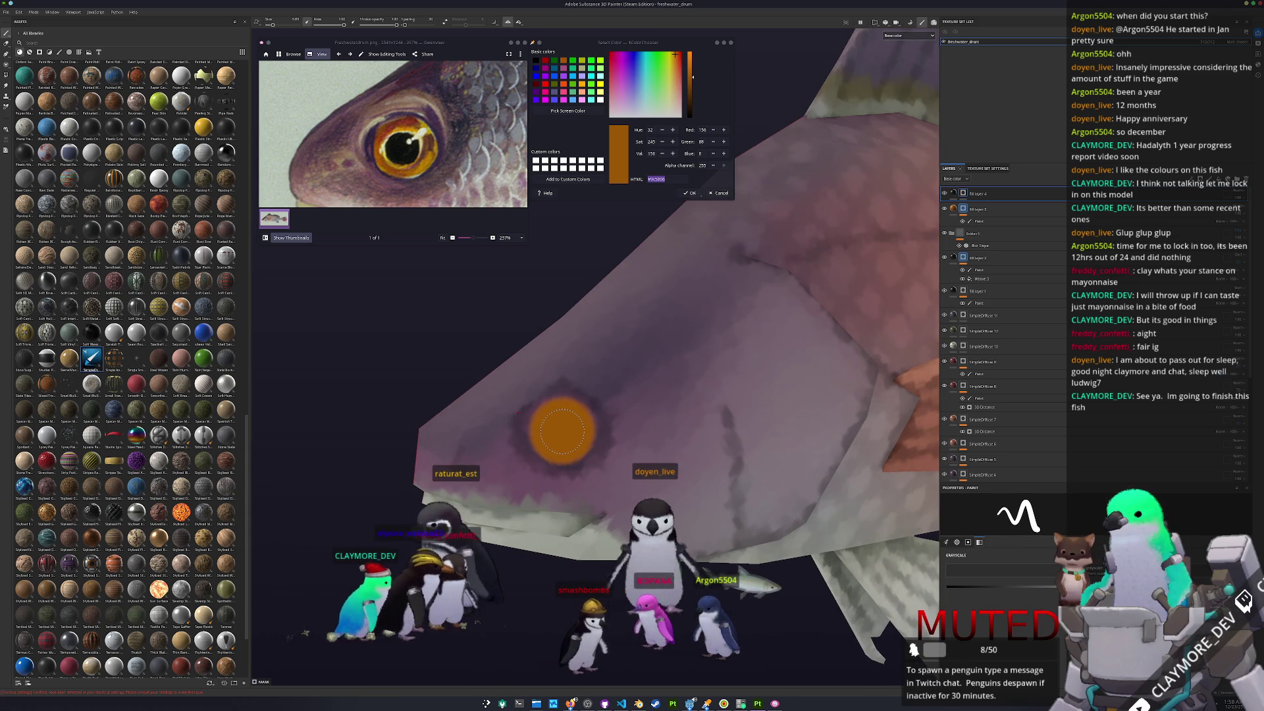
left_click(563, 431)
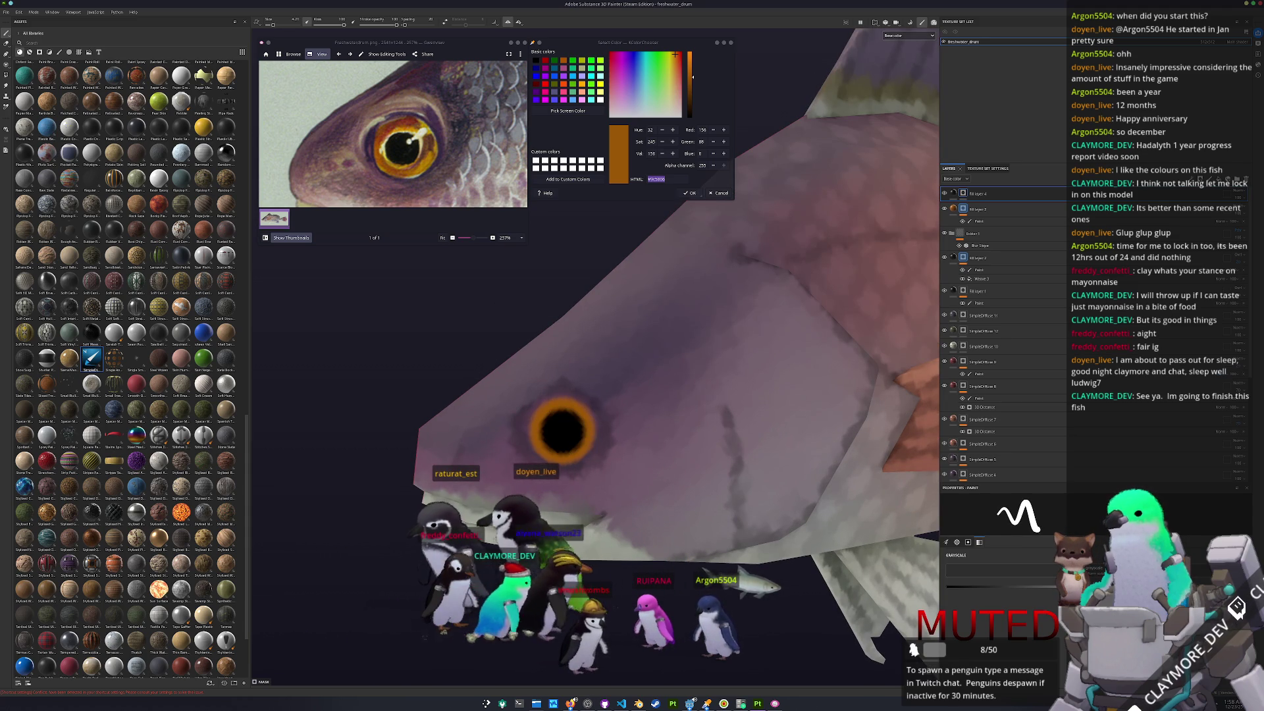
mouse_move(563, 431)
left_mouse_down("alt")
mouse_move(540, 424)
mouse_move(562, 431)
left_mouse_up("alt")
- Set the texture export output to a new 'textures' folder inside freshwater_drum
scroll(779, 400, "down", 6)
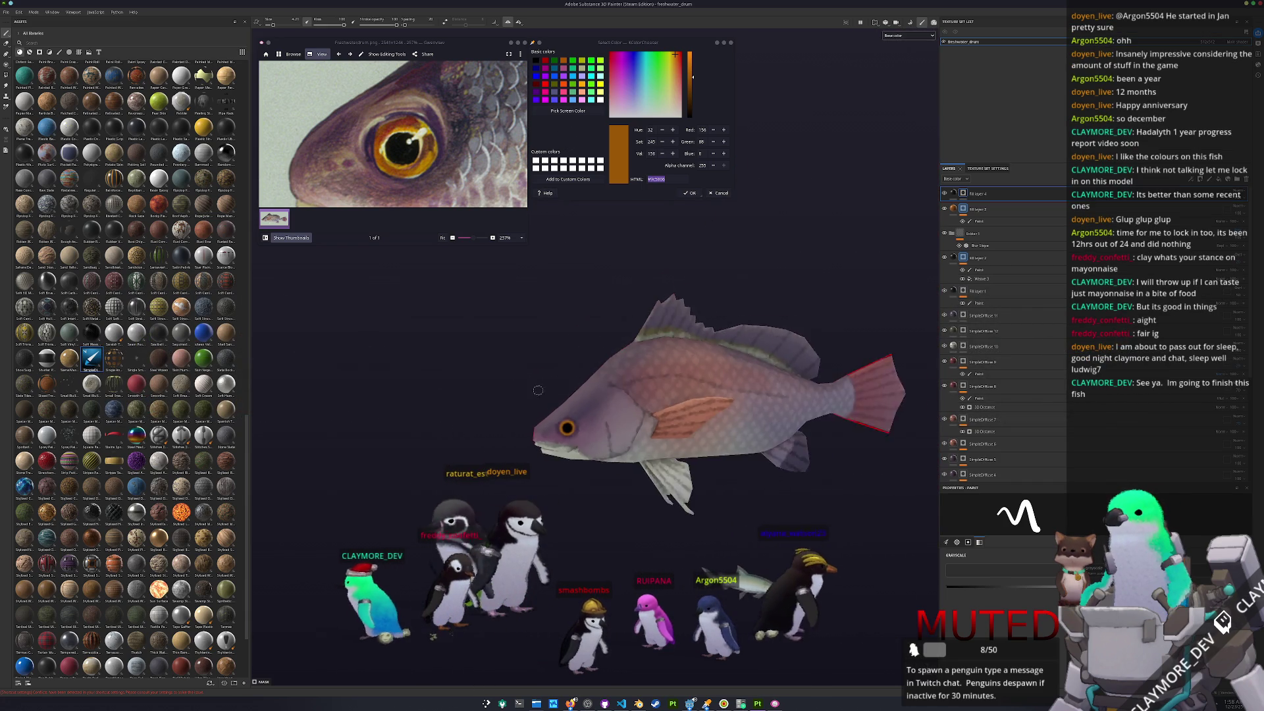
left_click_drag(829, 401, 559, 388, "alt")
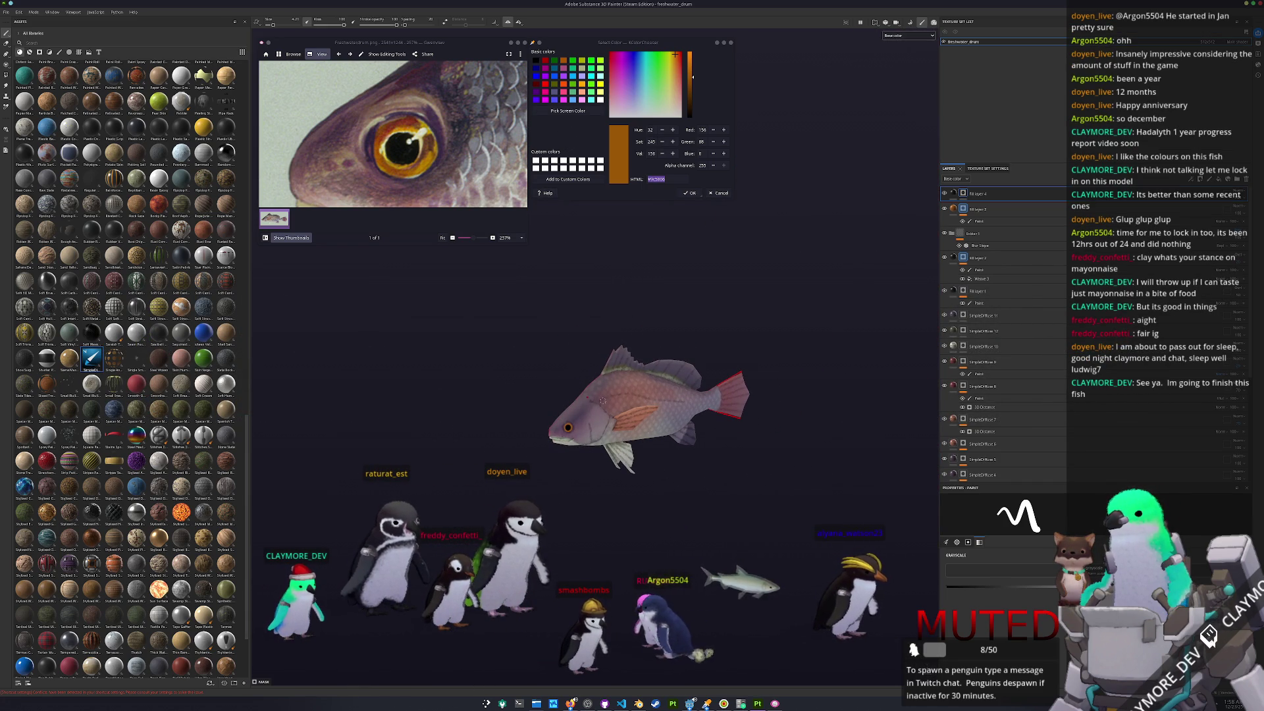
key("ctrl+shift+e")
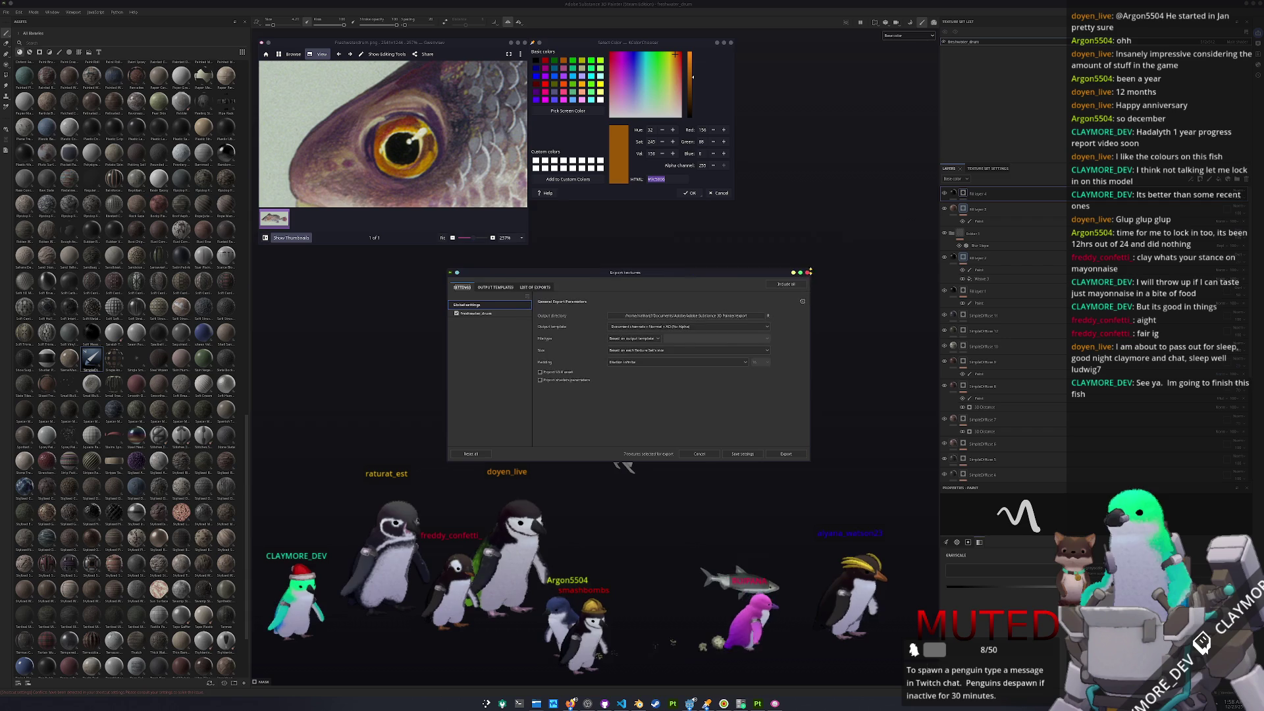
left_click_drag(722, 288, 833, 376)
left_click(806, 415)
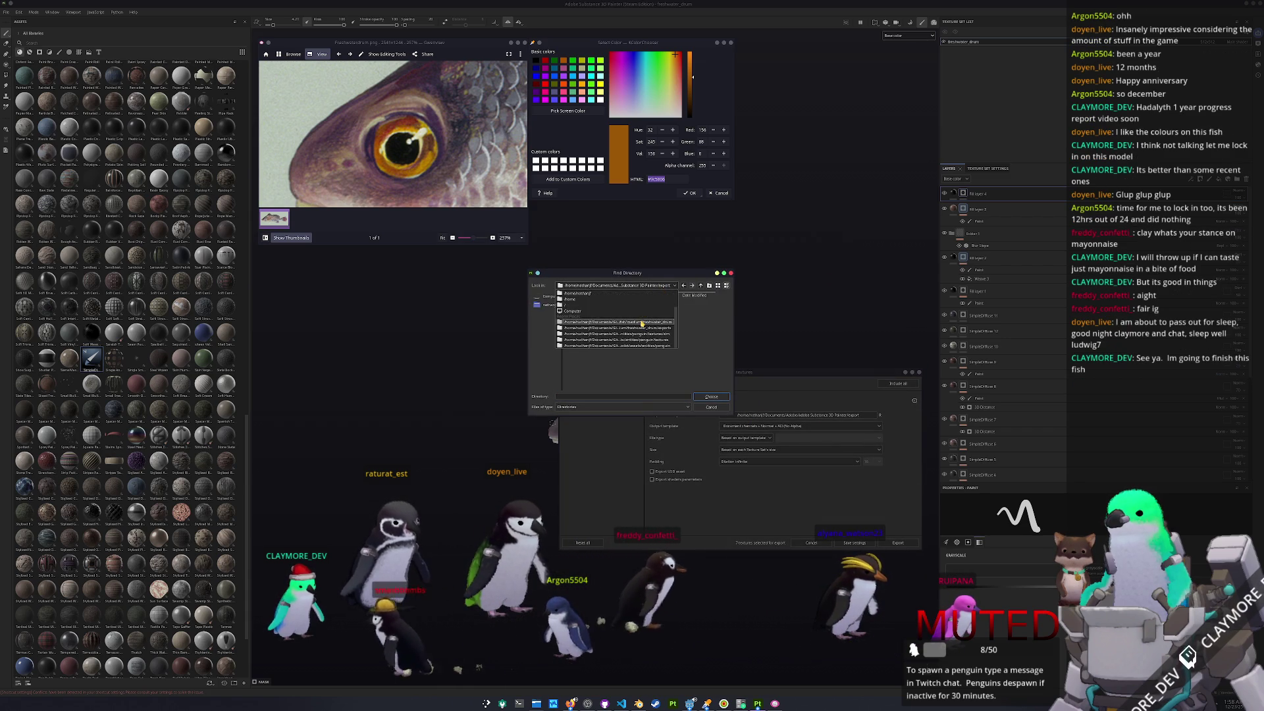
double_click(612, 323)
left_click(709, 285)
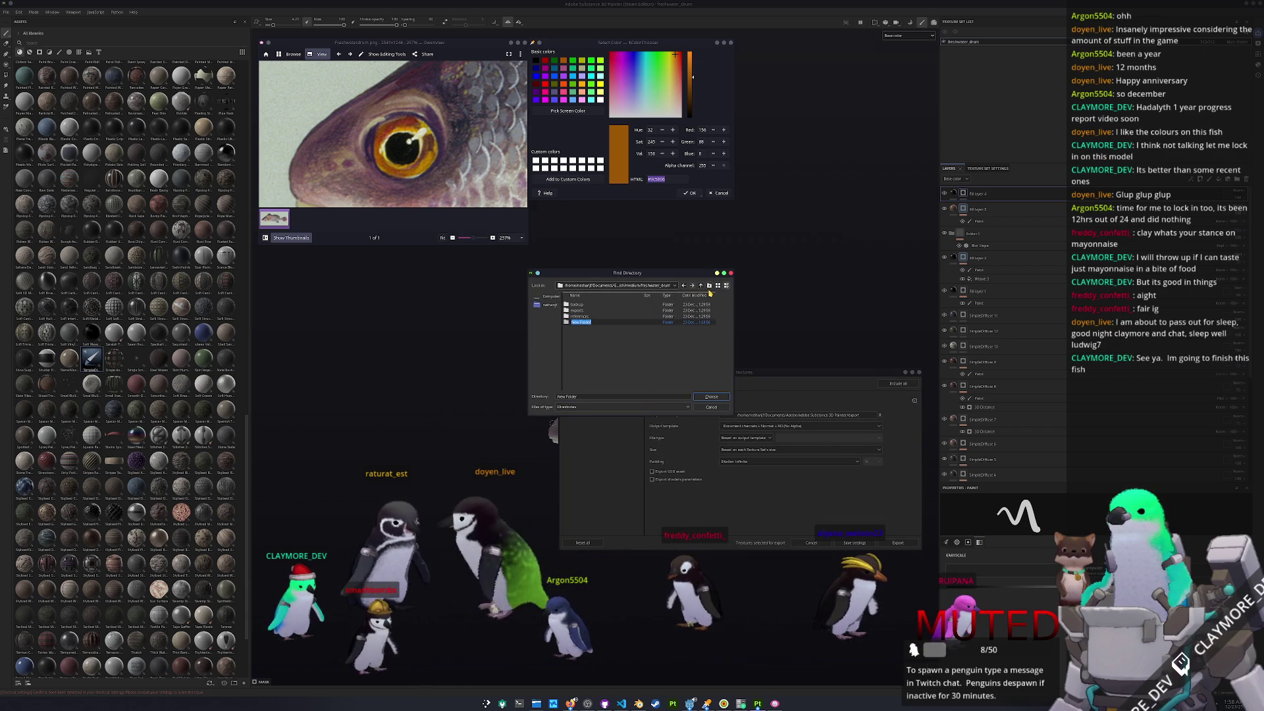
type("testtures")
key("Return")
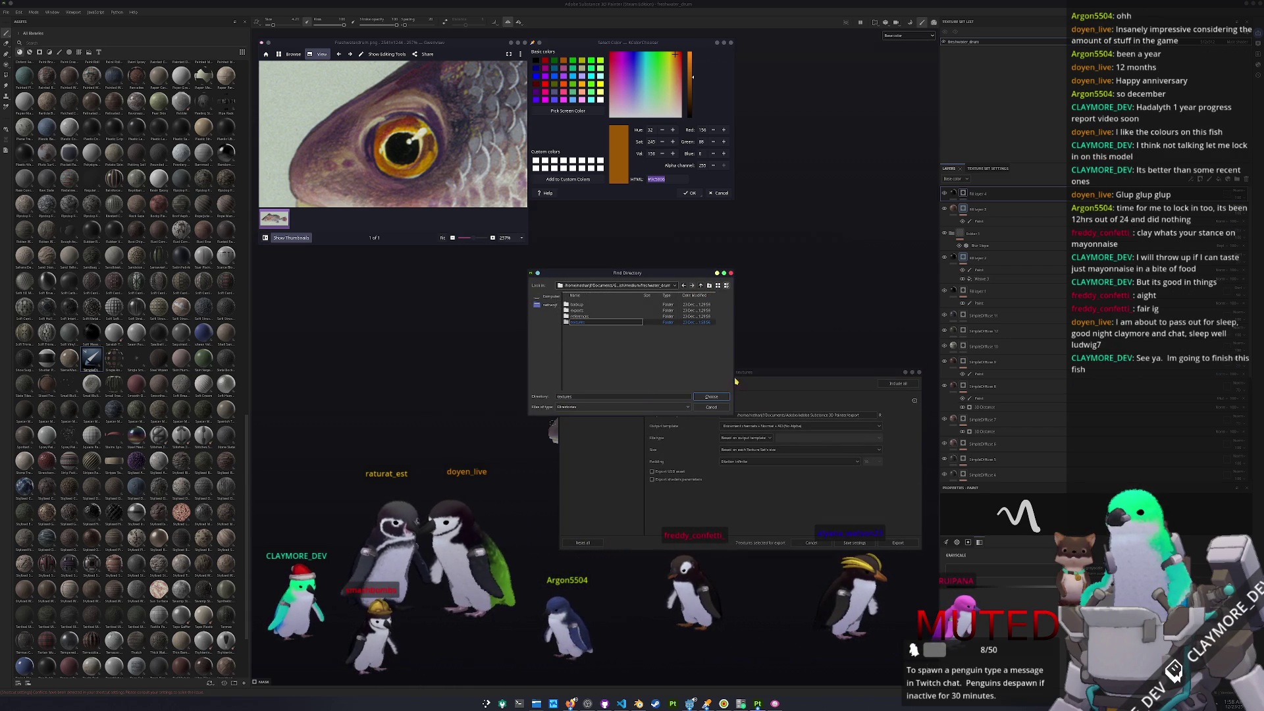
left_click(715, 398)
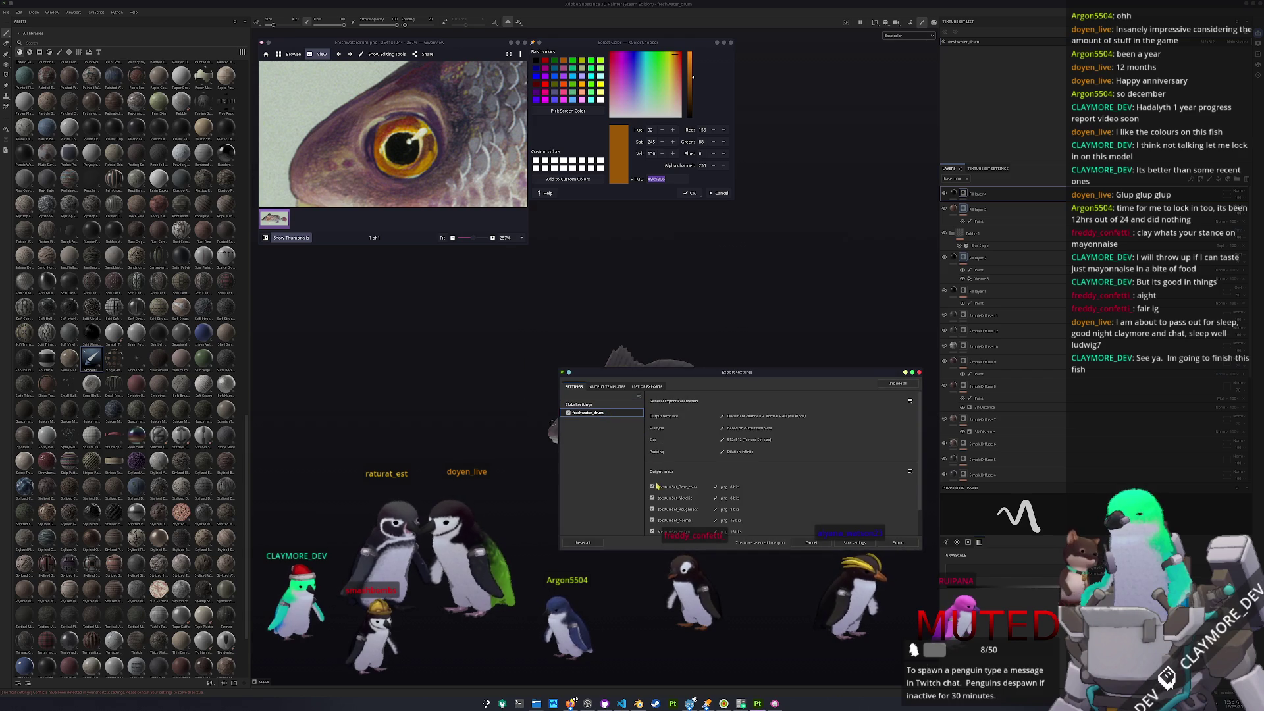
- Export textures without Roughness, Normal, Height and Normal_OpenGL maps, then begin a cd in the terminal
scroll(653, 497, "down", 1)
left_click(652, 478)
left_click(653, 490)
left_click(653, 500)
left_click(653, 511)
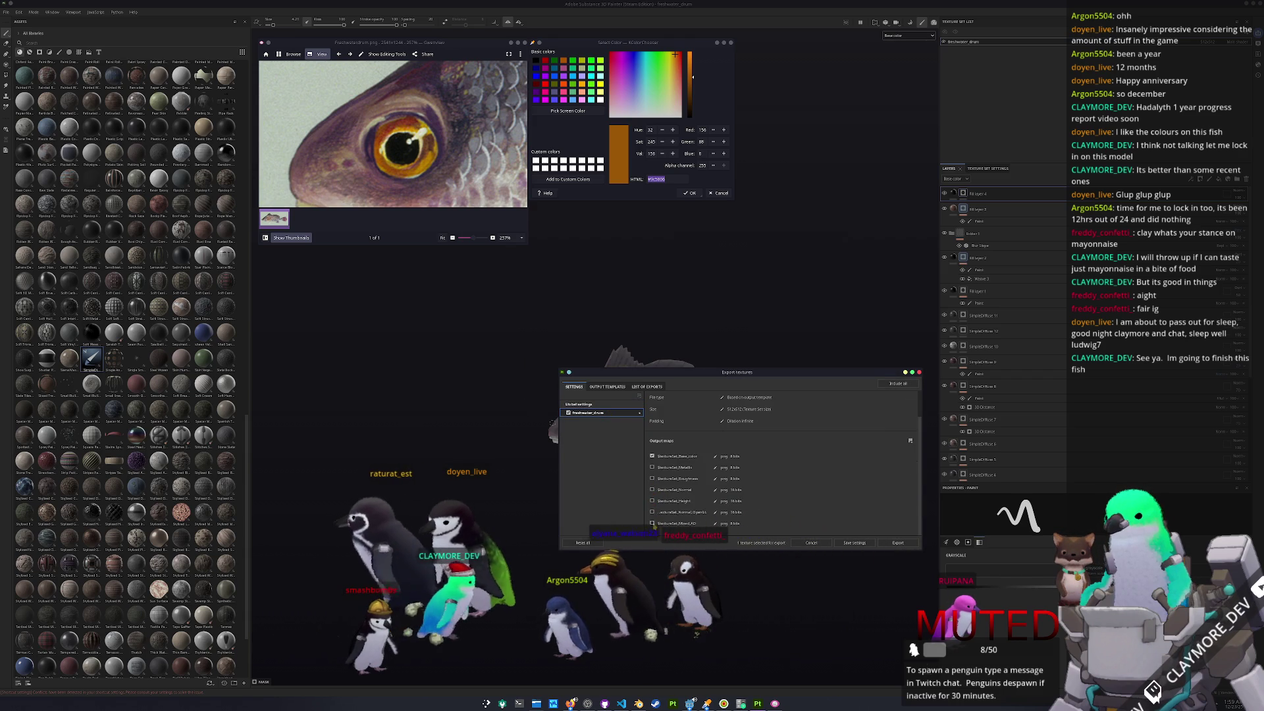
left_click(898, 542)
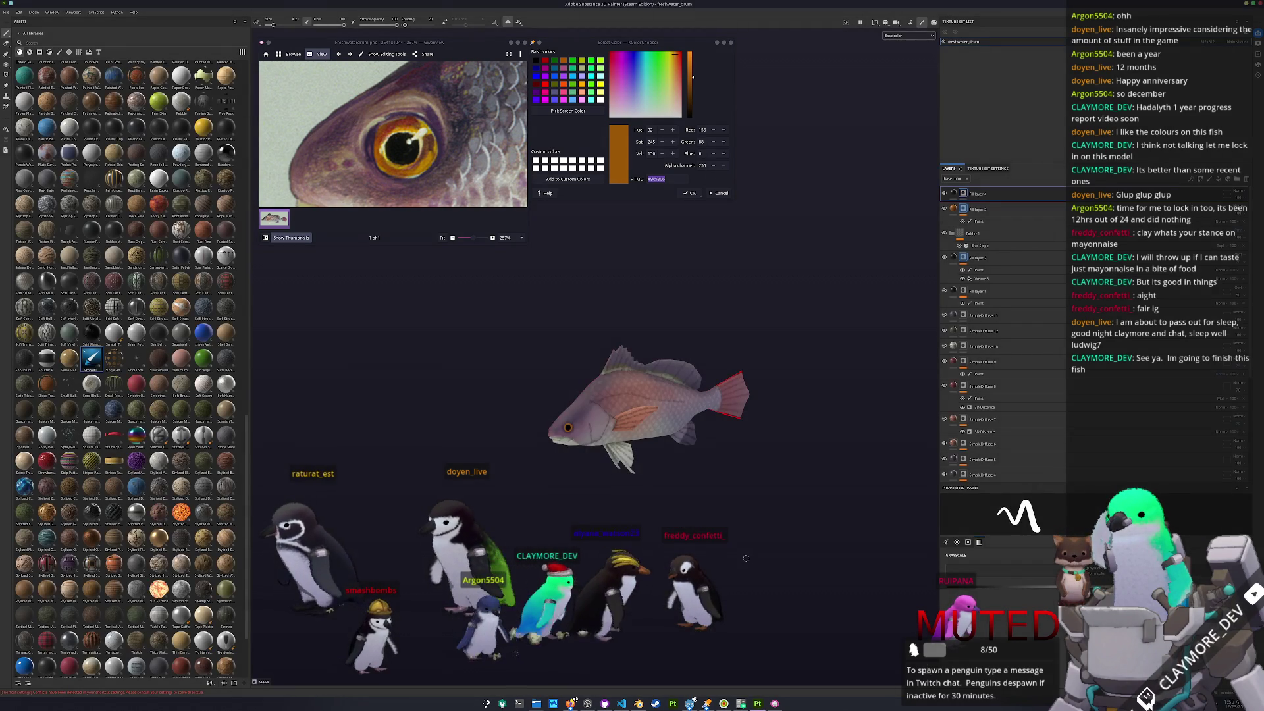
type("cd Documents/GitHub/")
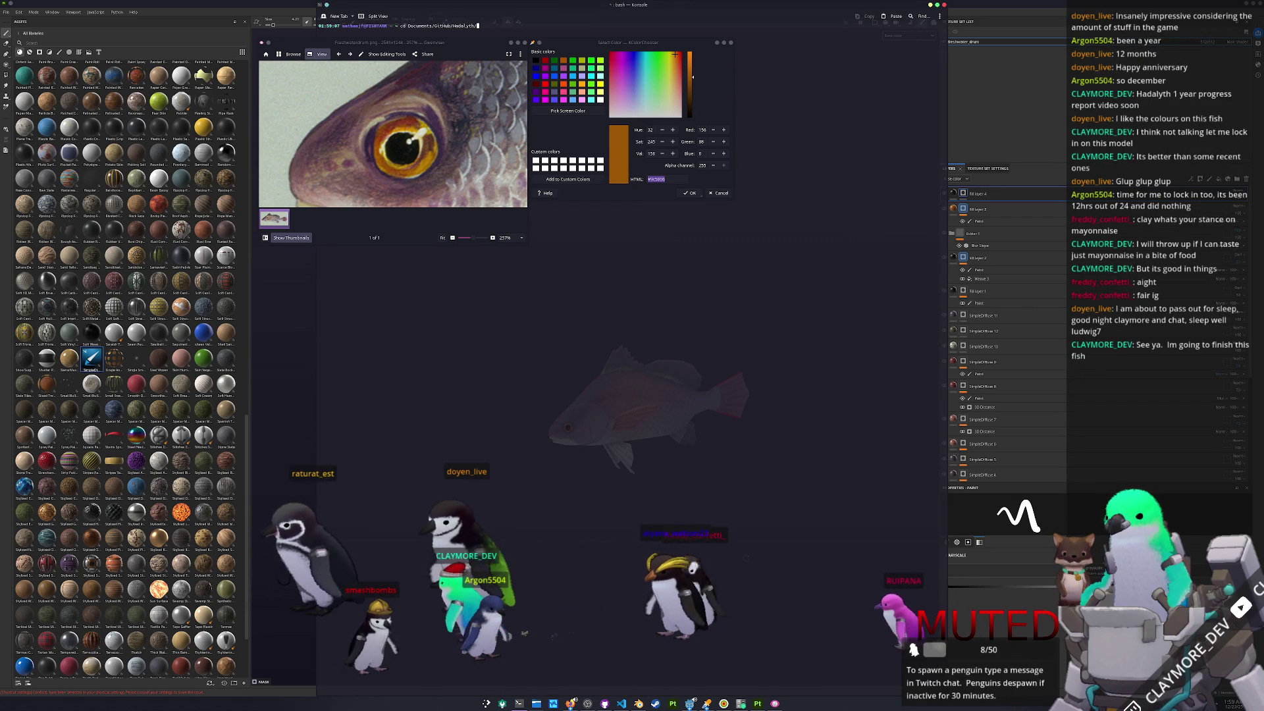
type("Hadalyth/")
- Enter the Hadalyth folder, run conda activate, and switch to the Godot editor
key("Return")
type("conda activate")
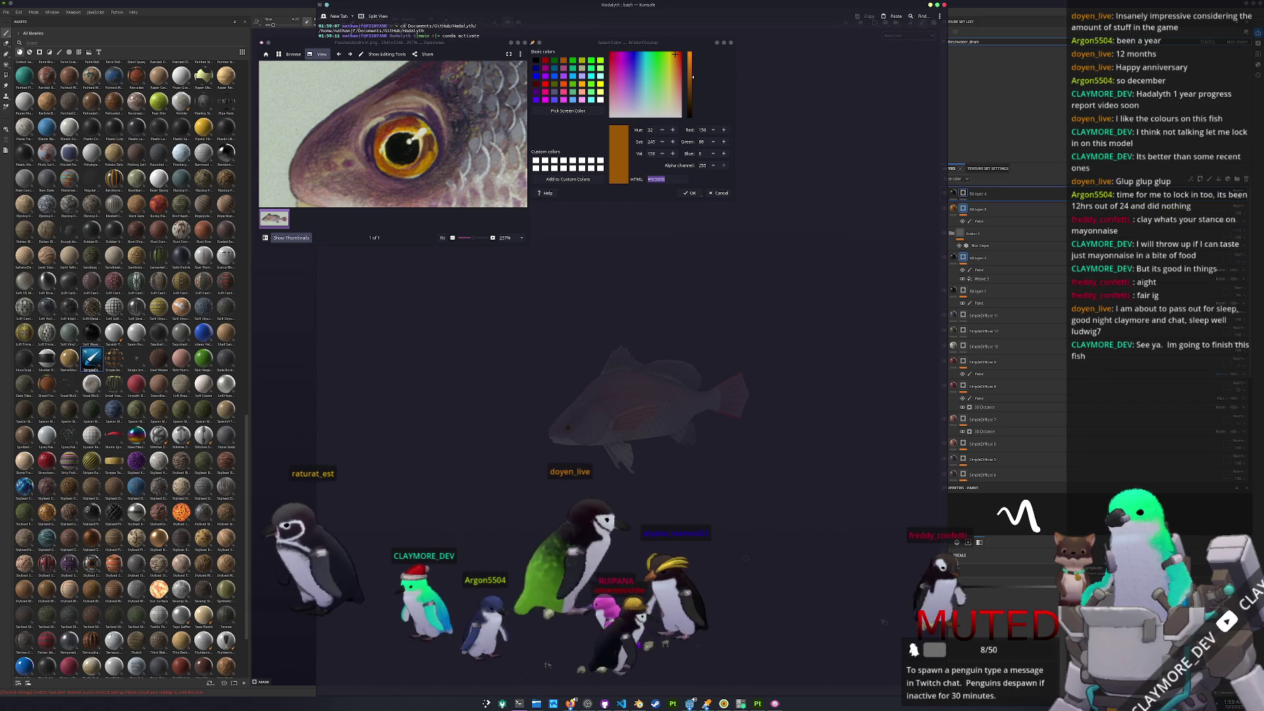
key("Return")
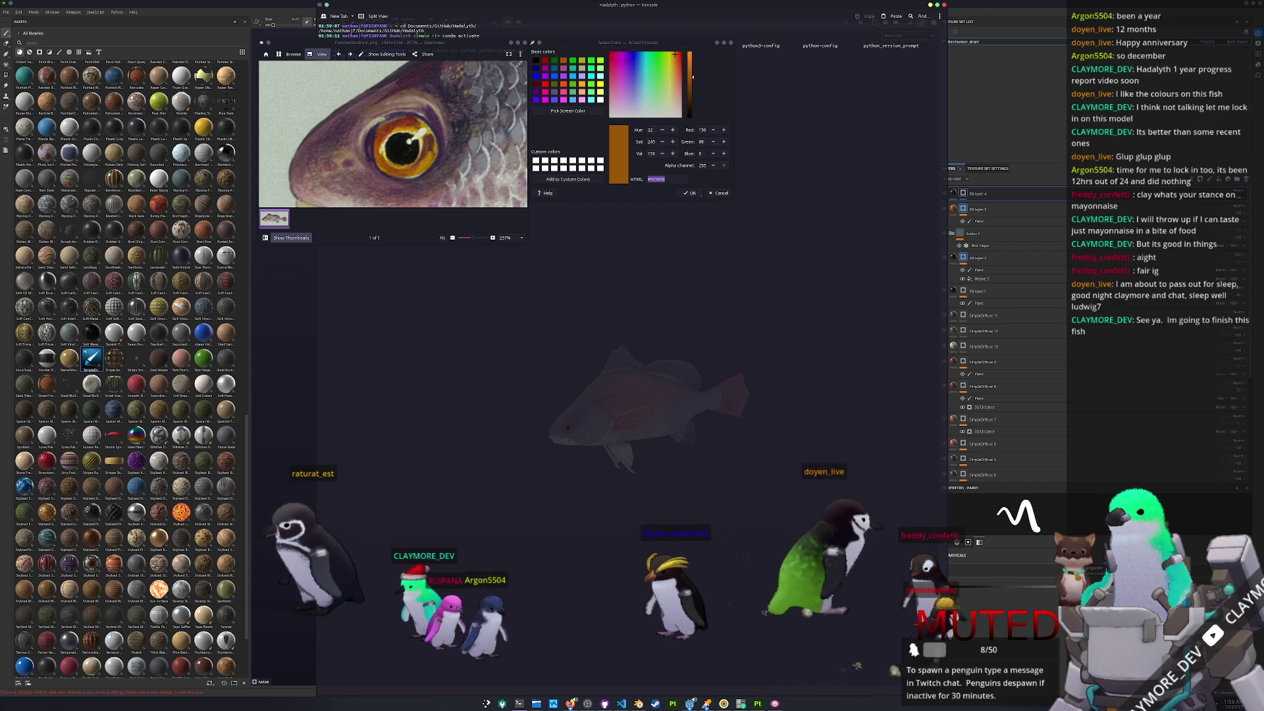
key("alt+Tab")
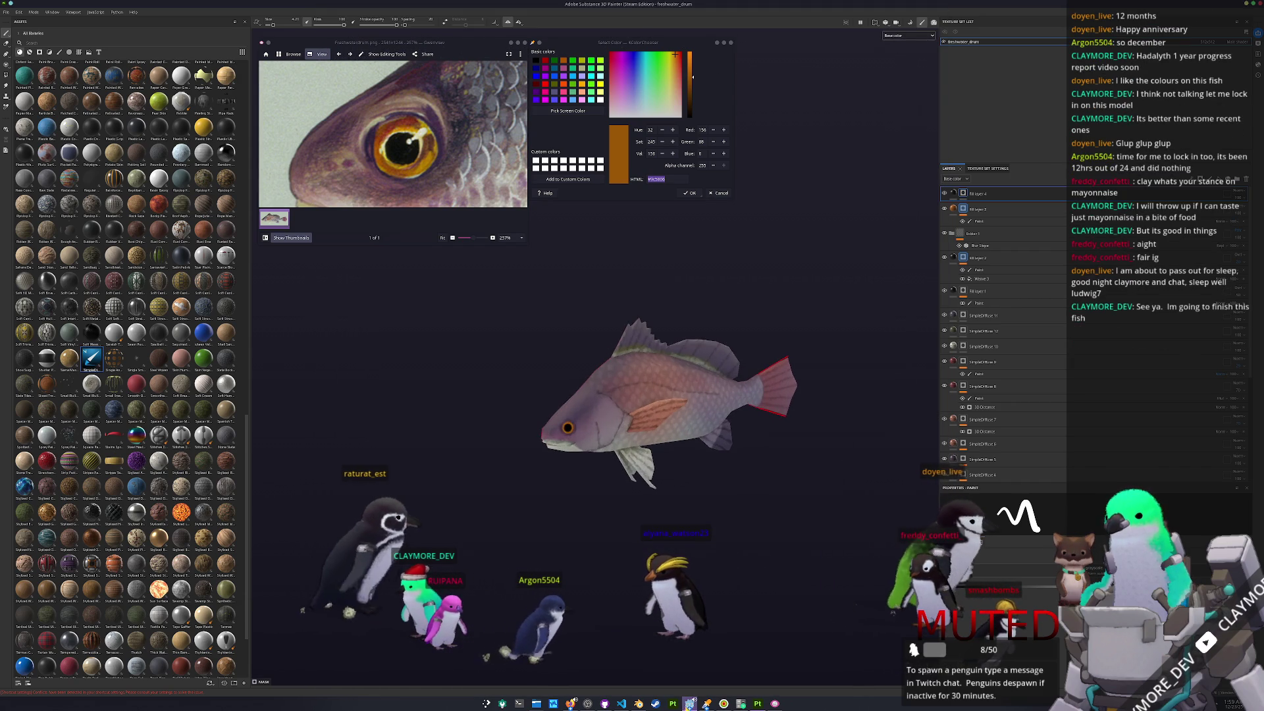
key("alt+Tab")
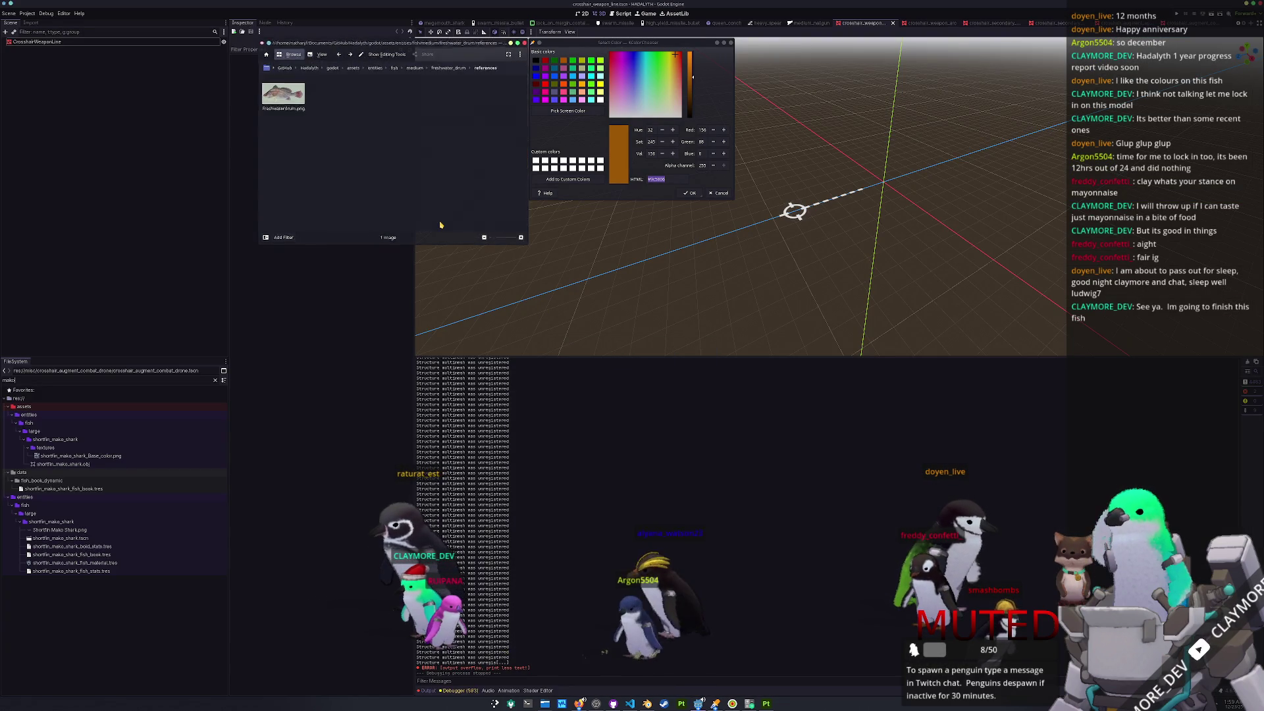
- Close the reference viewer and colour chooser, and clear the FileSystem filter
left_click(559, 206)
left_click(588, 202)
scroll(612, 234, "up", 3)
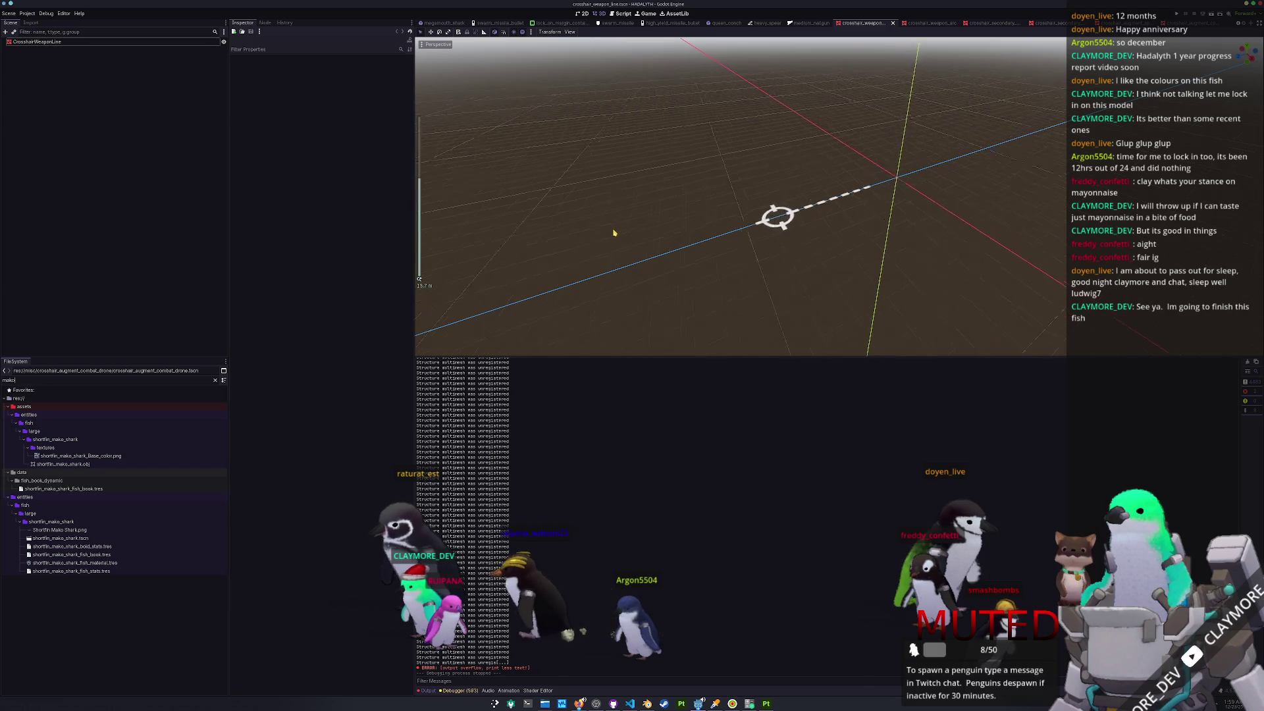
left_click(215, 382)
- Duplicate res://entities/fish/medium/crimson_jobfish as a new freshwater_drum folder
left_click(29, 541)
scroll(52, 413, "up", 10)
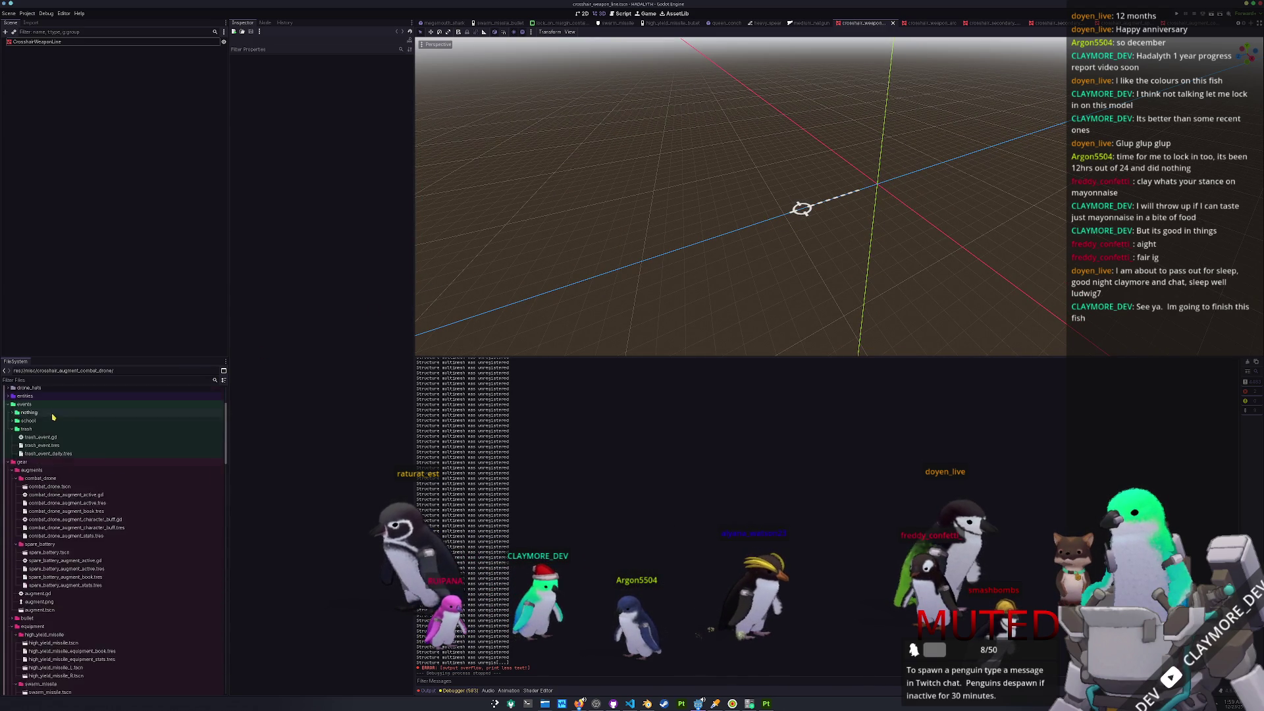
scroll(52, 414, "up", 4)
scroll(56, 439, "down", 15)
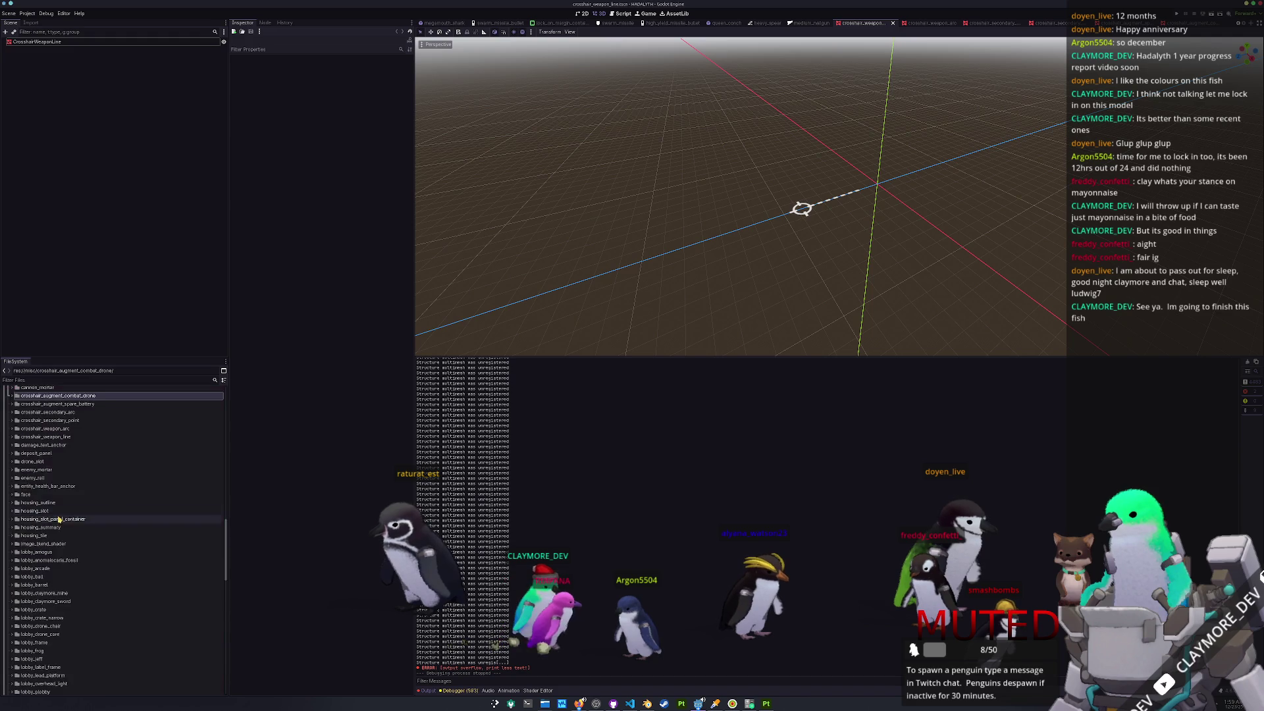
scroll(56, 572, "up", 10)
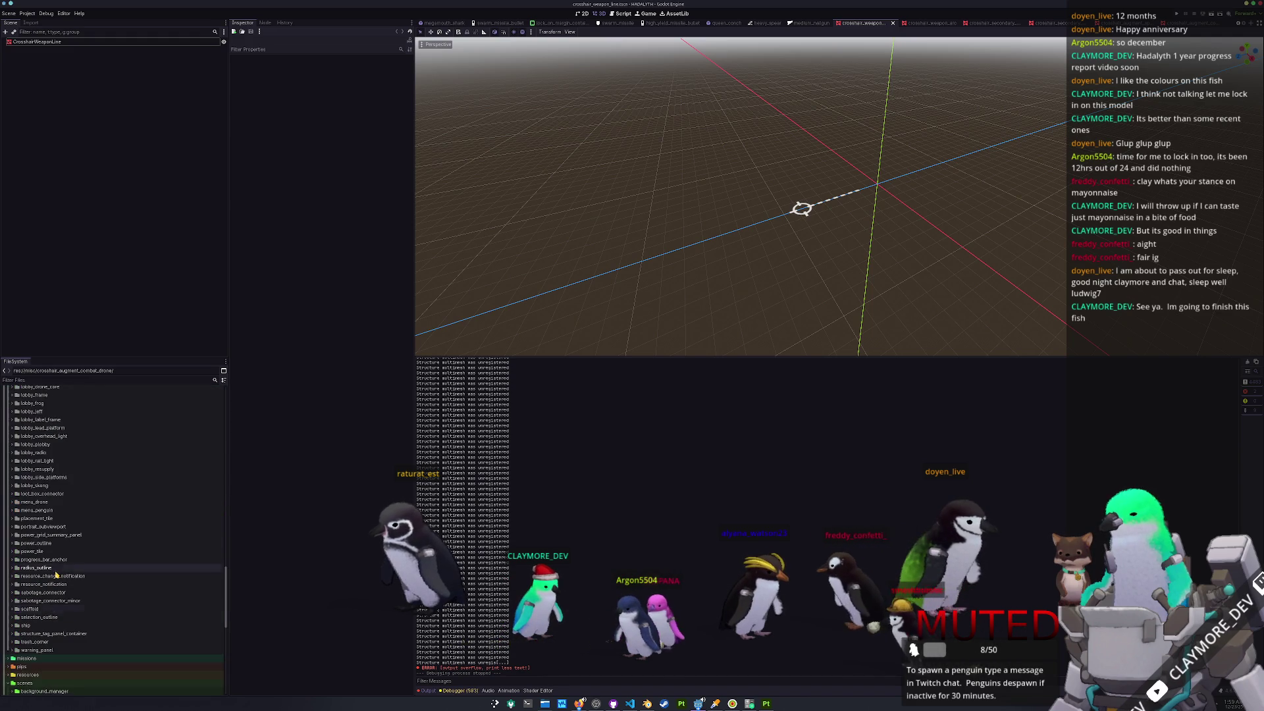
scroll(57, 572, "up", 10)
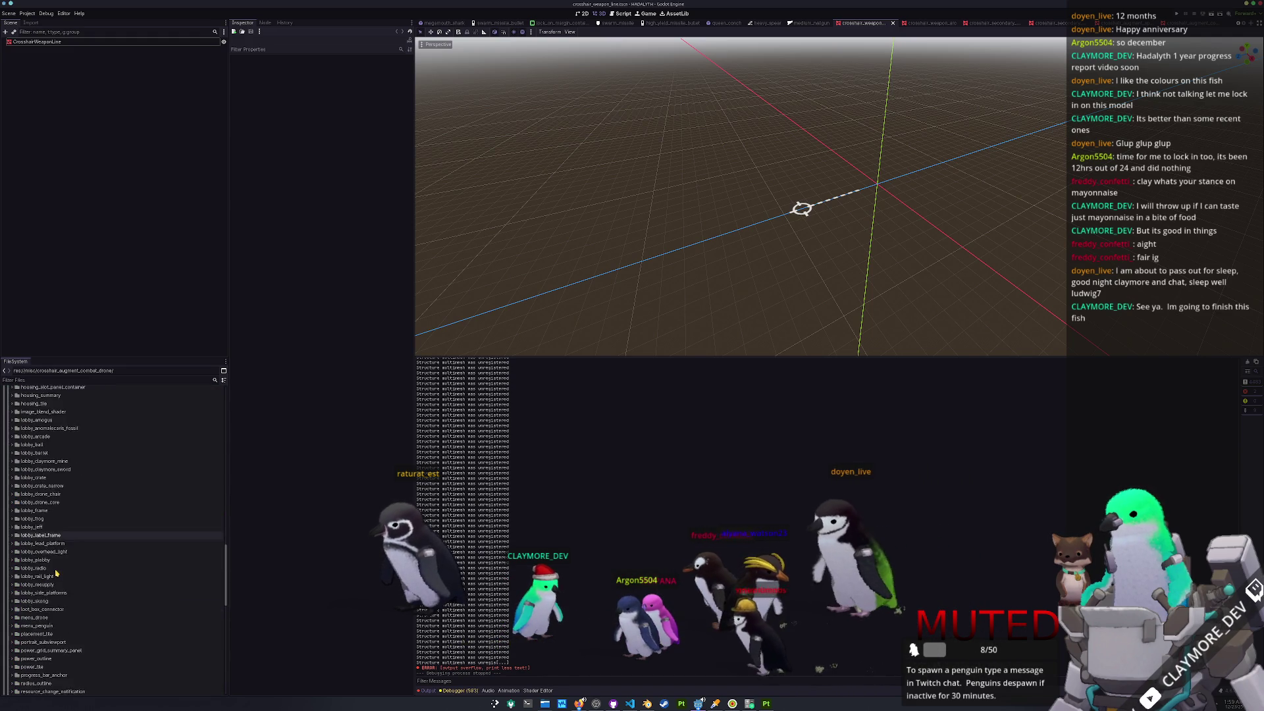
scroll(56, 572, "up", 10)
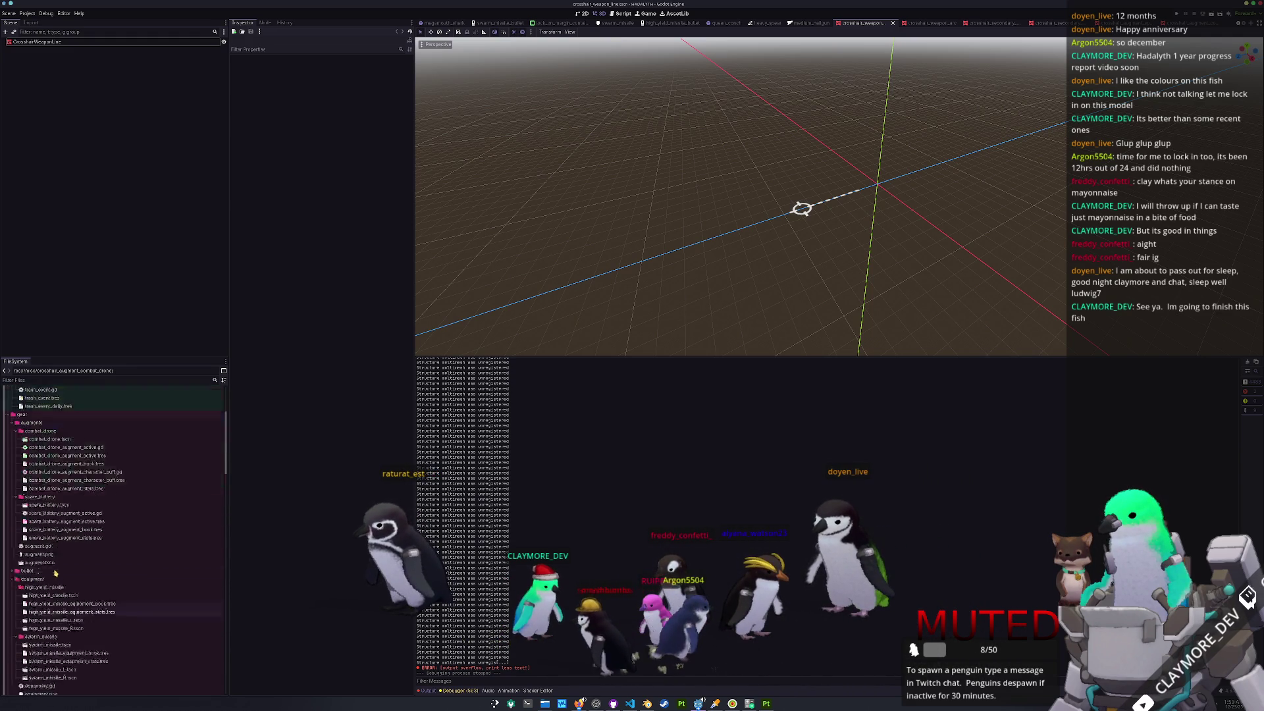
left_click(34, 483)
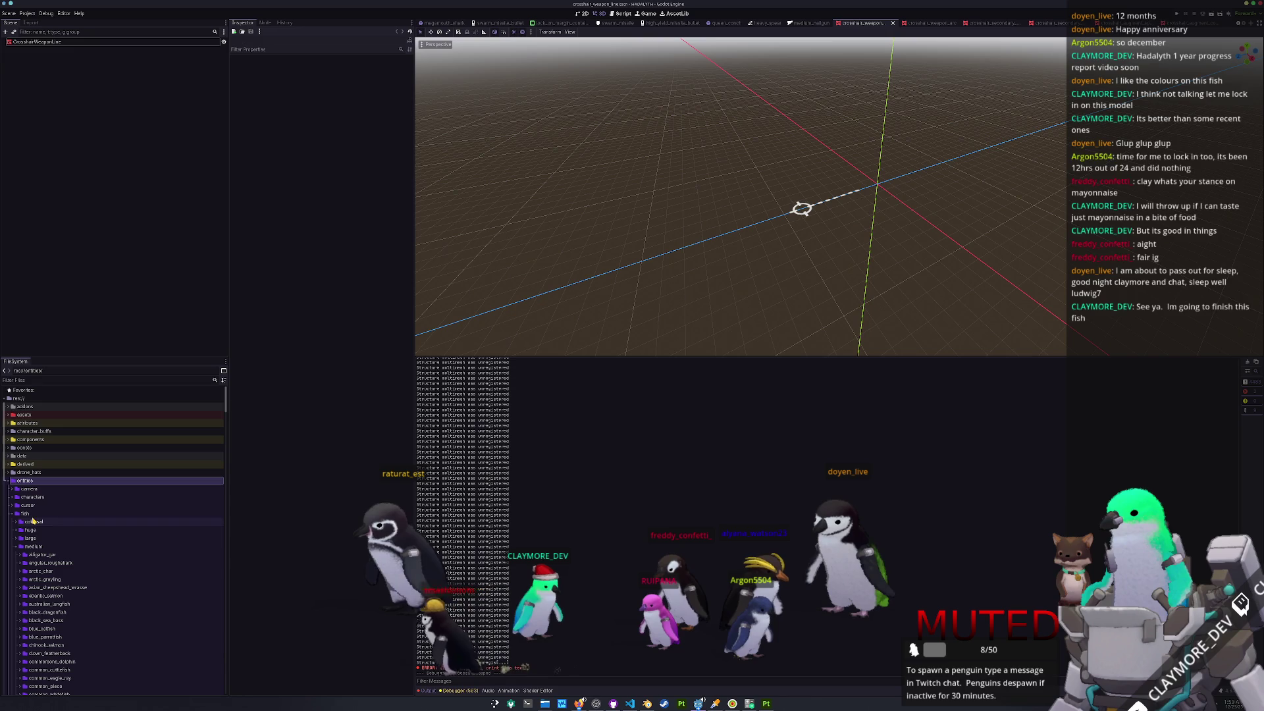
left_click(38, 557)
scroll(41, 561, "down", 5)
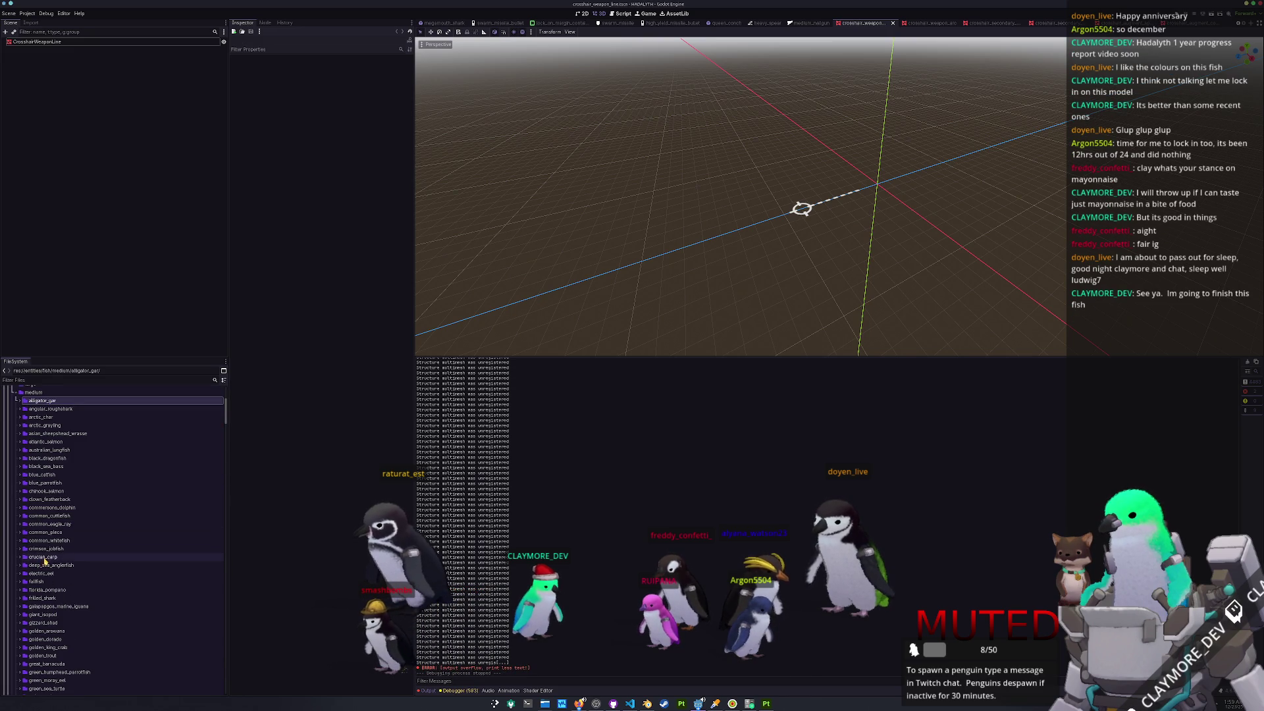
left_click(49, 550)
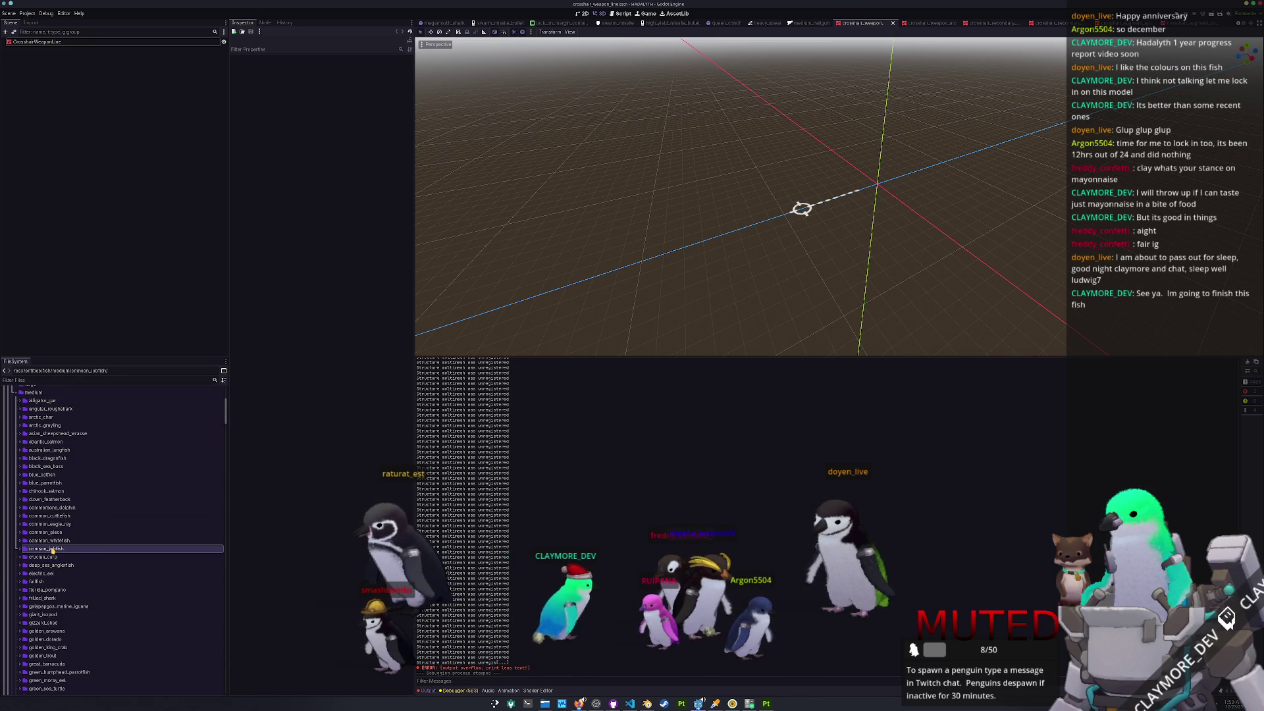
key("ctrl+d")
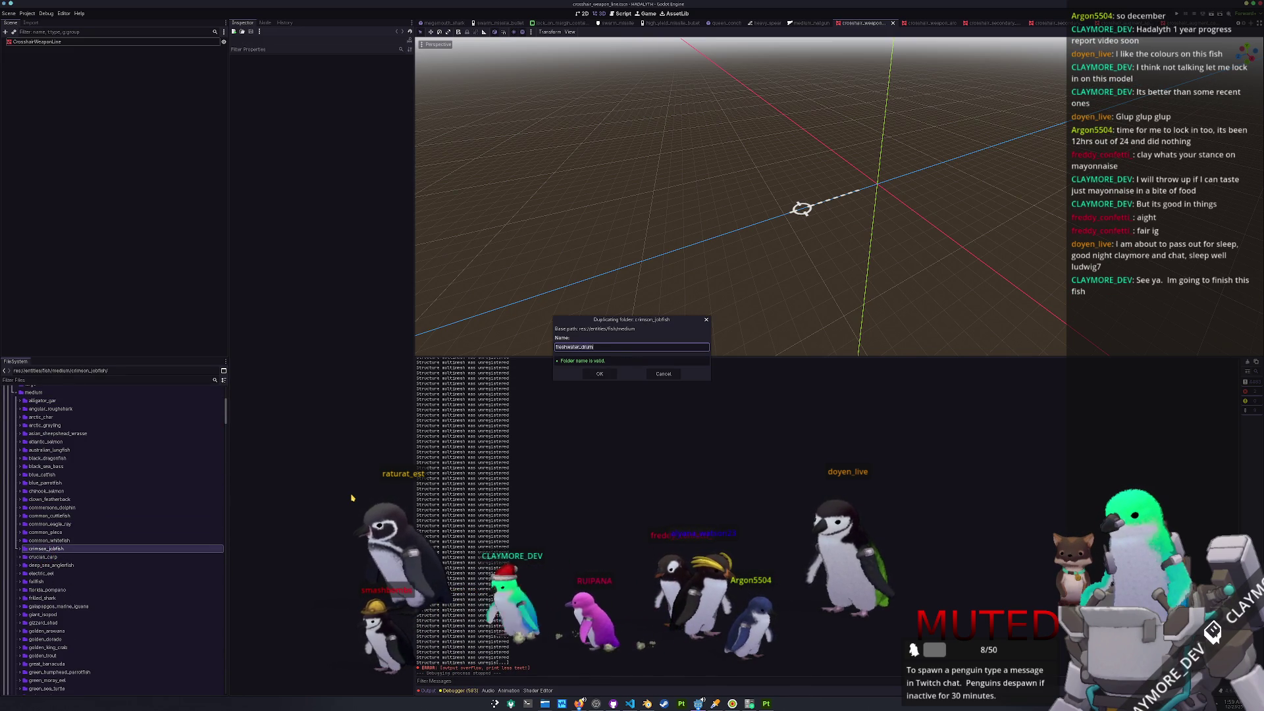
key("Return")
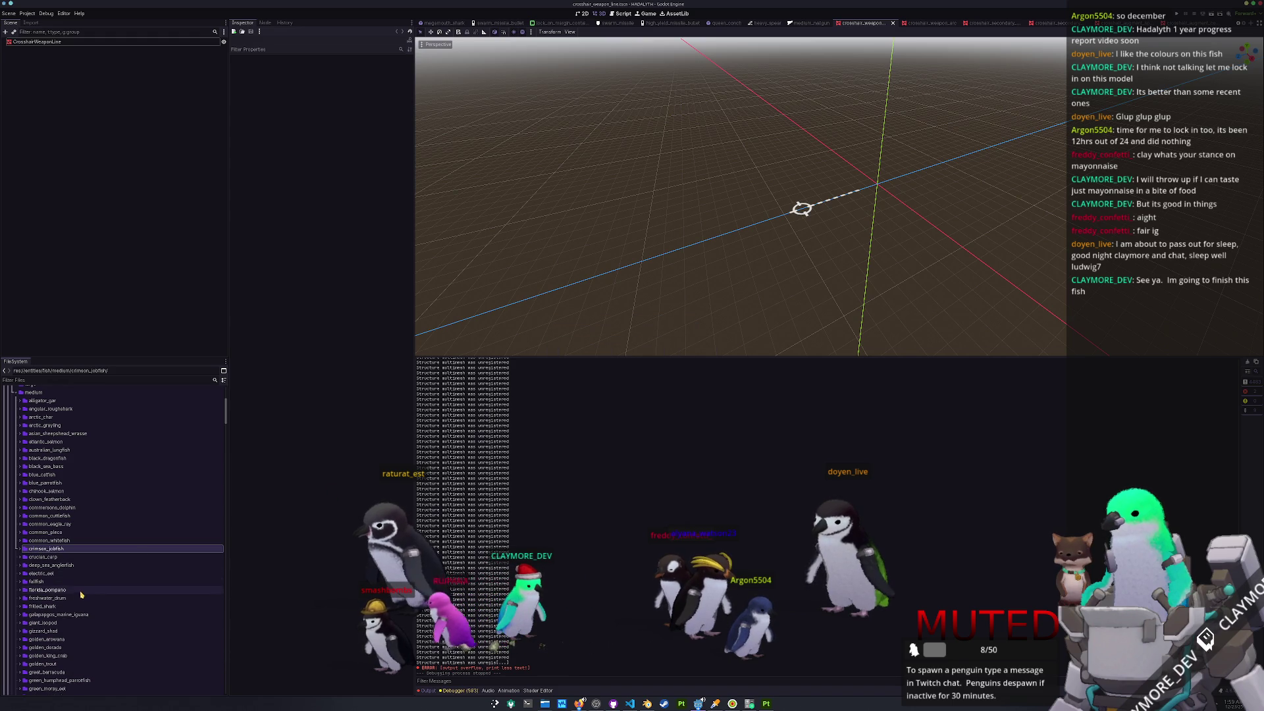
- Rename the copied scene, fish stats and material files to freshwater_drum names
double_click(82, 596)
scroll(79, 573, "down", 3)
left_click(67, 537)
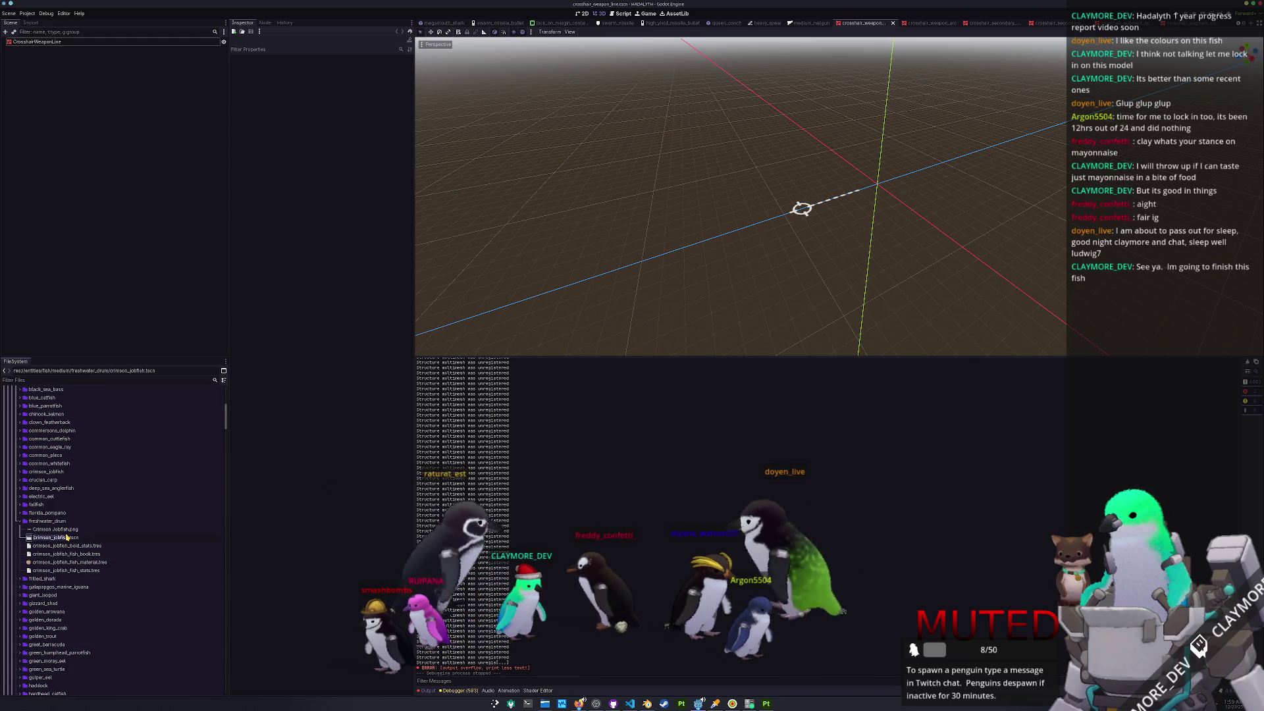
key("Return")
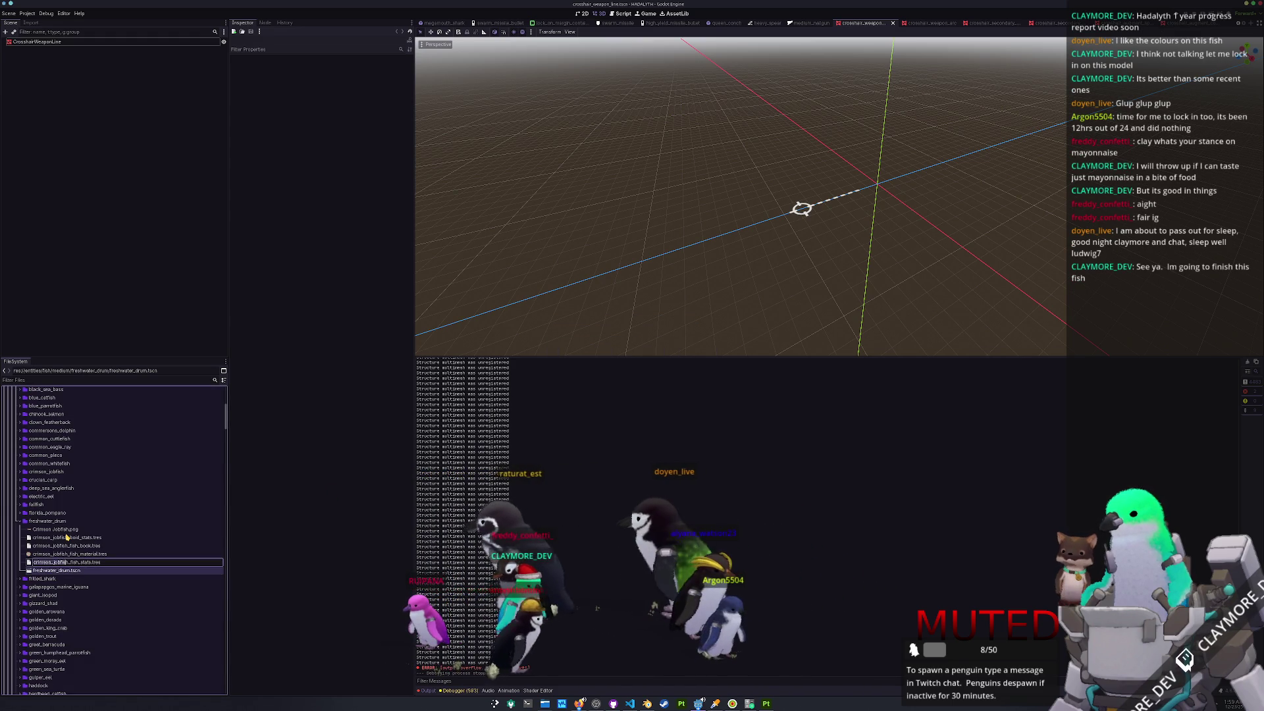
type("freshwater_drum")
key("Return")
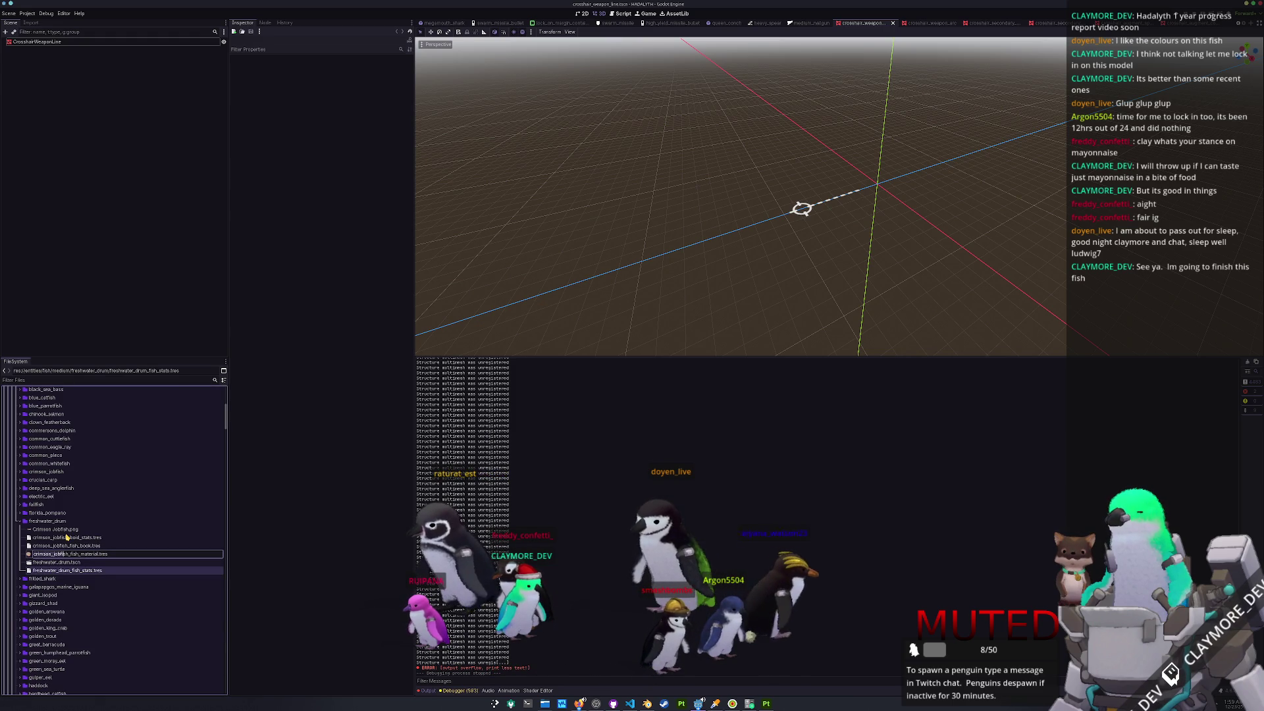
type("freshwater_drum")
key("Return")
- Rename the book and boid stats files to freshwater_drum, then open freshwater_drum.tscn
key("F2")
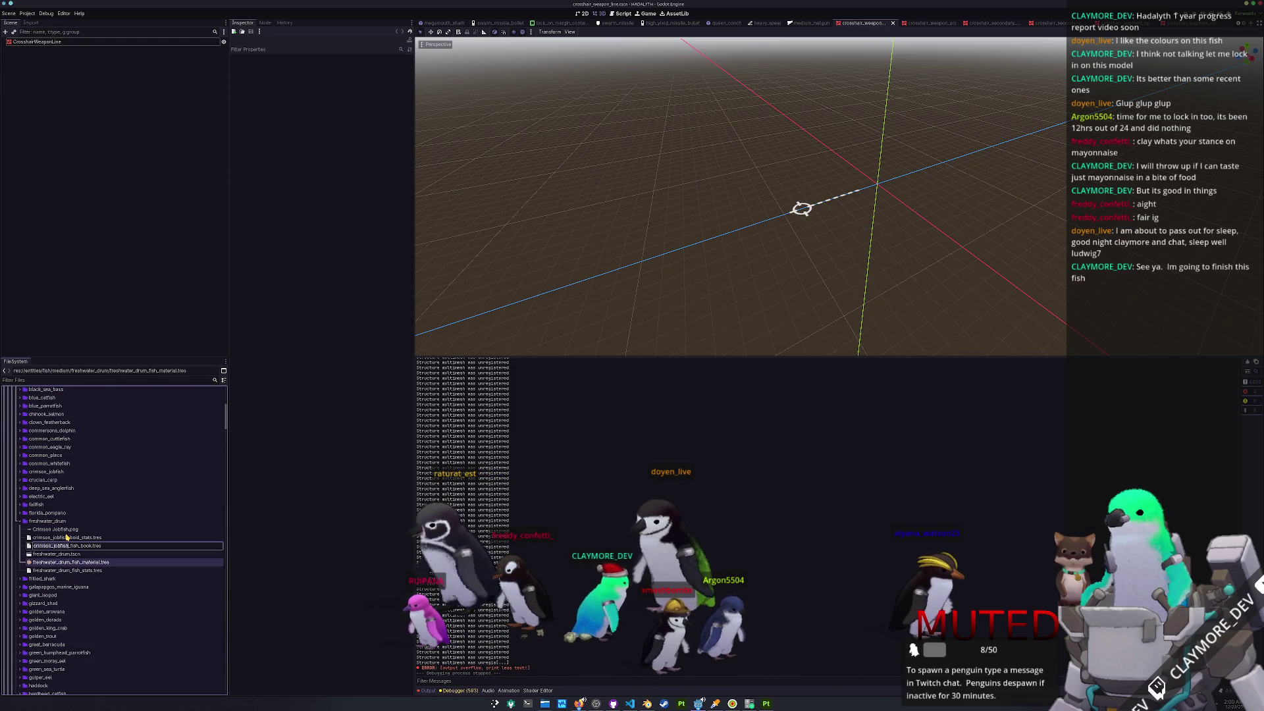
key("Return")
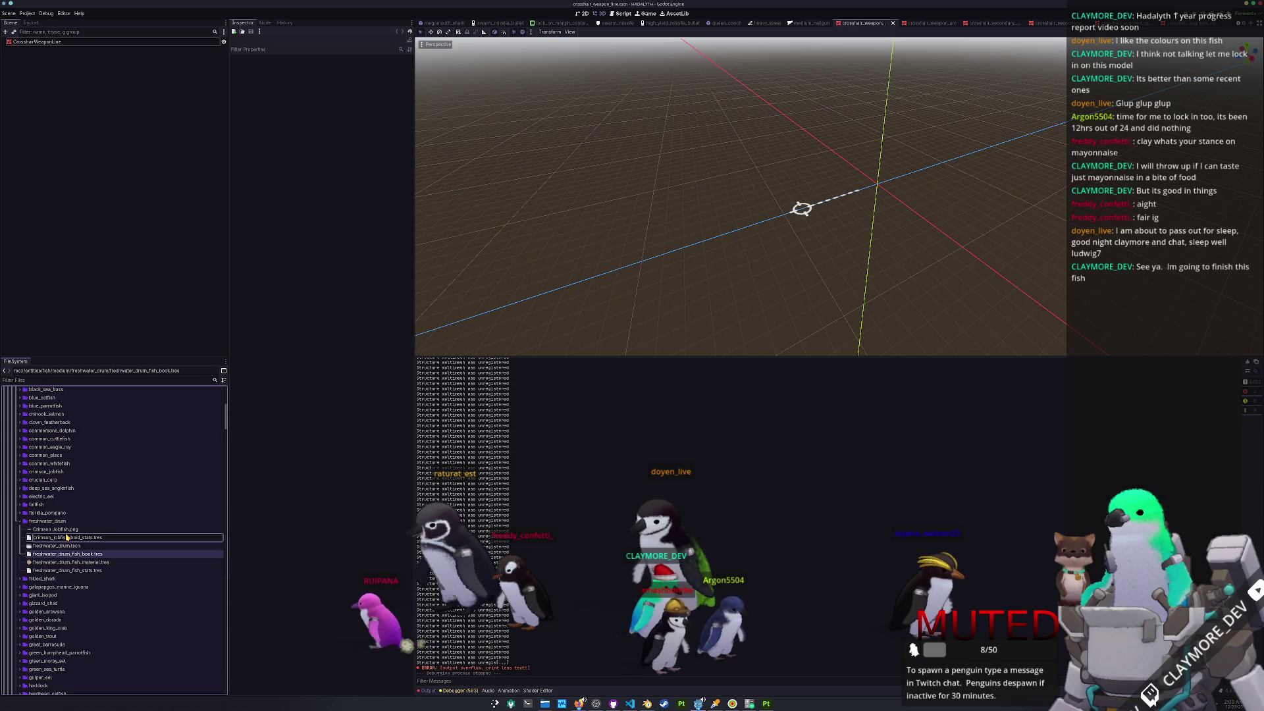
key("ctrl+shift+Right")
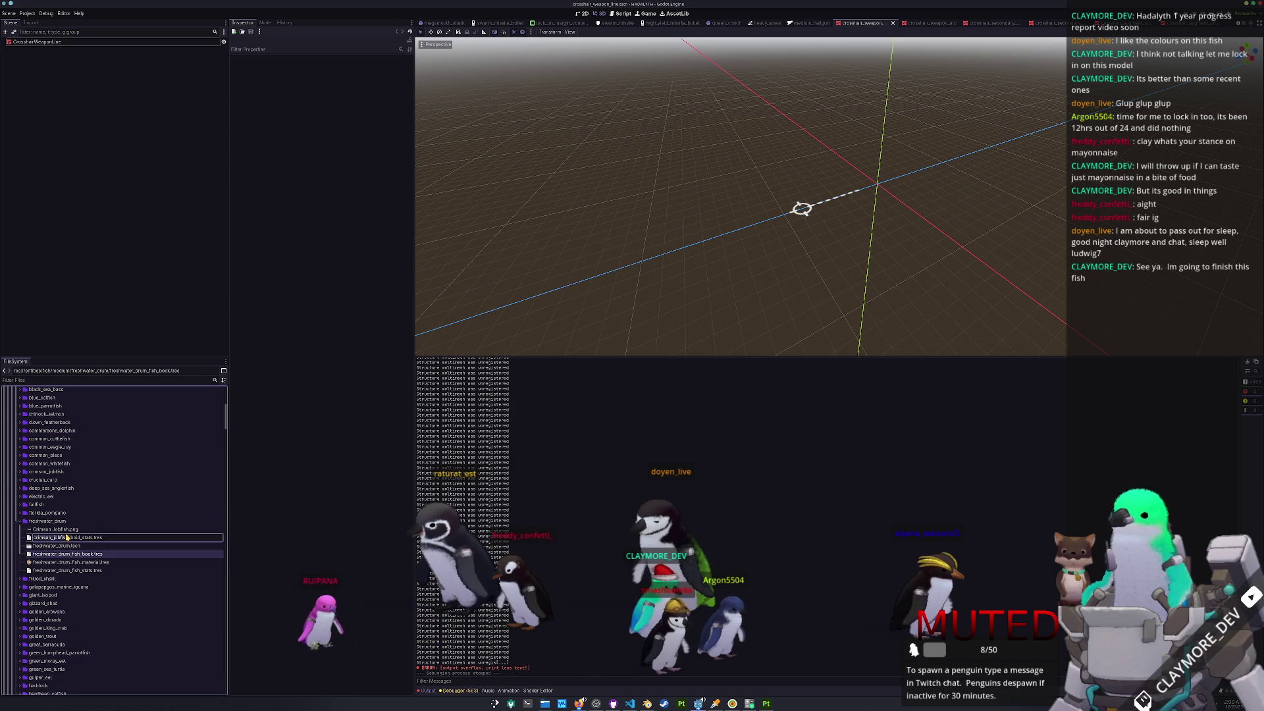
type("freshwater_drum")
key("Return")
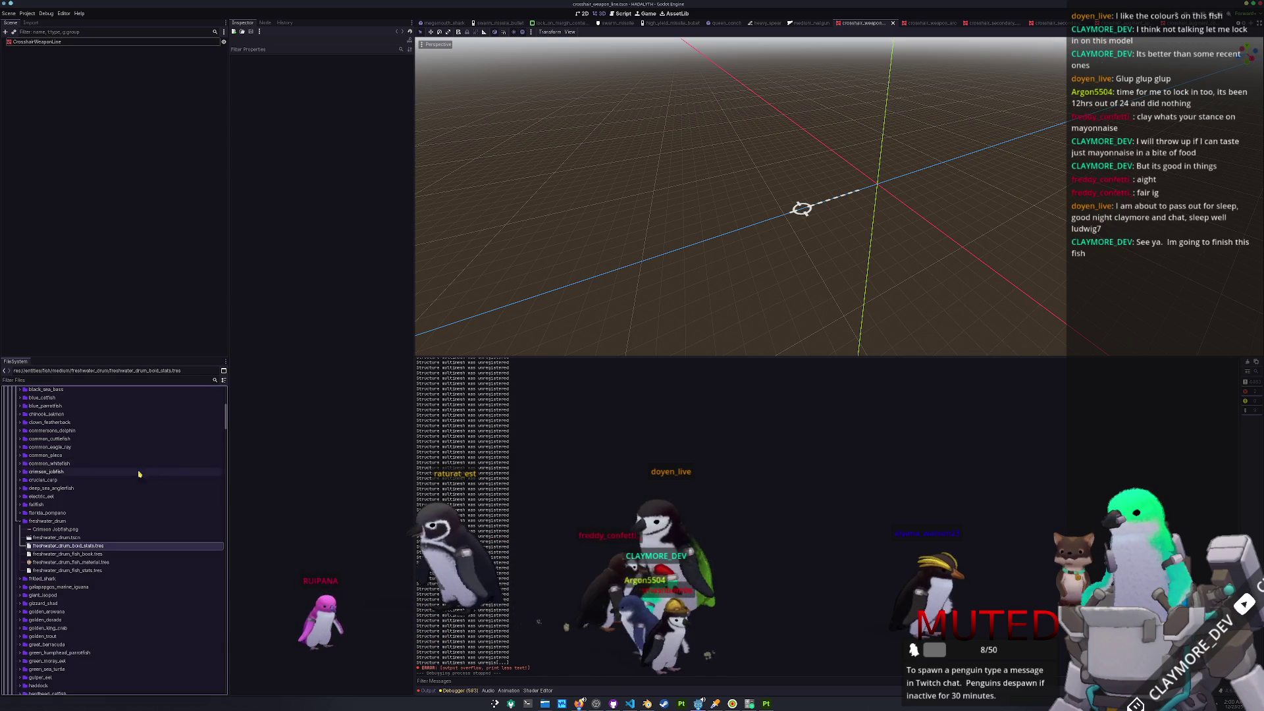
double_click(84, 538)
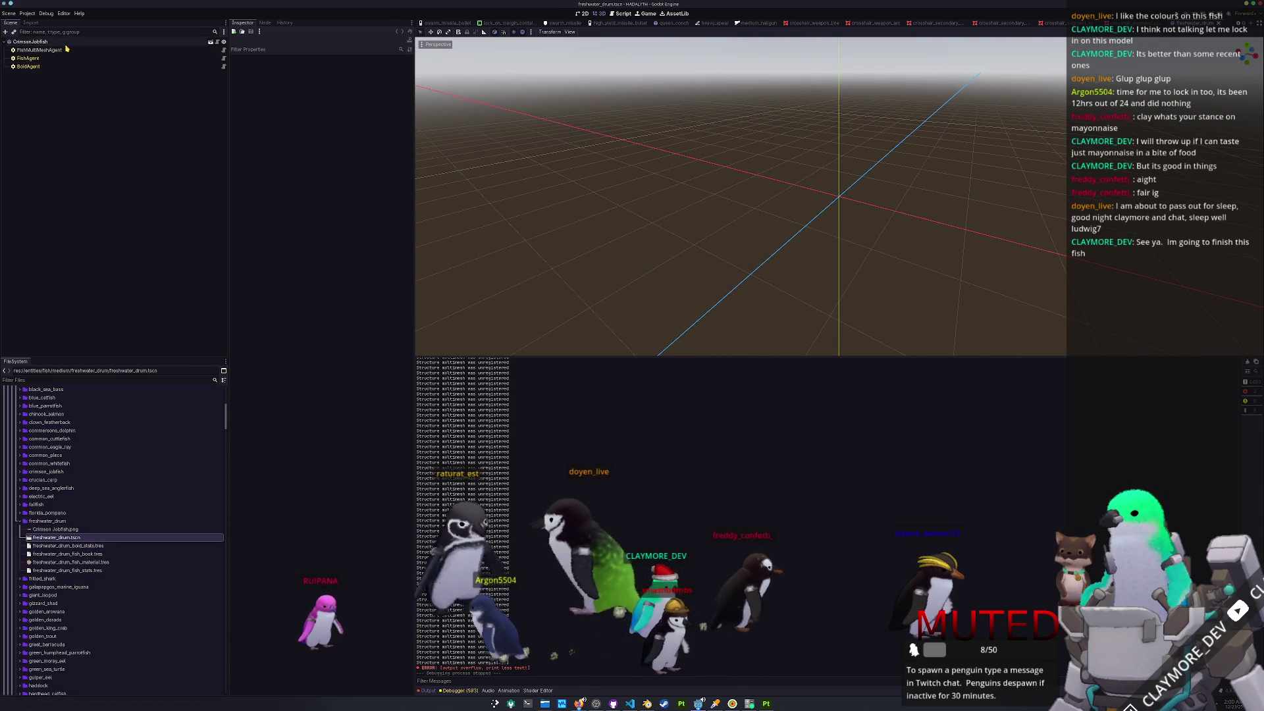
- Rename the root node to FreshwaterDrum and Quick Load search the FishMultiMeshAgent mesh for 'freshwter dr'
type("Freshwa")
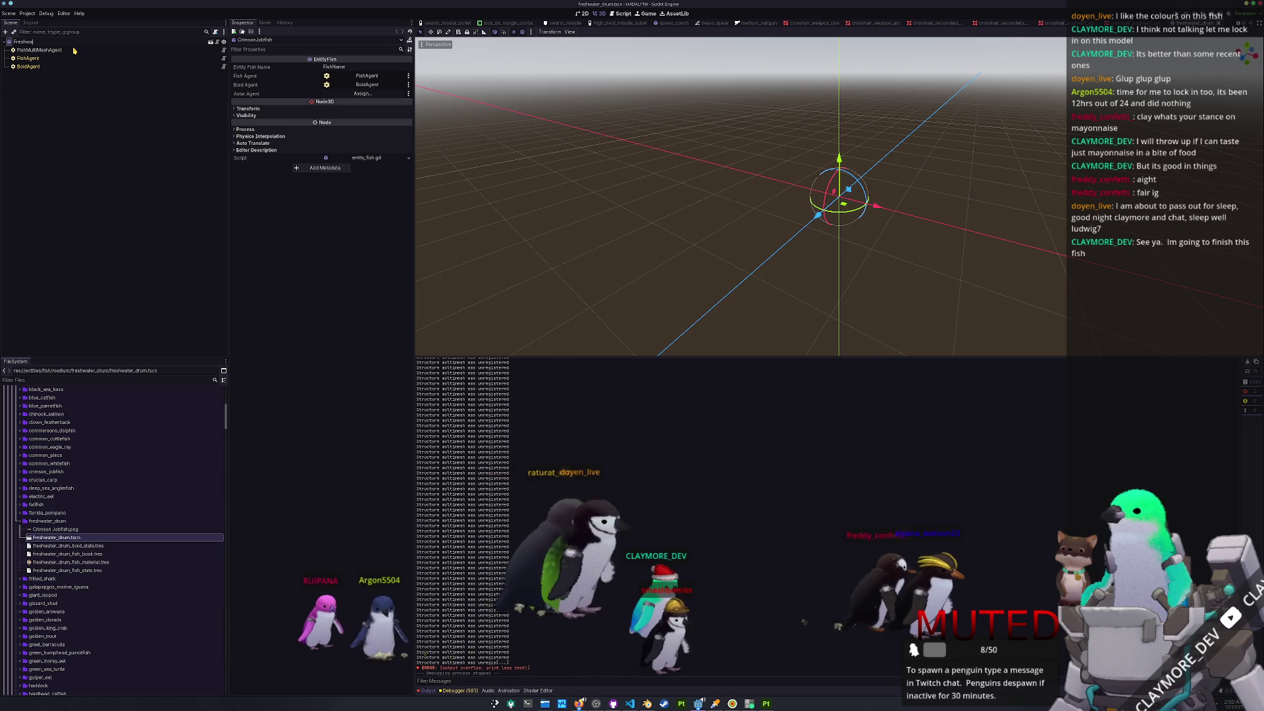
type("terDrum")
key("Return")
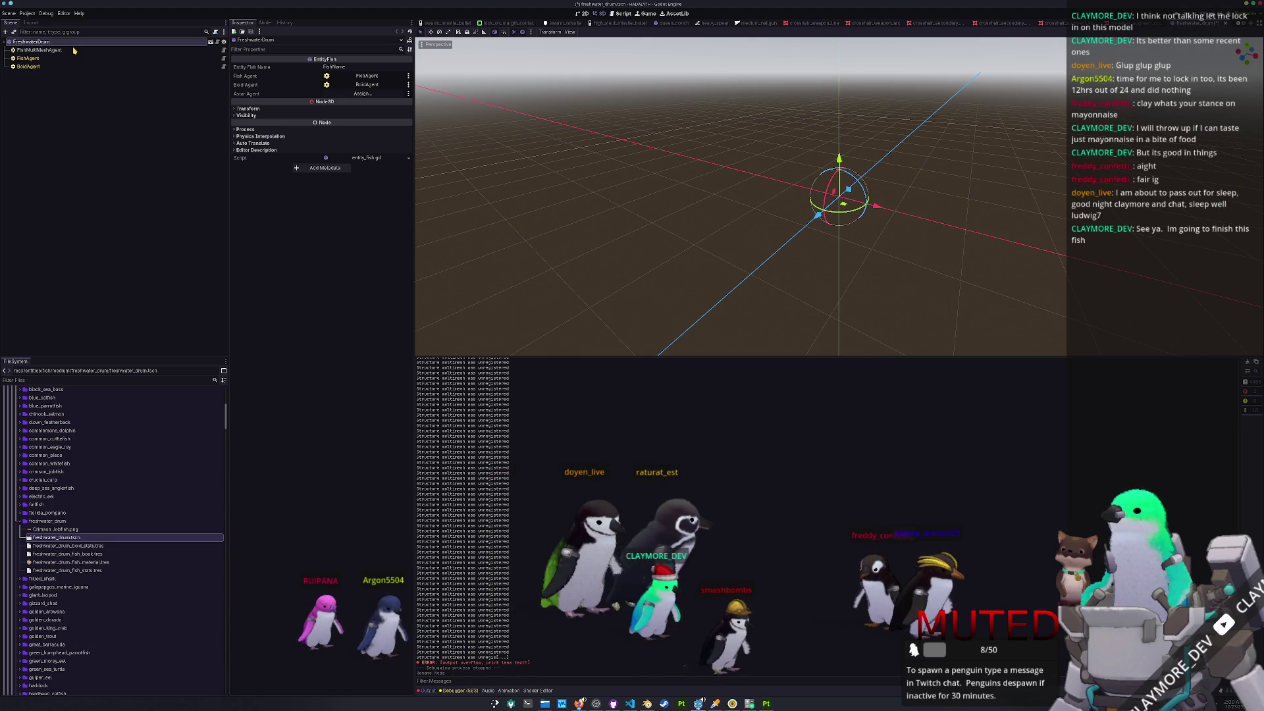
left_click(58, 50)
left_click(408, 100)
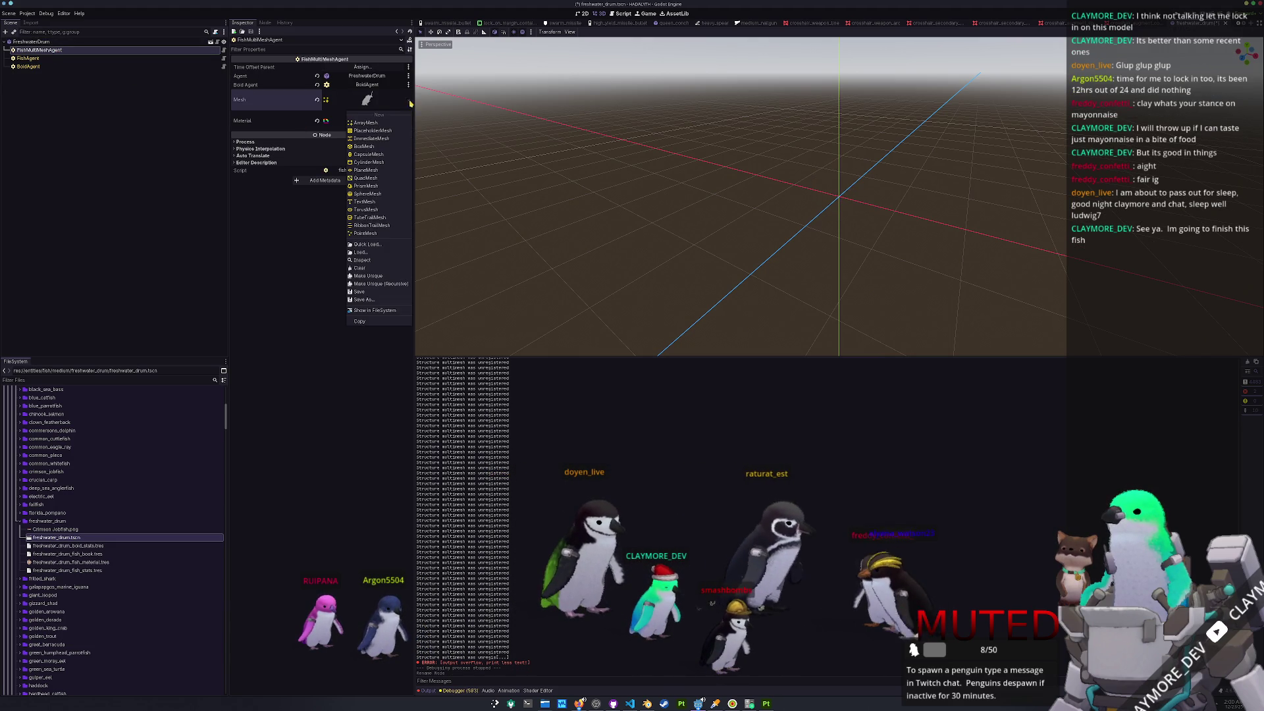
left_click(369, 246)
type("freshwter")
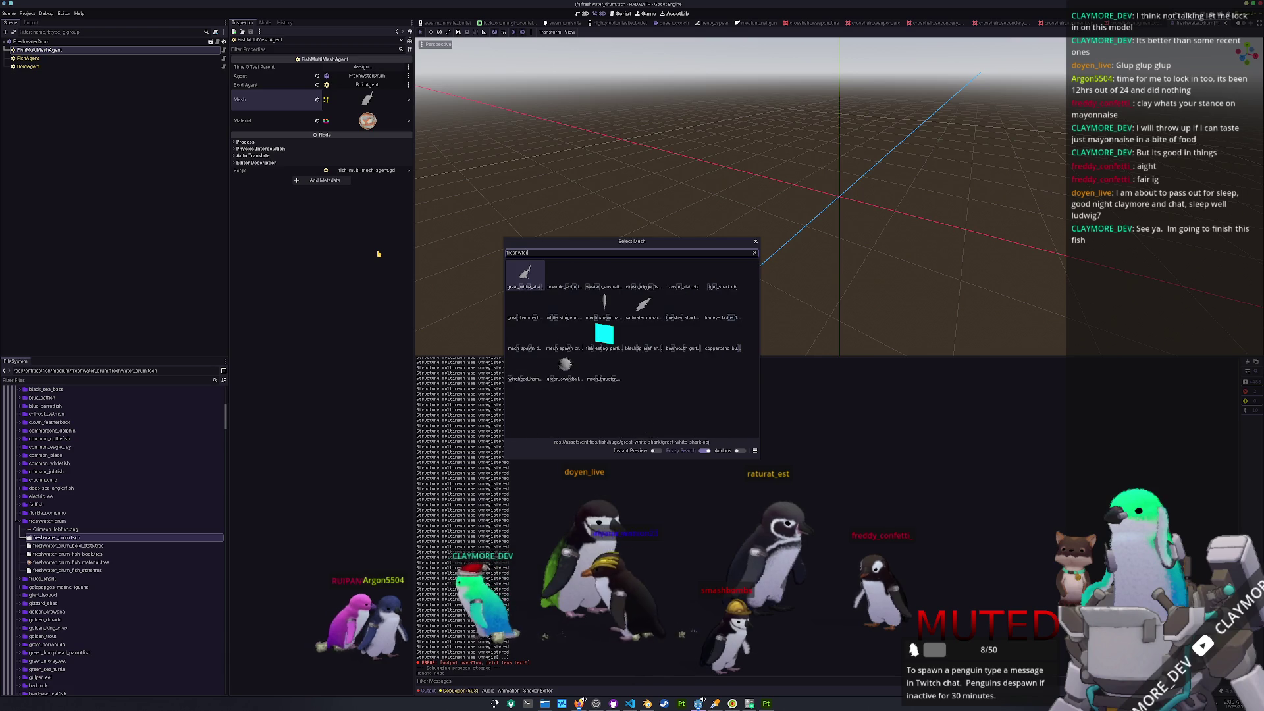
type(" dr")
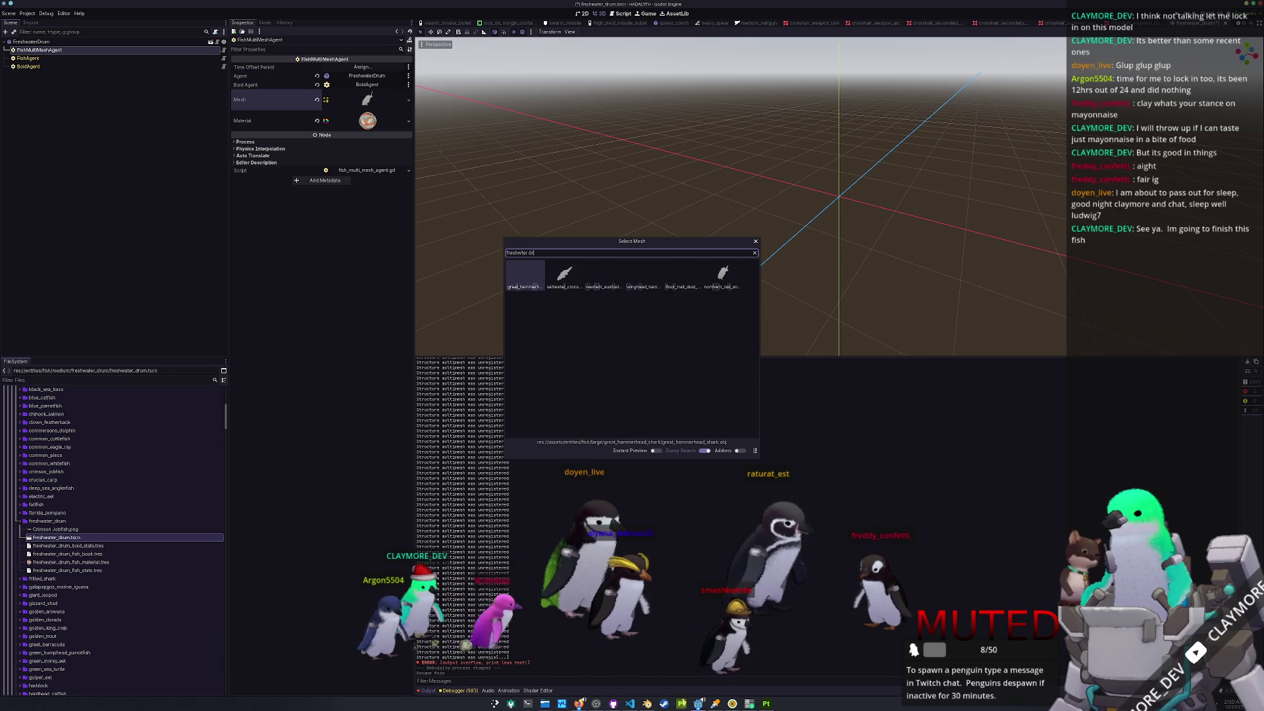
key("alt+Tab")
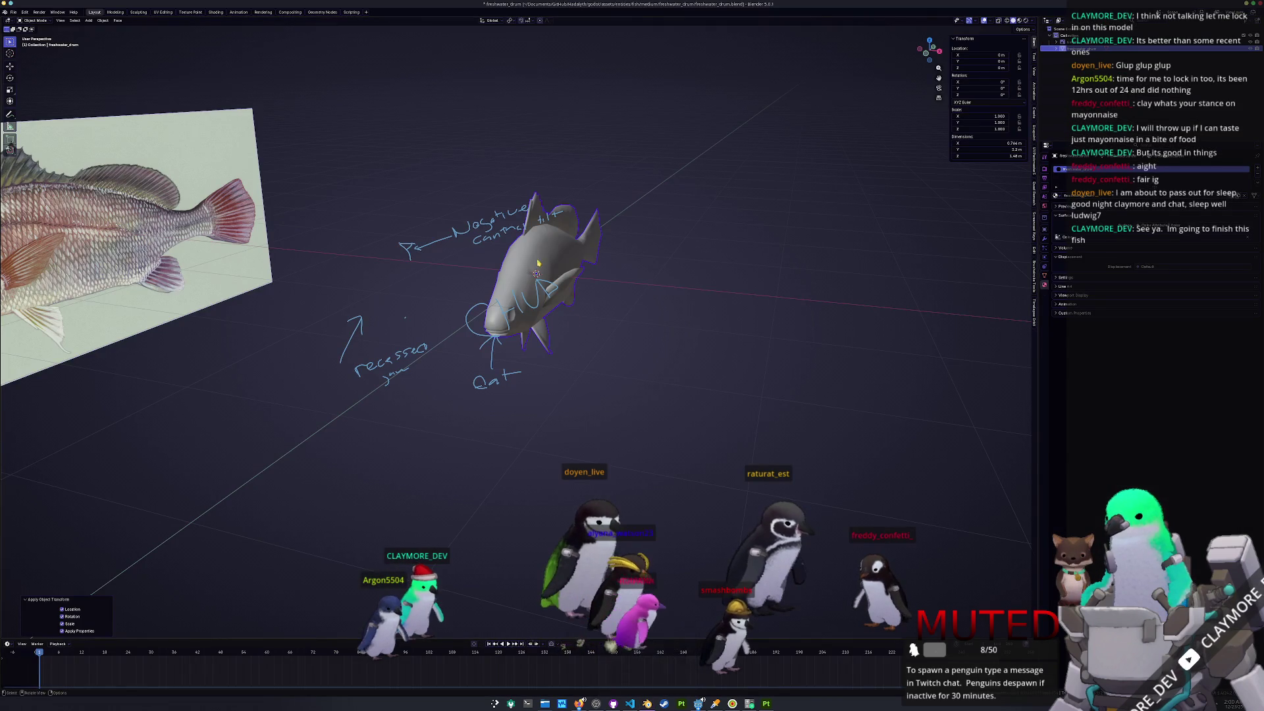
- Export the selected fish model as Wavefront OBJ with Selection Only, then return to Godot
left_click(14, 11)
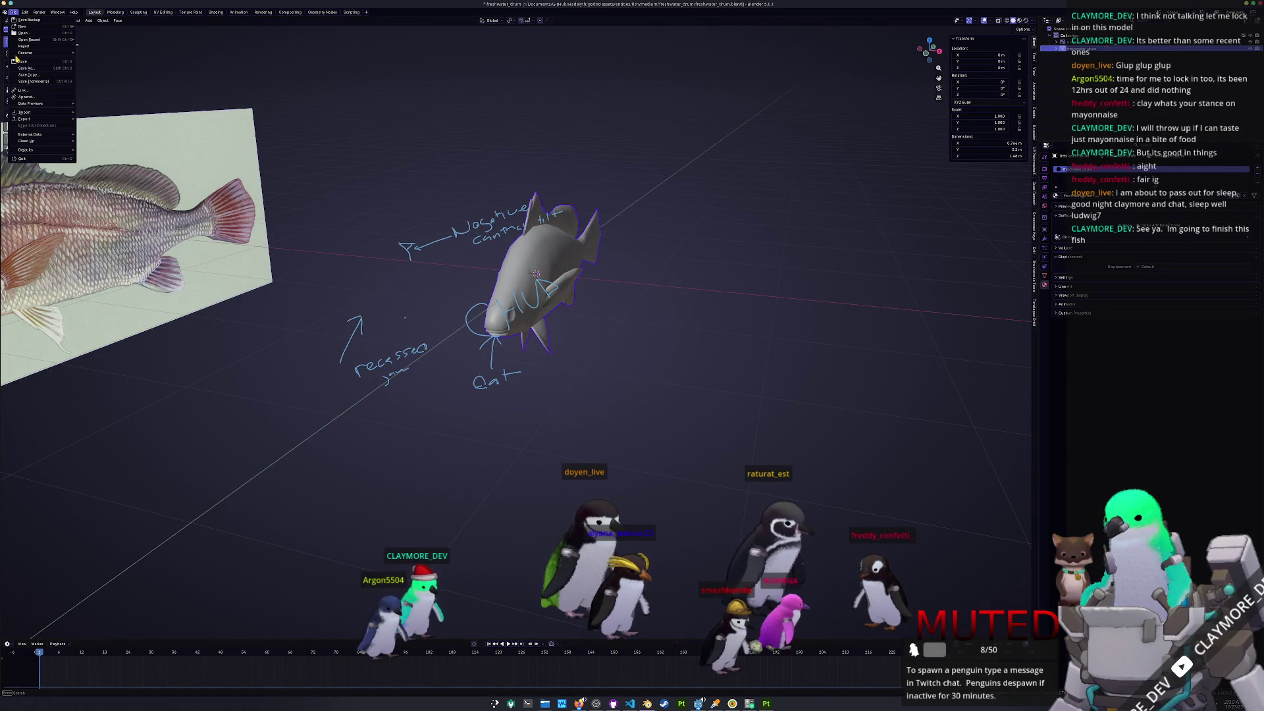
mouse_move(20, 119)
left_click(111, 161)
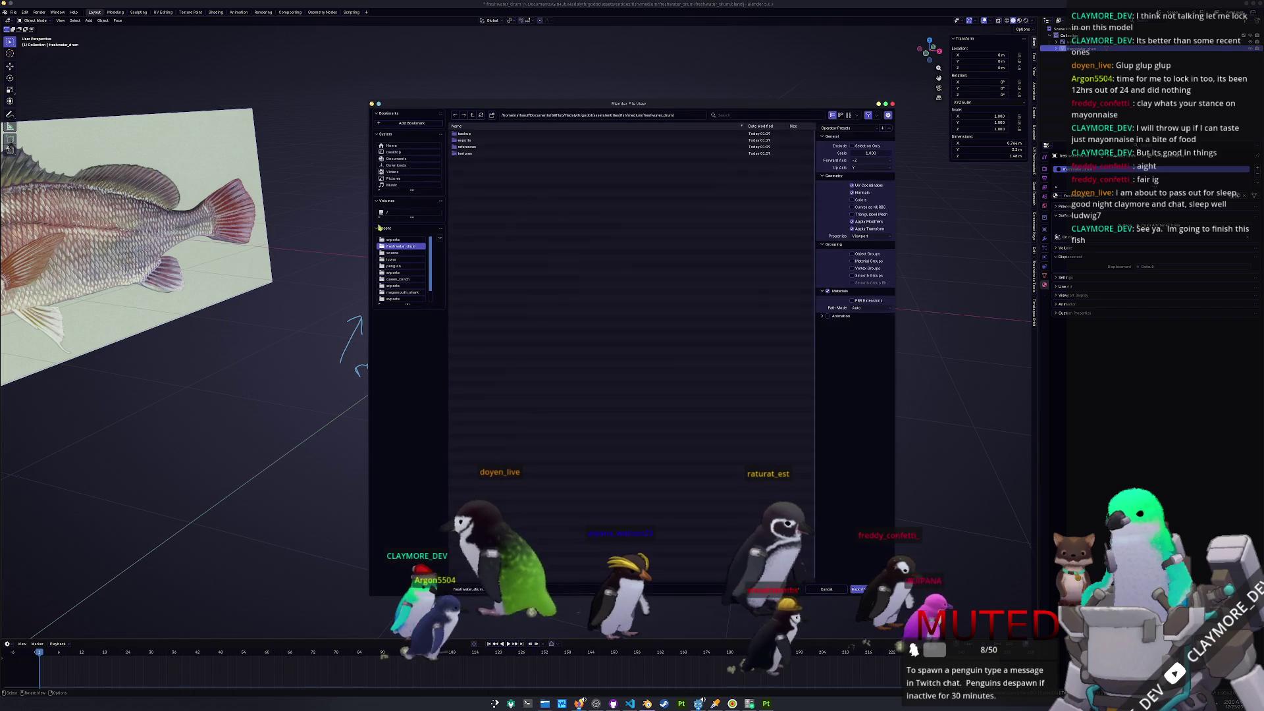
left_click(860, 146)
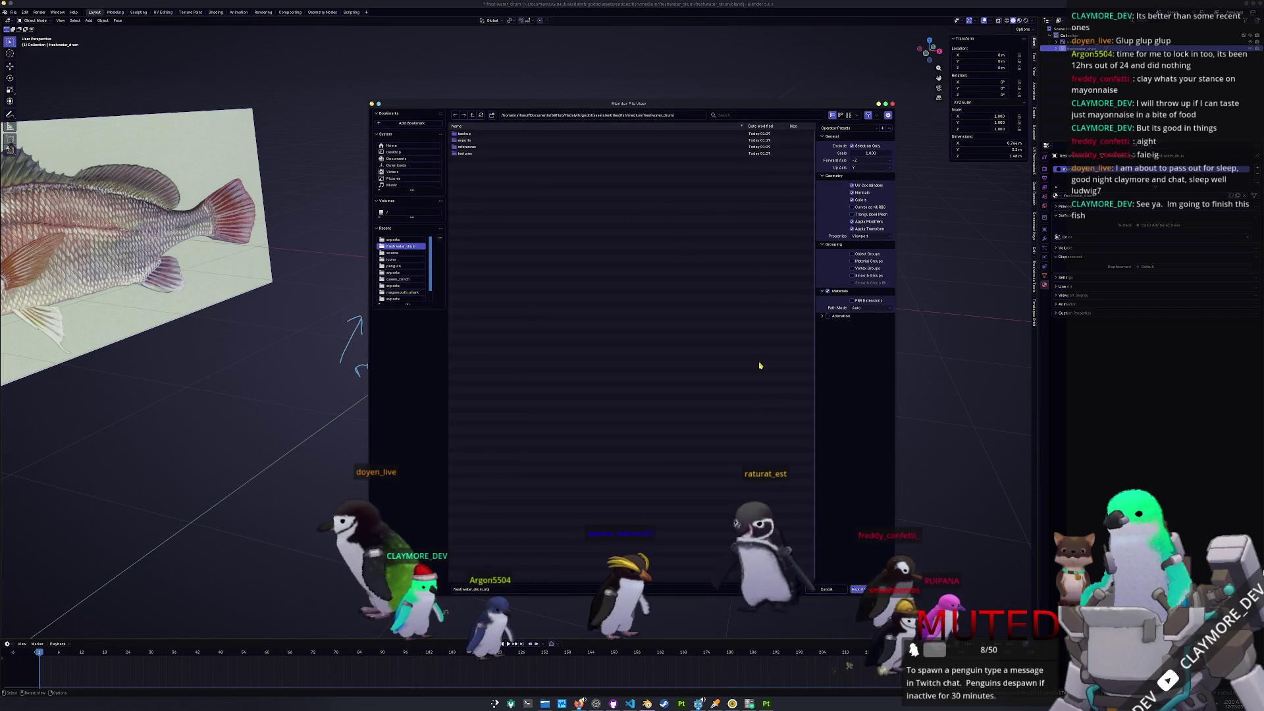
left_click(857, 589)
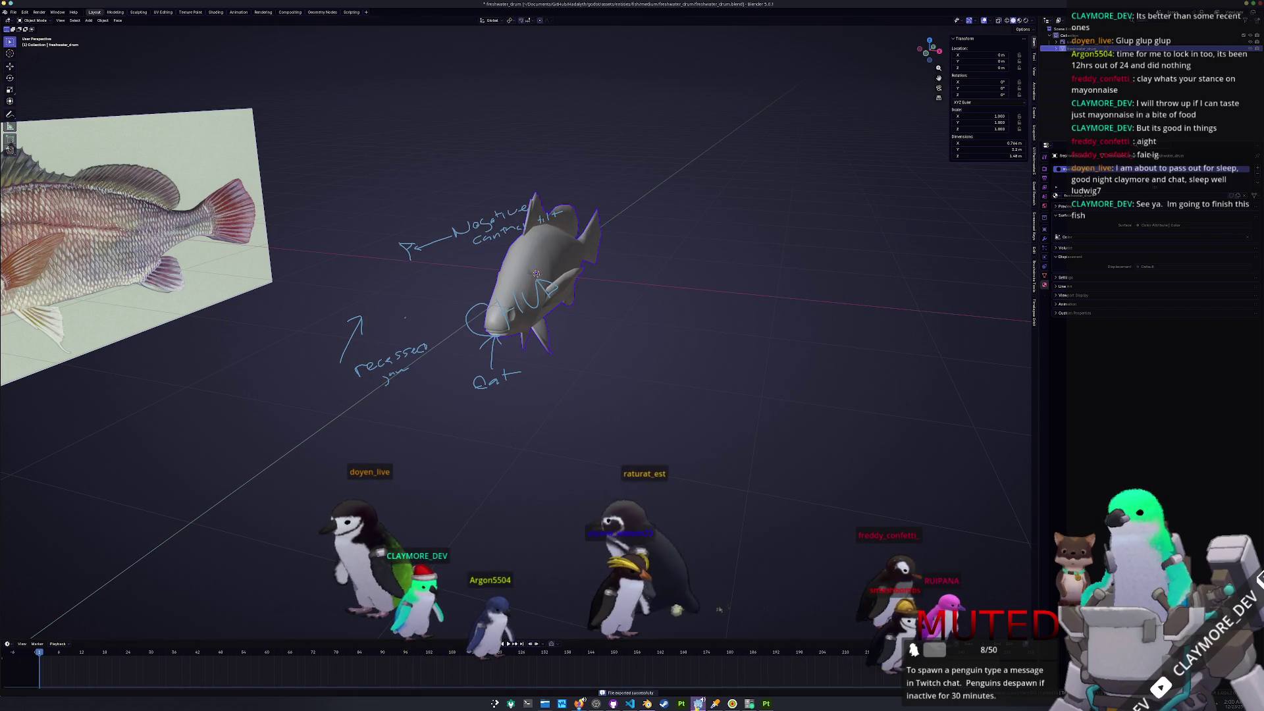
left_click(699, 704)
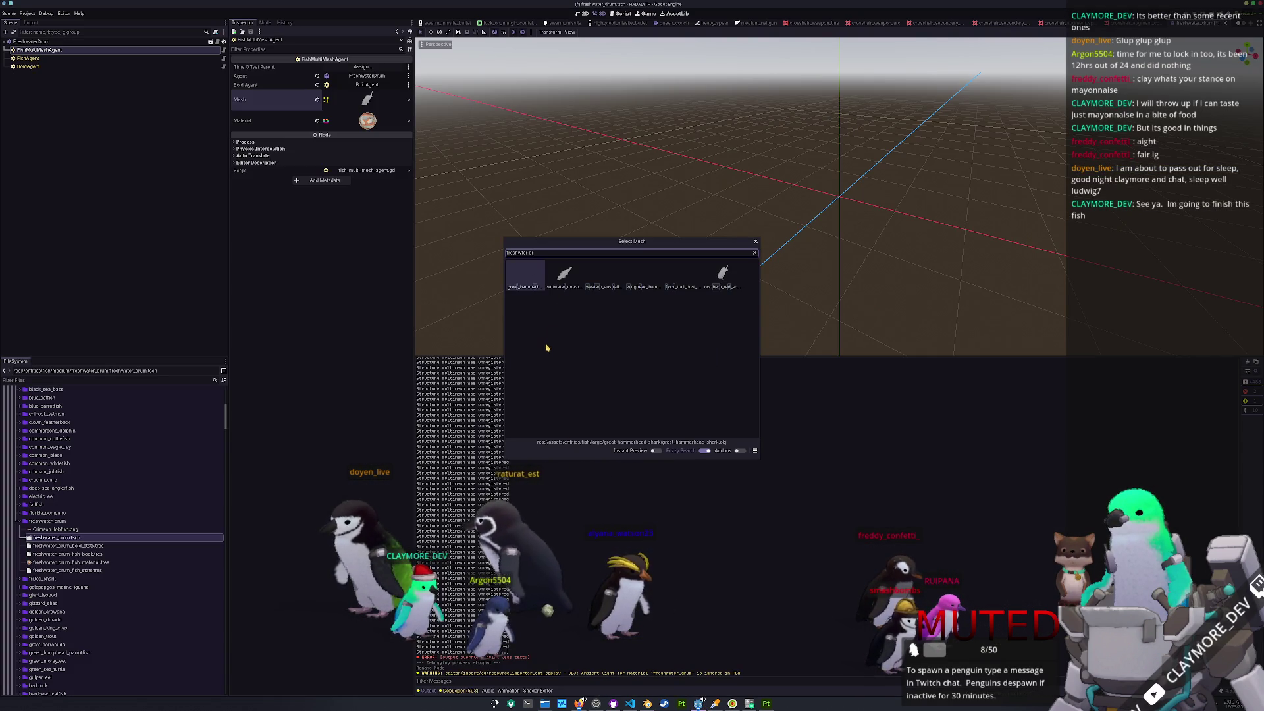
- Load the freshwater_drum mesh into the fish agent's Mesh property
key("Escape")
left_click(409, 100)
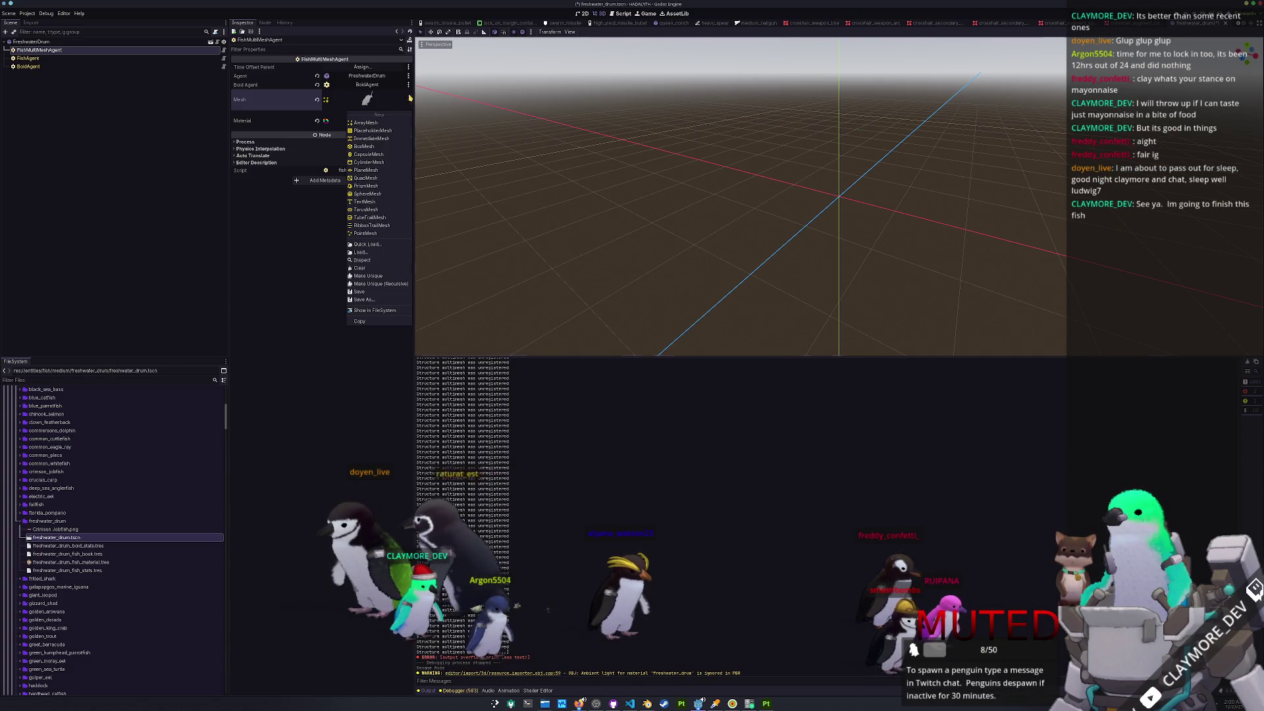
left_click(368, 244)
type("fres")
left_click(526, 281)
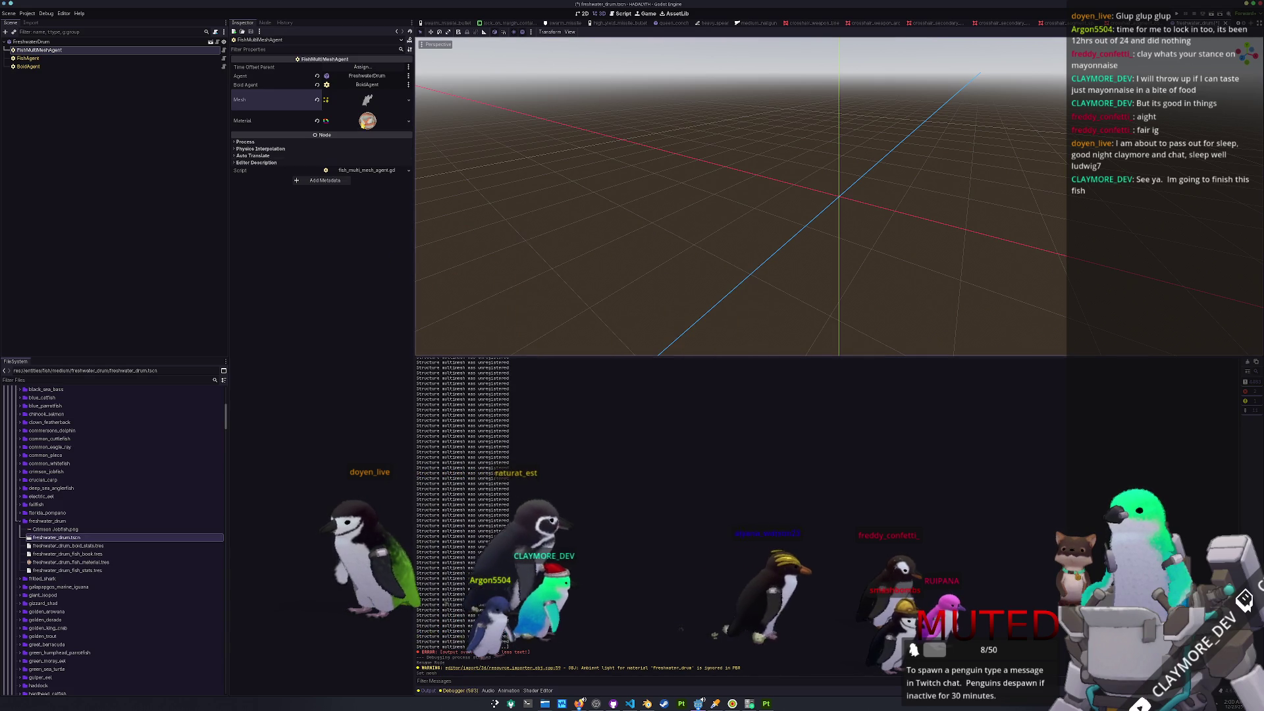
- Set the material's Albedo texture to the freshwater_drum texture
left_click(367, 120)
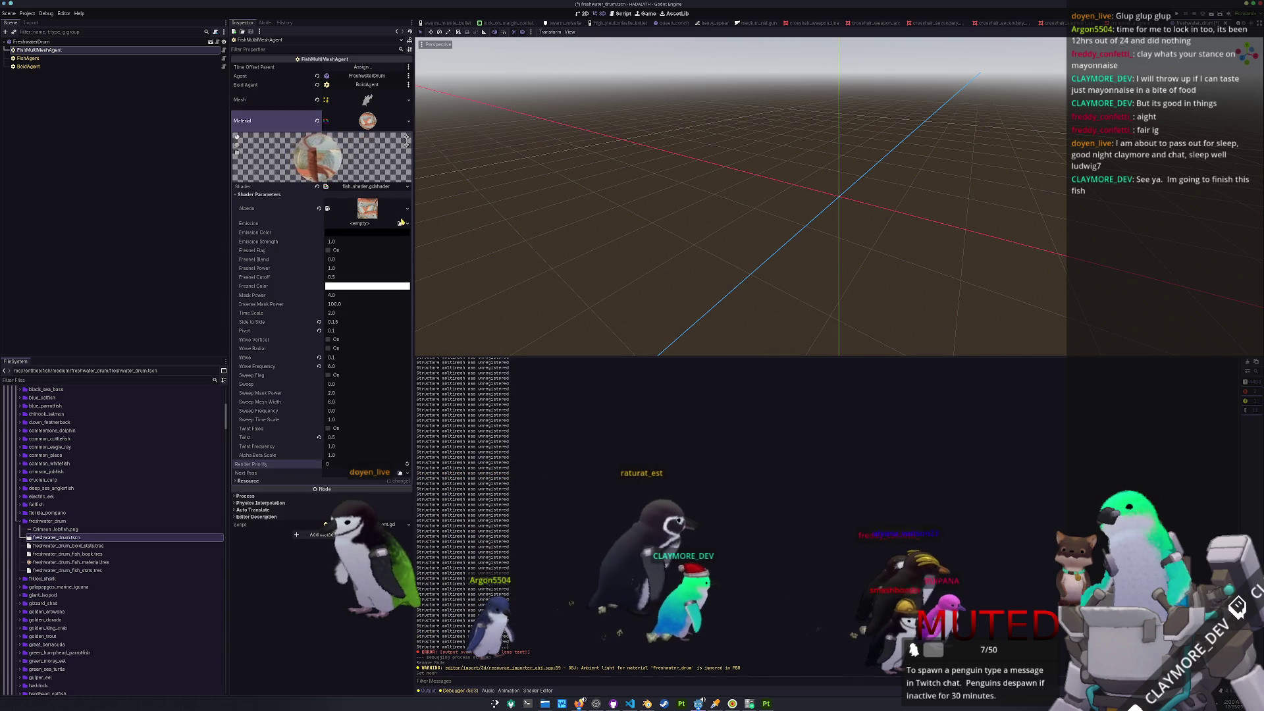
left_click(405, 207)
left_click(361, 381)
type("freshwater")
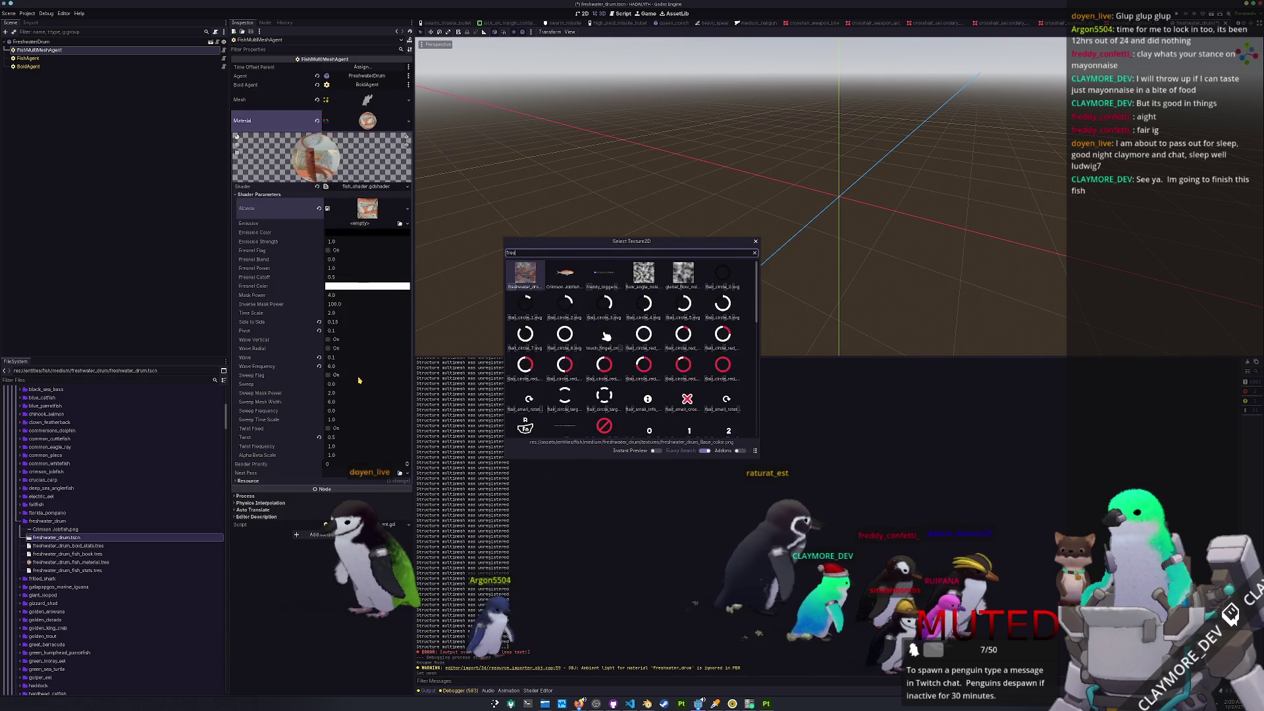
double_click(519, 279)
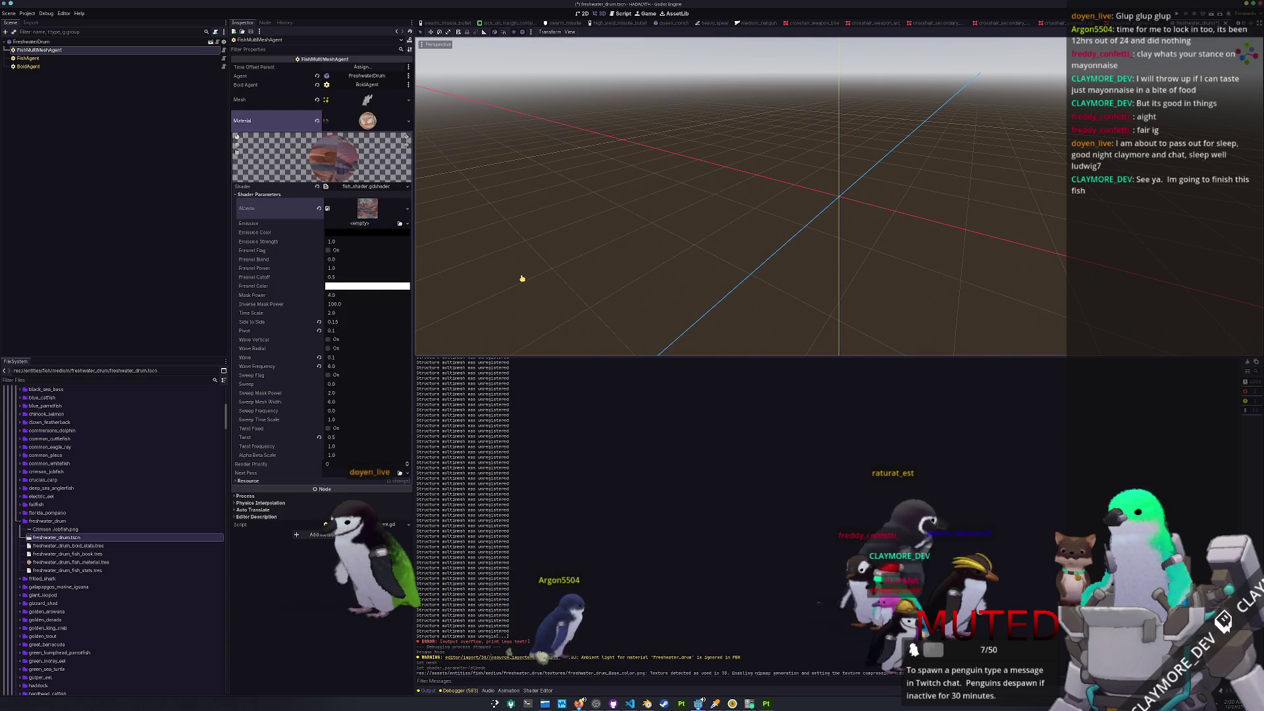
- Select the old Crimson Jobfish image and start deleting it, then cancel
left_click(55, 530)
key("Delete")
key("Escape")
- Rename the FishAgent to Freshwater Drum, save the scene, and request deleting Crimson Jobfish.png
left_click(28, 58)
triple_click(367, 98)
type("Freshwater Drumn")
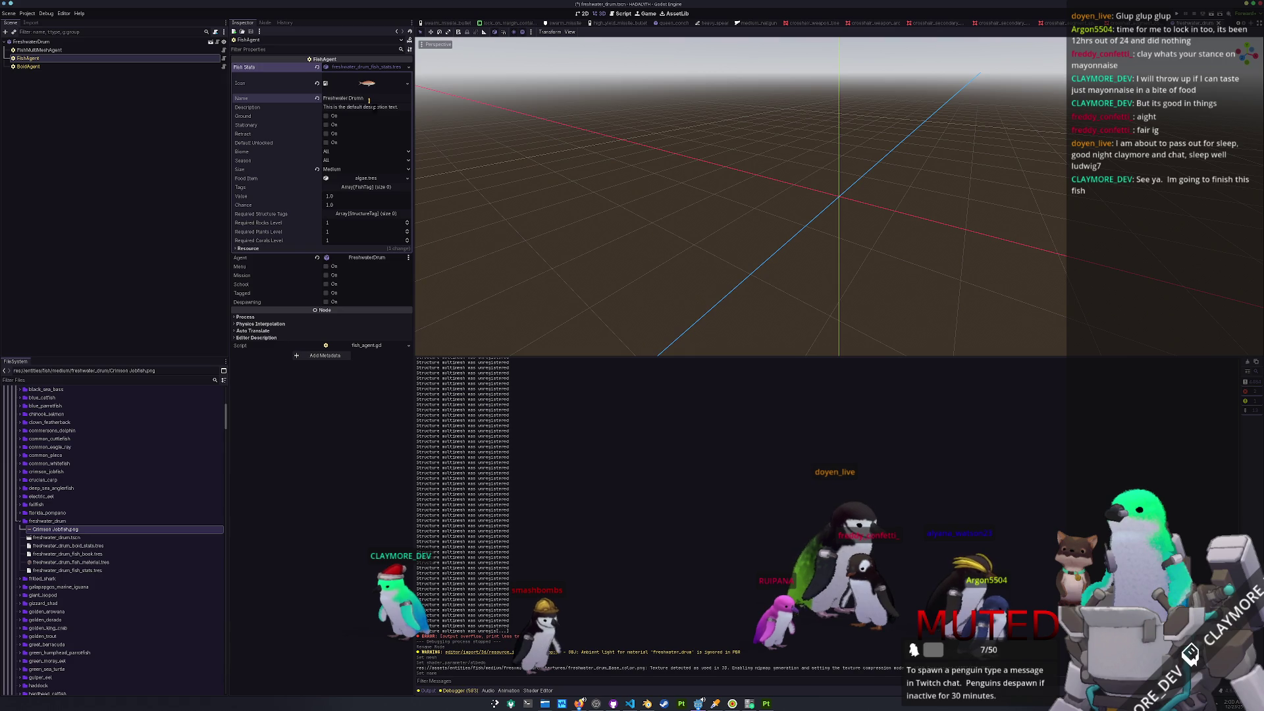
key("Return")
key("ctrl+s")
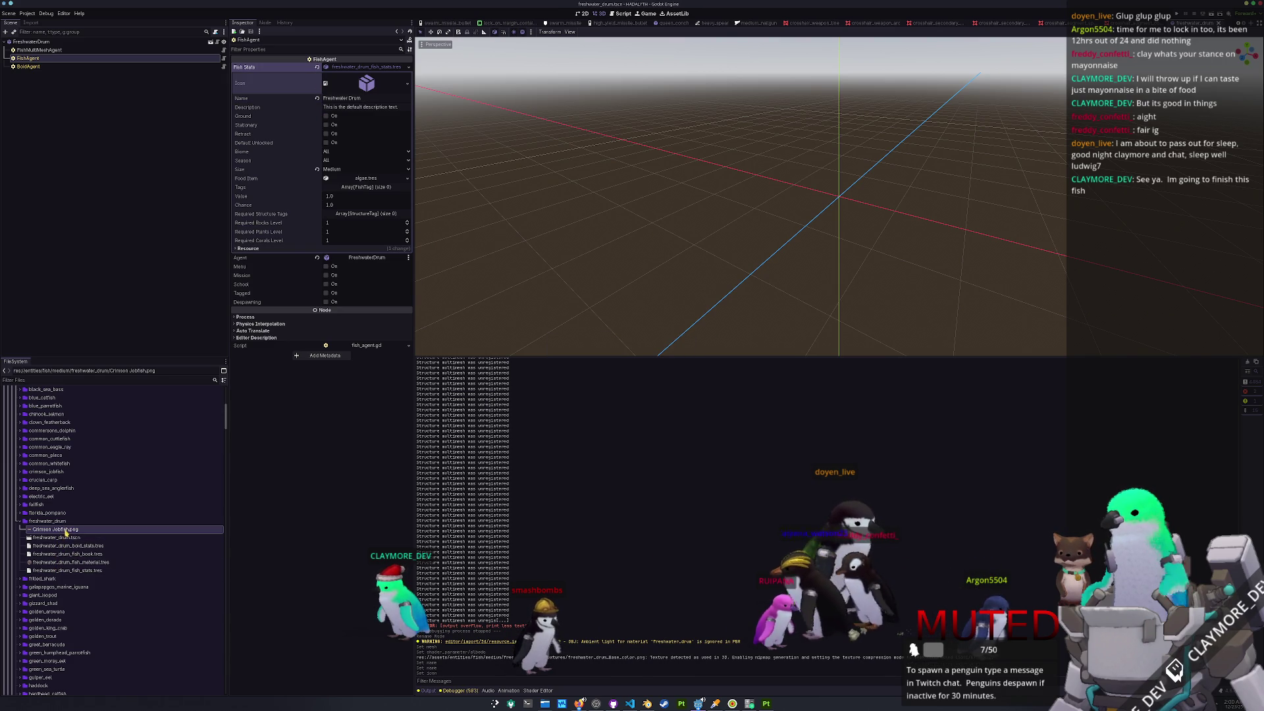
key("Down")
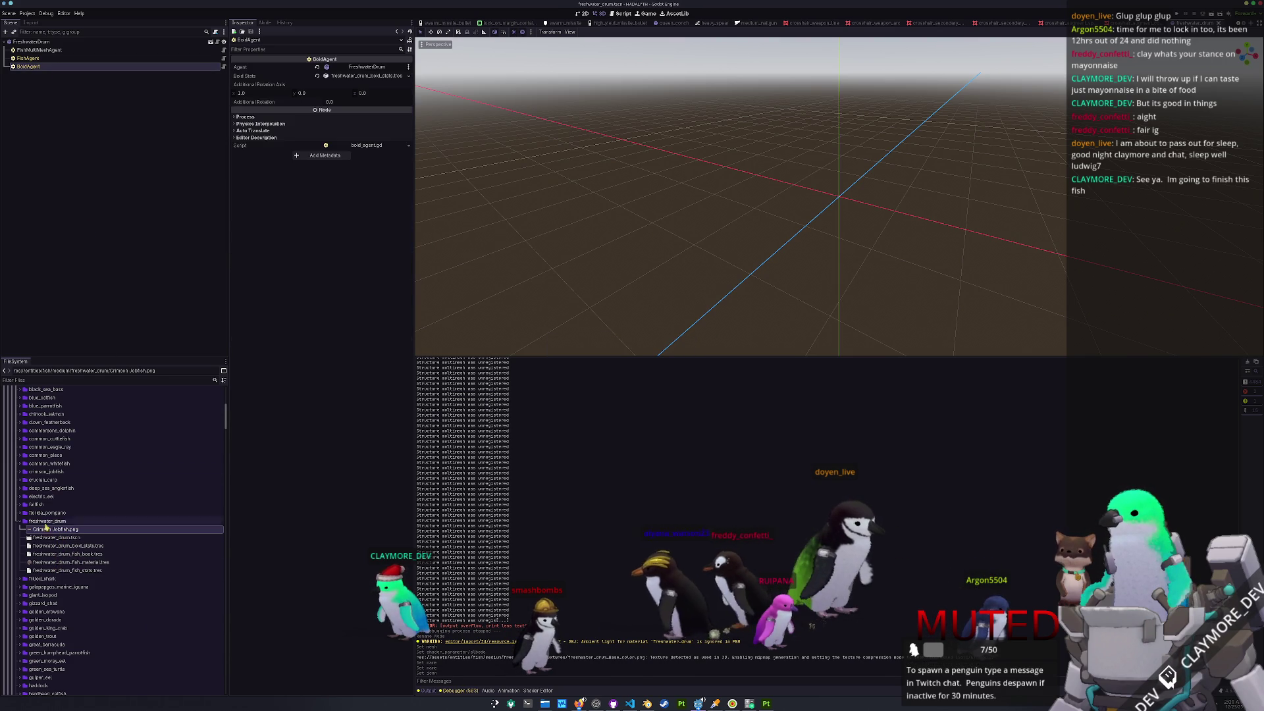
key("Delete")
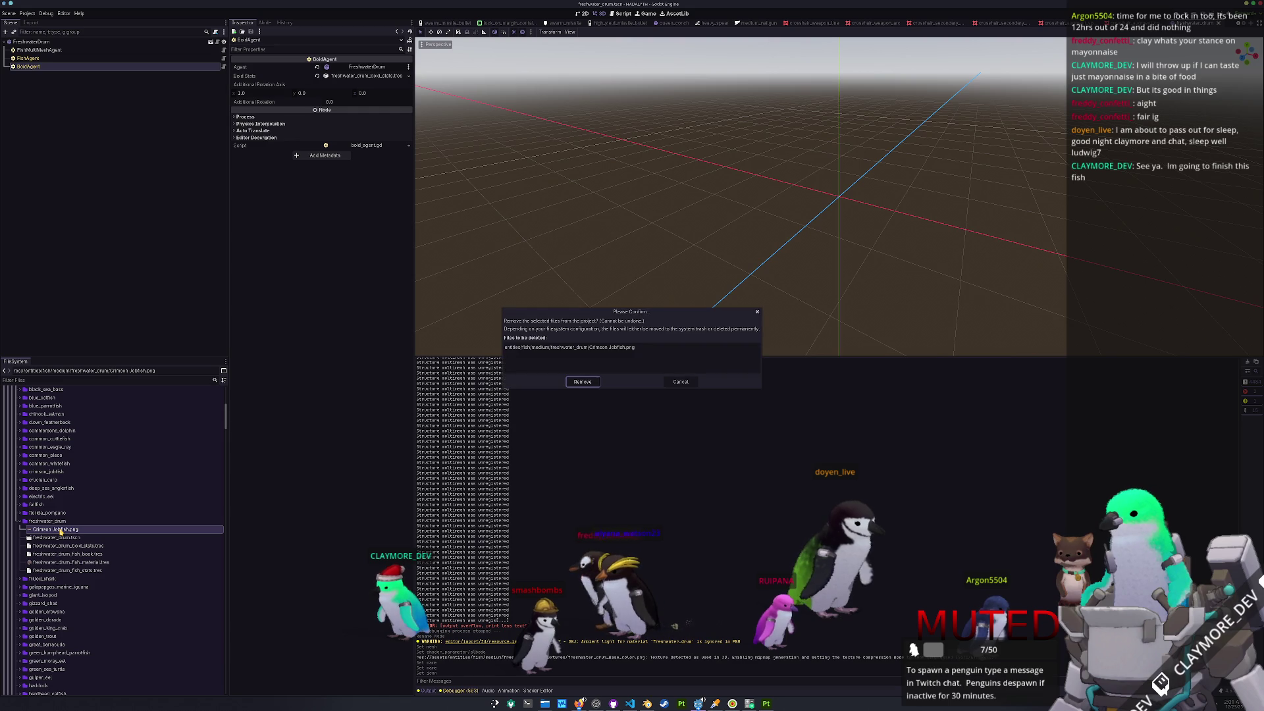
- Remove Crimson Jobfish.png and open data/fish_library/medium_fish_library.tres
key("Return")
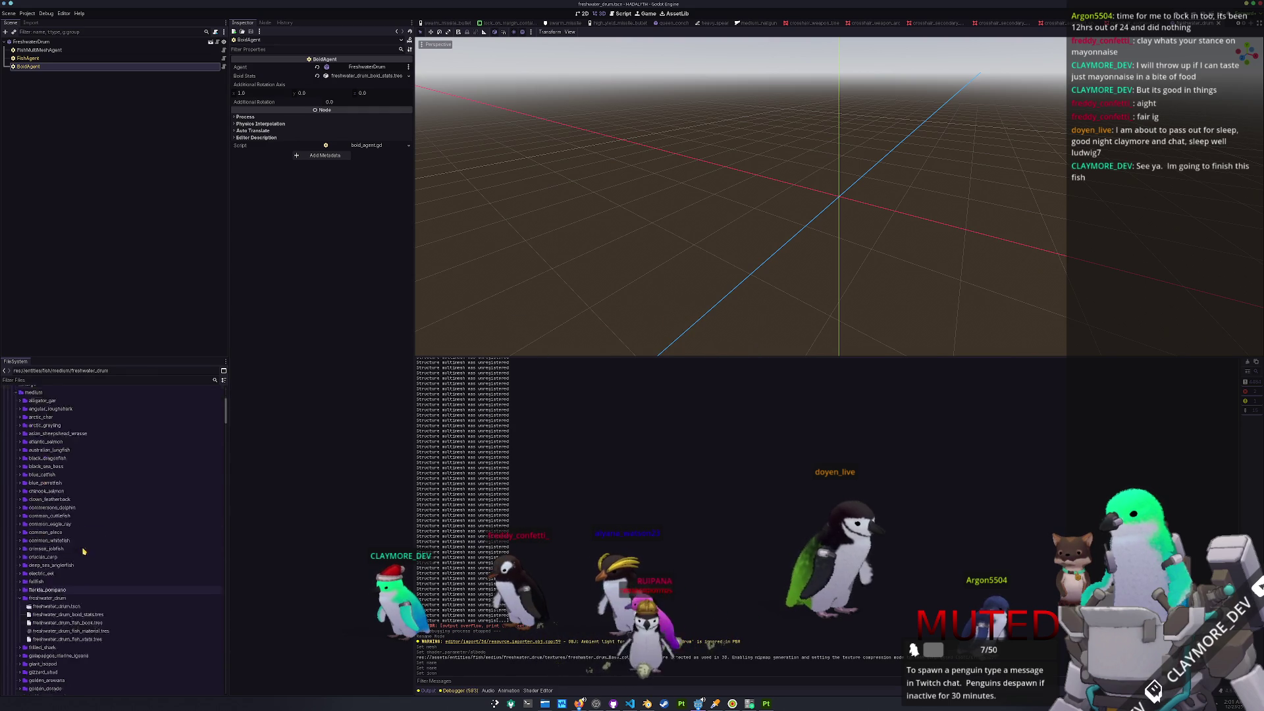
double_click(31, 457)
scroll(37, 559, "down", 5)
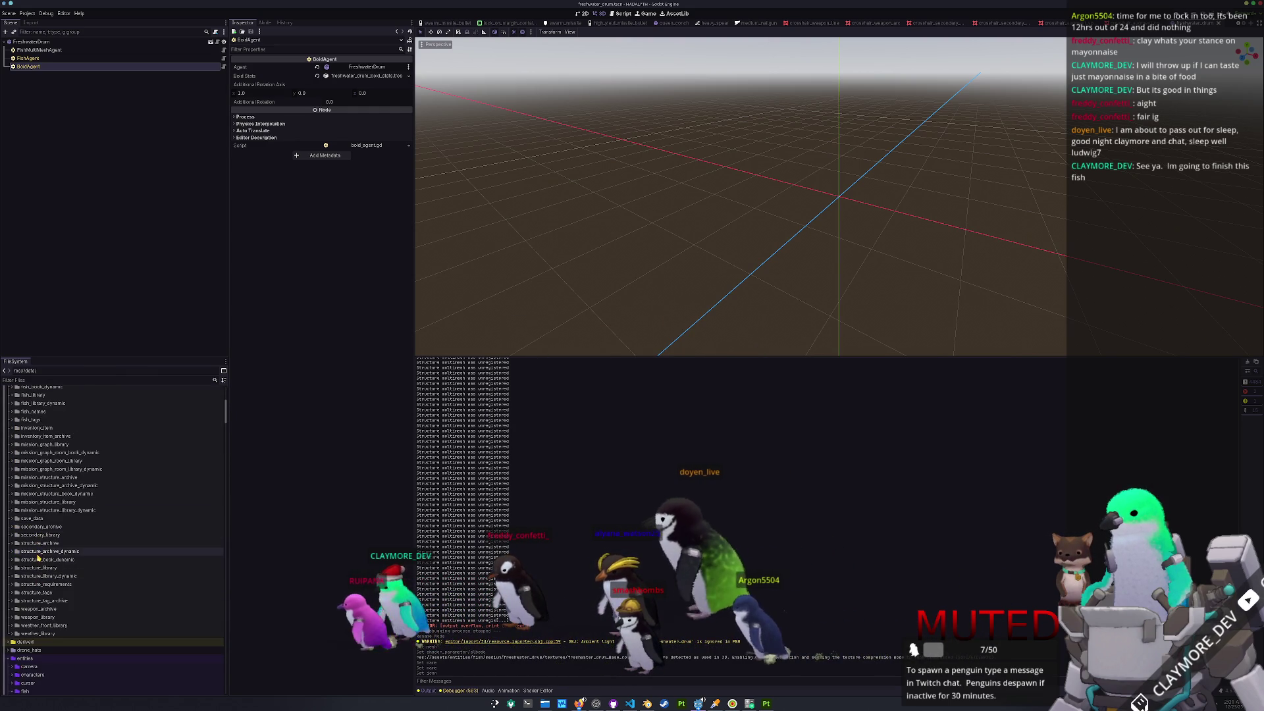
scroll(38, 526, "up", 3)
double_click(33, 472)
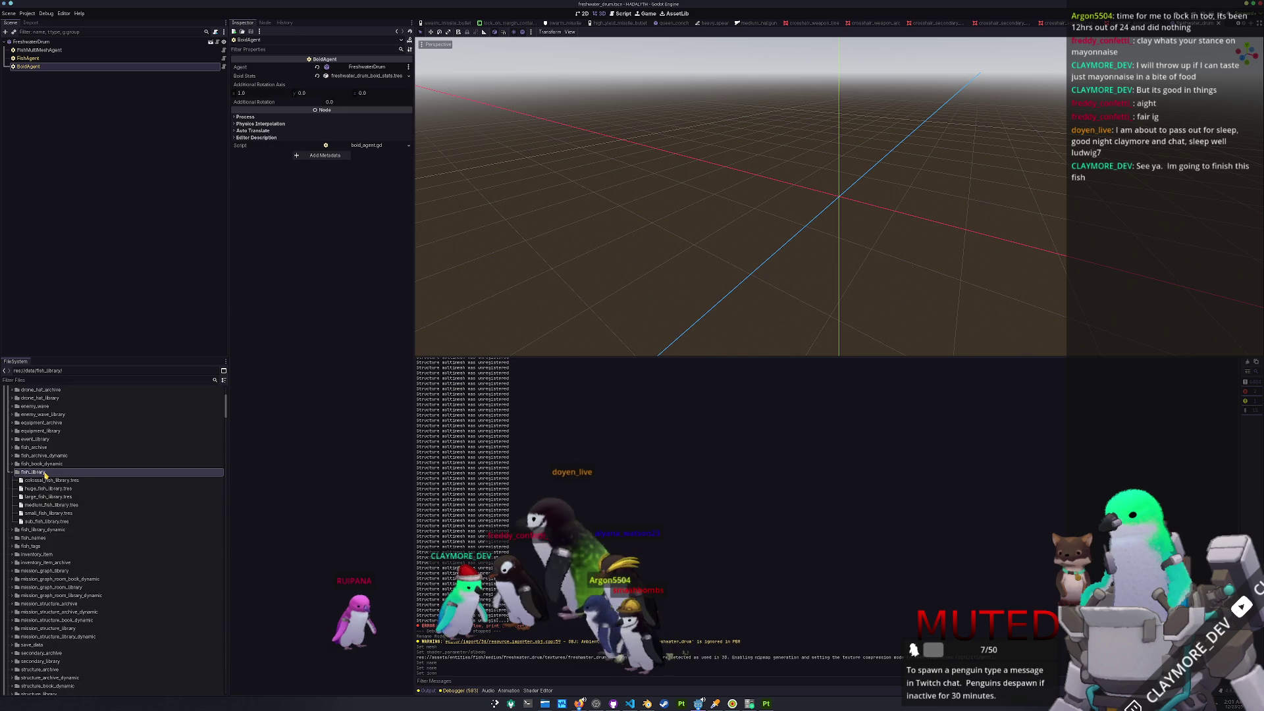
left_click(47, 505)
double_click(48, 505)
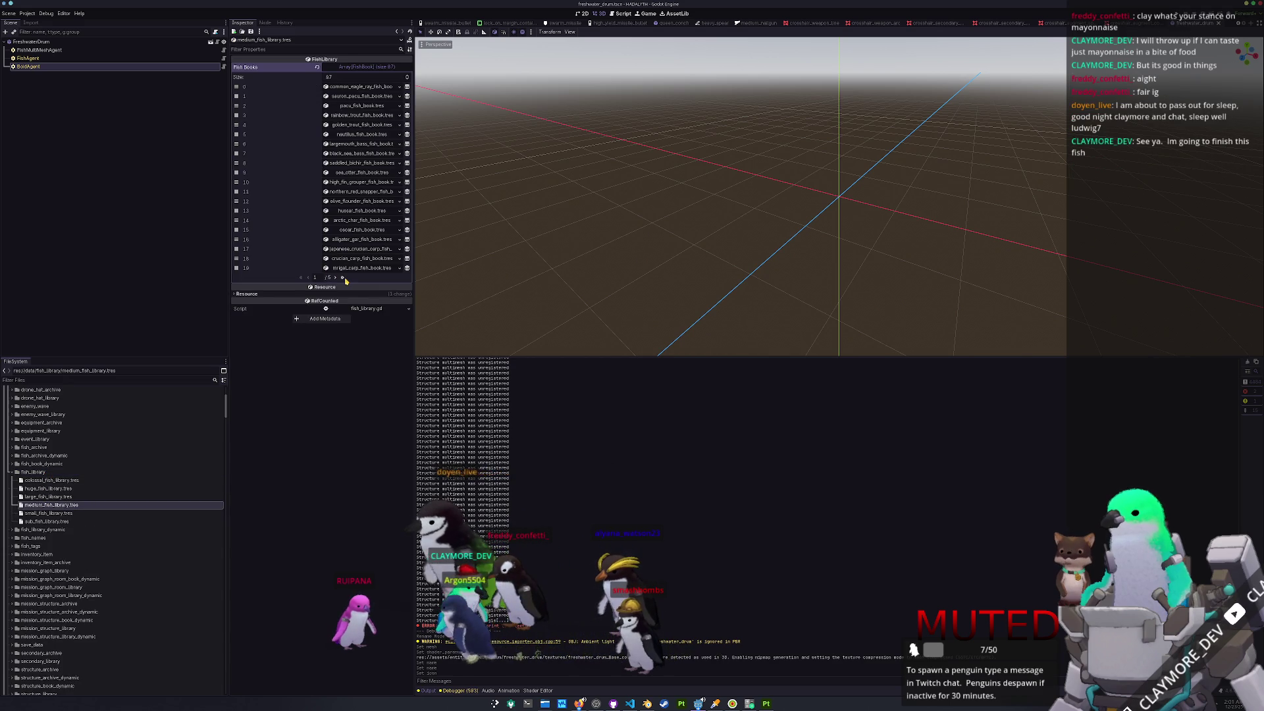
- Add freshwater_drum_fish_book.tres as a new element 87 in Fish Books
left_click(342, 287)
left_click(328, 152)
left_click(392, 154)
type("fres")
double_click(548, 267)
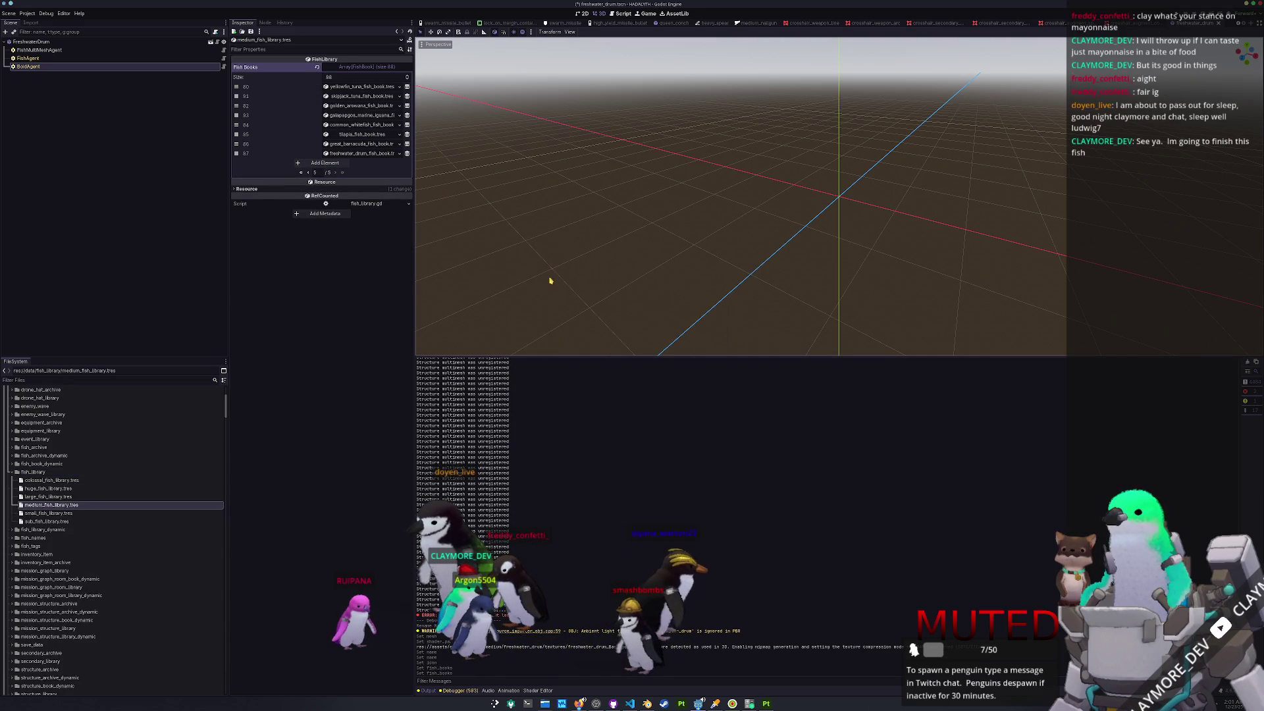
- Open the batch_tasks.tscn scene through quick file search
key("shift+alt+o")
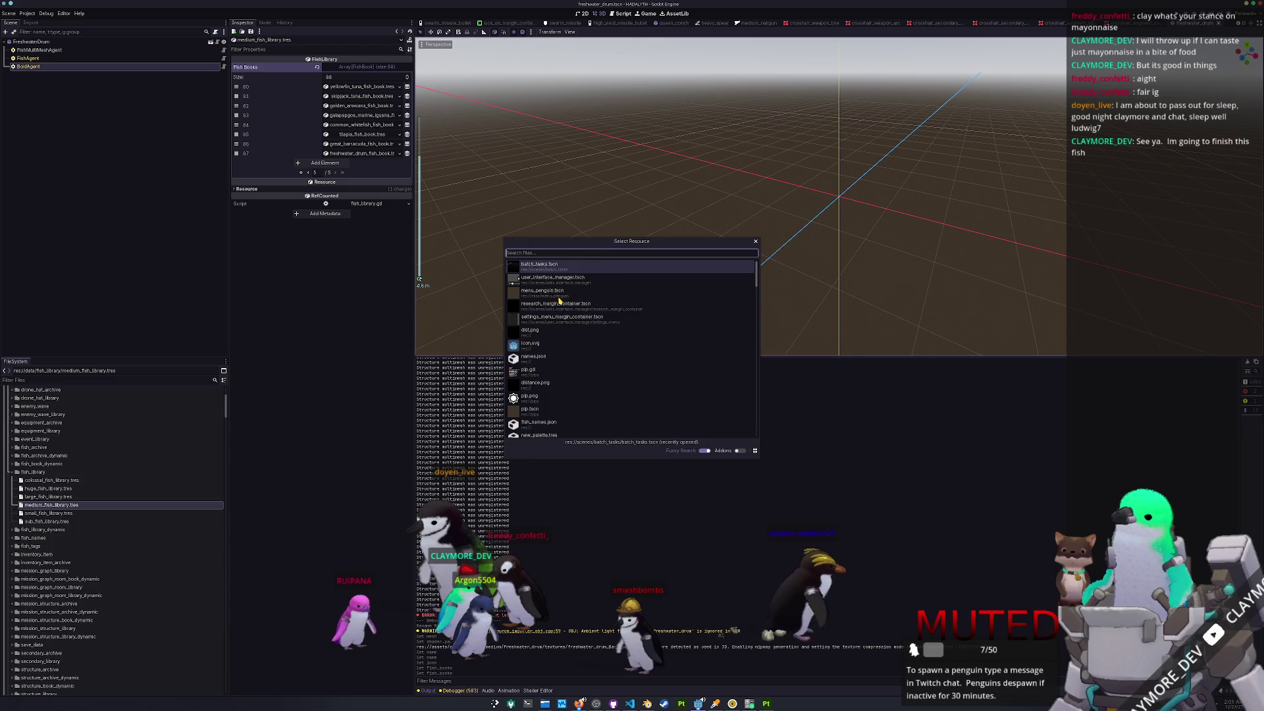
type("batch")
key("Down")
key("Return")
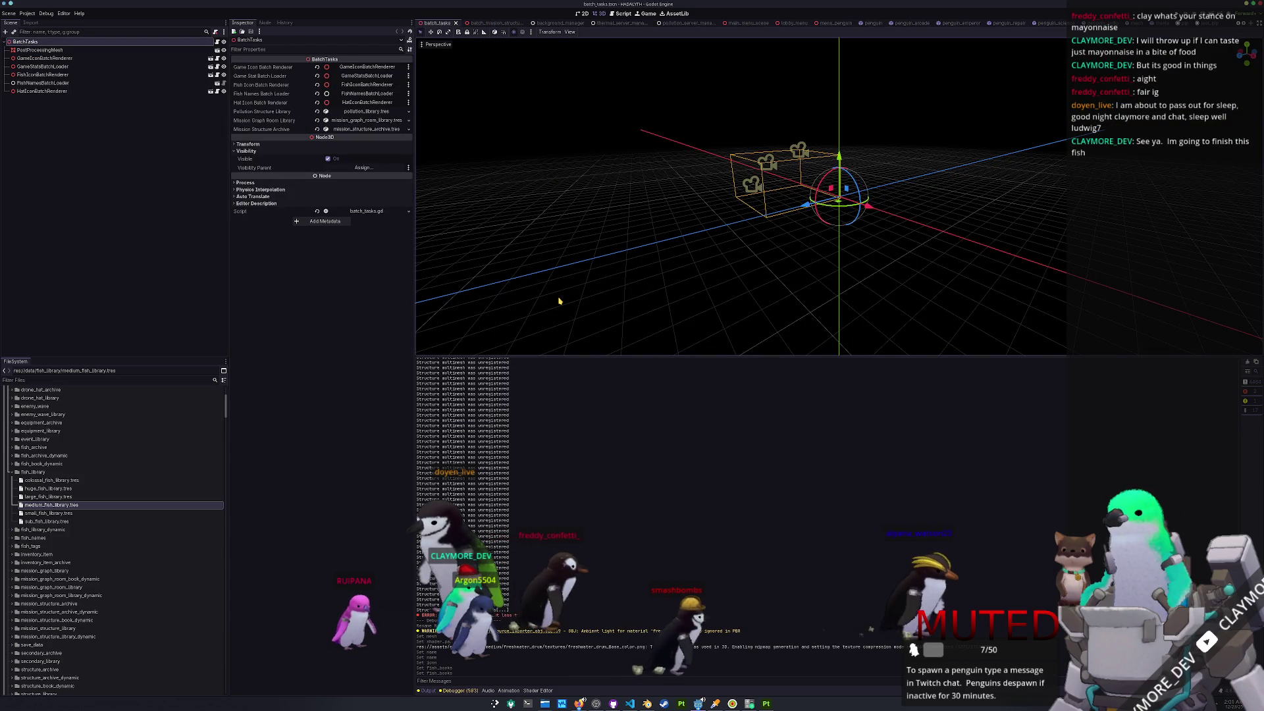
- Run the batch_tasks scene with F6
key("F6")
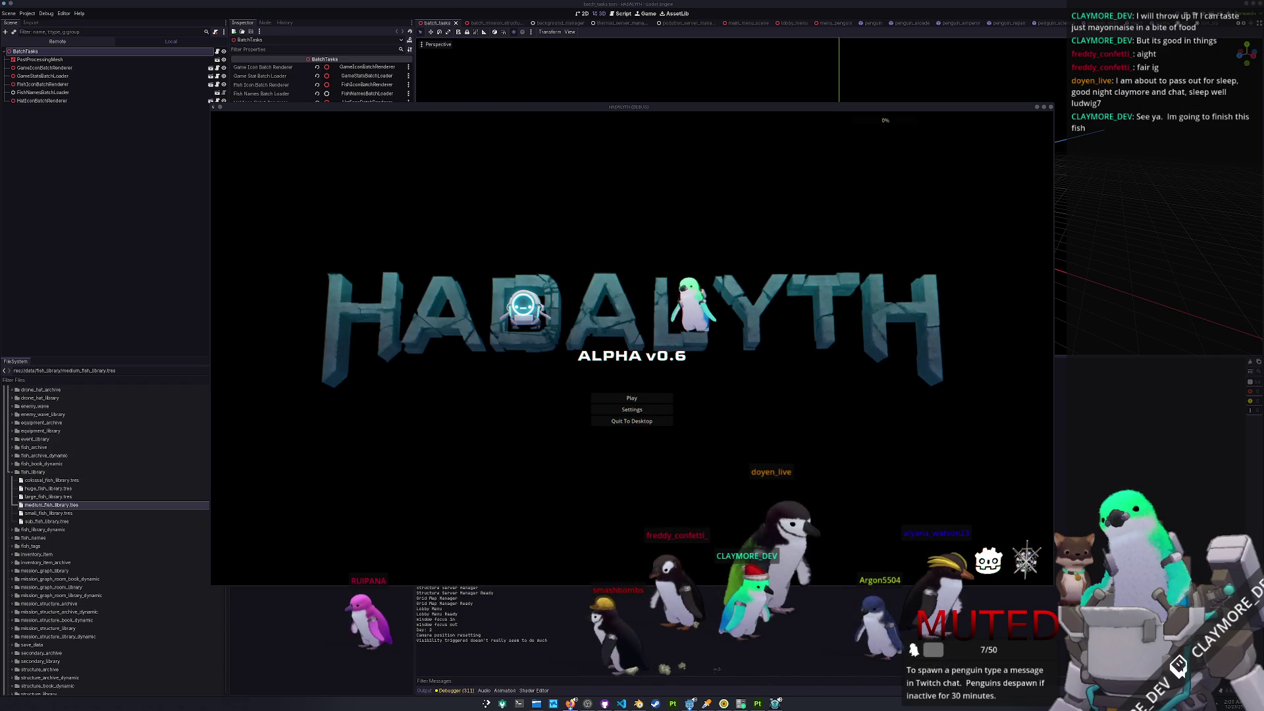
- Load save slot 1, use the developer console, then walk the robot toward the lower left
left_click(617, 395)
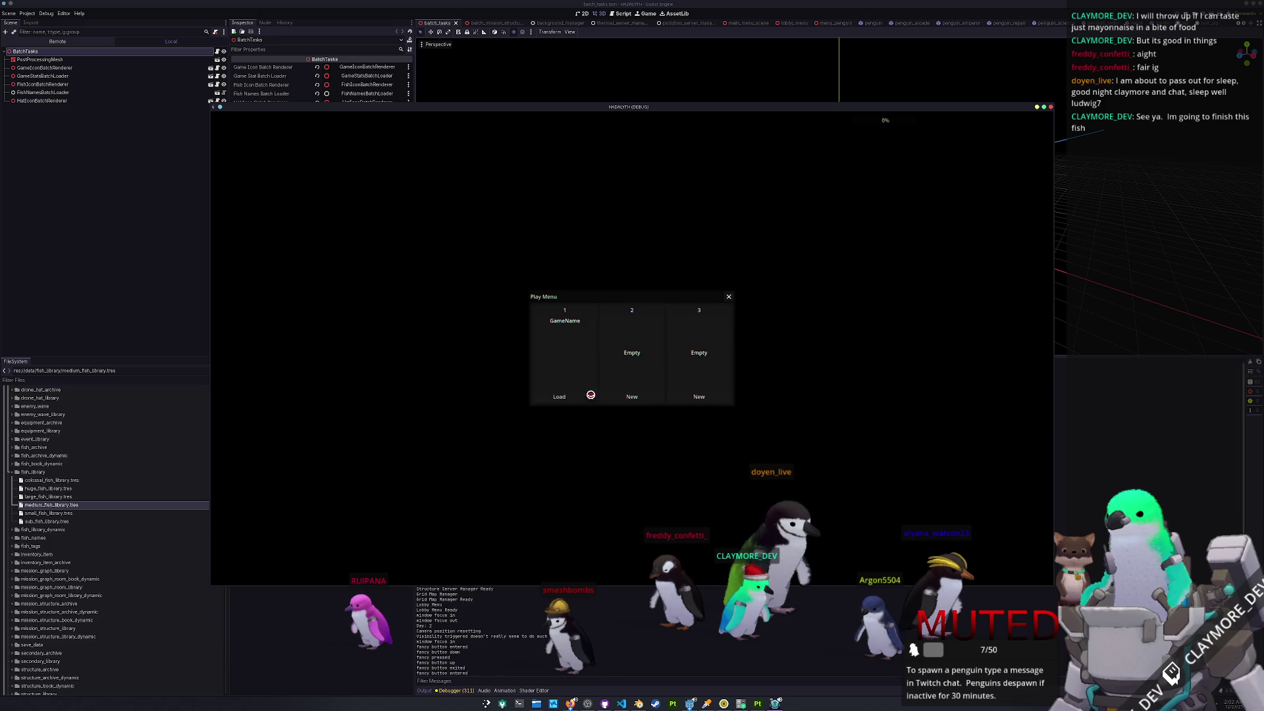
left_click(570, 396)
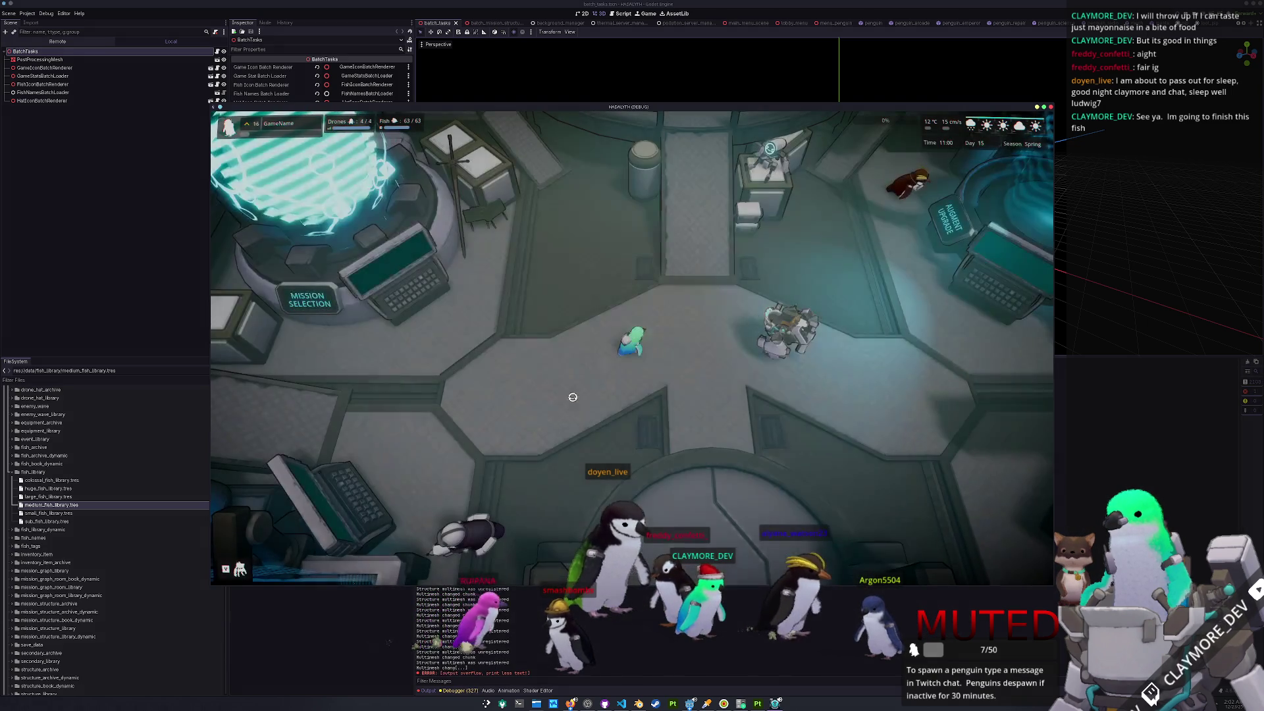
key("grave")
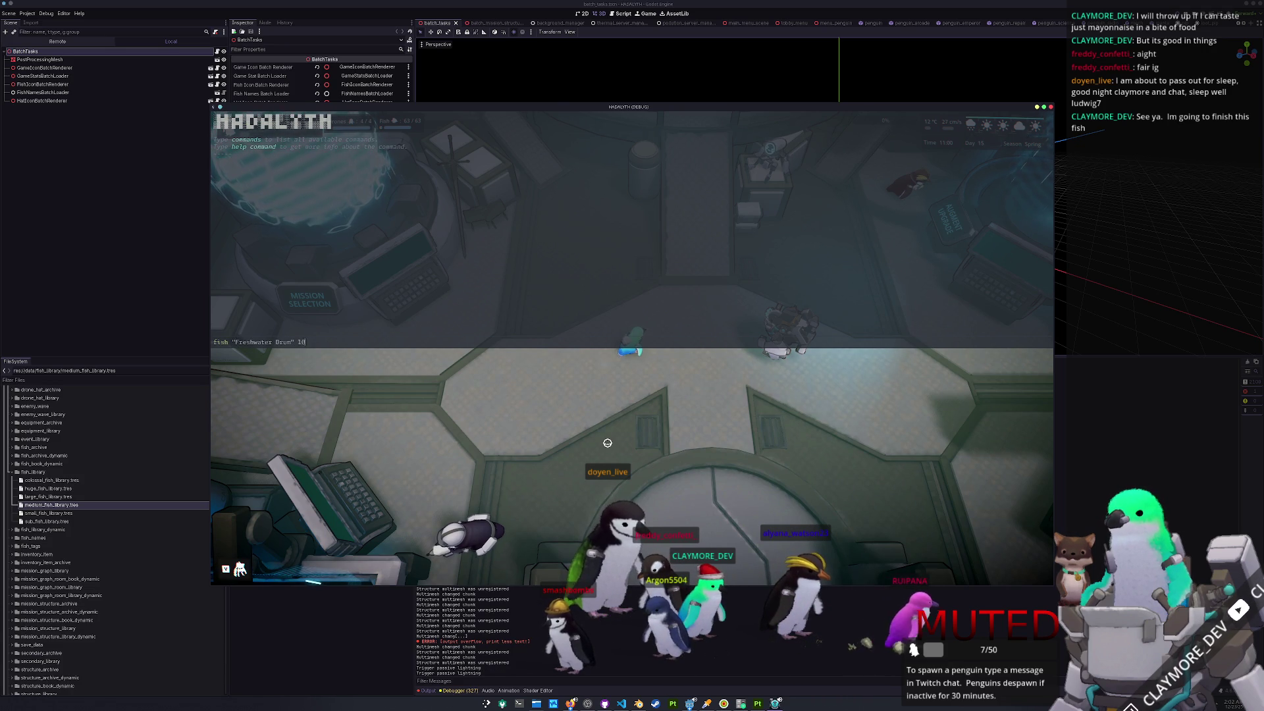
key("grave")
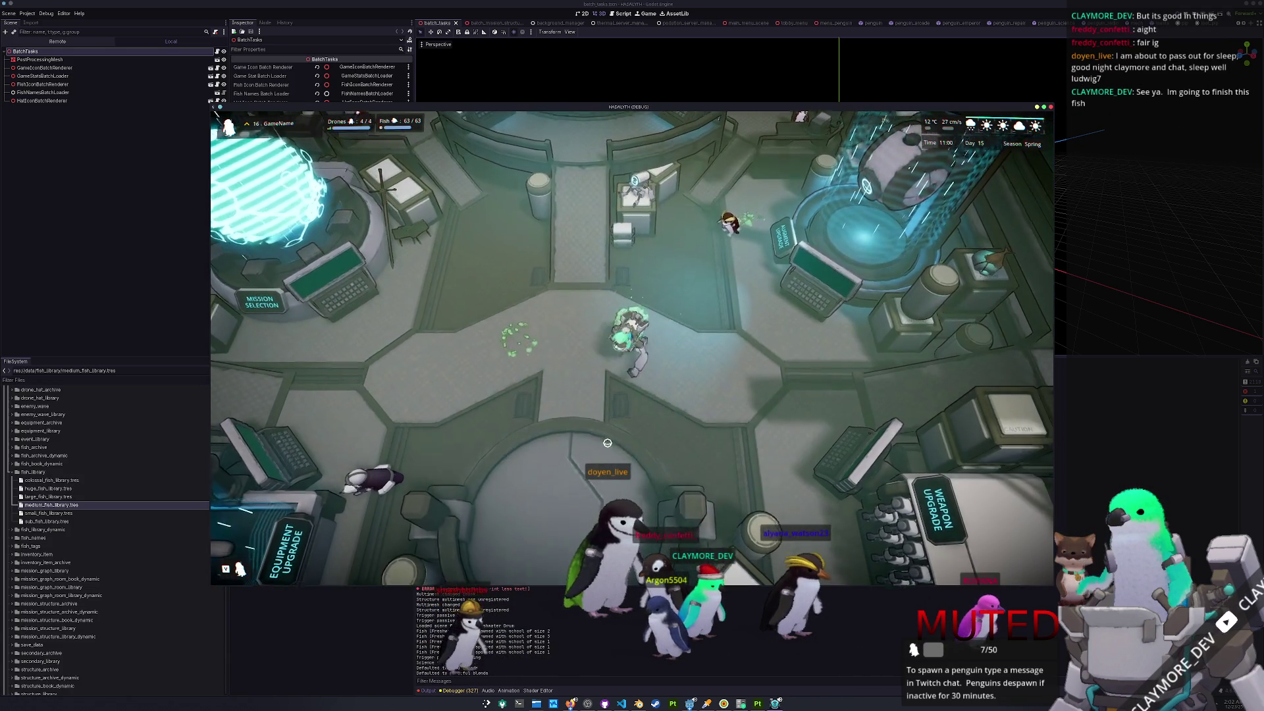
key("s")
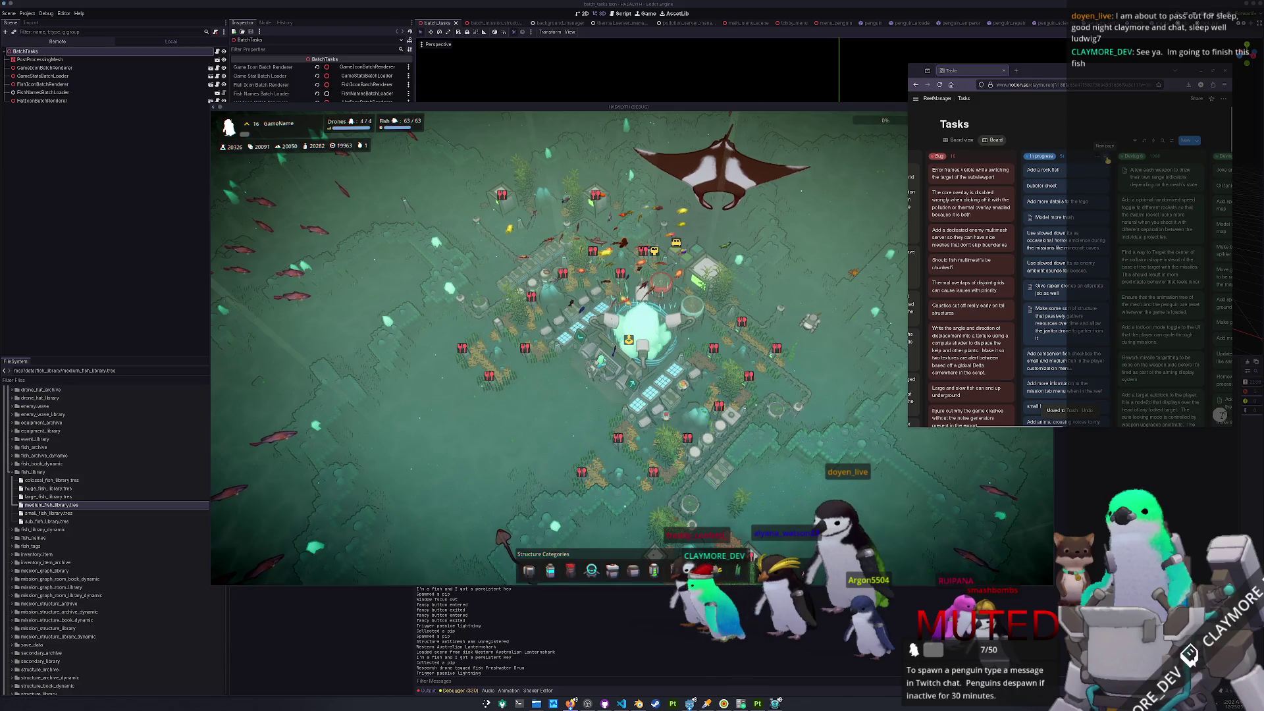
- Add an In progress task card 'trails to the boost at each foot' and start another
left_click(1108, 159)
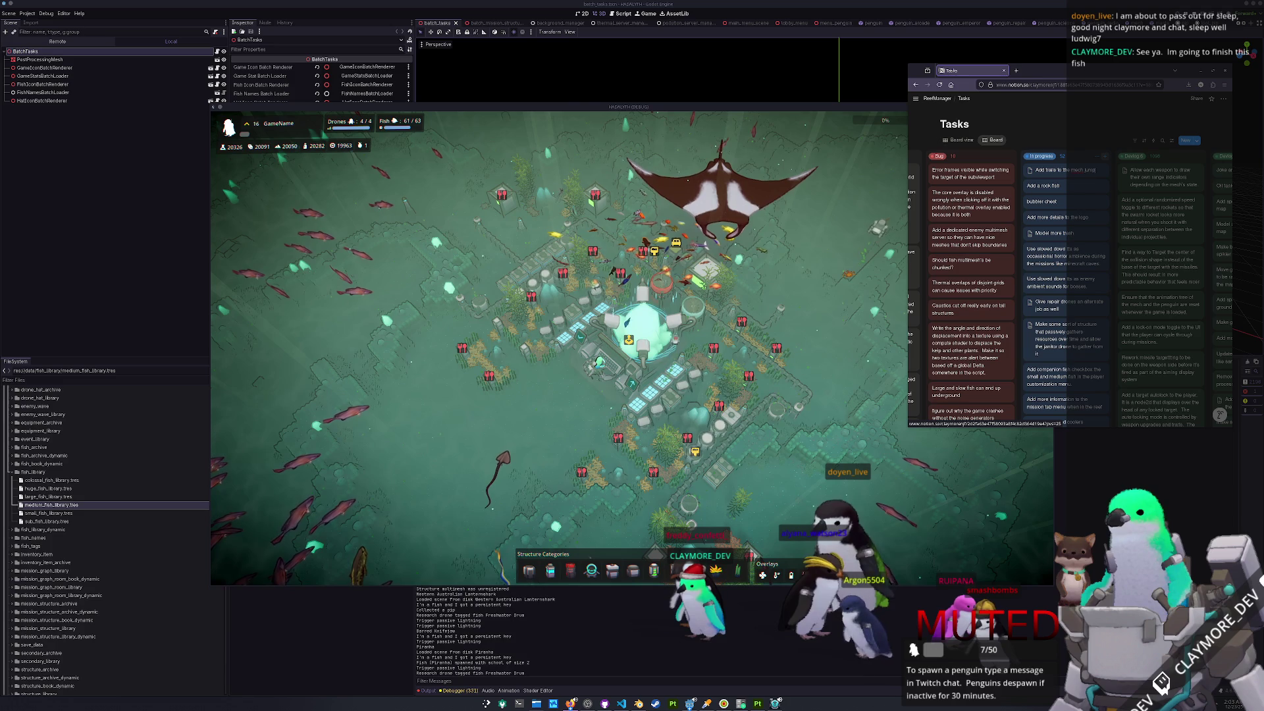
key("Return")
type("Add additional")
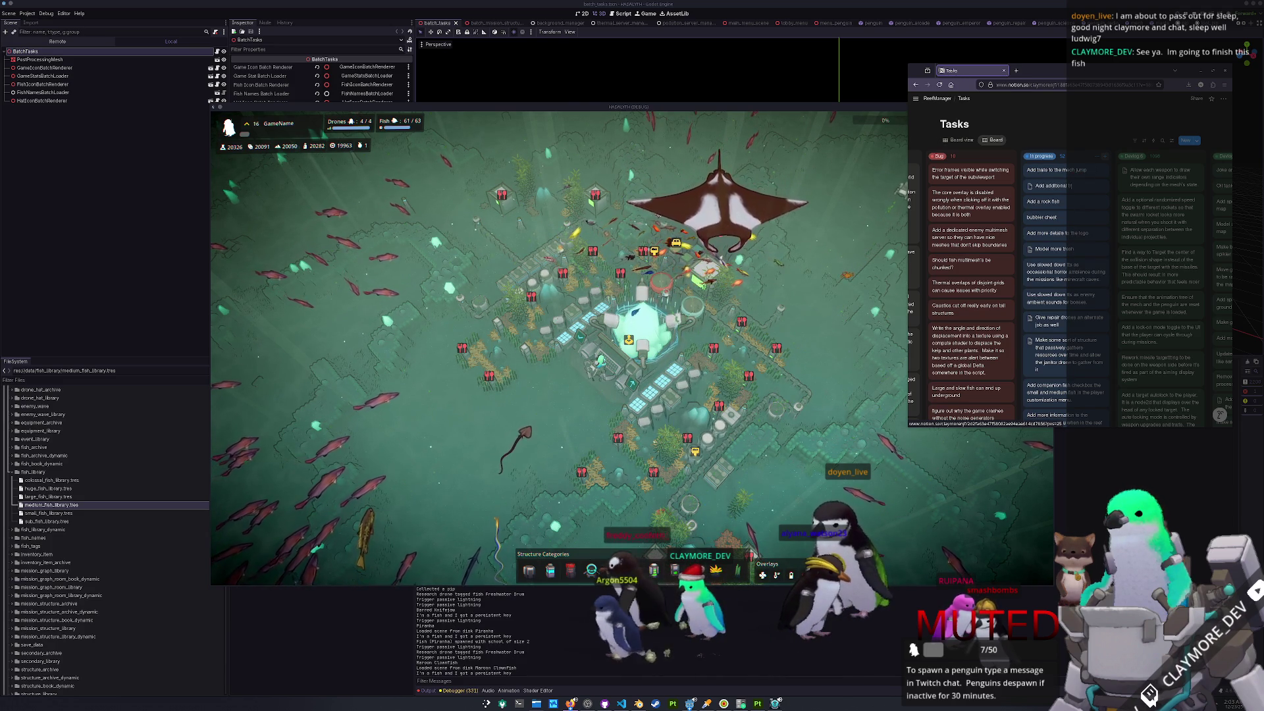
type("trails to the ")
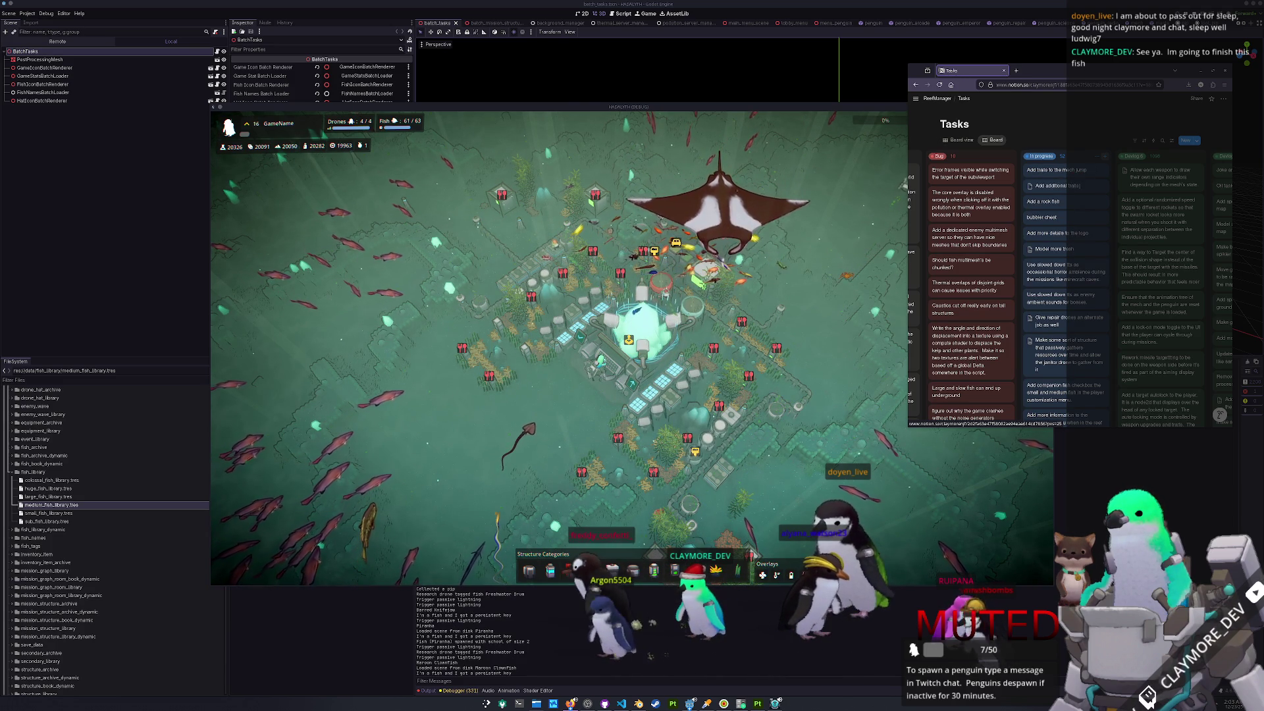
type("boost")
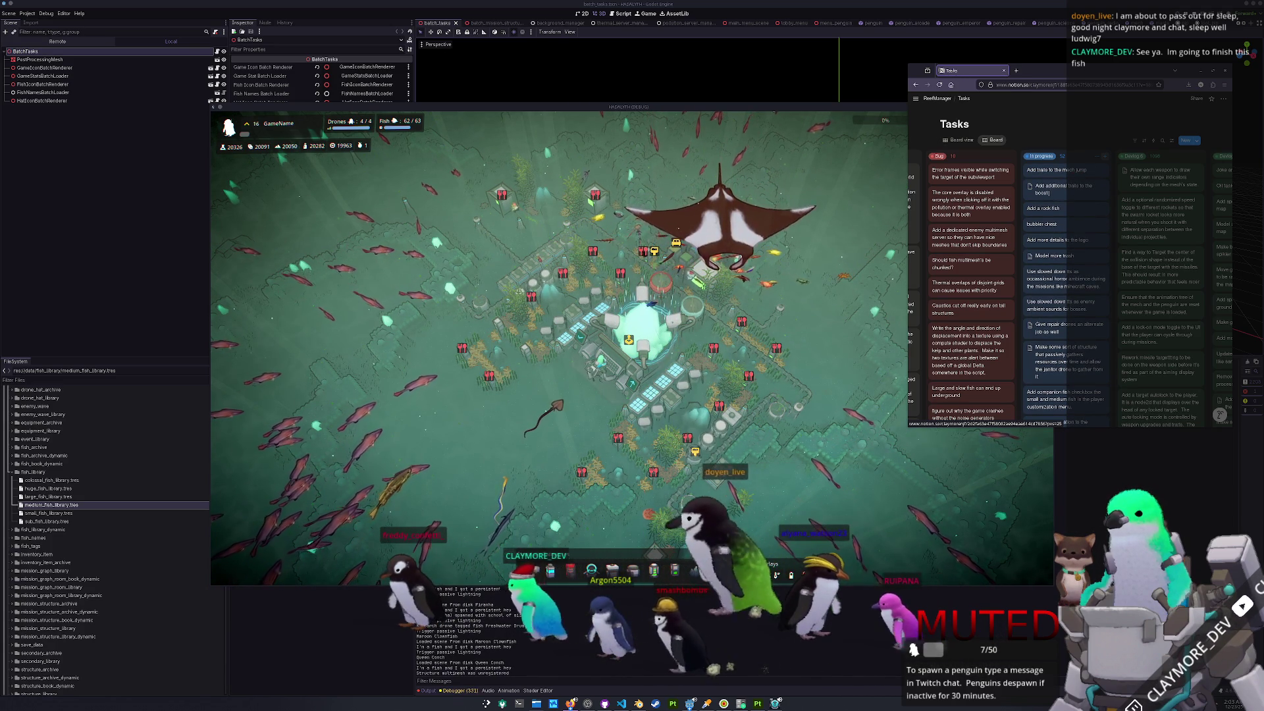
type(" at each foot")
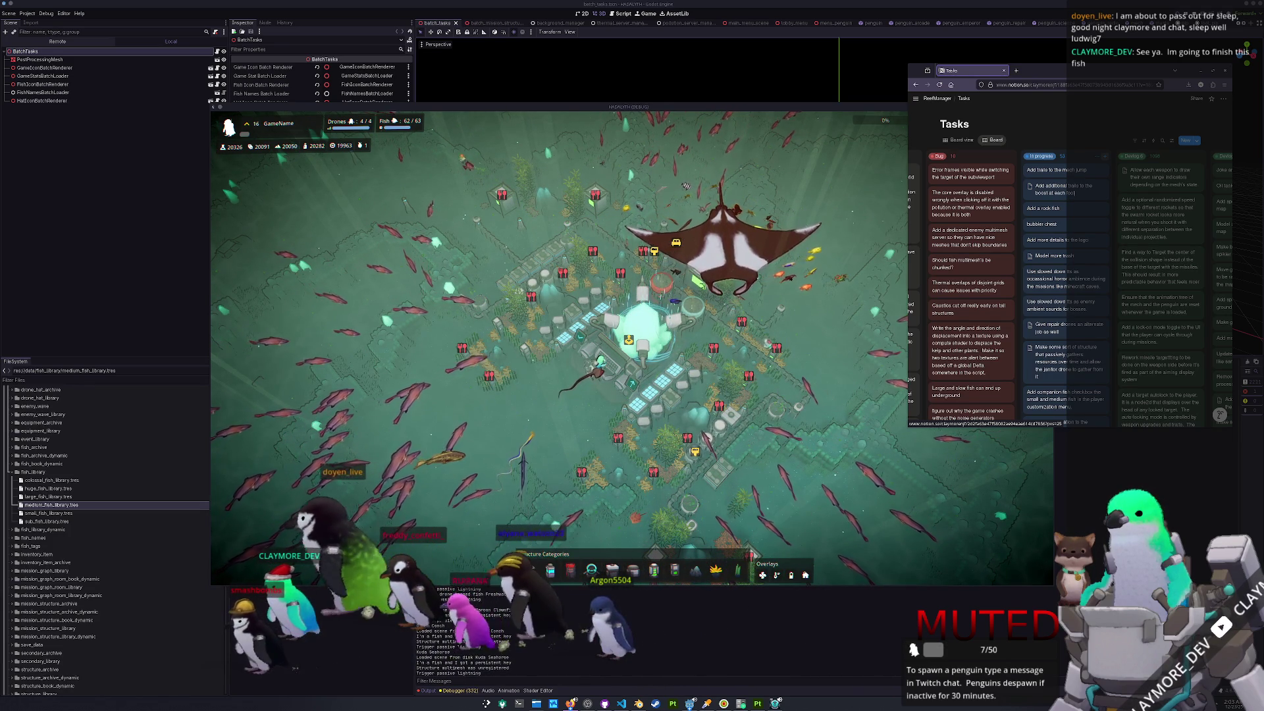
key("Return")
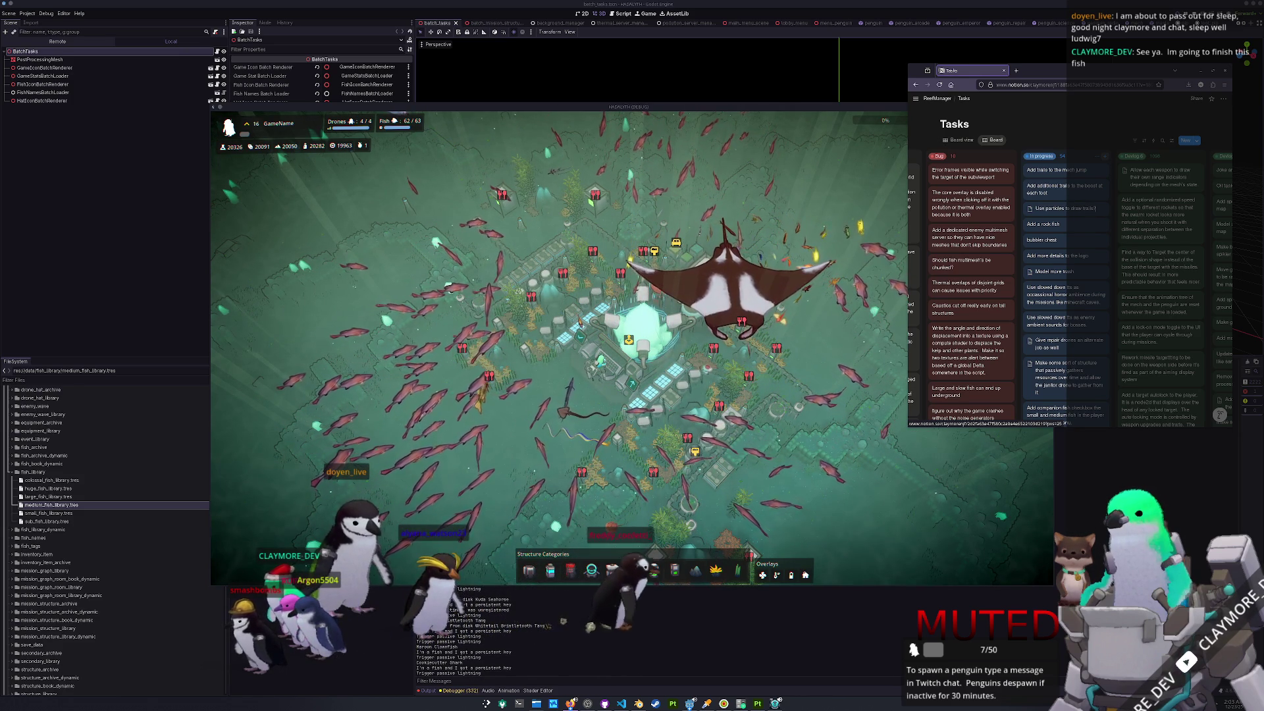
type("n the ground?")
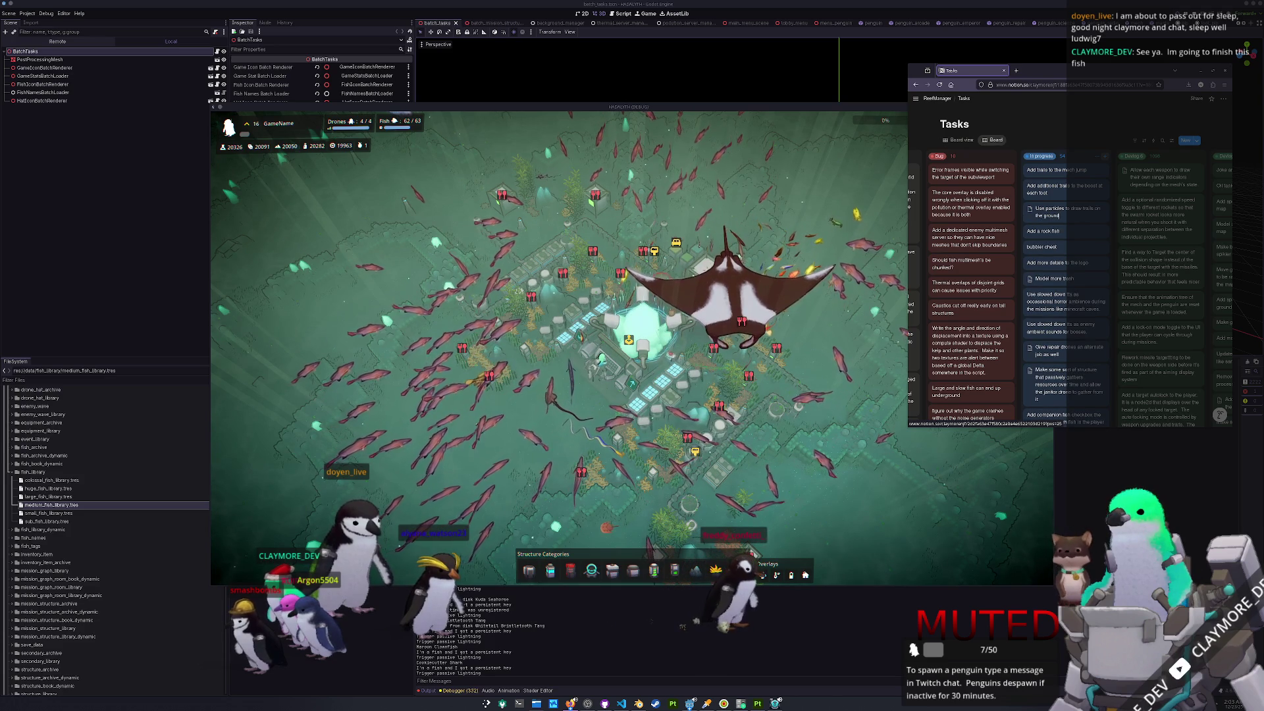
- Bring the game window forward, zoom in, and pan over the base
left_click(855, 358)
scroll(660, 435, "up", 5)
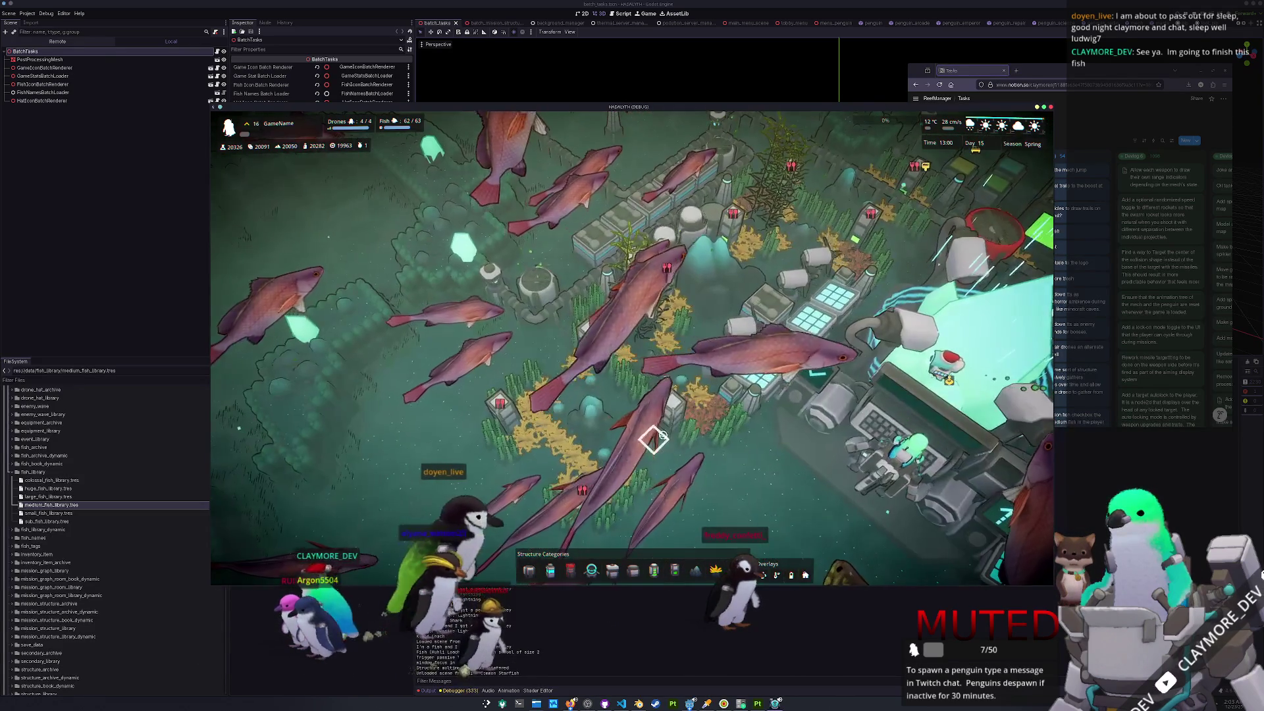
key("w")
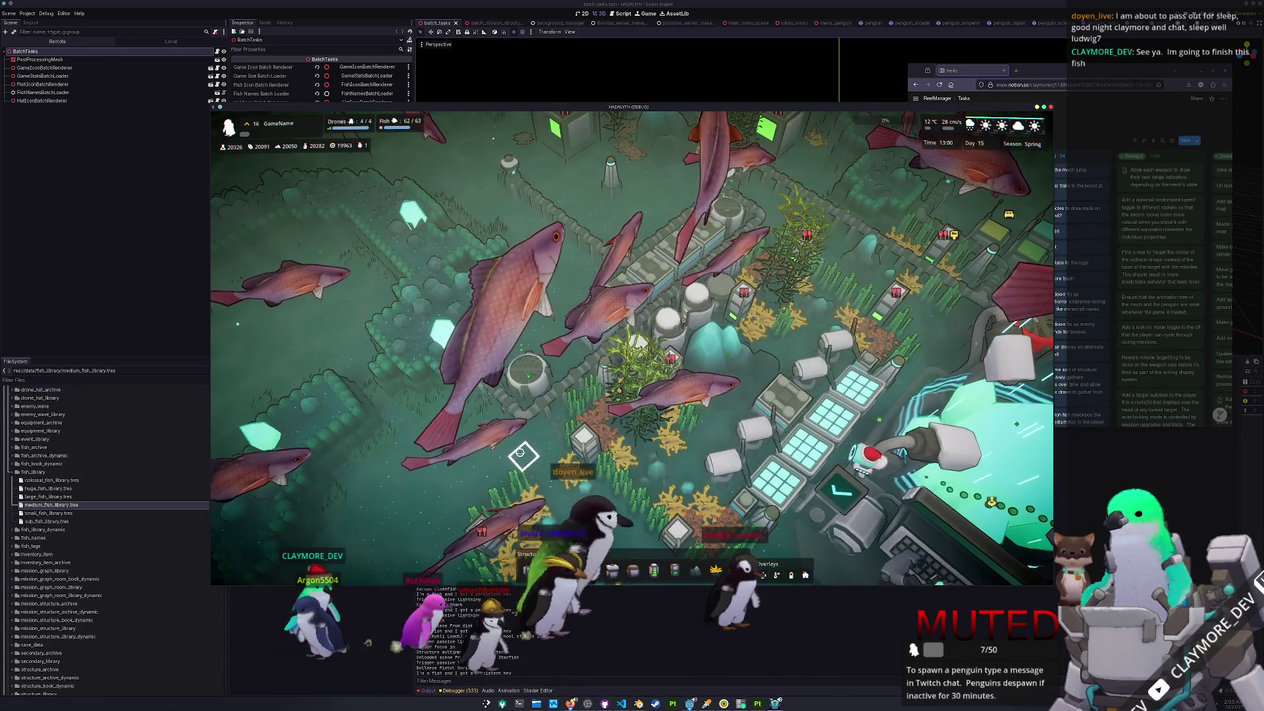
- Pan the camera forward across the base and zoom back out
left_click(522, 431)
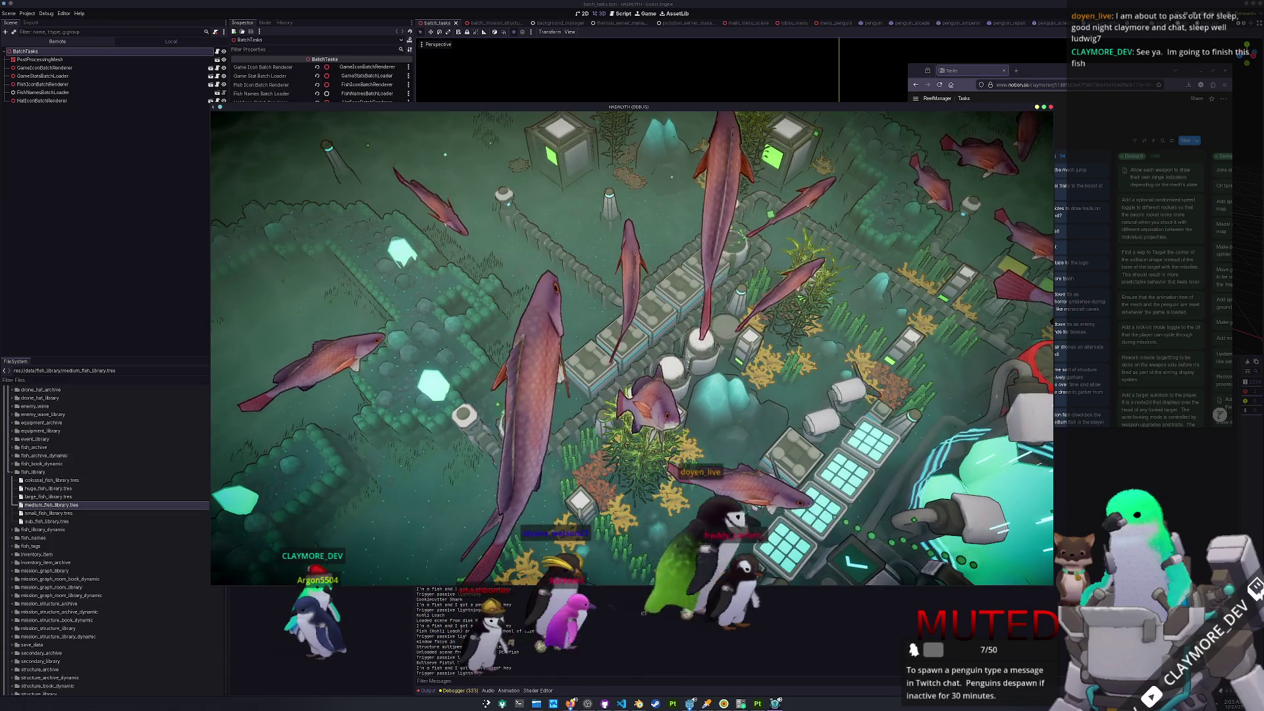
key("w")
scroll(709, 418, "down", 5)
type("kdenlive")
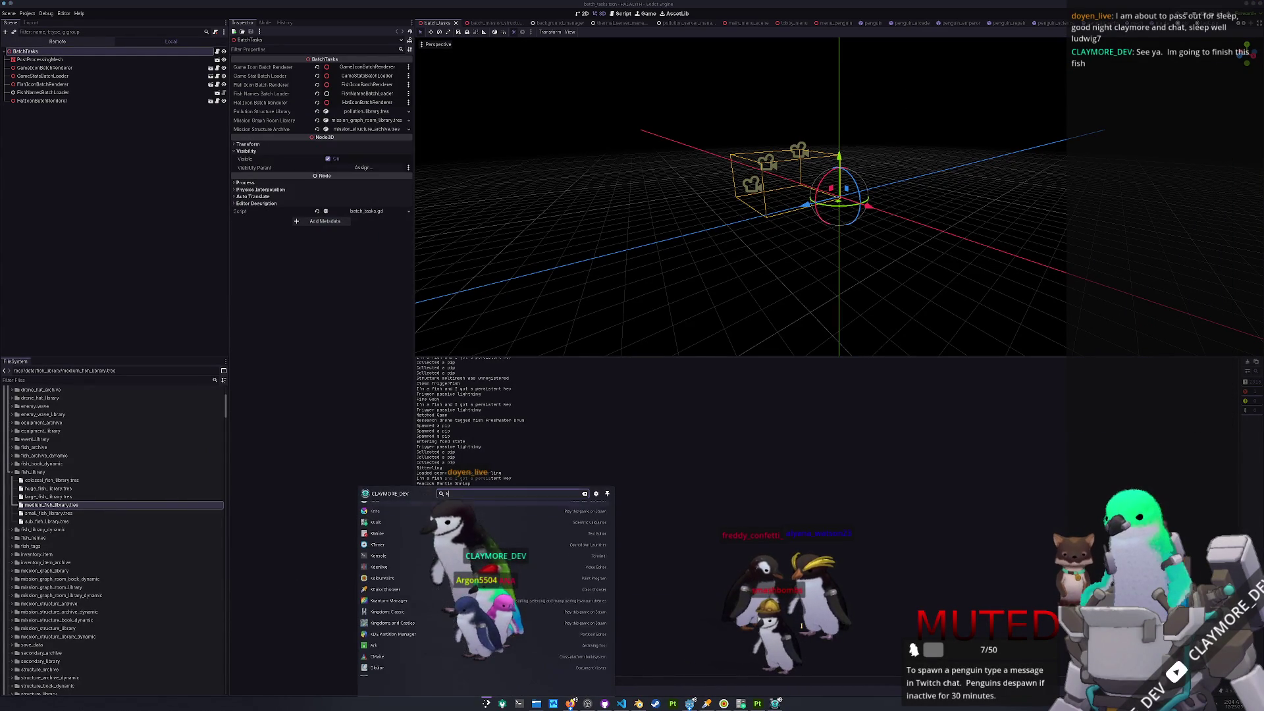
- Launch Kdenlive and create a new Vertical HD 30 fps project
key("Return")
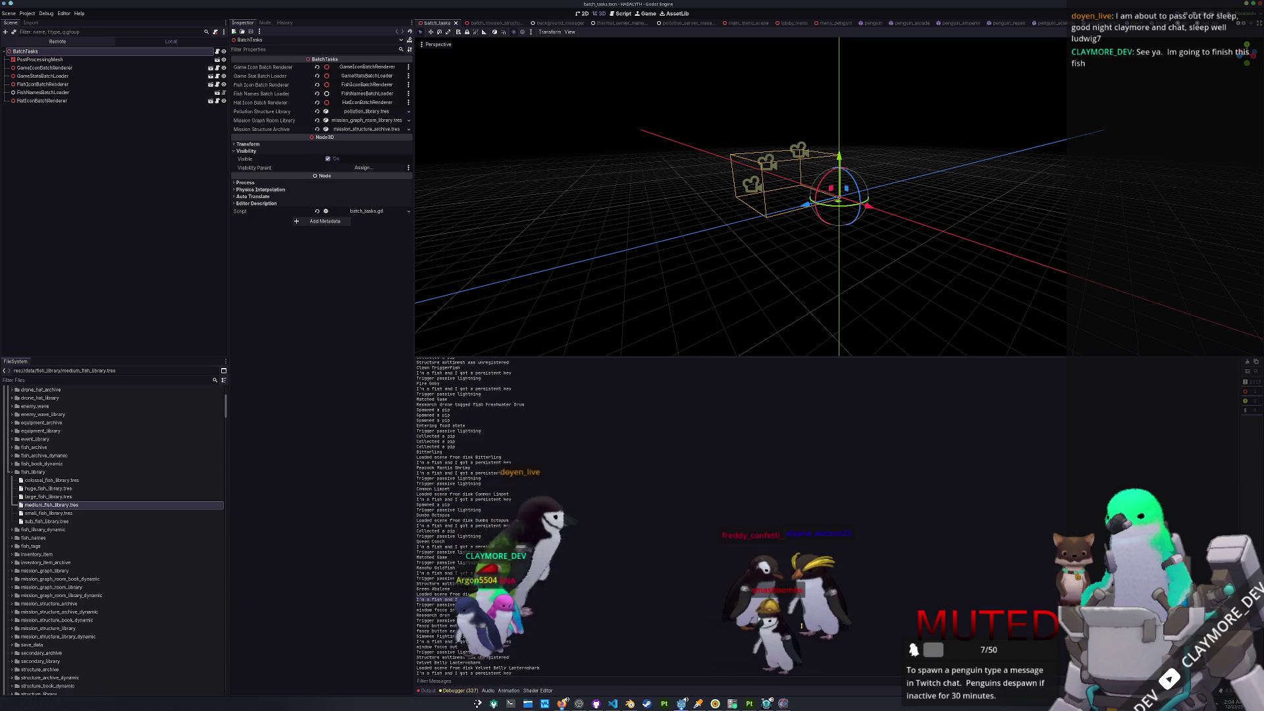
left_click(677, 354)
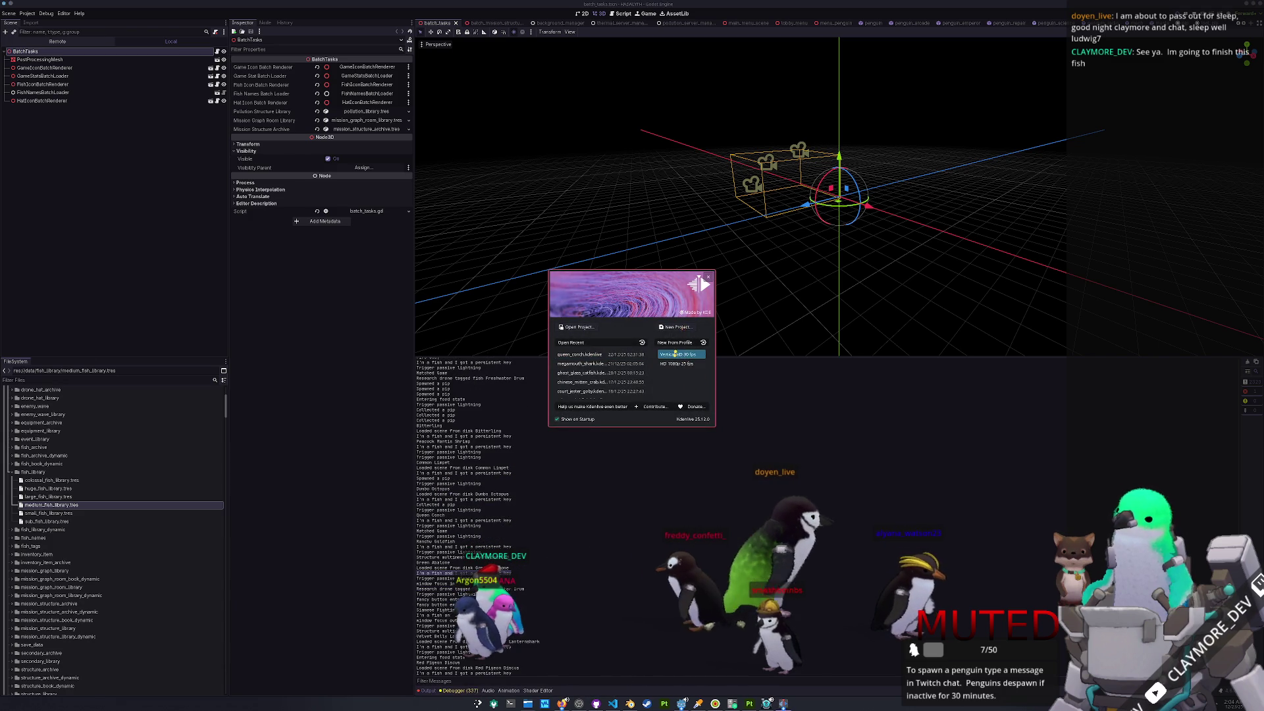
left_click(683, 326)
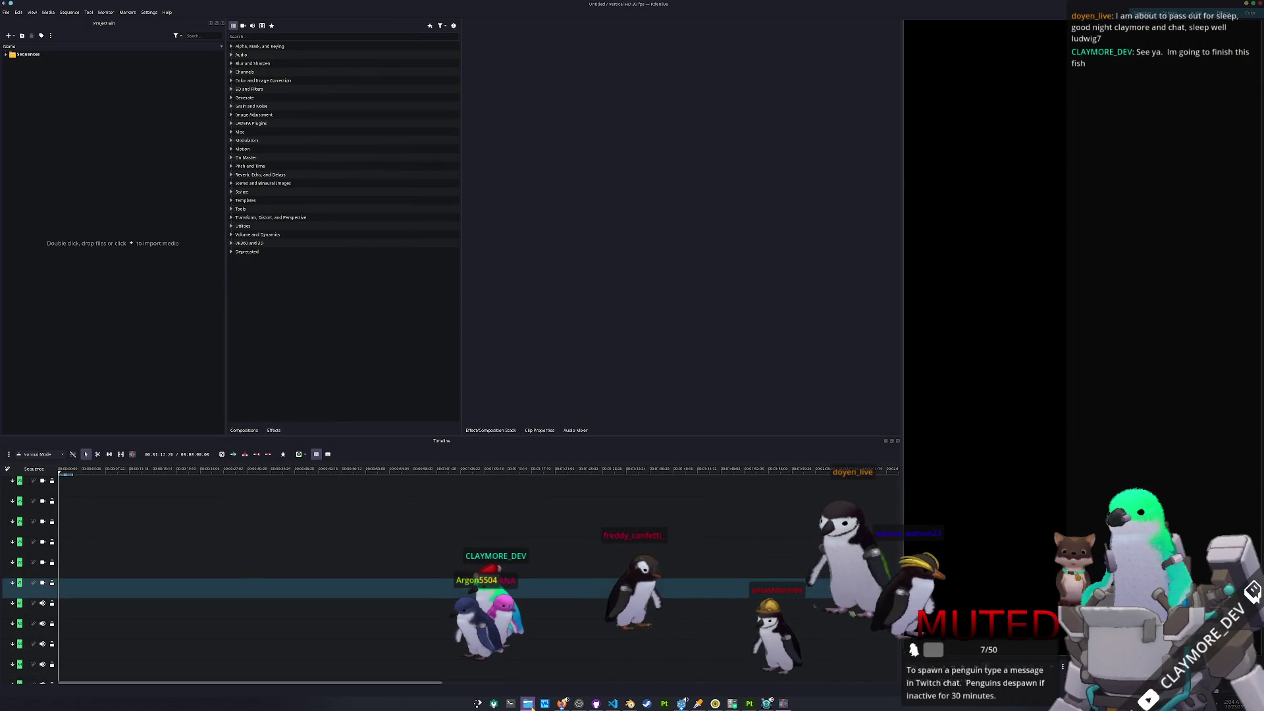
left_click(527, 703)
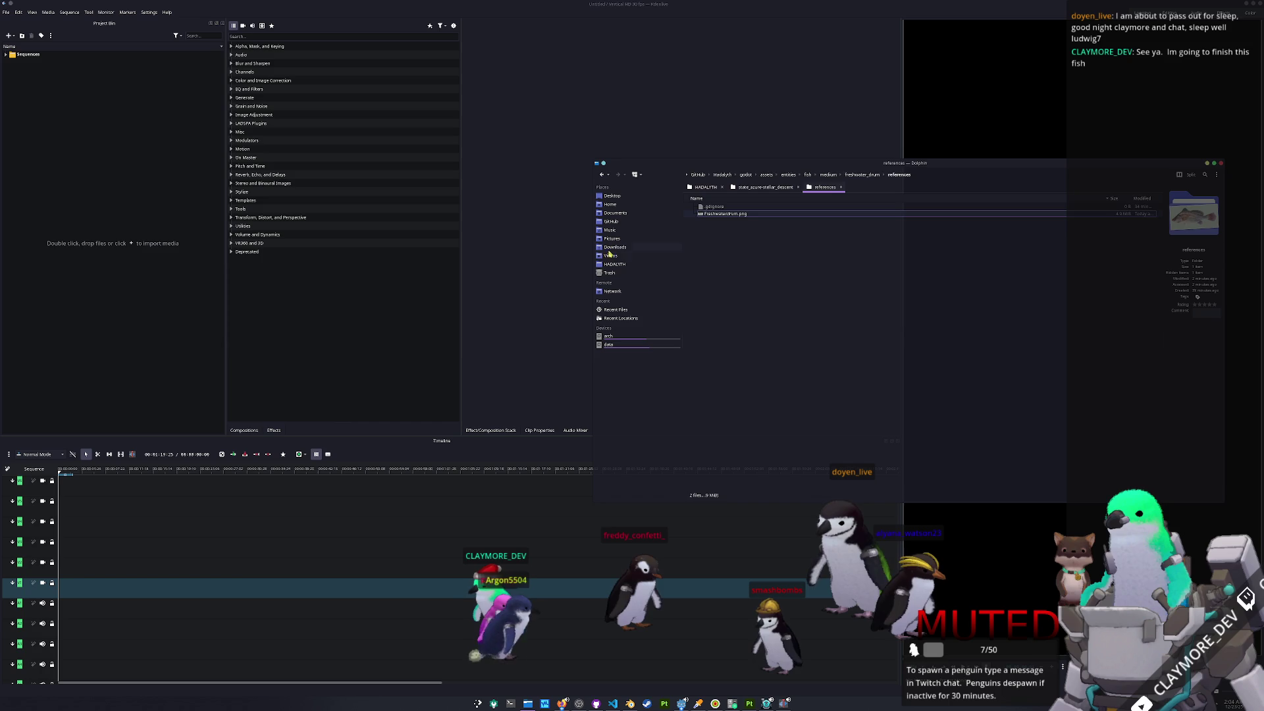
left_click(611, 255)
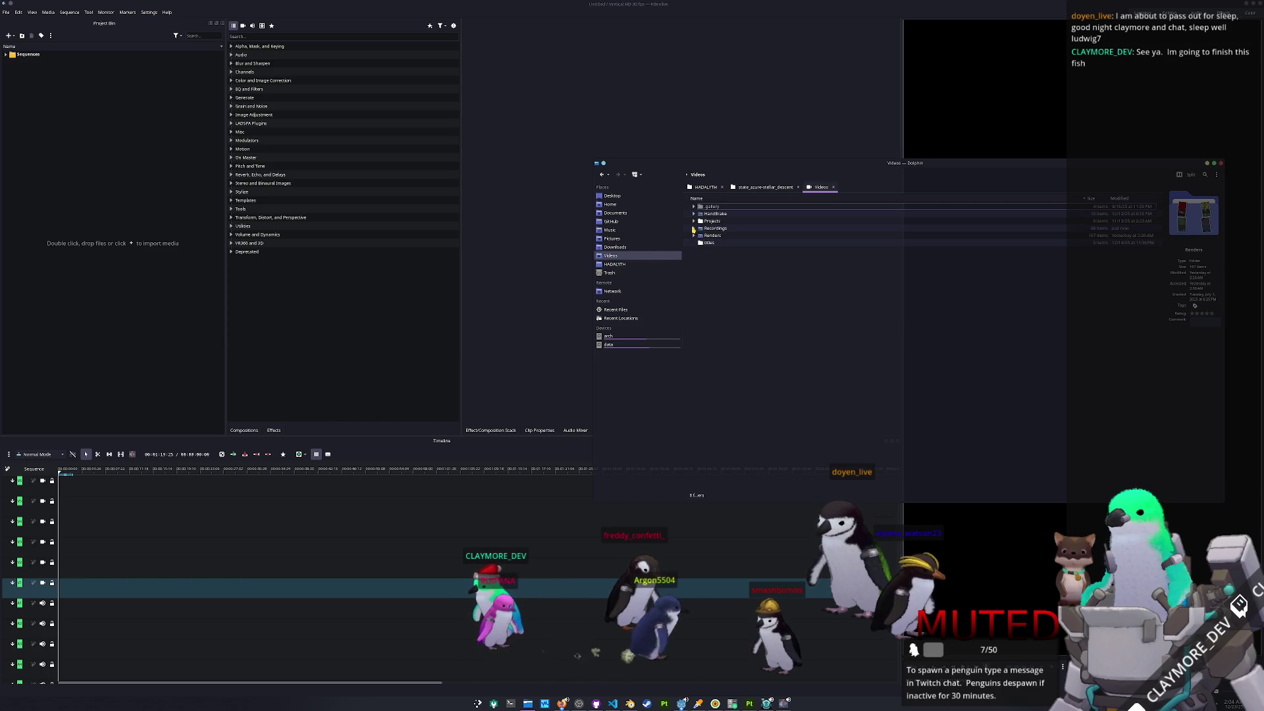
left_click(694, 235)
scroll(728, 398, "down", 15)
scroll(728, 399, "down", 3)
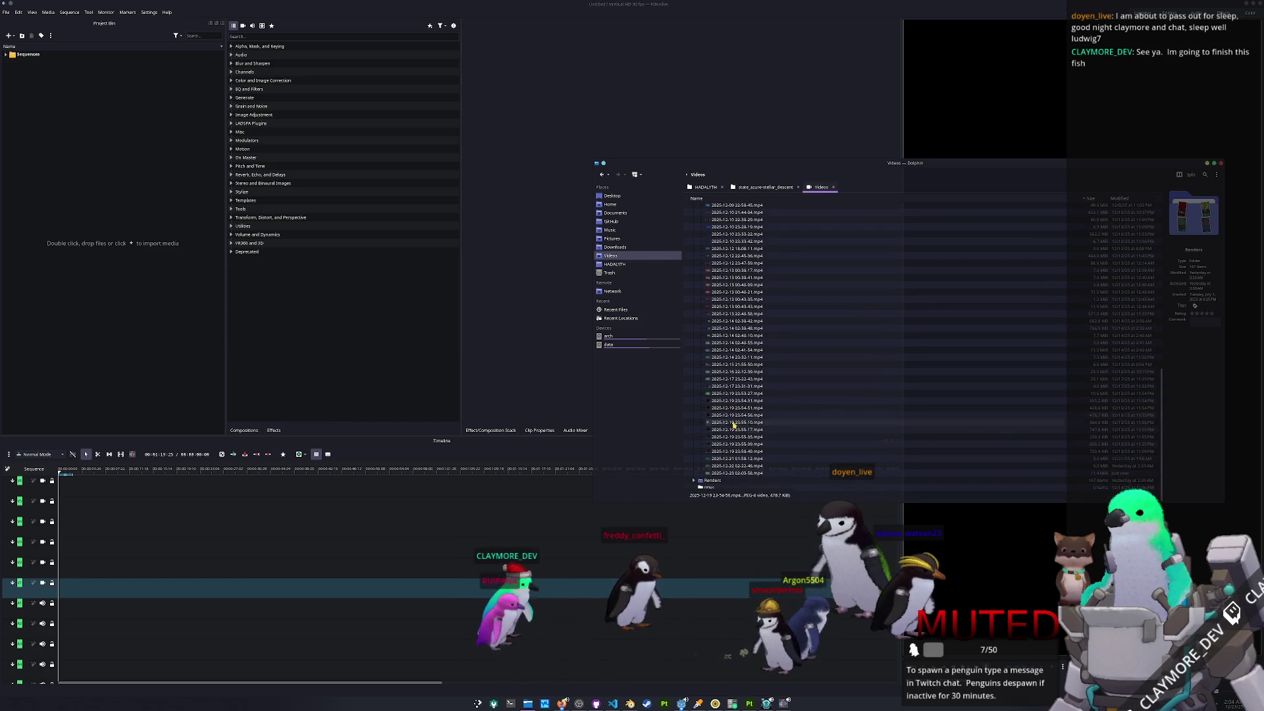
mouse_move(737, 473)
left_mouse_down()
mouse_move(260, 380)
mouse_move(88, 226)
mouse_move(107, 273)
left_mouse_up()
- Browse to the Stellar Descent soundtrack folder in Music
key("alt+Tab")
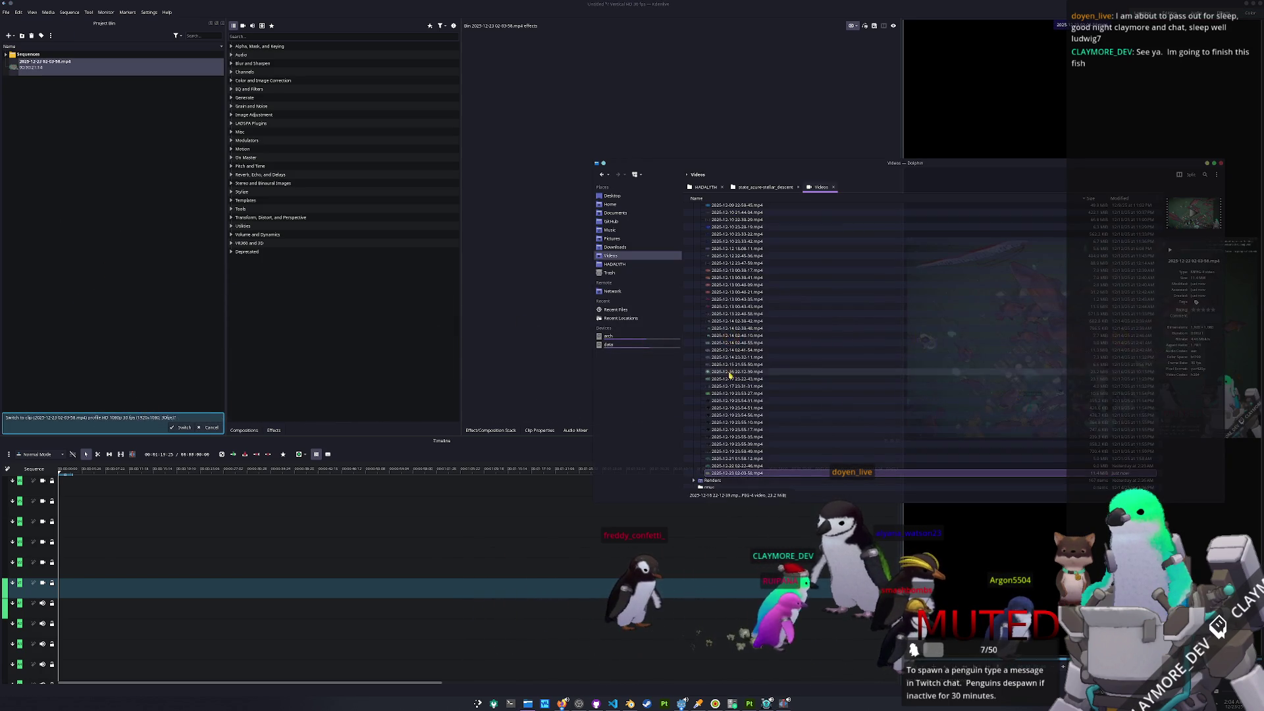
scroll(757, 329, "up", 13)
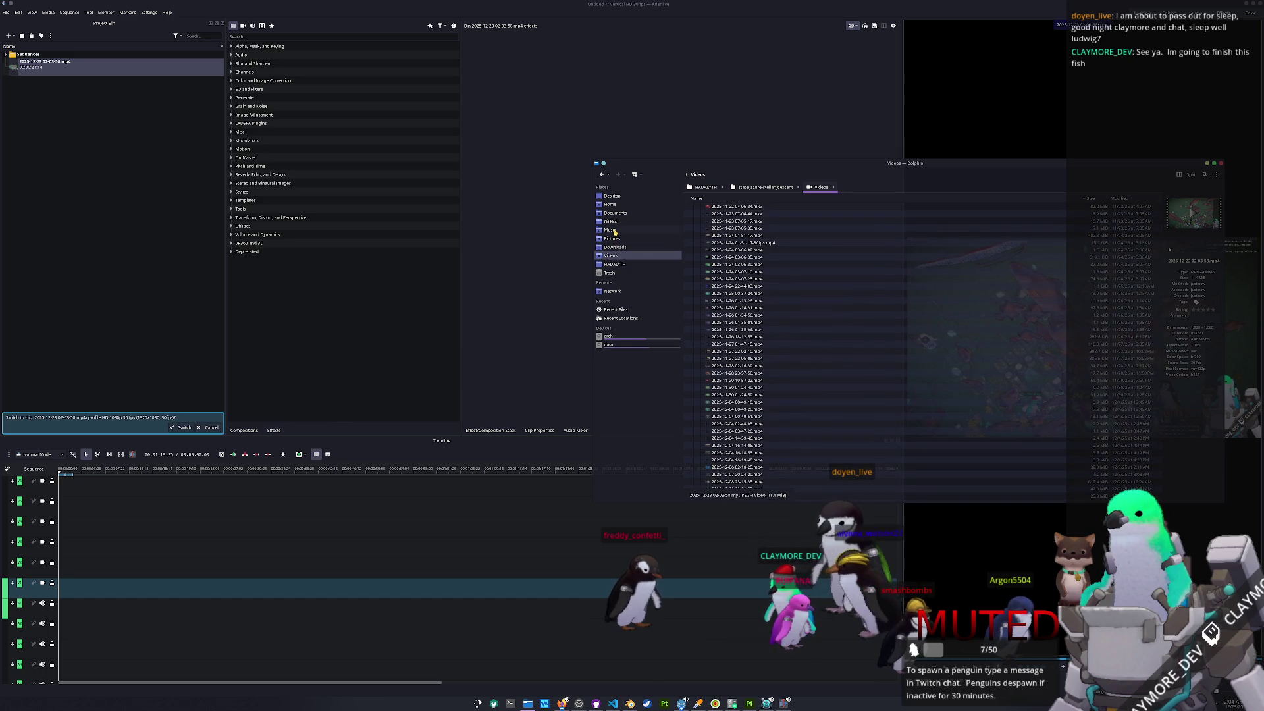
left_click(613, 231)
left_click(693, 207)
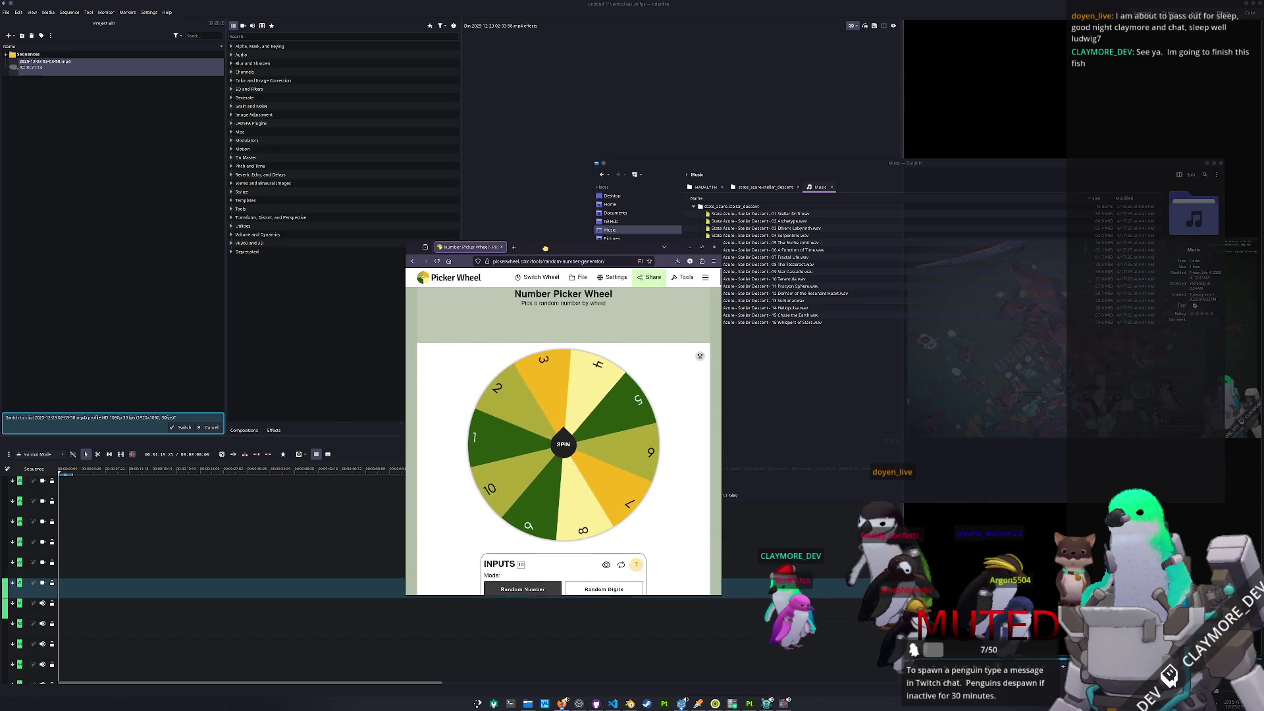
- Spin the number wheel twice and add 09 Star Cascade.wav to the project bin
left_click_drag(549, 248, 379, 170)
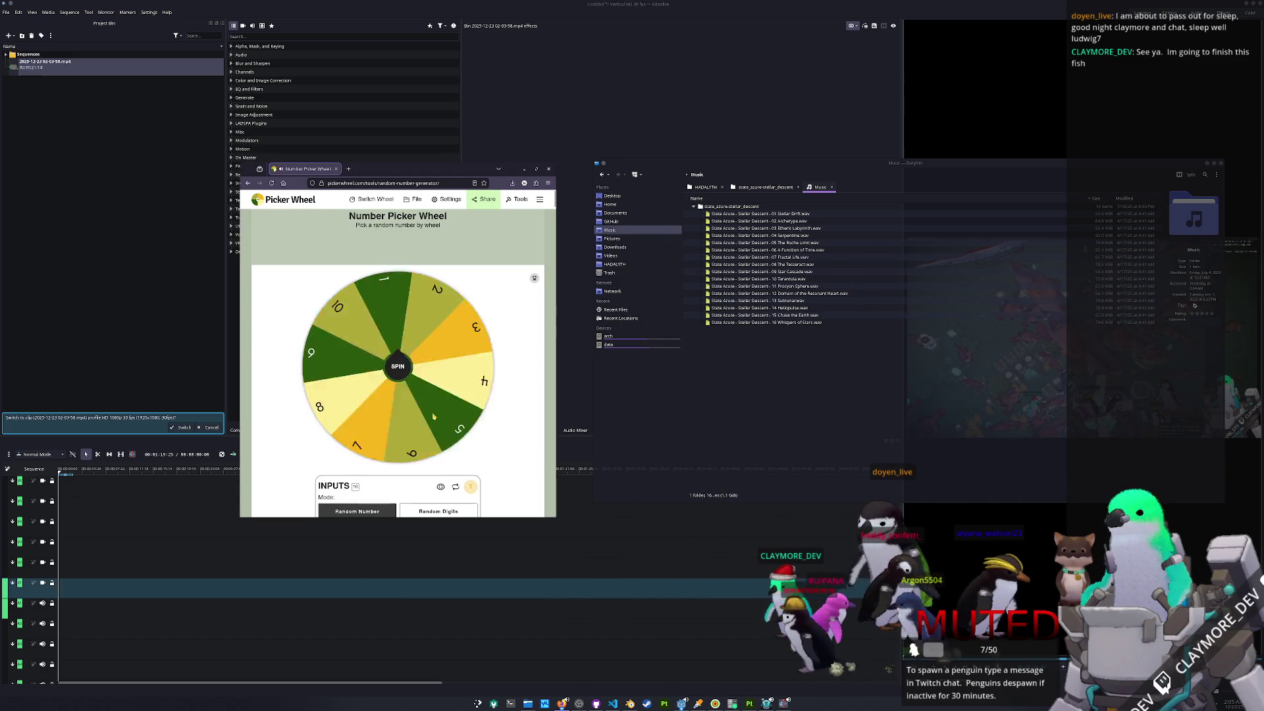
left_click(452, 419)
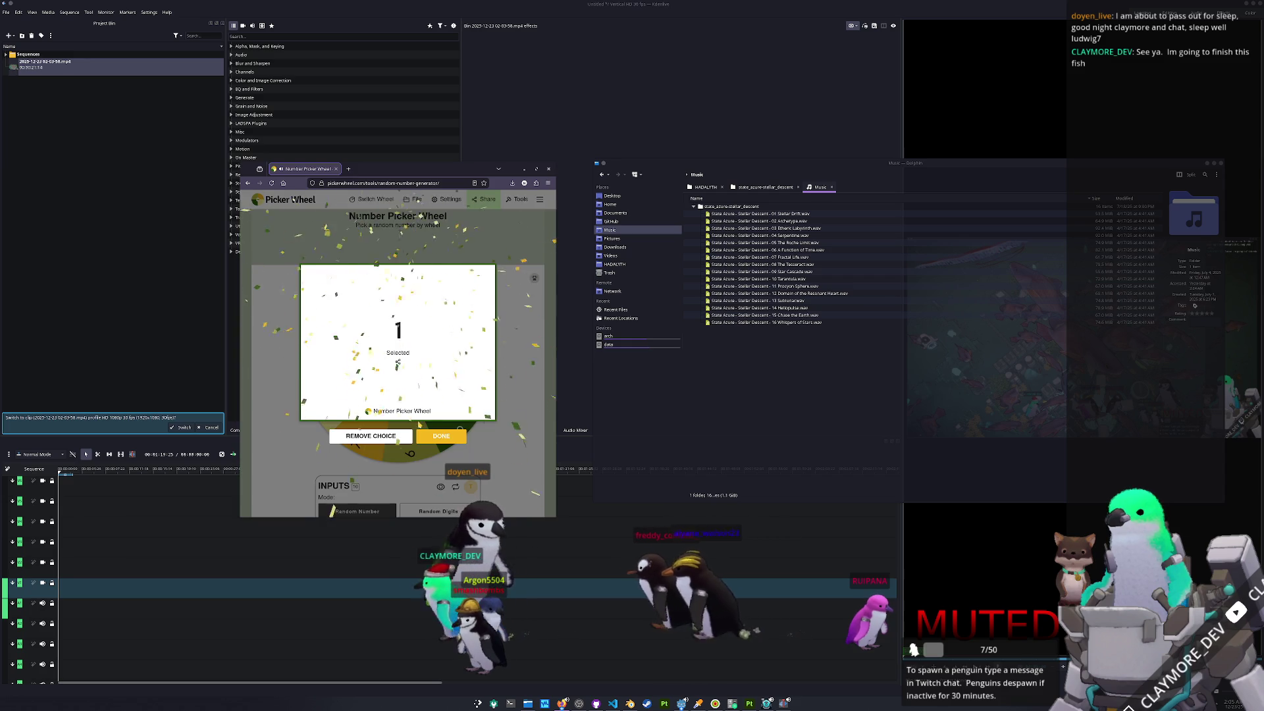
left_click(429, 433)
left_click(394, 372)
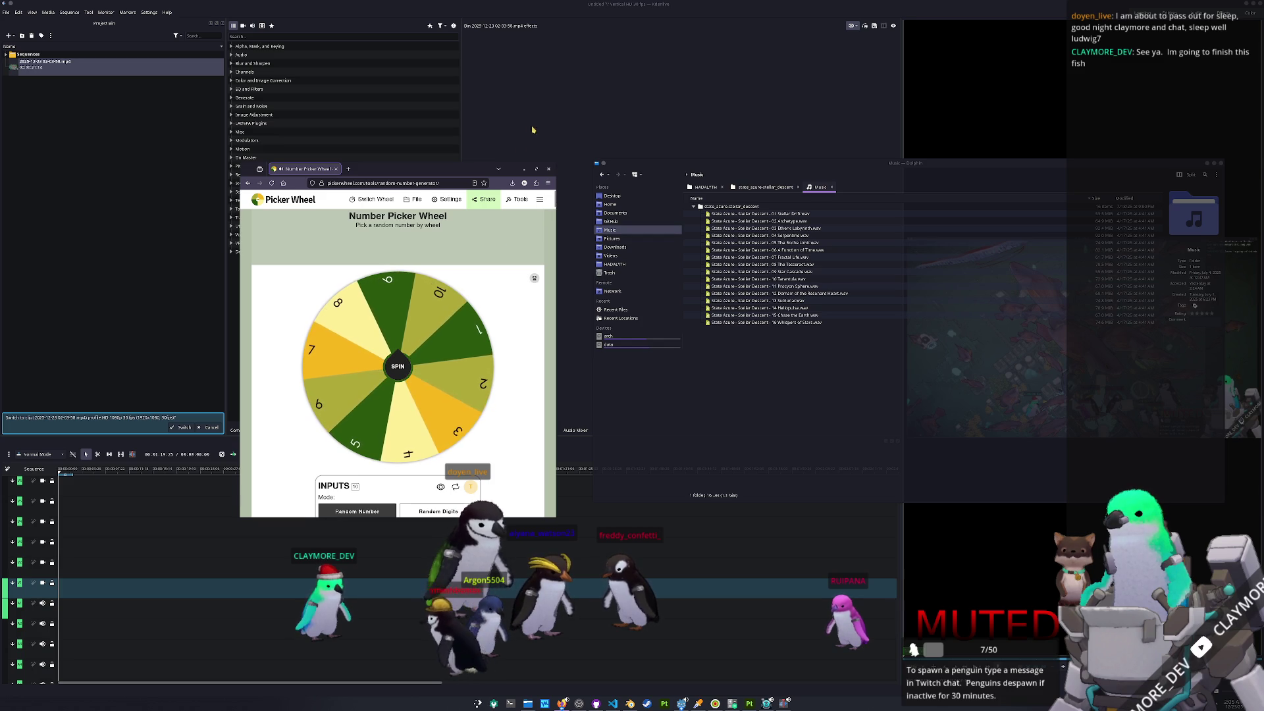
left_click(561, 703)
mouse_move(757, 271)
left_mouse_down()
mouse_move(708, 280)
mouse_move(76, 161)
left_mouse_up()
- Place the recording and Star Cascade track on the timeline and fade the music in
mouse_move(58, 66)
left_mouse_down()
mouse_move(181, 152)
mouse_move(65, 586)
mouse_move(34, 593)
left_mouse_up()
mouse_move(58, 77)
left_mouse_down()
mouse_move(135, 132)
mouse_move(93, 658)
left_mouse_up()
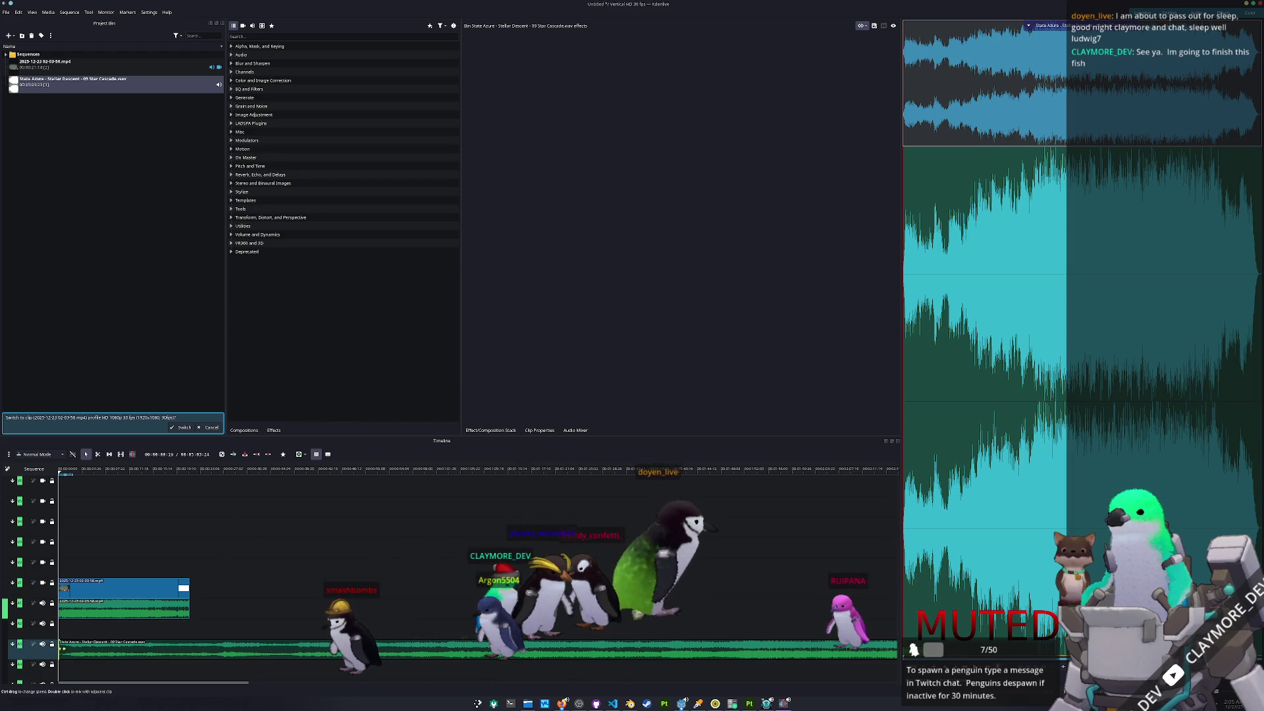
left_click(123, 654)
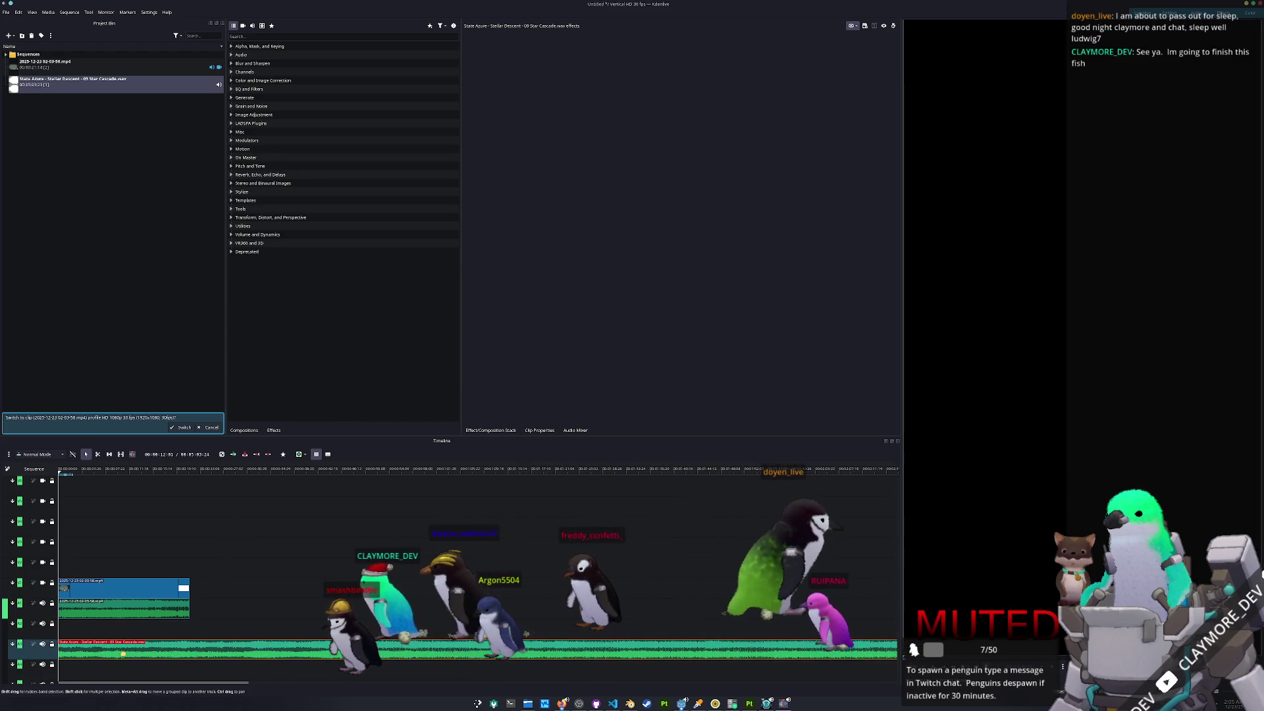
left_click(62, 644)
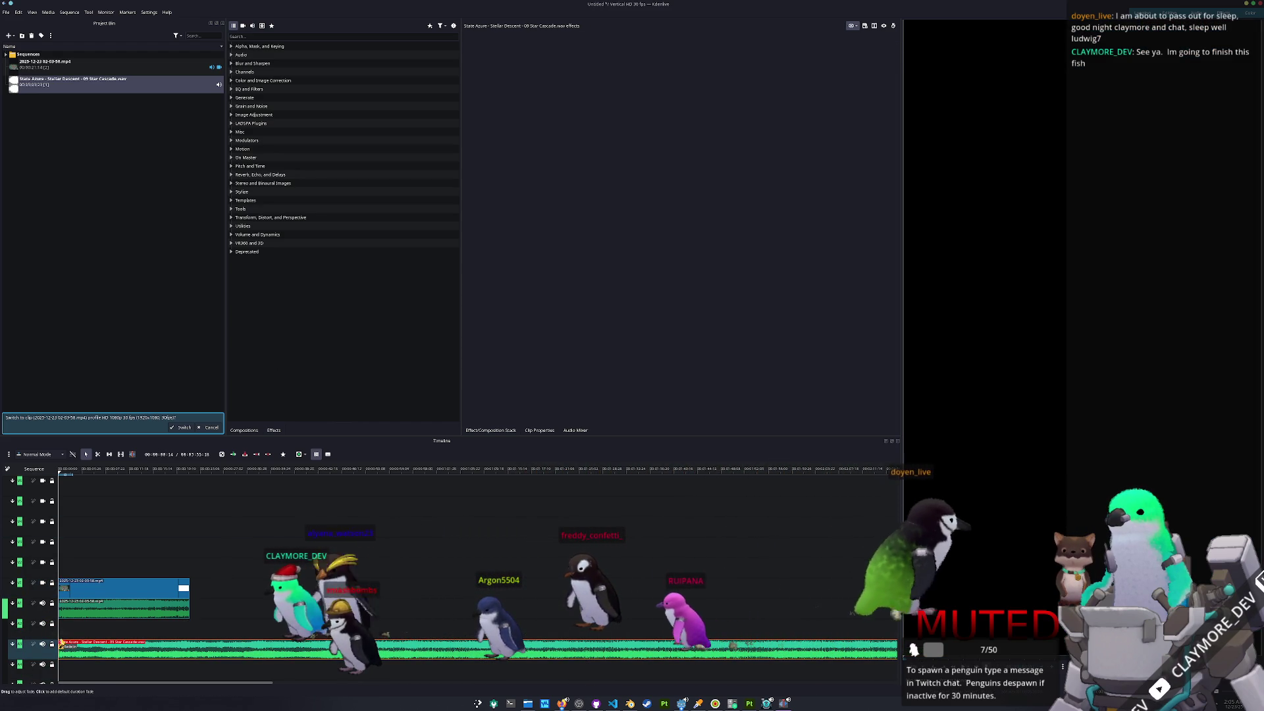
left_click(62, 644)
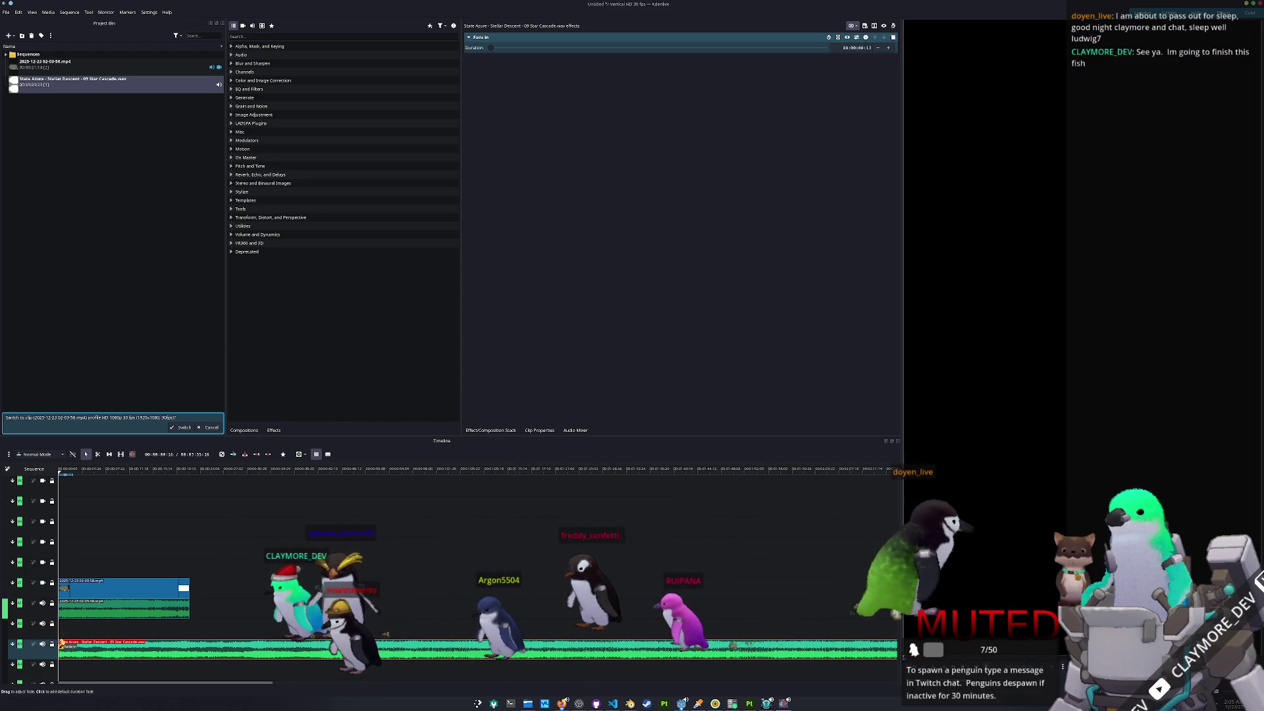
- Trim the music clip to end with the gameplay video
scroll(409, 637, "down", 3, "ctrl")
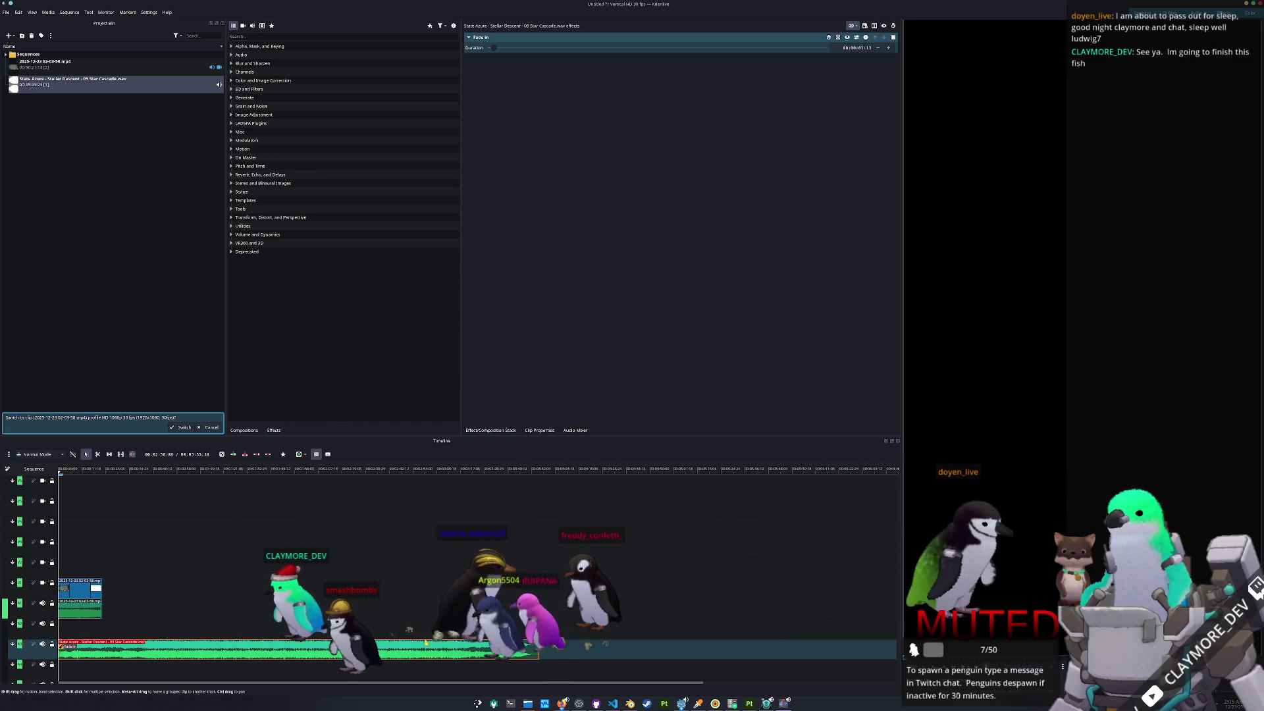
left_click_drag(538, 648, 100, 649)
scroll(263, 632, "up", 3, "ctrl")
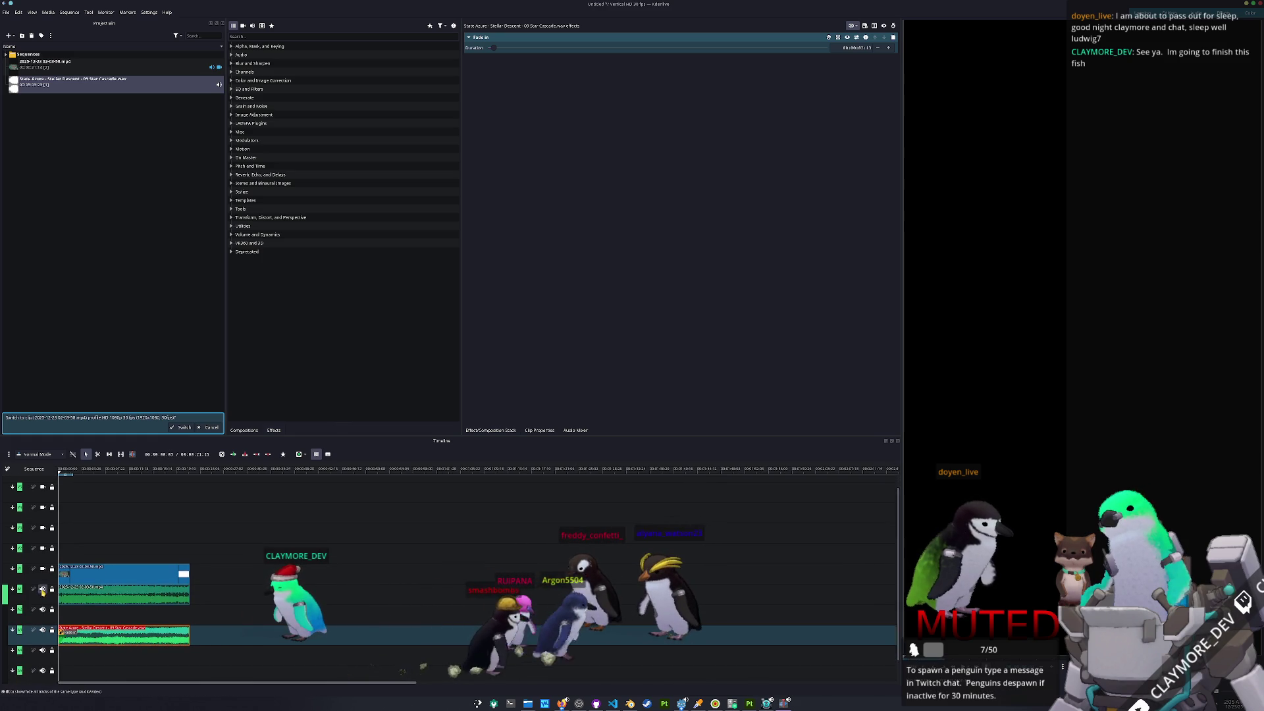
- Select the gameplay clip and search the effects list for zoom
left_click(133, 469)
left_click(113, 569)
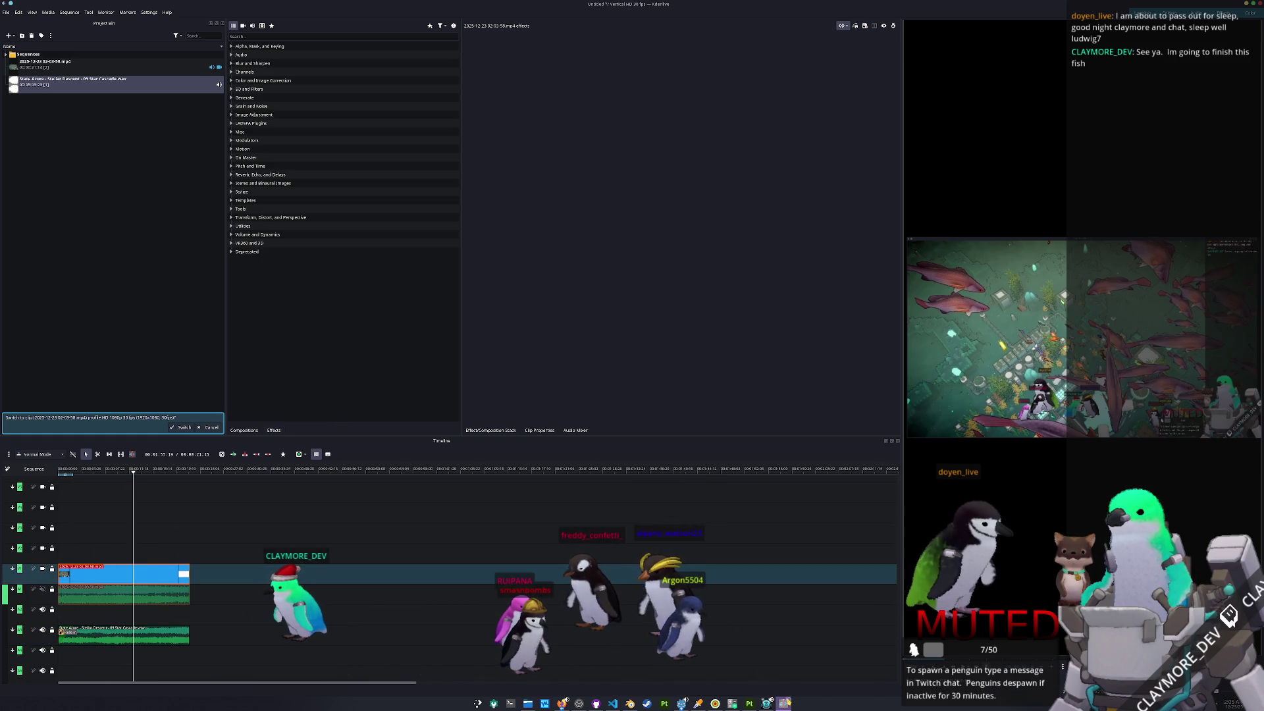
left_click(559, 432)
left_click(490, 430)
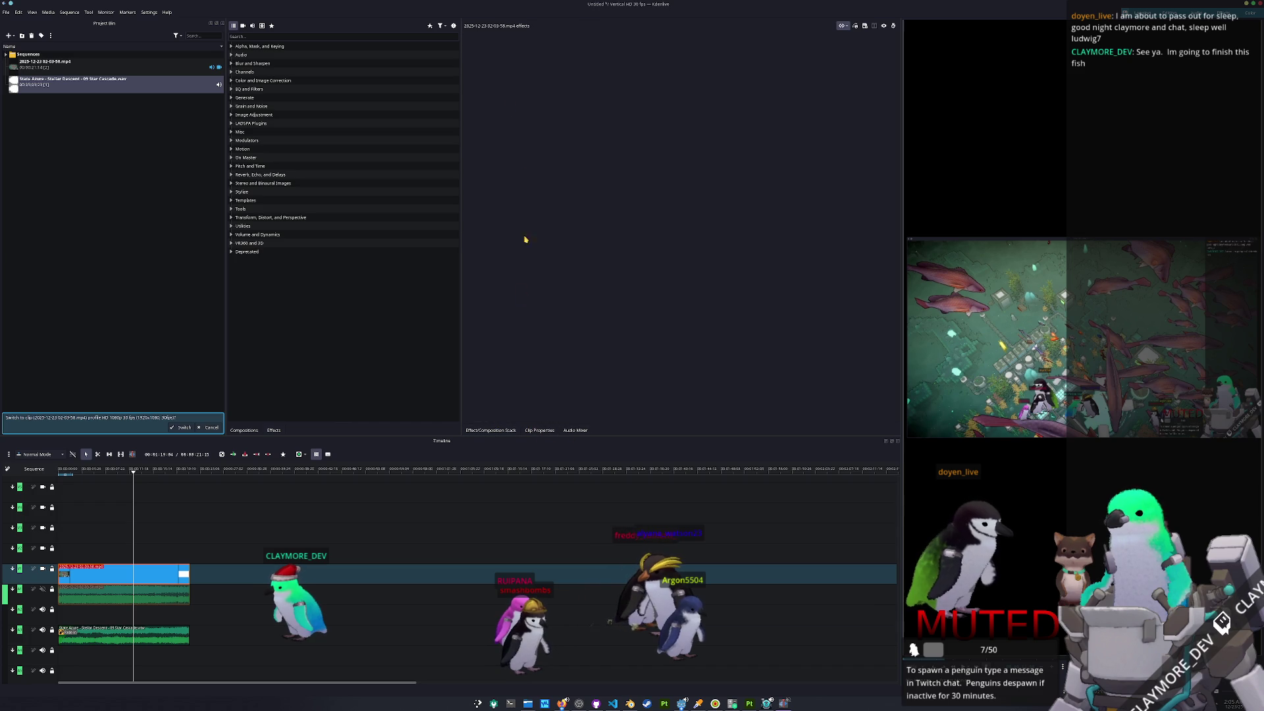
left_click(270, 36)
type("zoom")
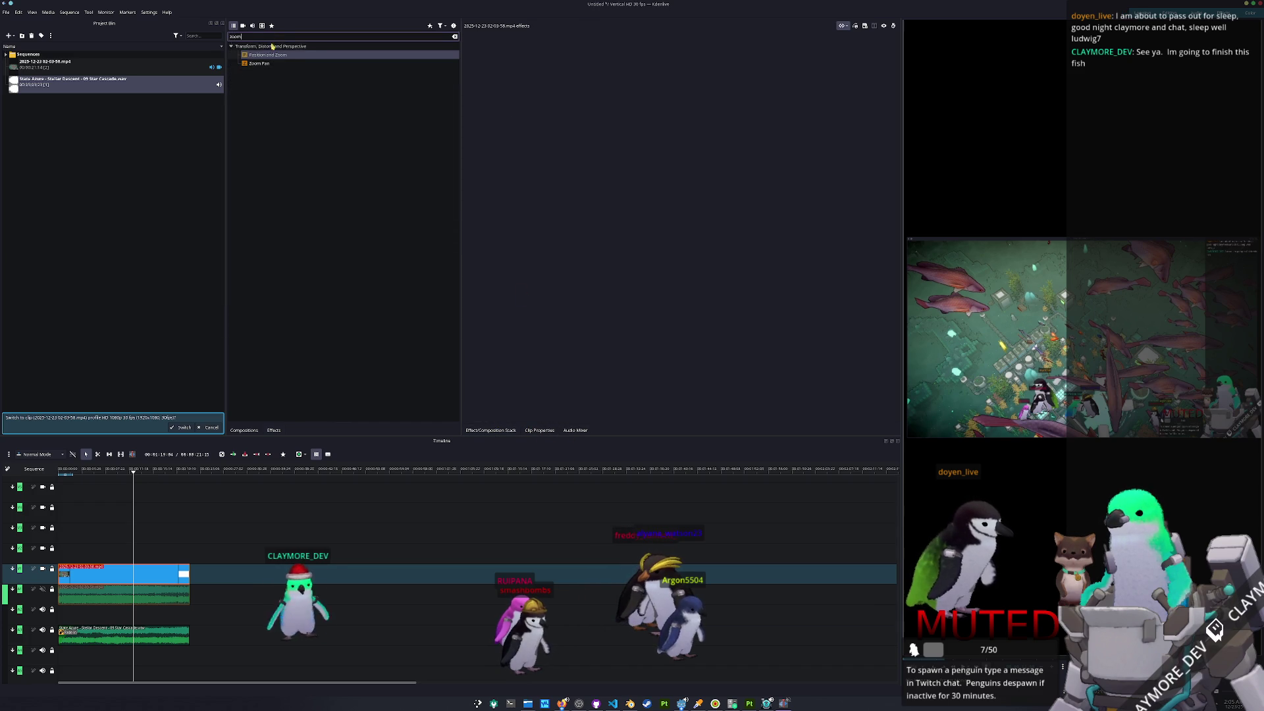
- Apply Position and Zoom at 330% scale, then open the bin's add-item menu
left_click_drag(268, 54, 111, 574)
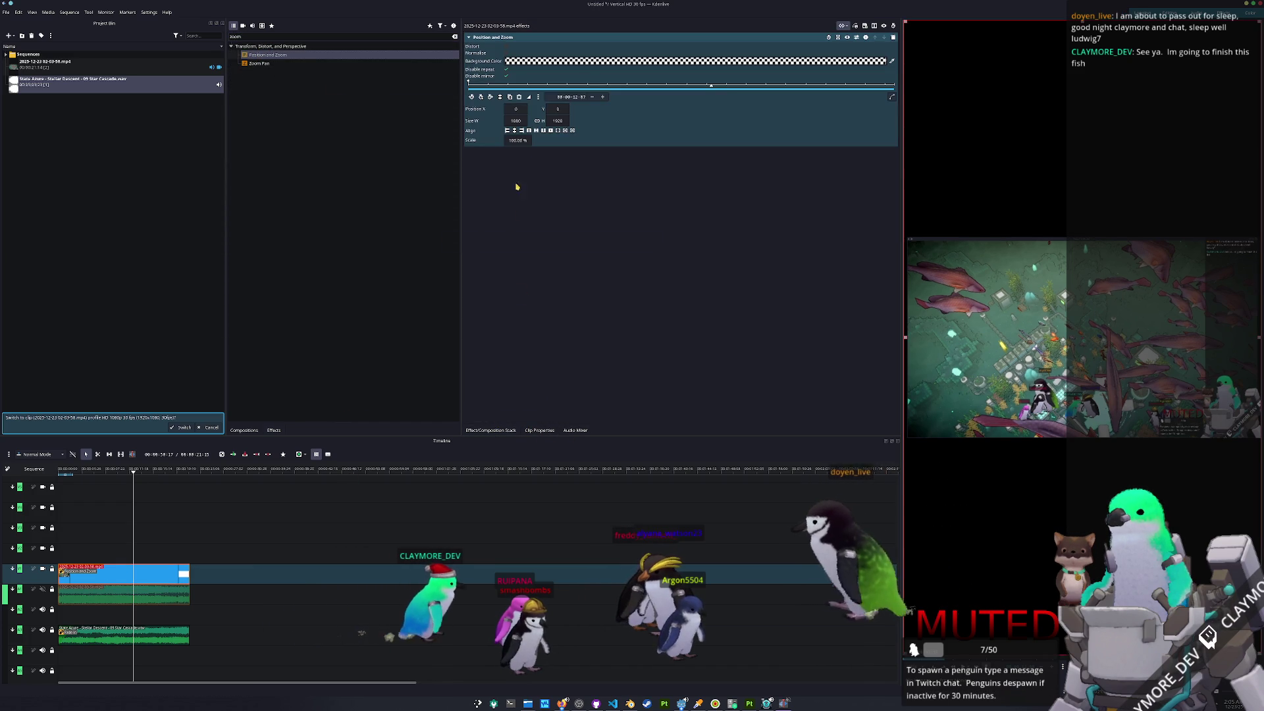
type("30")
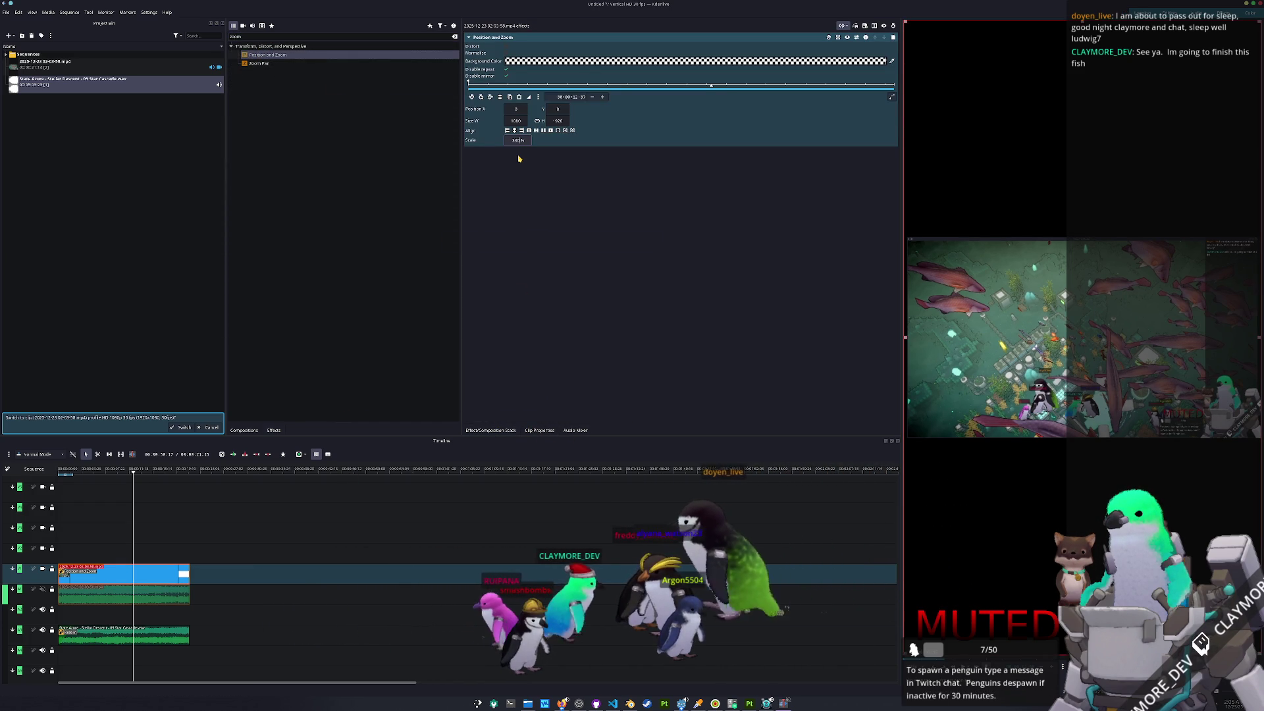
key("Return")
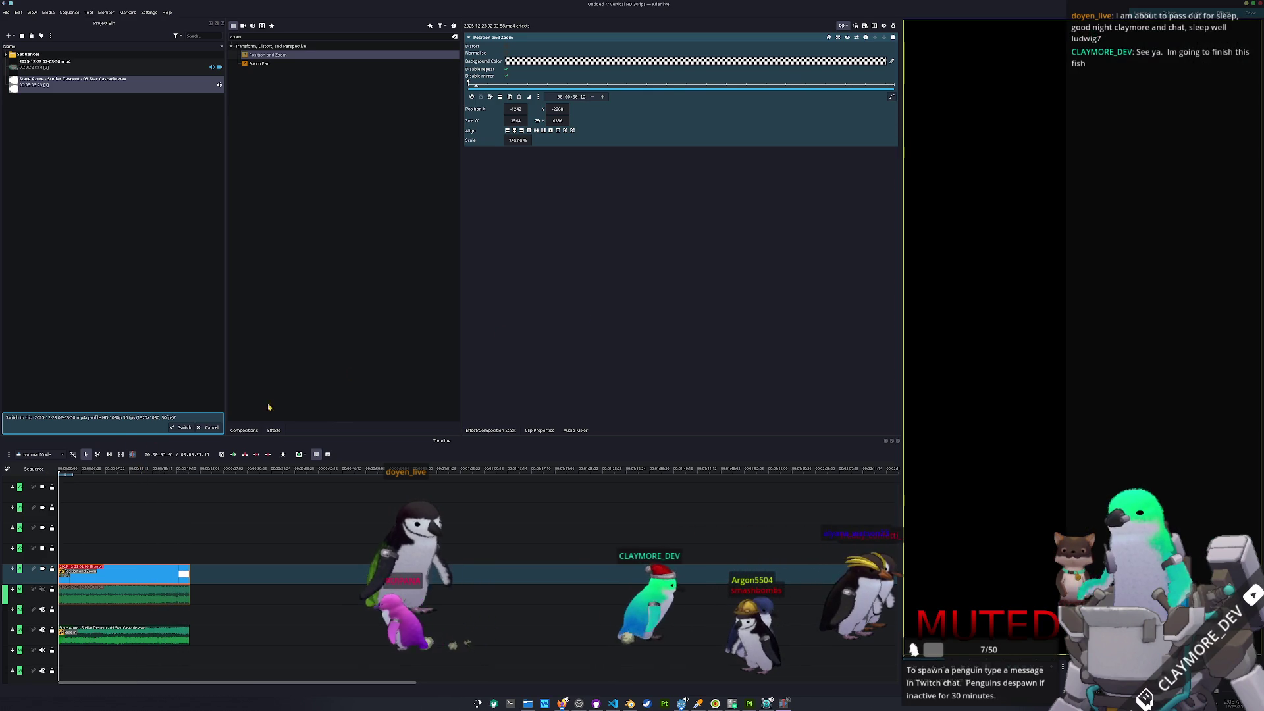
left_click(75, 229)
right_click(75, 230)
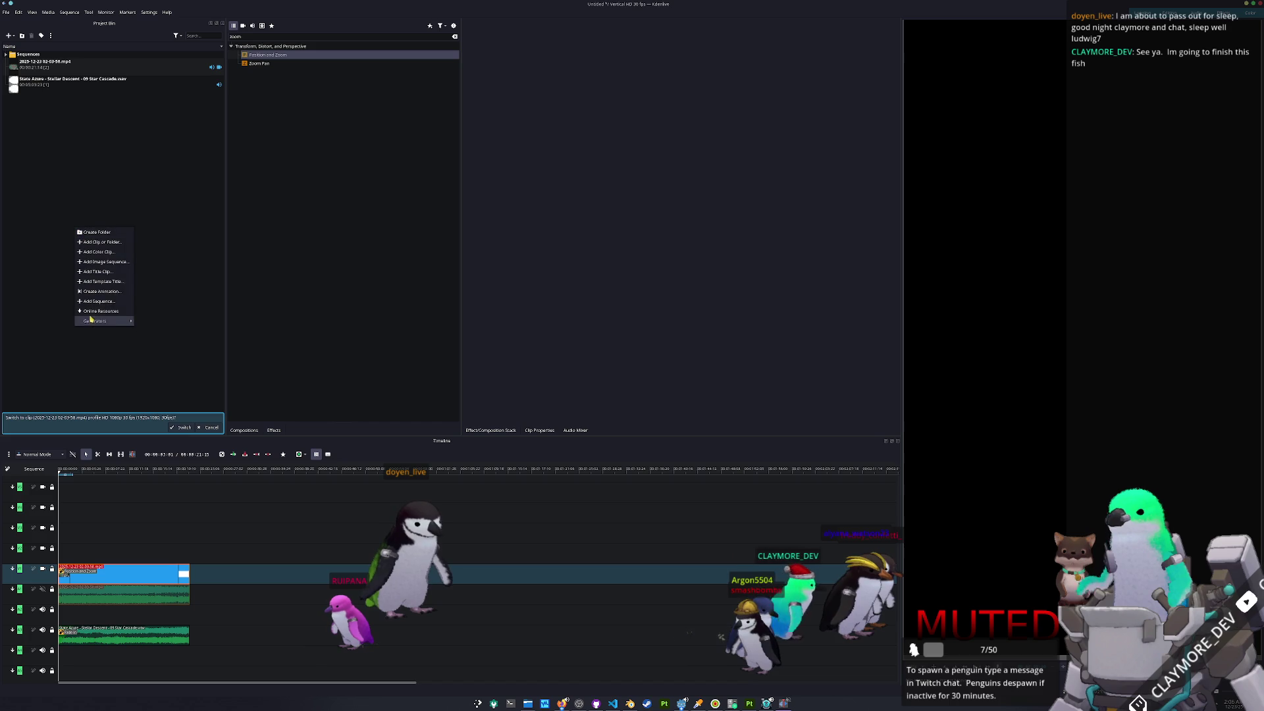
- Create a horizontally centred title clip reading 'My stupid fish life'
left_click(101, 272)
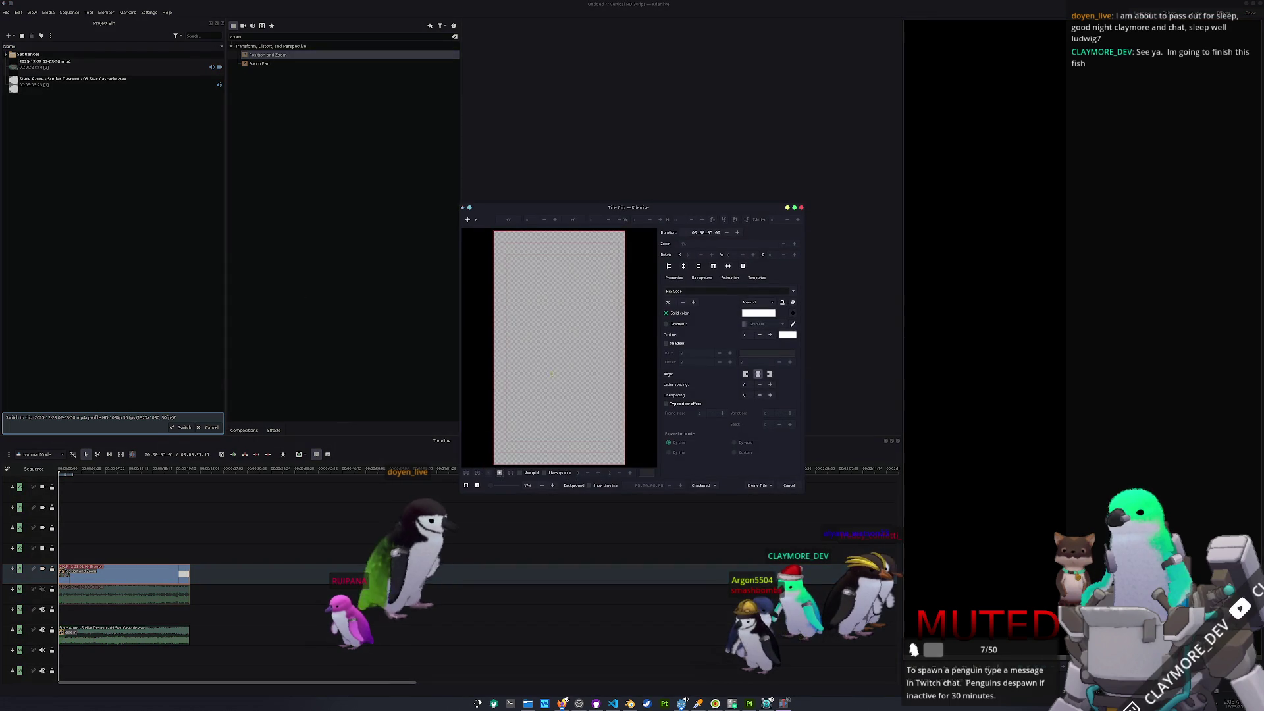
key("BackSpace")
type("My stupid fish life")
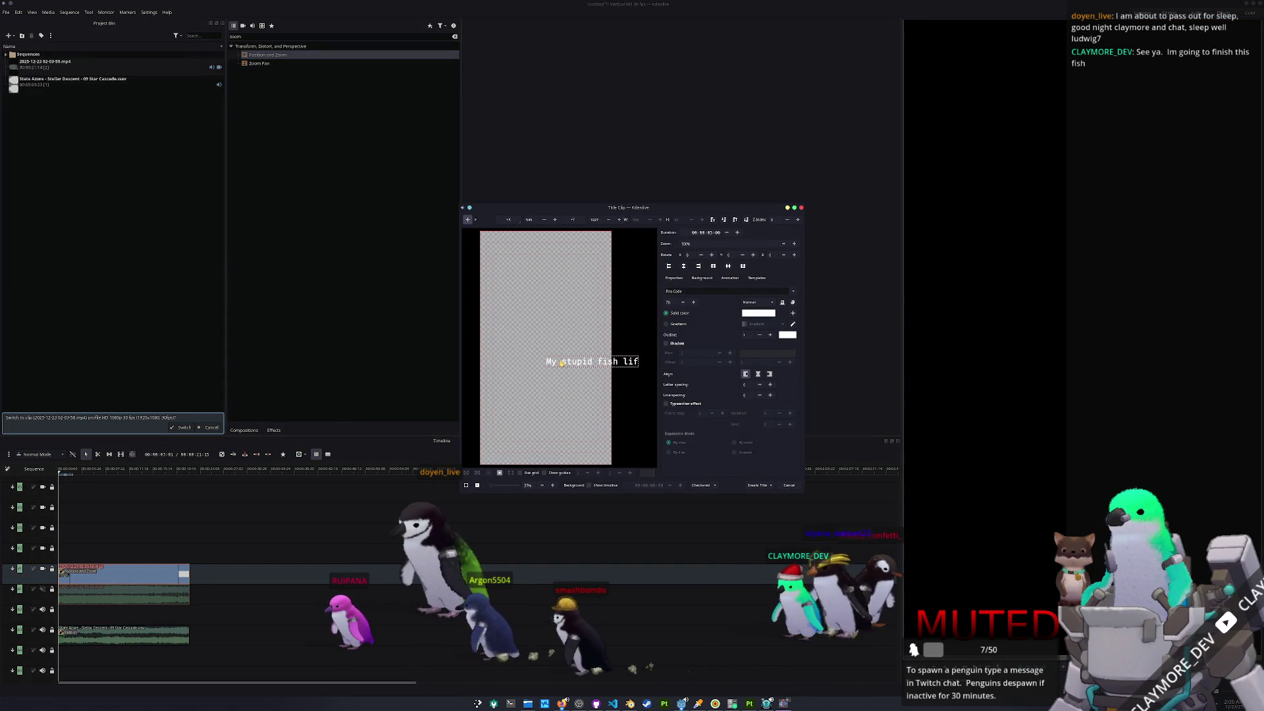
left_click(684, 267)
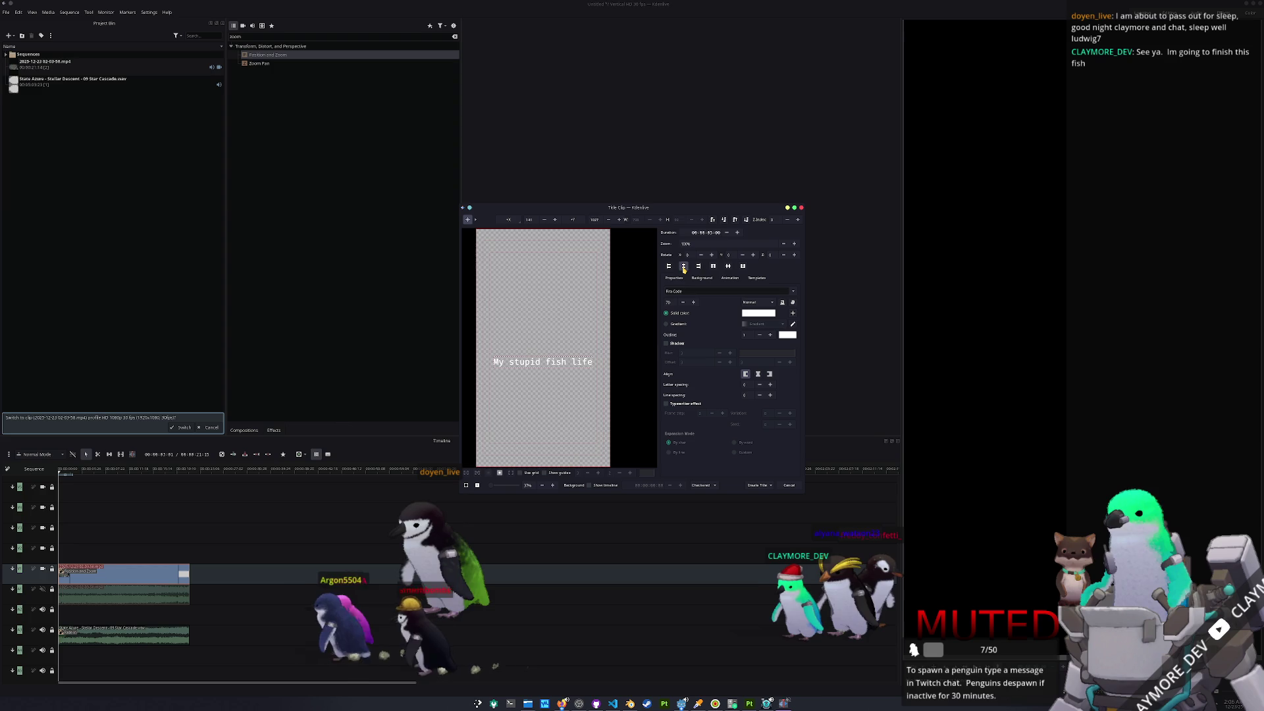
left_click(757, 485)
- Place the title on the top track at the sequence start and give it a fade-in
mouse_move(38, 80)
left_mouse_down()
mouse_move(175, 511)
mouse_move(66, 568)
left_mouse_up()
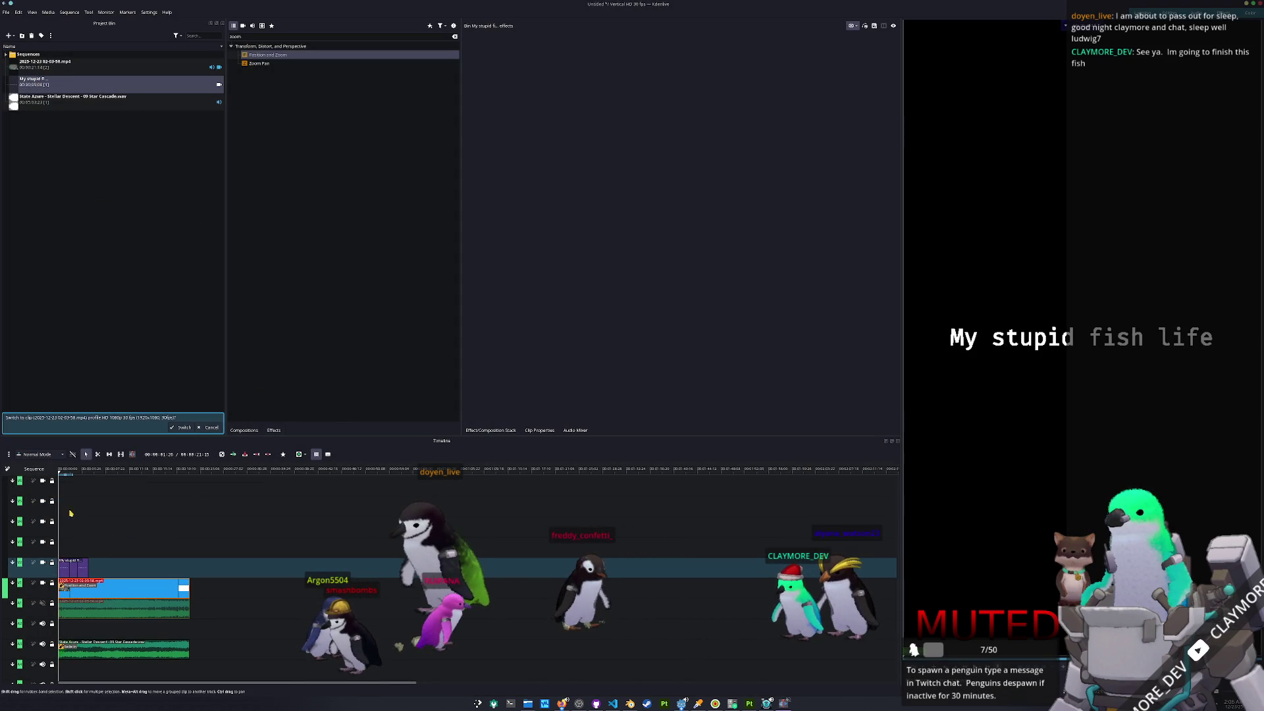
left_click_drag(62, 559, 68, 565)
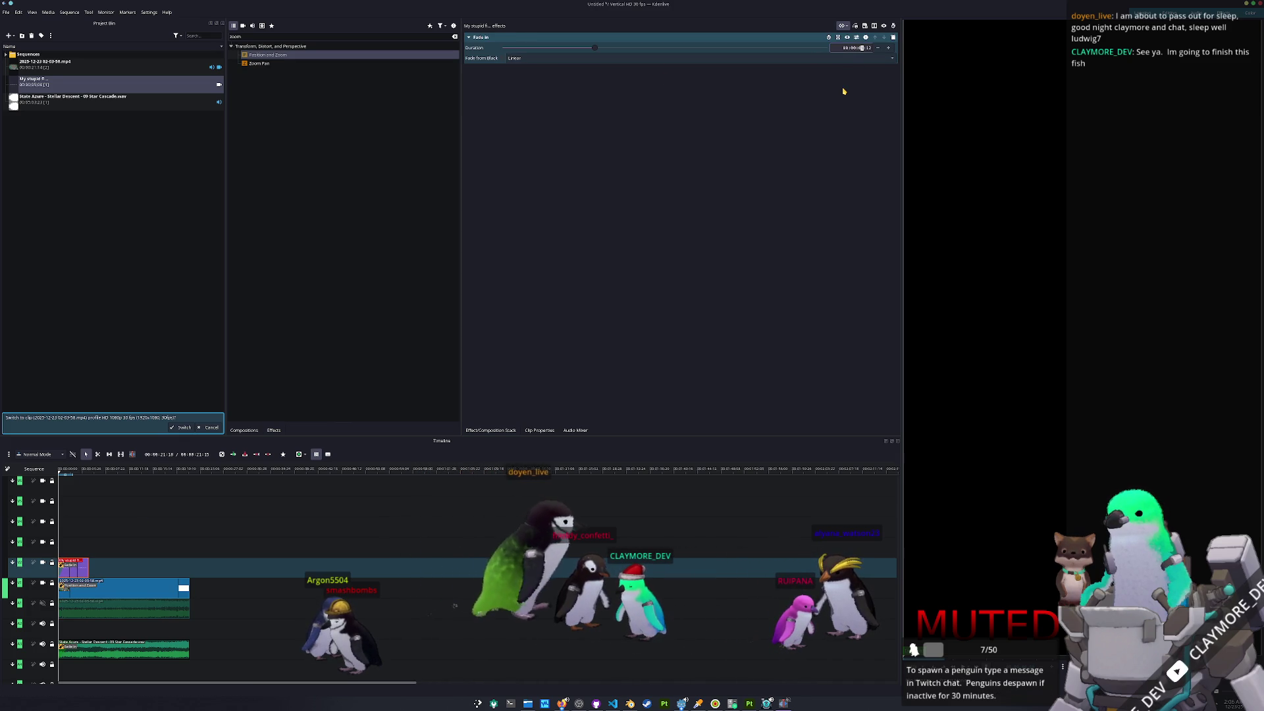
scroll(231, 600, "up", 5, "ctrl")
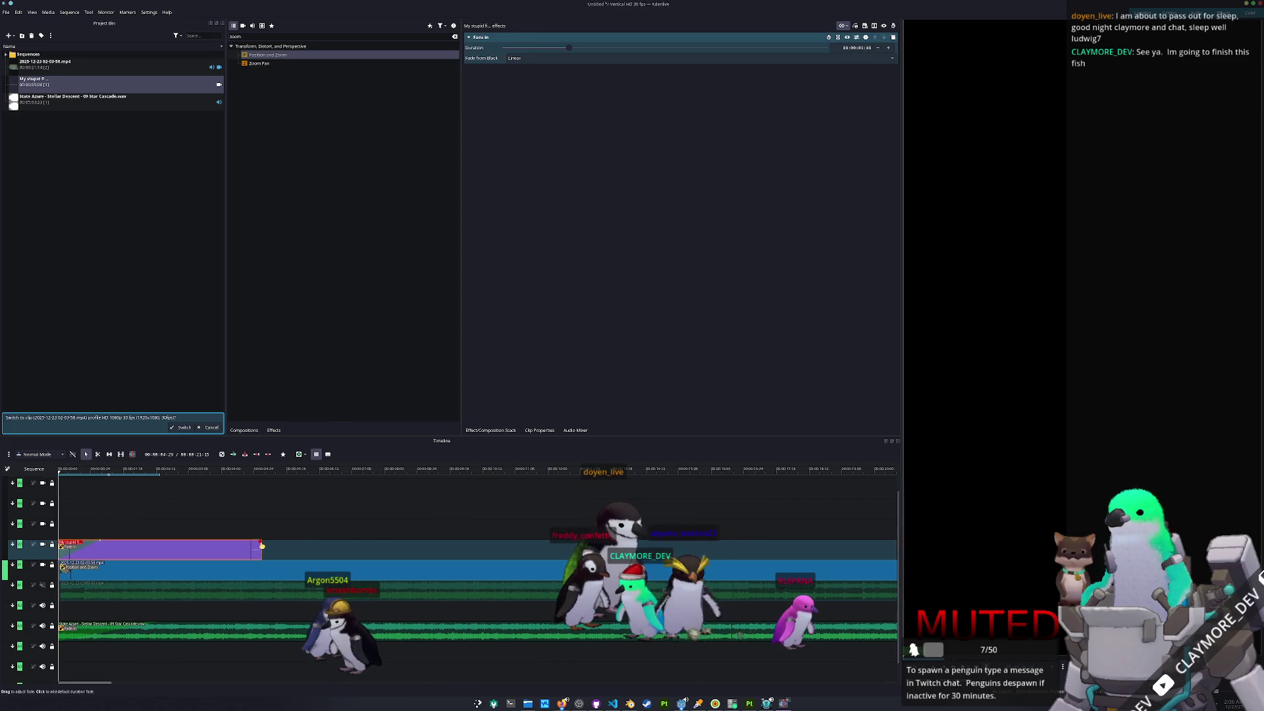
- Add a fade-out to the title's end and set its curve to Linear
left_click_drag(249, 543, 231, 544)
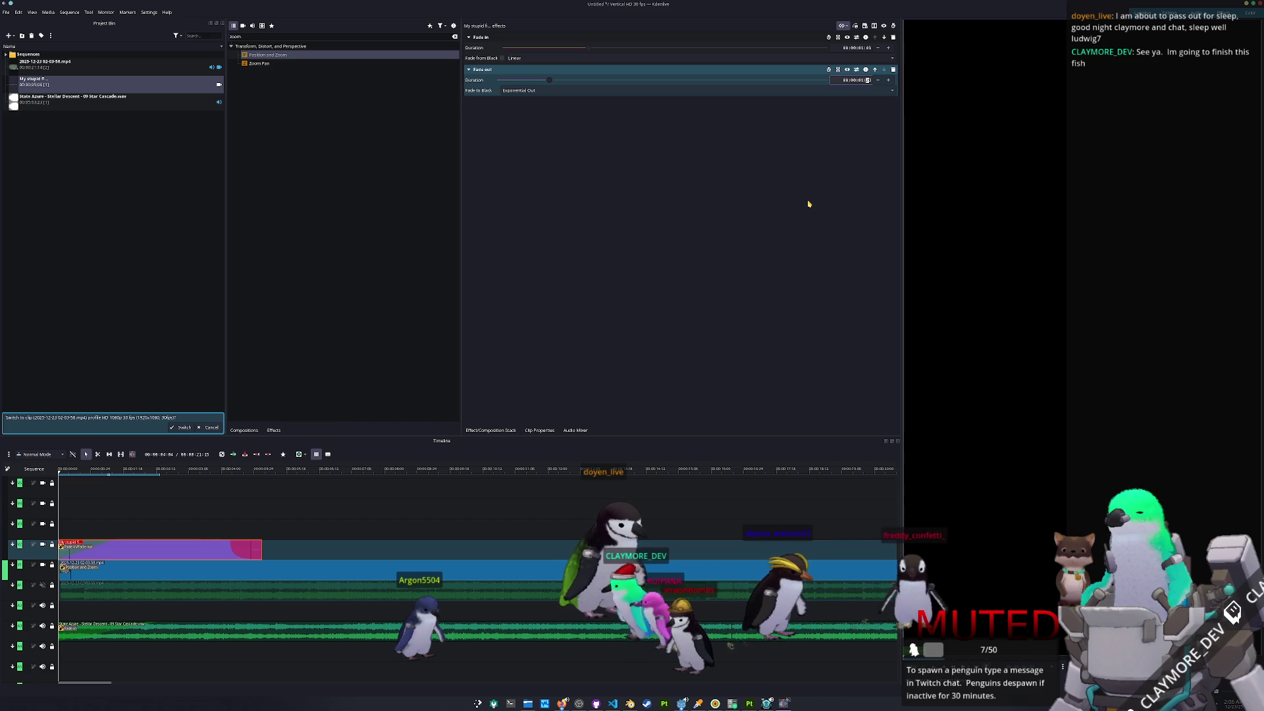
left_click(861, 47)
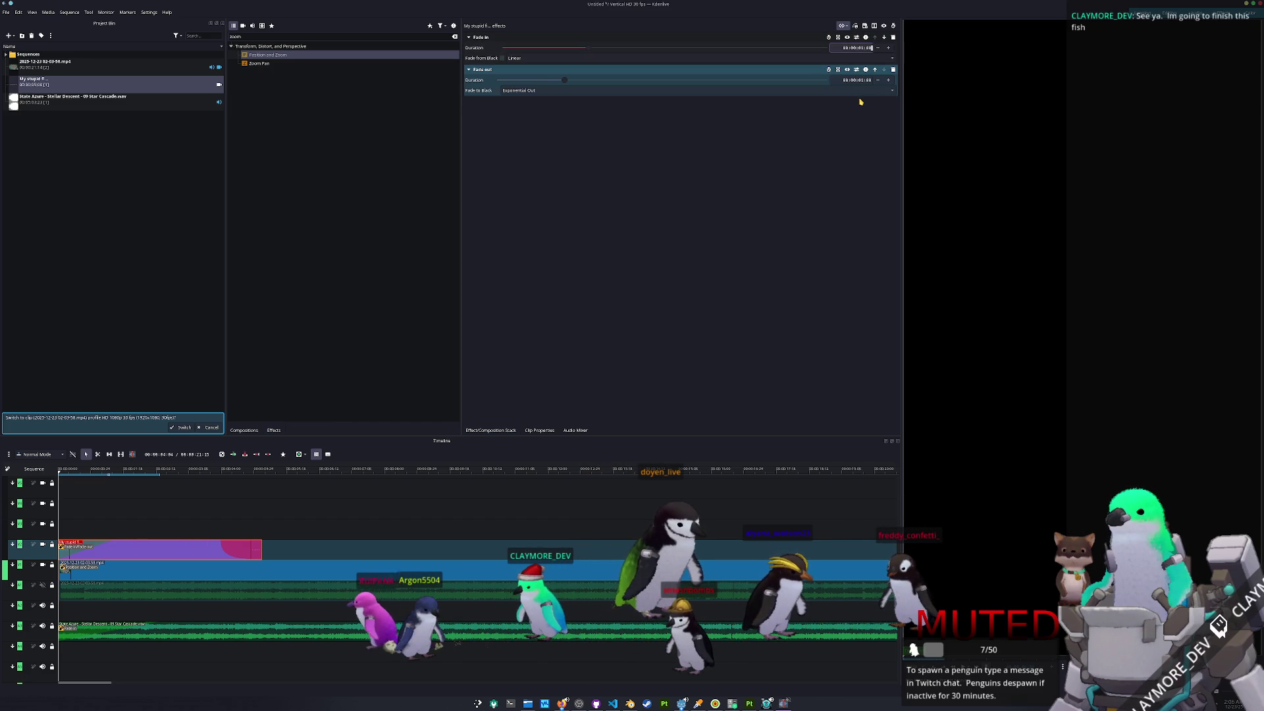
left_click(766, 90)
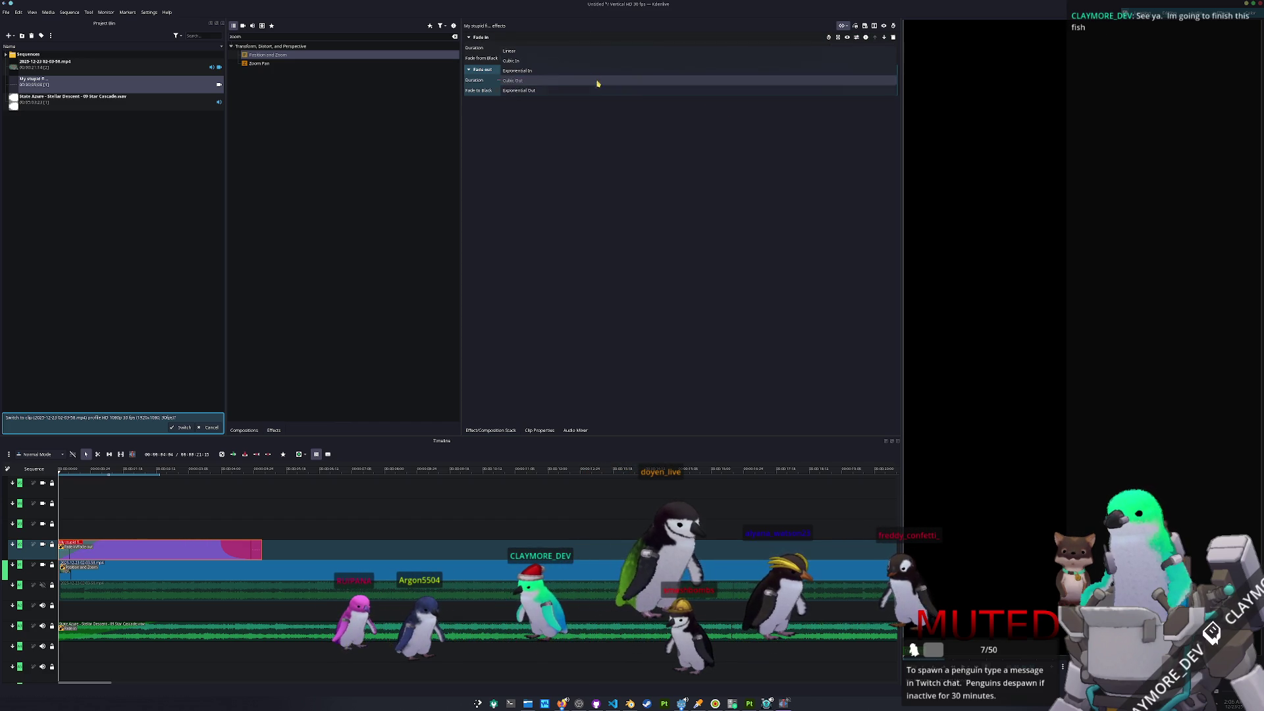
left_click(724, 41)
- Play the timeline to preview the fades, then park the playhead just after the title
key("space")
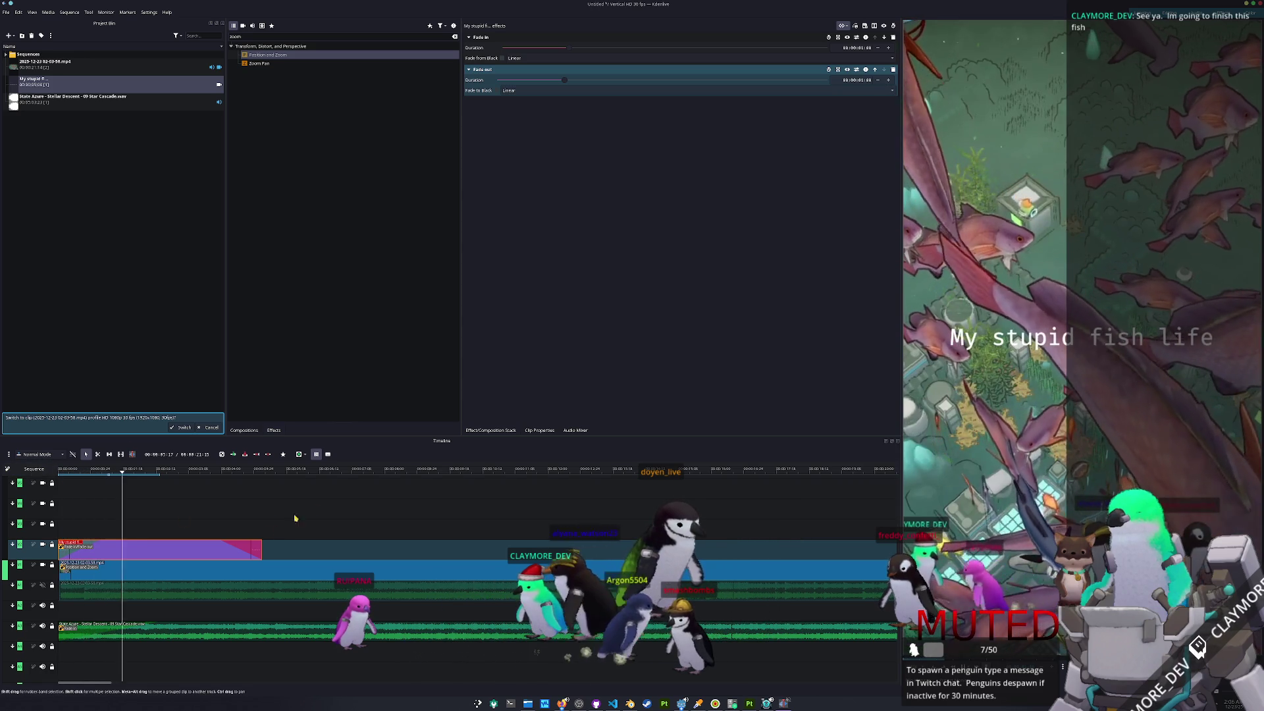
left_click(266, 470)
right_click(113, 262)
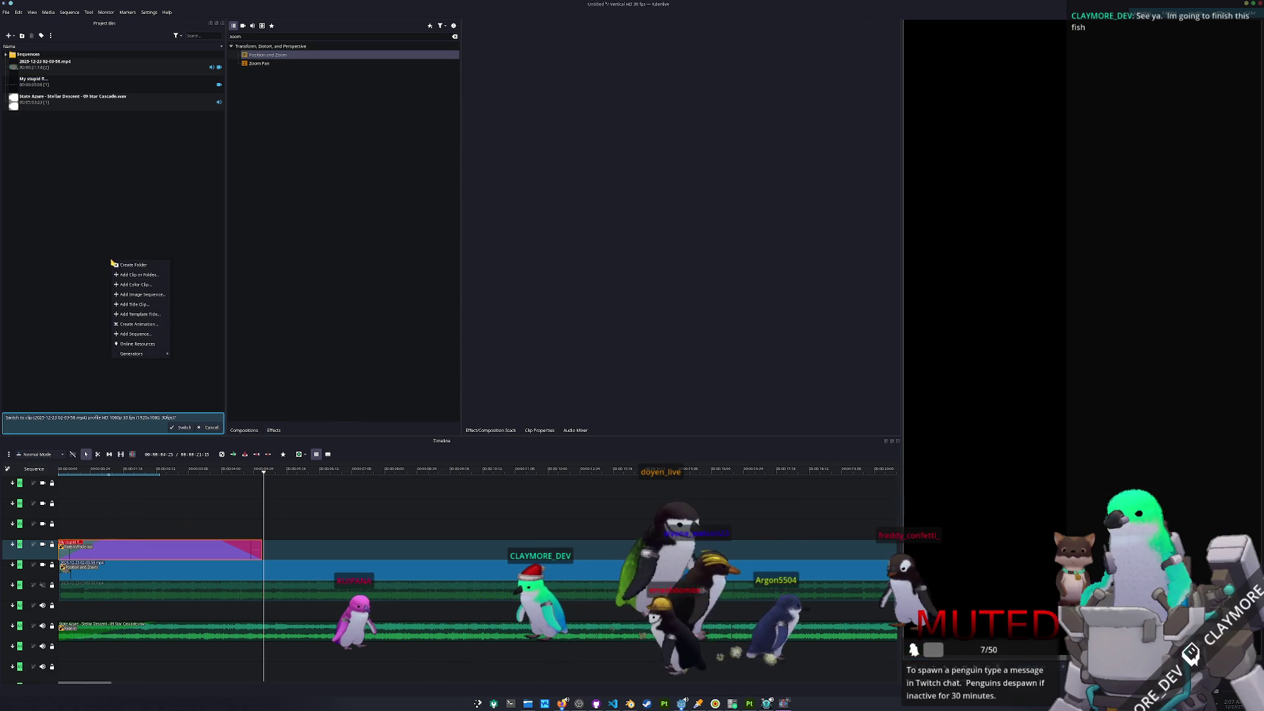
- Create a second horizontally centred title clip reading 'I'm a fish chud'
left_click(135, 305)
type("I'm a fish cu")
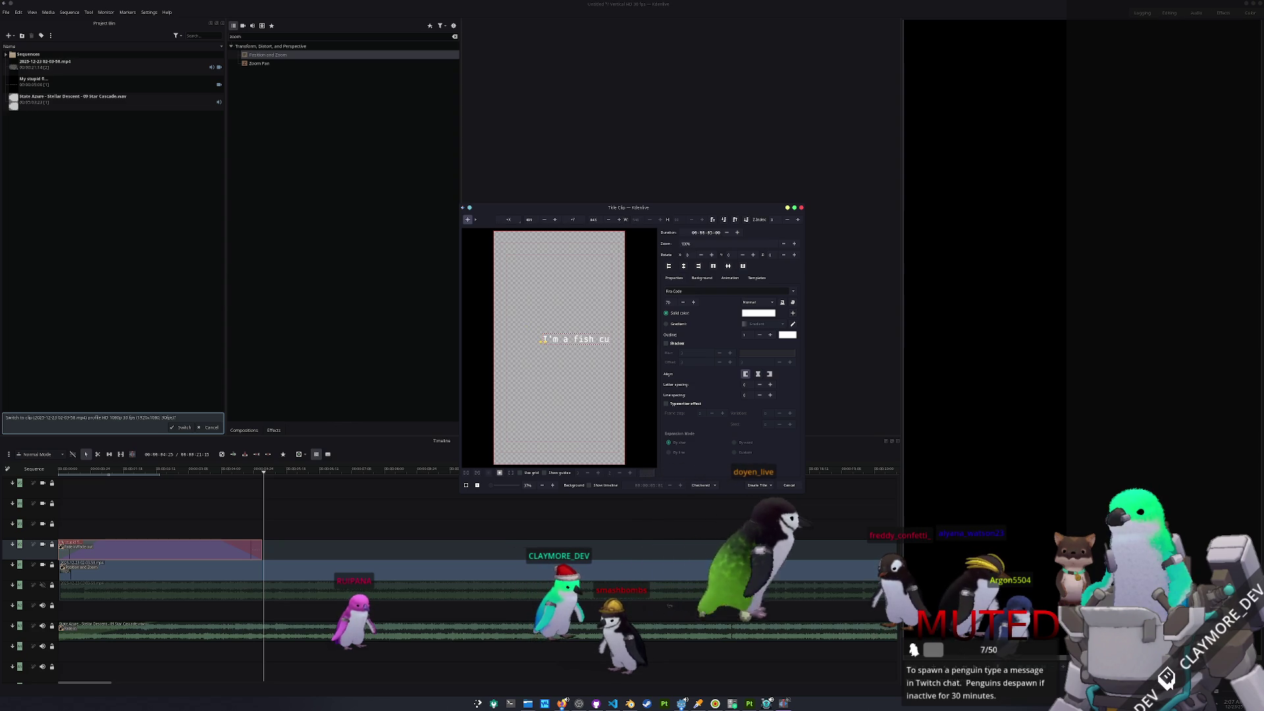
type("dhud")
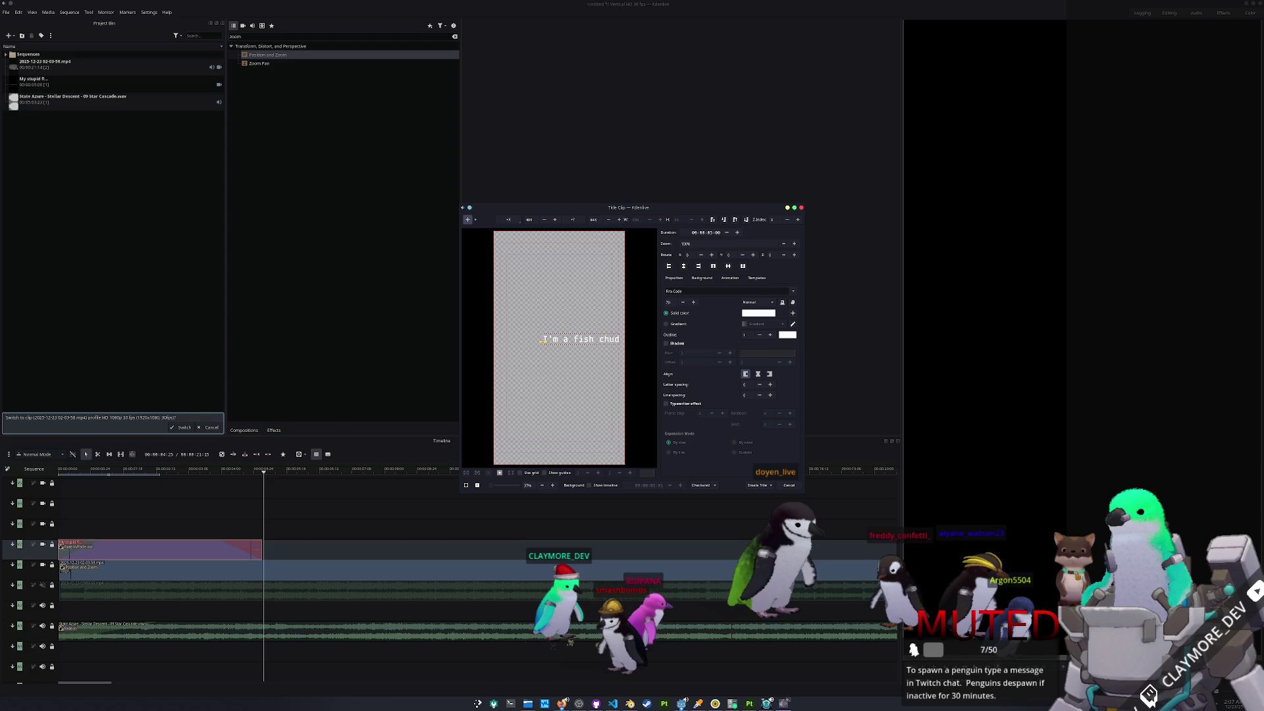
left_click(683, 266)
left_click(757, 485)
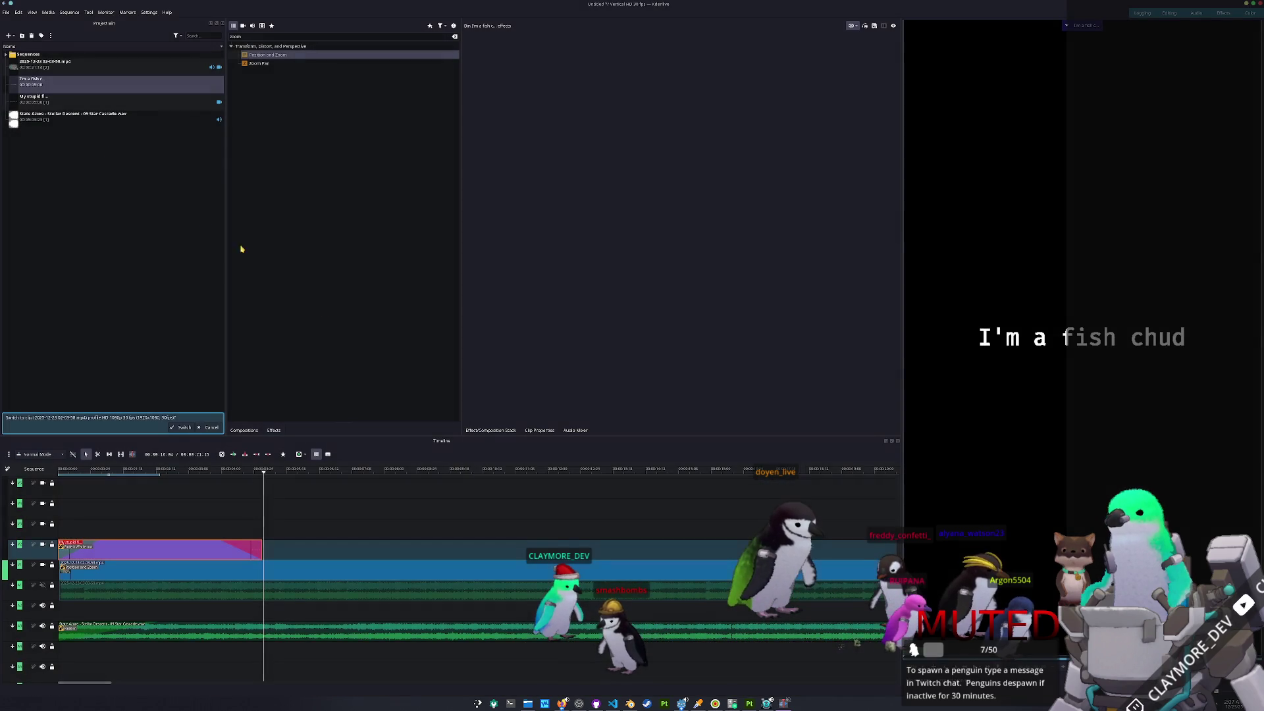
- Place the 'I'm a fish chud' title right after the first and add a fade-in and fade-out
left_click_drag(266, 427, 268, 568)
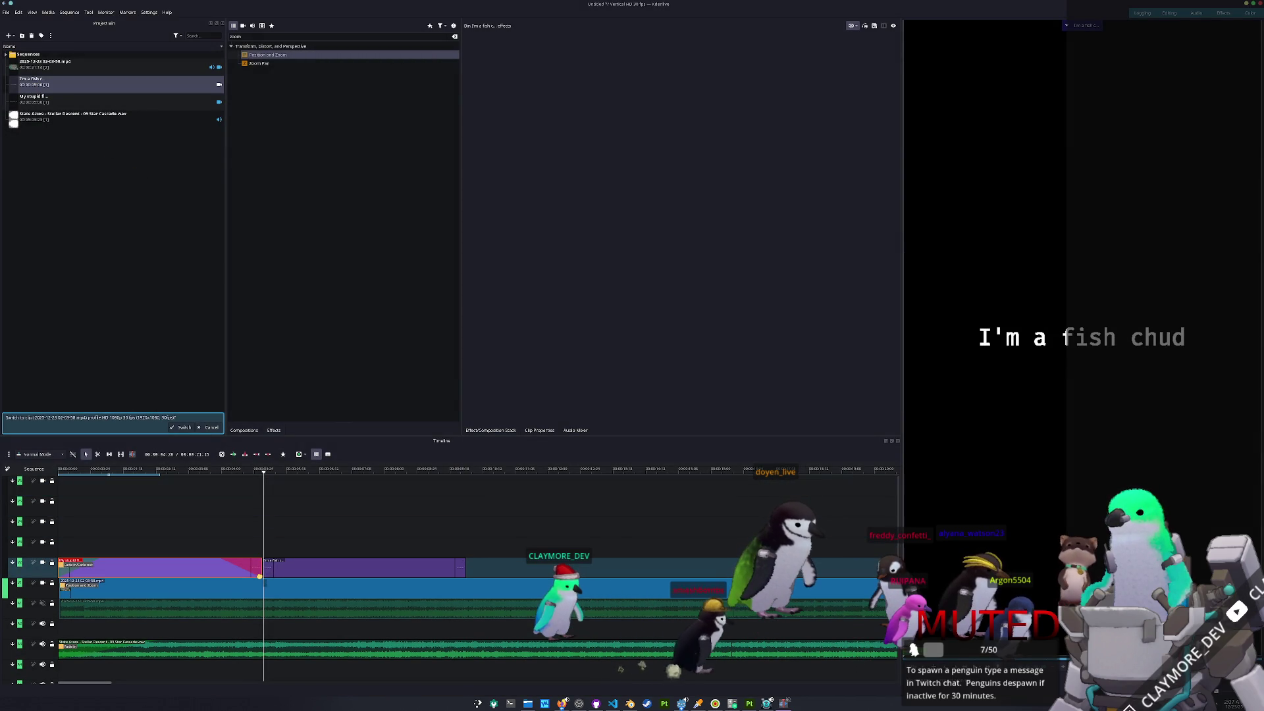
left_click(264, 561)
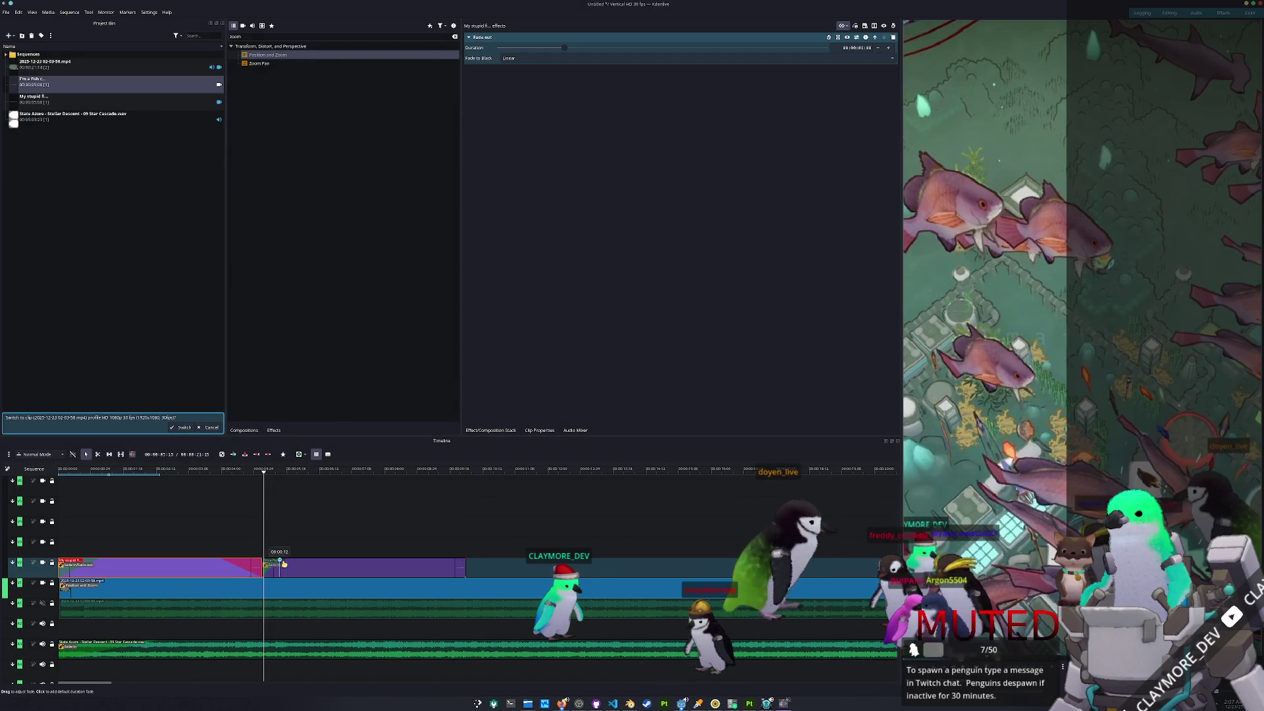
left_click(466, 561)
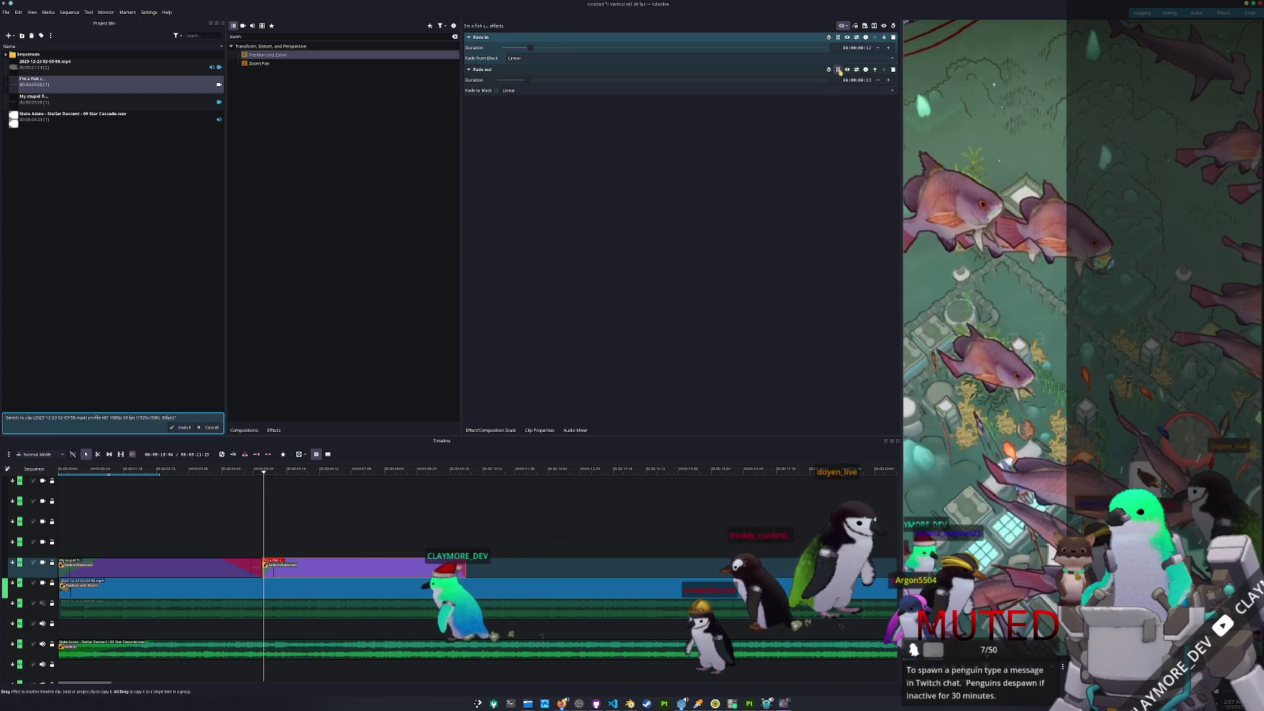
scroll(863, 46, "up", 18)
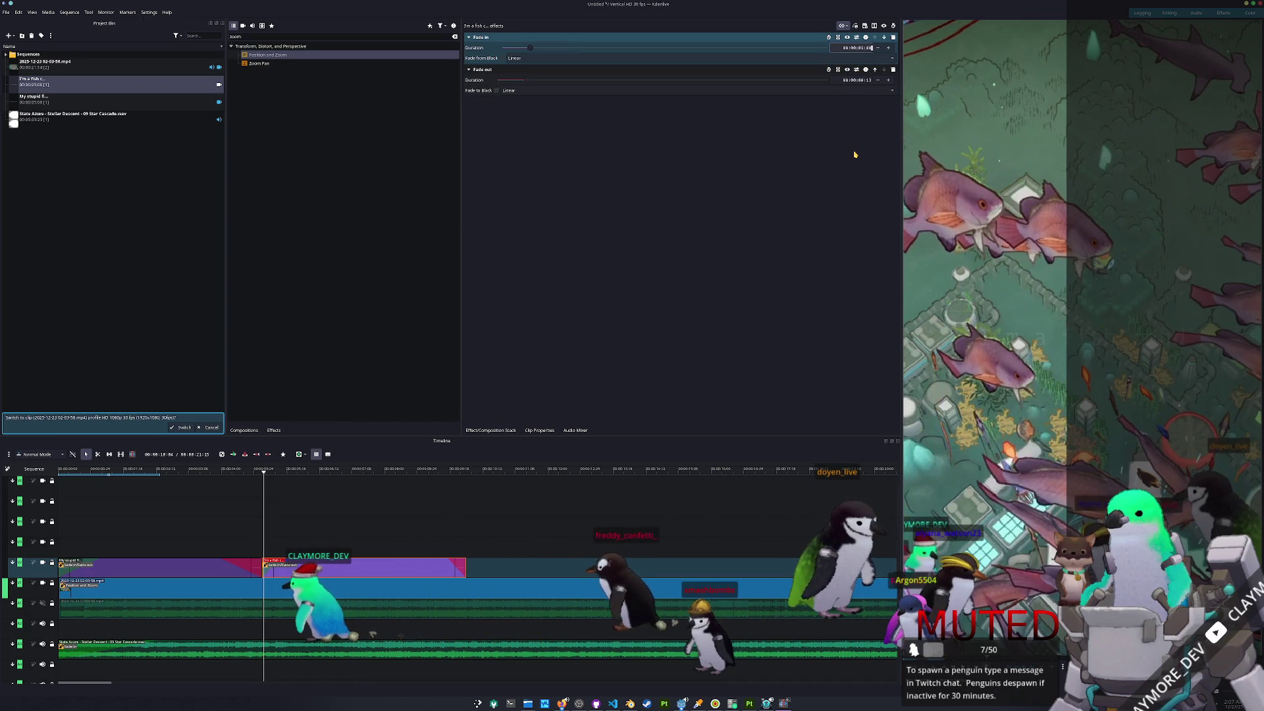
scroll(856, 80, "up", 17)
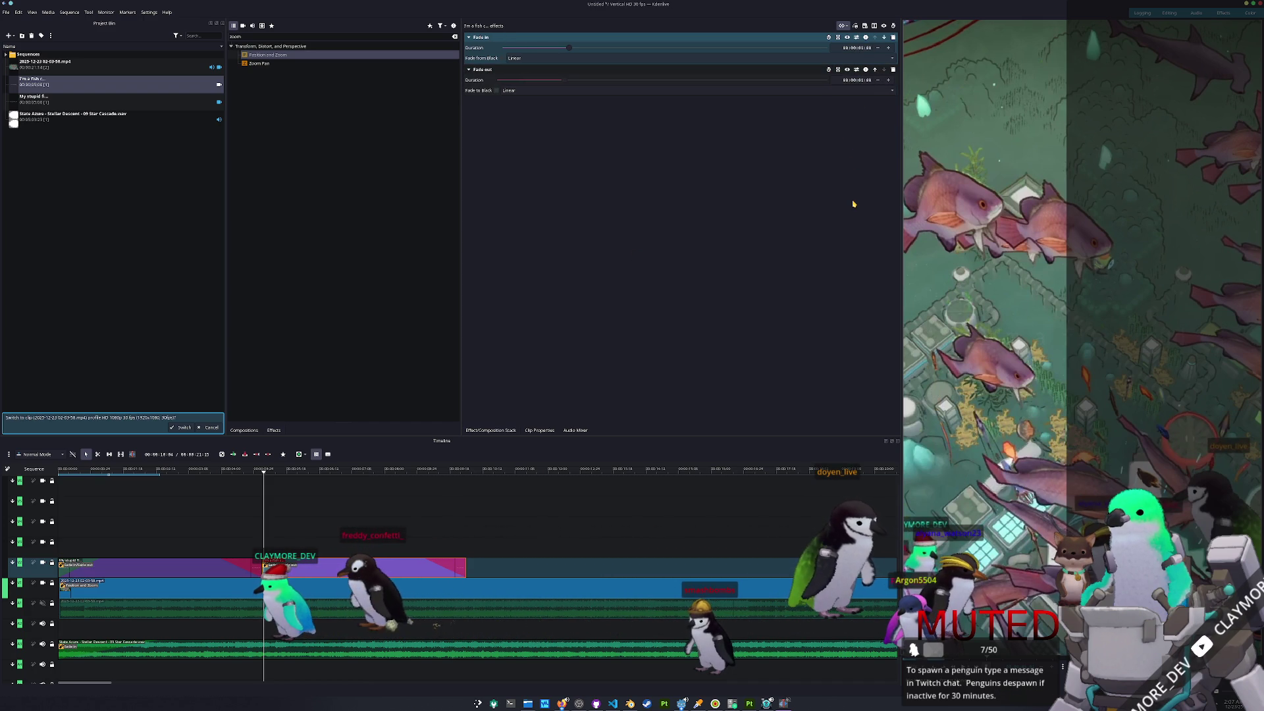
scroll(500, 529, "down", 2, "ctrl")
right_click(108, 247)
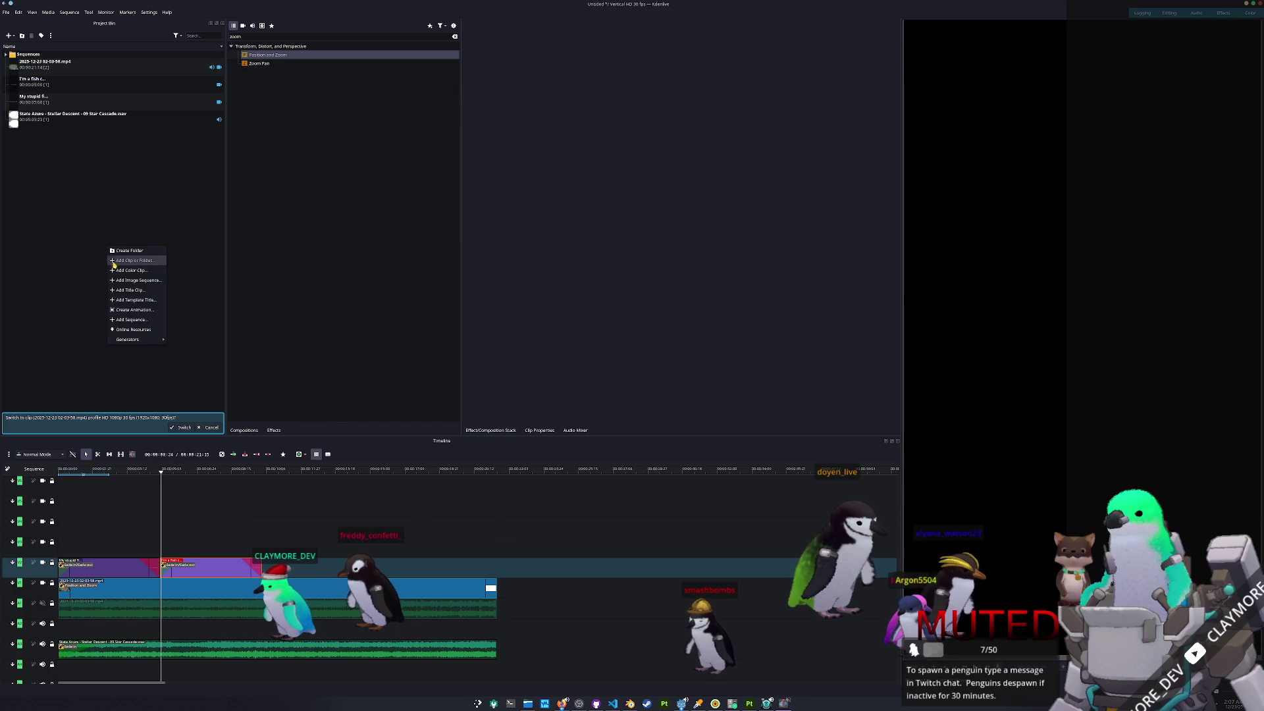
- Create a third title, 'None of the other fish love me', on two centred lines
left_click(122, 291)
left_click(545, 363)
type("None of the other f")
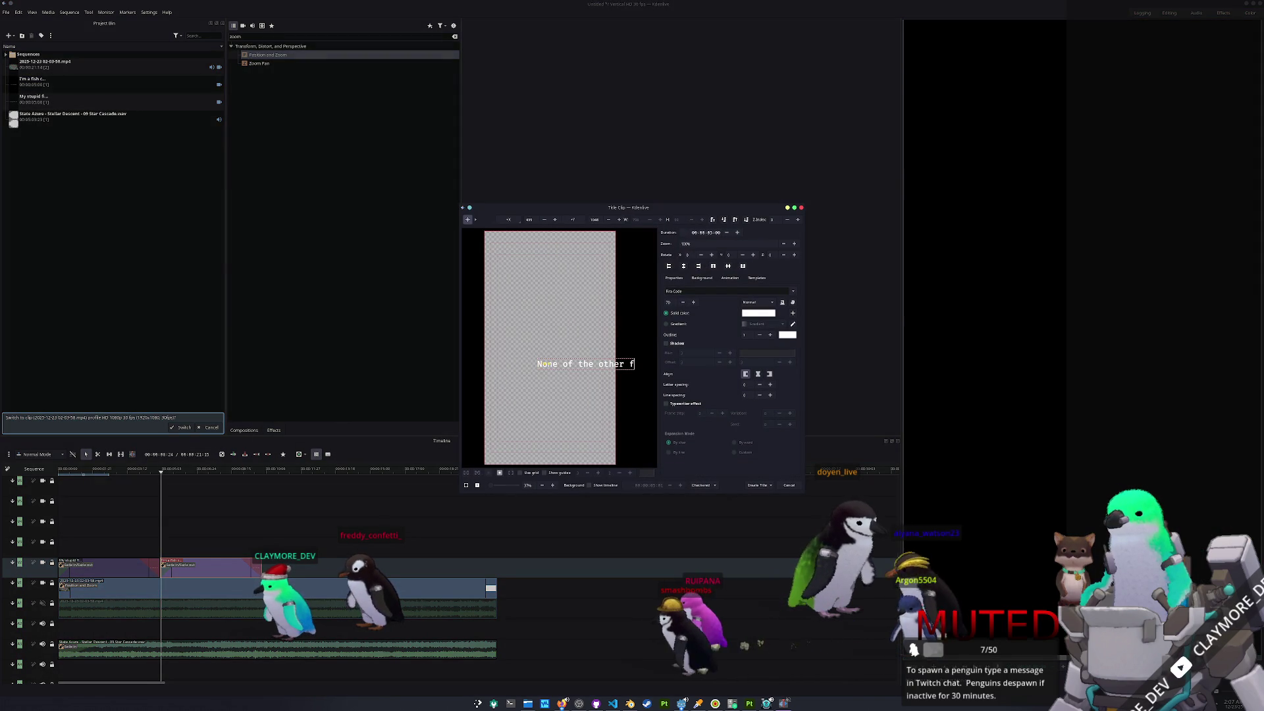
type("ish love me")
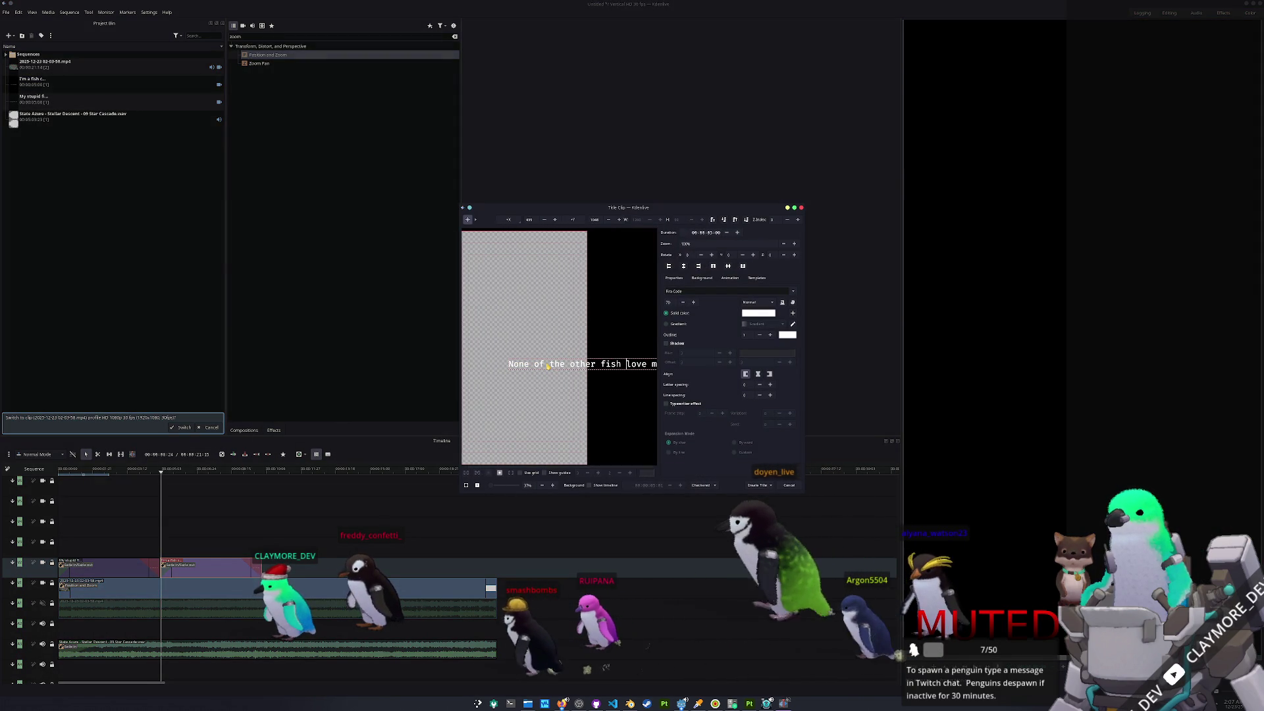
key("ctrl+Left")
key("ctrl+Left")
key("ctrl+Left")
key("Return")
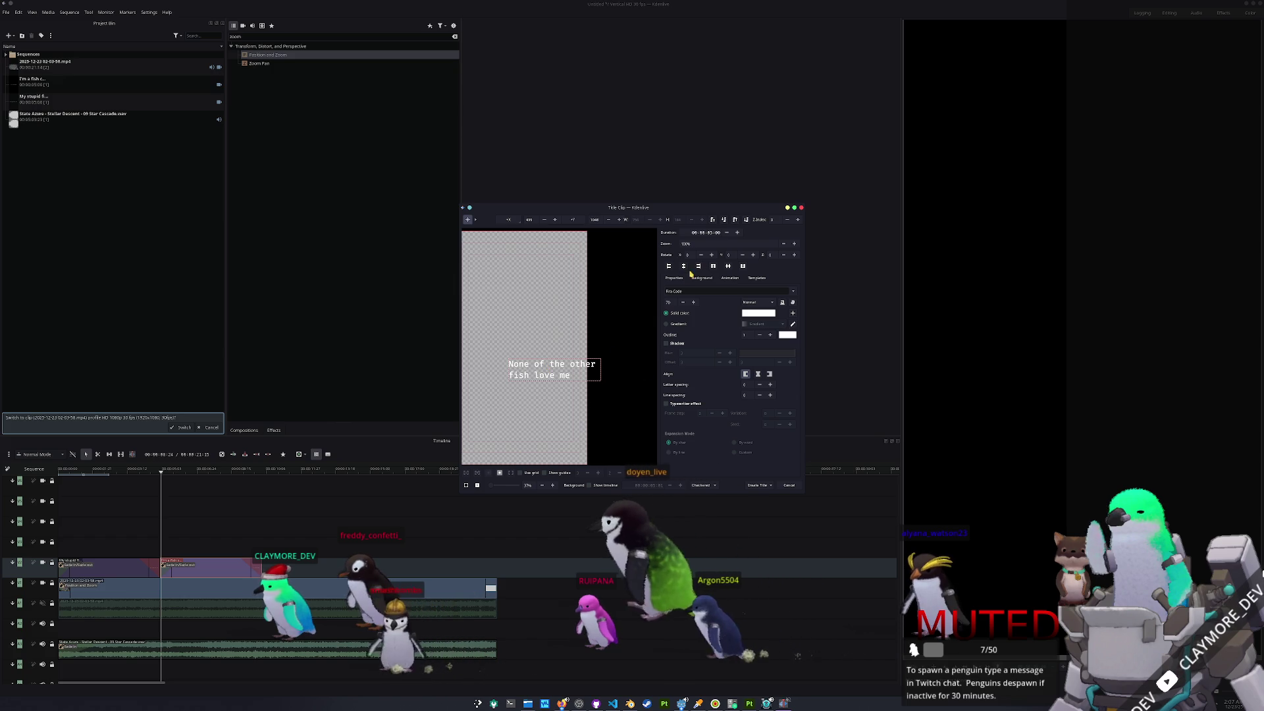
left_click(683, 266)
left_click(727, 265)
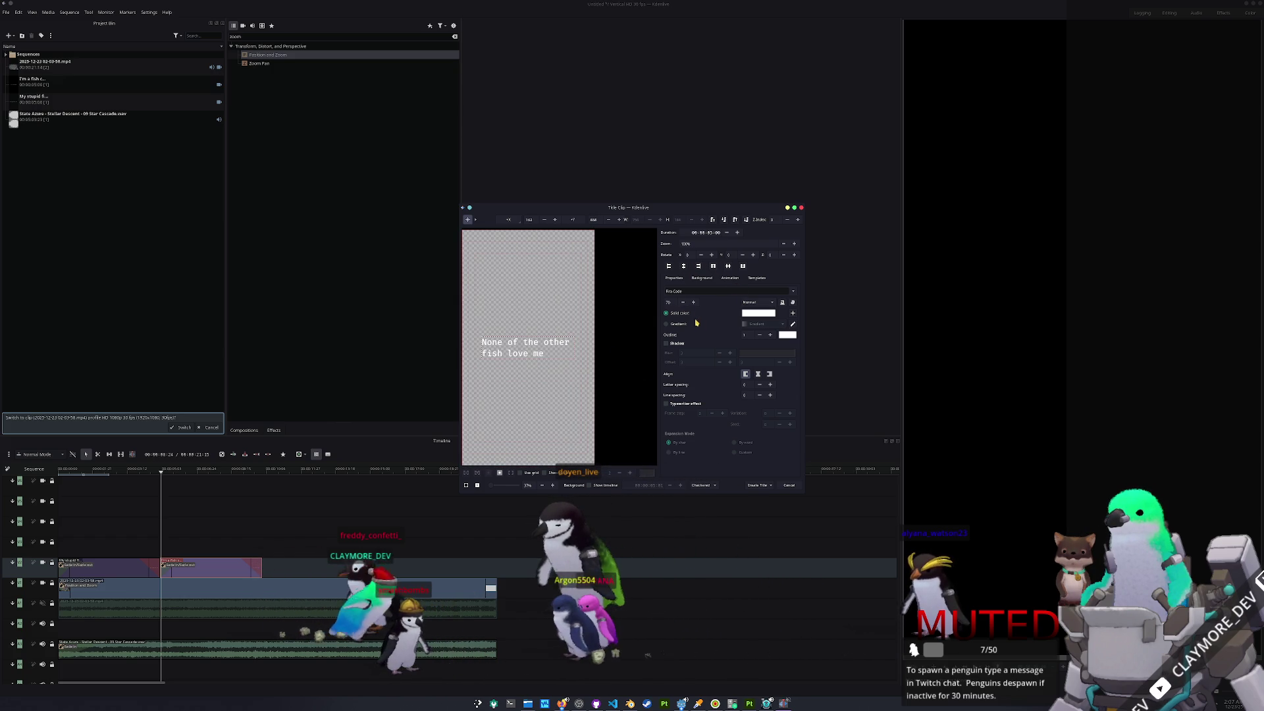
left_click(758, 373)
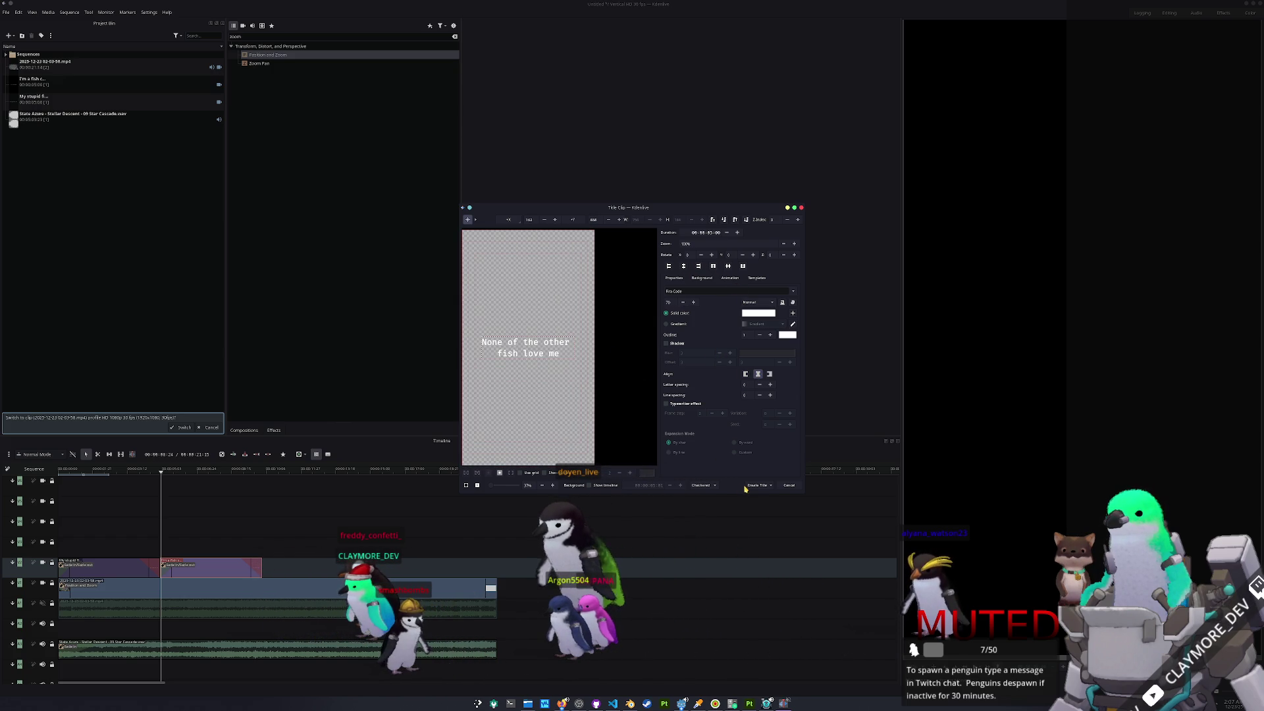
left_click(755, 486)
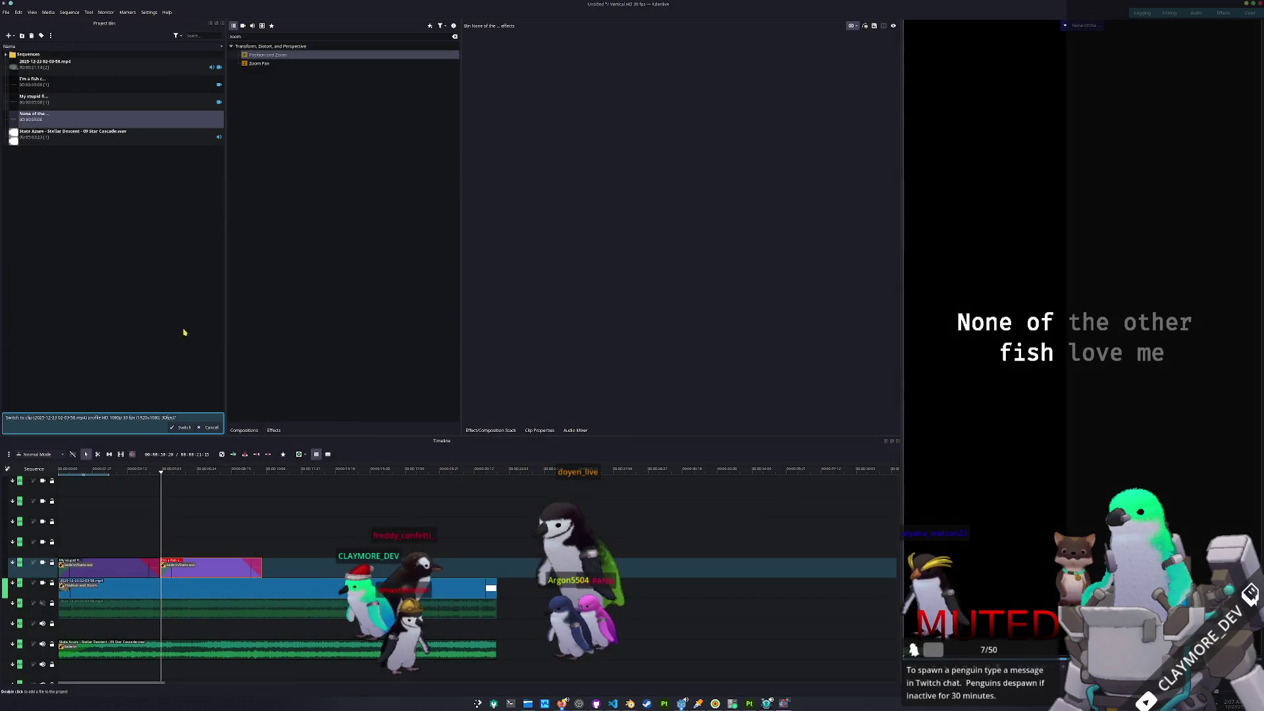
- Place it after the second title with a fade-in and a 100 fade-out, then return to the start
left_click_drag(222, 357, 262, 576)
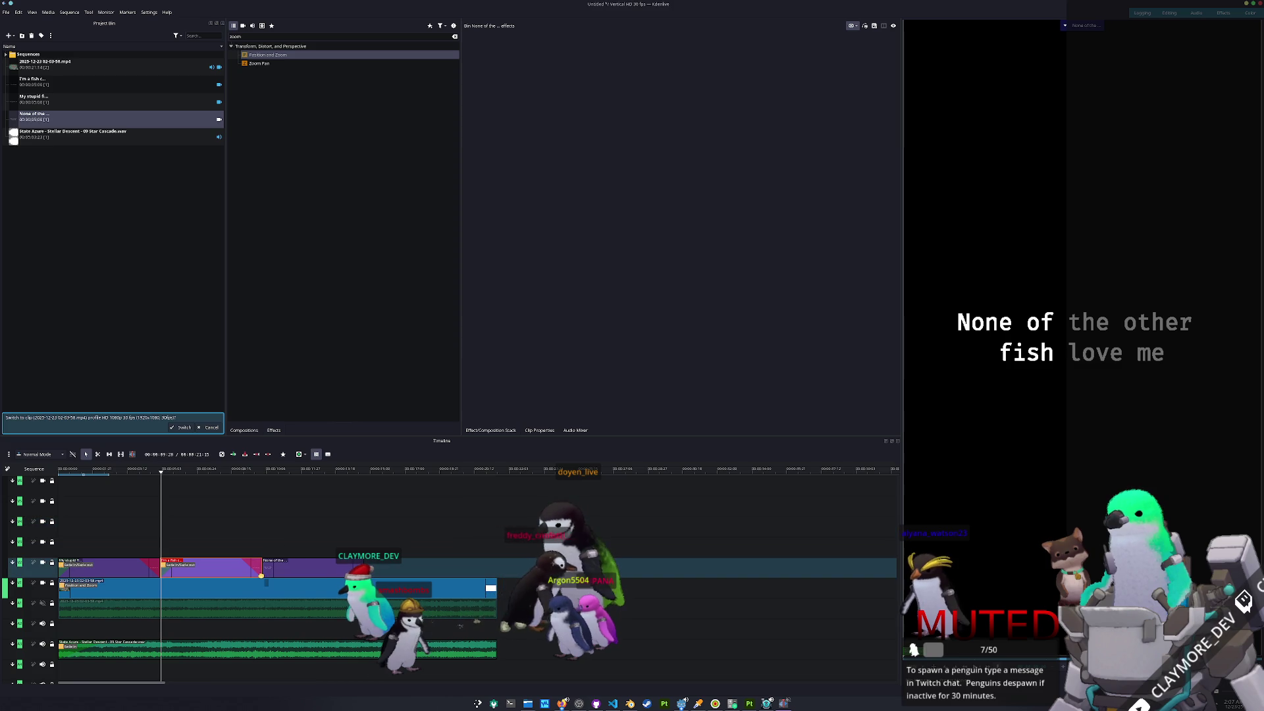
left_click(269, 567)
left_click(266, 561)
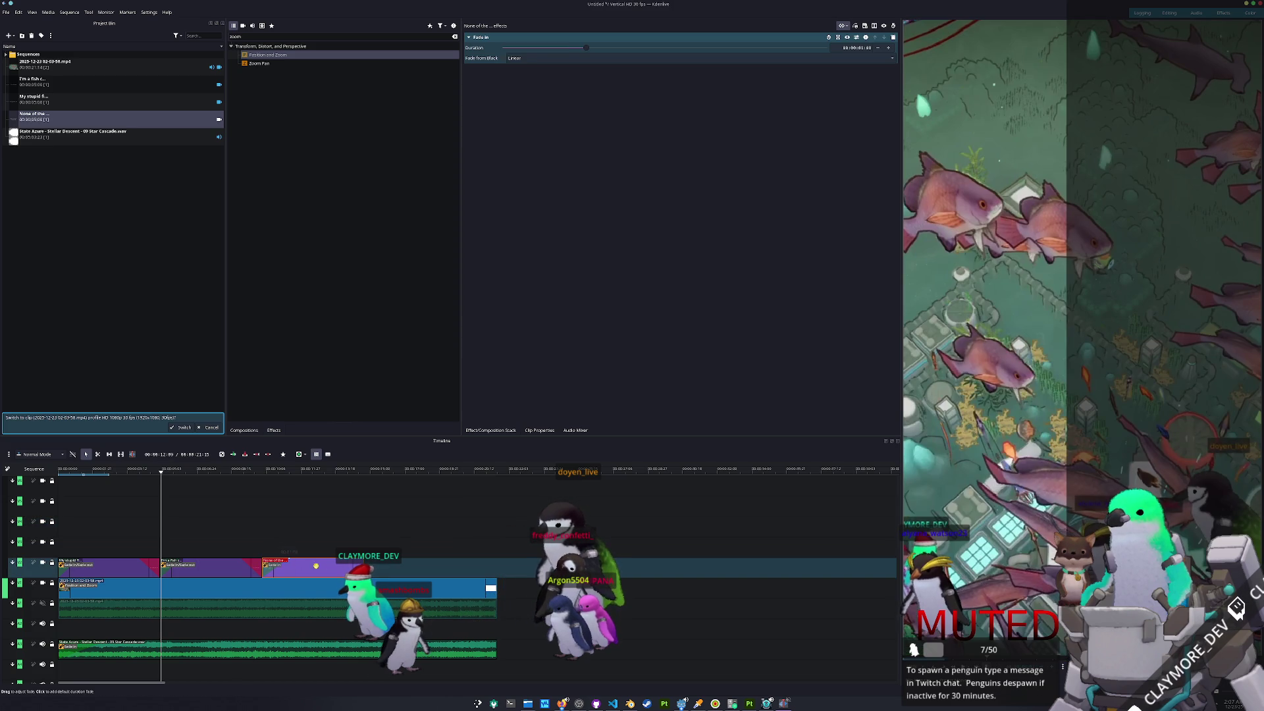
left_click(373, 561)
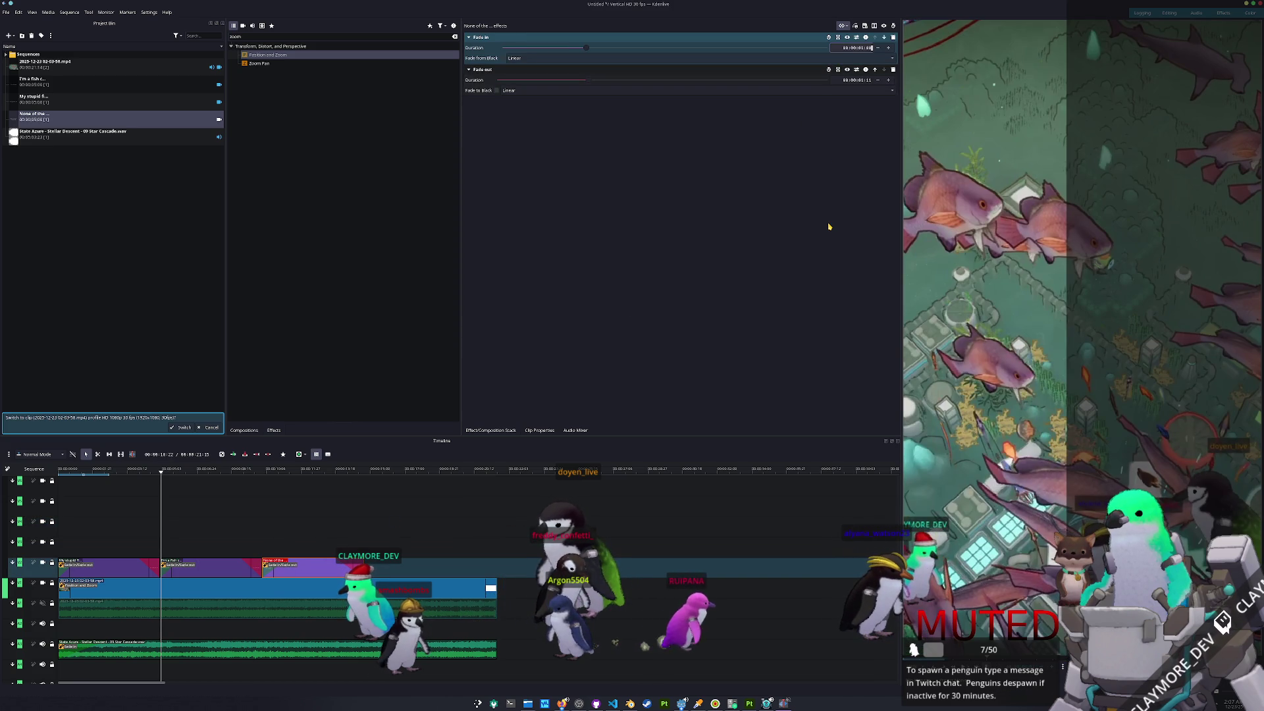
key("Tab")
type("100")
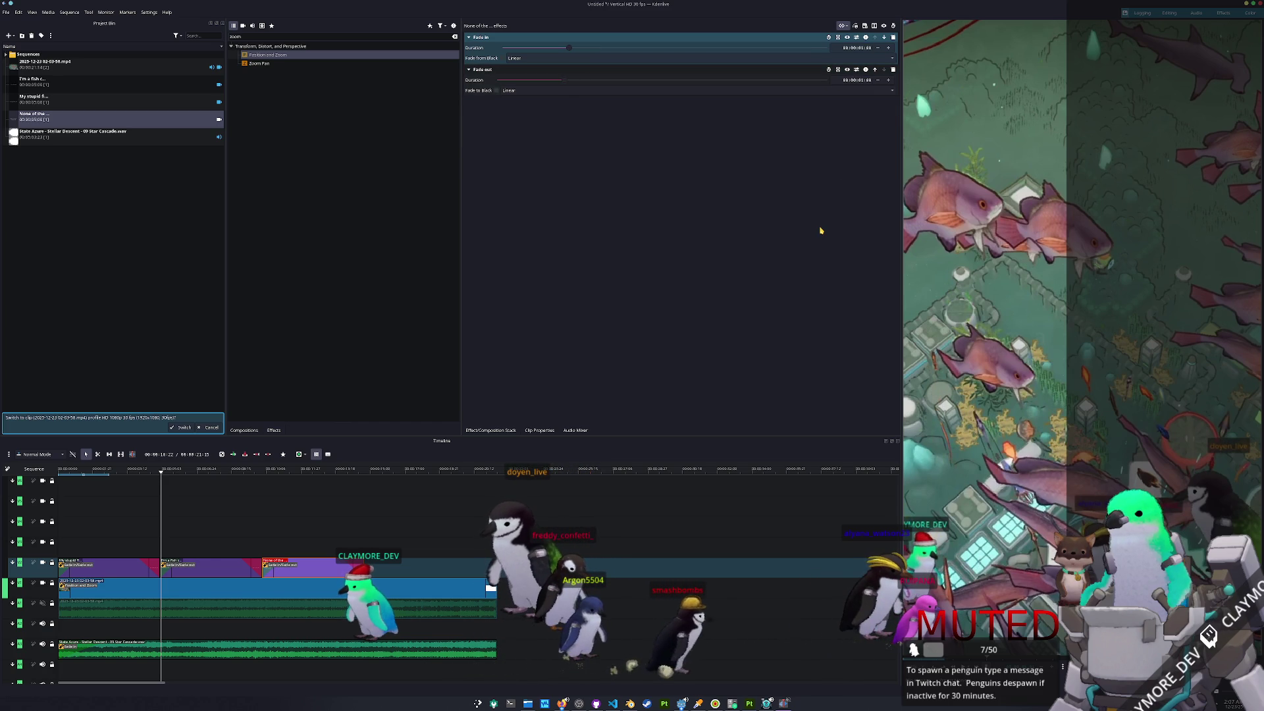
scroll(263, 527, "down", 2, "ctrl")
left_click(62, 469)
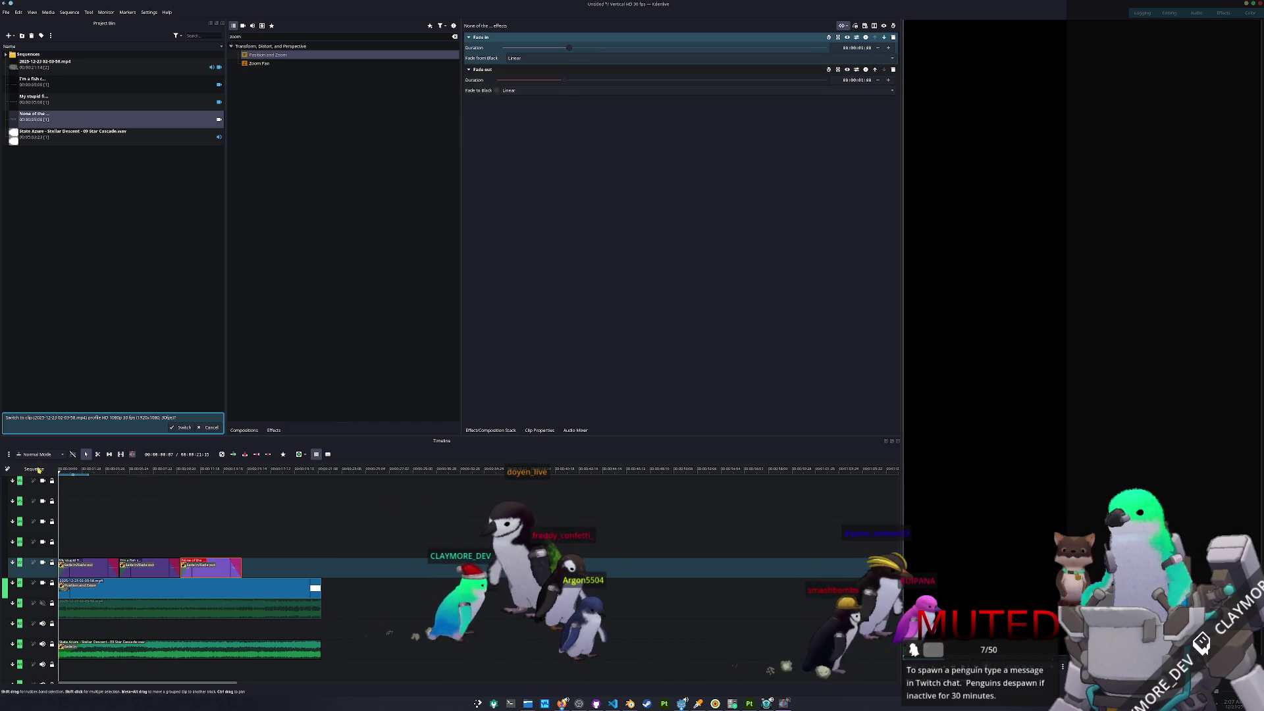
- Play the edit from the beginning, then open Dolphin on the HADALYTH folder
key("space")
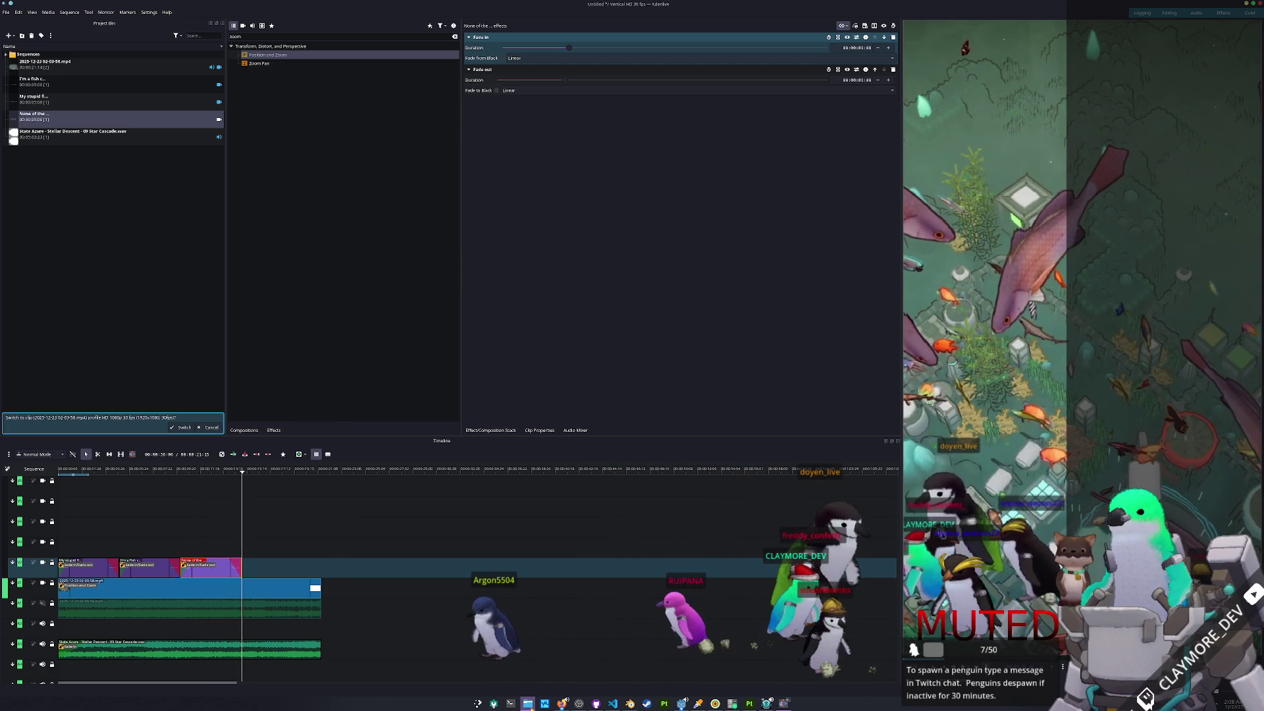
left_click(527, 703)
left_click(702, 187)
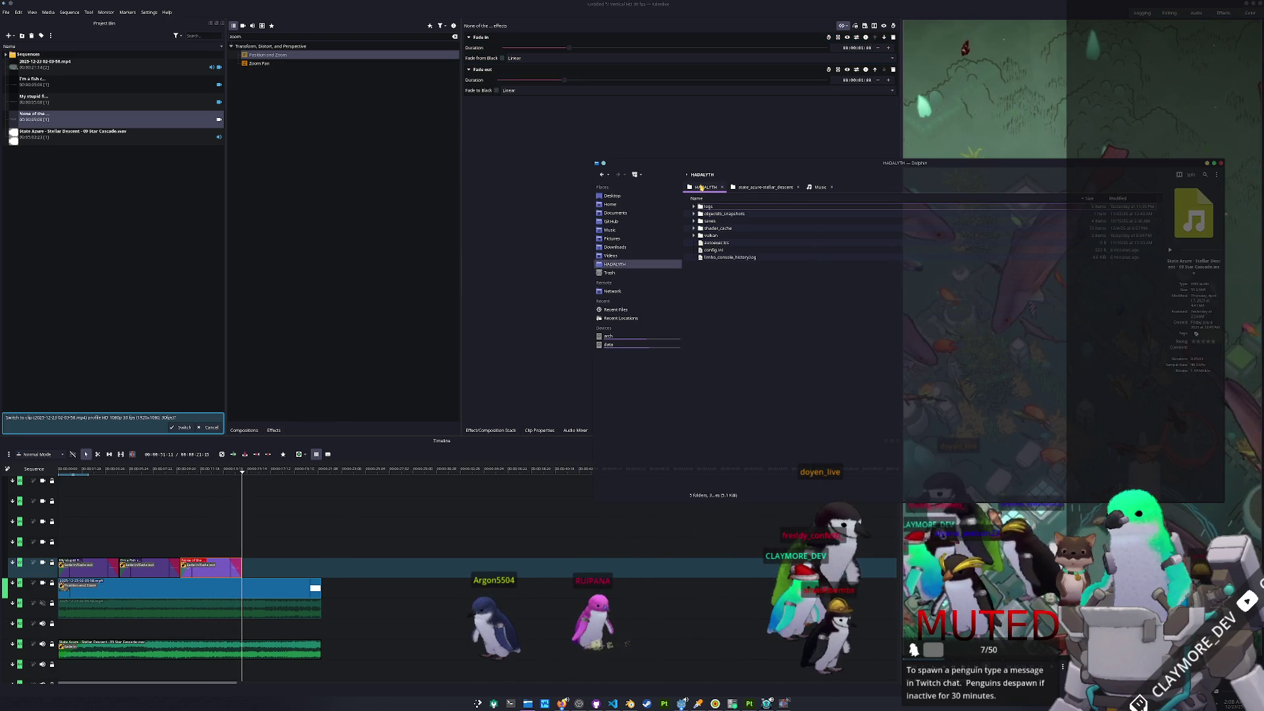
- Search GitHub > ClaymoreTuber for png and drag glitch_flat_white.png onto a video track above the gameplay
left_click(616, 222)
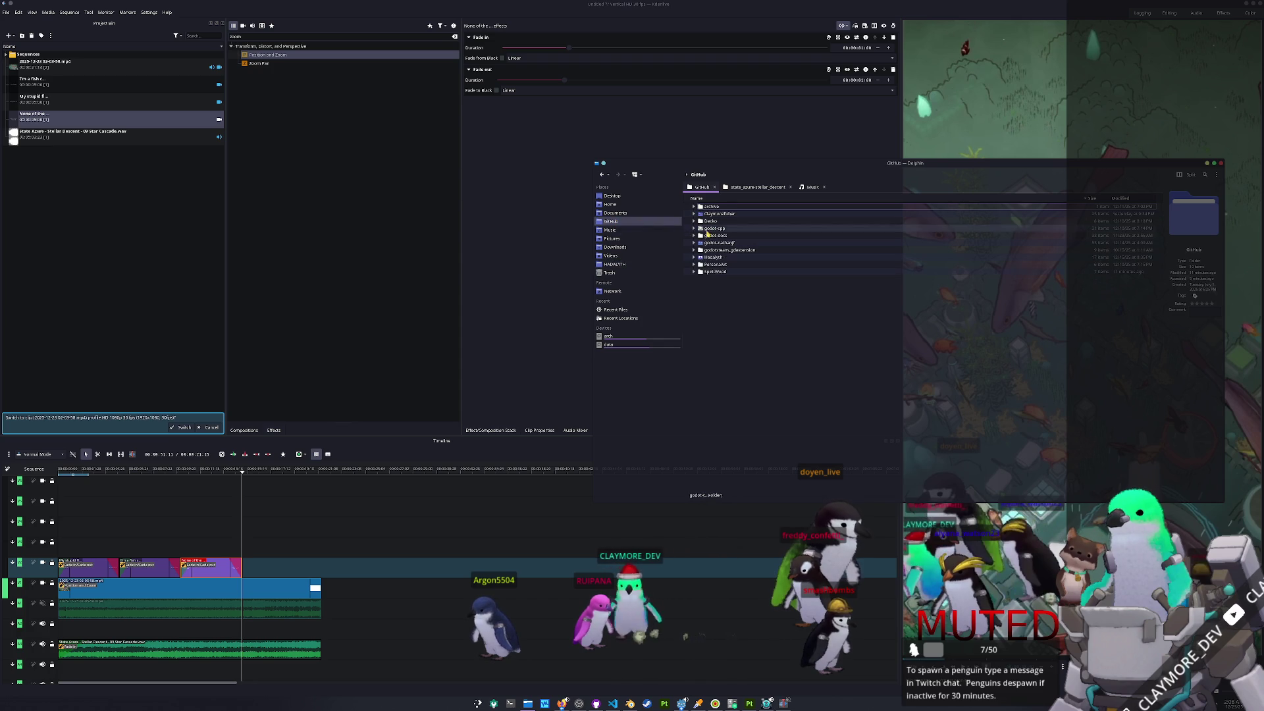
double_click(719, 216)
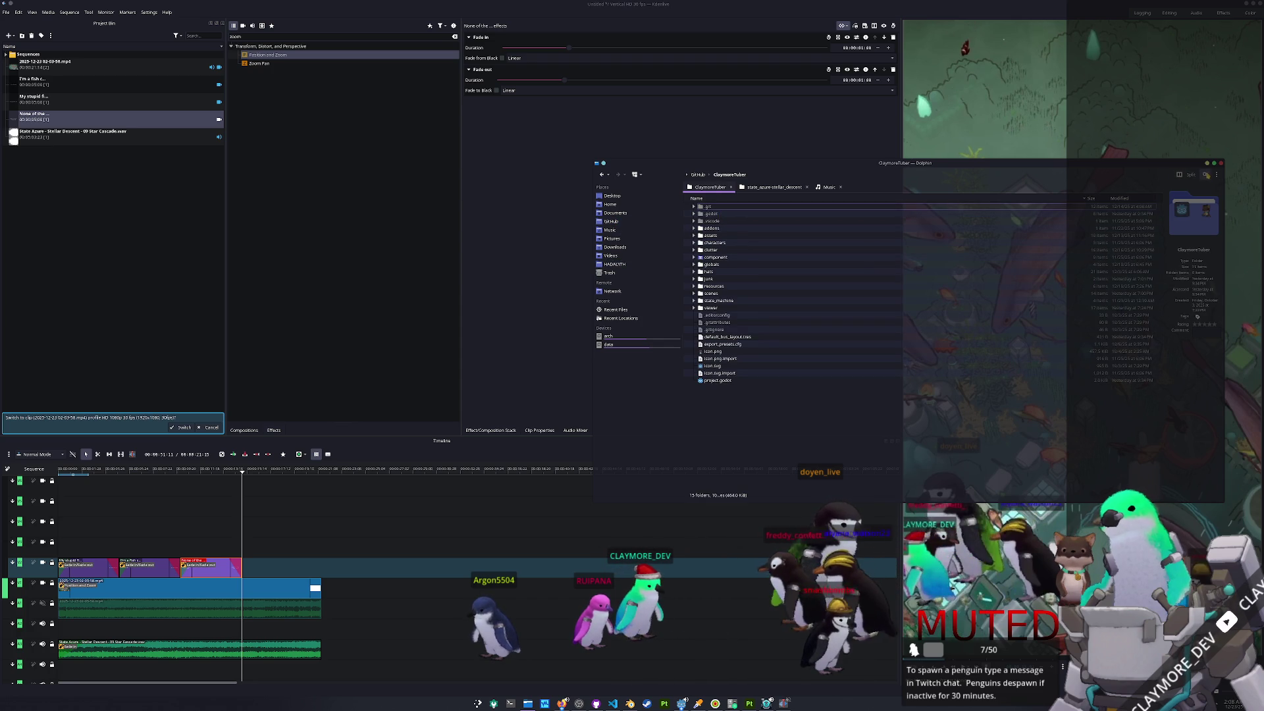
left_click(1204, 175)
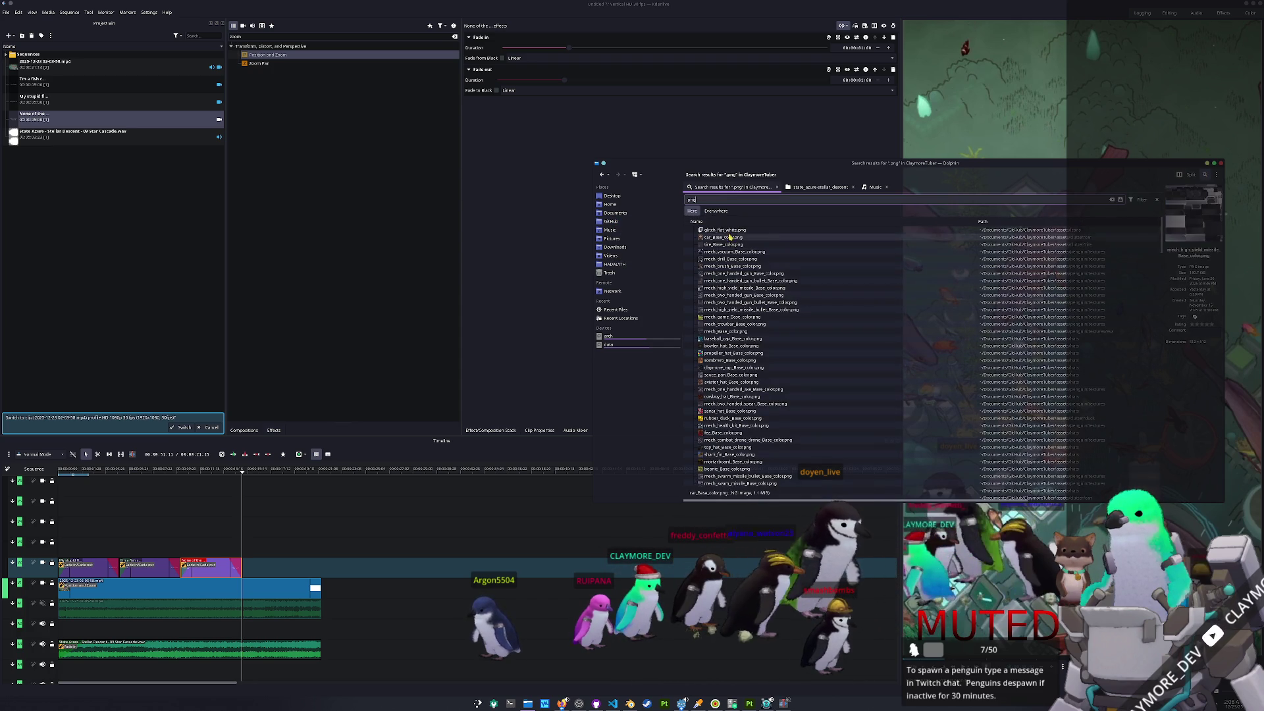
left_click(140, 236)
mouse_move(39, 82)
left_mouse_down()
mouse_move(274, 403)
mouse_move(277, 567)
mouse_move(294, 528)
left_mouse_up()
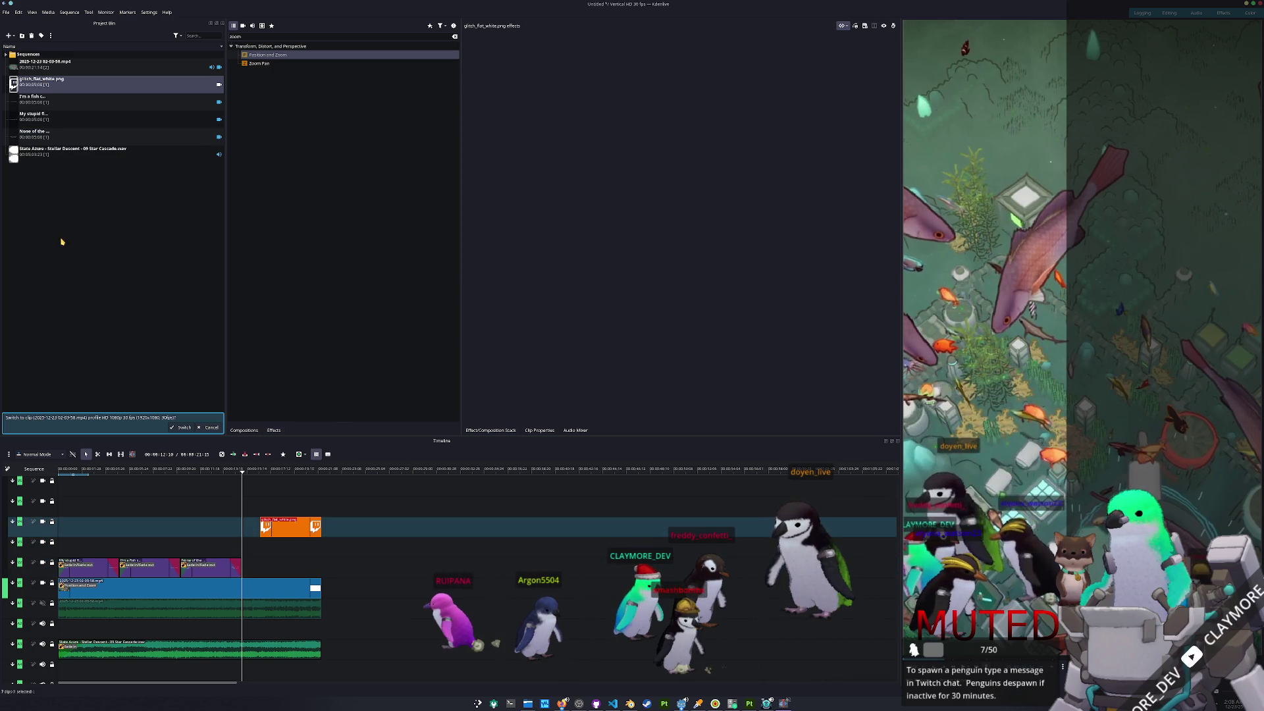
- Create a horizontally centred title clip reading 'twitch.tv/claymore_dev'
right_click(62, 241)
left_click(84, 283)
type("twitch.t")
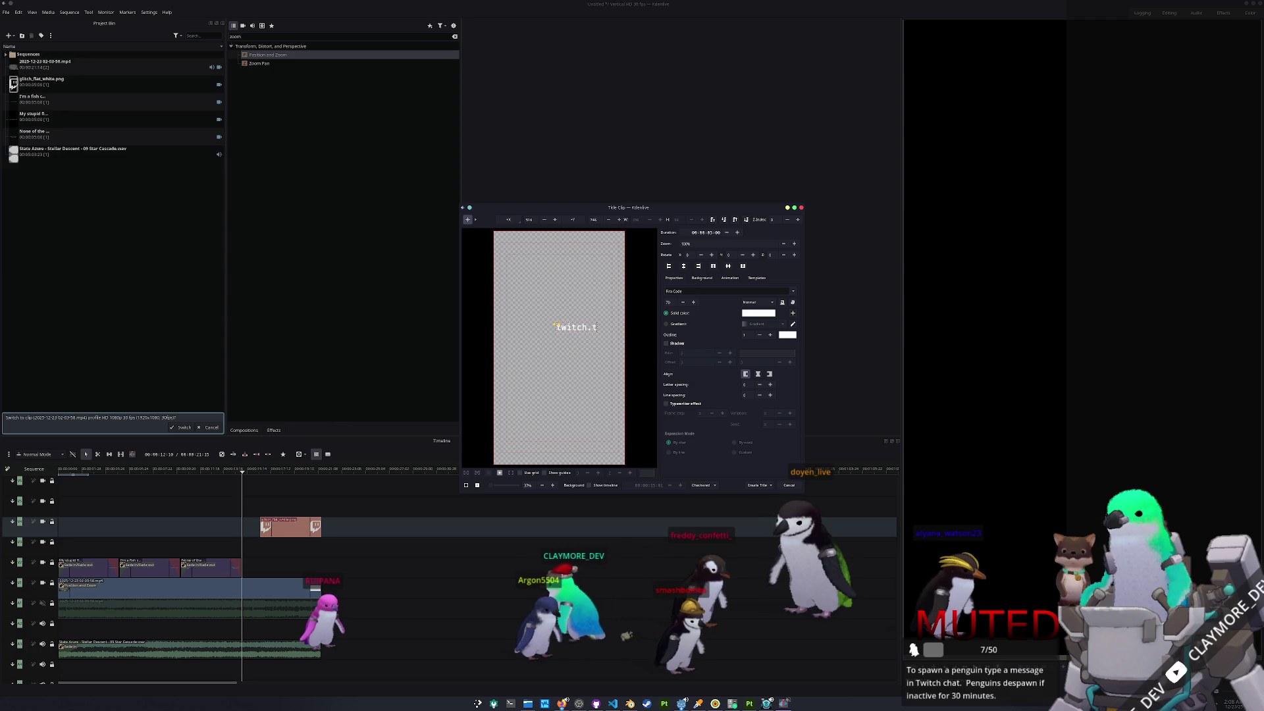
type("v/claymore")
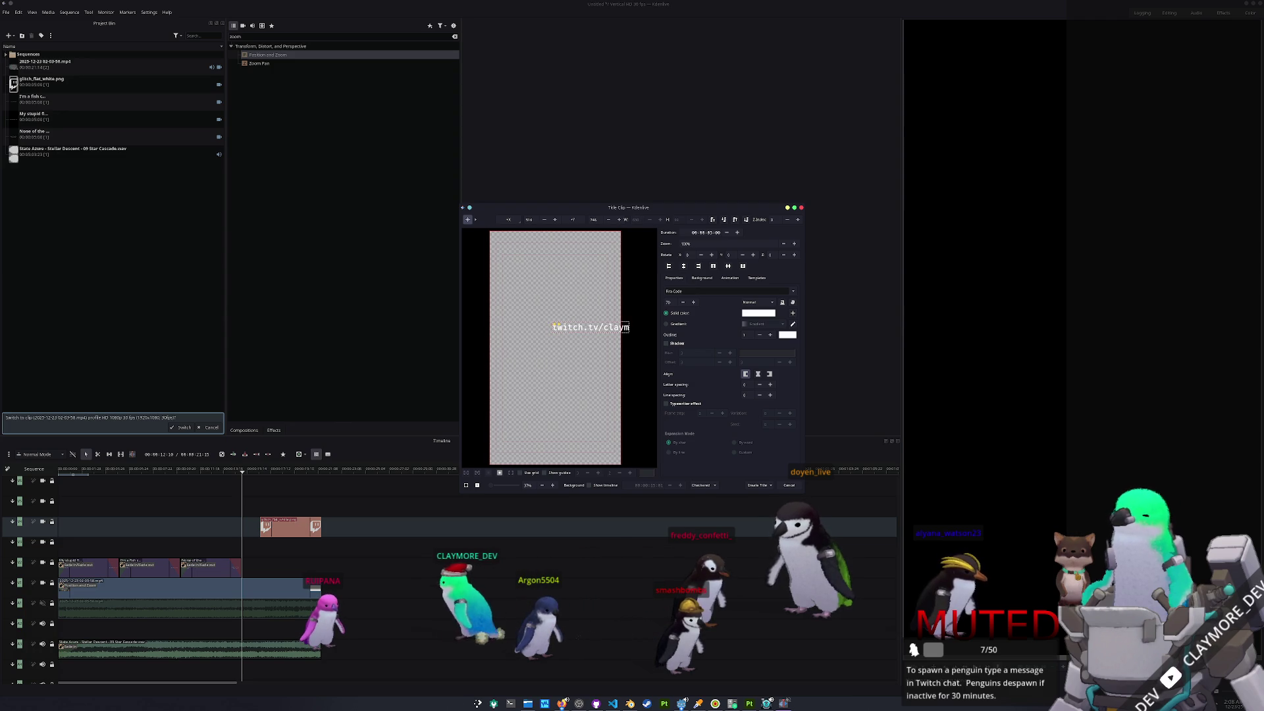
type("_dev")
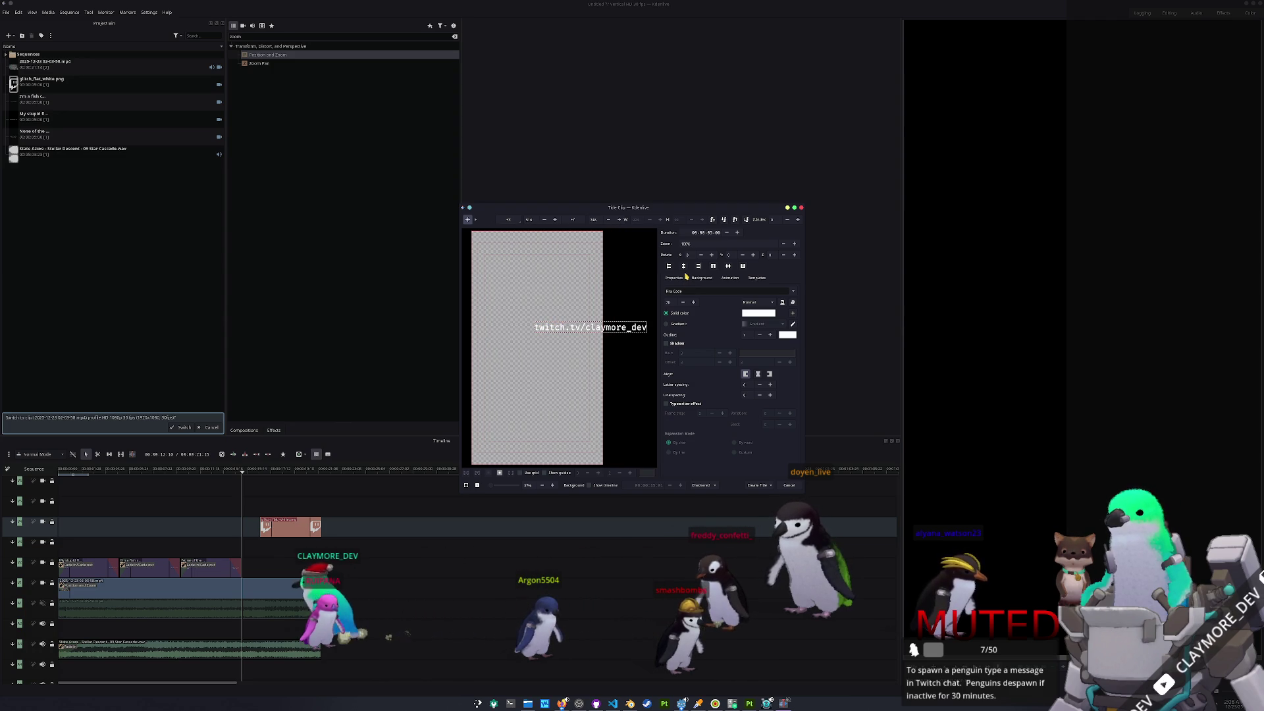
left_click(683, 266)
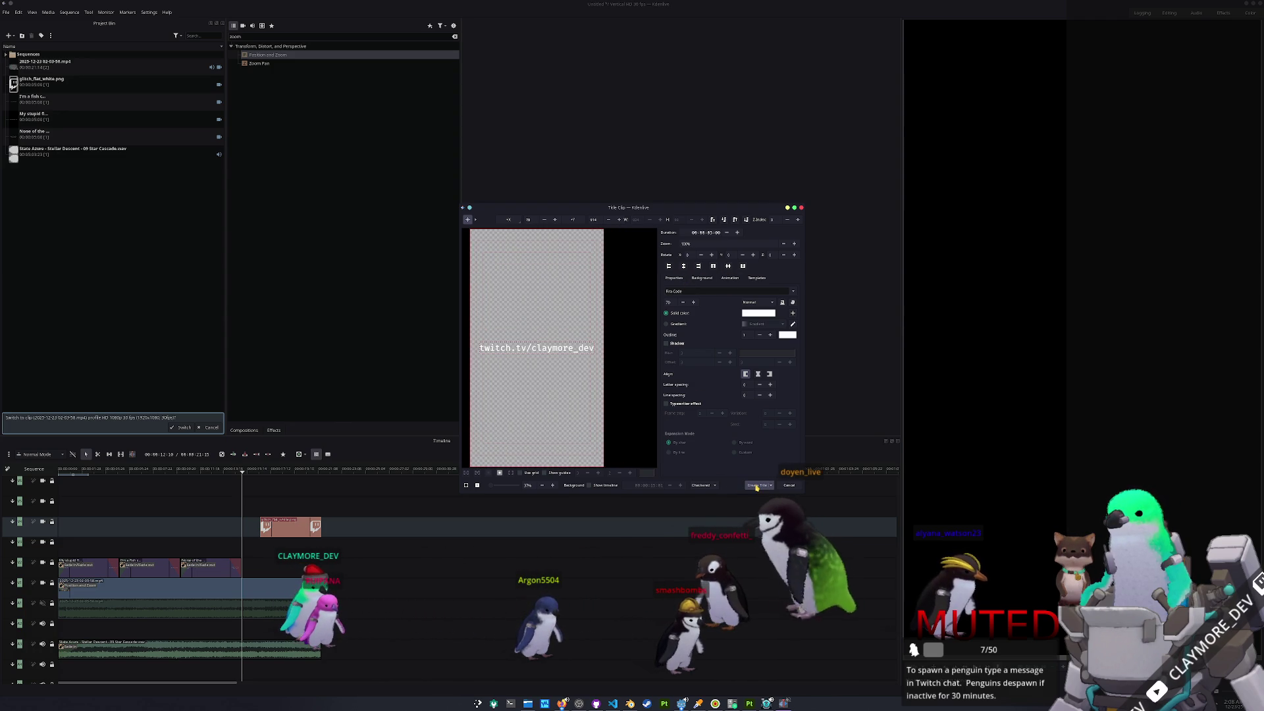
left_click(757, 485)
- Place the twitch.tv title on the timeline under the Twitch logo and preview the overlay
mouse_move(32, 168)
left_mouse_down()
mouse_move(263, 485)
mouse_move(263, 552)
left_mouse_up()
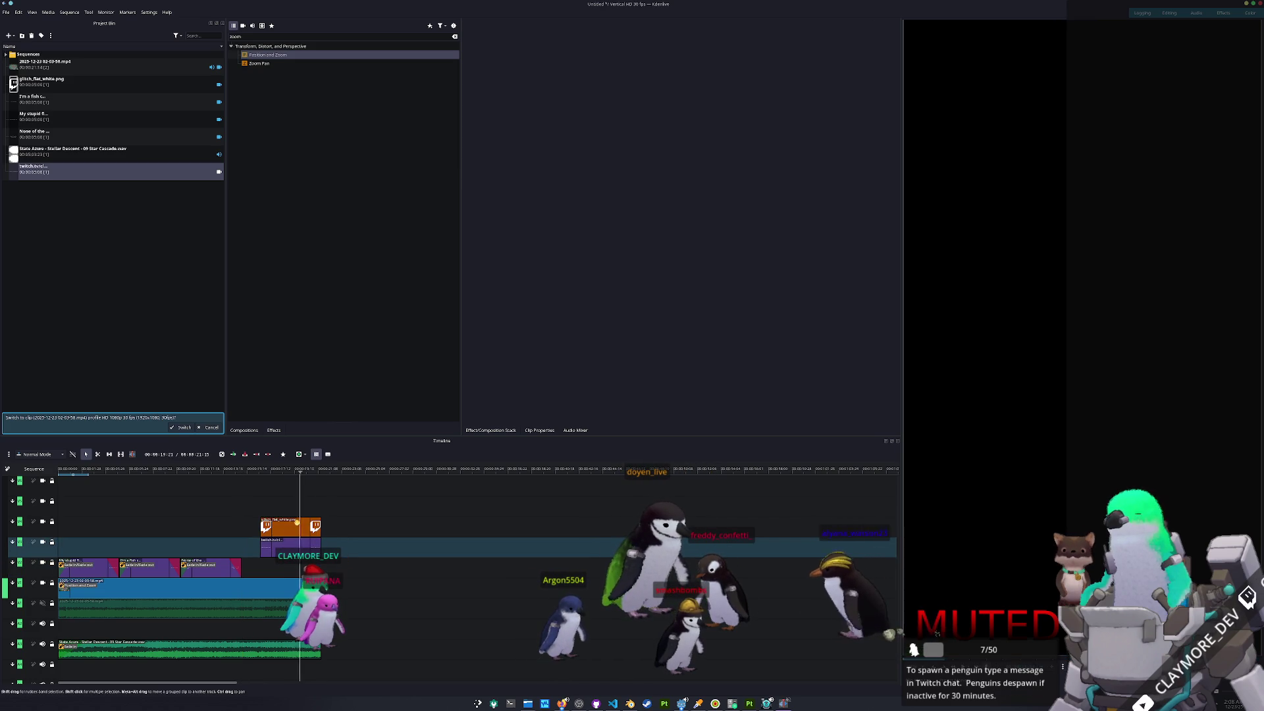
key("space")
left_click(270, 520)
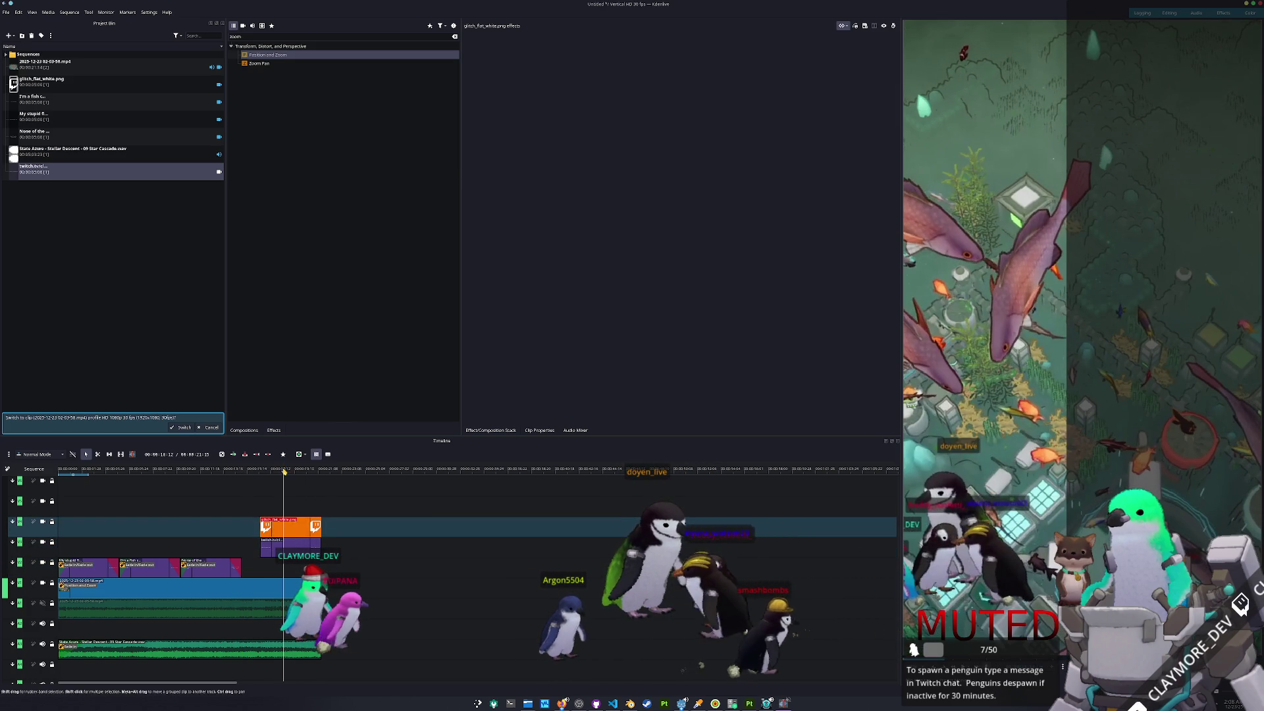
- Add Position and Zoom to the Twitch logo and scale it down to 30%
mouse_move(270, 55)
left_mouse_down()
mouse_move(344, 91)
mouse_move(282, 523)
left_mouse_up()
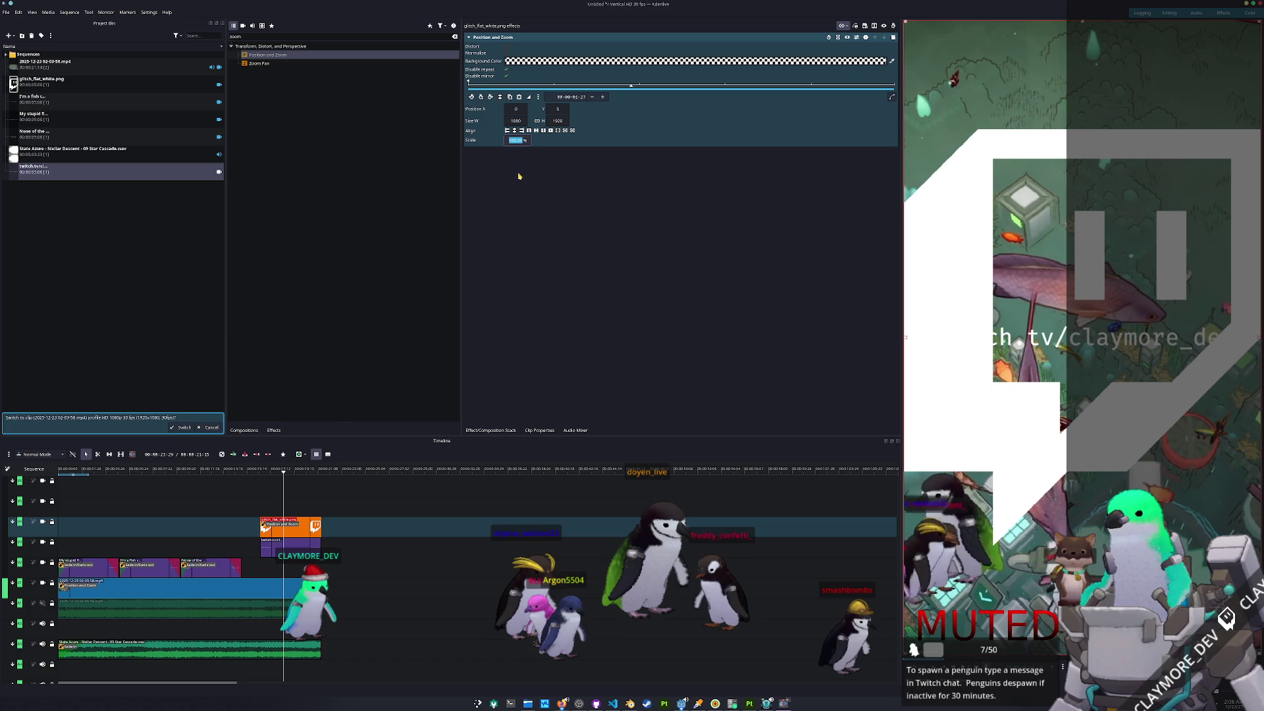
key("Return")
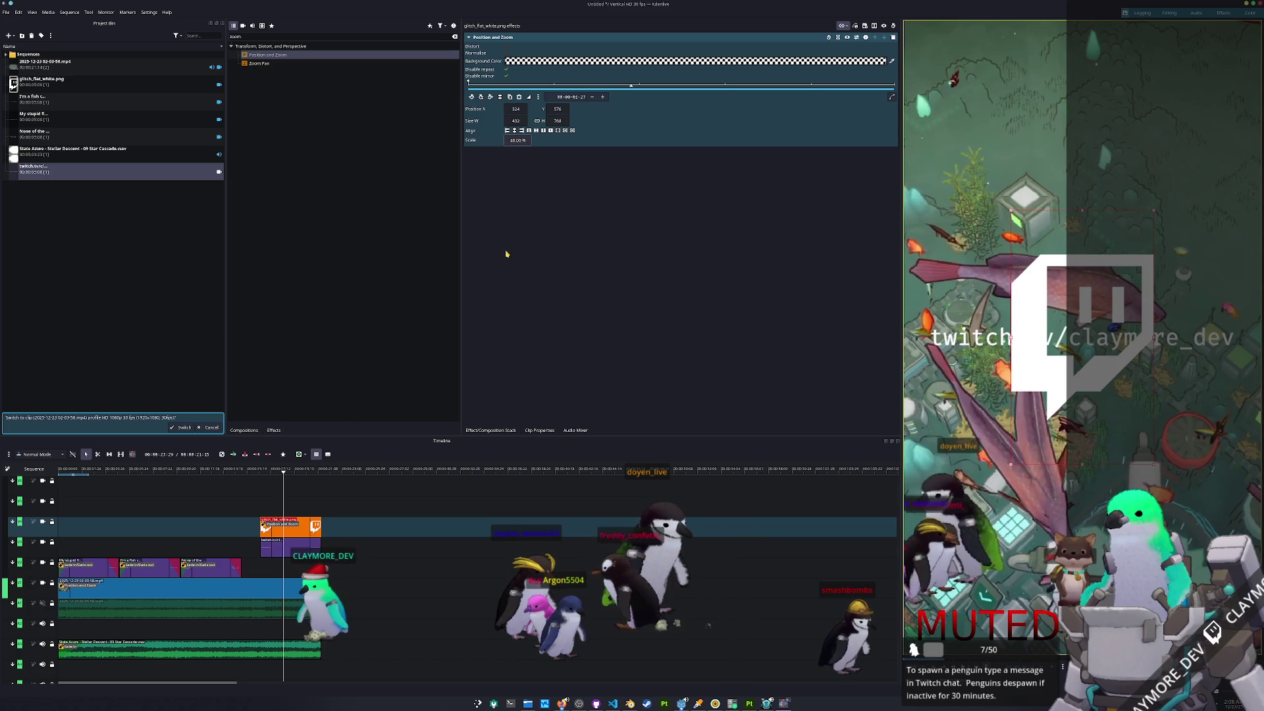
type("30")
key("Return")
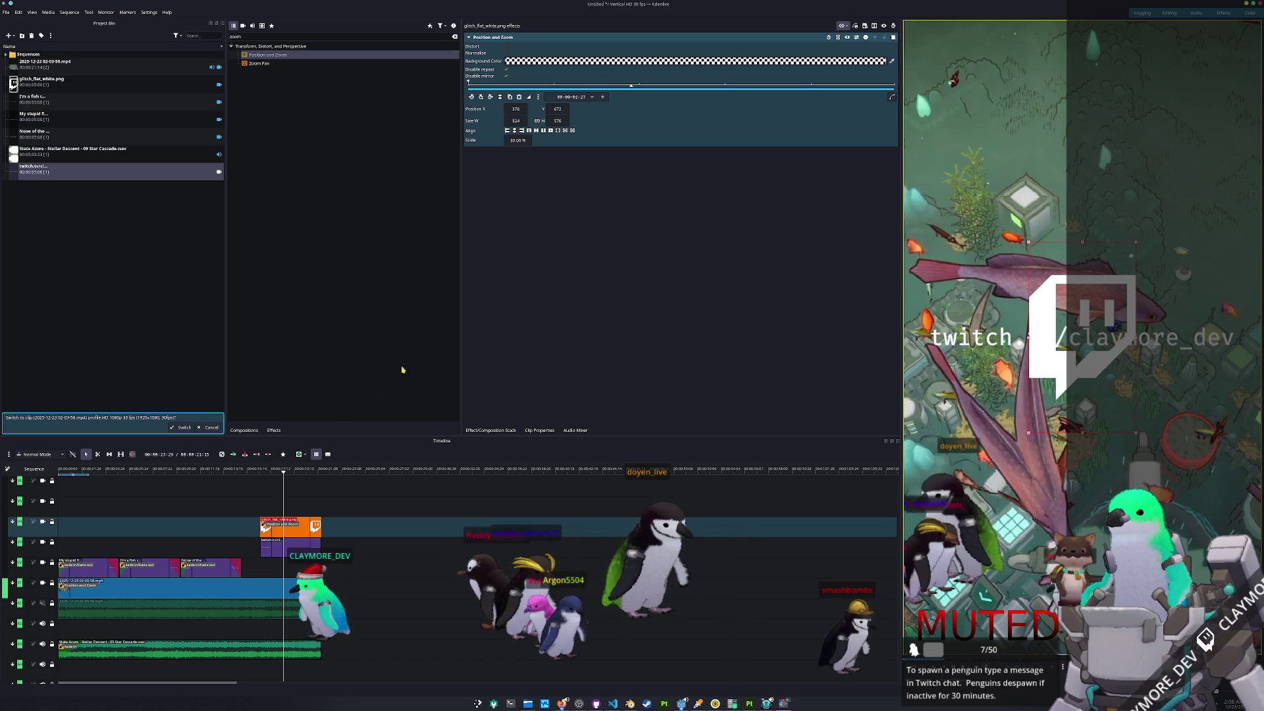
- Add Position and Zoom to the twitch.tv title, shift it lower beneath the logo, and play back
left_click(290, 545)
mouse_move(294, 58)
left_mouse_down()
mouse_move(329, 493)
mouse_move(289, 545)
left_mouse_up()
left_click_drag(558, 108, 598, 109)
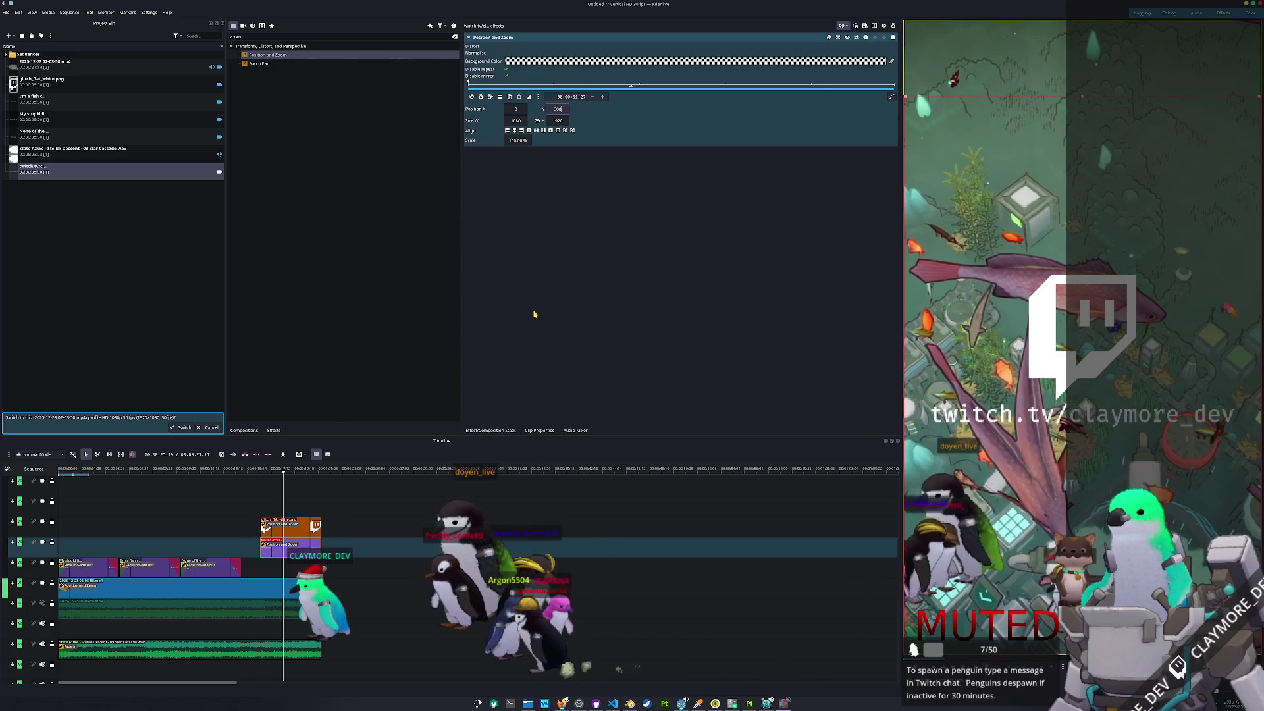
key("Return")
key("space")
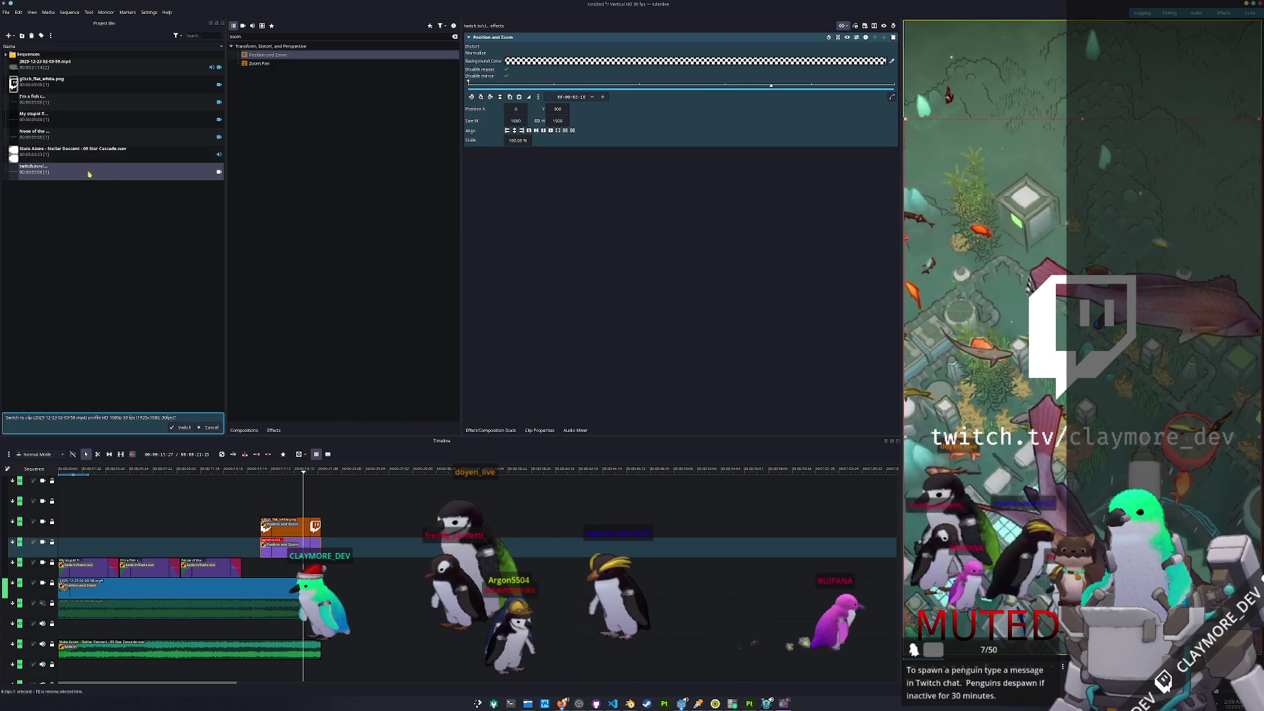
- Create a new colour clip and place it on the timeline at the playhead
right_click(84, 267)
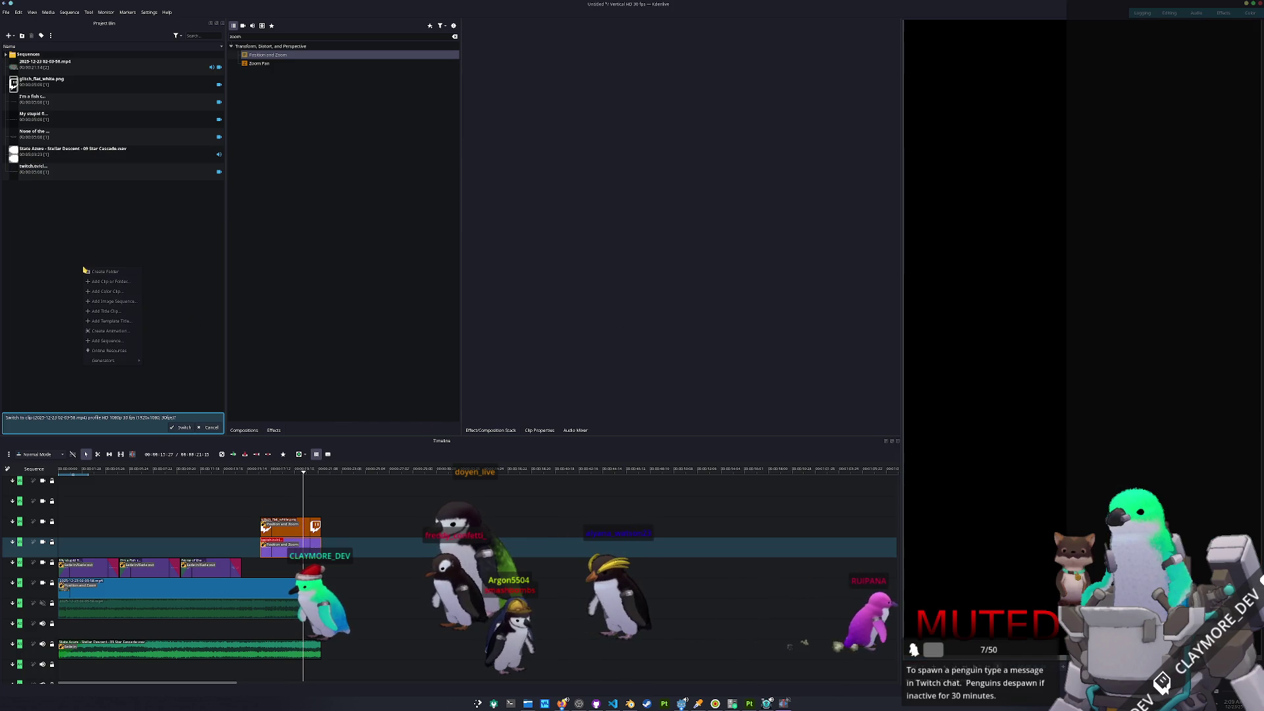
left_click(106, 290)
left_click(626, 371)
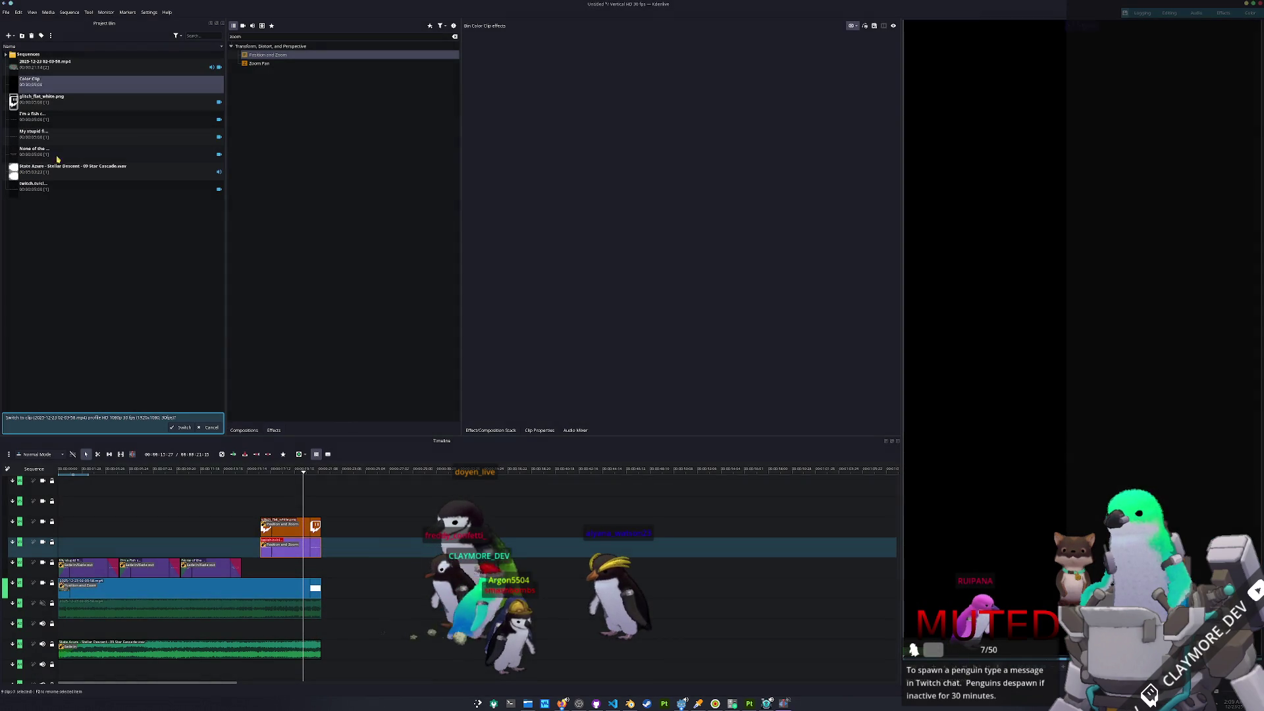
mouse_move(33, 81)
left_mouse_down()
mouse_move(368, 485)
mouse_move(265, 581)
left_mouse_up()
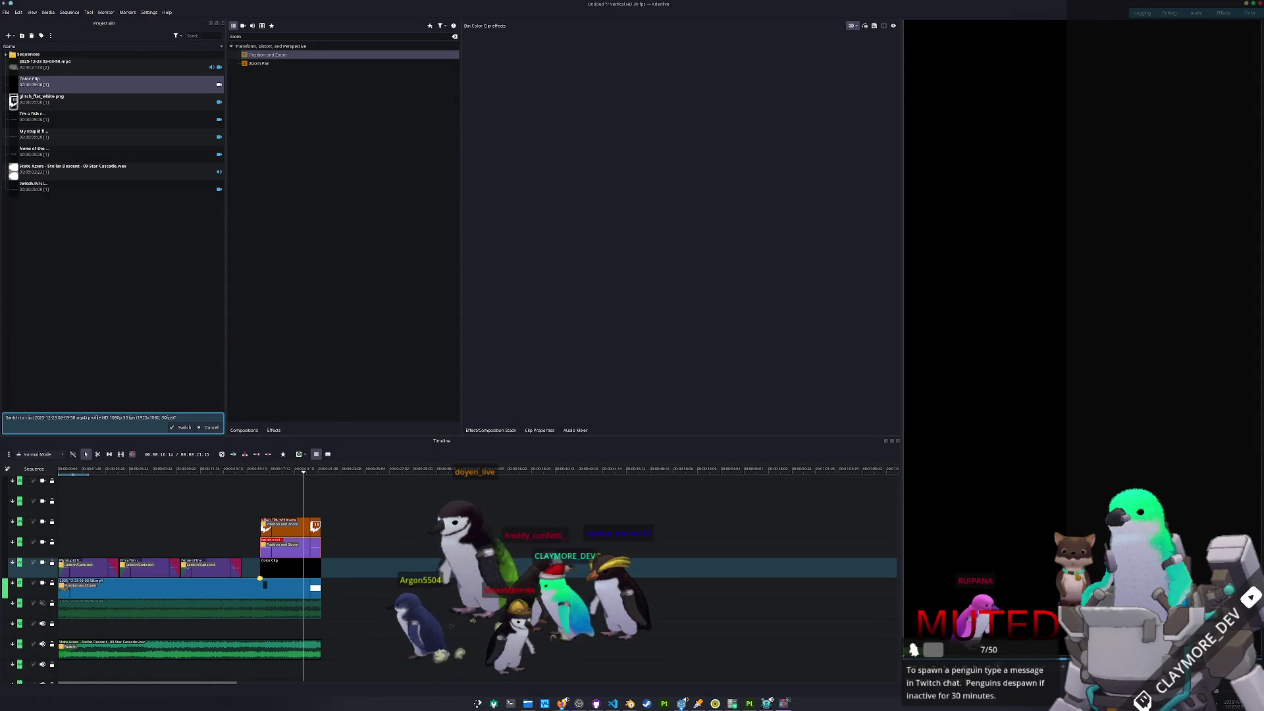
left_click(290, 560)
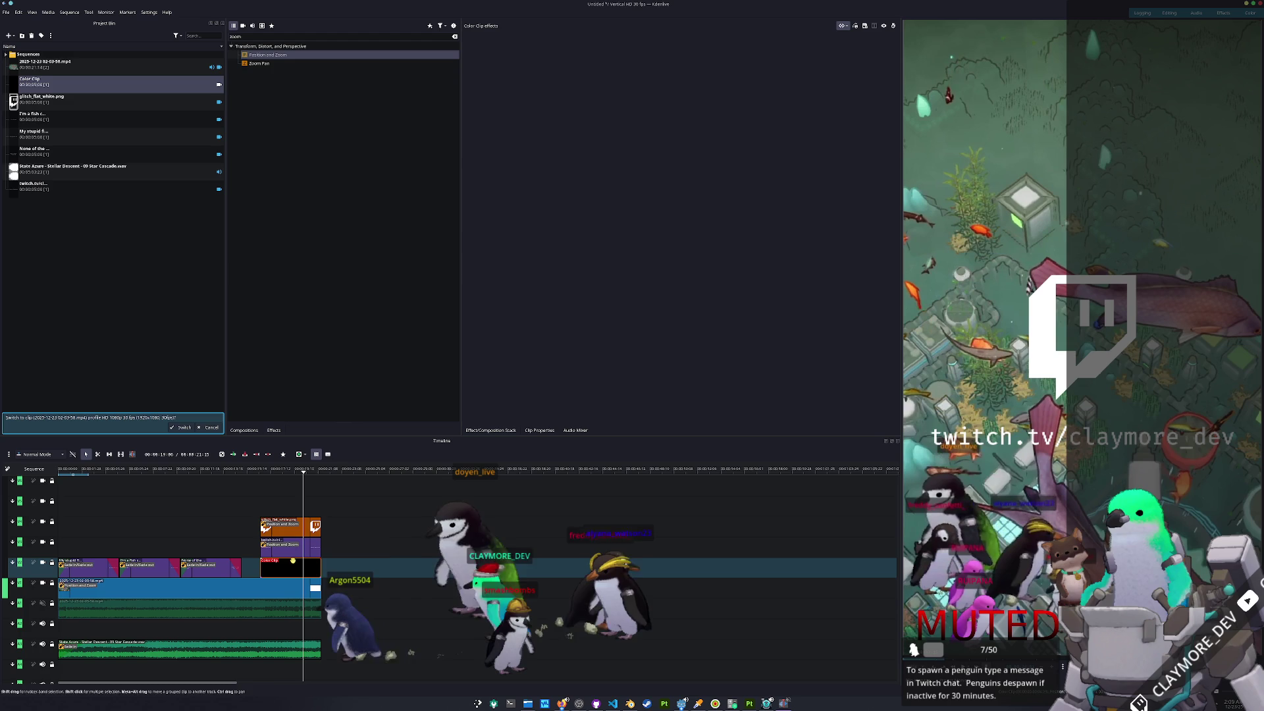
- Apply the Transparency effect to the colour clip and set it to 50
double_click(310, 36)
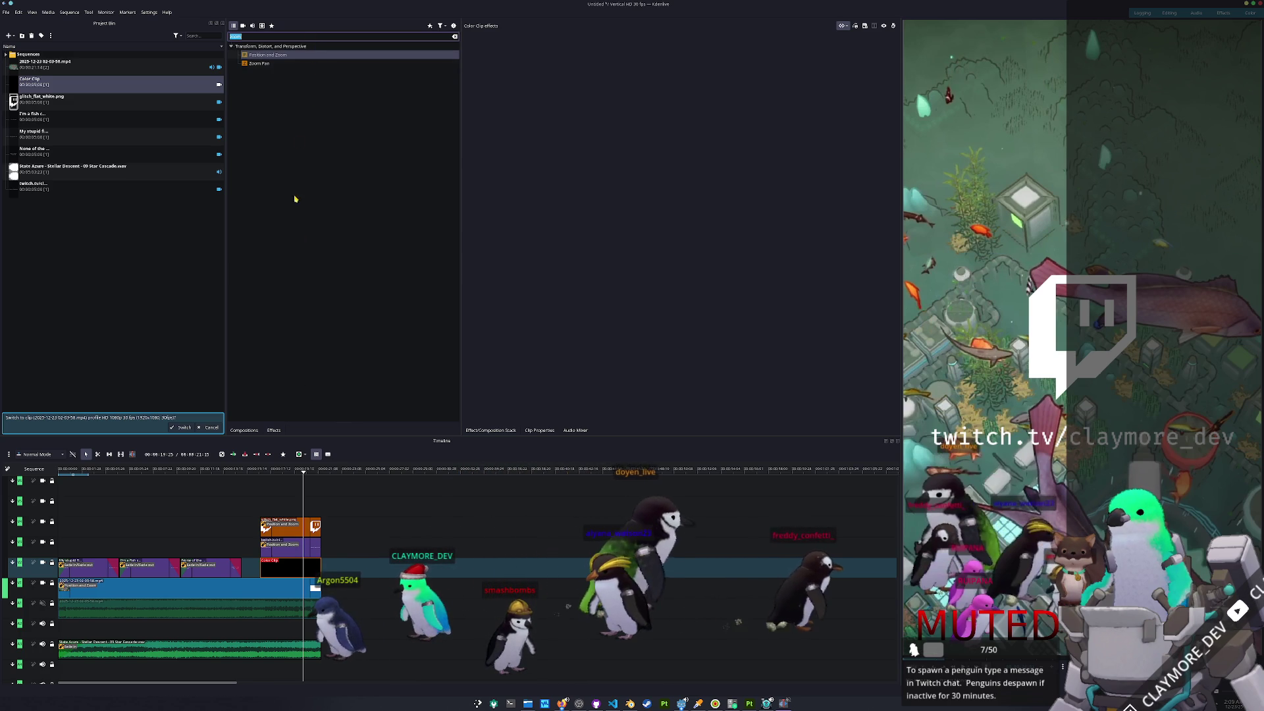
type("trans")
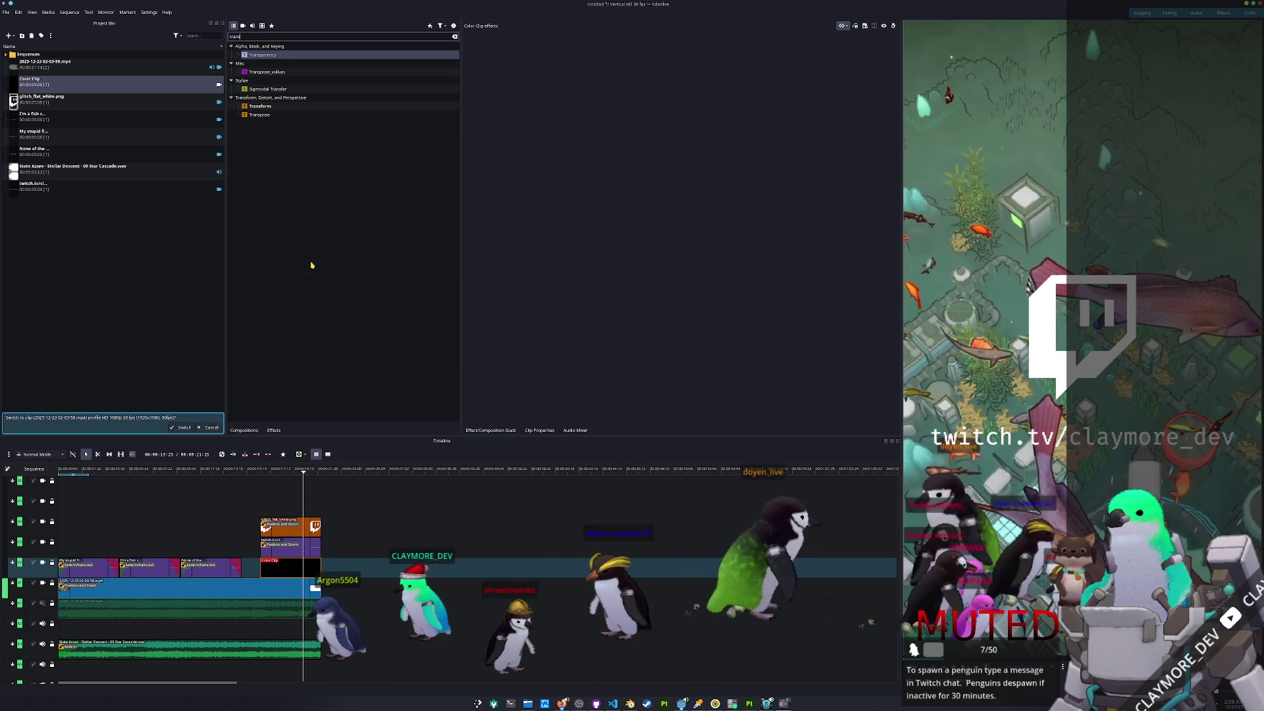
left_click_drag(263, 55, 284, 570)
left_click_drag(300, 469, 290, 468)
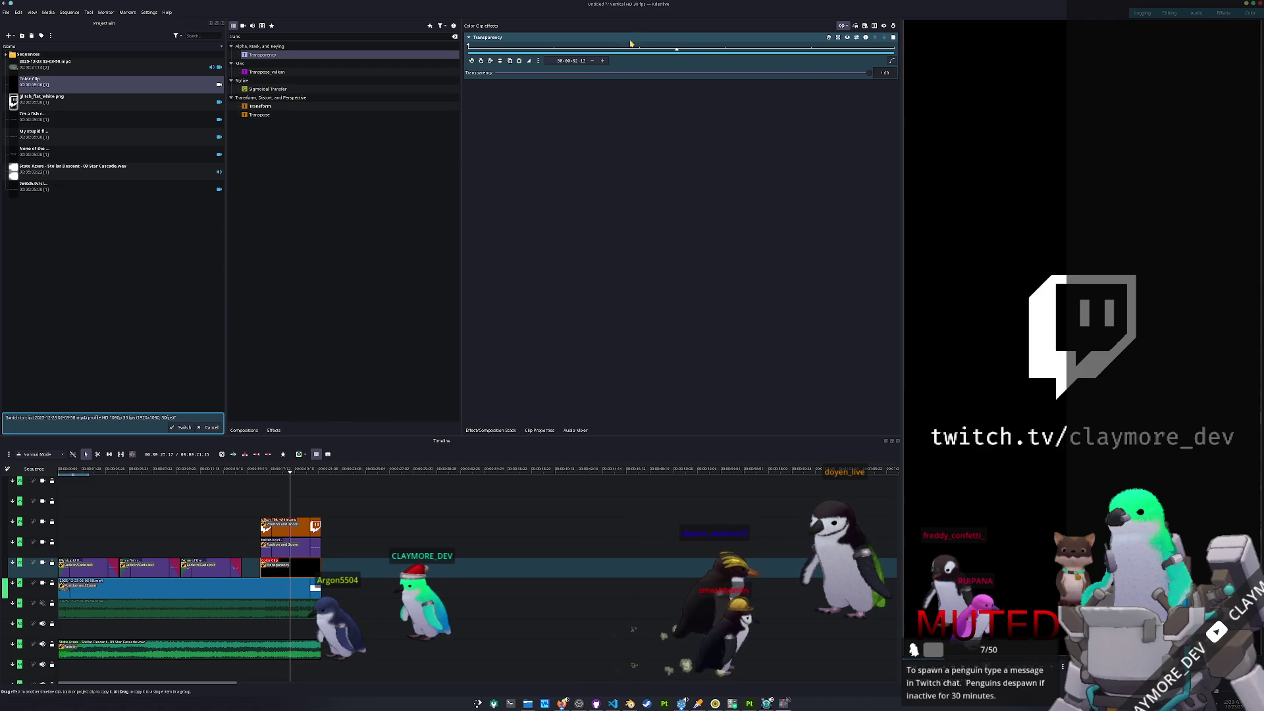
type("20")
key("Return")
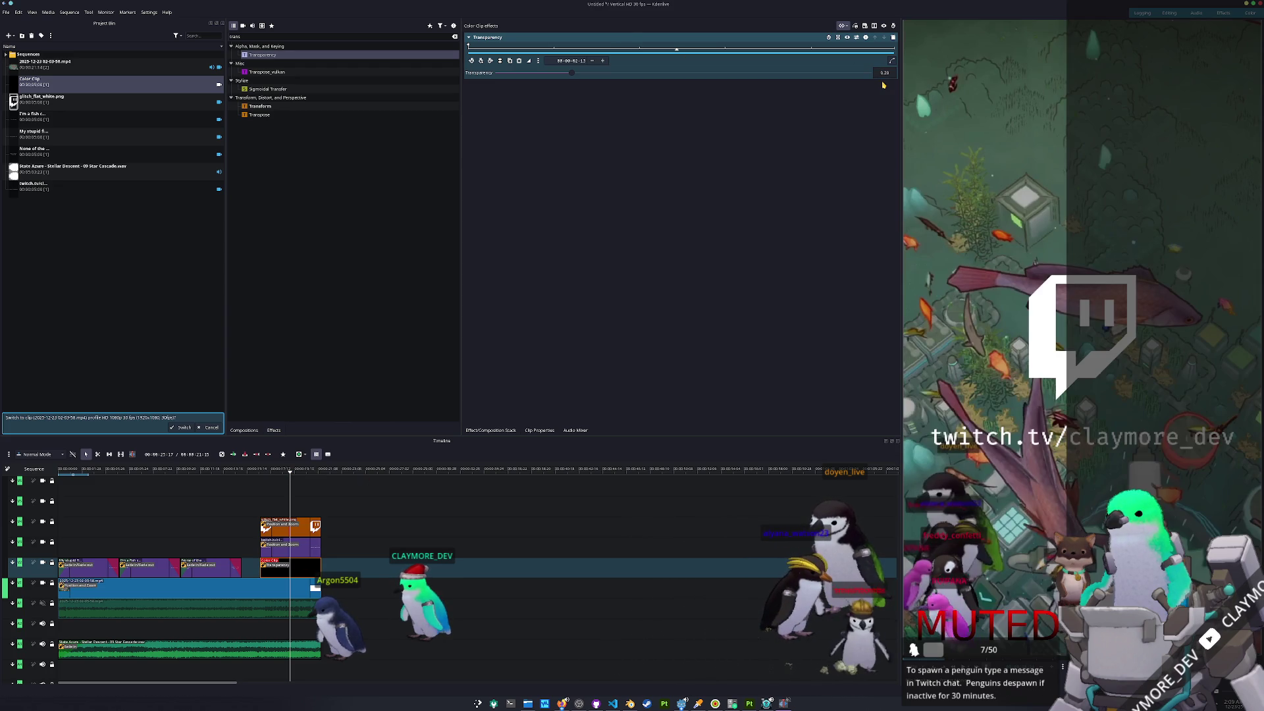
double_click(882, 73)
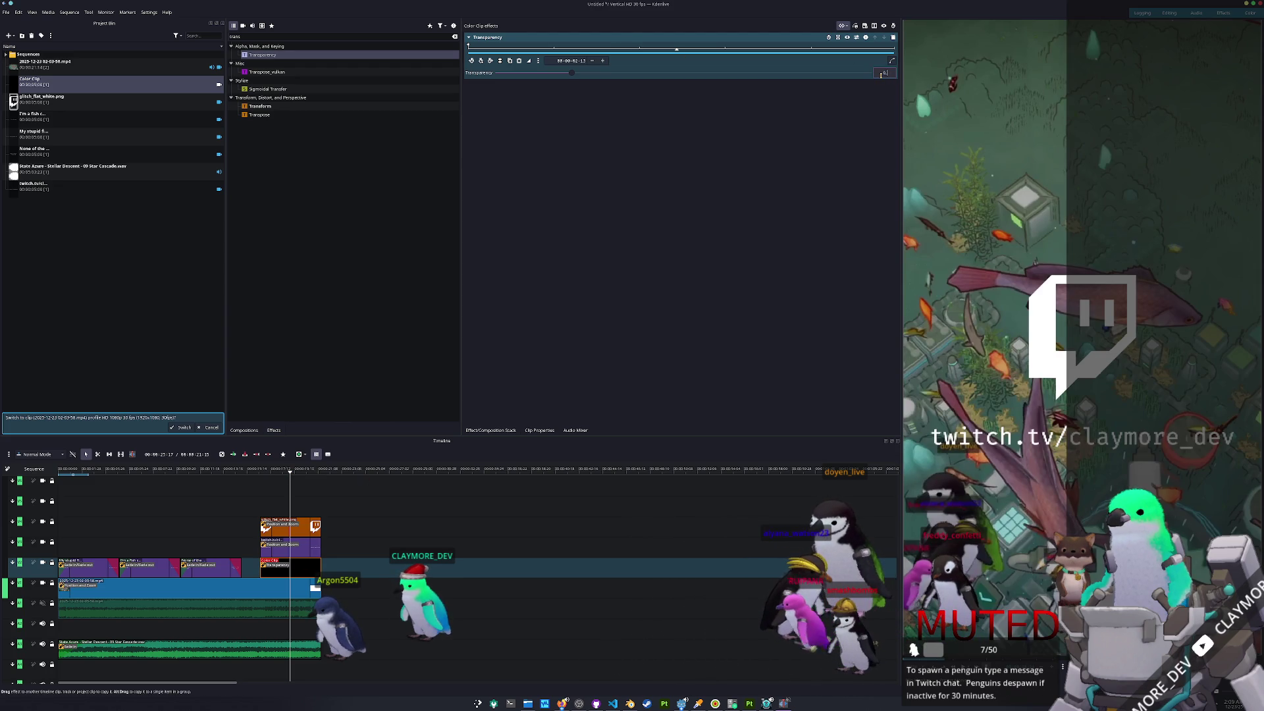
type("40")
key("Return")
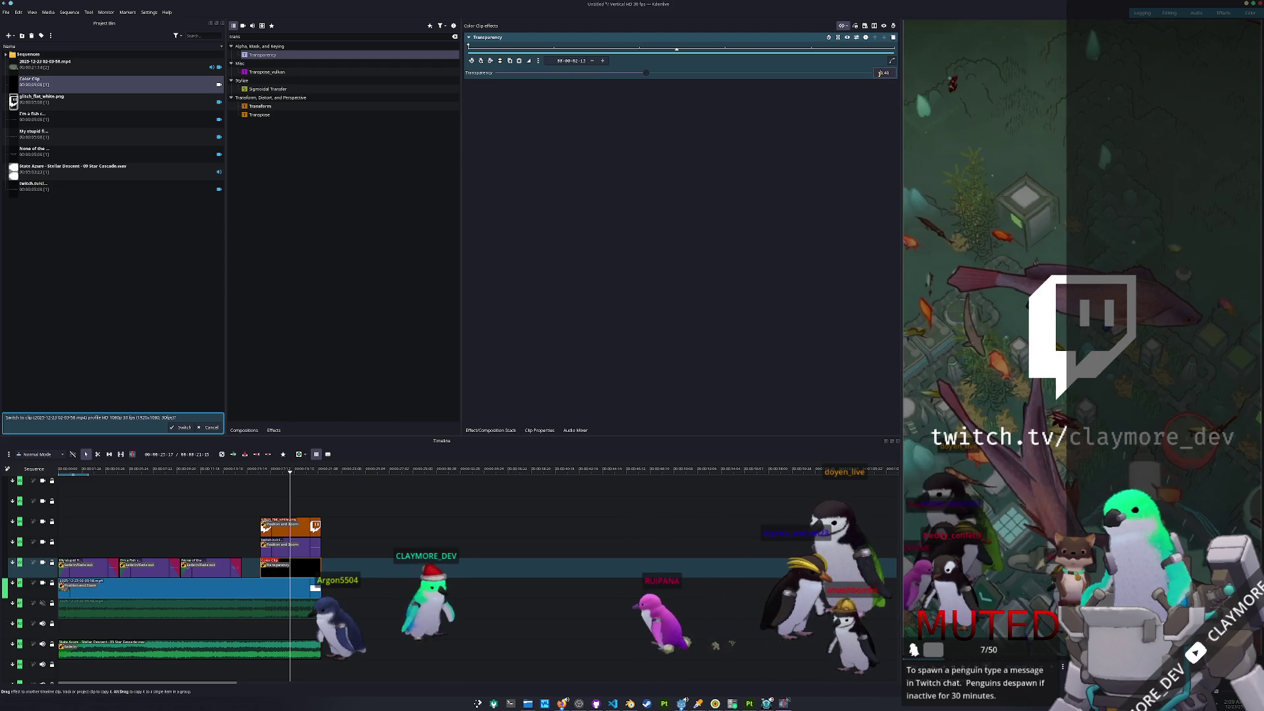
type("50")
key("Return")
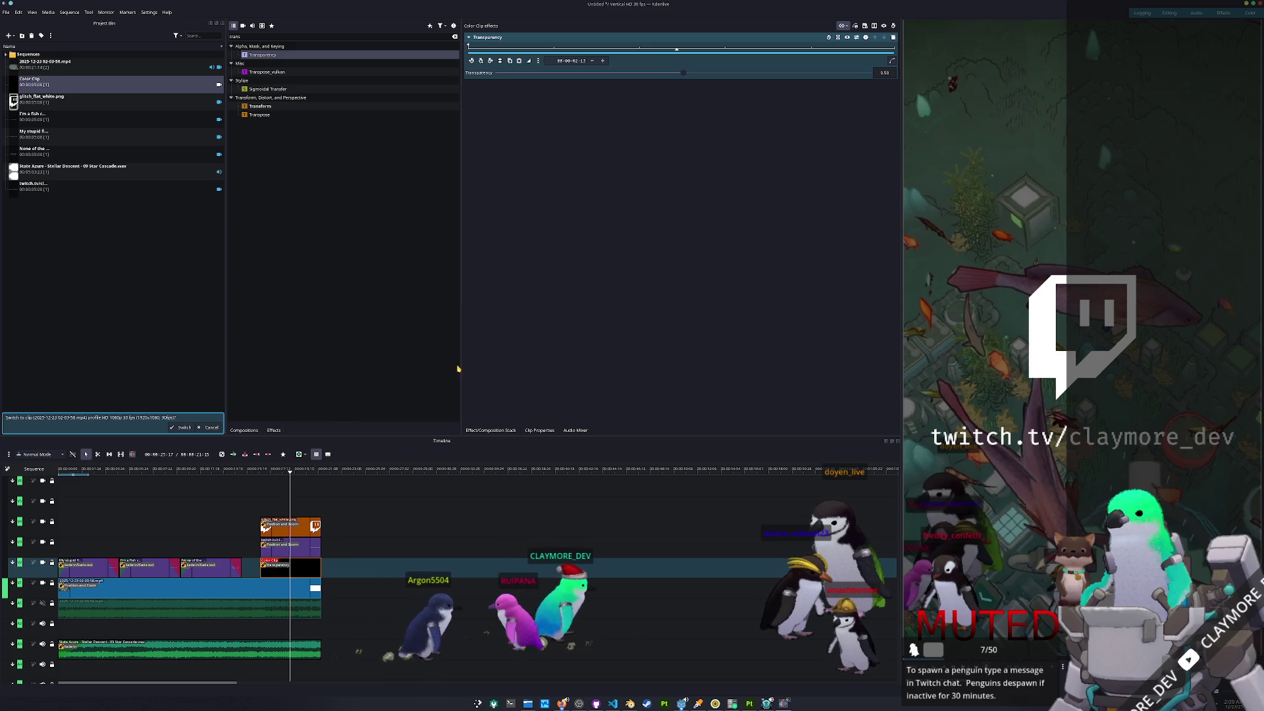
left_click(284, 588)
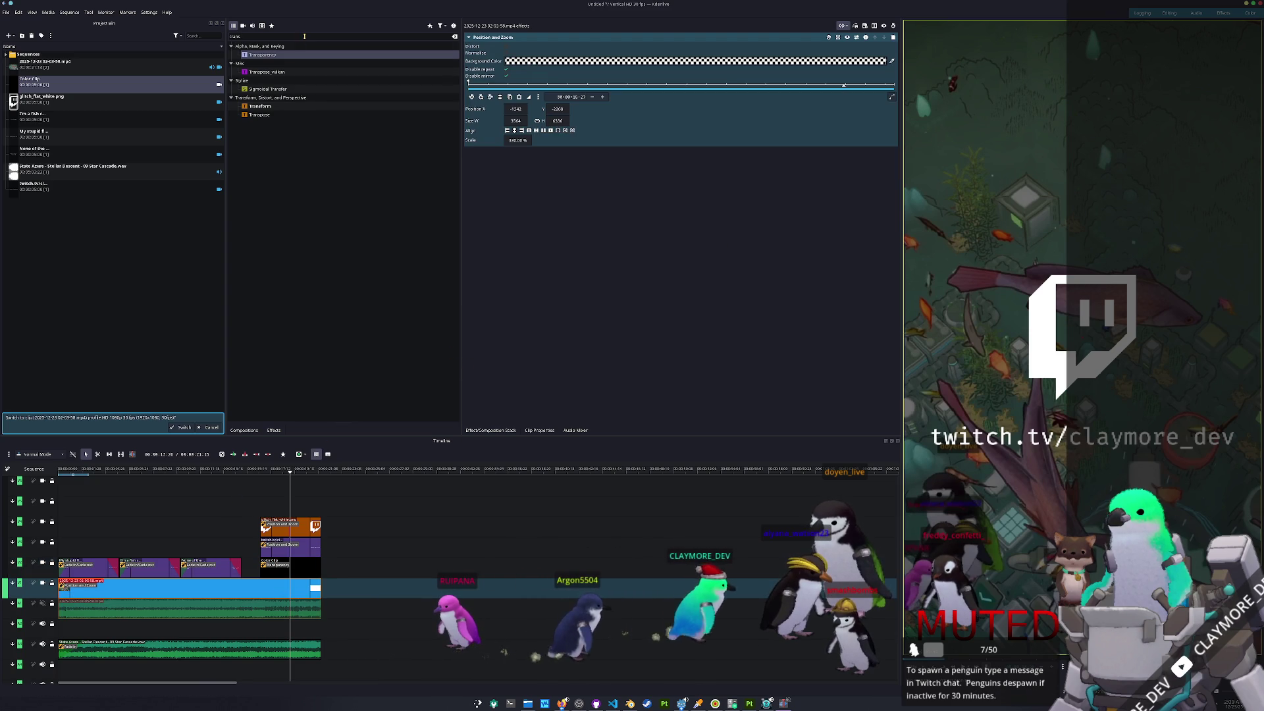
- Apply Gaussian Blur to the gameplay clip with a blur keyframe where the outro begins
type("gauss")
mouse_move(306, 55)
left_mouse_down()
mouse_move(395, 336)
mouse_move(310, 585)
left_mouse_up()
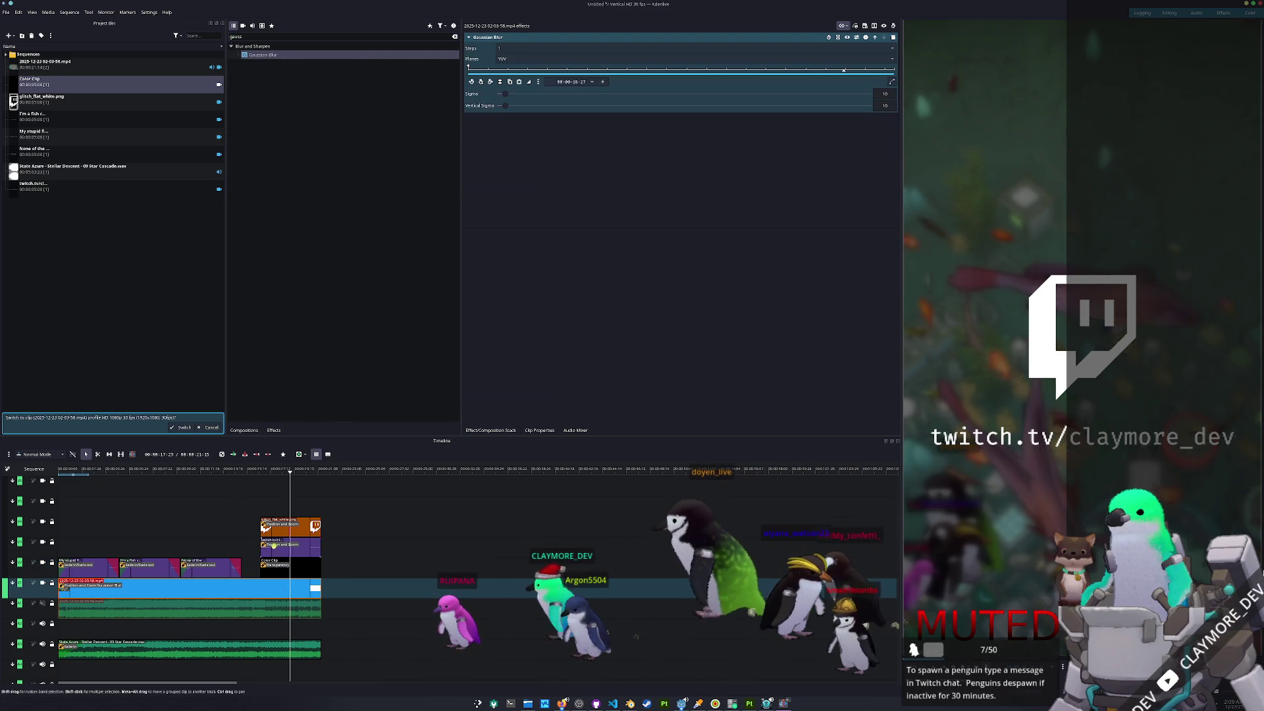
left_click(261, 471)
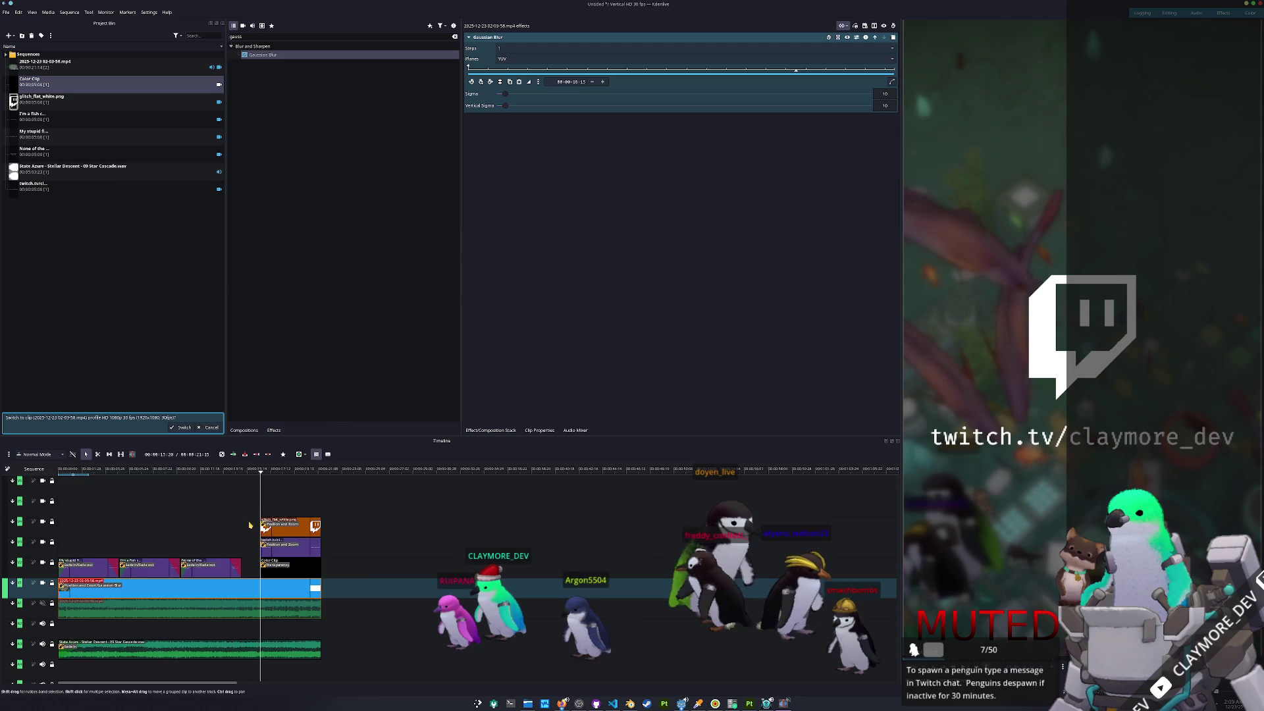
scroll(265, 538, "up", 3, "ctrl")
scroll(291, 520, "up", 2, "ctrl")
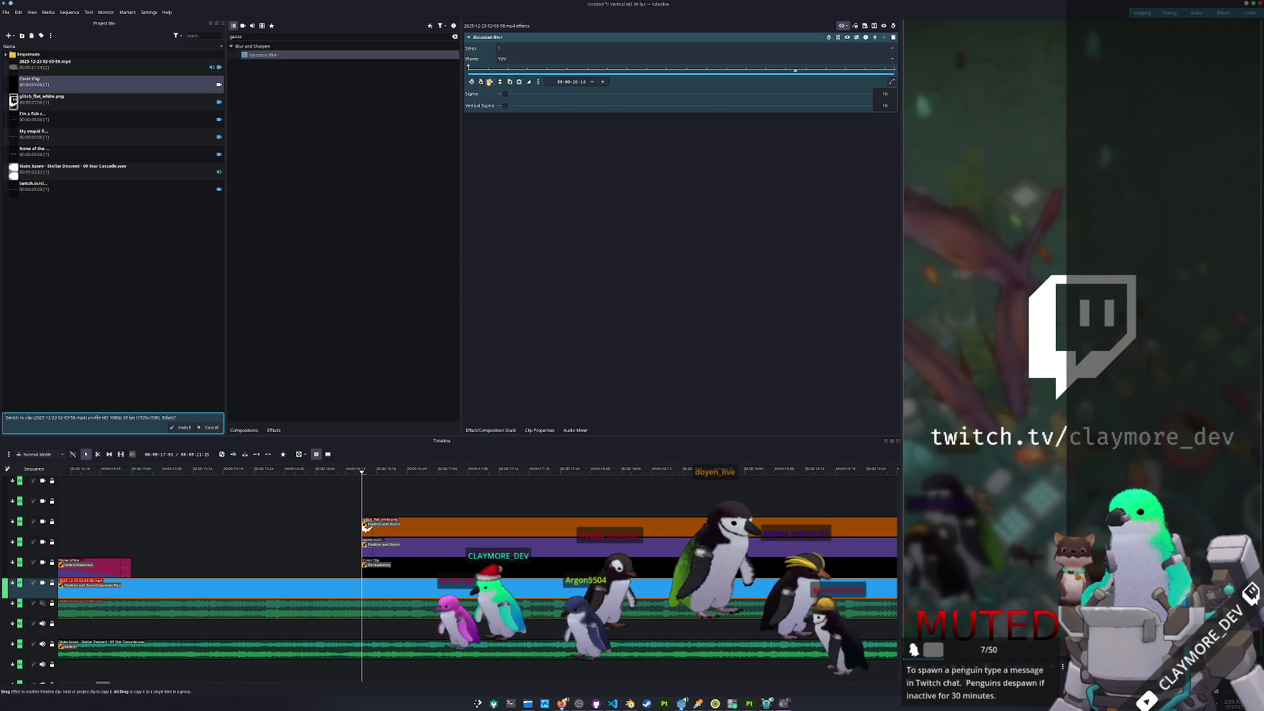
left_click(795, 68)
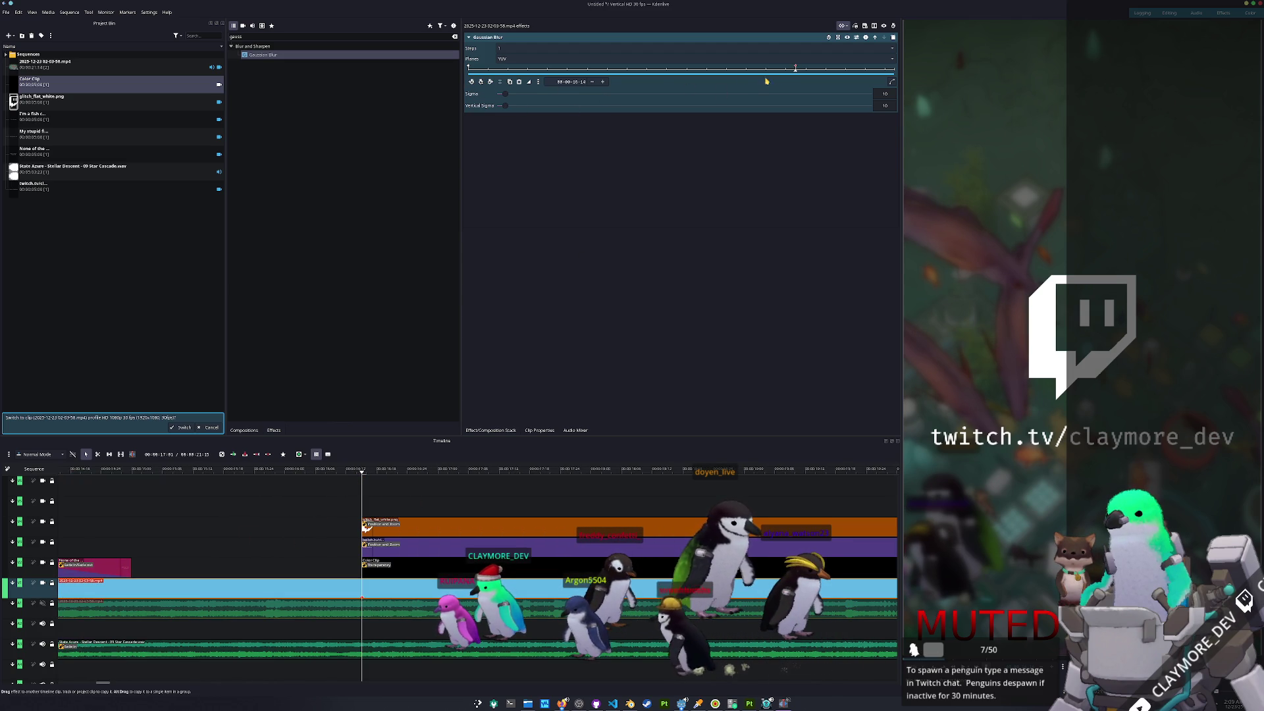
left_click(827, 70)
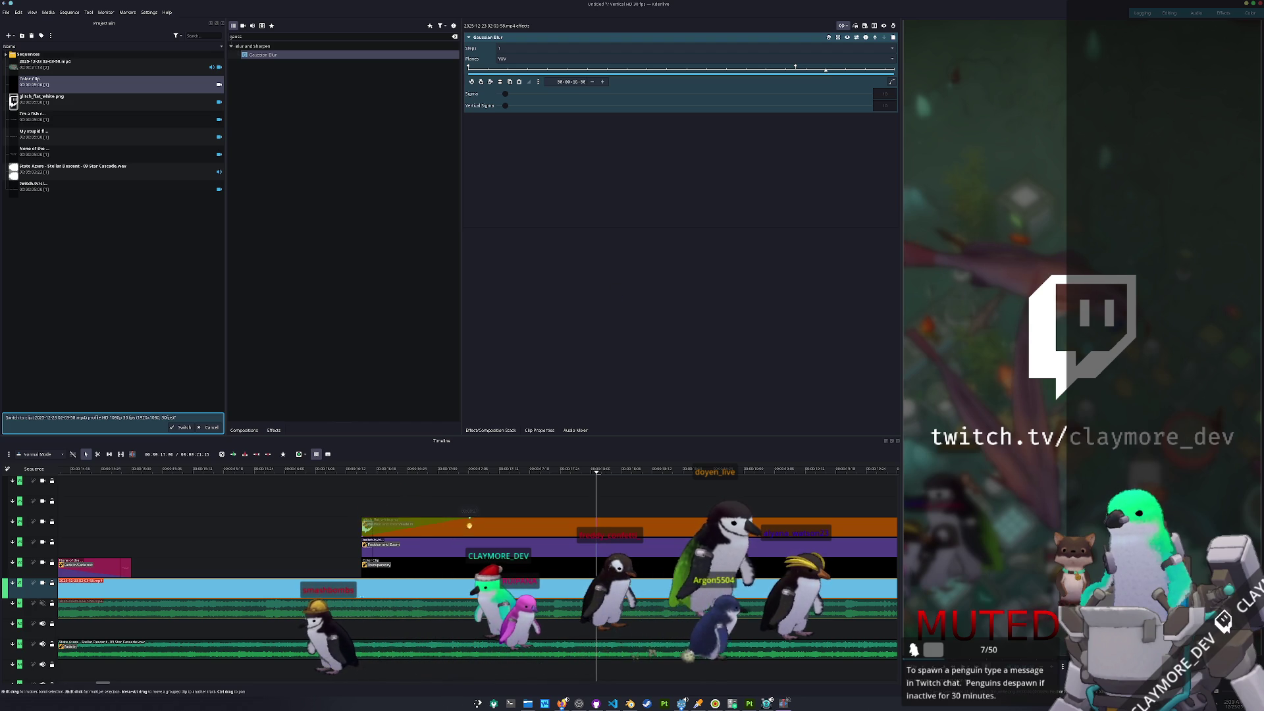
left_click(468, 521)
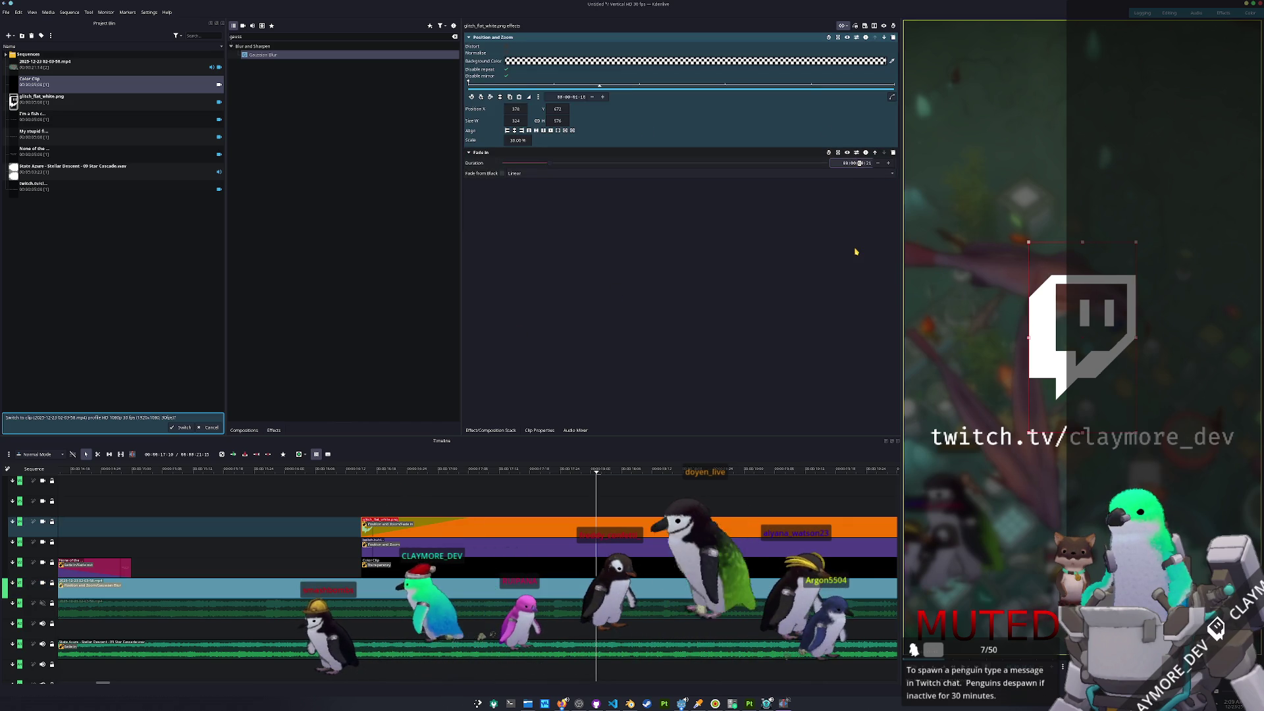
- Set the Twitch logo clip's fade-in duration to 01 and add a fade-in to the twitch.tv URL clip
type("01:00")
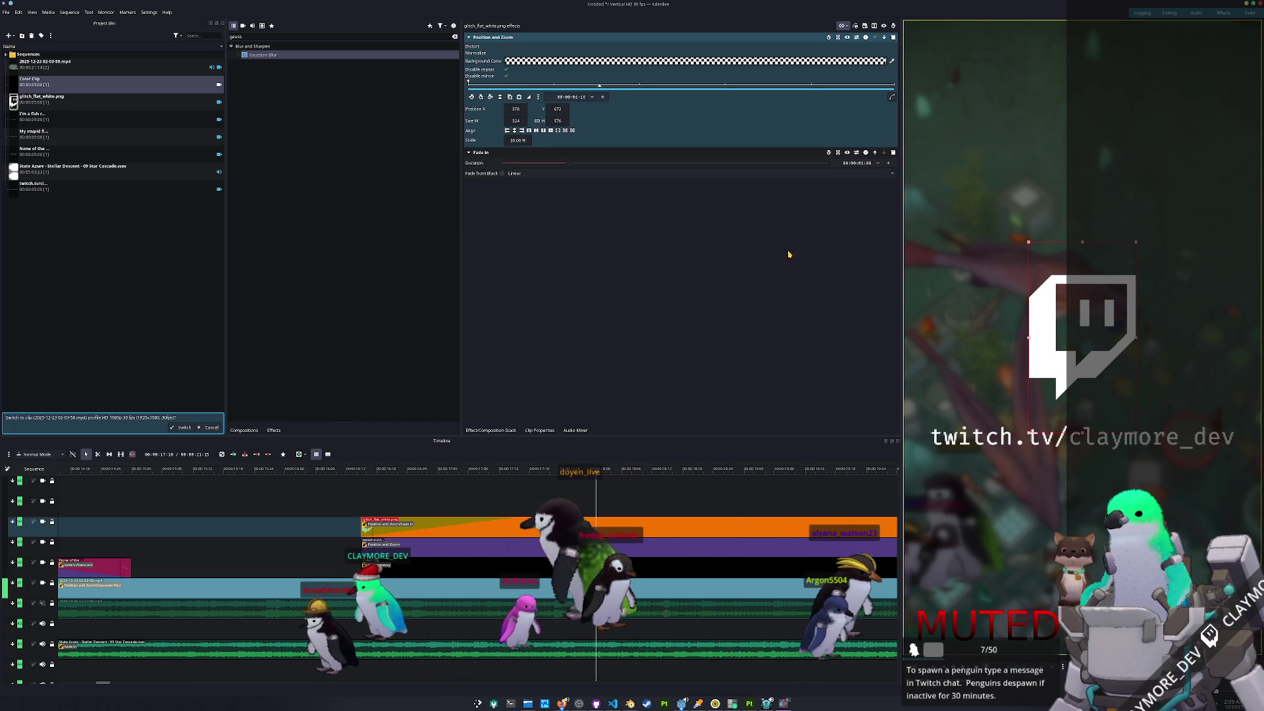
left_click(385, 538)
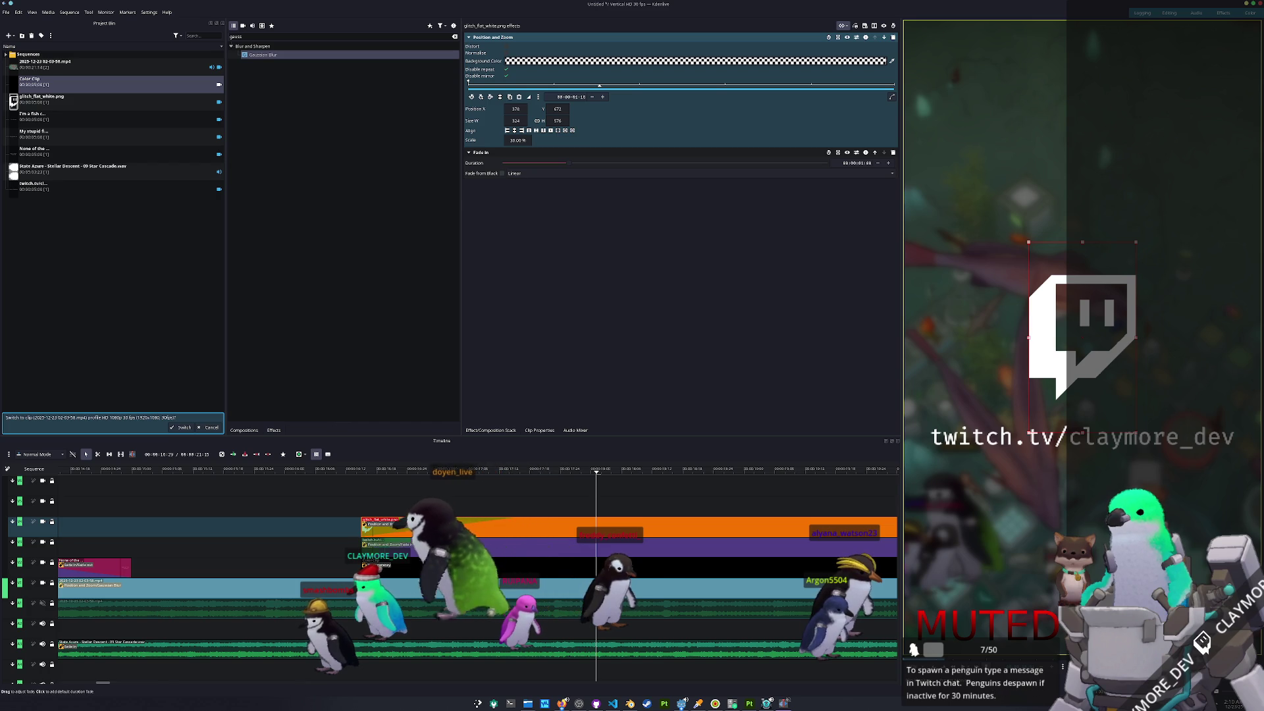
left_click(615, 559)
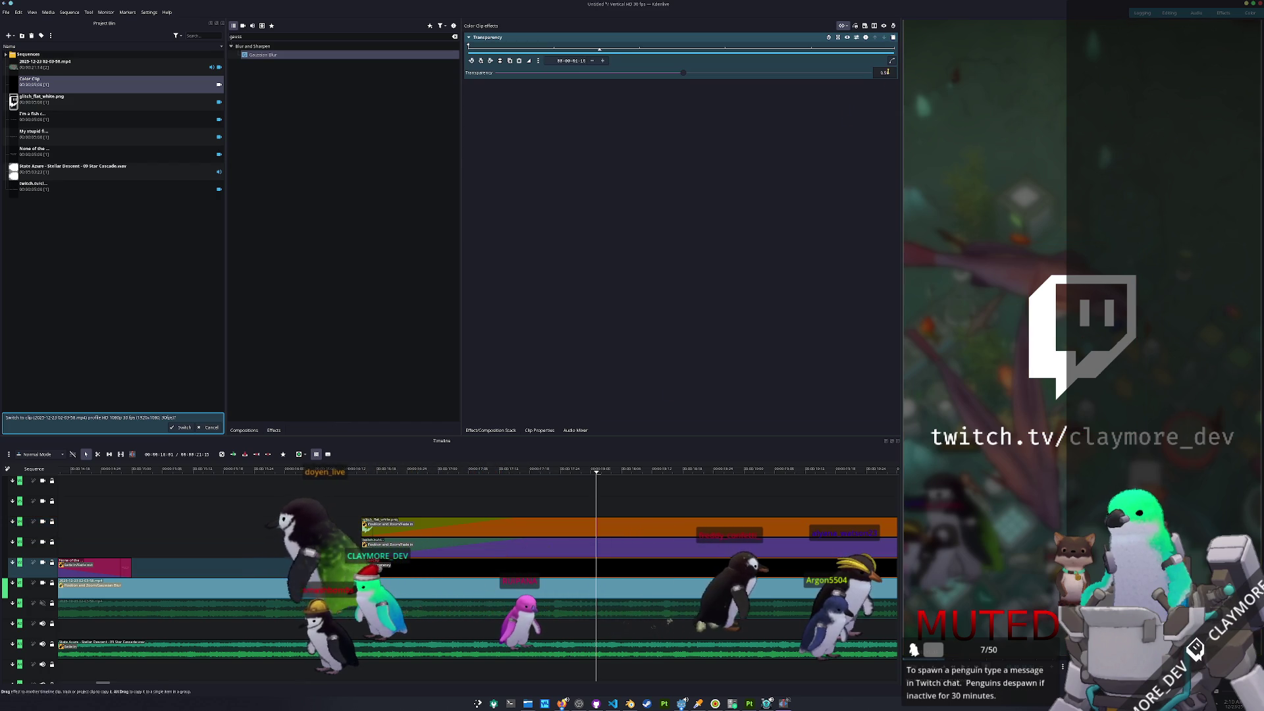
left_click(614, 550)
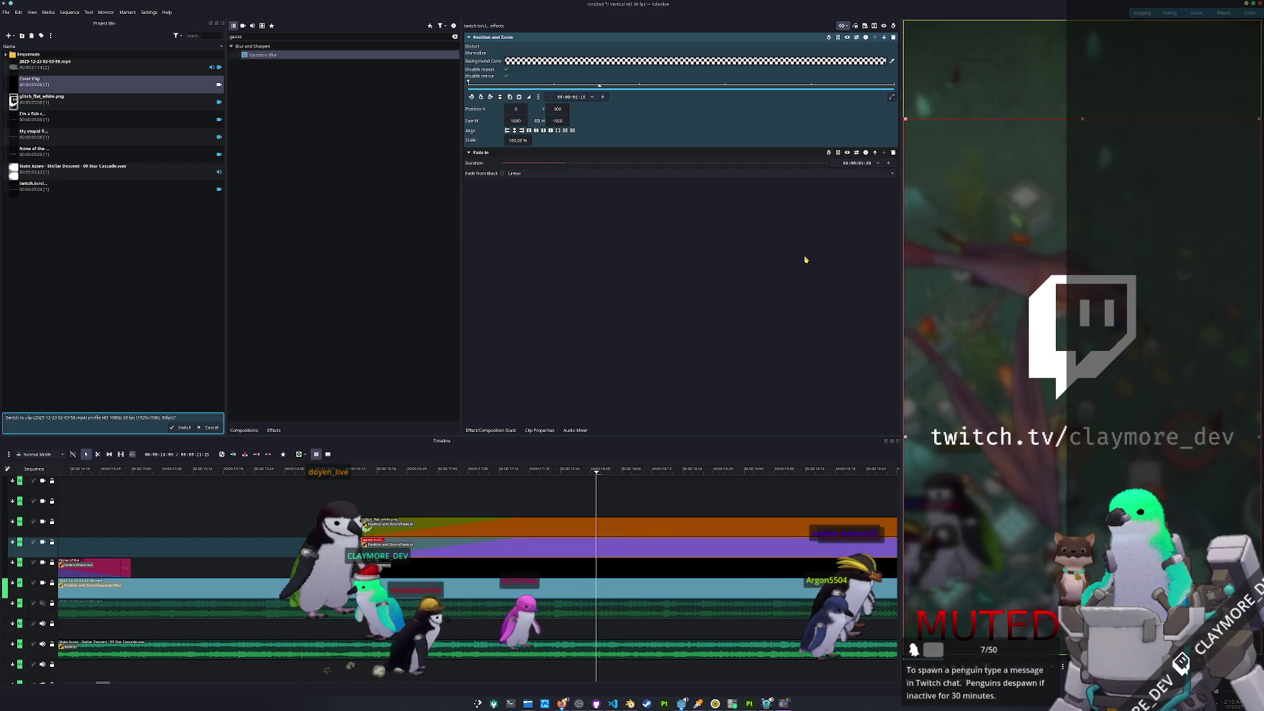
- Drag a fade-in onto the dark Color Clip overlay and adjust its fade-in duration
left_click(412, 569)
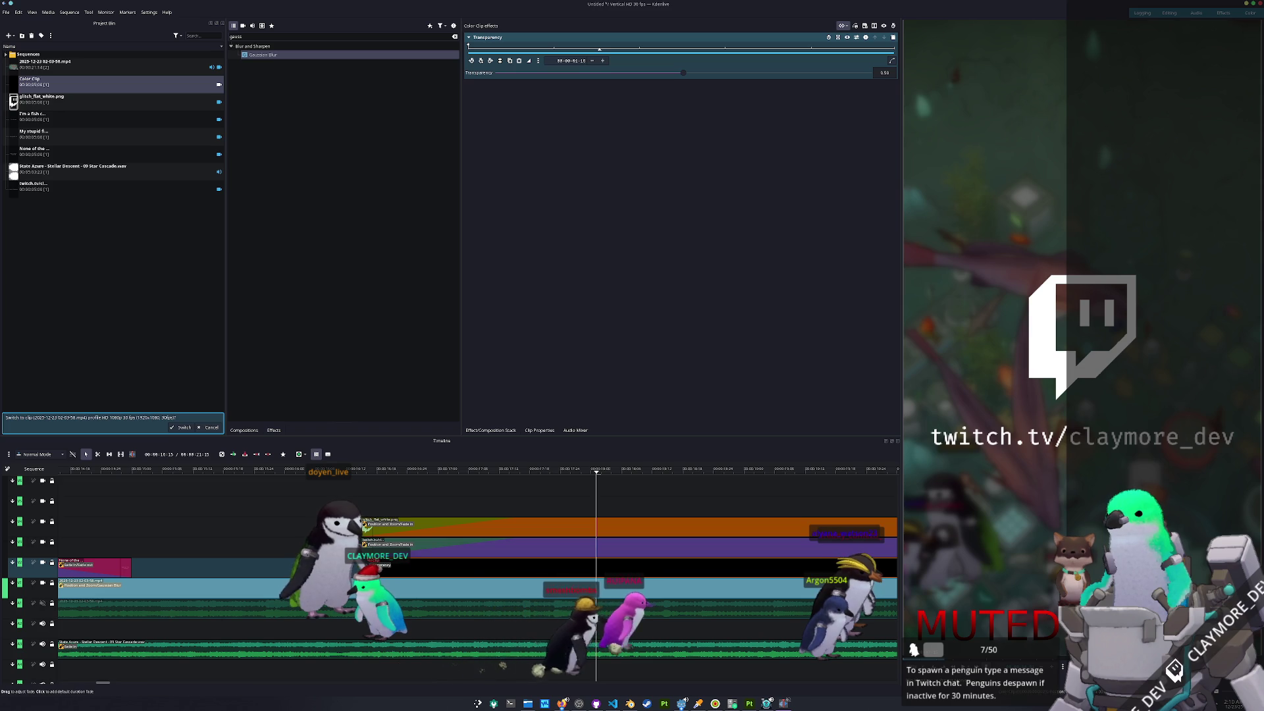
left_click_drag(366, 560, 470, 559)
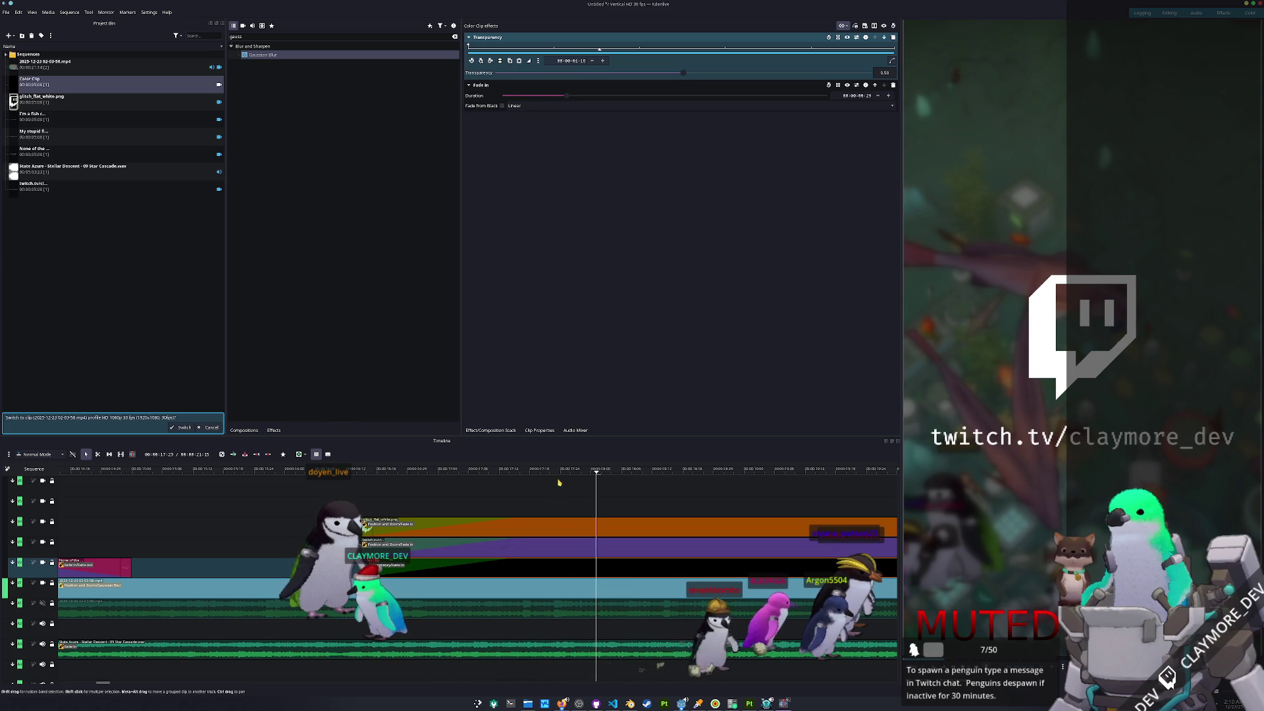
left_click(861, 96)
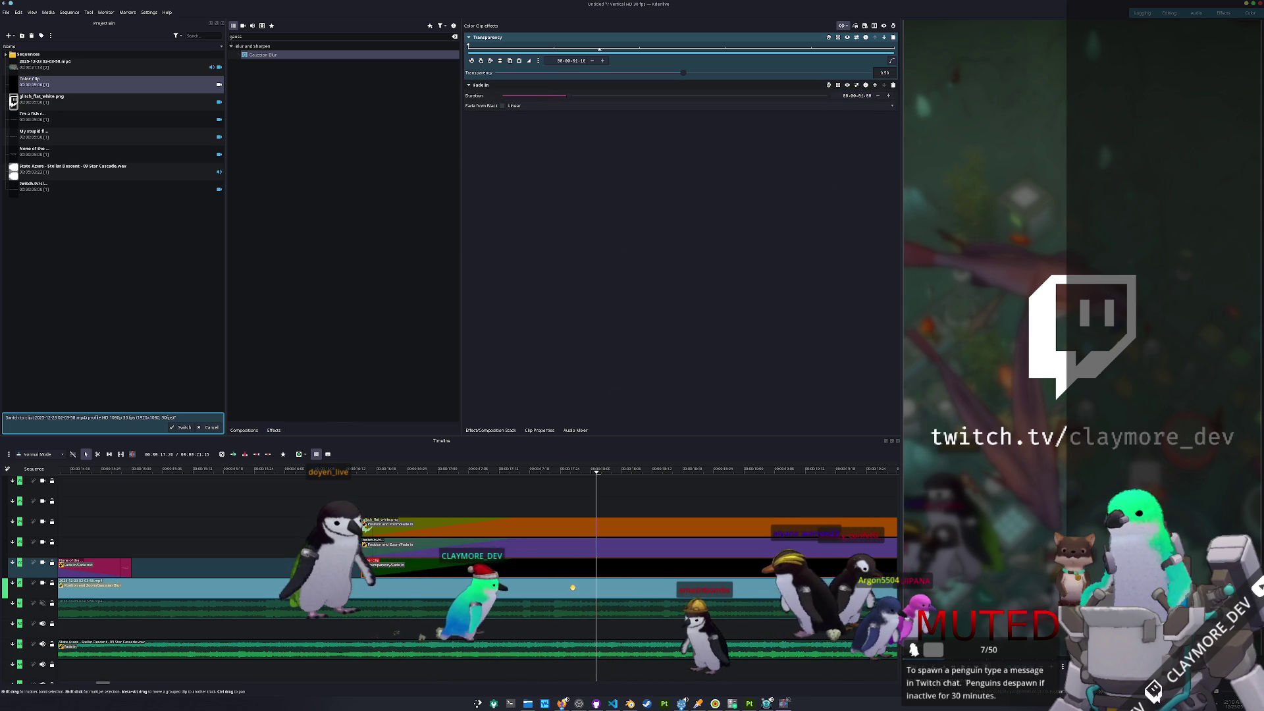
- Review the gameplay clip's Gaussian Blur settings and the Twitch logo clip's effects
left_click(573, 587)
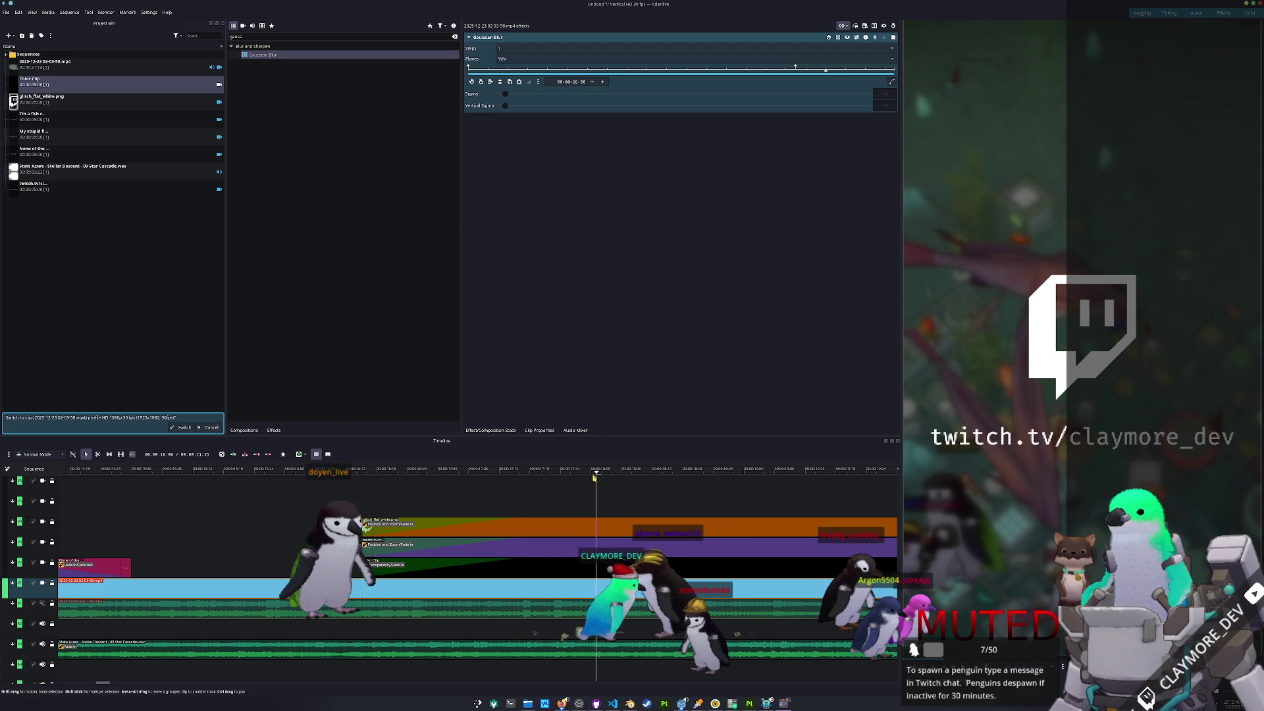
left_click(517, 529)
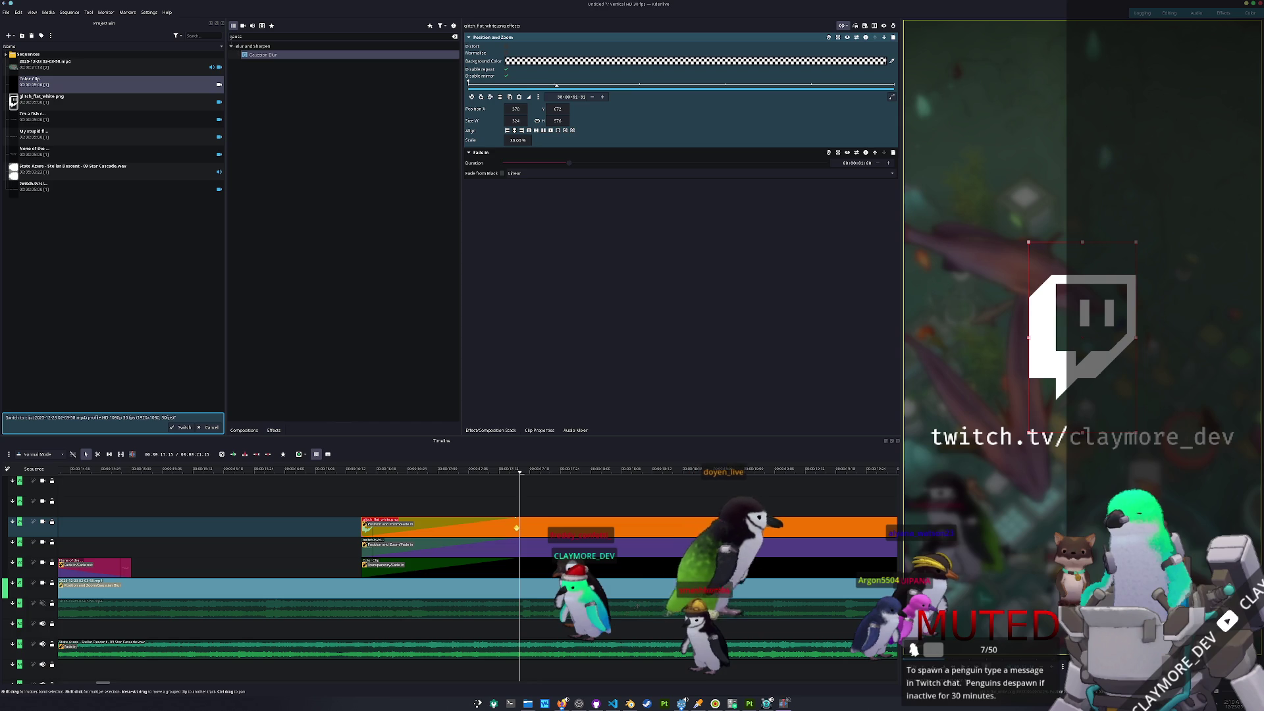
left_click(361, 592)
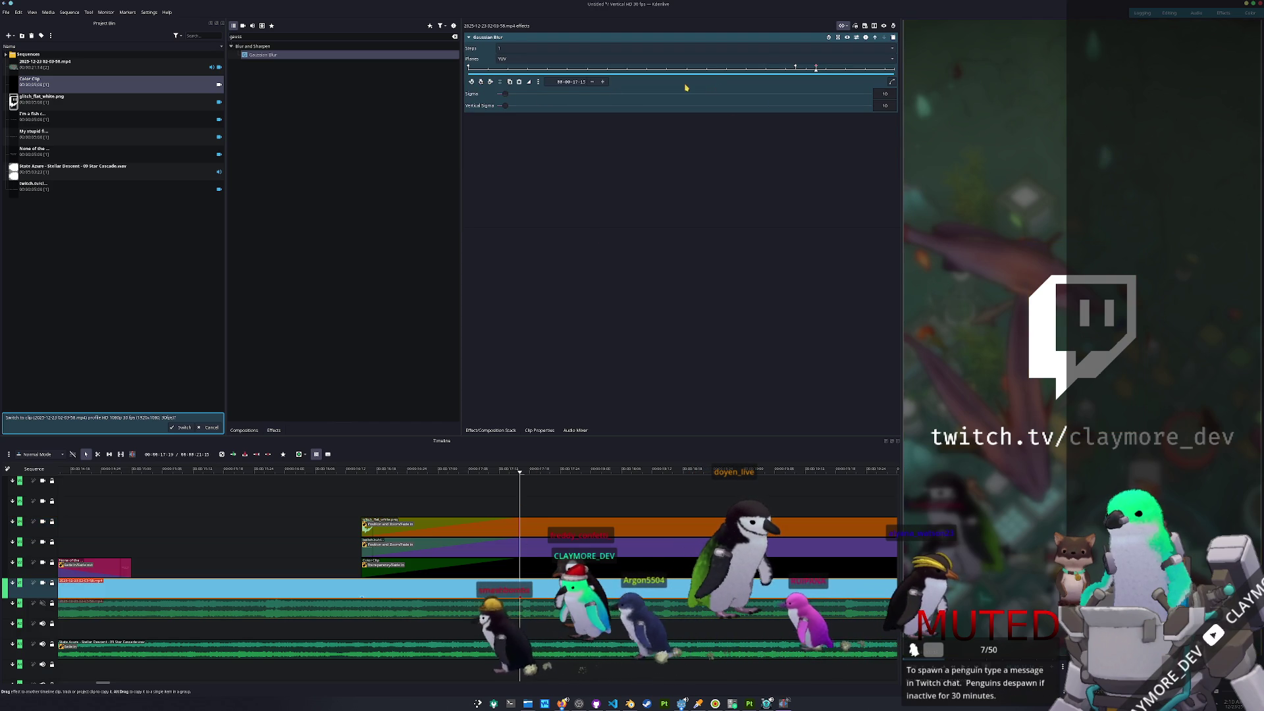
- Set Sigma and Vertical Sigma to 0 at the first blur keyframe and preview the ramp
left_click(472, 82)
key("BackSpace")
left_click(884, 106)
double_click(885, 106)
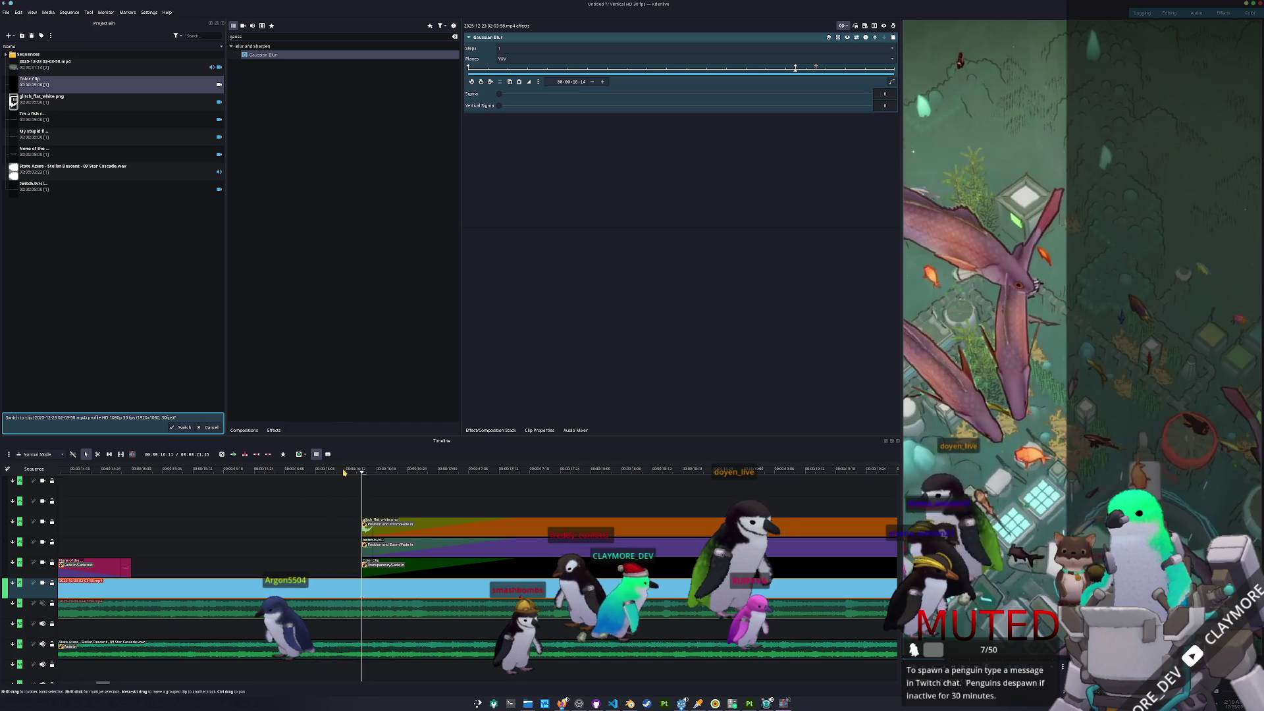
key("space")
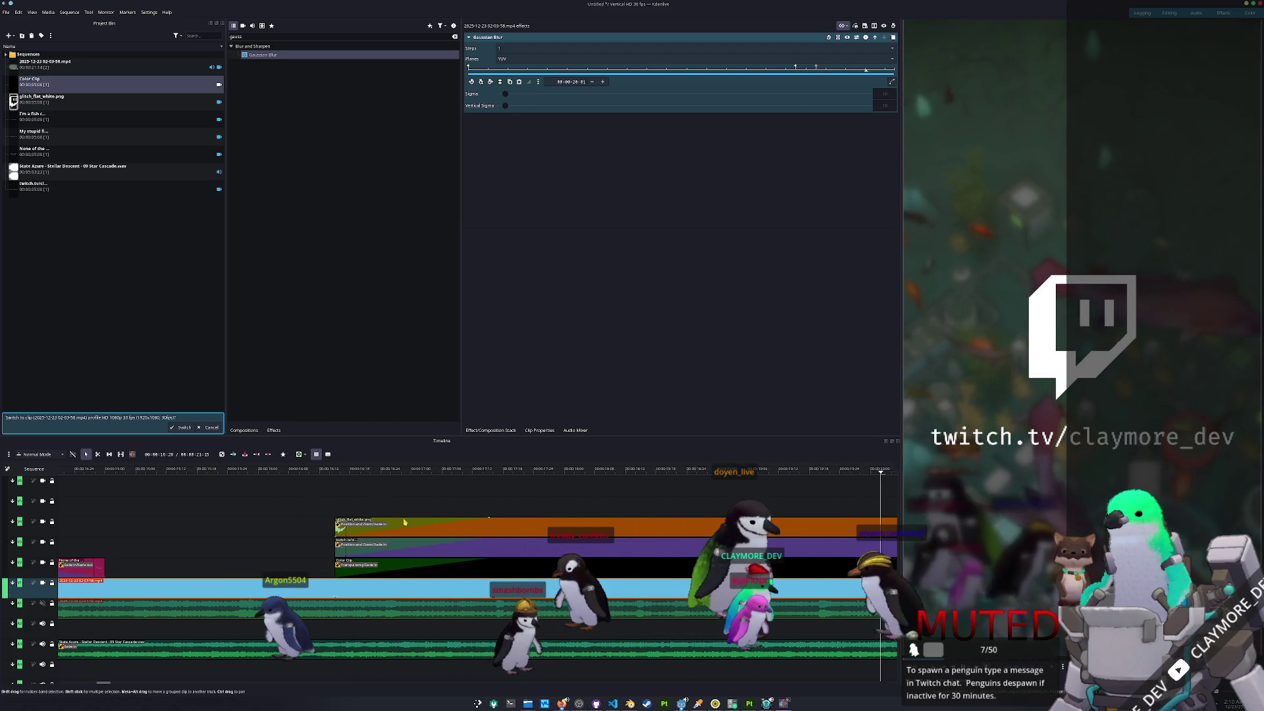
- Set the Color Clip overlay's transparency to 0.80
left_click(409, 565)
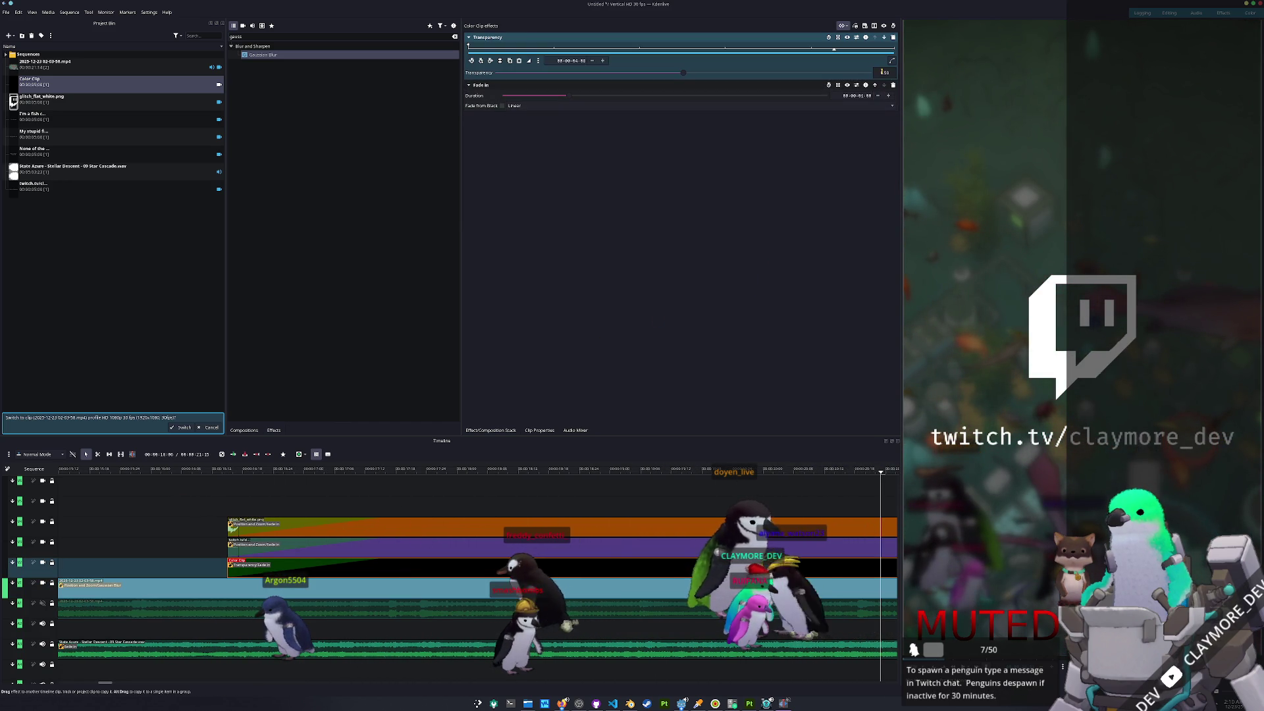
type("8")
key("Return")
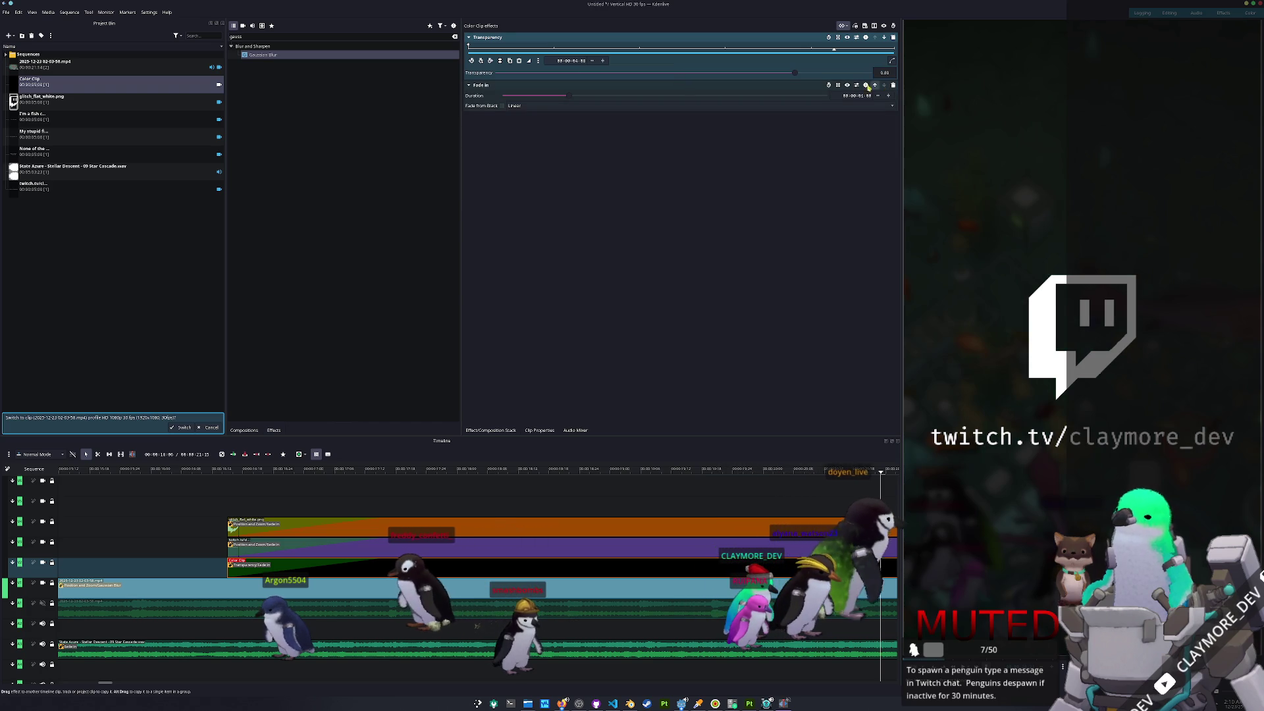
scroll(470, 513, "down", 2, "ctrl")
scroll(470, 513, "down", 3, "ctrl")
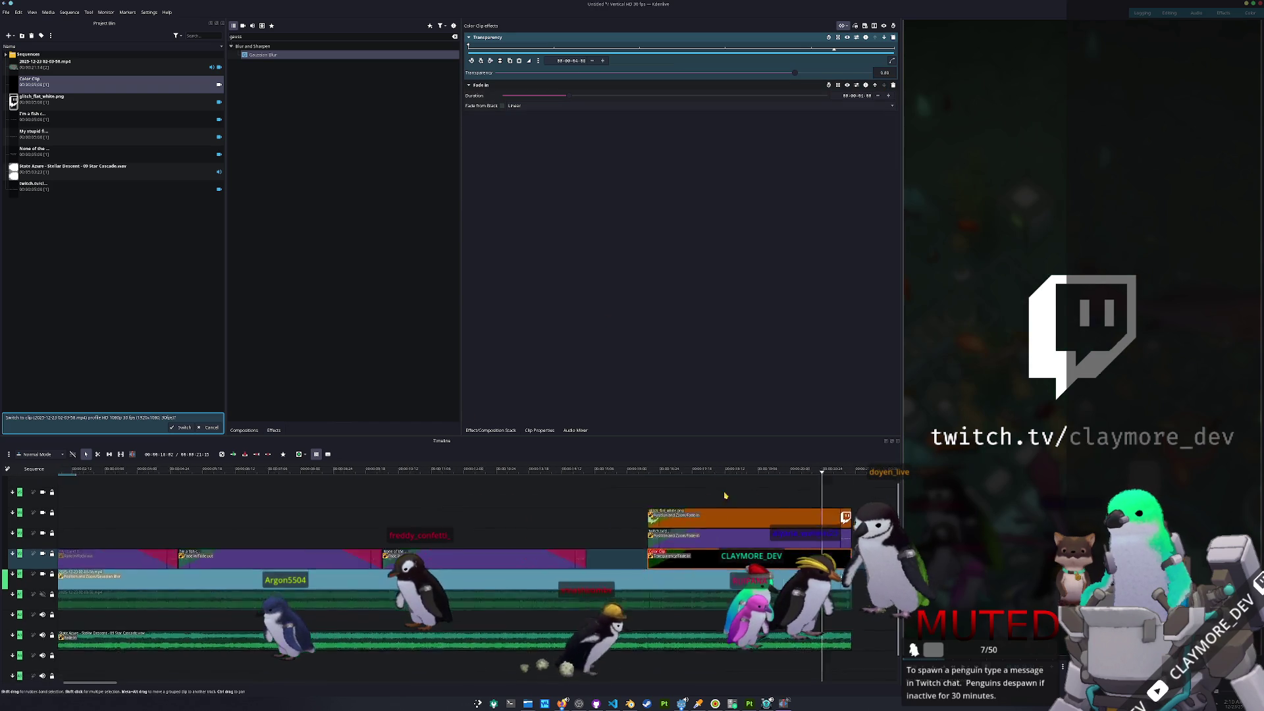
- Turn the gameplay blur off at the 00:00:00:00 keyframe and play the edit from the start
left_click_drag(222, 473, 74, 473)
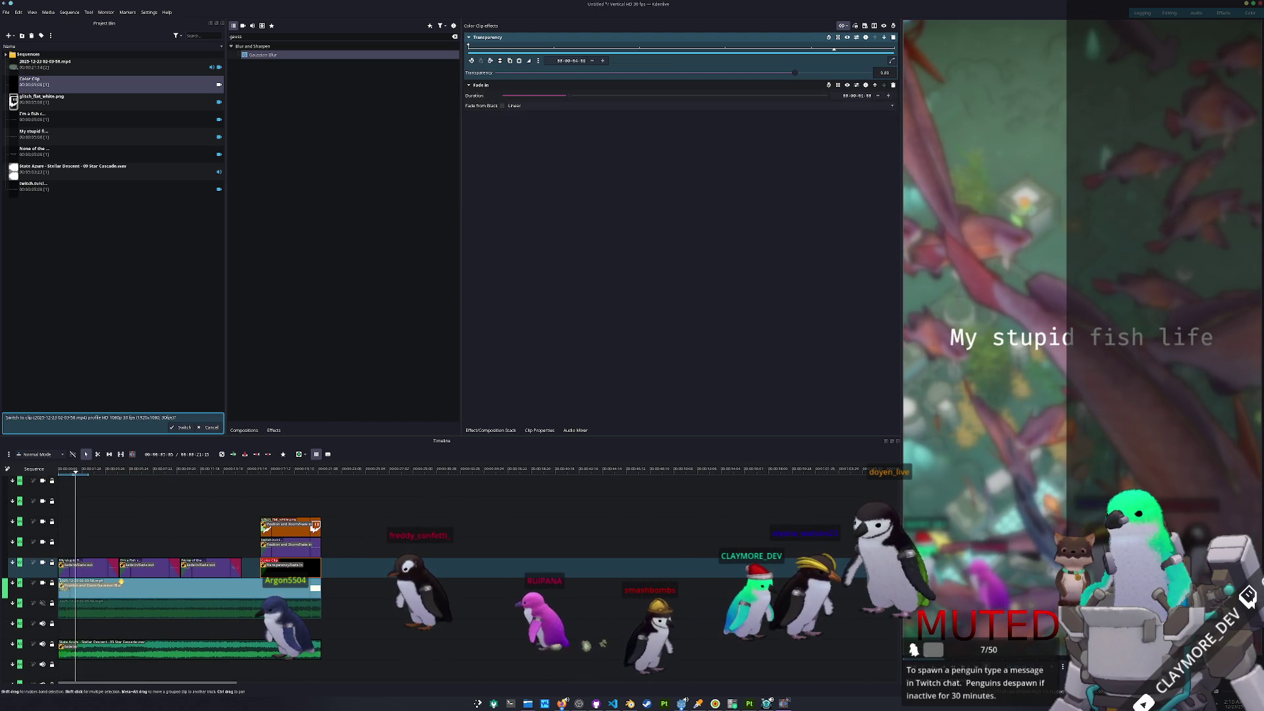
left_click(145, 588)
left_click(471, 82)
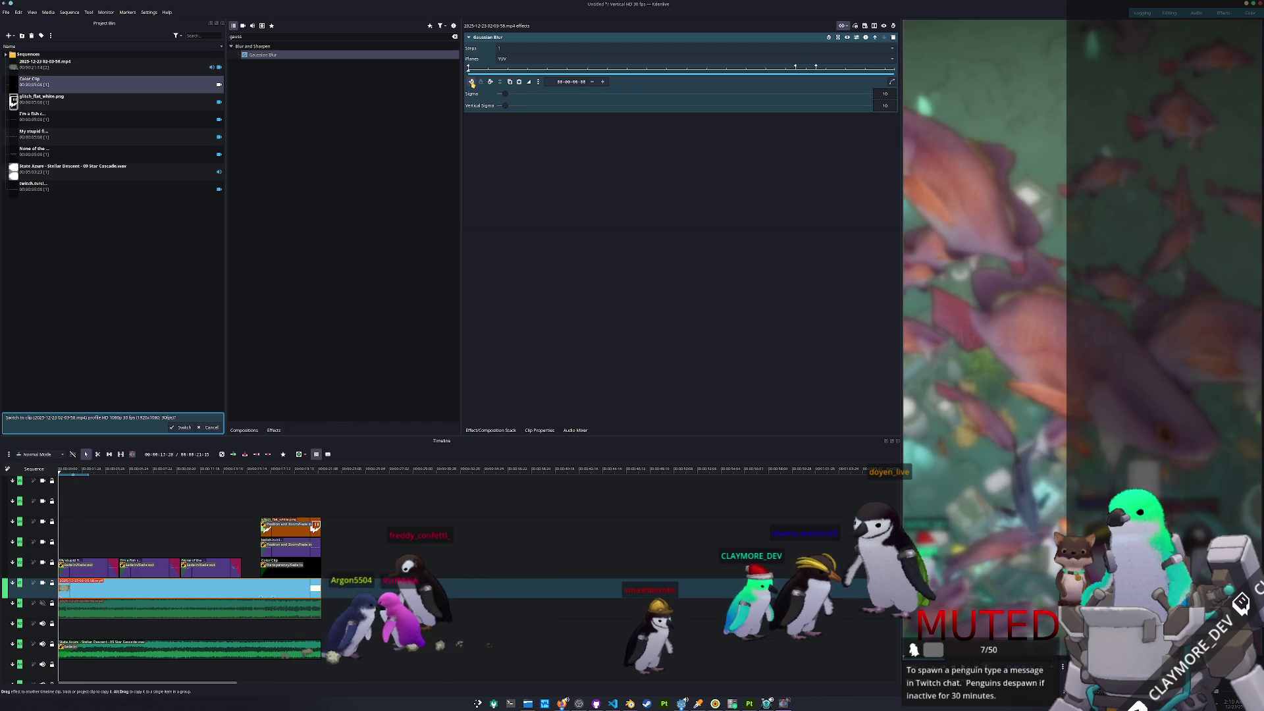
left_click_drag(514, 94, 466, 108)
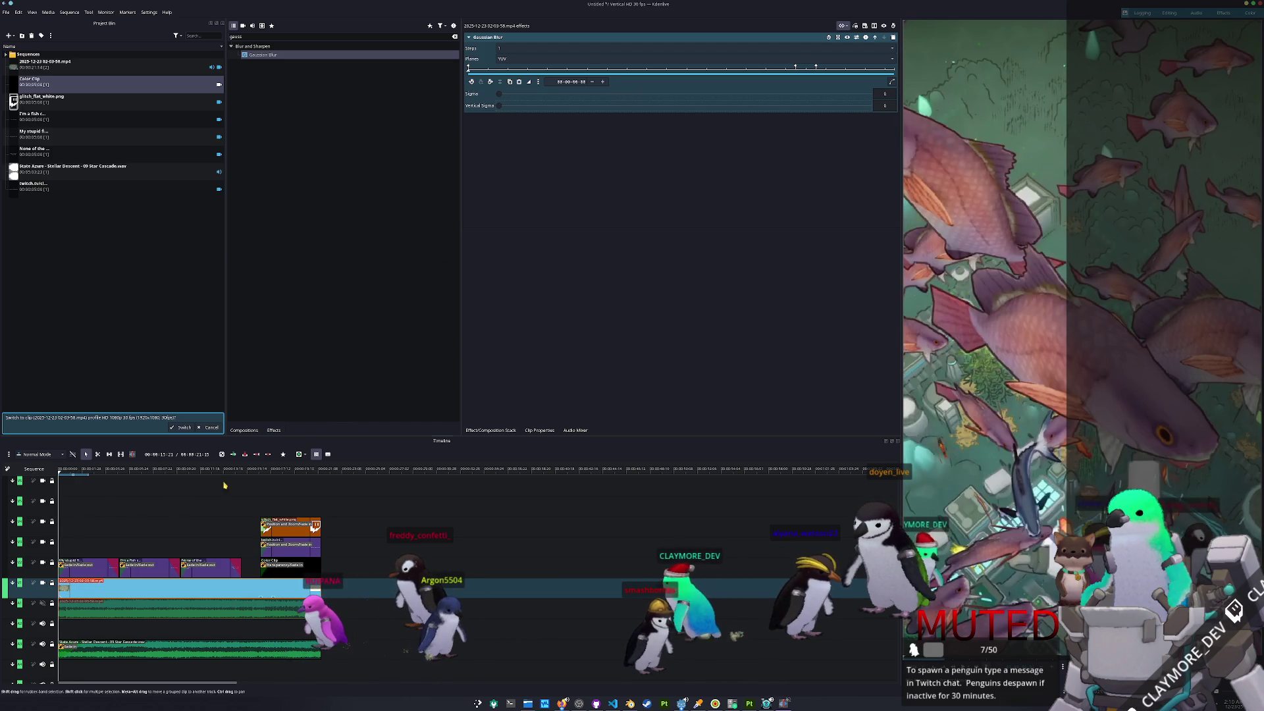
key("Right")
key("Right")
key("space")
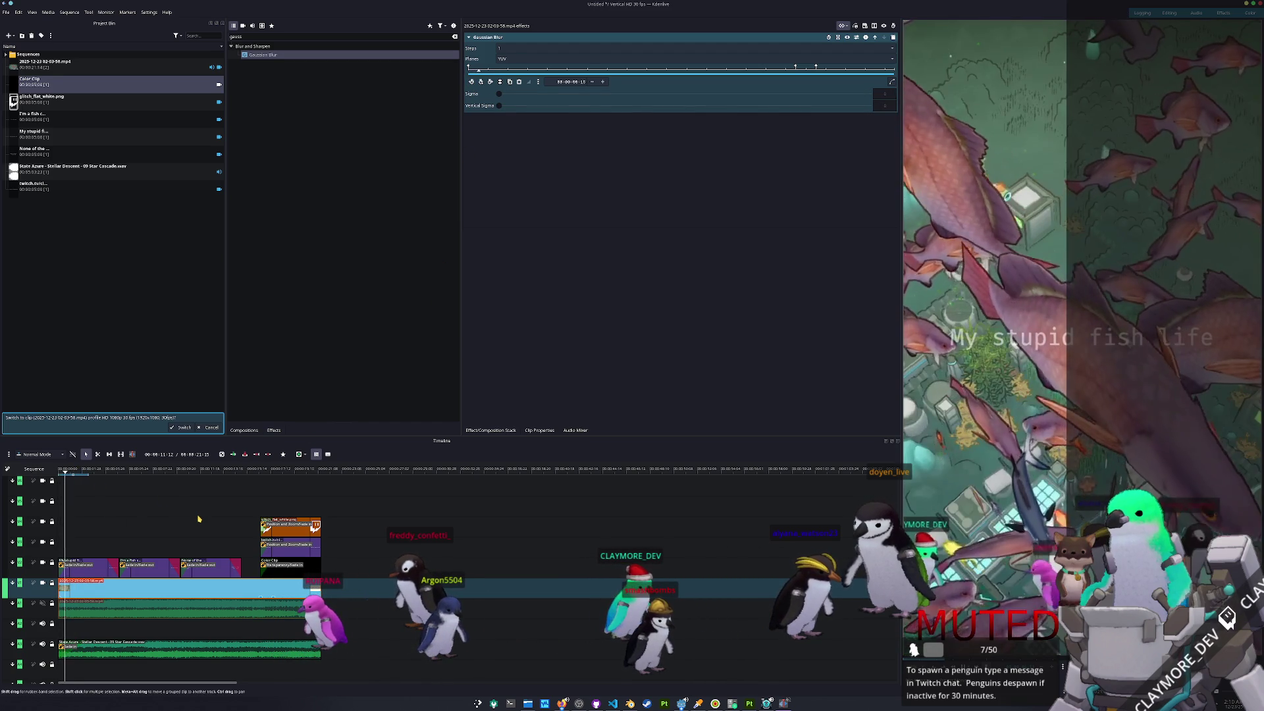
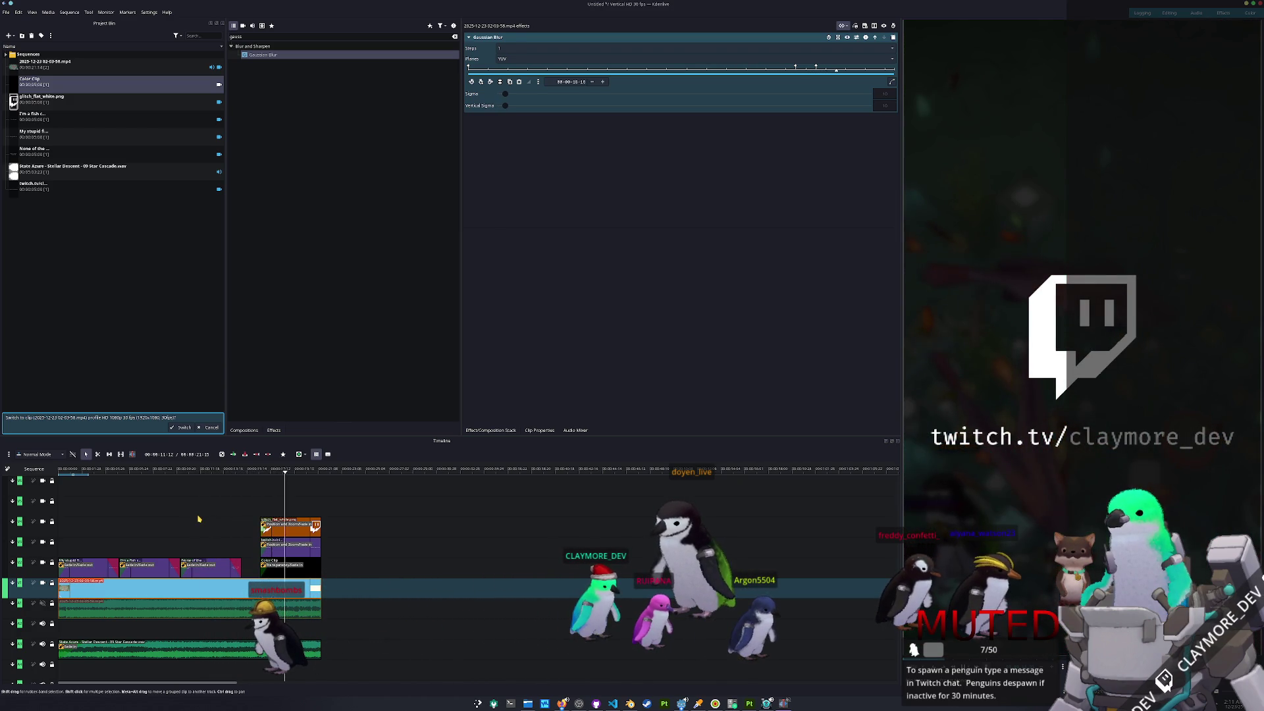
- Create a freshwater_drum folder under Projects/shorts and save the Kdenlive project there as freshwater_drum
key("ctrl+s")
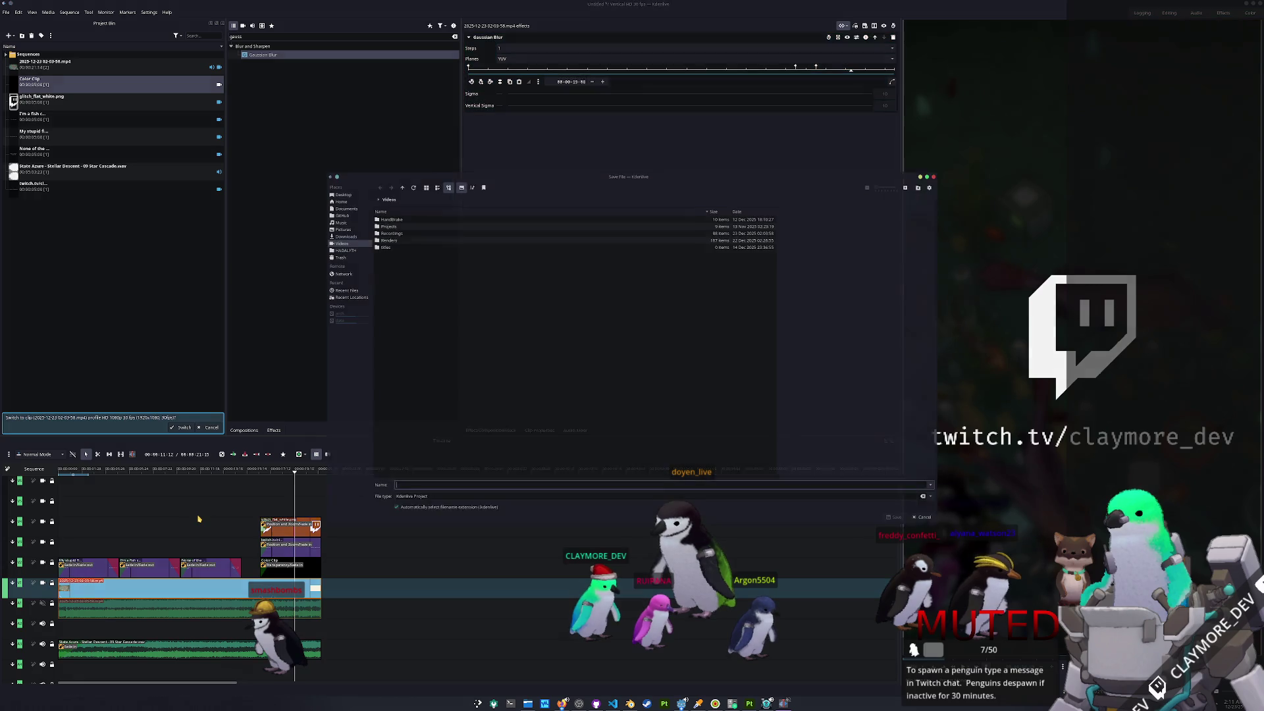
double_click(395, 223)
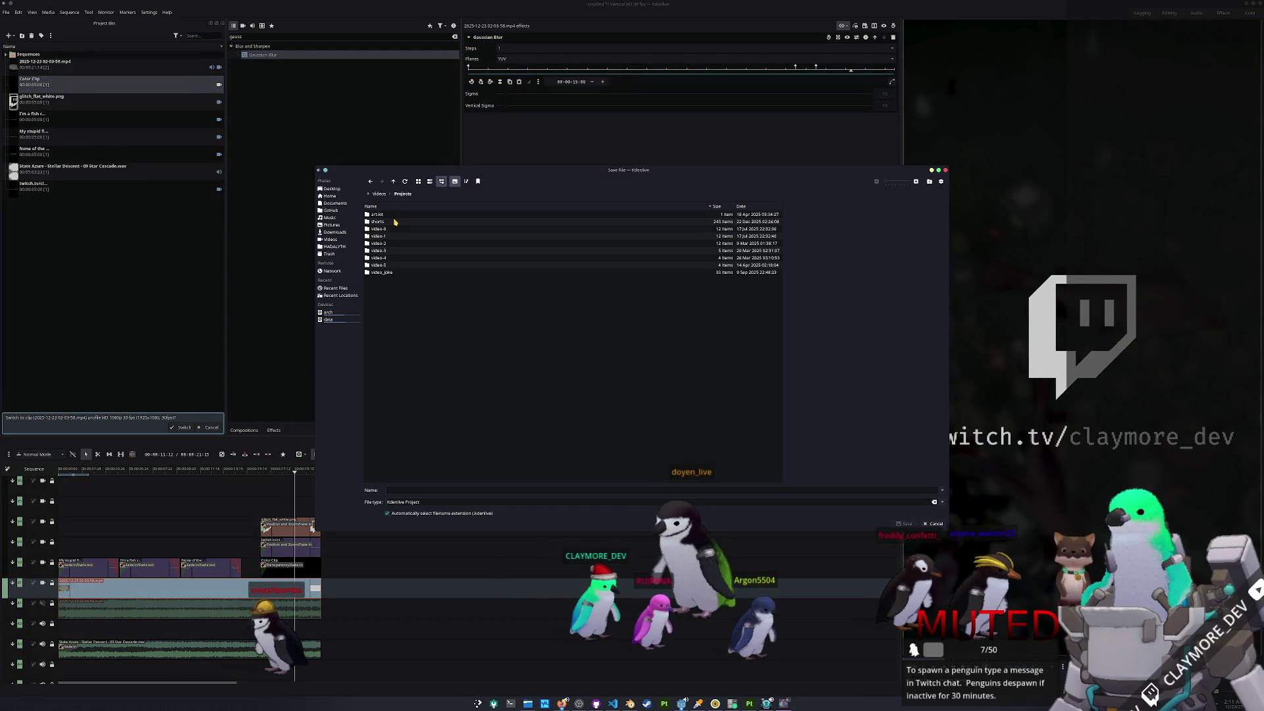
double_click(390, 221)
left_click(930, 182)
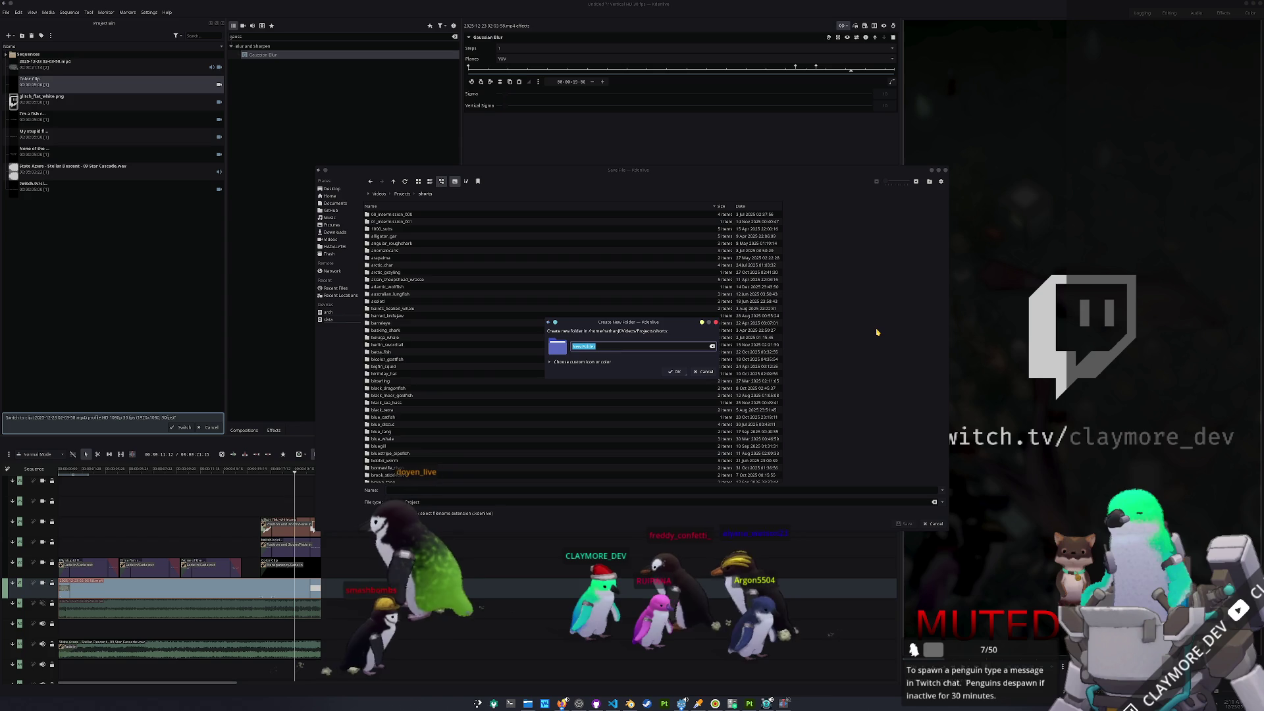
type("freshwater_dru")
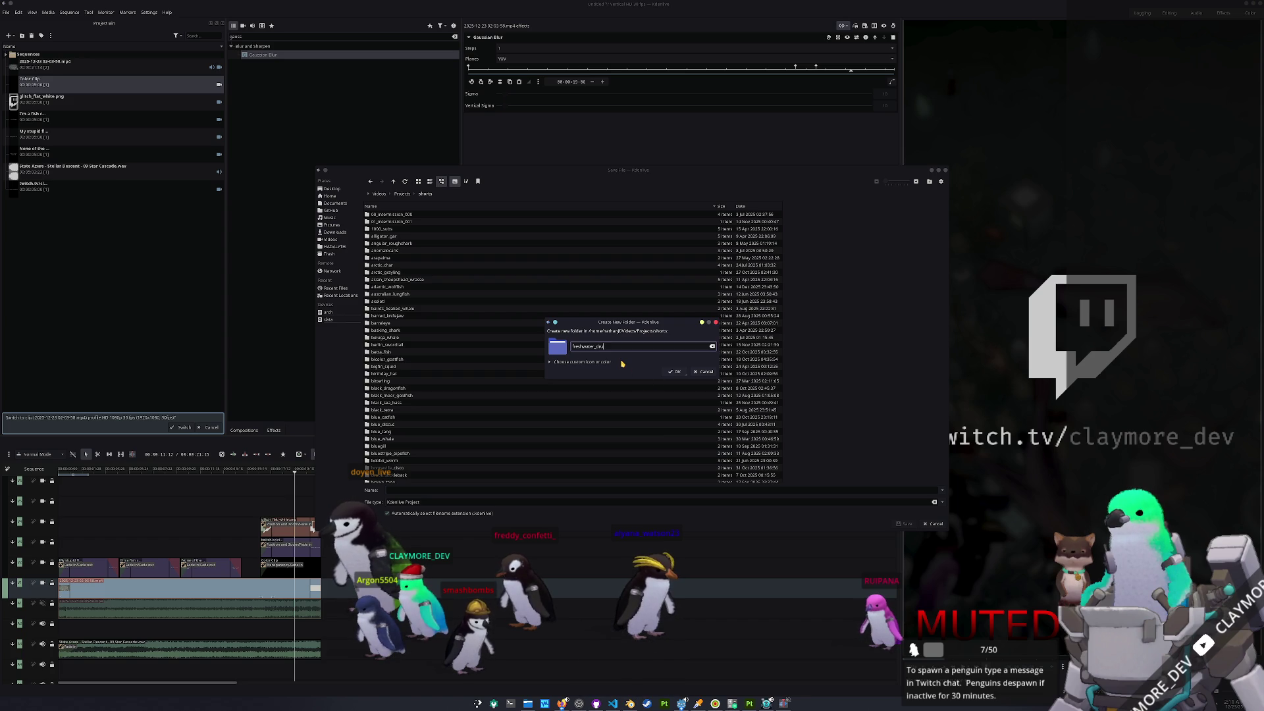
type("m")
key("Return")
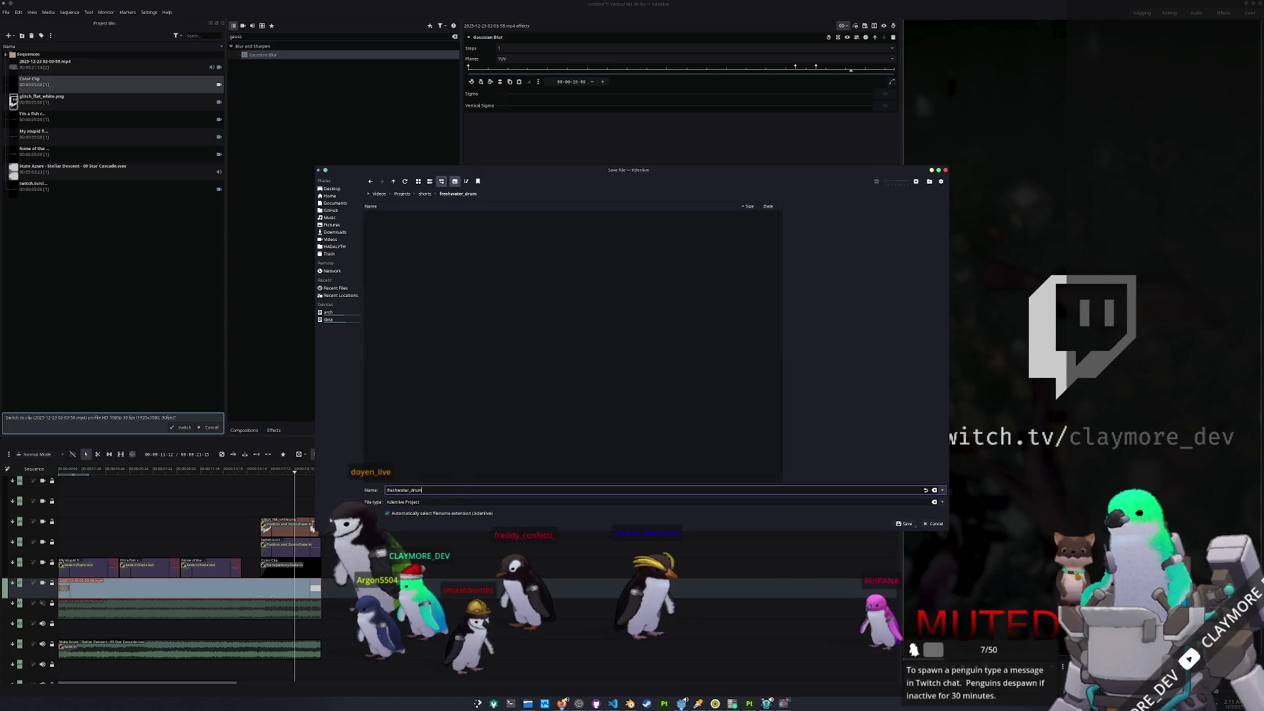
key("Return")
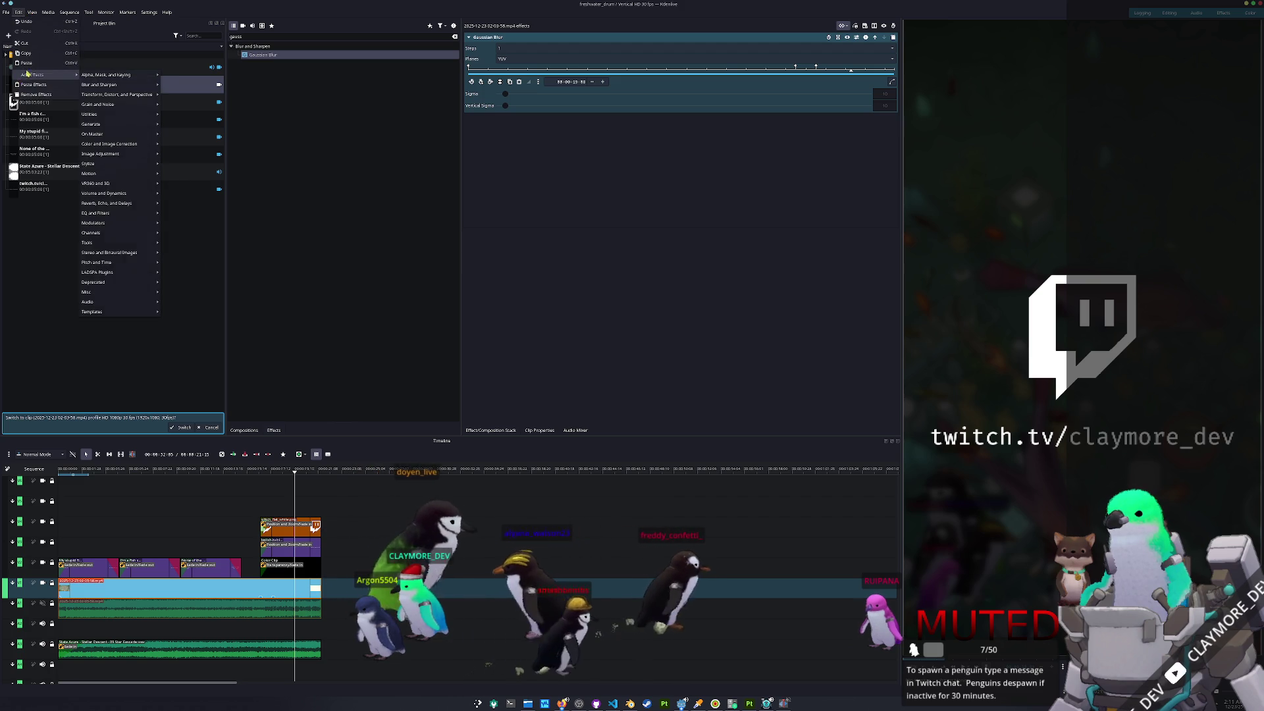
- Render the project to Renders/freshwater_drum.mp4
mouse_move(5, 11)
left_click(19, 104)
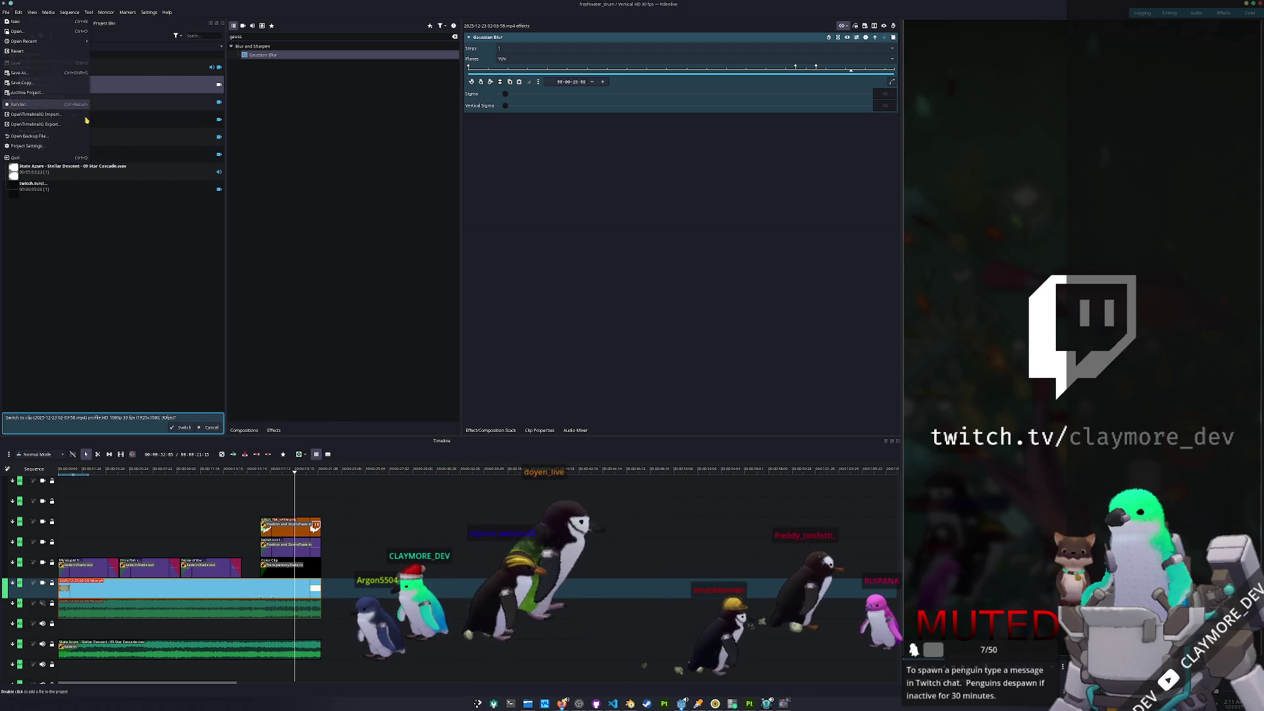
left_click(581, 279)
type("Renders/freshwater_dr")
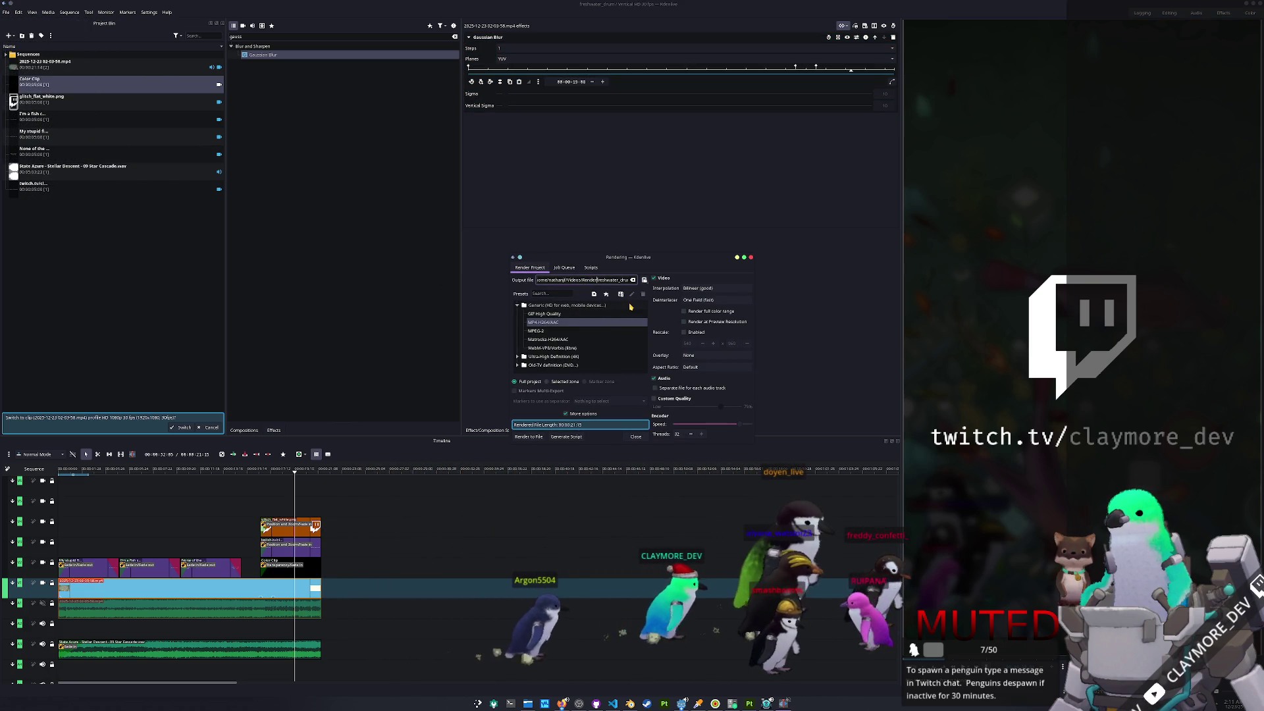
left_click(530, 436)
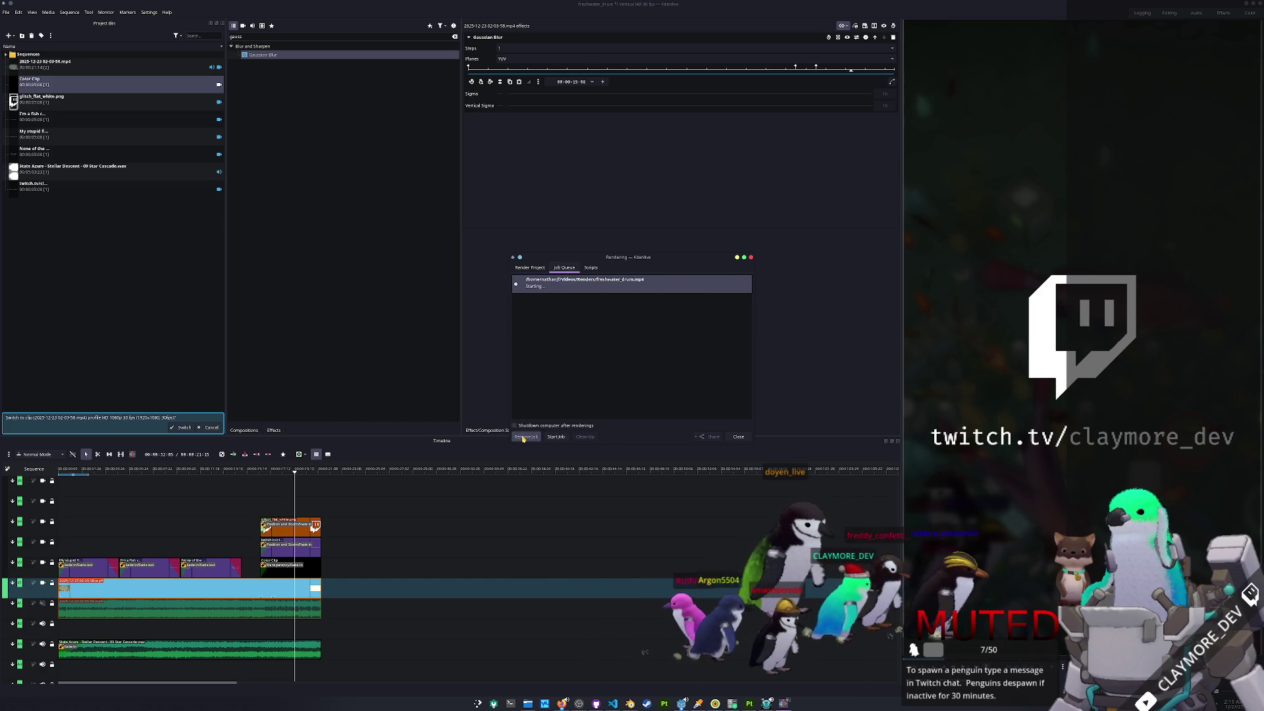
- Move the render progress window aside and switch to Blender
left_click(810, 291)
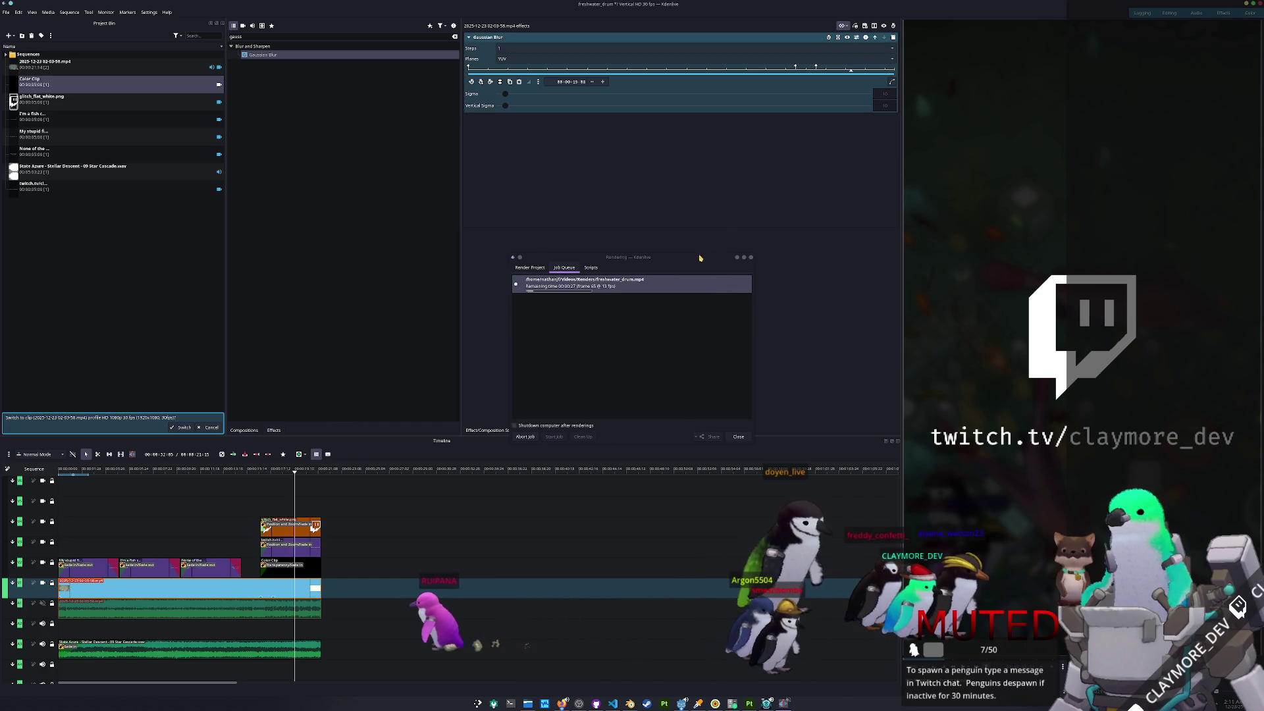
left_click_drag(632, 257, 427, 210)
key("alt+Tab")
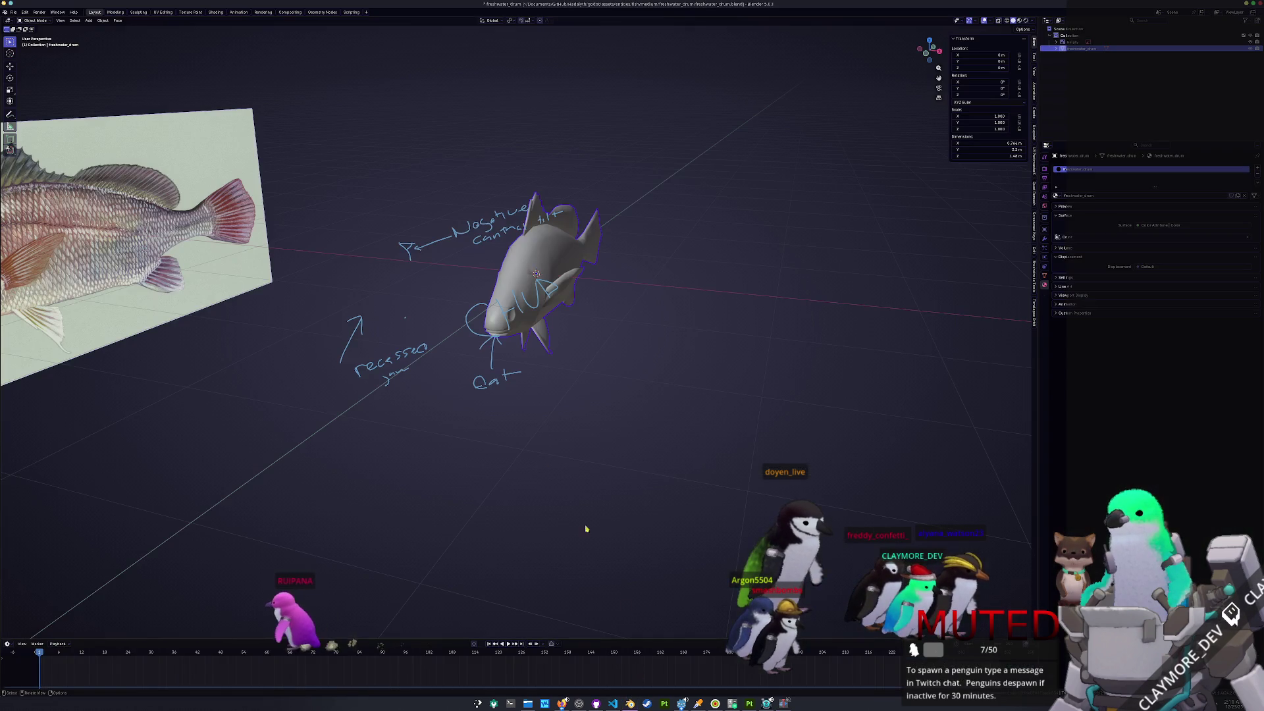
- Start a new General scene and delete its default cube, camera and light
left_click(20, 14)
mouse_move(24, 31)
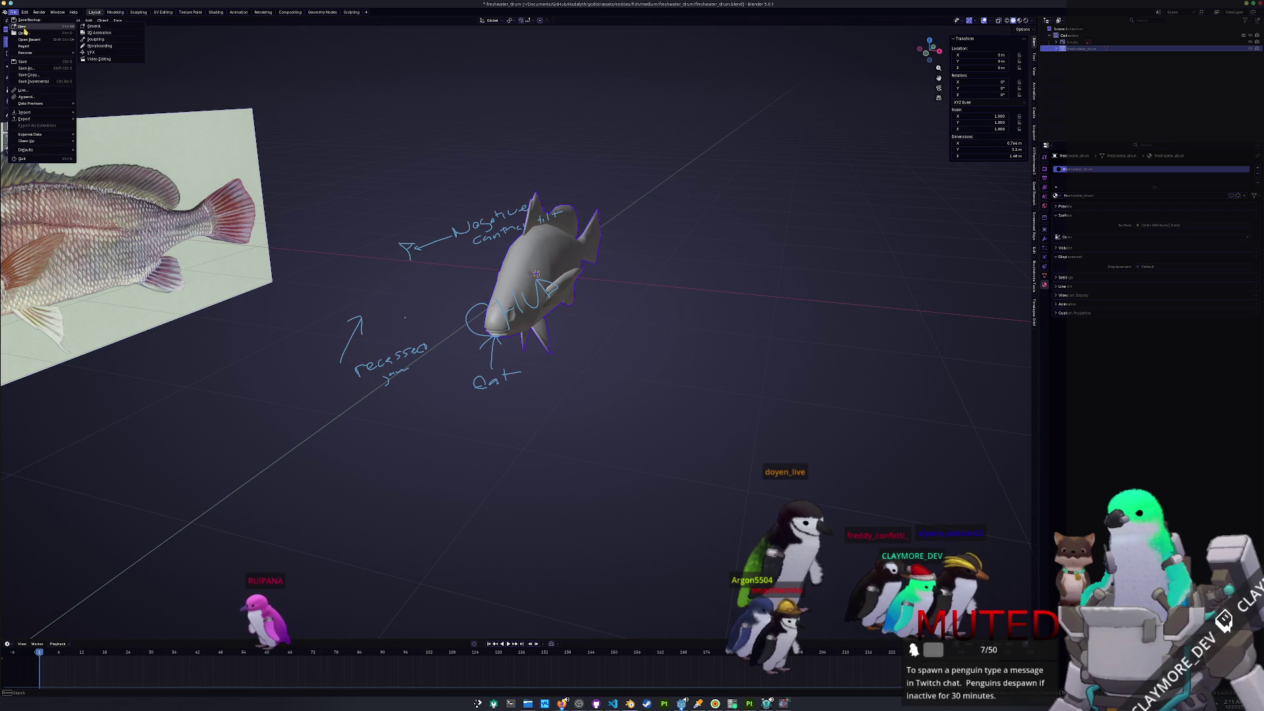
left_click(92, 26)
left_click(681, 362)
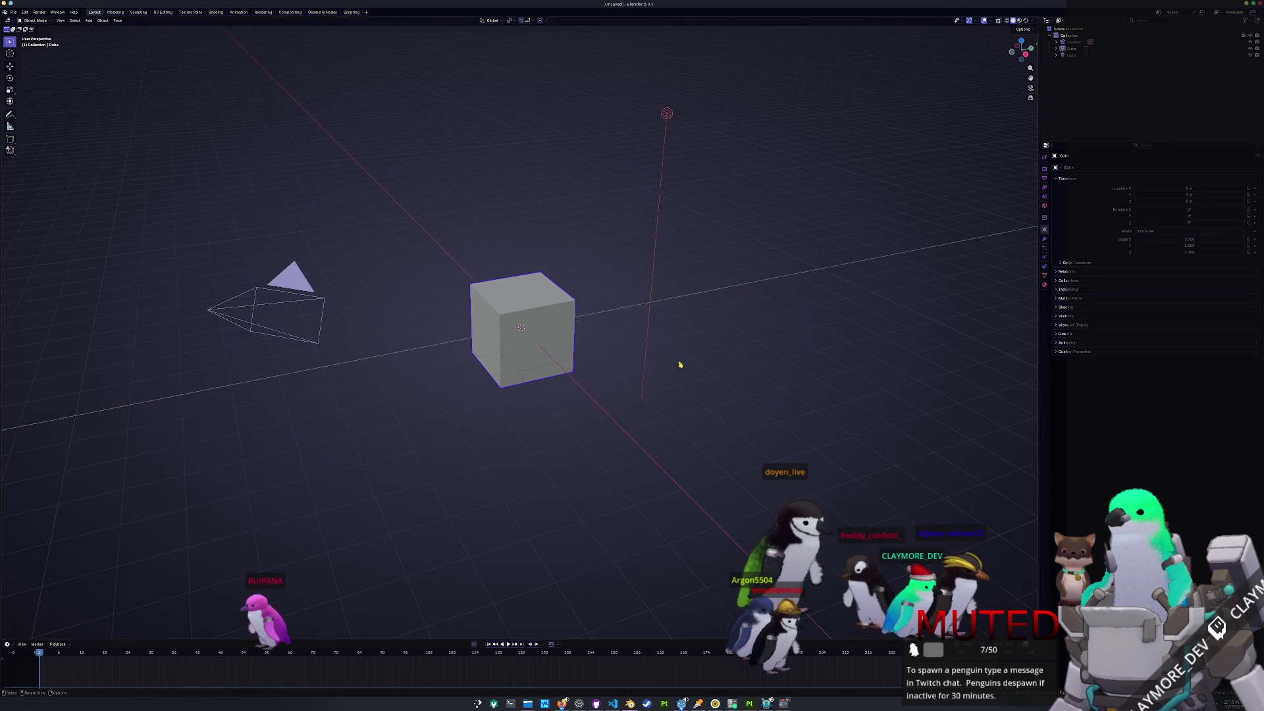
key("a")
key("Delete")
- Open the save browser and navigate up to entities, then into structures/pollution
key("ctrl+s")
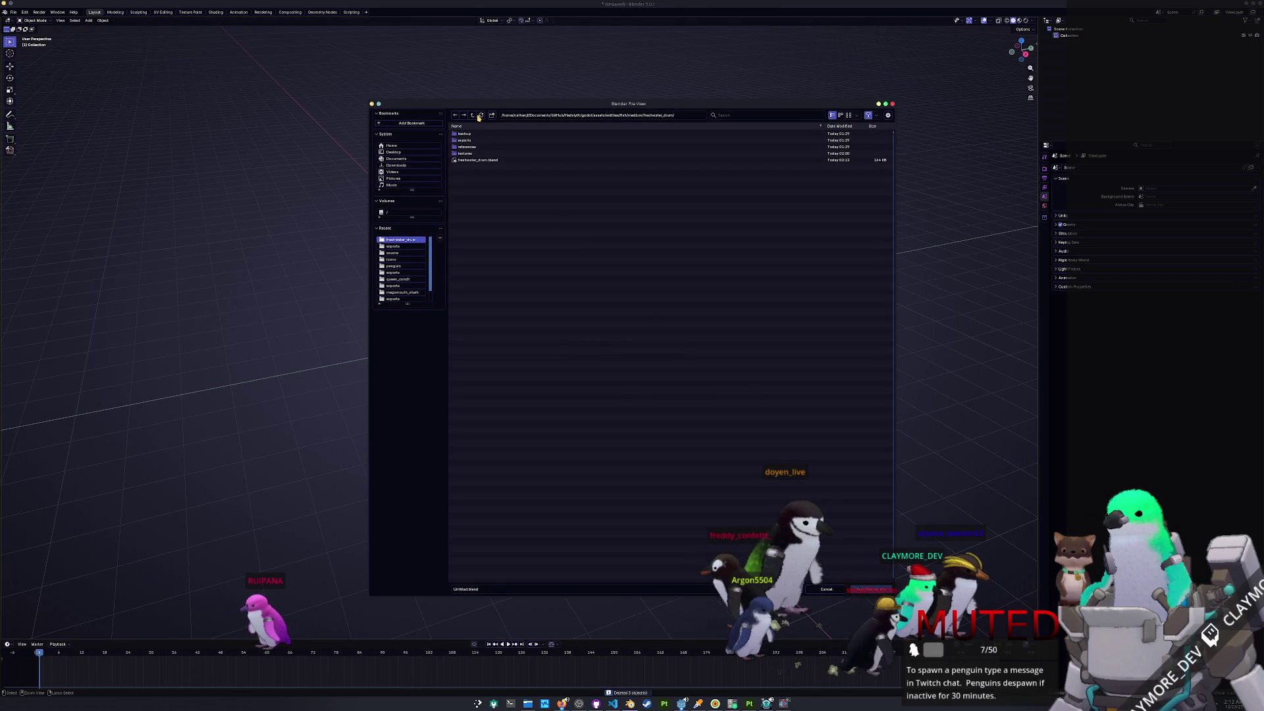
left_click(472, 116)
left_click(472, 116)
left_click(472, 116)
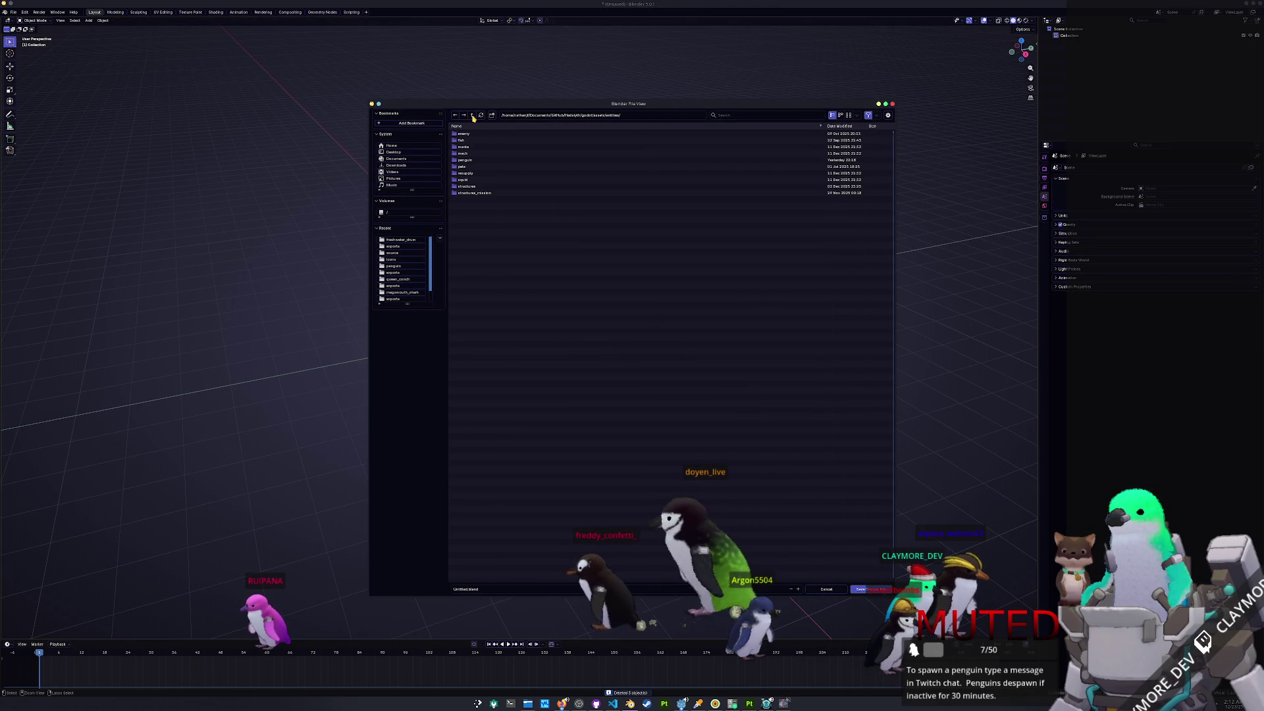
double_click(475, 187)
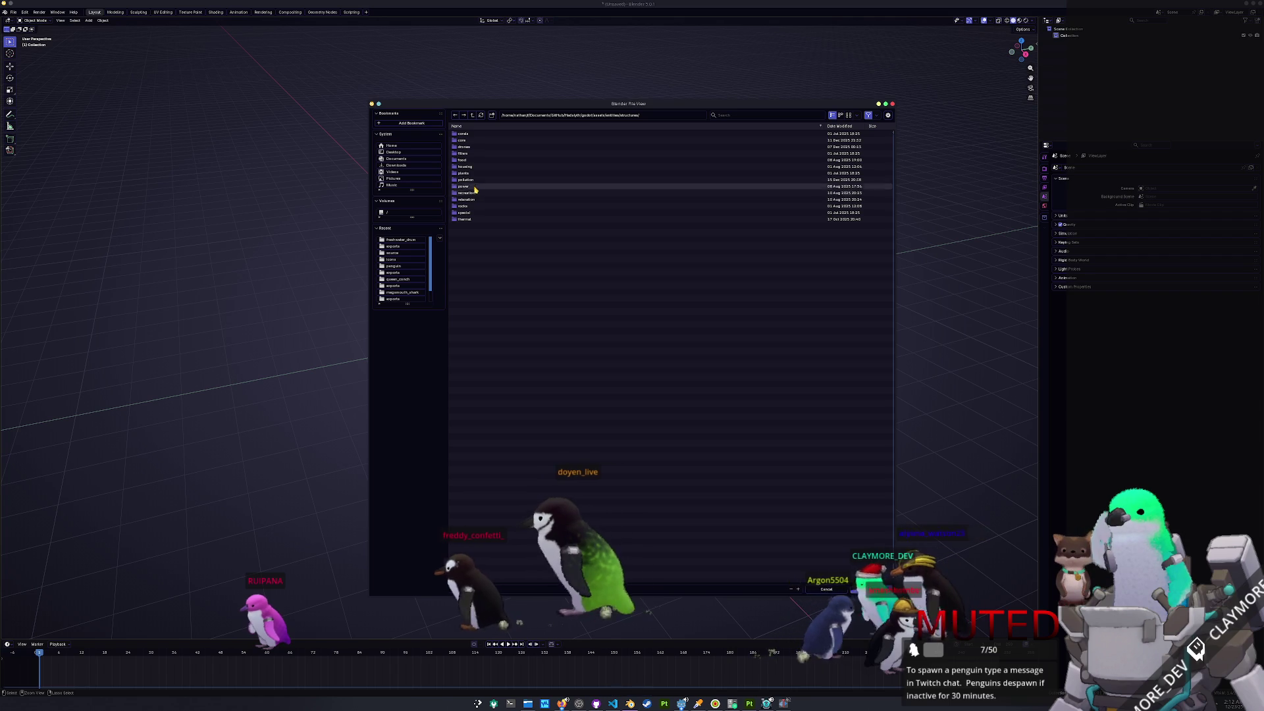
double_click(474, 180)
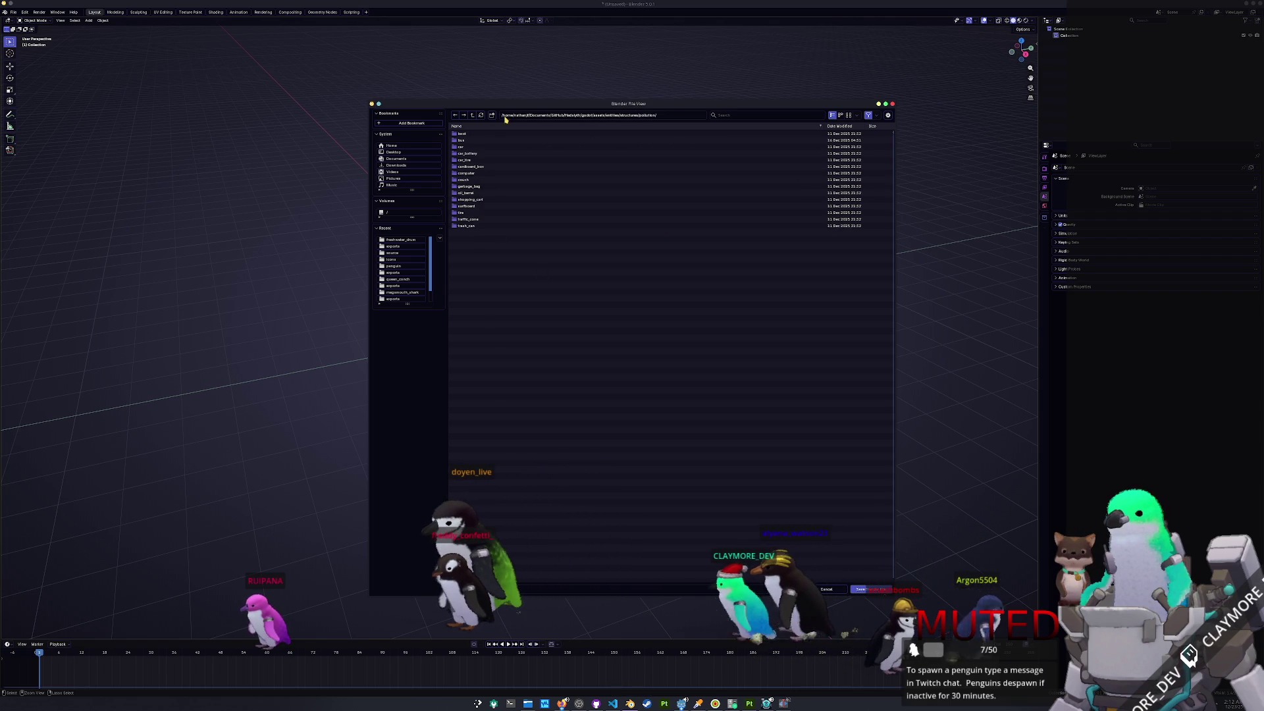
left_click(561, 703)
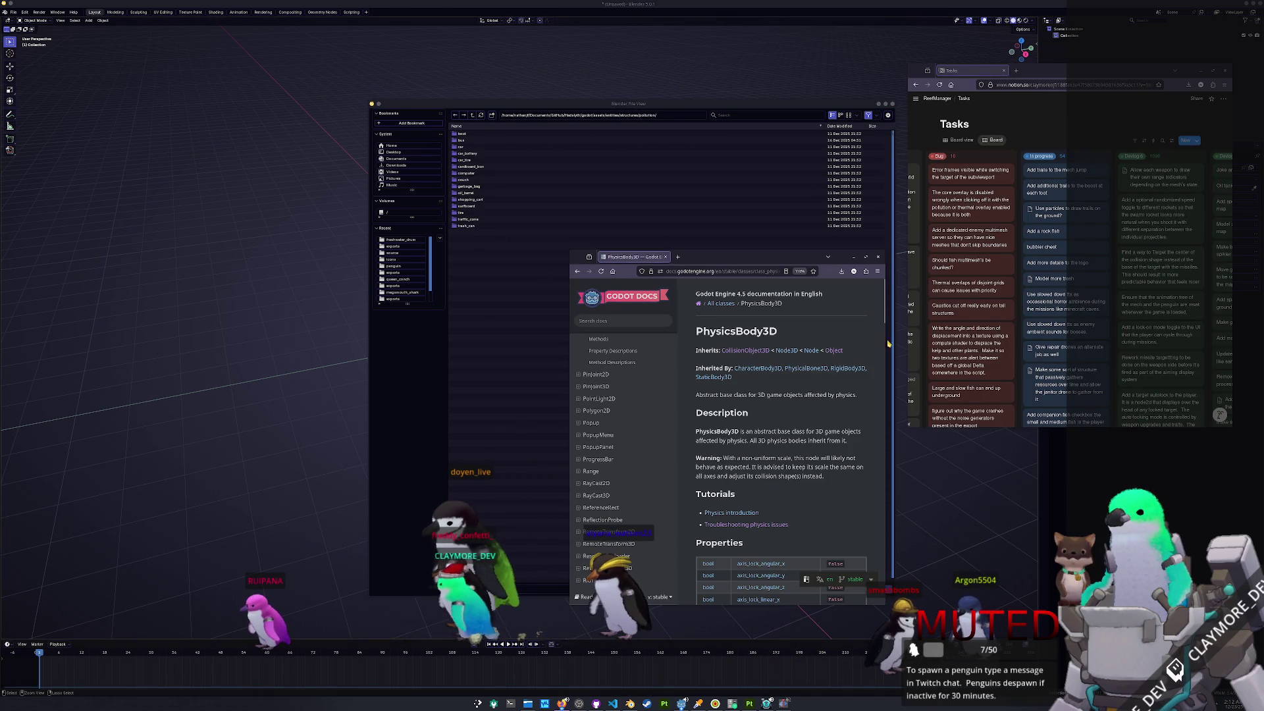
- Close the Godot docs window and glance at the Add trails to the mech jump card
left_click(876, 258)
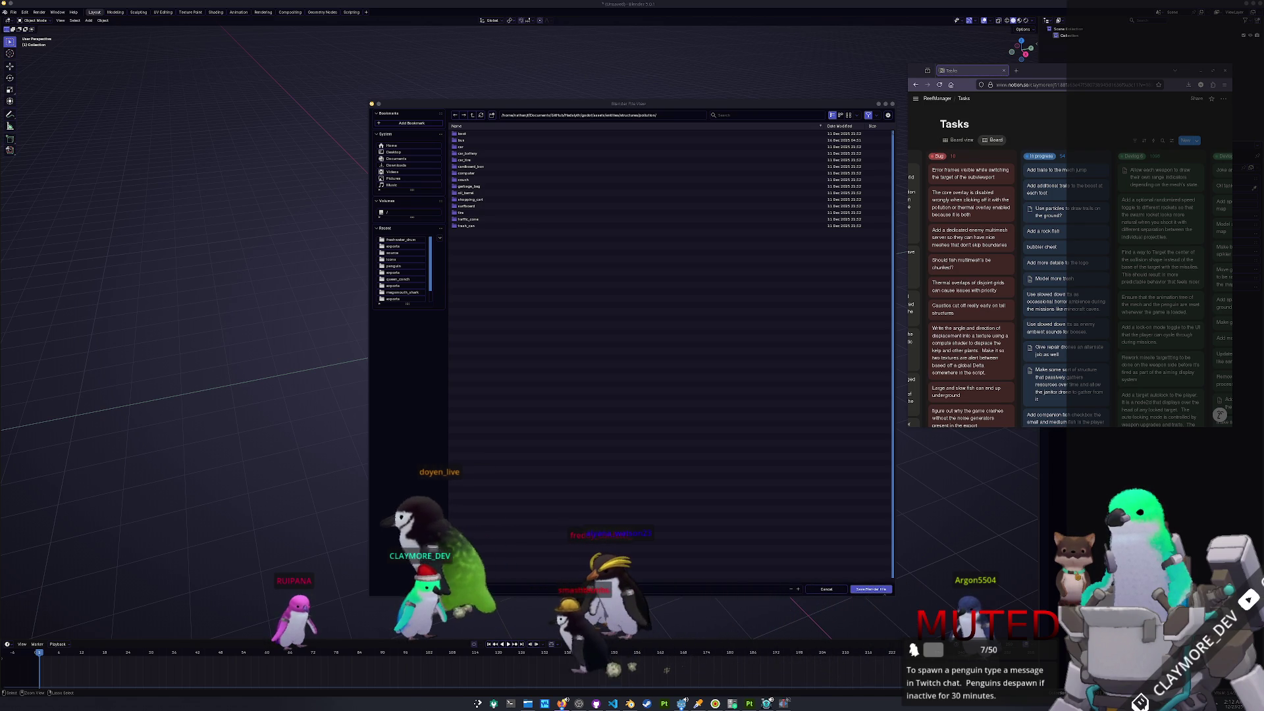
left_click(1066, 172)
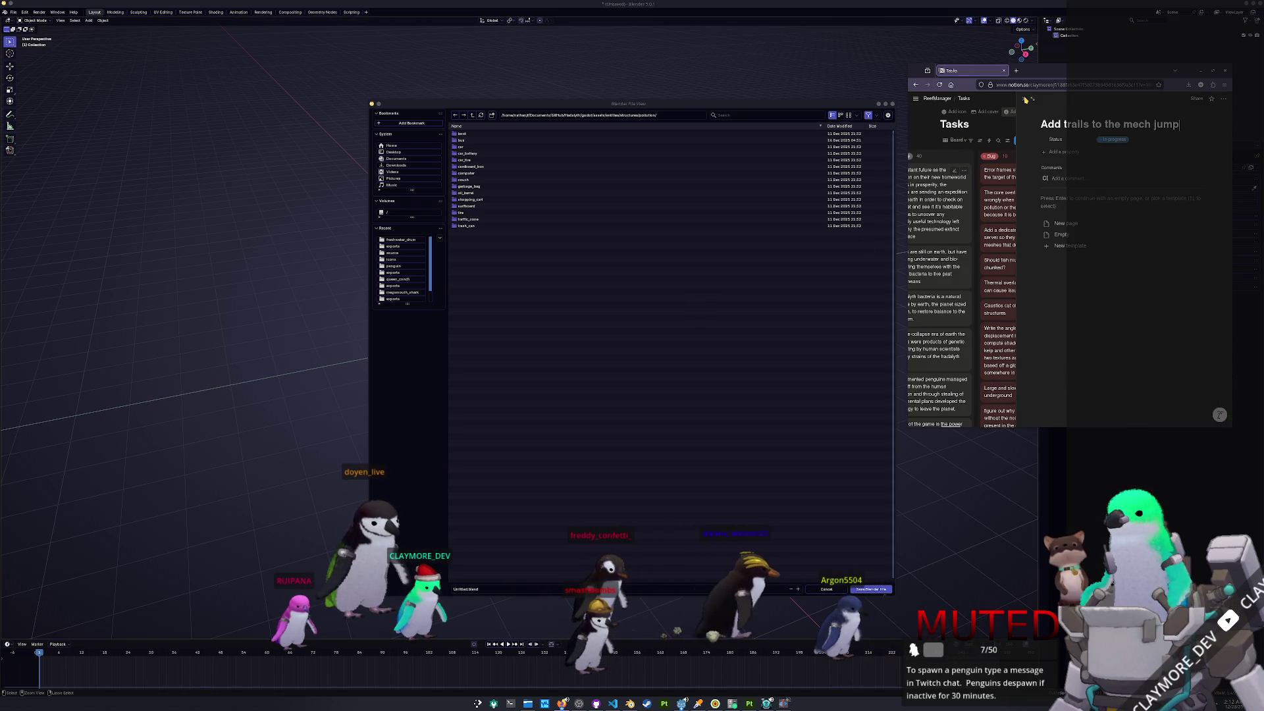
key("Escape")
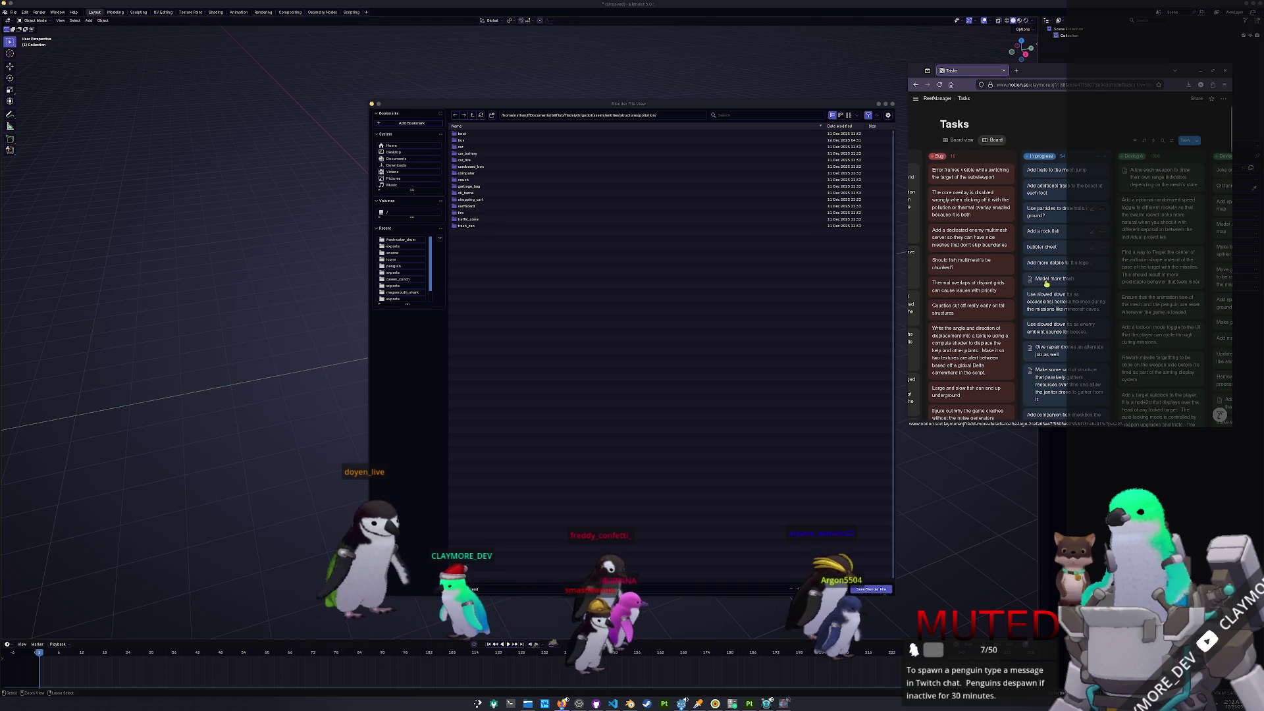
- Open the Model more trash card to see Soda can listed first, then return to Blender
scroll(1048, 303, "down", 2)
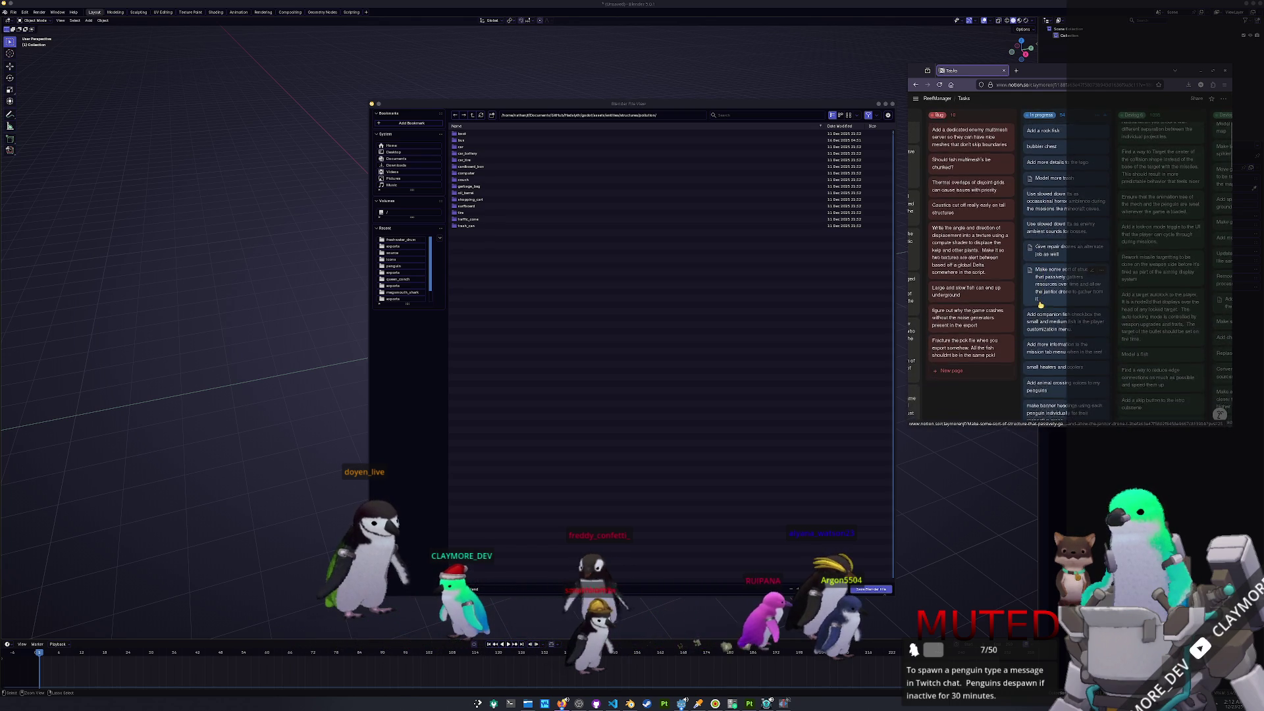
left_click(1048, 213)
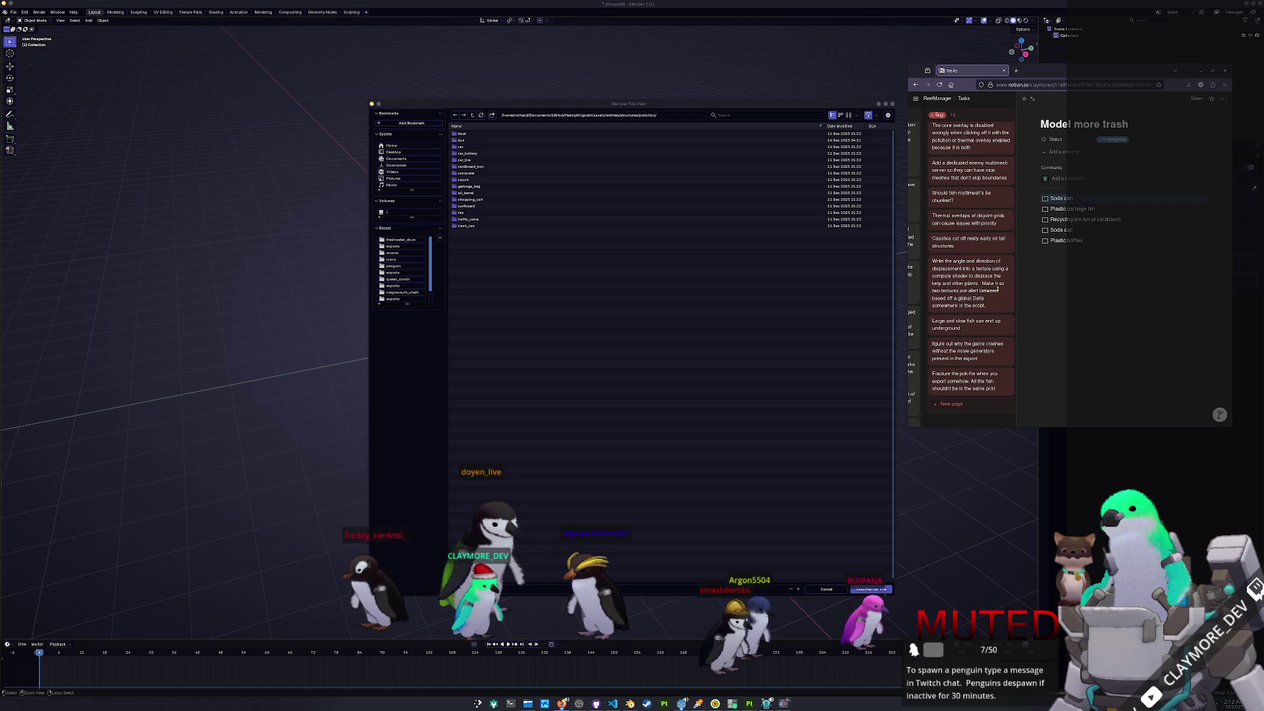
left_click(571, 345)
- Make a soda_can folder inside pollution and save the scene there as soda_can.blend
right_click(539, 393)
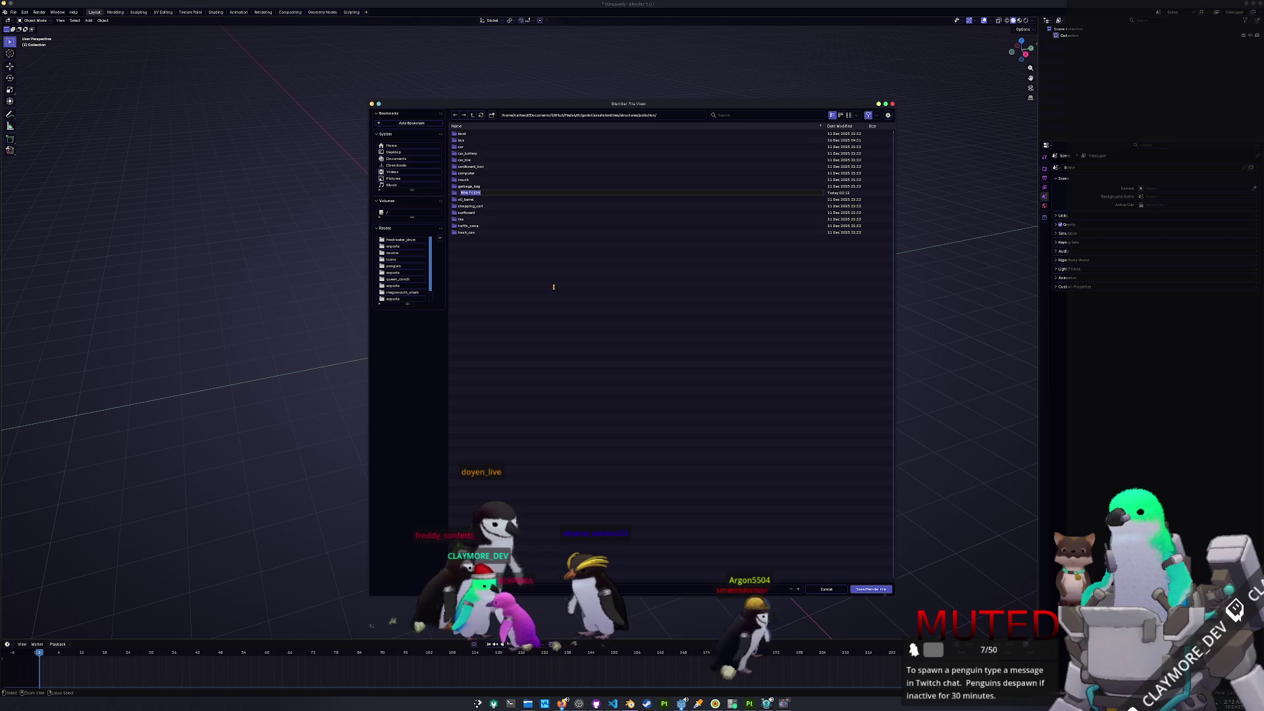
type("soda_can")
key("Return")
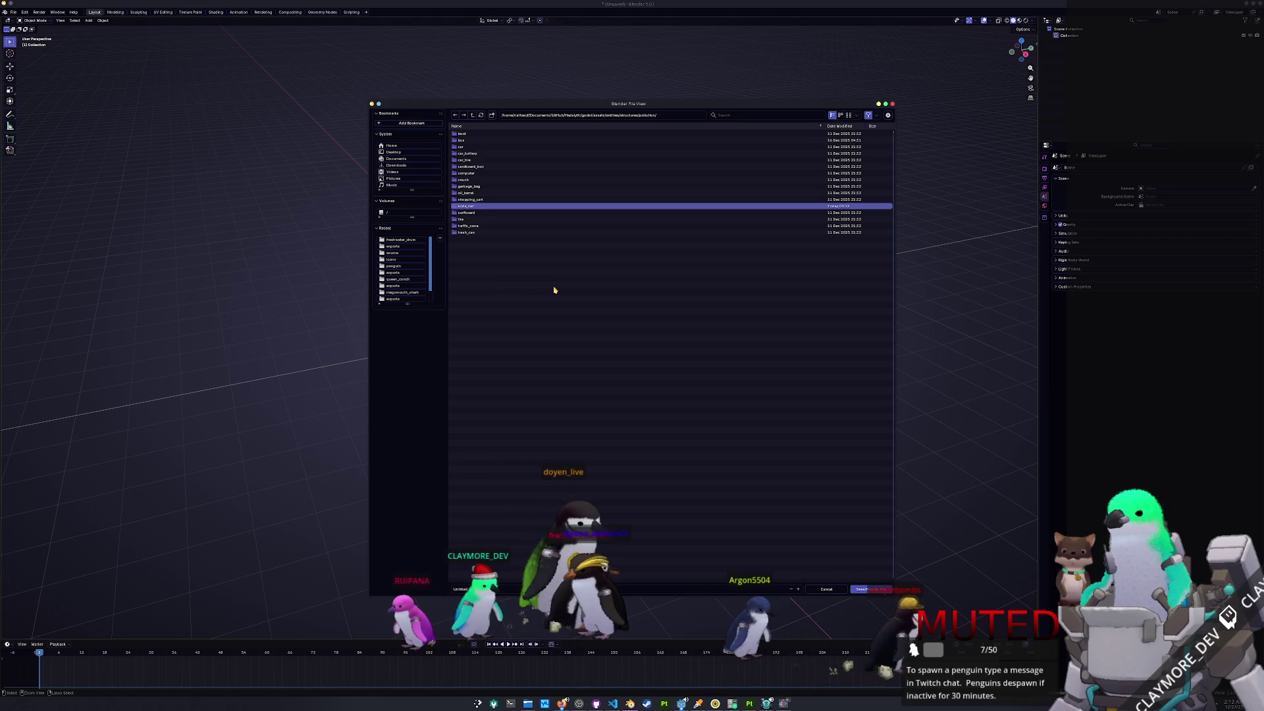
double_click(479, 206)
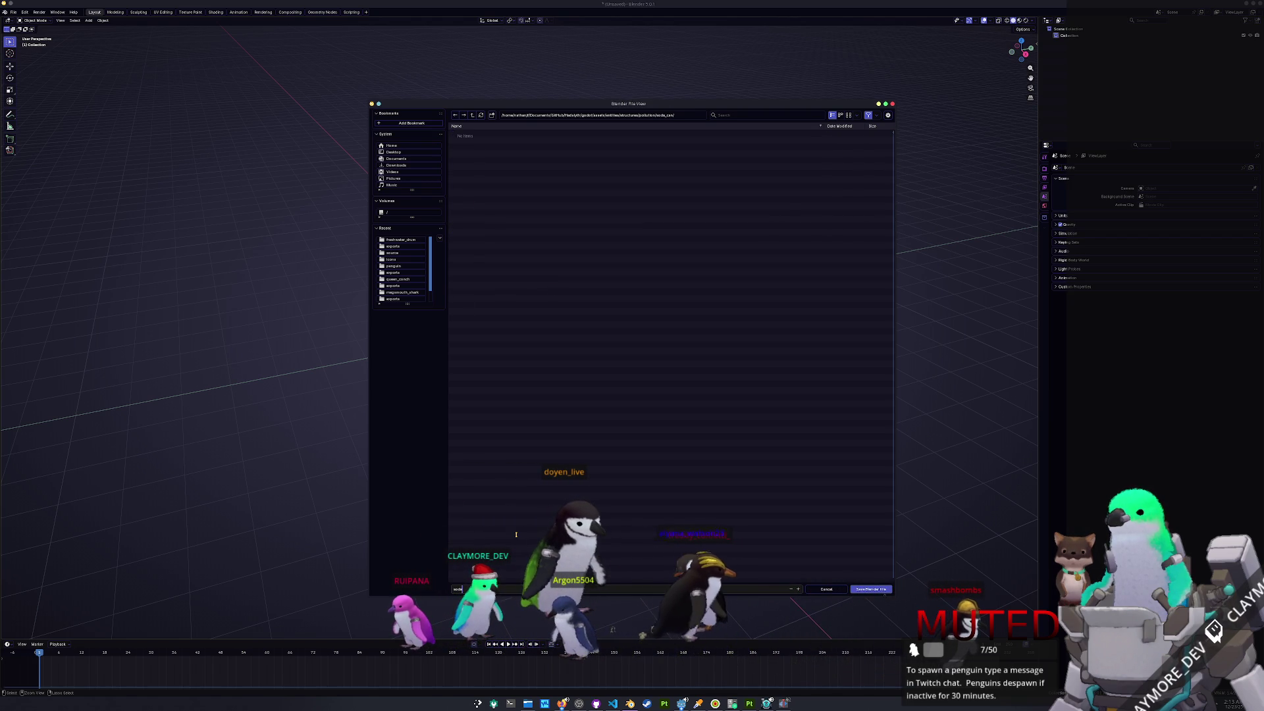
key("Return")
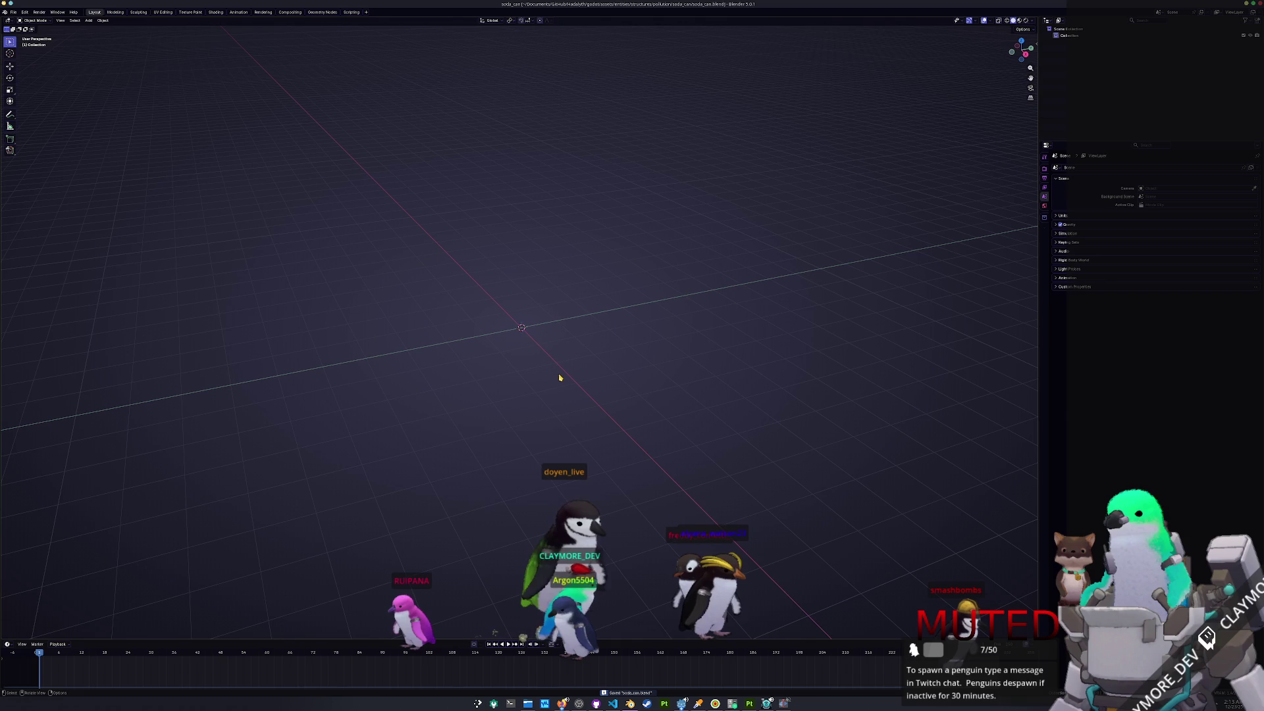
key("shift+a")
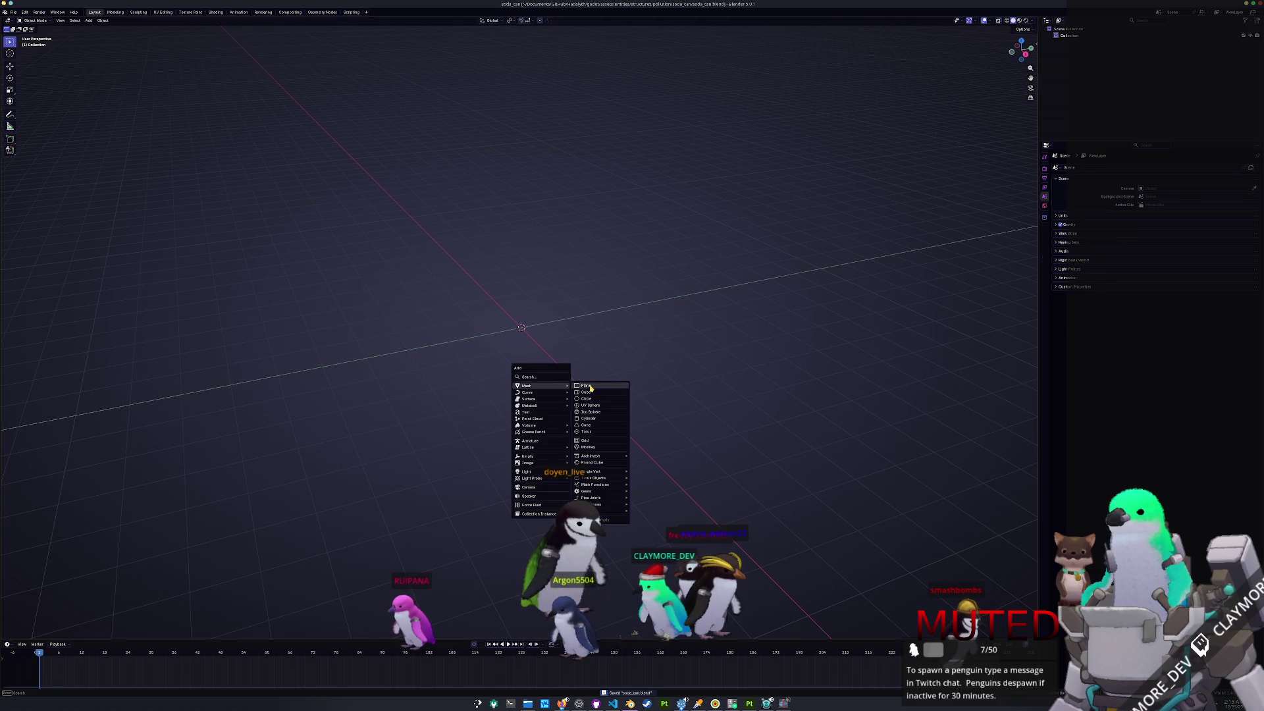
- Add a ground plane scaled to 0.5 and frame it in the view
left_click(591, 387)
type("s0.5")
key("Return")
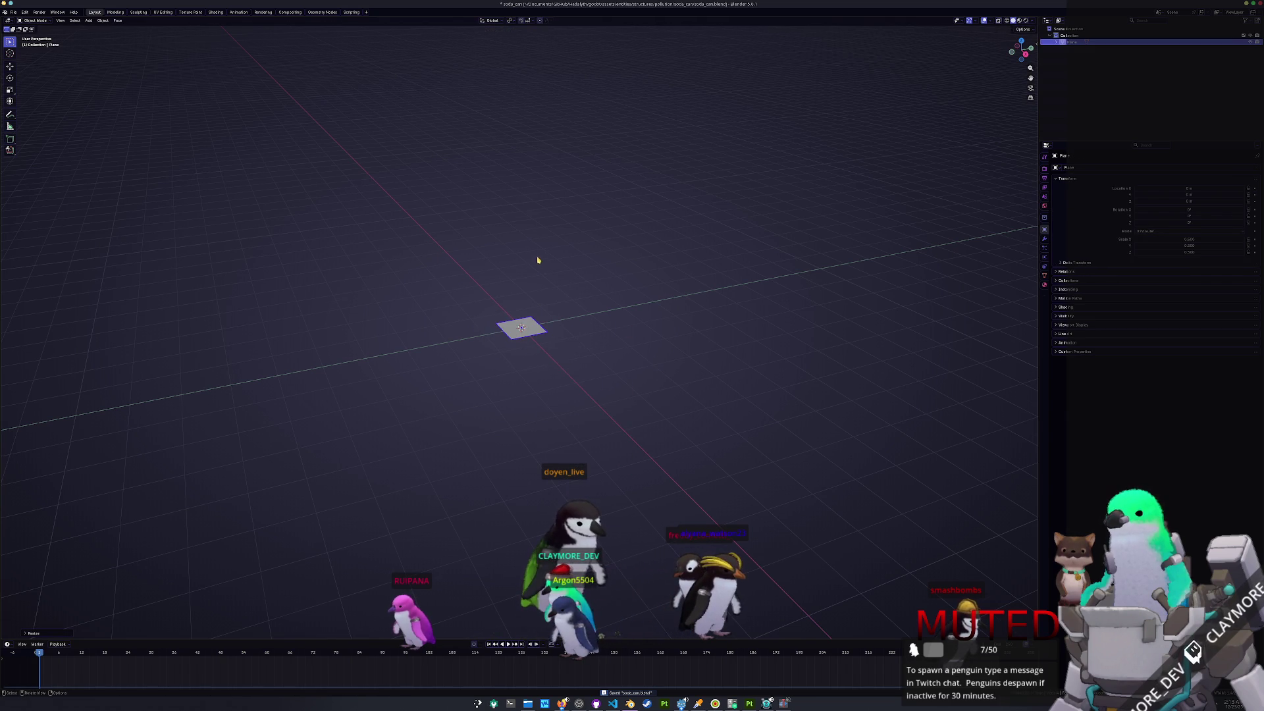
key("KP_Decimal")
middle_click_drag(534, 266, 595, 270)
left_click(595, 270)
- Add a 16-vertex cylinder, scale it to 0.3 and raise it 0.3 m along Z
key("shift+a")
mouse_move(626, 257)
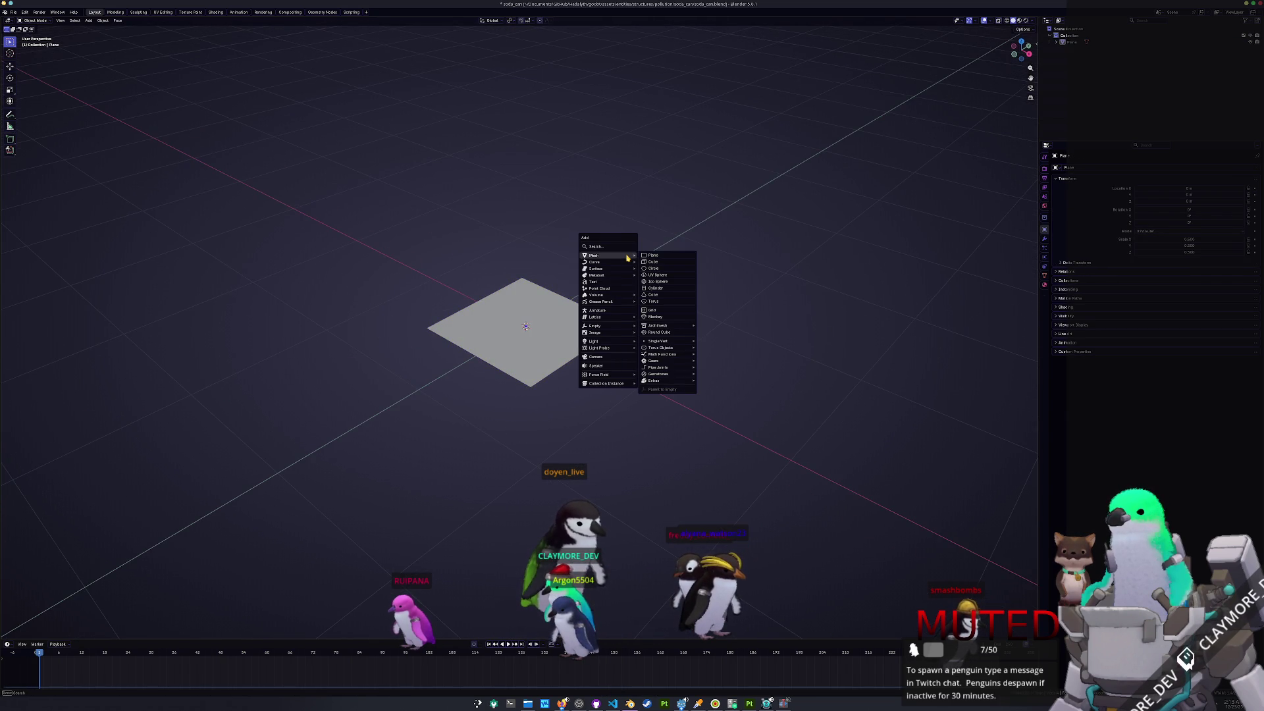
left_click(656, 289)
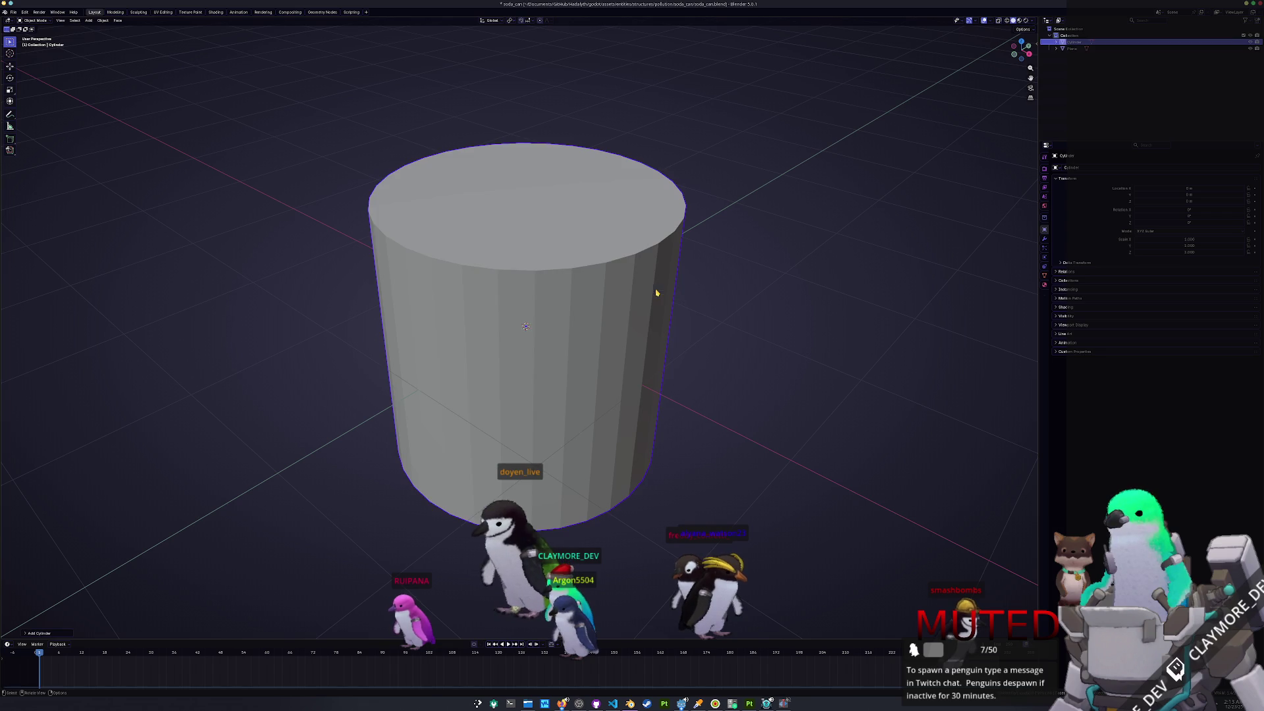
left_click(38, 632)
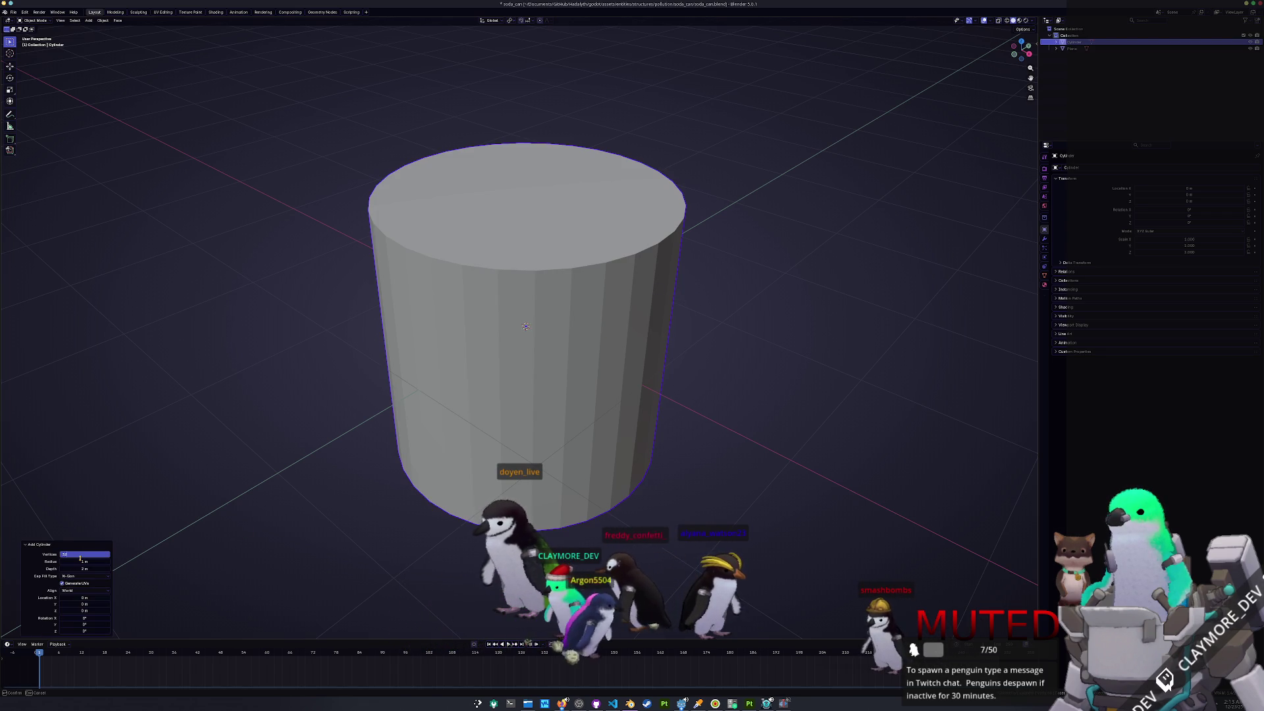
key("Return")
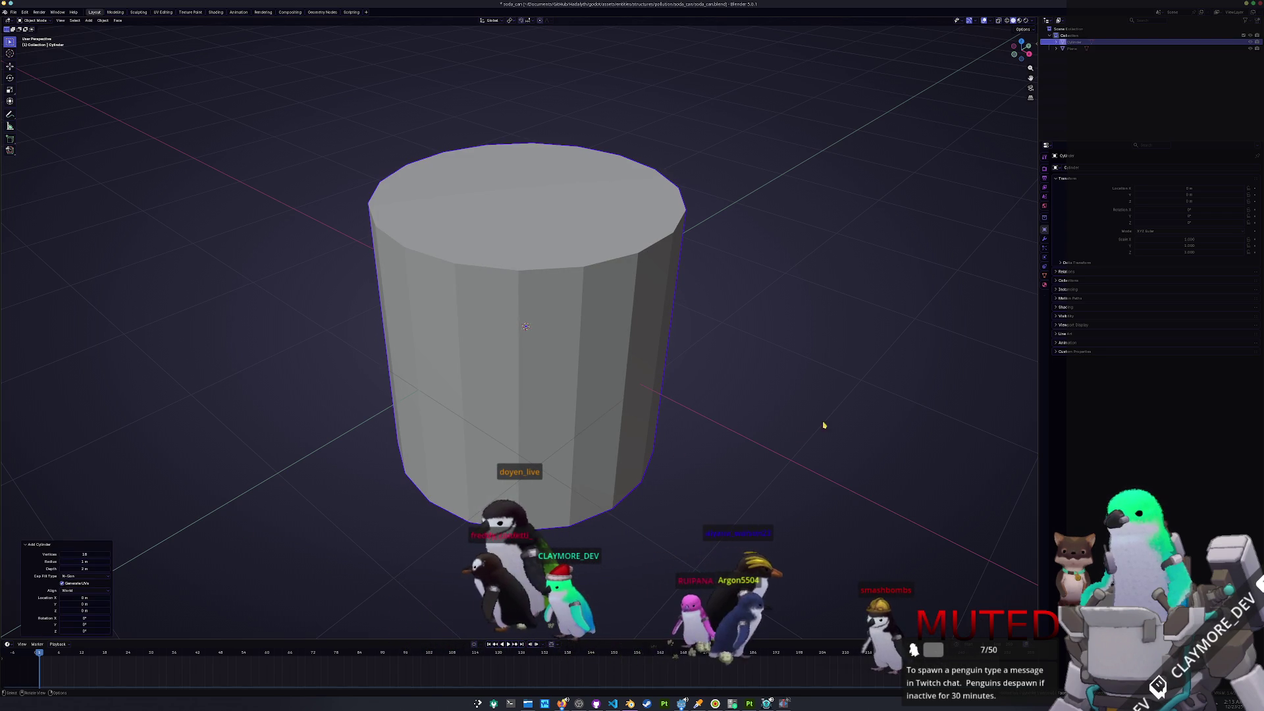
type("s0.3")
key("Return")
type("gz0.3")
key("Return")
- Enter Edit Mode on the cylinder and switch to front view
mouse_move(618, 330)
middle_mouse_down()
mouse_move(508, 349)
mouse_move(534, 354)
middle_mouse_up()
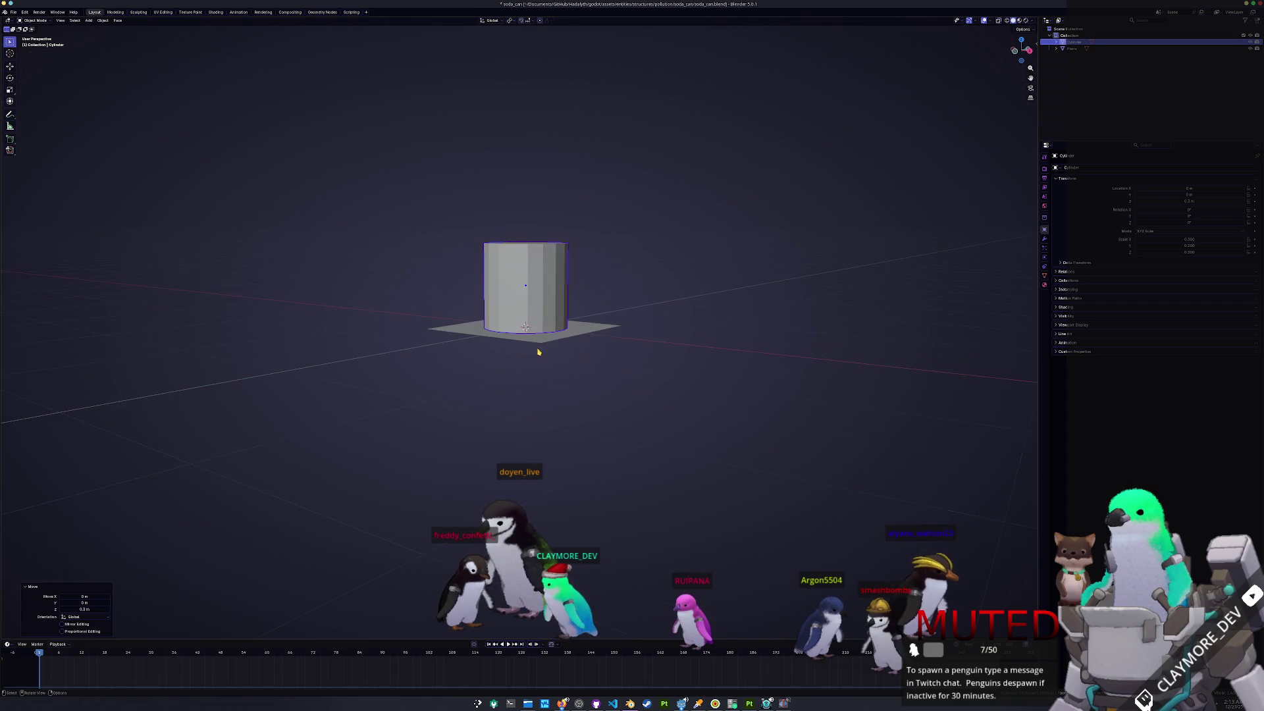
key("Tab")
scroll(536, 350, "up", 2)
key("KP_1")
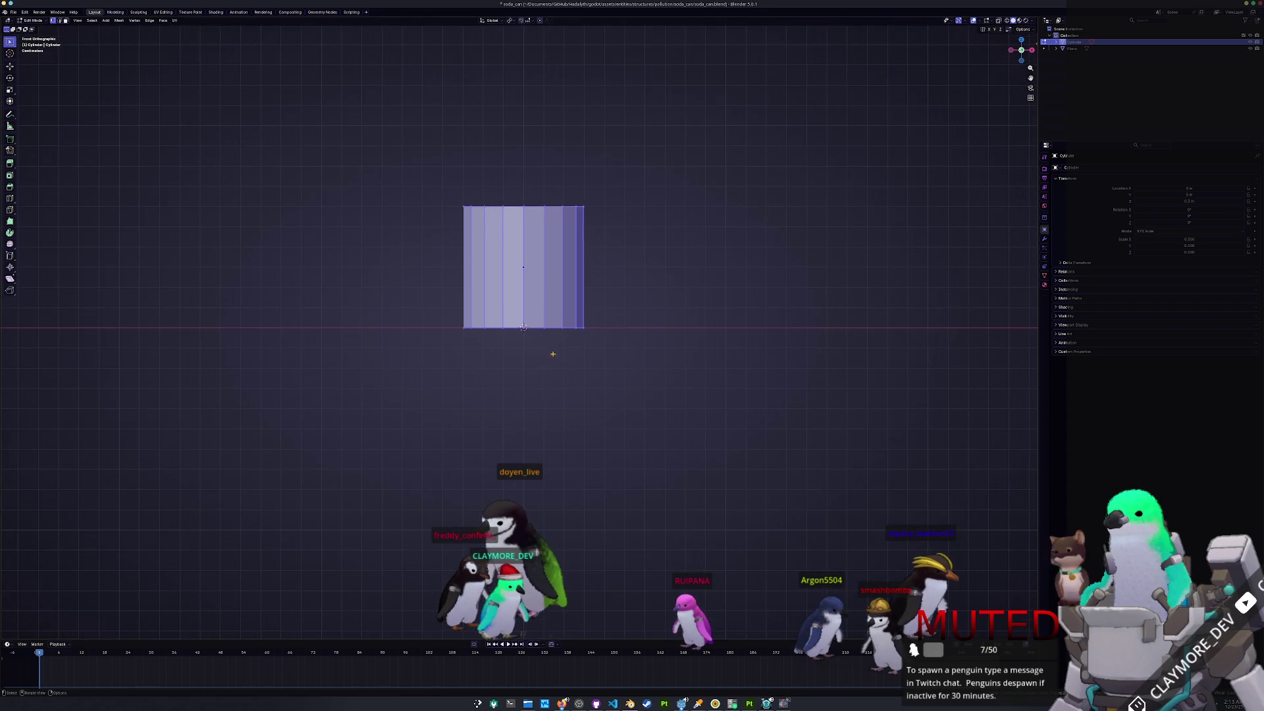
- Extrude the cylinder's bottom edge loop downward and fill it with a face
scroll(538, 356, "up", 2)
key("g")
key("z")
left_click(581, 332)
left_click_drag(673, 343, 348, 303)
key("e")
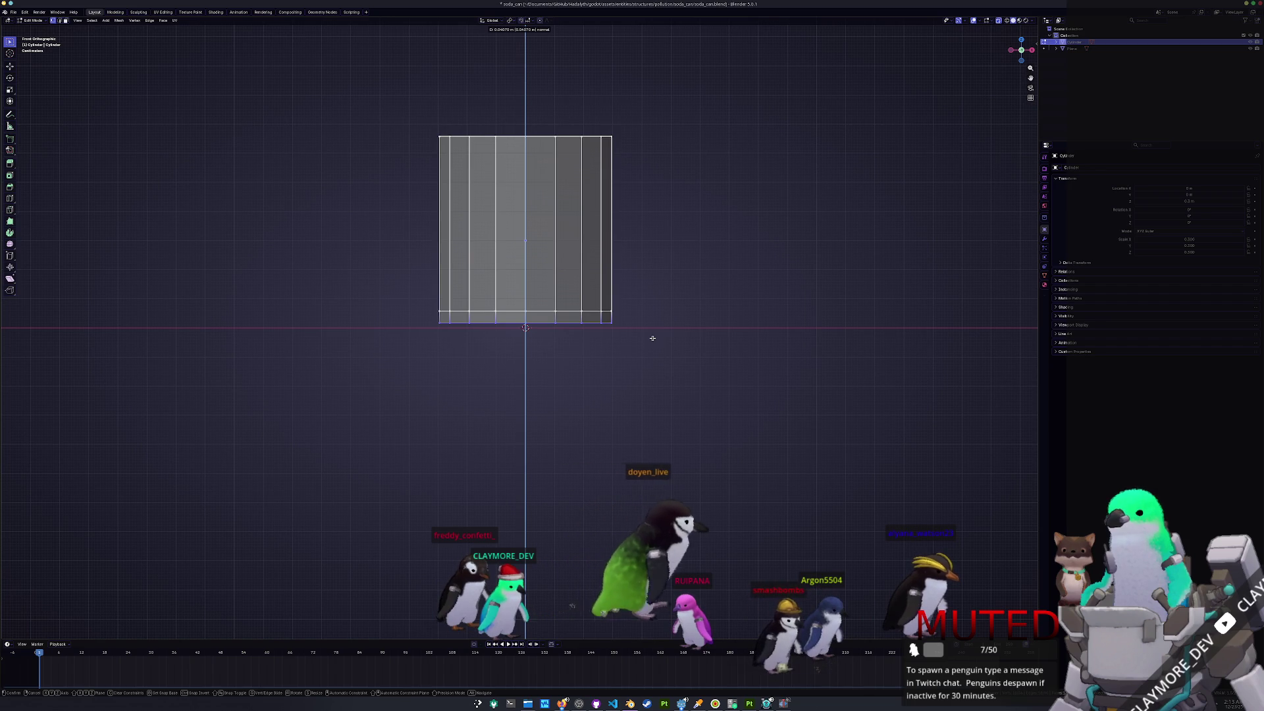
left_click(652, 338)
key("f")
- Inset the bottom face, extrude it upward, then inset it again
mouse_move(652, 338)
middle_mouse_down()
mouse_move(640, 316)
mouse_move(528, 319)
middle_mouse_up()
key("3")
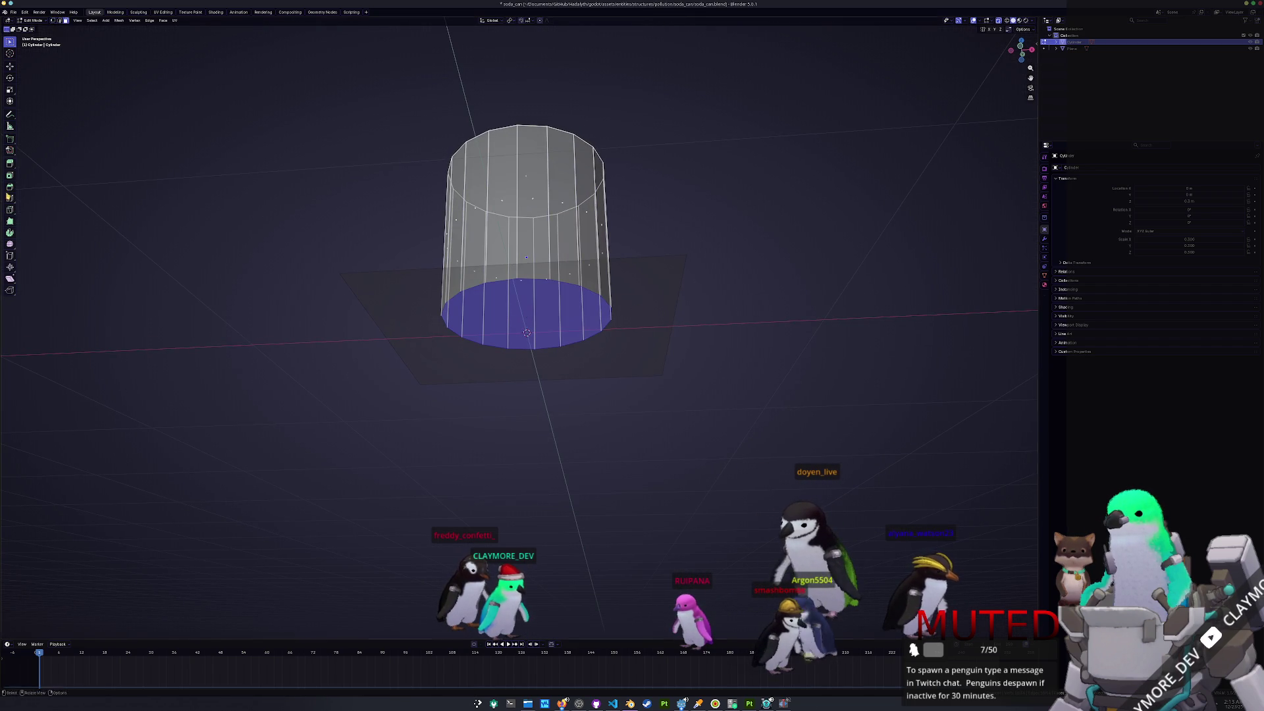
left_click(10, 175)
left_click_drag(524, 330, 527, 333)
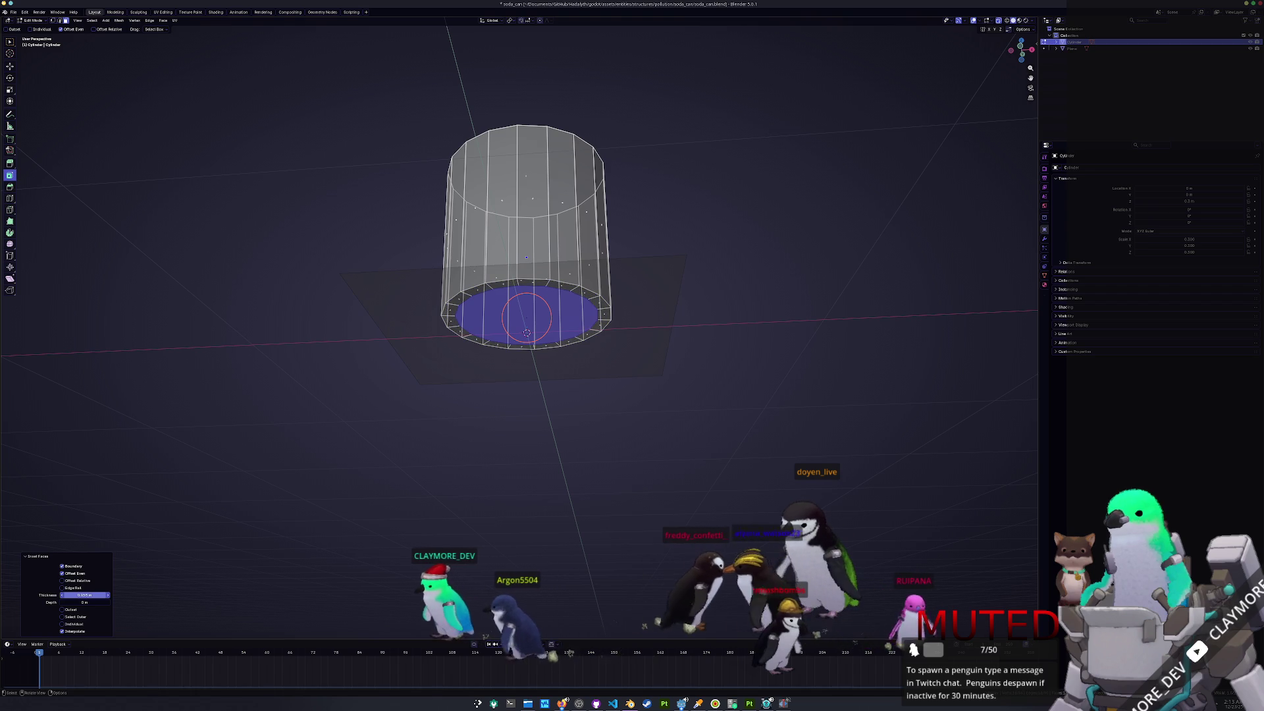
key("e")
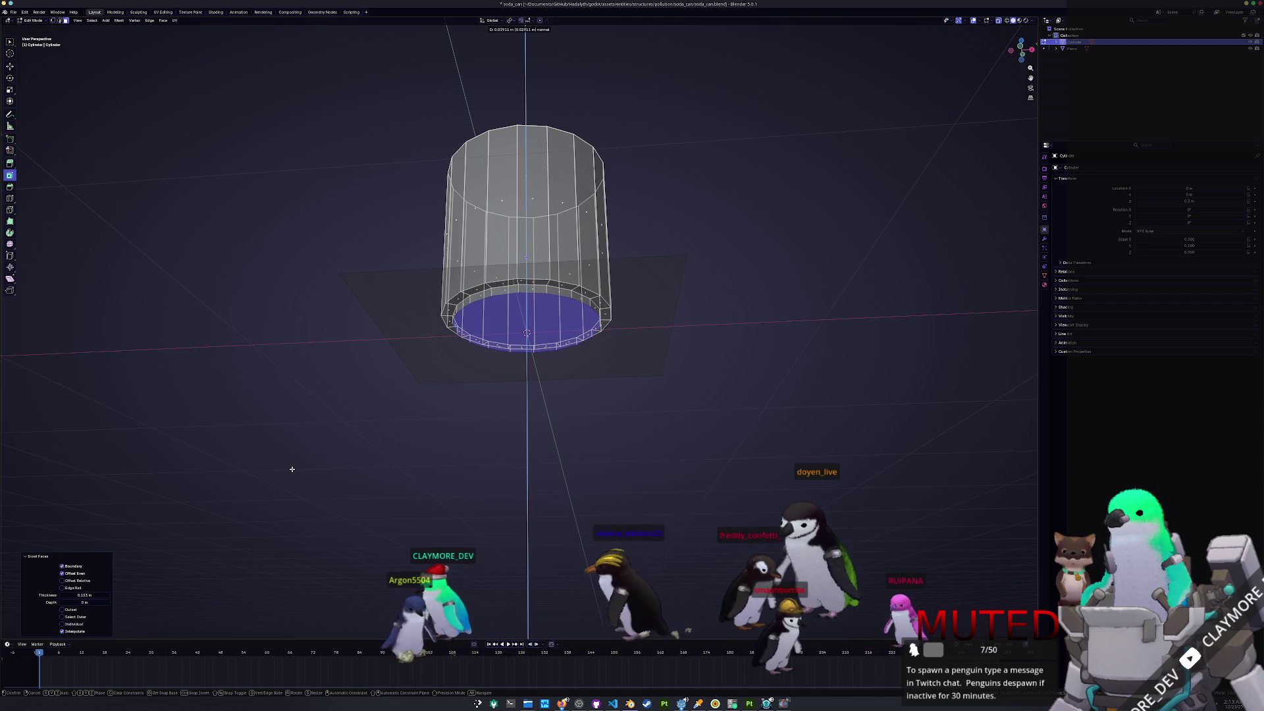
left_click(284, 471)
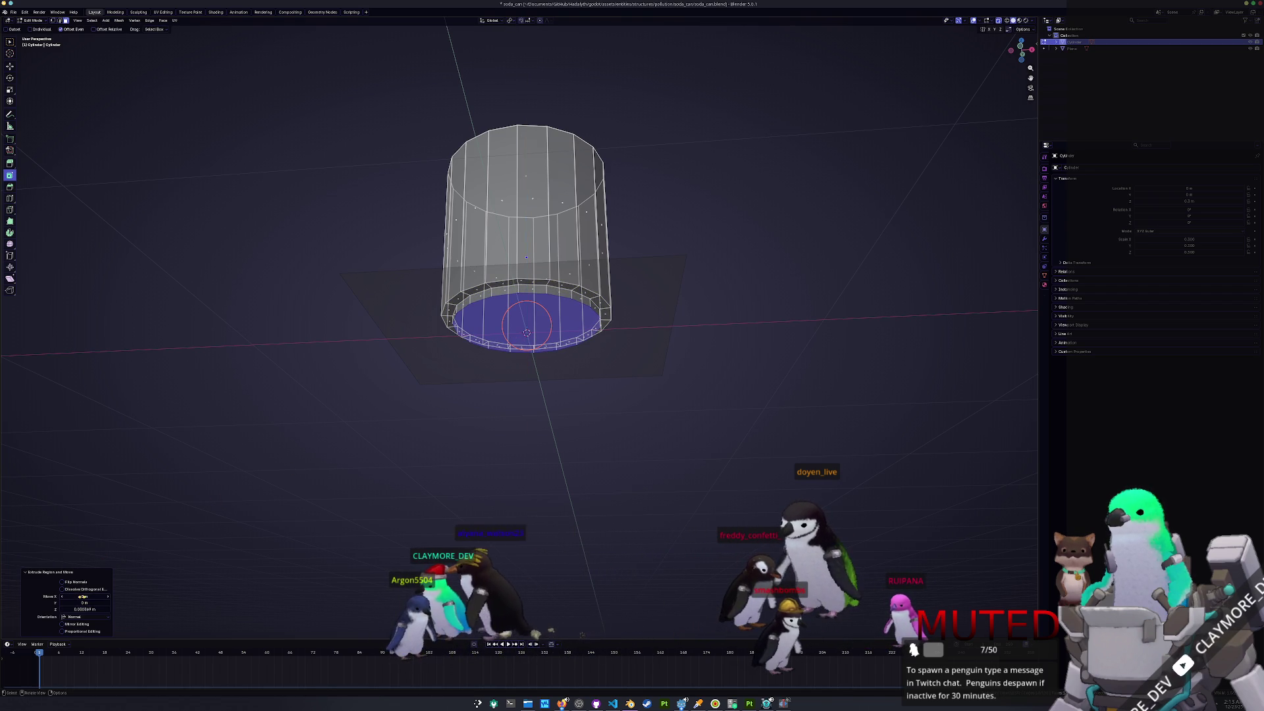
left_click_drag(526, 338, 526, 332)
- Move the inset bottom faces vertically along Z
mouse_move(120, 567)
middle_mouse_down()
mouse_move(152, 550)
mouse_move(206, 474)
middle_mouse_up()
key("g")
key("z")
left_click(176, 534)
scroll(251, 426, "up", 3)
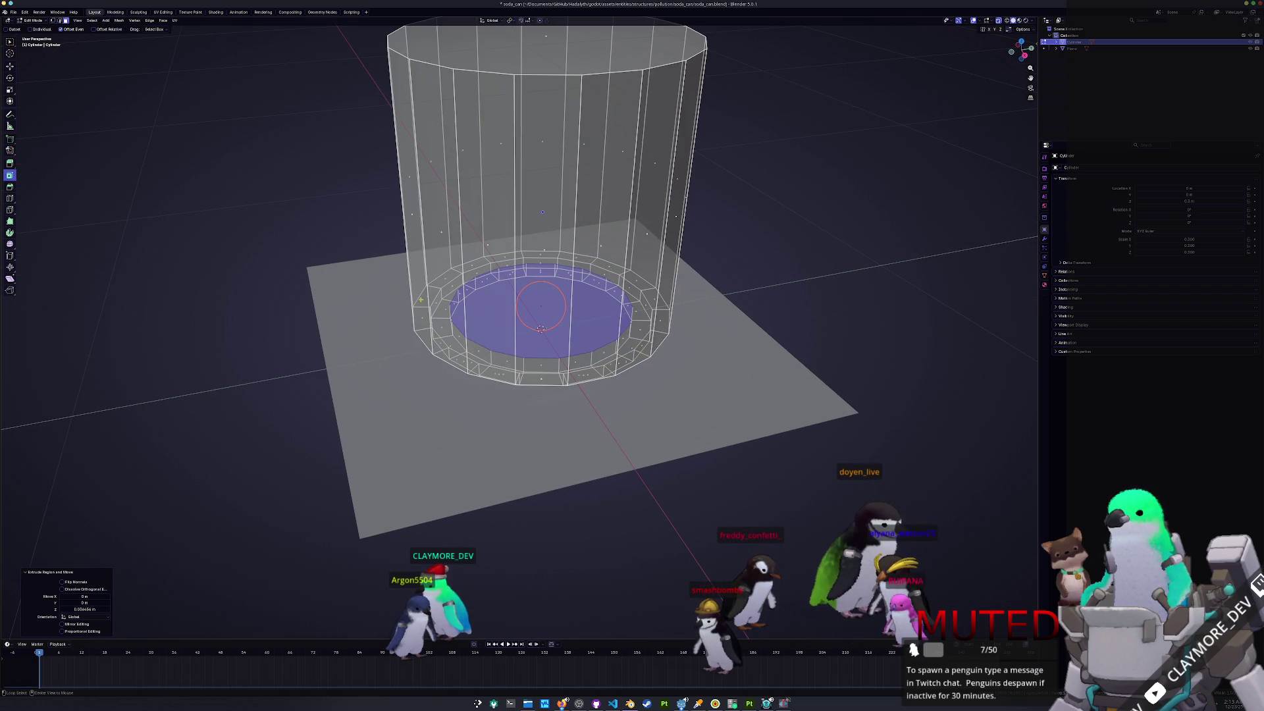
- Inspect the can's inside, trying and cancelling extrusions of the bottom disc
left_click(434, 264)
middle_click_drag(434, 264, 538, 302)
left_click(520, 296)
key("e")
key("Escape")
middle_click_drag(454, 263, 444, 271)
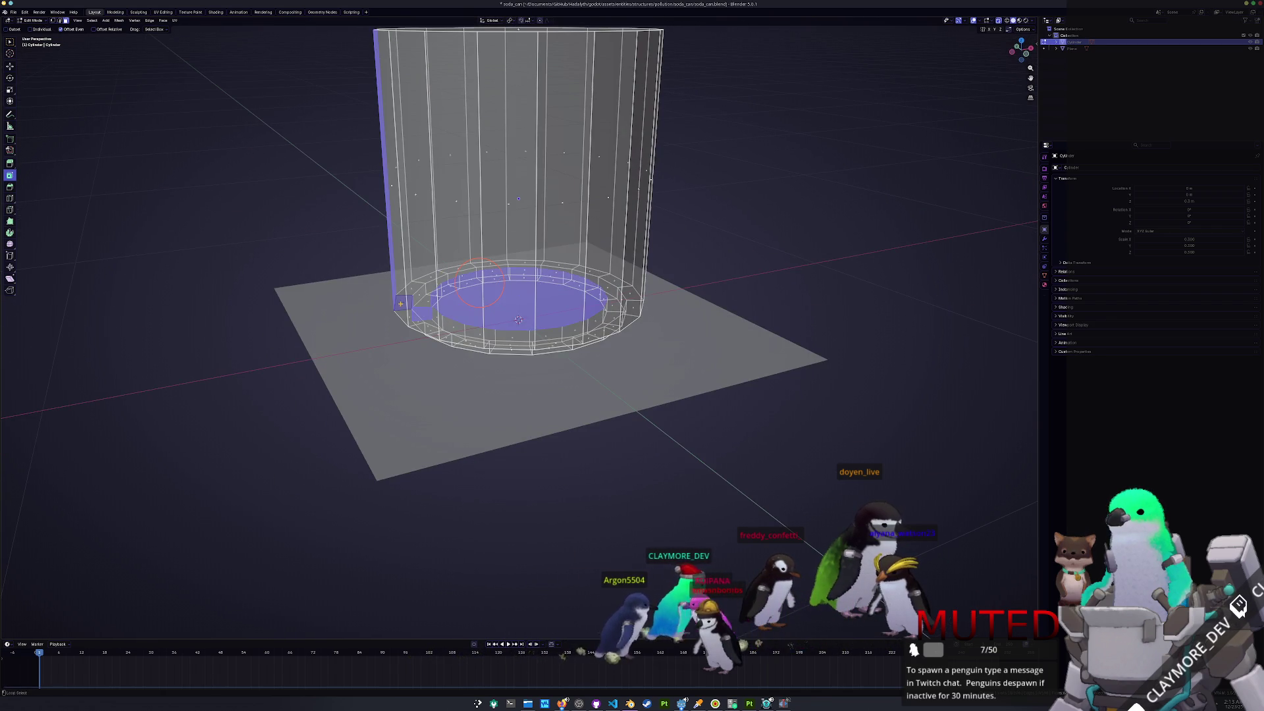
left_click(412, 286, "alt")
key("ctrl+z")
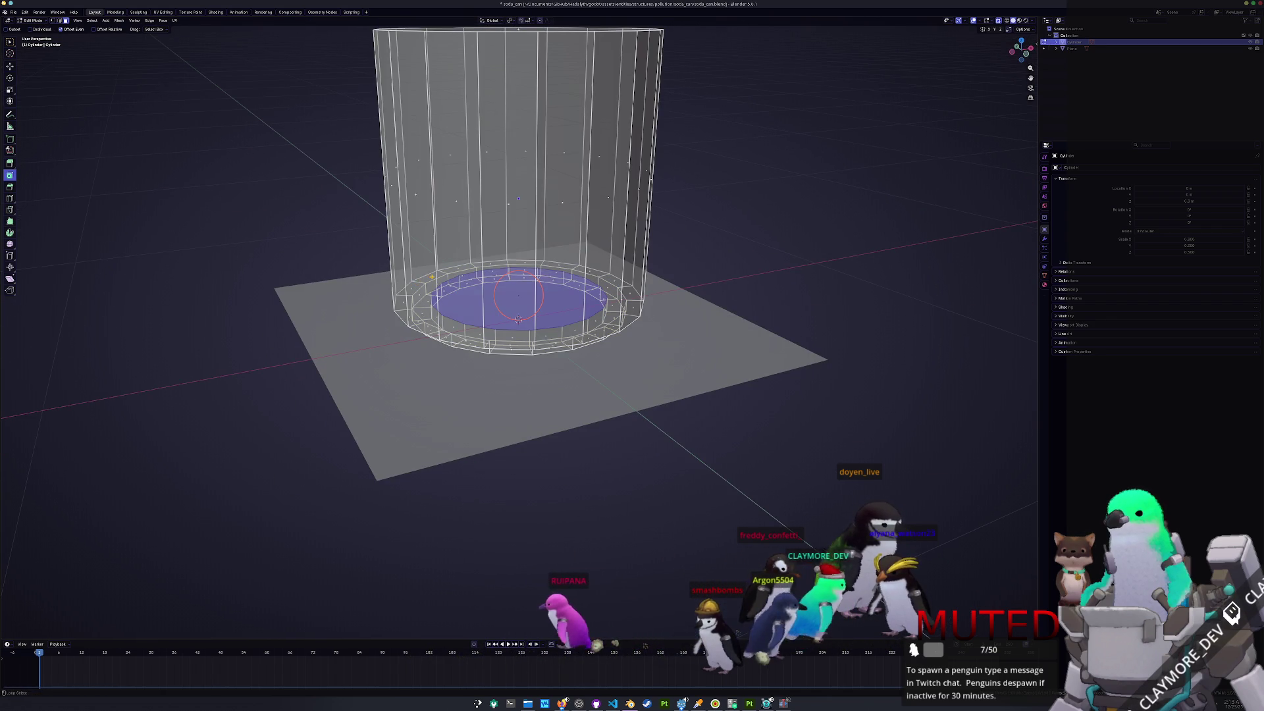
key("e")
key("Escape")
key("KP_3")
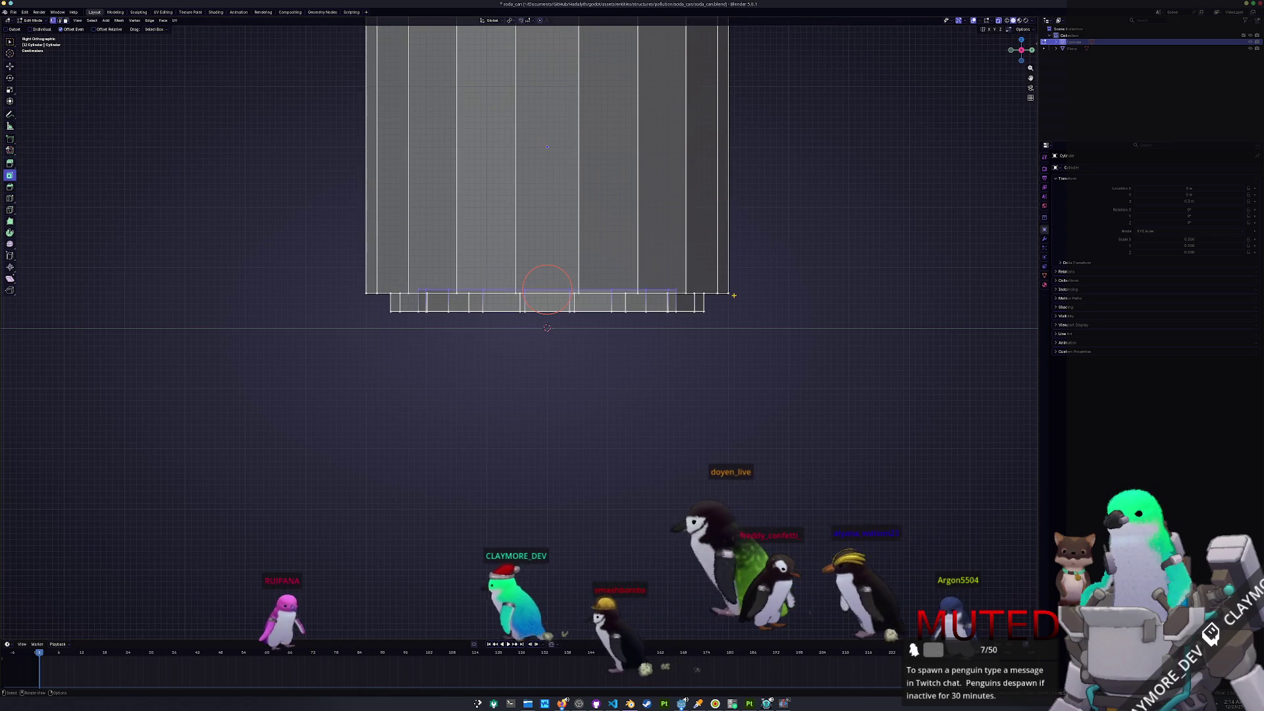
- Flatten the rim edges near the bottom by scaling them to 0 along Z
left_click_drag(734, 296, 327, 279)
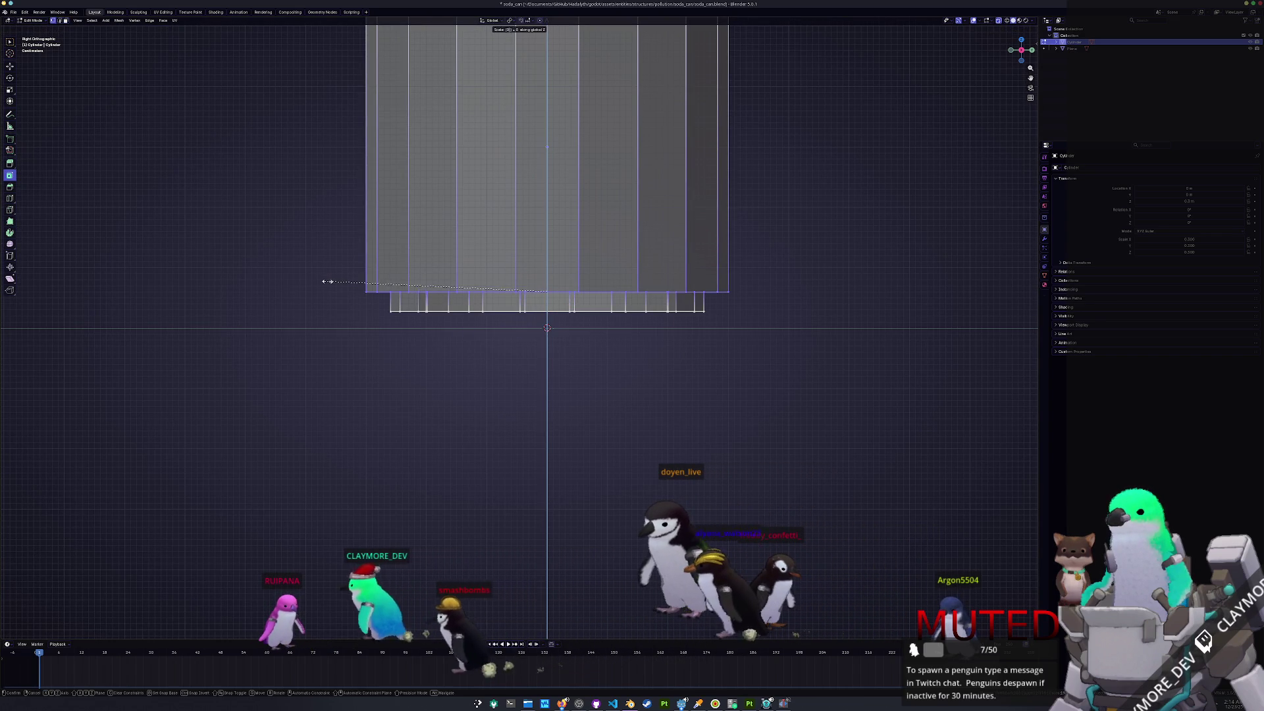
key("s")
key("z")
key("0")
key("Return")
scroll(364, 290, "down", 2)
middle_click_drag(364, 290, 479, 266)
left_click(535, 187)
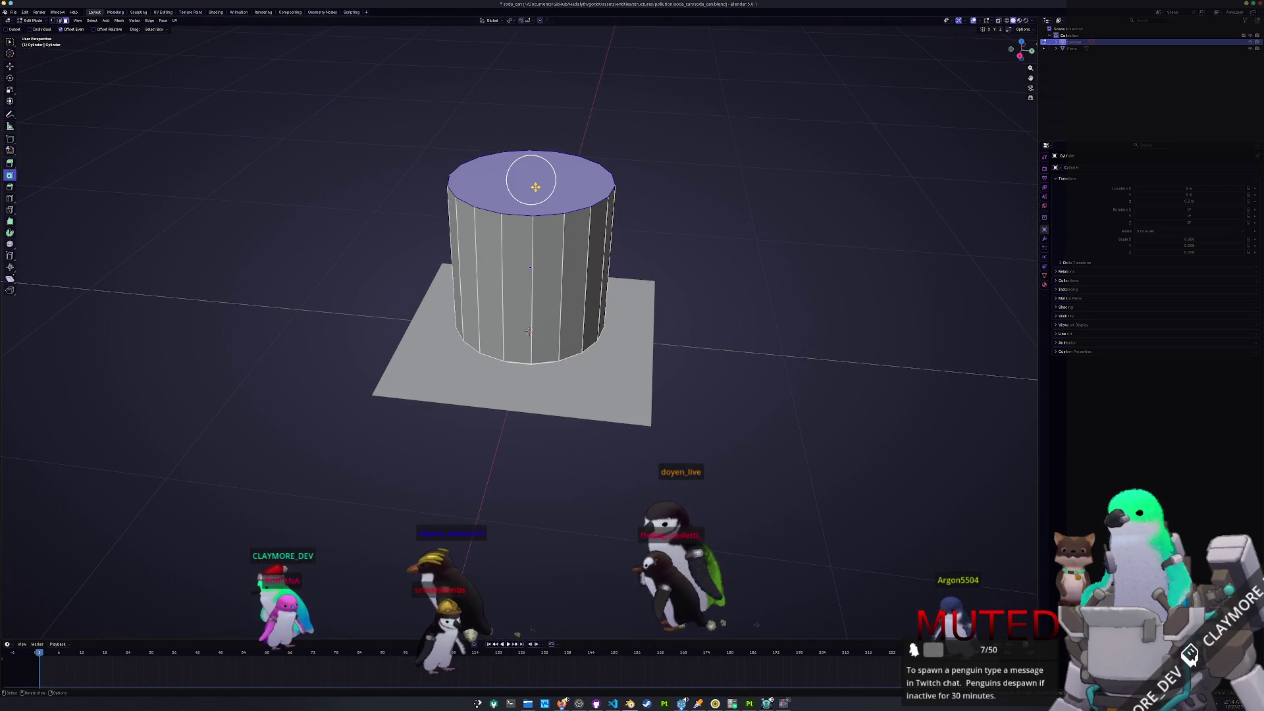
- Reset the can's location back to the origin in front view
key("KP_7")
key("KP_1")
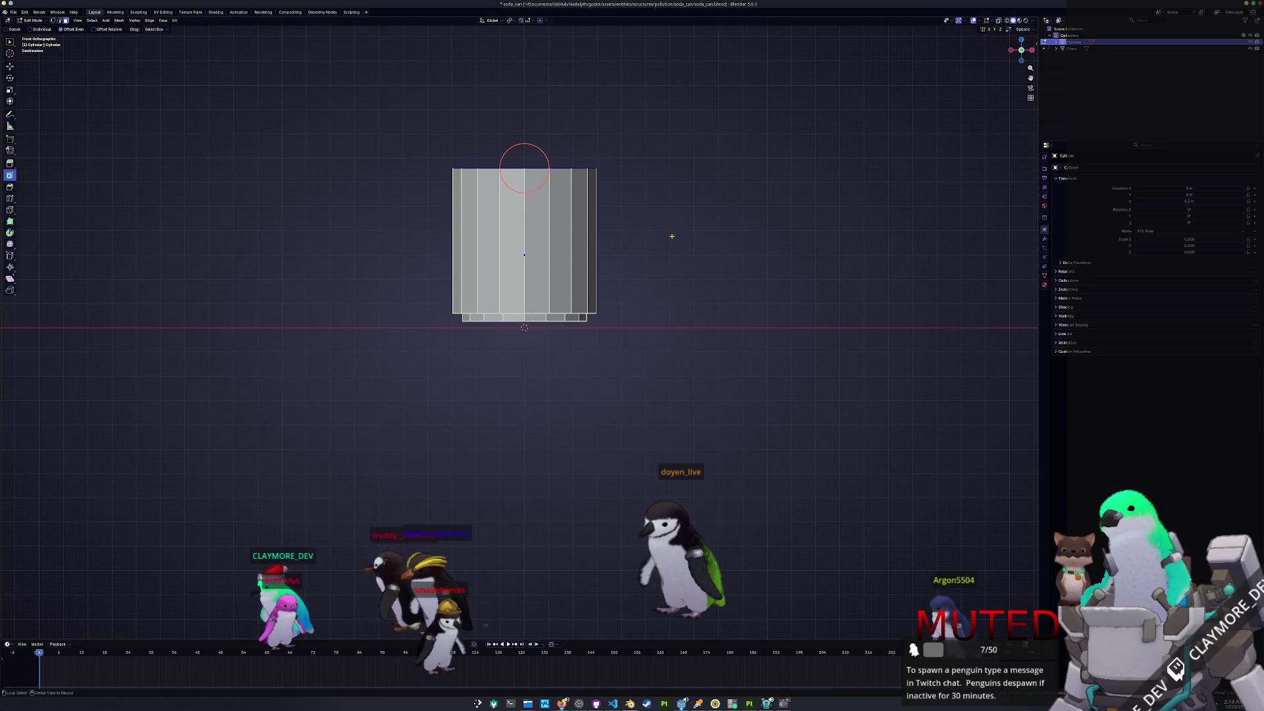
key("alt+g")
- Loop-cut the can at mid-height and delete the upper half's vertices
key("ctrl+r")
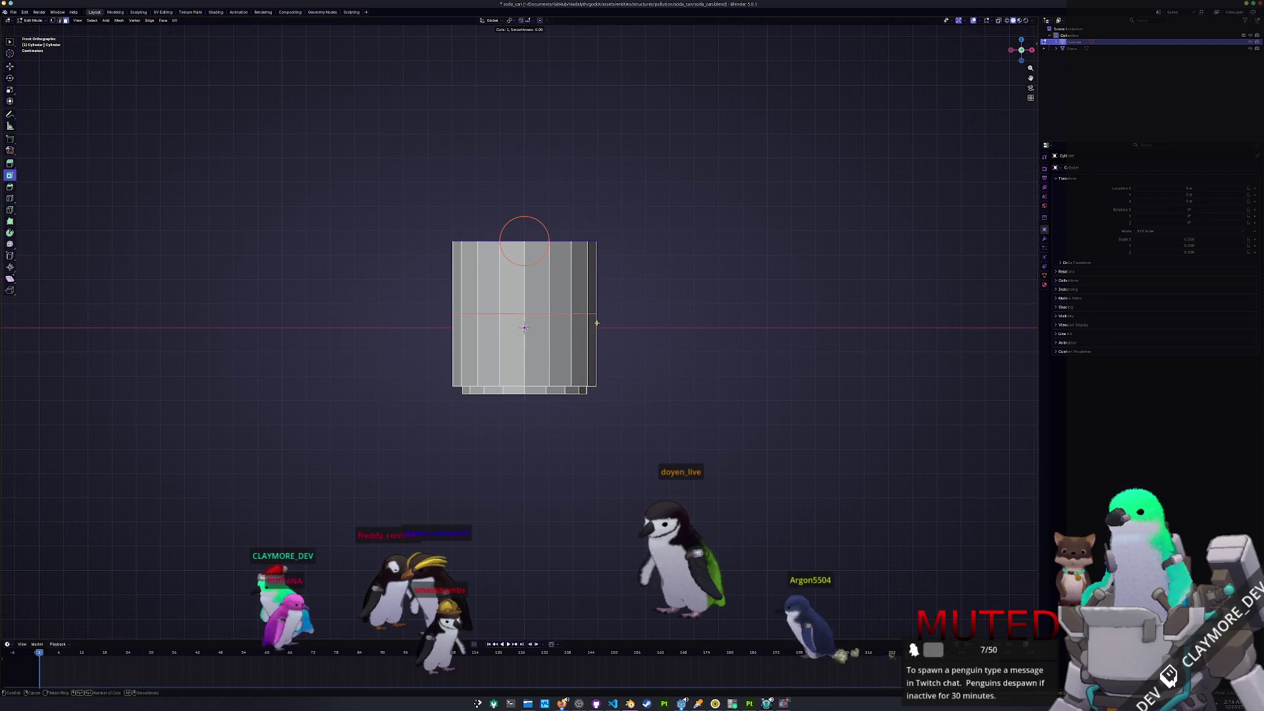
left_click(596, 322)
left_click_drag(654, 285, 337, 171)
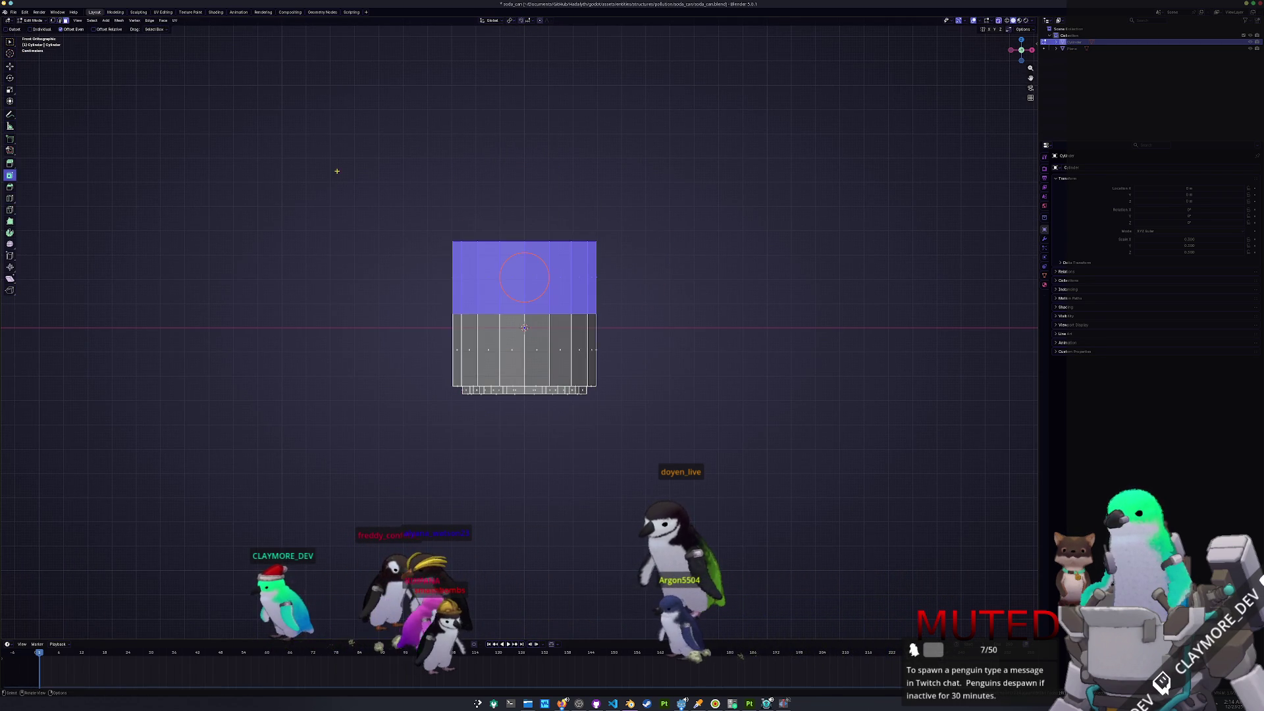
key("Escape")
key("x")
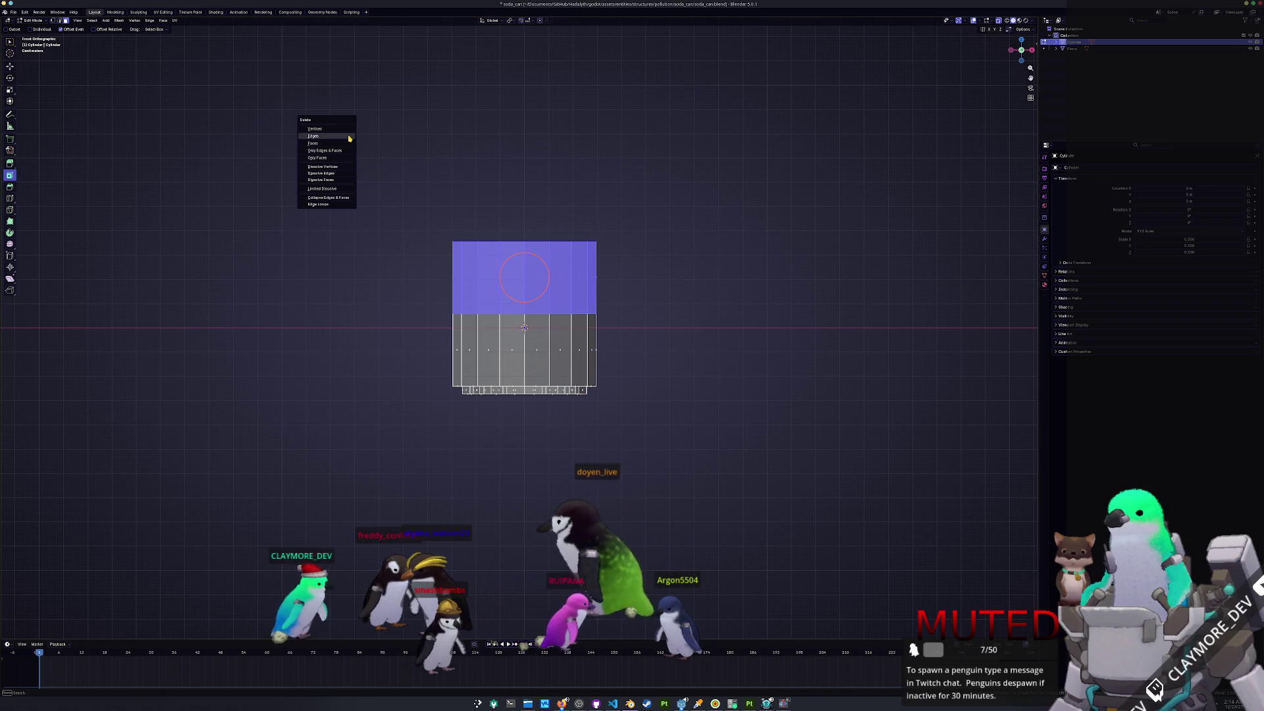
left_click(349, 129)
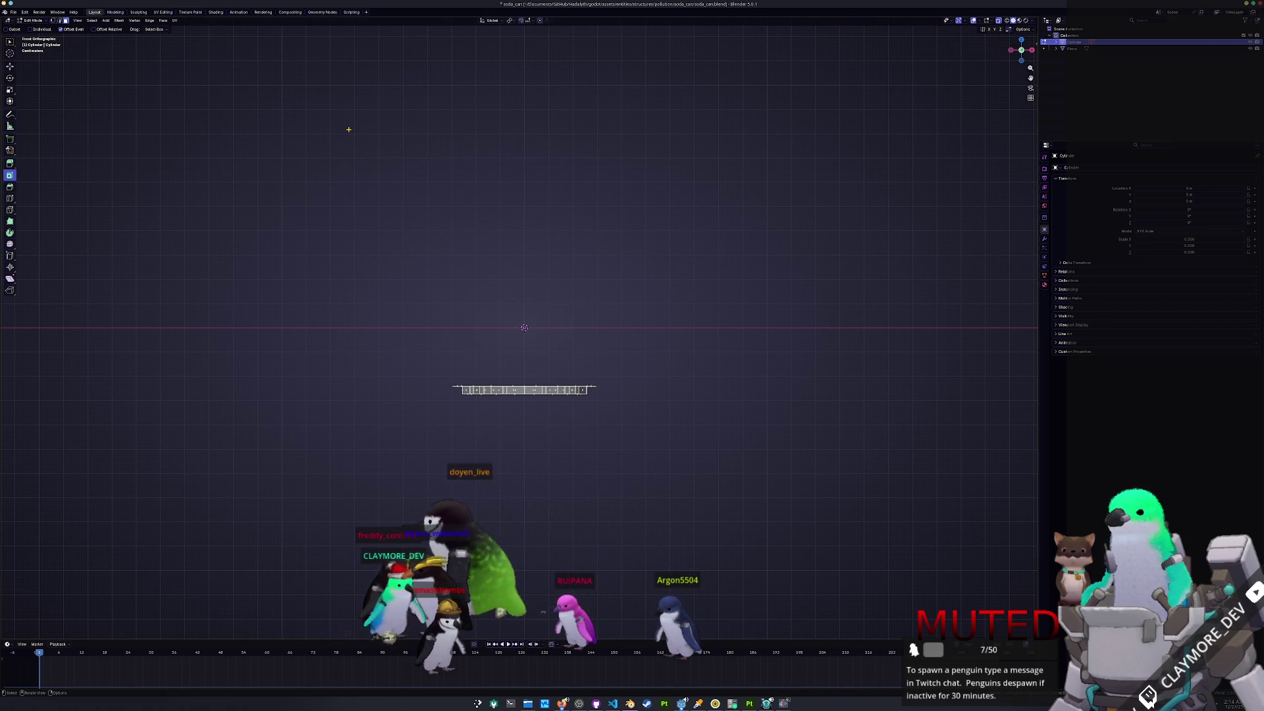
key("ctrl+z")
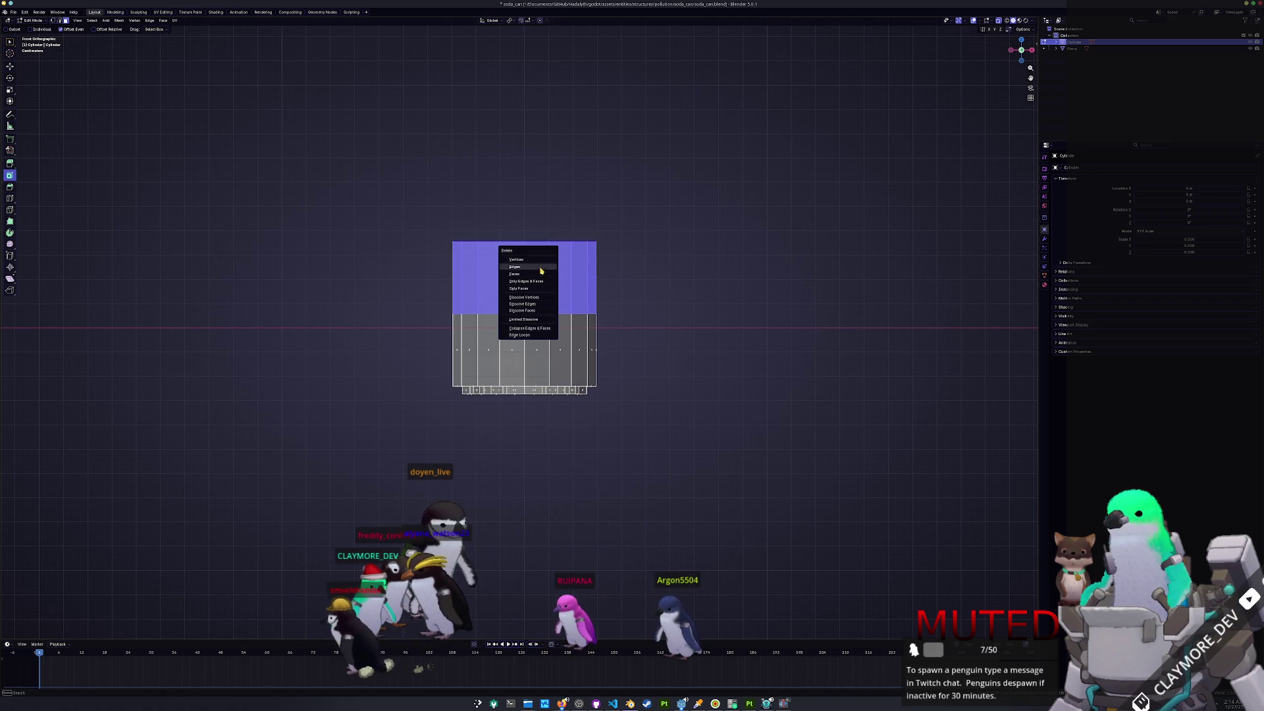
key("Tab")
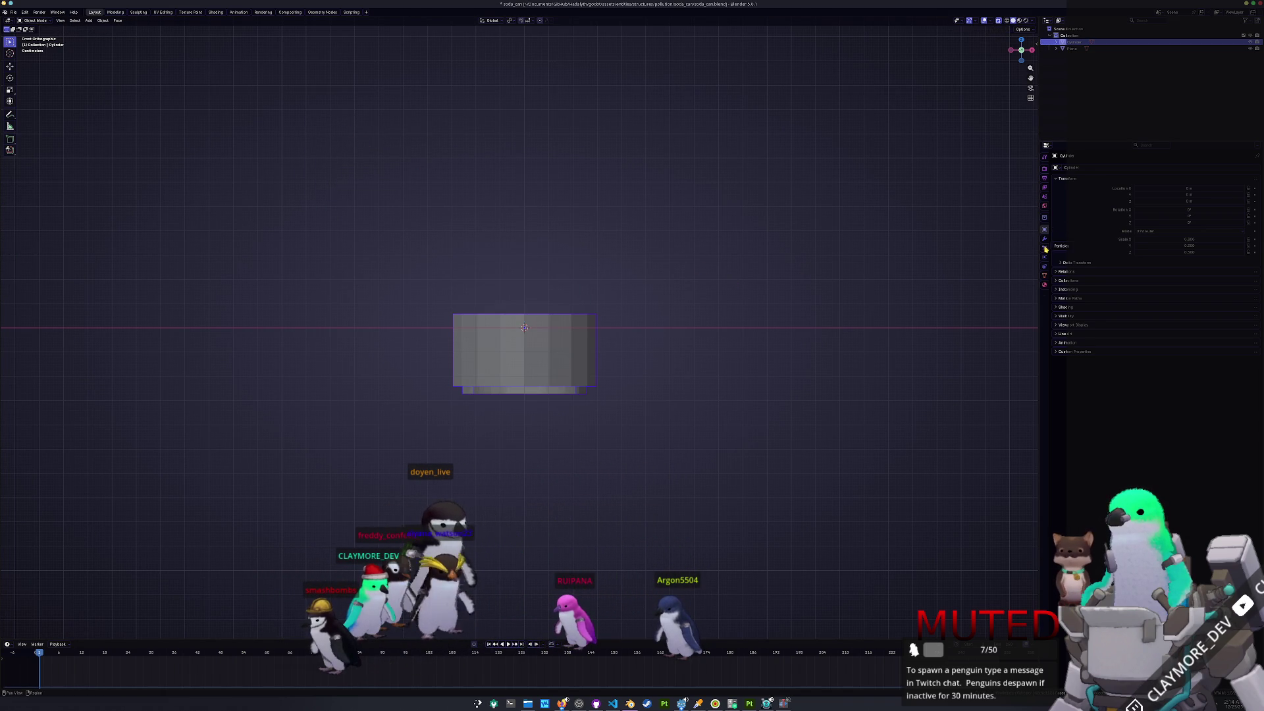
- Add a Mirror modifier on the Z axis only, with Clipping enabled
left_click(1083, 170)
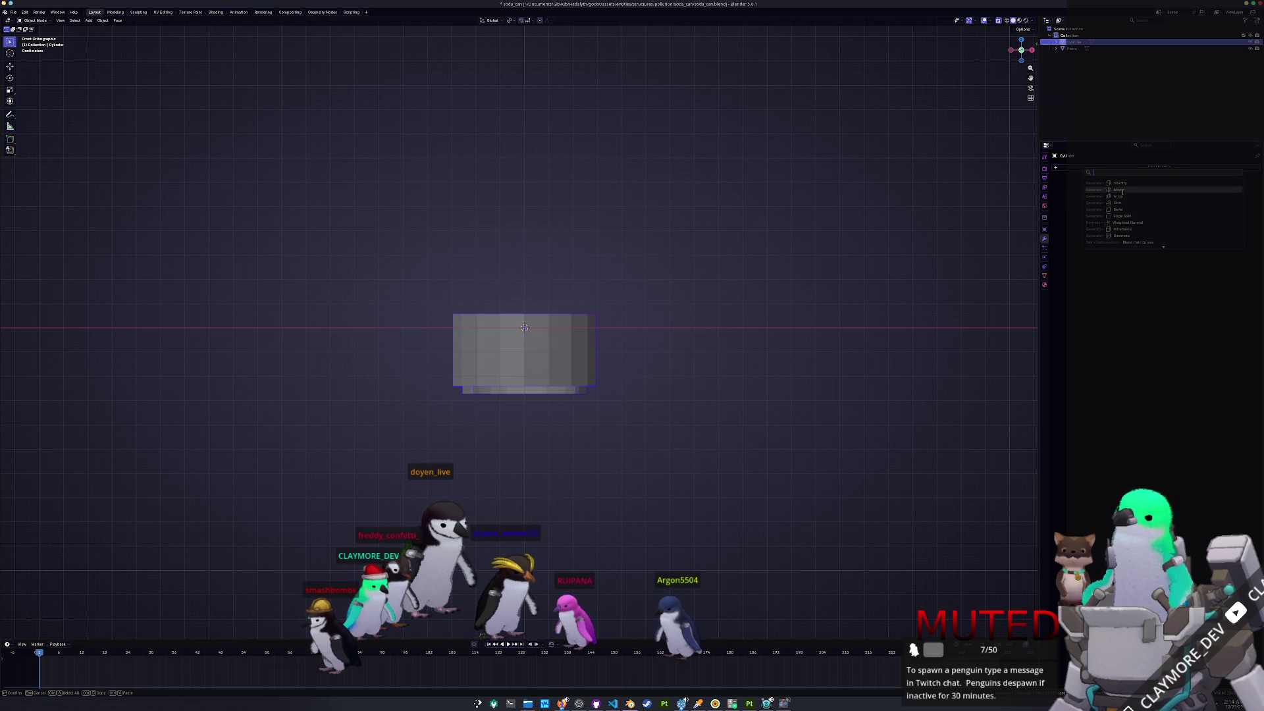
key("Escape")
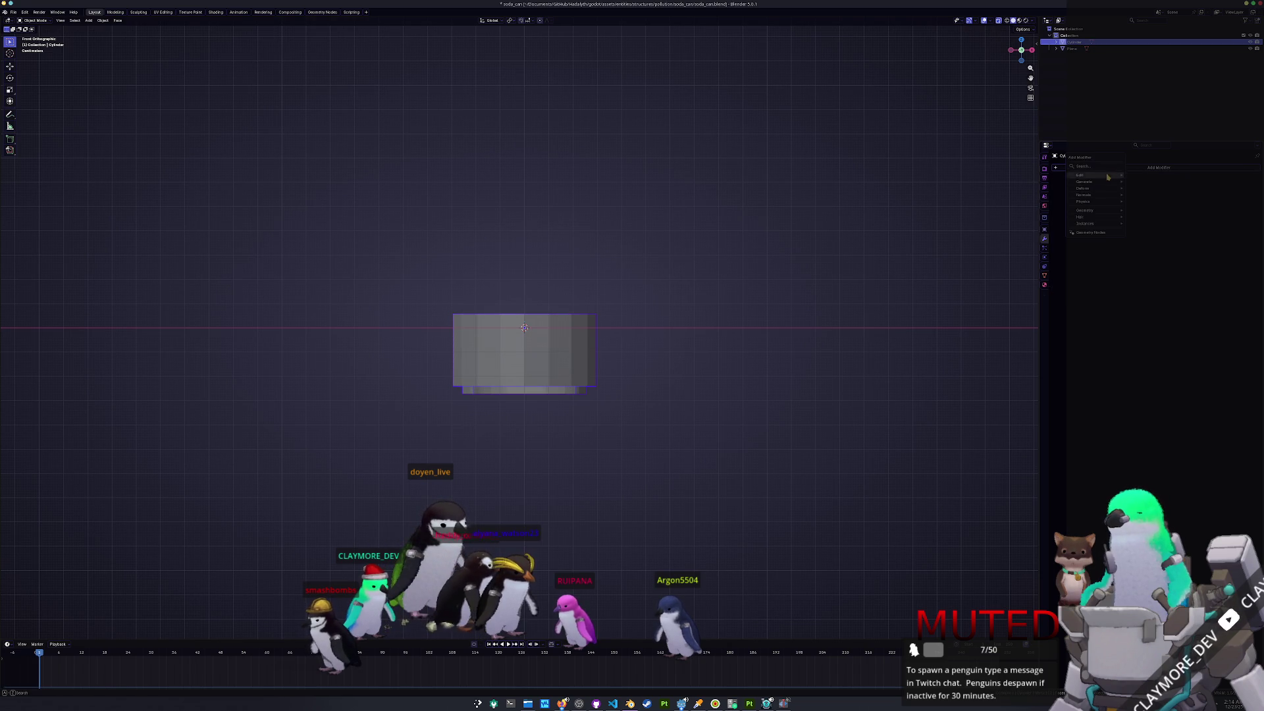
key("Escape")
left_click(1077, 170)
left_click(1066, 198)
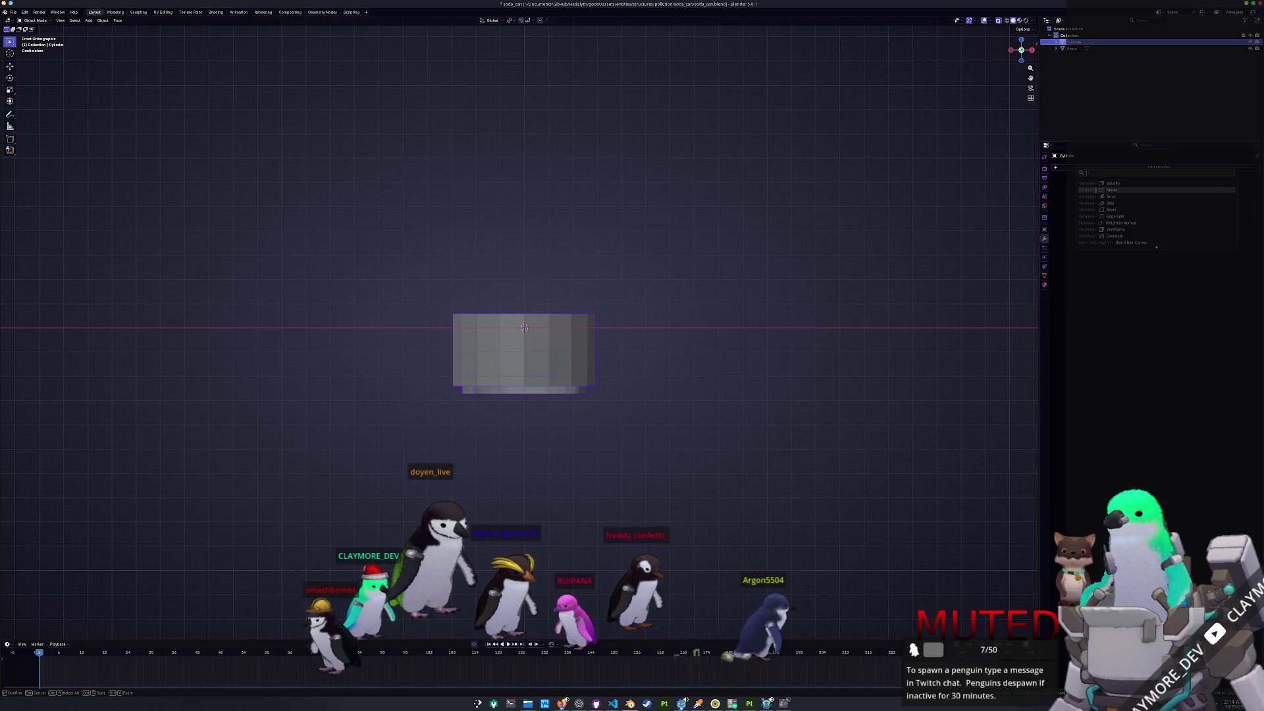
left_click(1192, 189)
left_click(1153, 188)
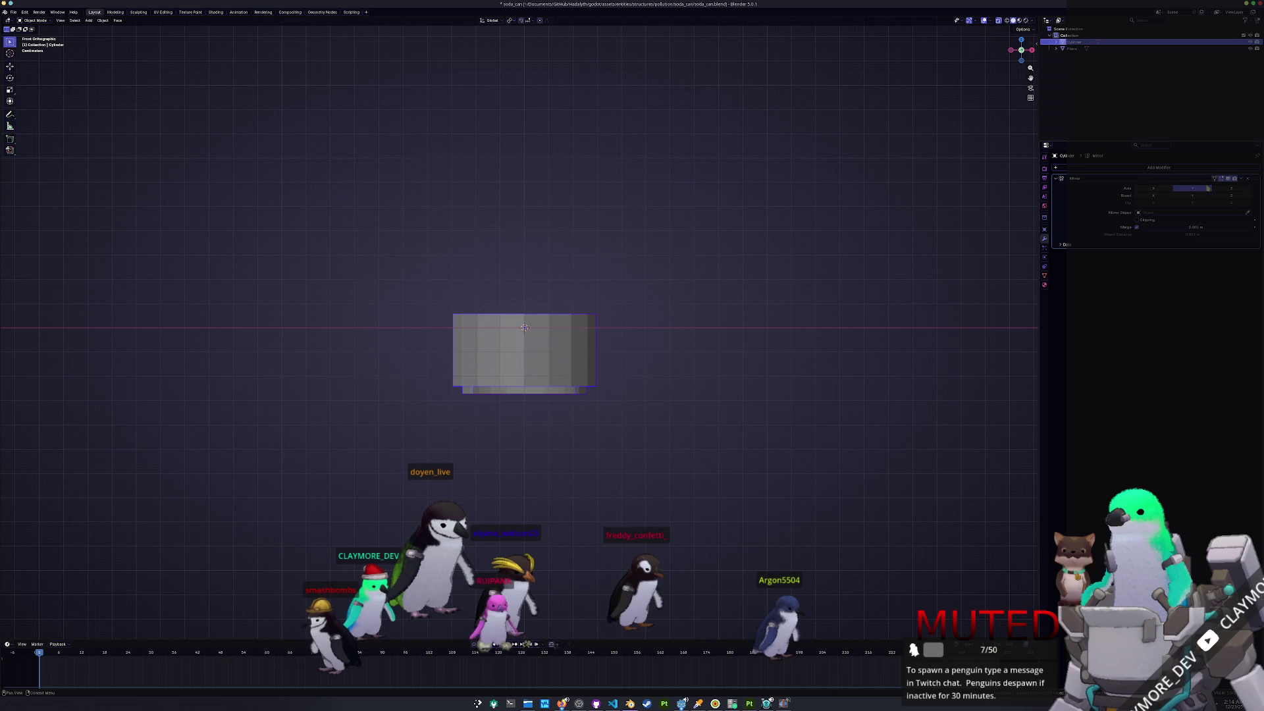
left_click(1218, 190)
left_click(1192, 188)
left_click(1136, 220)
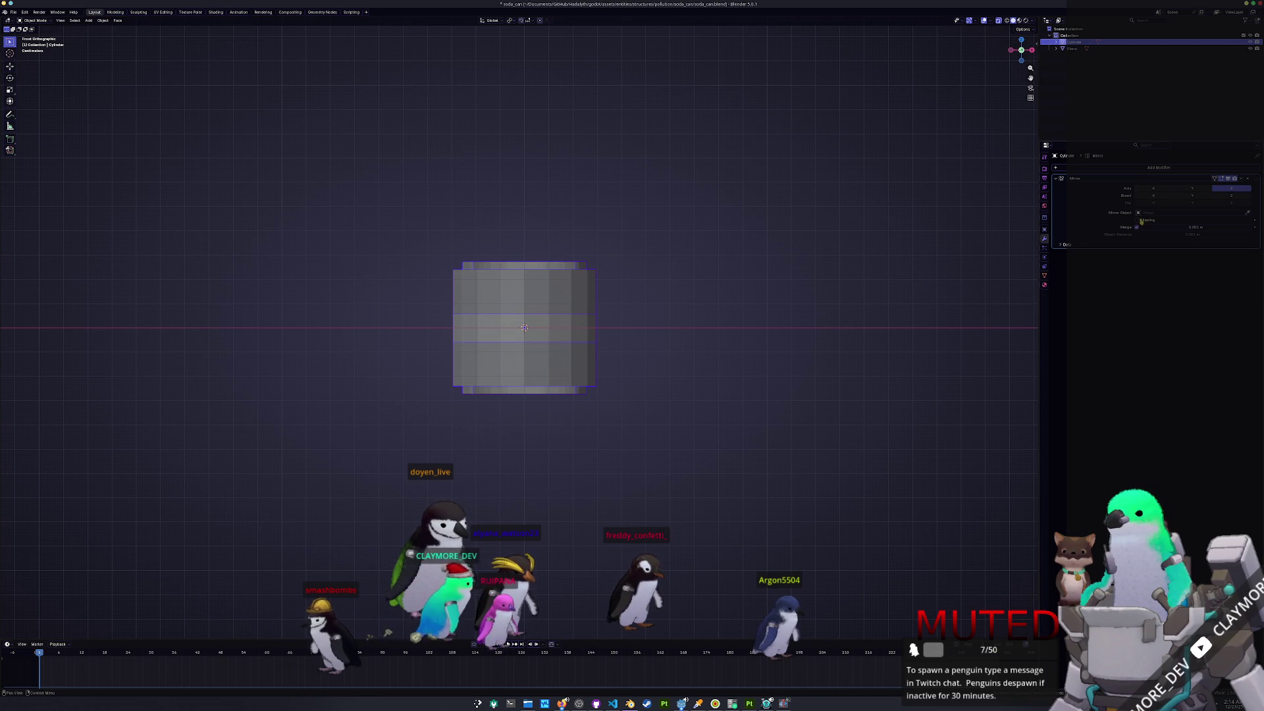
- Lower the whole mesh along Z in Edit Mode to lengthen the can
key("Tab")
key("g")
key("z")
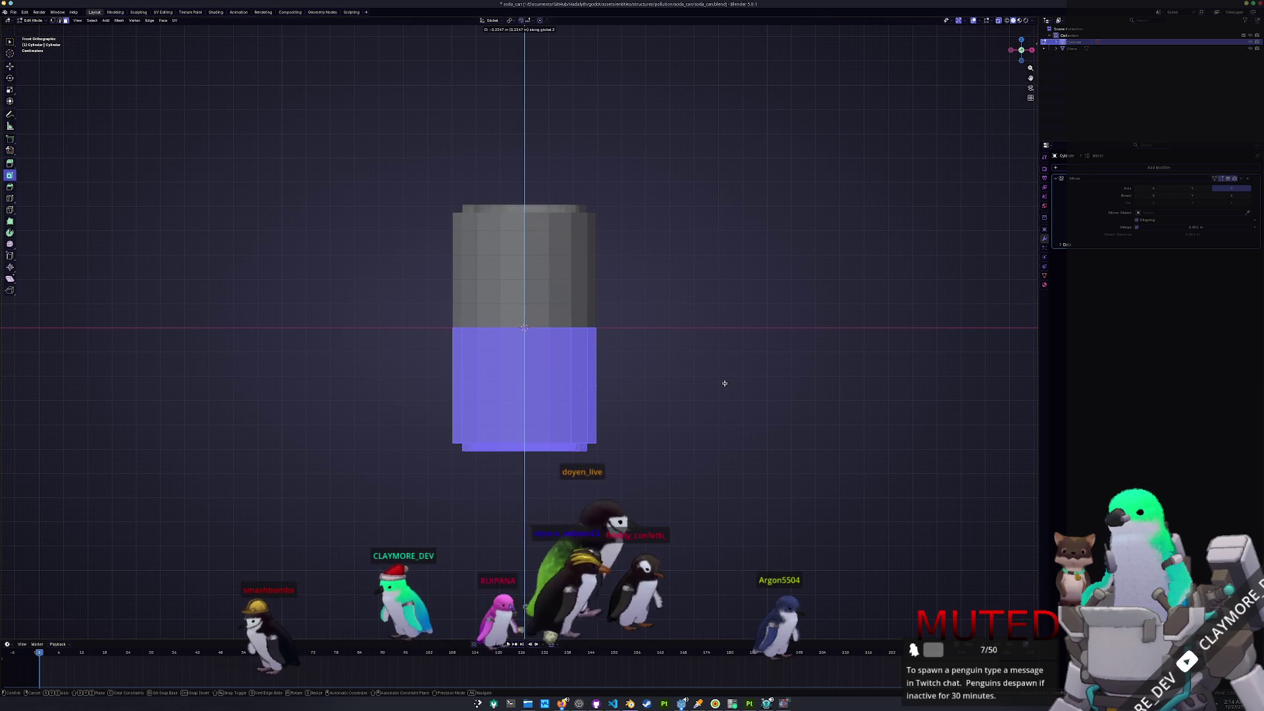
key("Escape")
key("Tab")
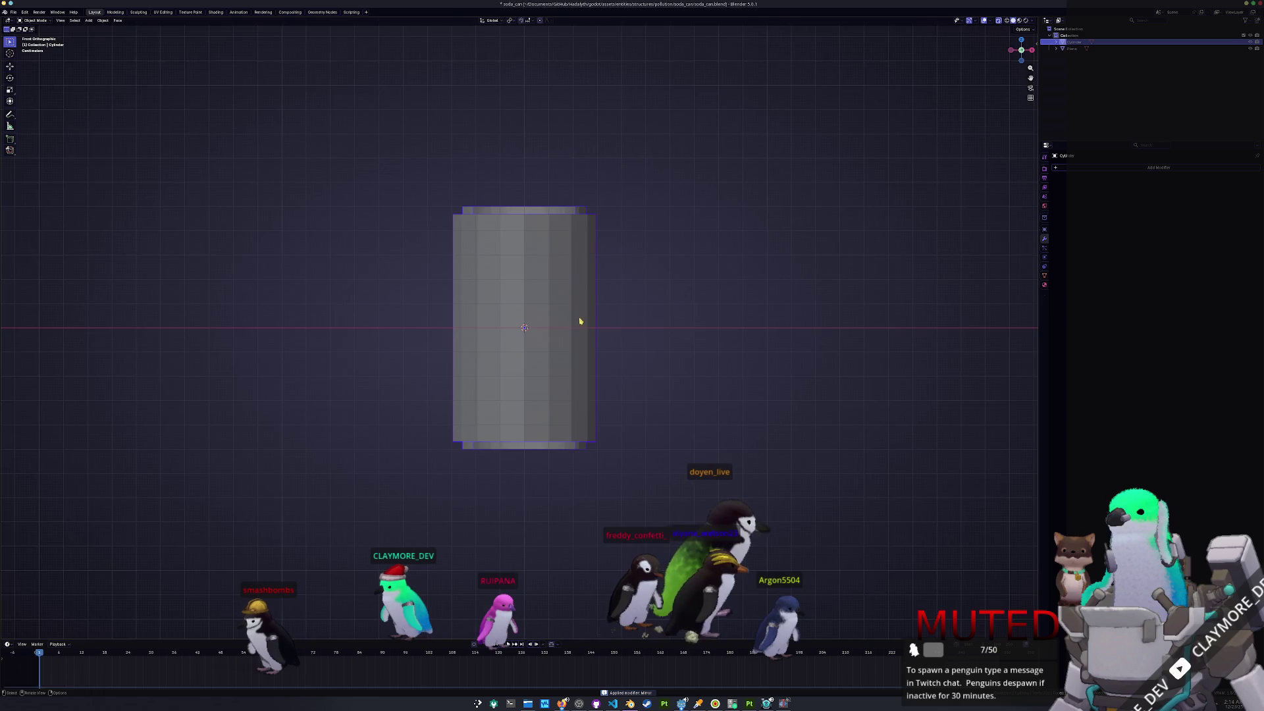
- Bevel the can's top and bottom rim edges to soften the shoulders
middle_click_drag(618, 318, 587, 333)
key("Tab")
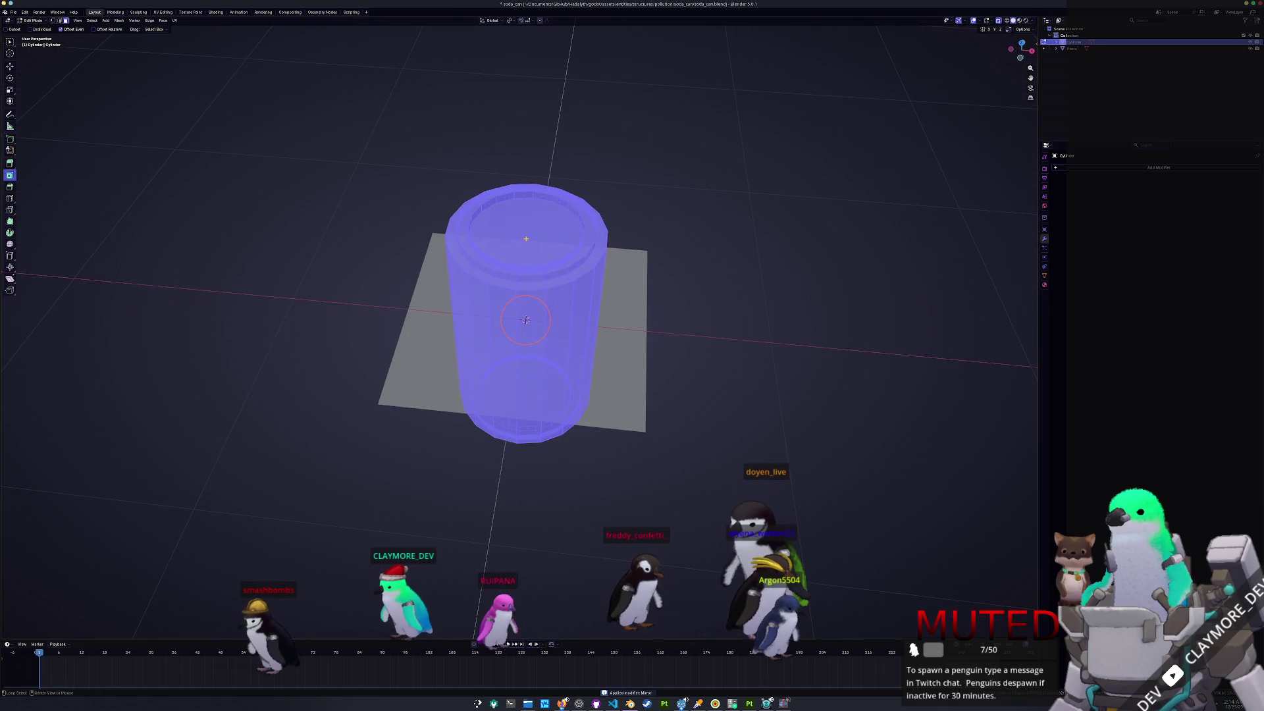
key("alt+z")
key("alt+a")
middle_click_drag(526, 320, 526, 323)
key("ctrl+b")
left_click(738, 388)
- In front X-ray view, box-select the top rim vertices and move them along Z
mouse_move(738, 388)
middle_mouse_down()
mouse_move(697, 372)
mouse_move(678, 344)
mouse_move(661, 363)
middle_mouse_up()
key("KP_1")
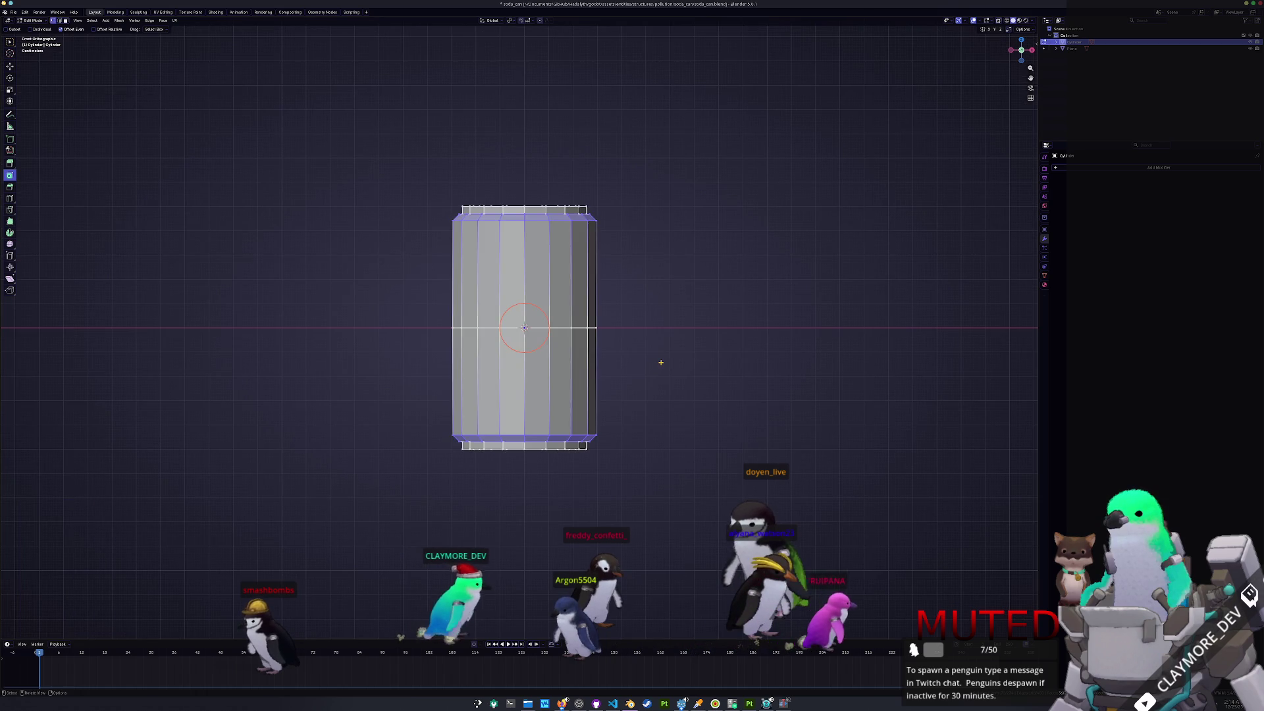
key("alt+z")
left_click_drag(669, 267, 443, 183)
key("g")
key("z")
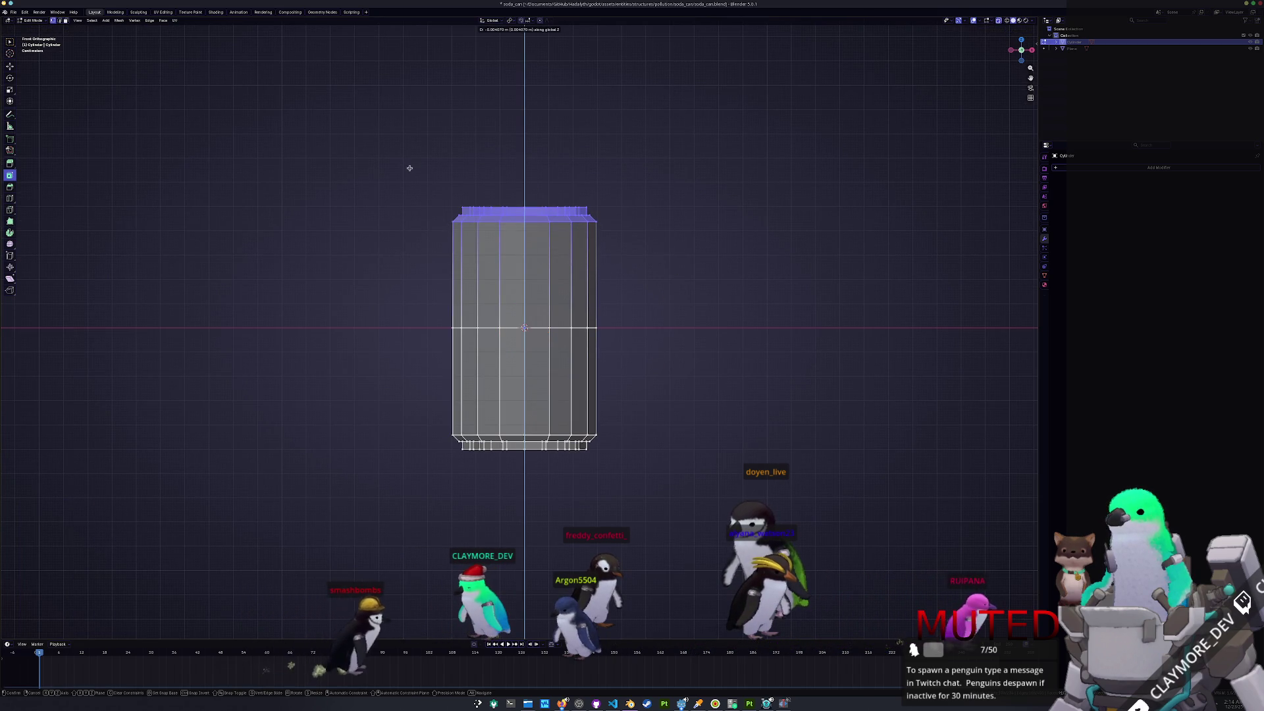
left_click(409, 169)
- With X-ray off, select the can's top face from above
key("Tab")
mouse_move(415, 184)
middle_mouse_down()
mouse_move(470, 264)
mouse_move(520, 250)
mouse_move(560, 289)
middle_mouse_up()
key("Tab")
key("alt+z")
left_click(560, 290)
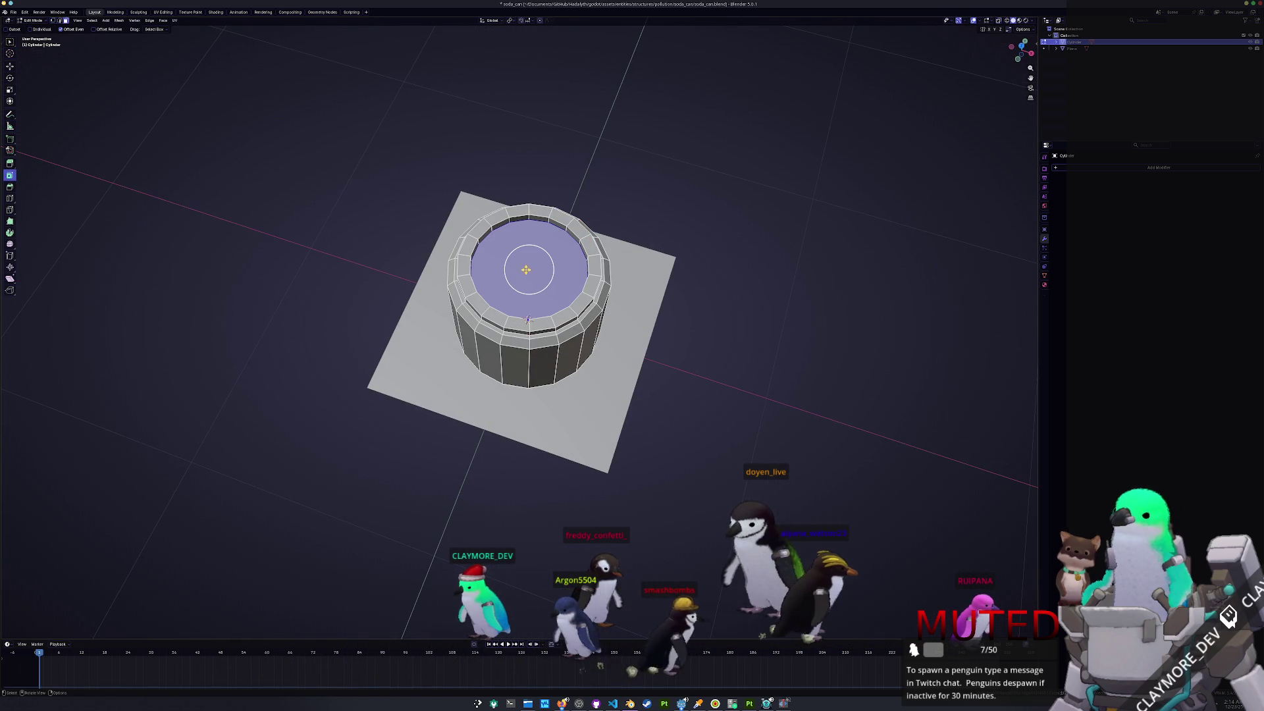
- Inset the can's top face by about 0.265 m to form a lid ring
key("i")
left_click(578, 334)
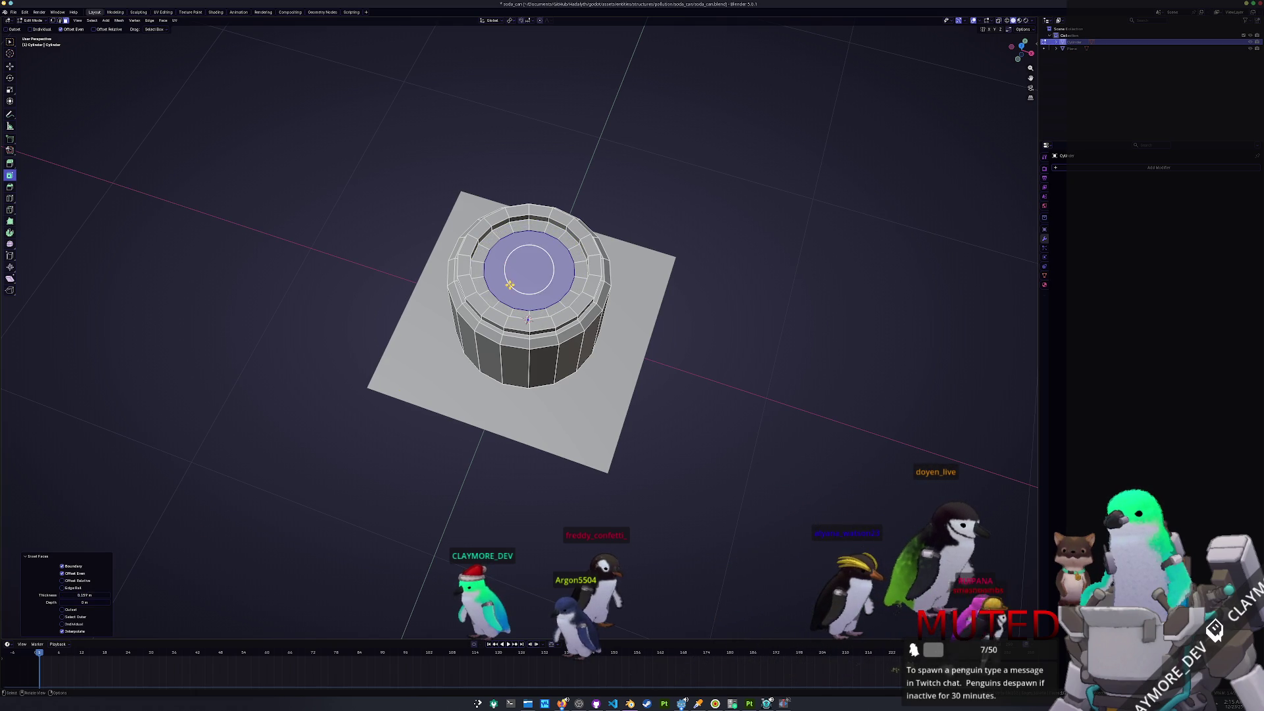
left_click_drag(86, 594, 86, 594)
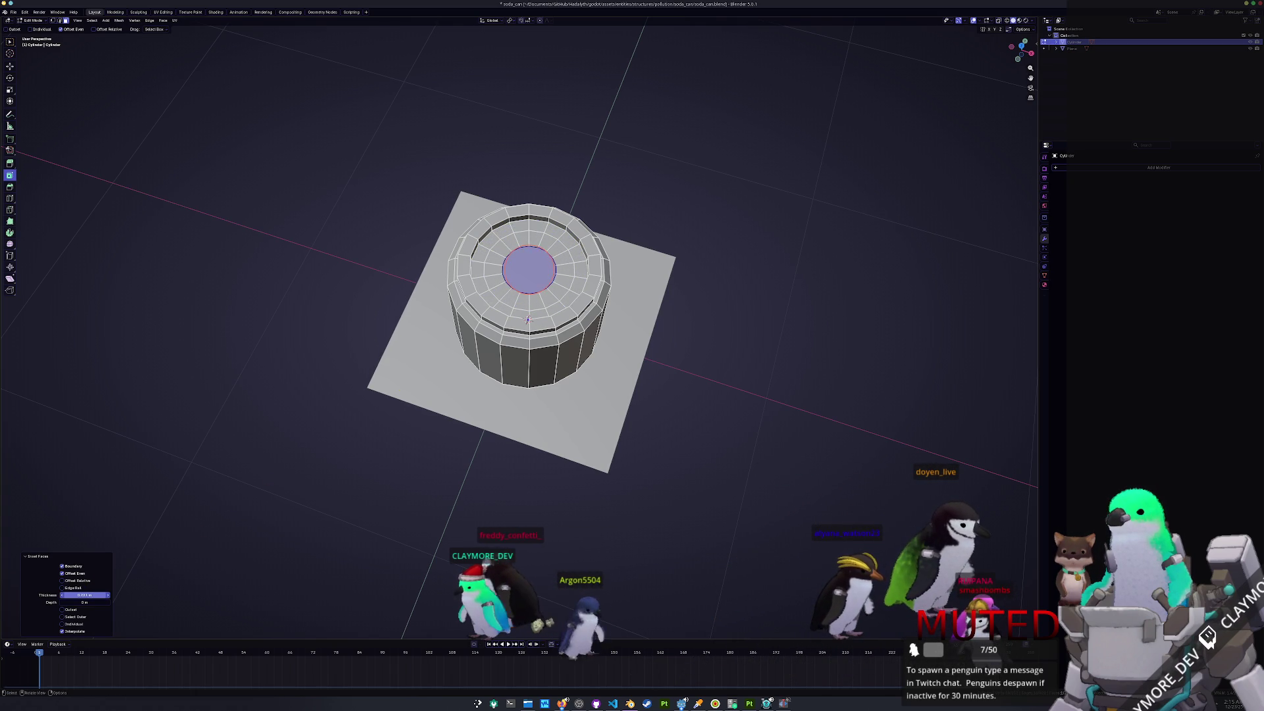
- Select neighbouring lid faces and scale the inner circular lid face slightly smaller
middle_click_drag(520, 277, 559, 186)
left_click(557, 185, "shift")
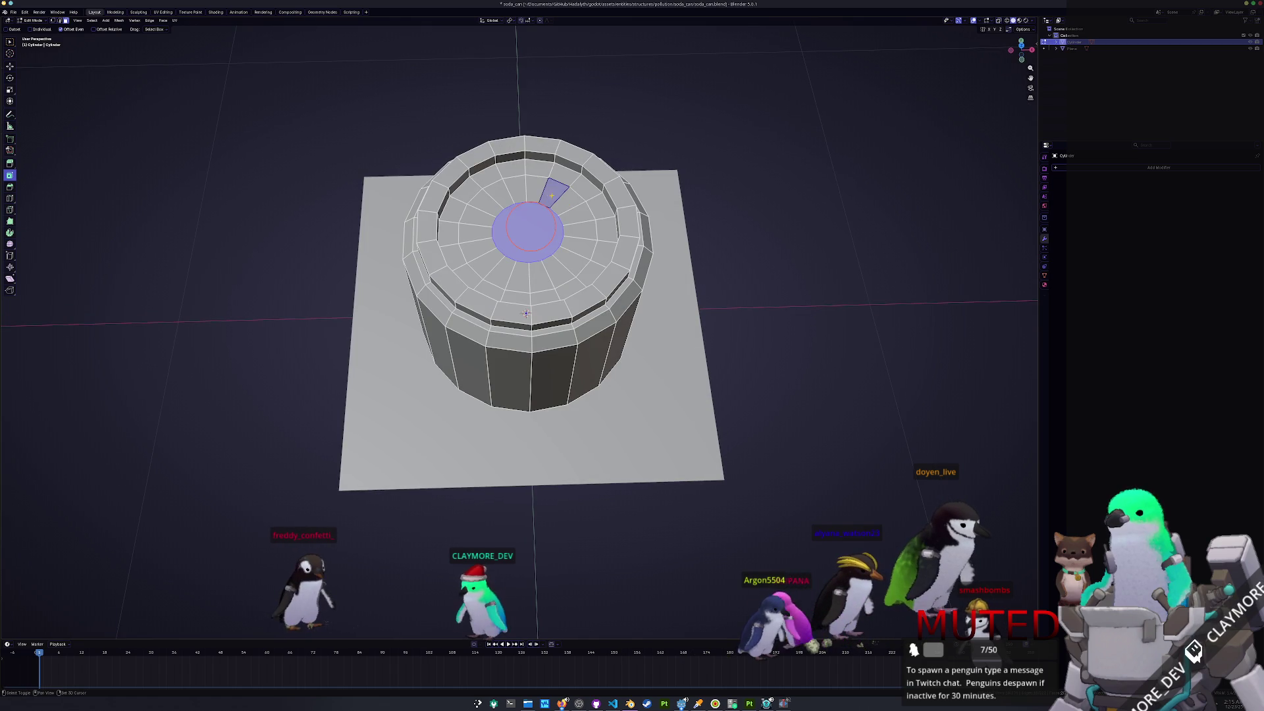
left_click(536, 185, "shift")
left_click(515, 190, "shift")
left_click(529, 238)
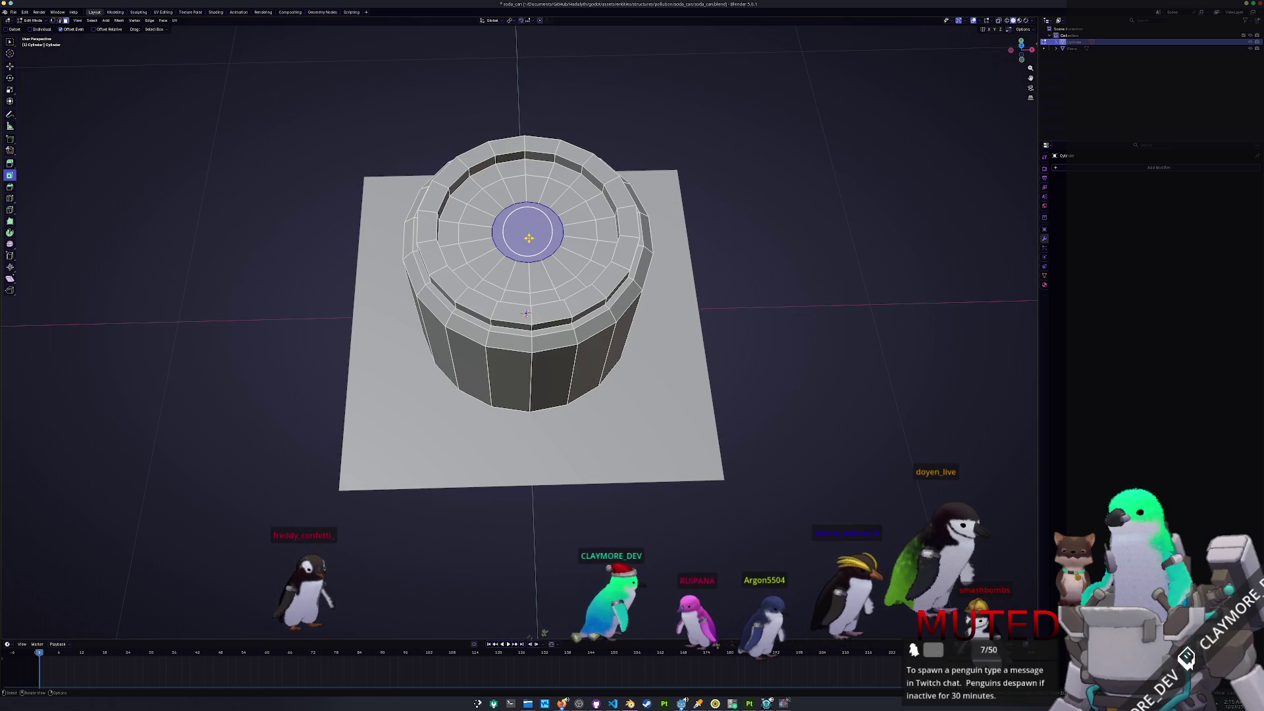
key("s")
left_click(599, 211)
left_click(541, 200)
middle_click_drag(526, 313, 523, 407)
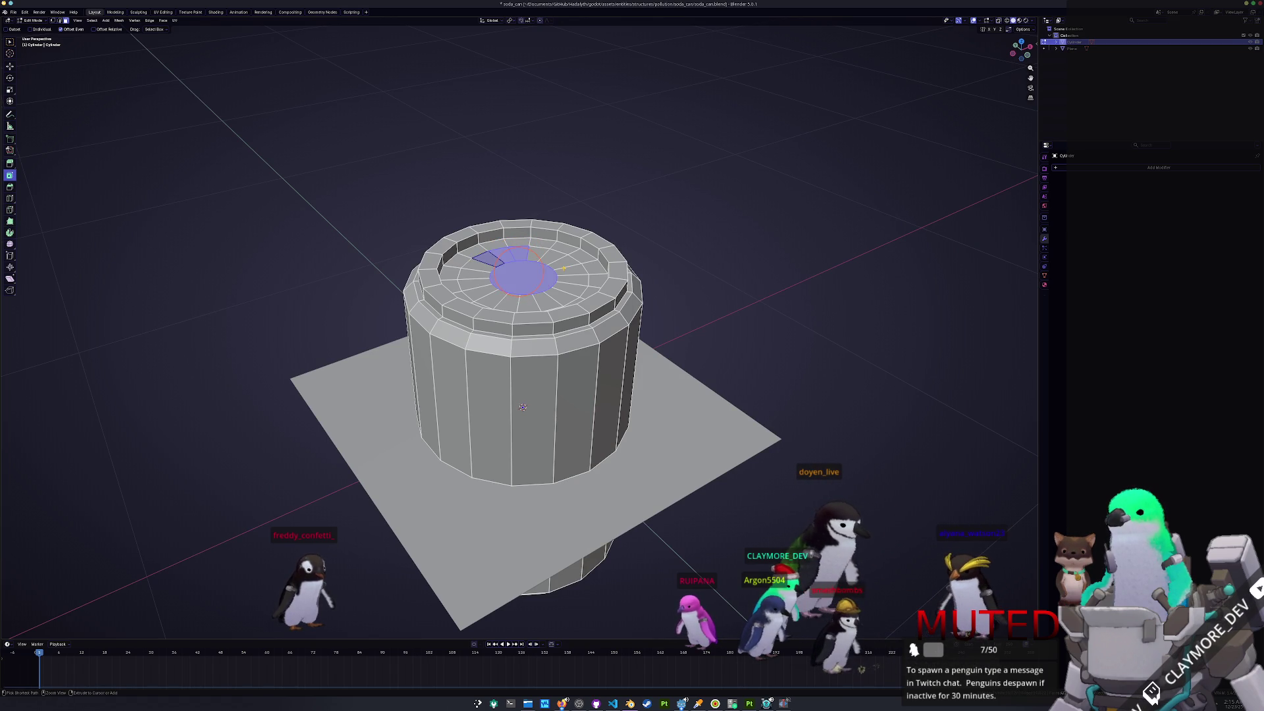
- Undo the lid tweaks and snap the 3D cursor to the top face centre
key("ctrl+z")
key("ctrl+z")
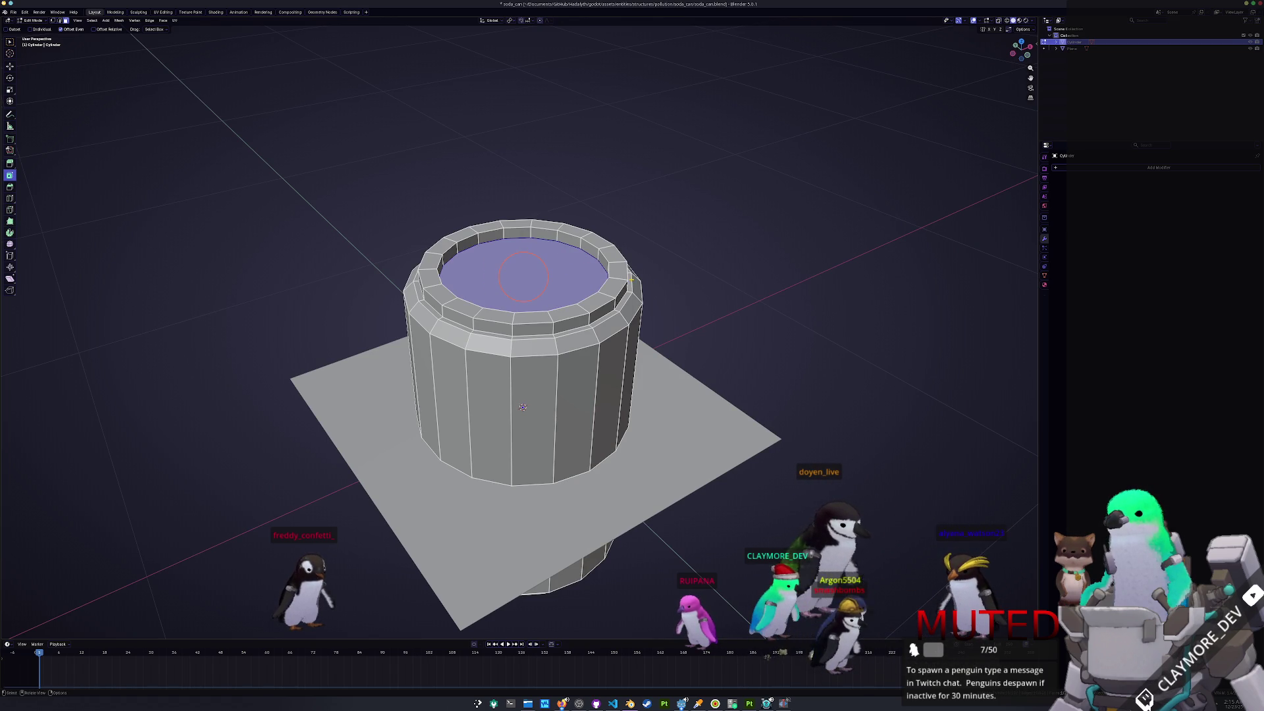
key("ctrl+z")
key("Tab")
key("shift+s")
key("2")
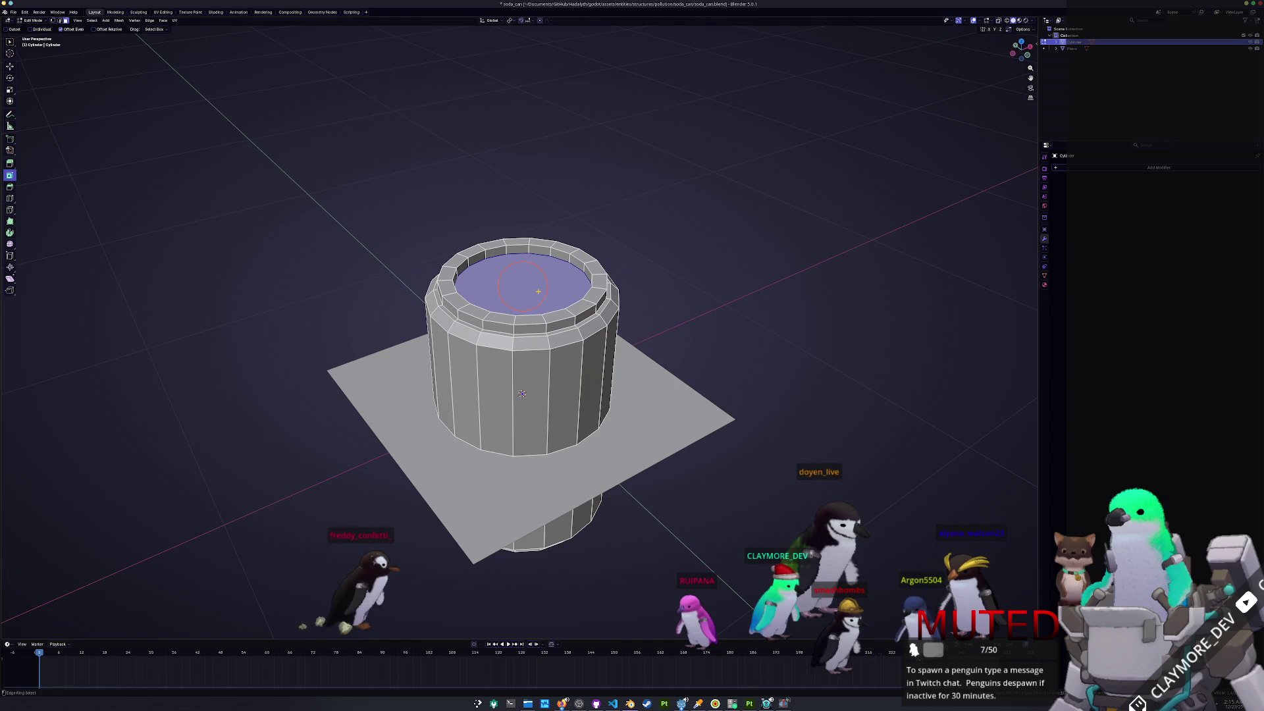
key("Tab")
key("shift+a")
- Add a plane scaled to 0.085 and lift it along Z onto the can's top
mouse_move(587, 286)
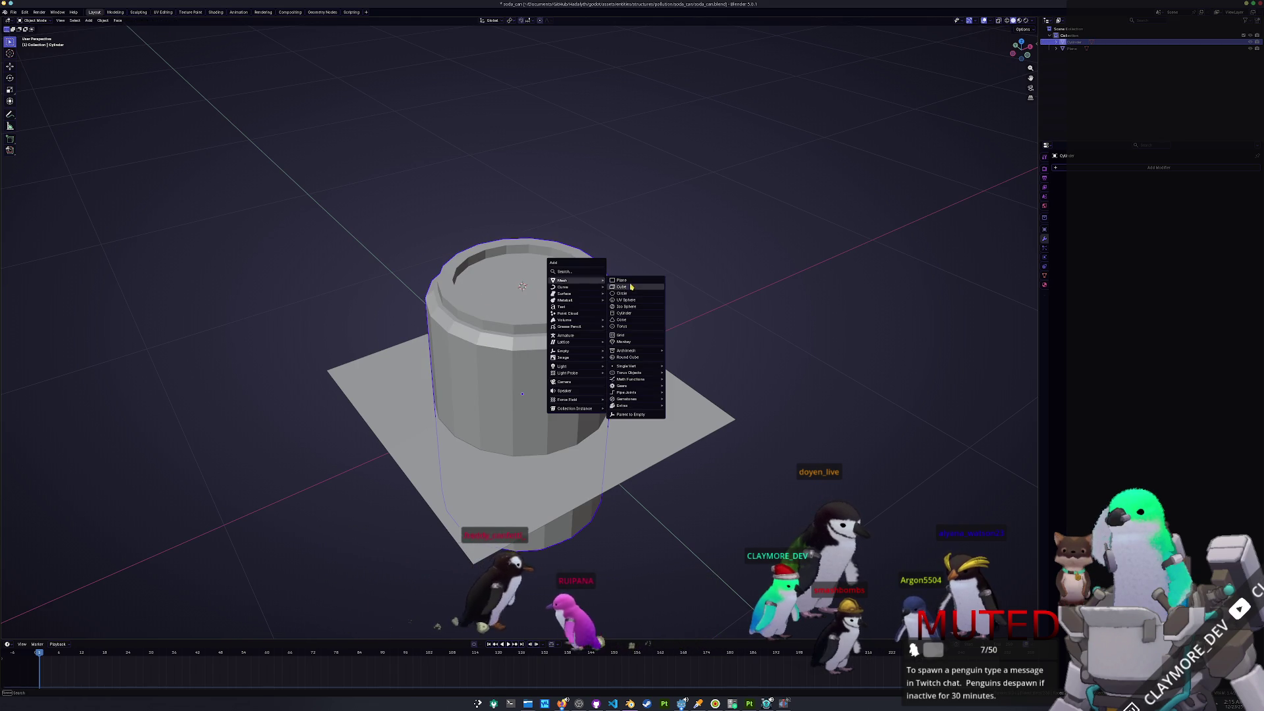
left_click(635, 284)
type("s0.085")
key("Return")
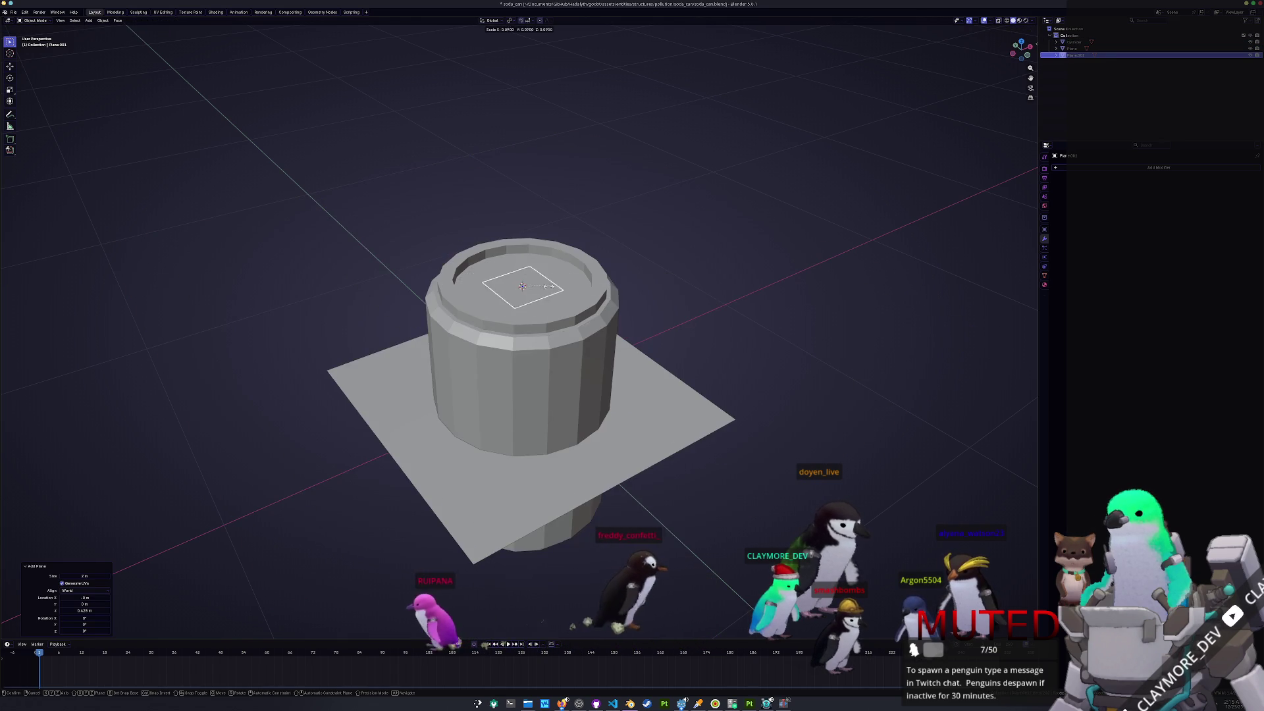
key("g")
key("z")
left_click(591, 304)
- In top view, inset the square plane's face to create an inner face
key("KP_7")
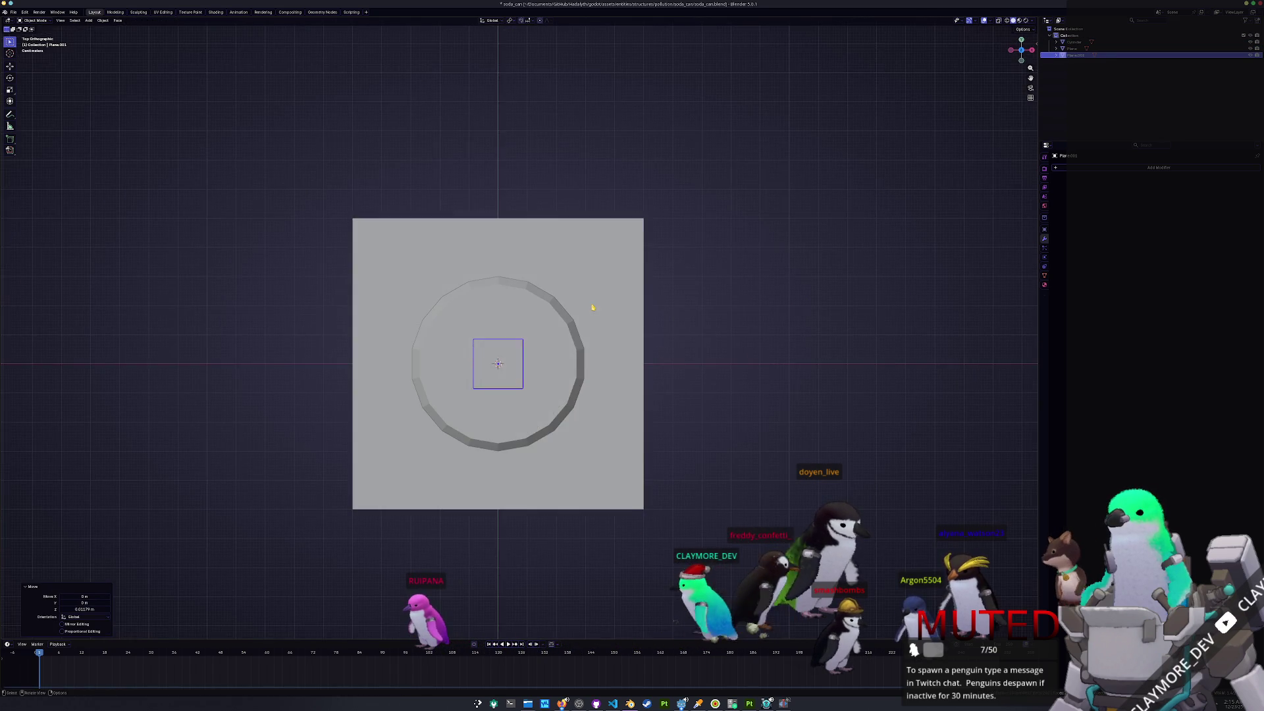
key("Tab")
scroll(482, 389, "up", 3)
left_click(484, 392)
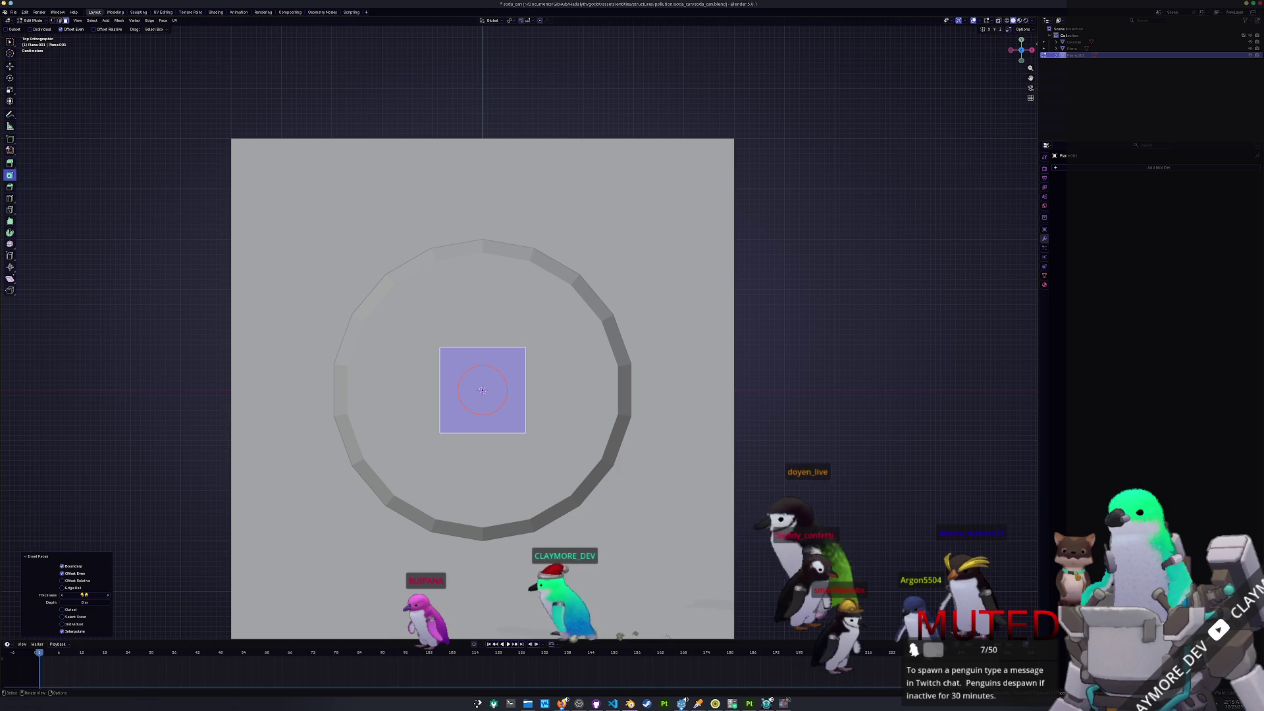
left_click_drag(72, 595, 84, 595)
- Move the inner square's bottom edge along the Y axis
key("2")
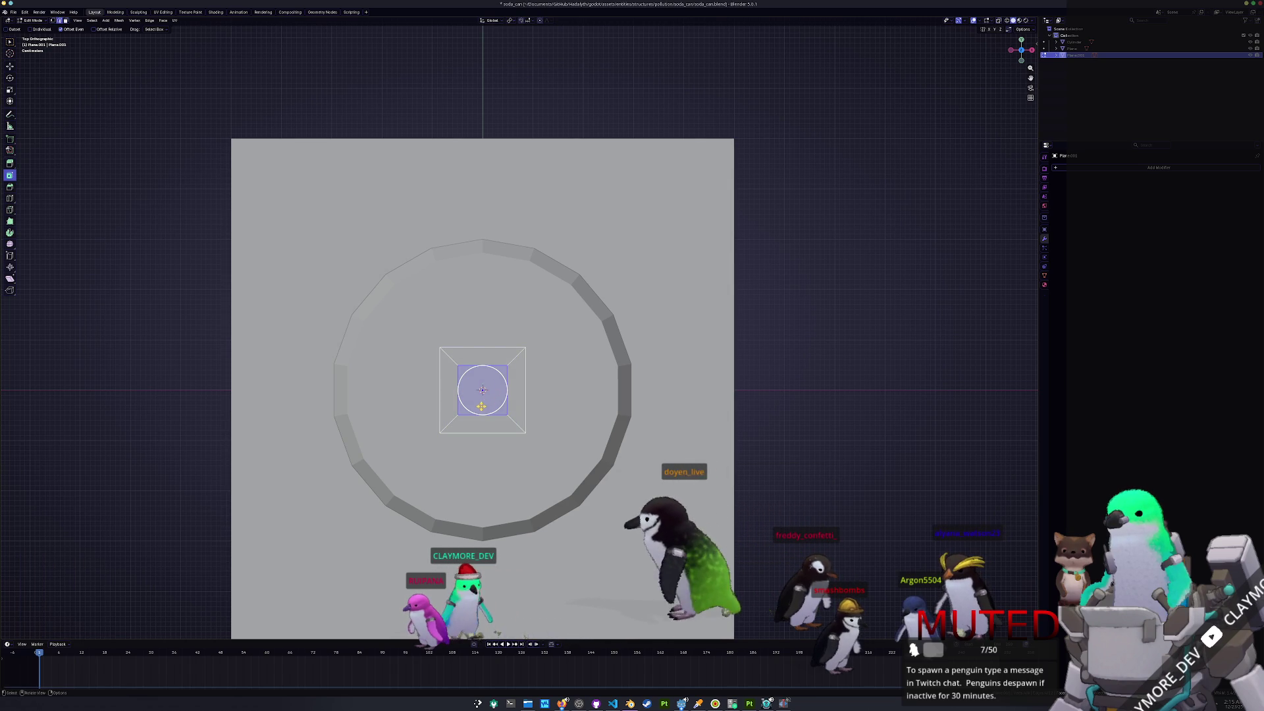
left_click(482, 415)
key("g")
key("y")
left_click(481, 392)
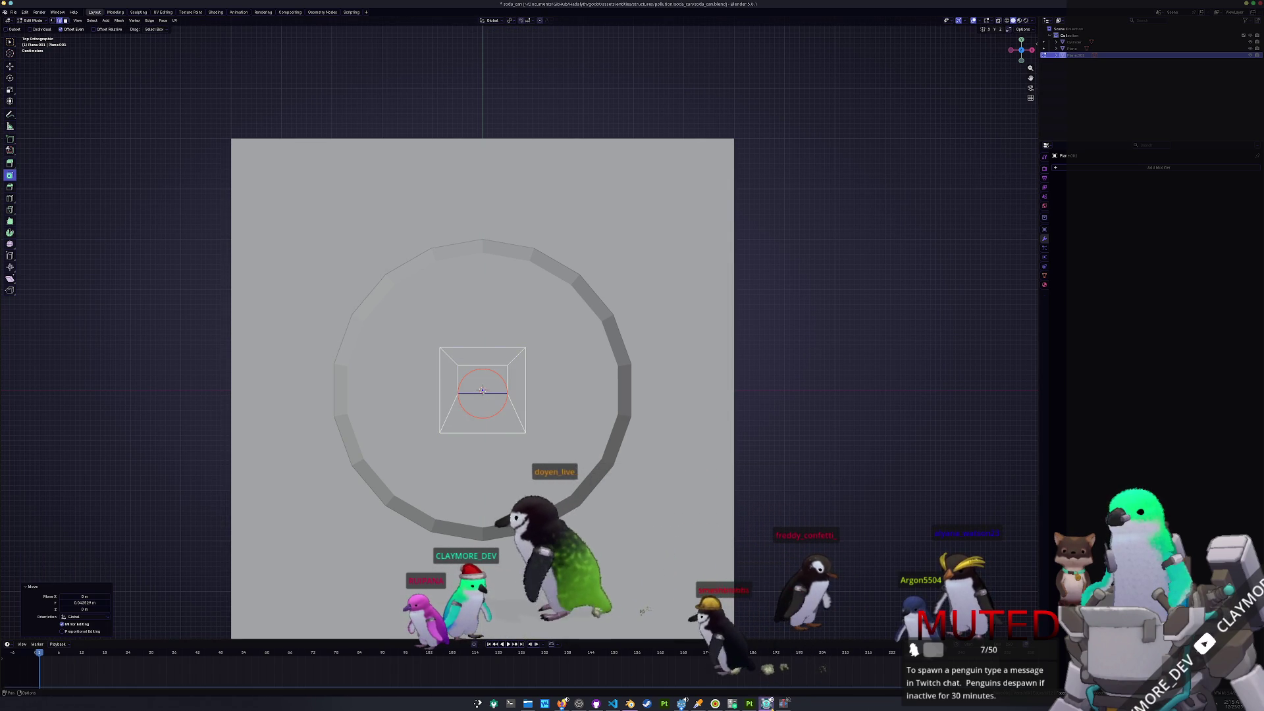
- Open the game's audio settings, then close the game window
key("Escape")
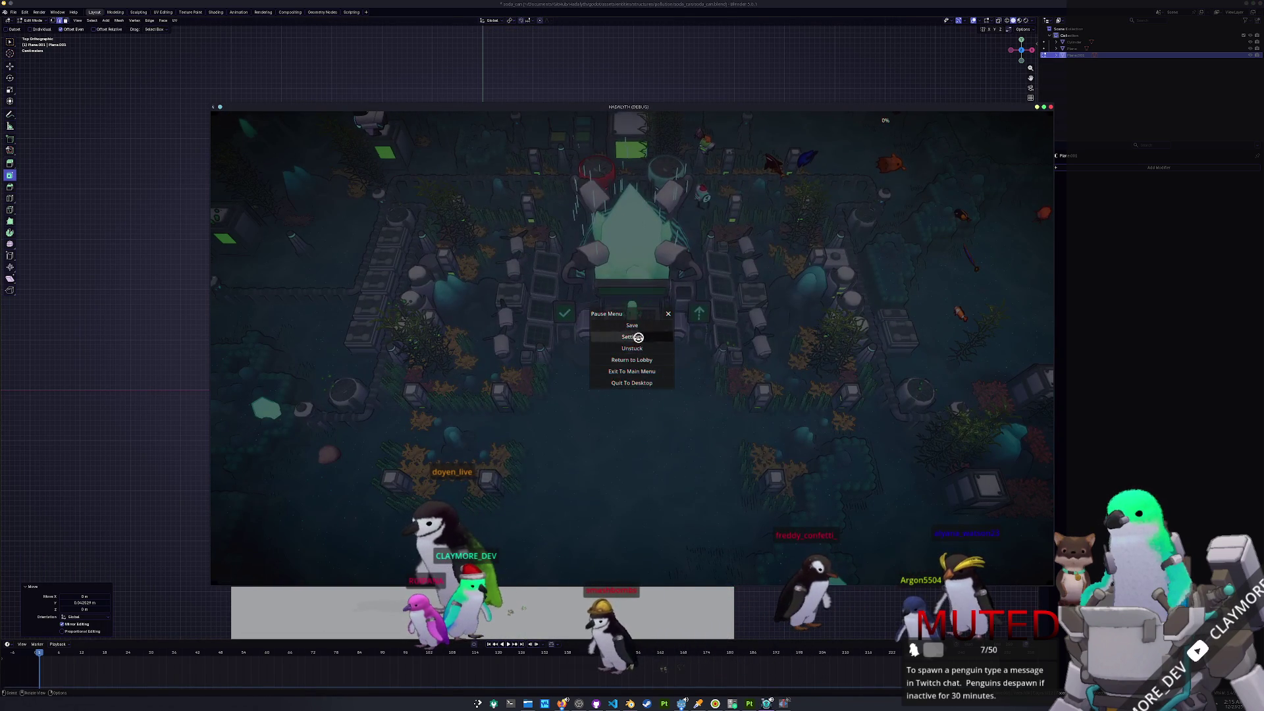
left_click(636, 336)
left_click(512, 194)
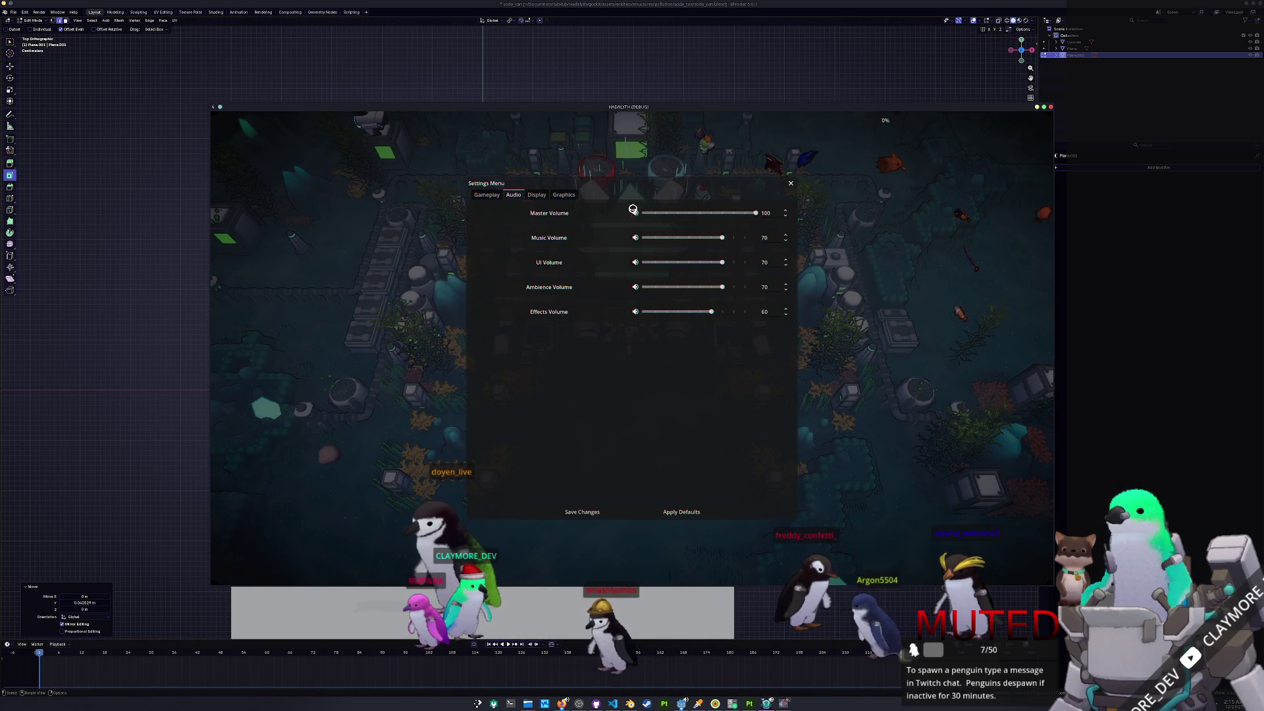
key("Escape")
key("Escape")
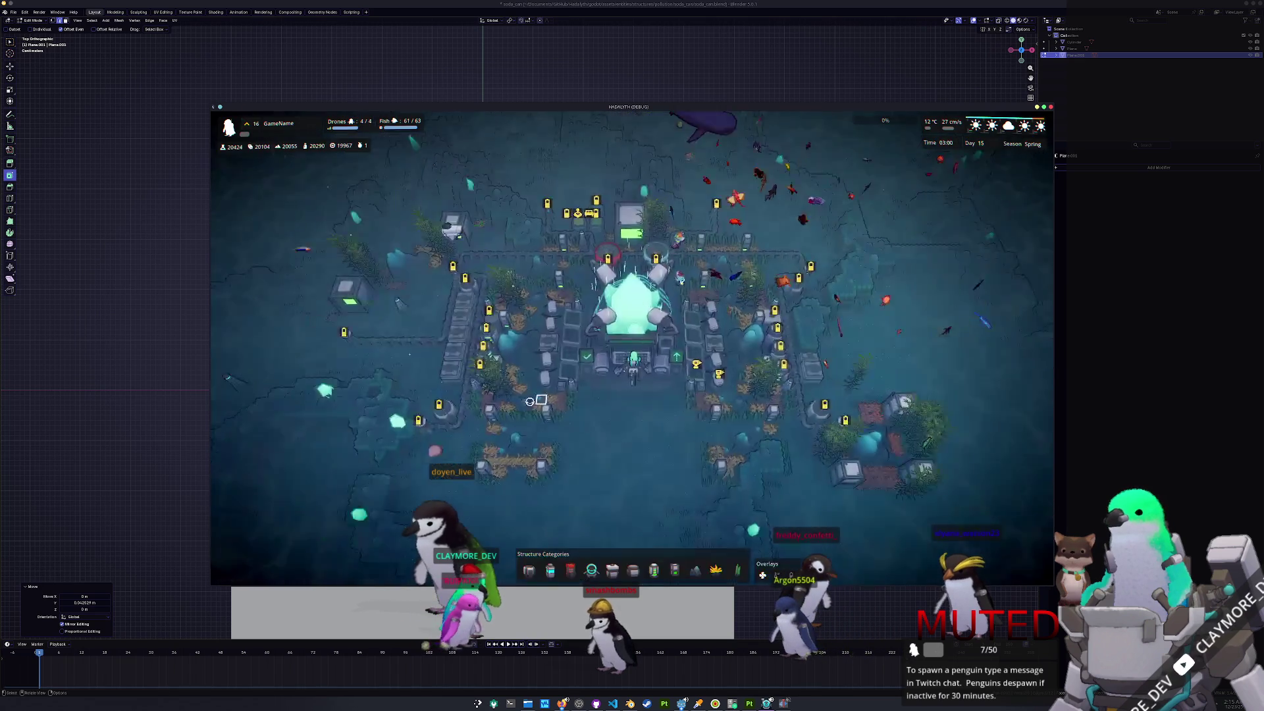
key("alt+F4")
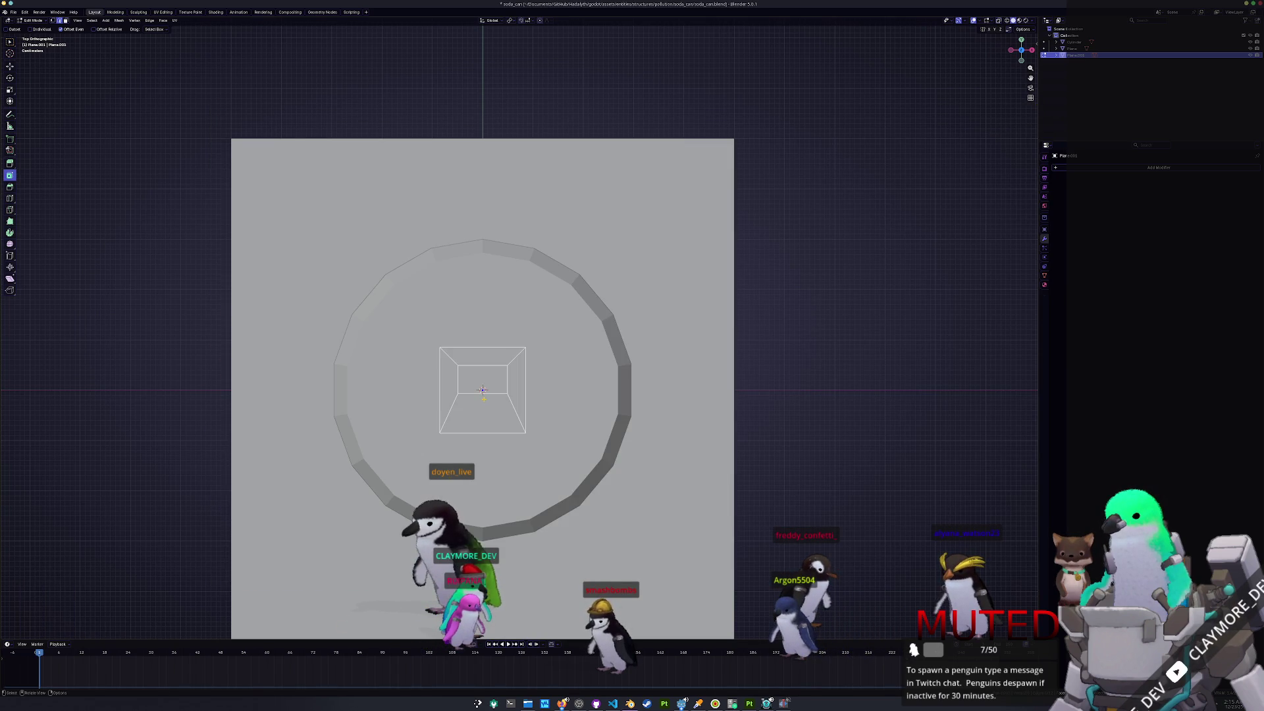
- Scale the plane's bottom edge along X to a width of 0.741
key("s")
key("x")
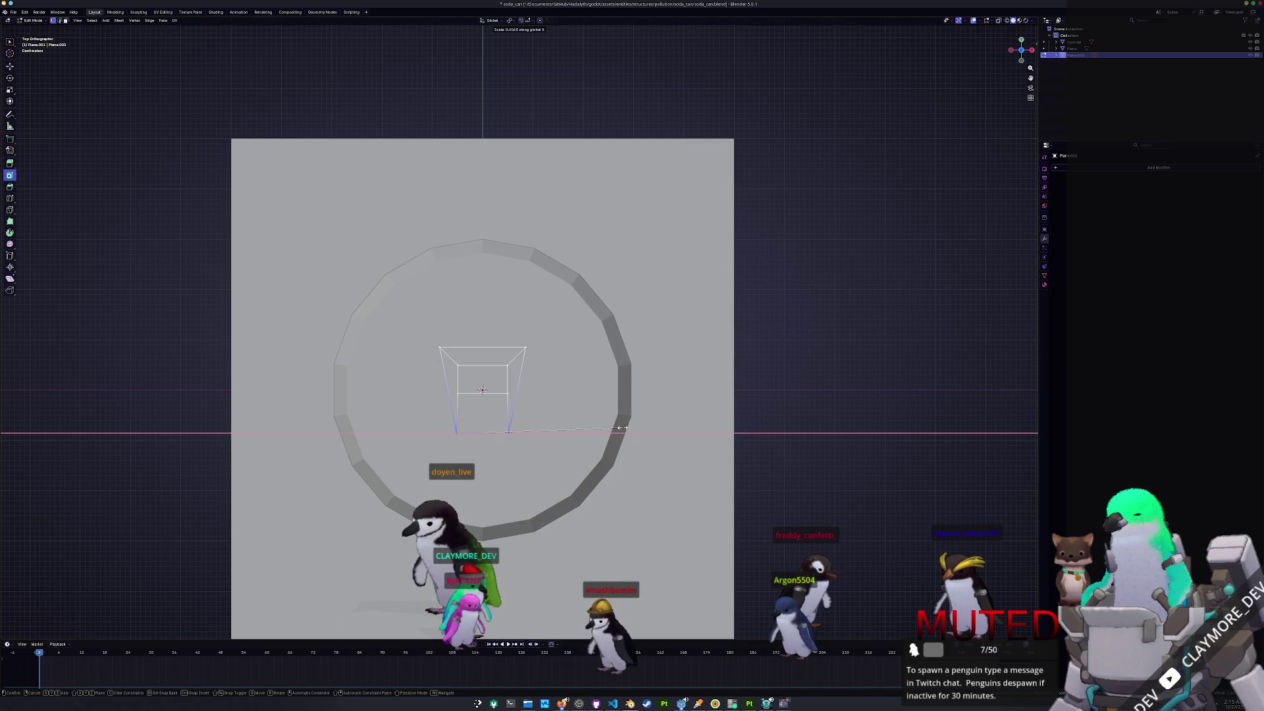
key("Return")
key("g")
key("y")
key("Escape")
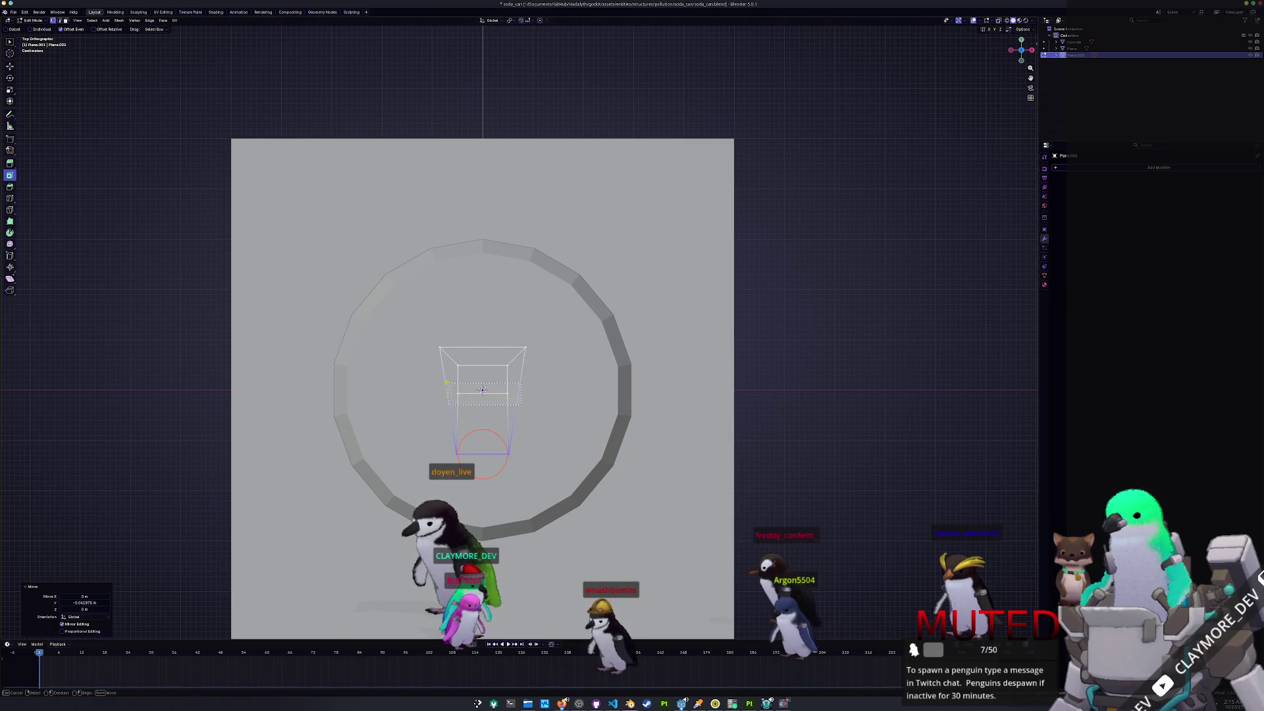
key("s")
key("x")
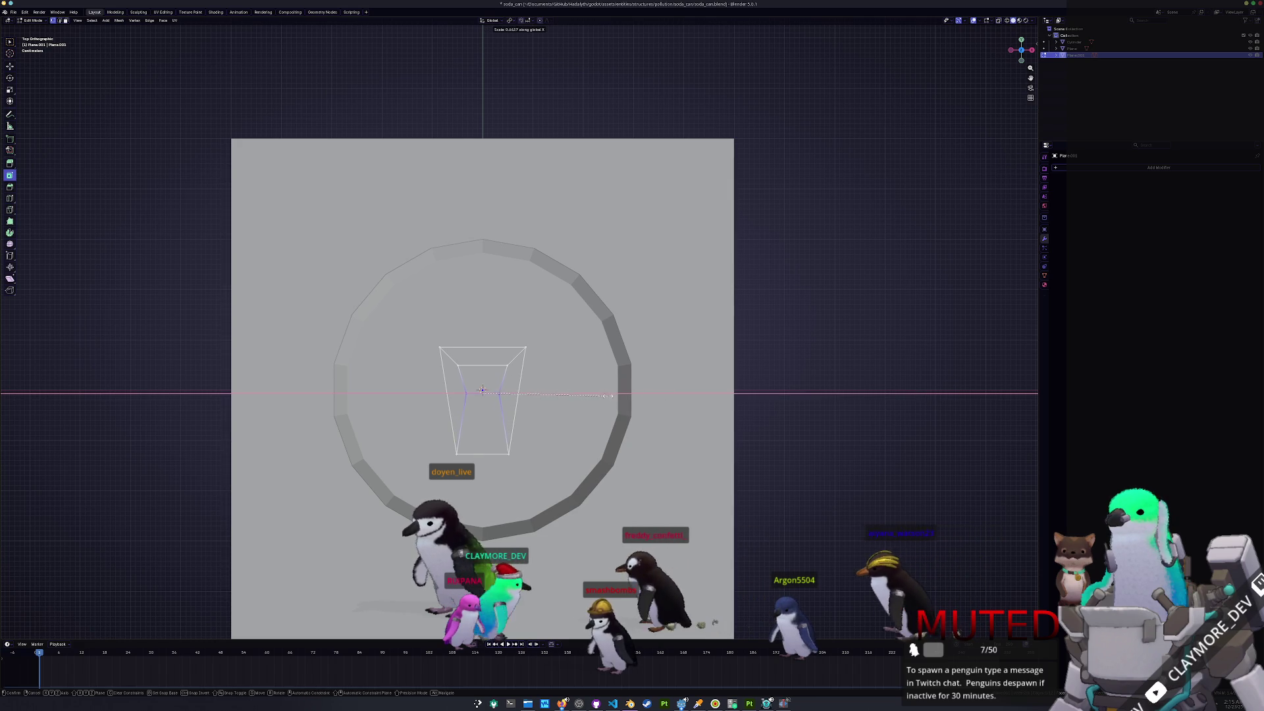
key("Return")
- Move the whole tab plane along Y across the can lid
key("Tab")
mouse_move(540, 412)
middle_mouse_down()
mouse_move(480, 372)
mouse_move(518, 443)
middle_mouse_up()
key("g")
key("y")
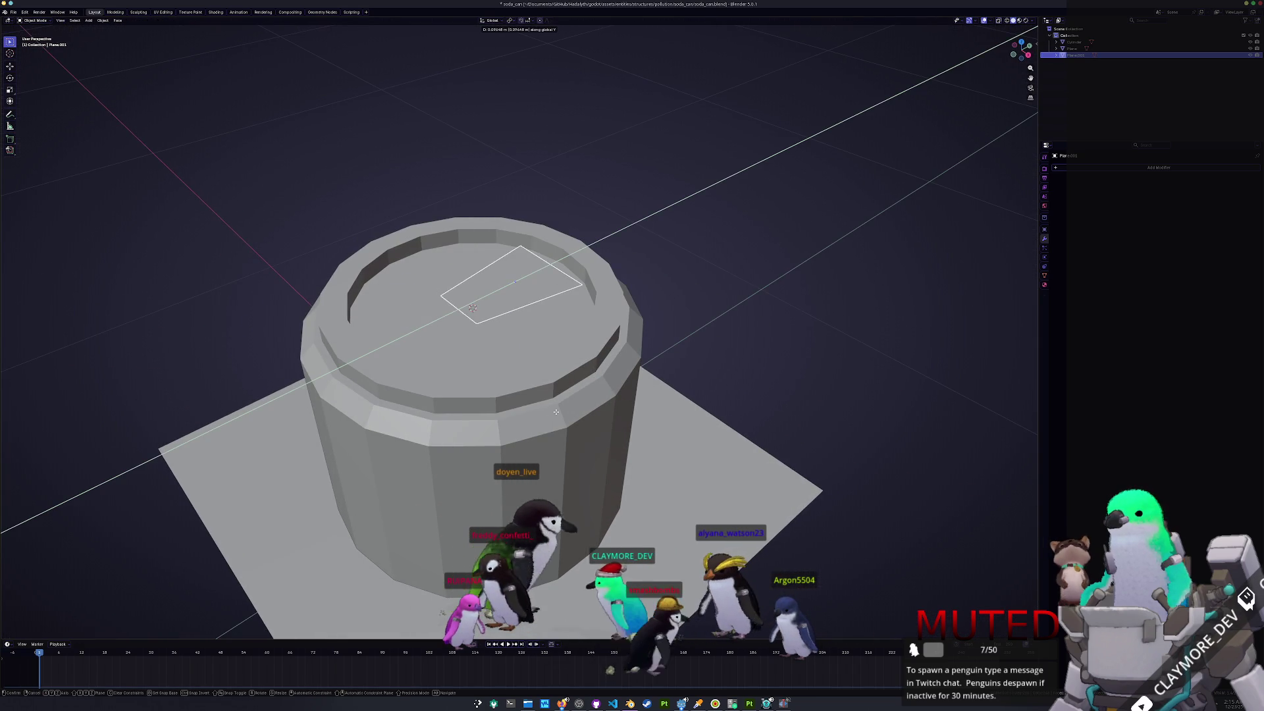
left_click(546, 415)
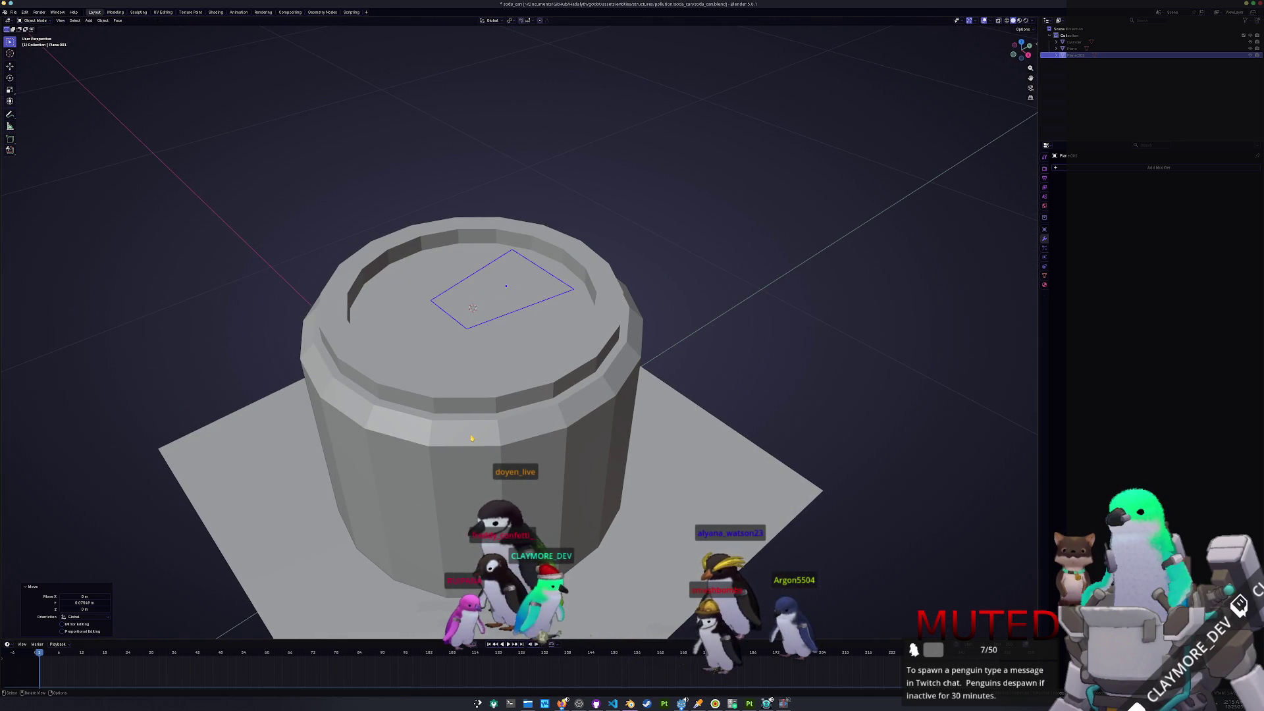
- In top view, select the bottom edge and try moving it along Y, then cancel
key("KP_7")
key("Tab")
left_click_drag(480, 409, 470, 410)
key("g")
key("y")
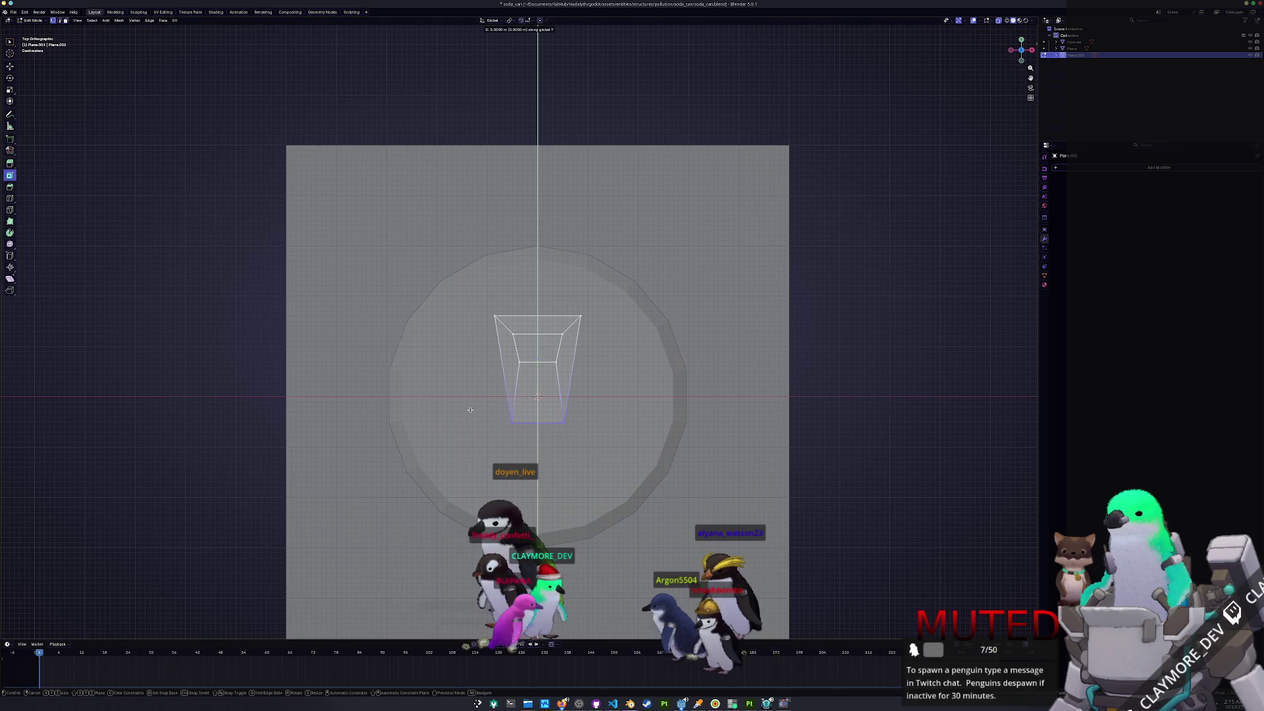
left_click(464, 459)
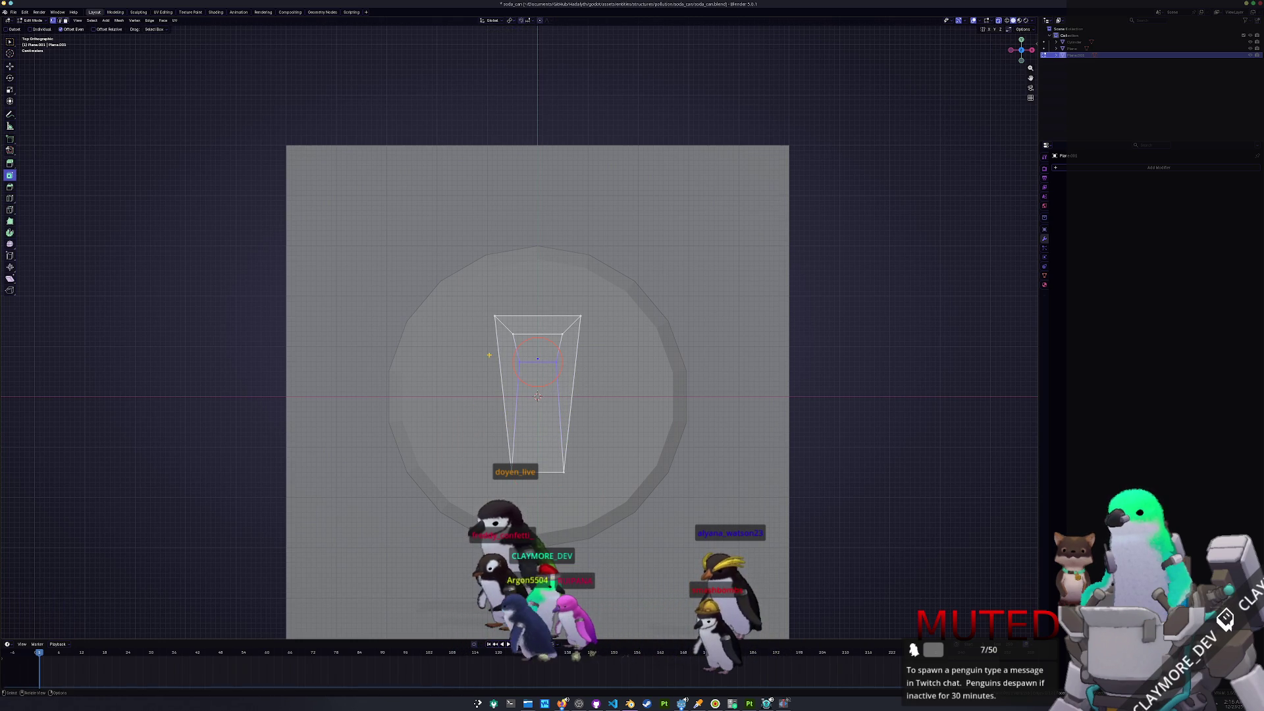
right_click(479, 388)
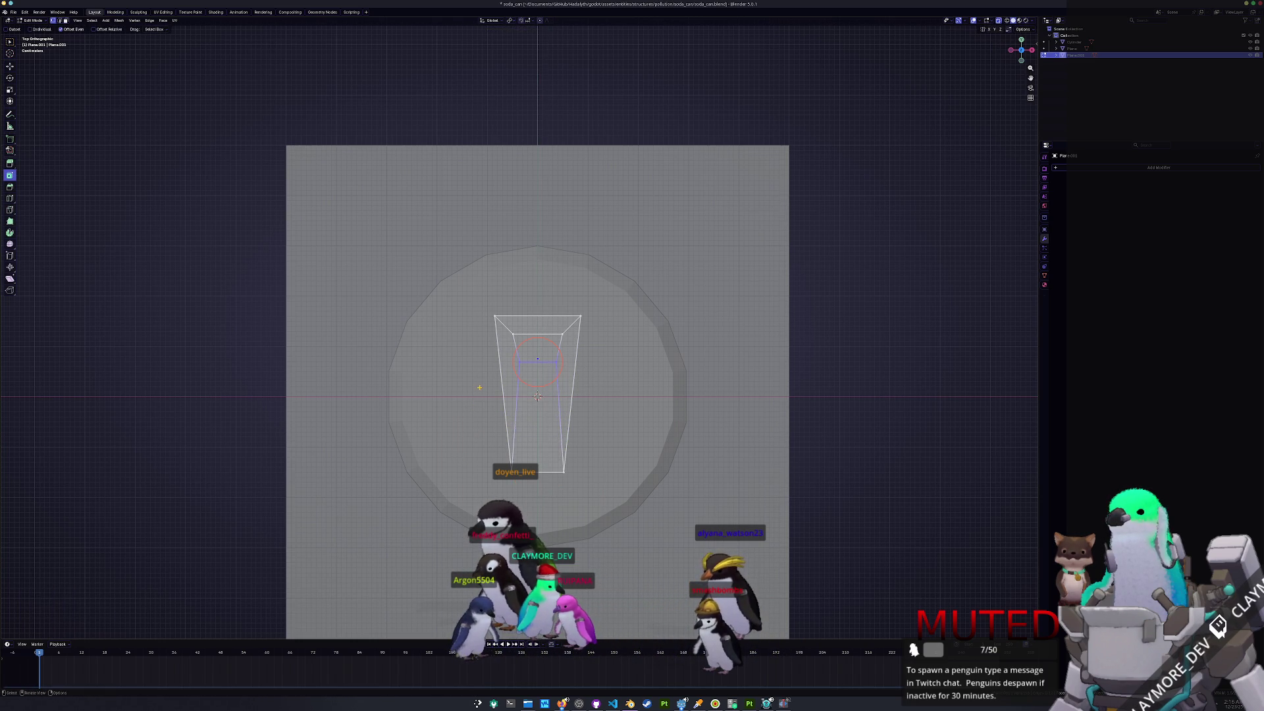
- Delete the tab's inner face to leave an opening
key("Tab")
middle_click_drag(570, 434, 507, 403)
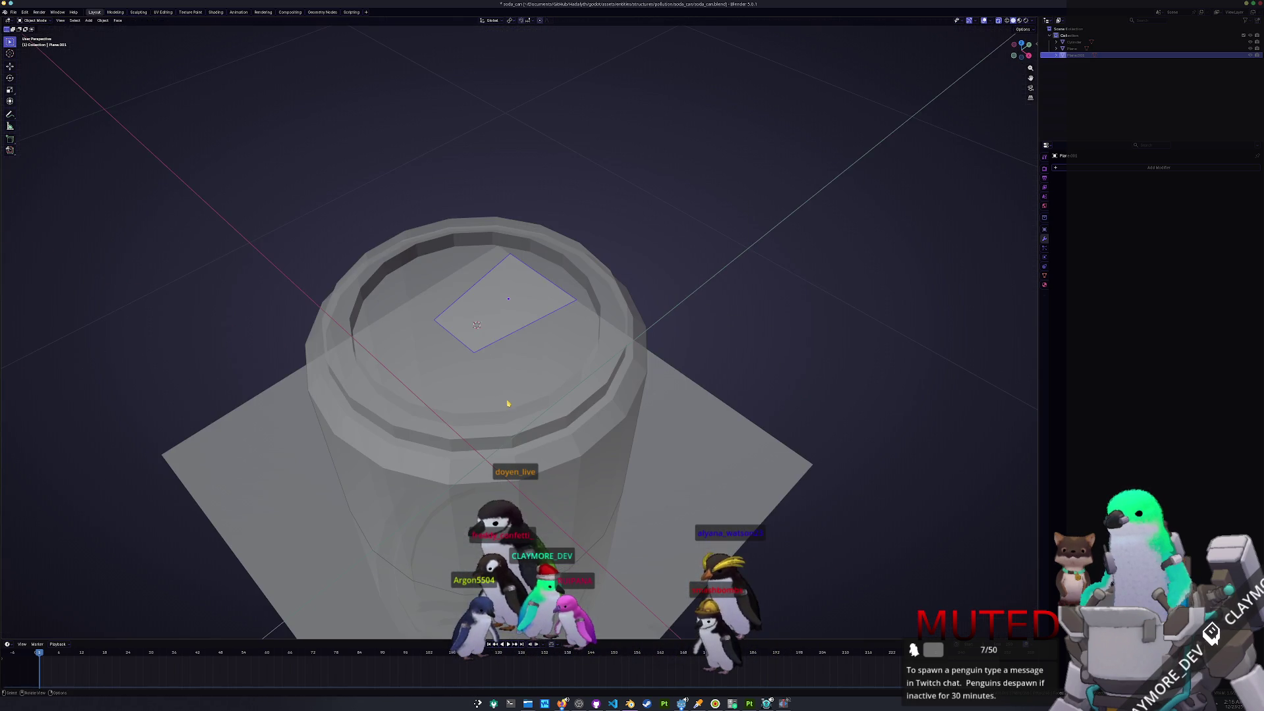
key("Tab")
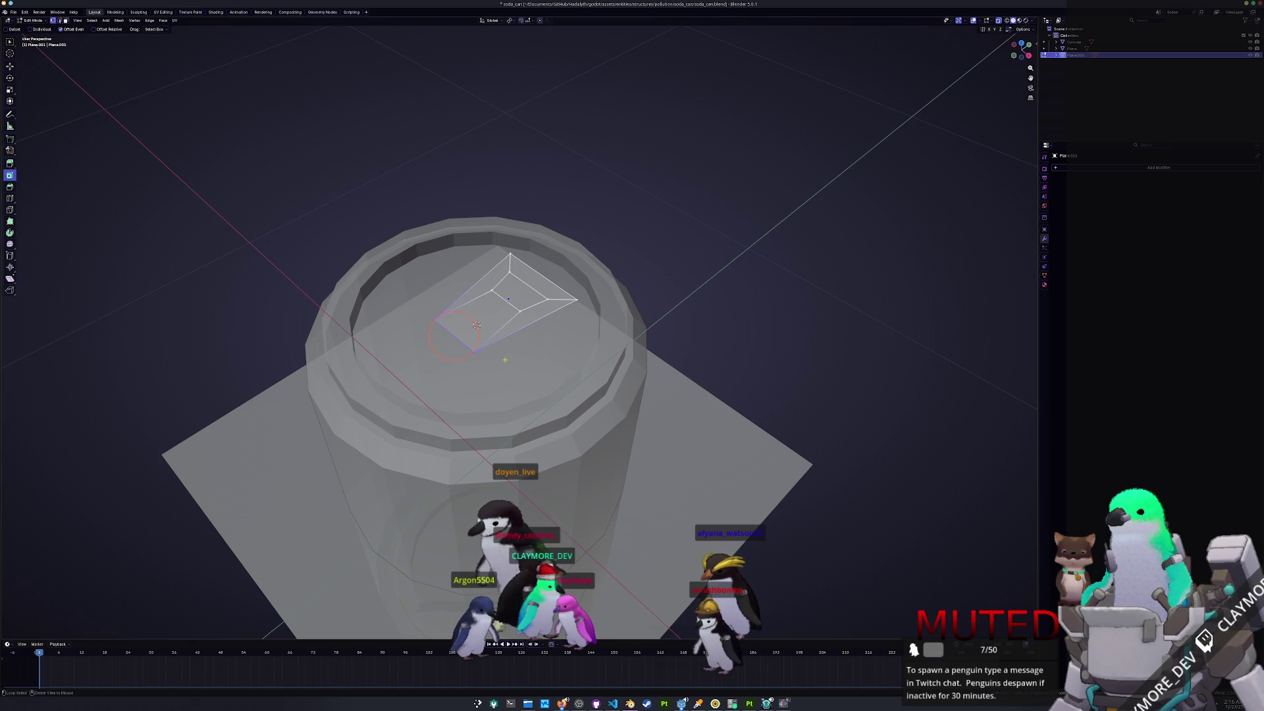
left_click(520, 288)
key("x")
left_click(522, 290)
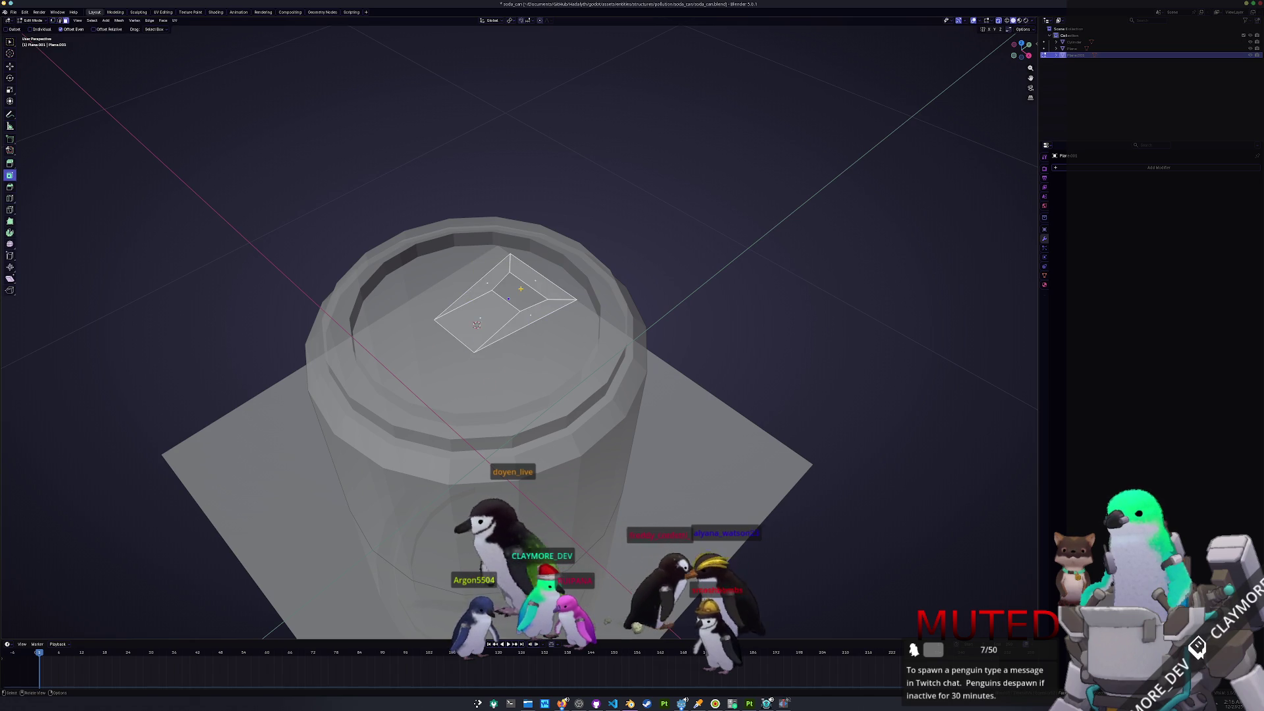
key("Tab")
- Bevel the corners of the pull-tab outline to round them off
key("alt+z")
middle_click_drag(546, 297, 576, 284)
key("Tab")
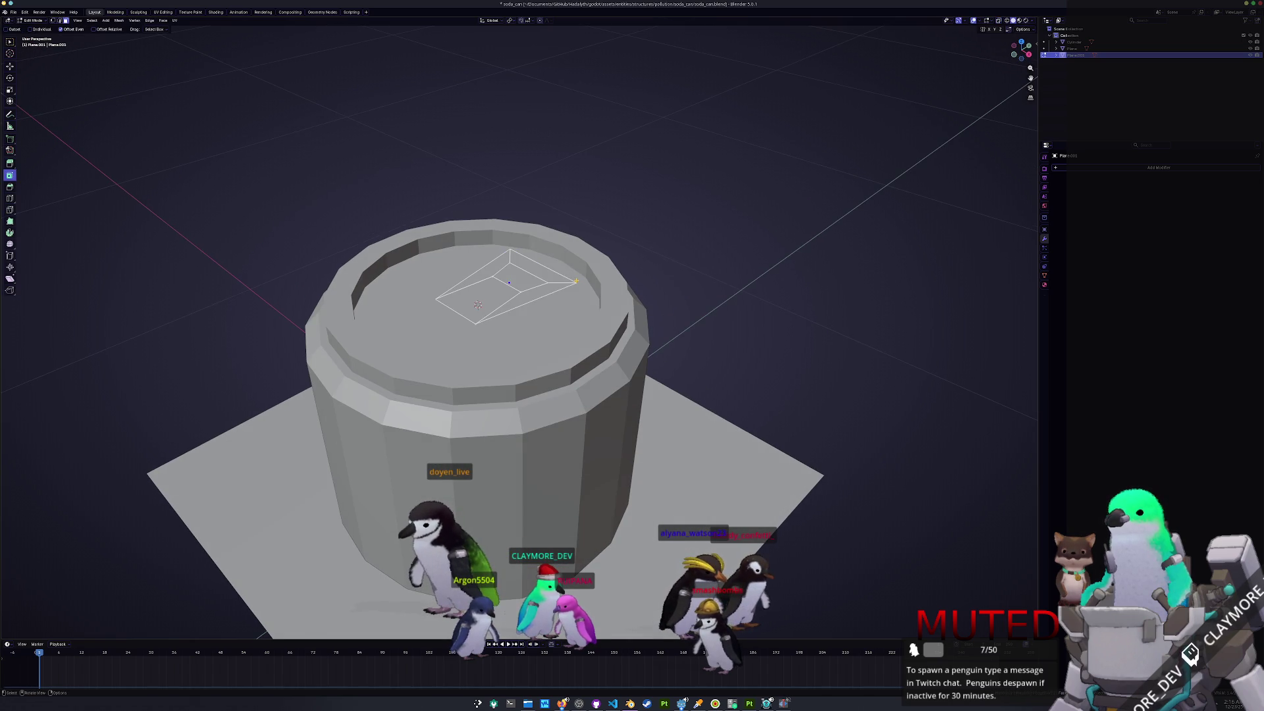
key("ctrl+b")
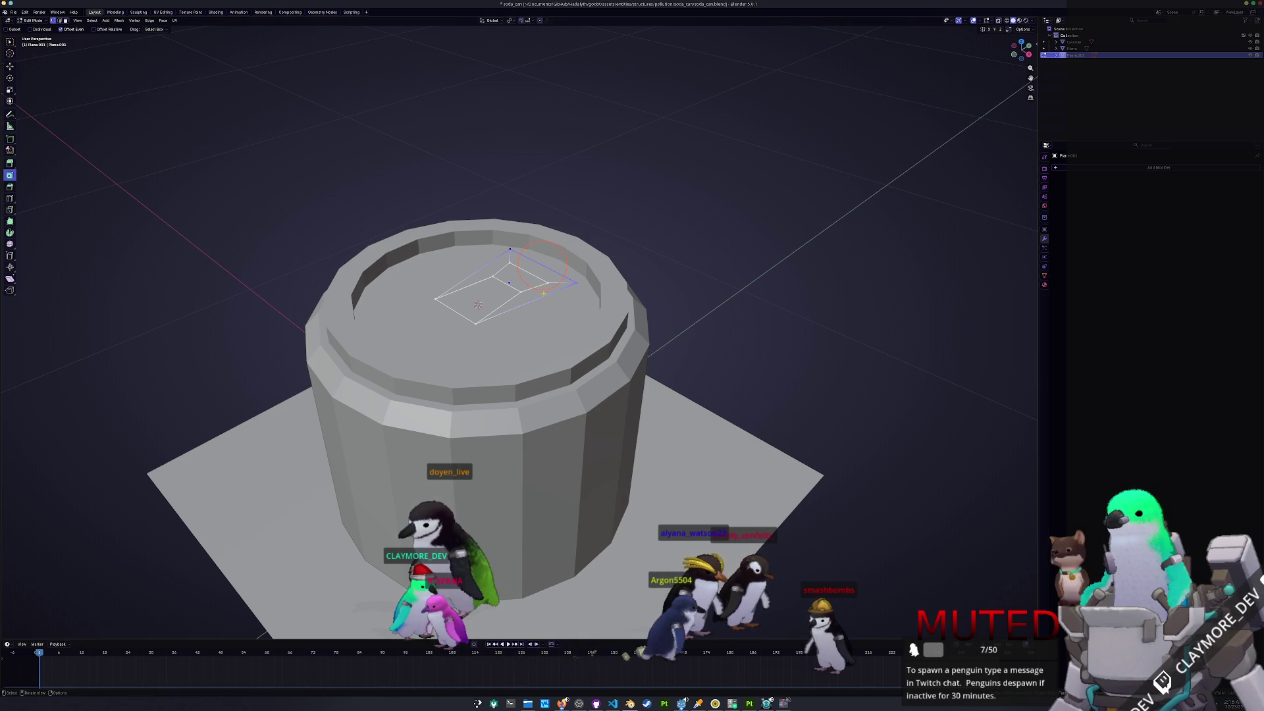
key("ctrl+b")
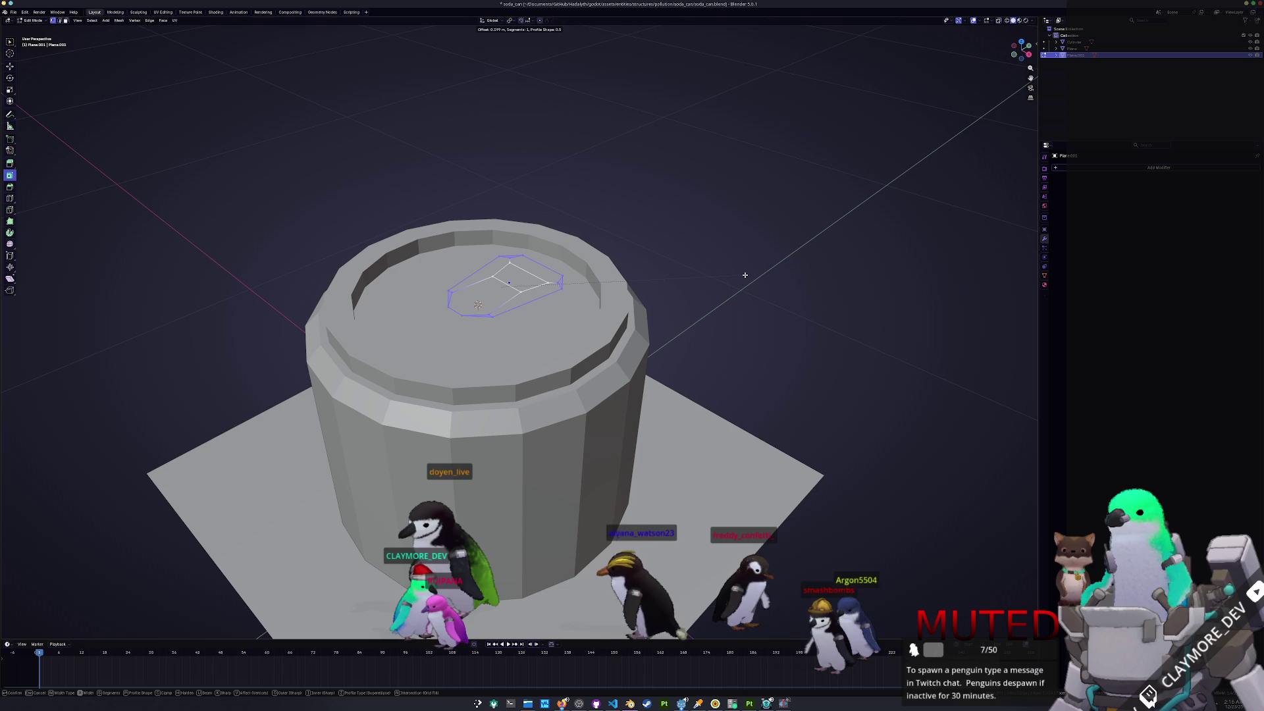
left_click(744, 274)
key("Tab")
middle_click_drag(742, 274, 700, 268)
key("ctrl+a")
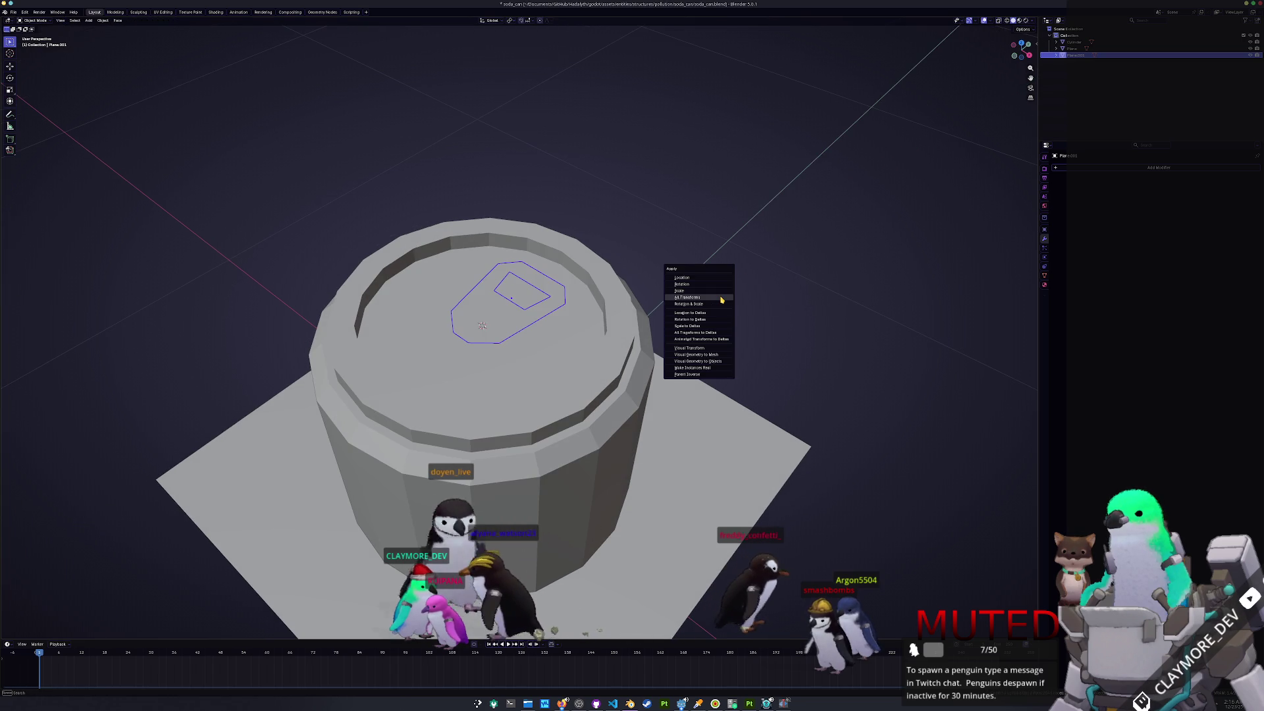
- Apply the tab's scale and add a Solidify modifier with 0.039 m thickness and 0 offset
left_click(717, 292)
type("s")
key("Return")
right_click(770, 238)
mouse_move(771, 238)
middle_mouse_down()
mouse_move(757, 245)
mouse_move(801, 234)
middle_mouse_up()
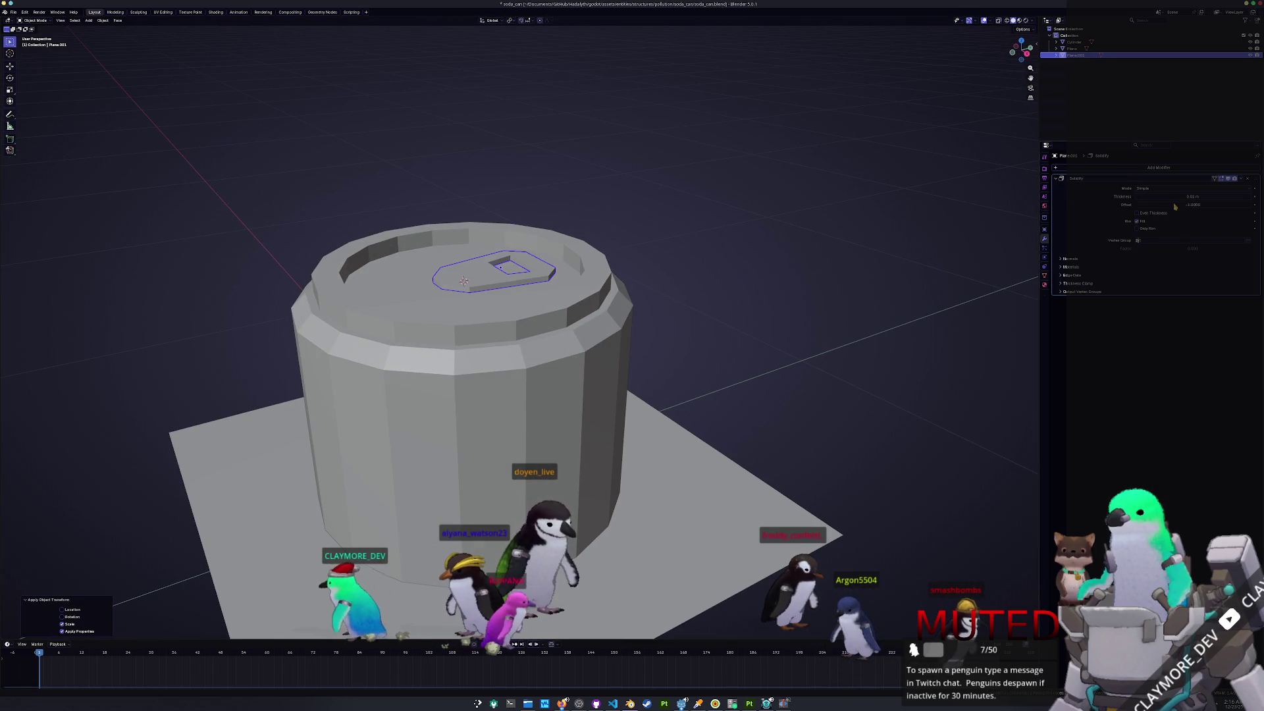
left_click_drag(1175, 206, 1183, 205)
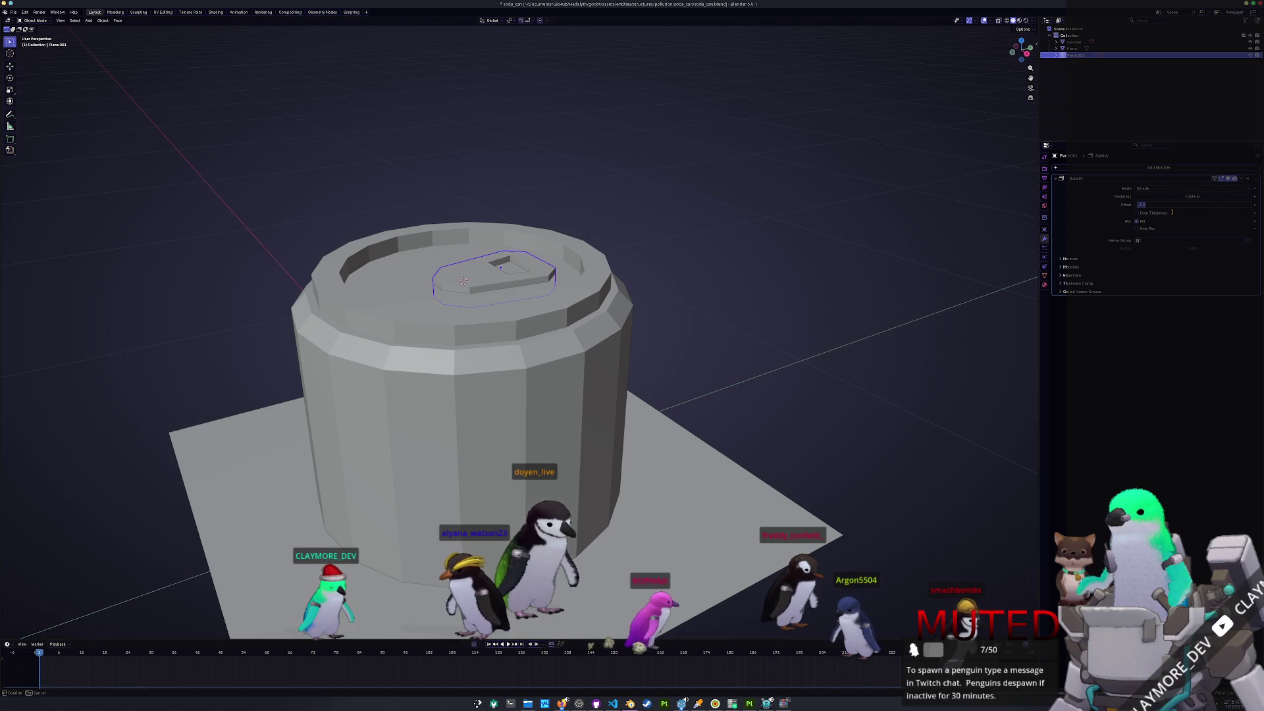
type("0")
key("Return")
- Raise the pull tab slightly along Z above the lid
key("r")
key("x")
key("g")
key("z")
left_click(693, 293)
key("g")
key("z")
left_click(695, 296)
- Select the can body in preparation for adding a new object
middle_click_drag(695, 296, 701, 313)
left_click(701, 313)
scroll(706, 296, "down", 3)
key("shift+a")
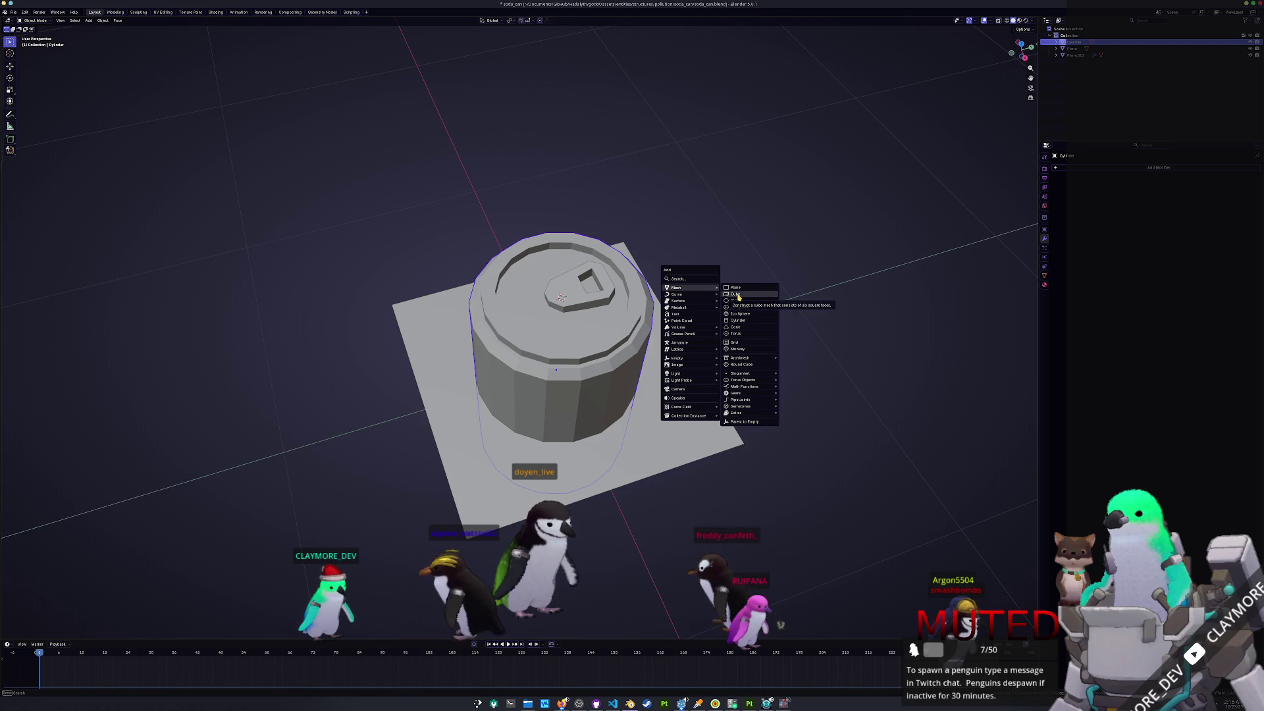
- Add a cube, scale it to 0.123, and stretch it along X
left_click(735, 294)
type("s0.123")
key("Return")
key("s")
key("x")
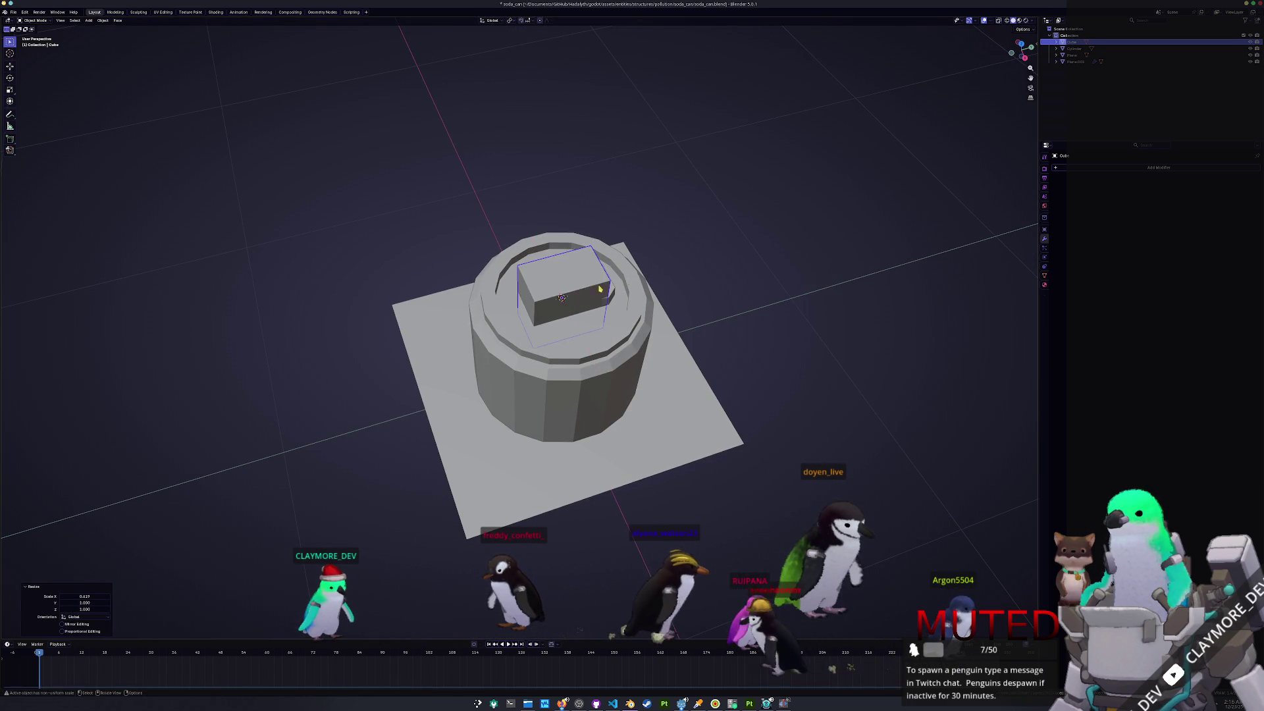
key("Return")
- Bevel the cube's selected edges in Edit Mode
key("Tab")
key("2")
mouse_move(535, 288)
middle_mouse_down()
mouse_move(587, 277)
mouse_move(500, 297)
mouse_move(566, 290)
middle_mouse_up()
key("ctrl+b")
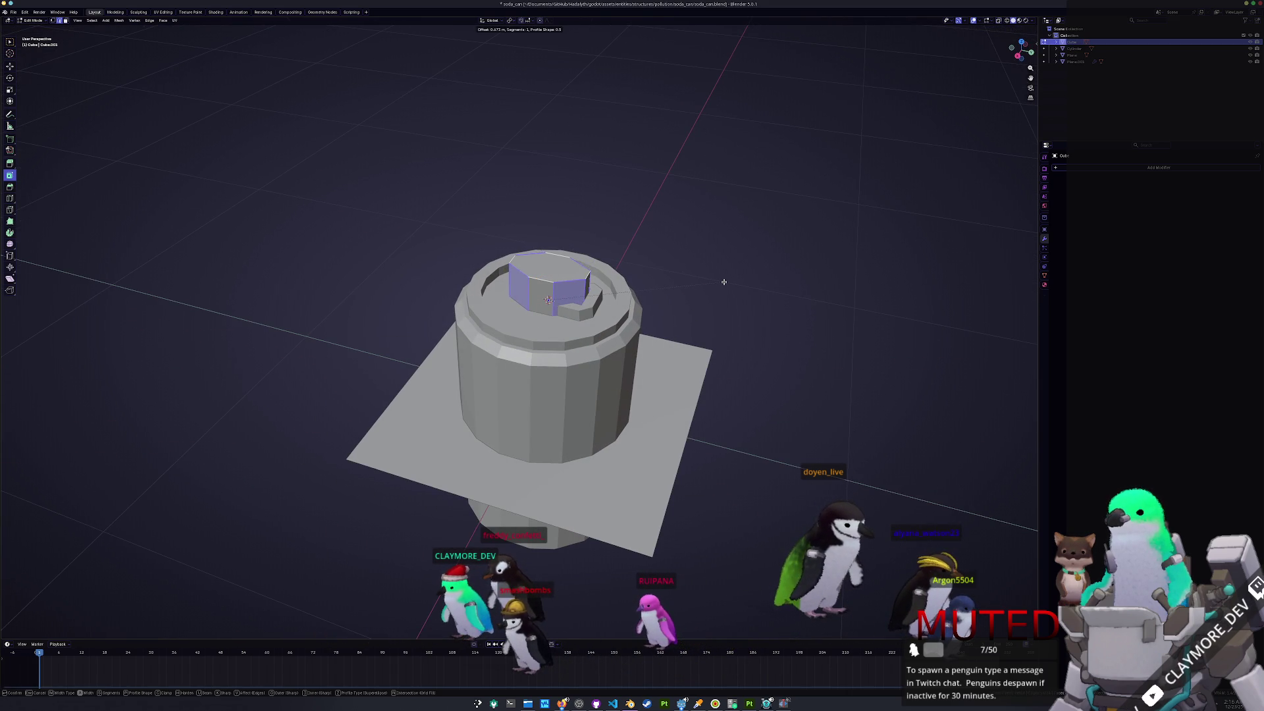
left_click(721, 281)
key("Tab")
- Apply the cube's scale and resize its width
key("ctrl+a")
left_click(722, 284)
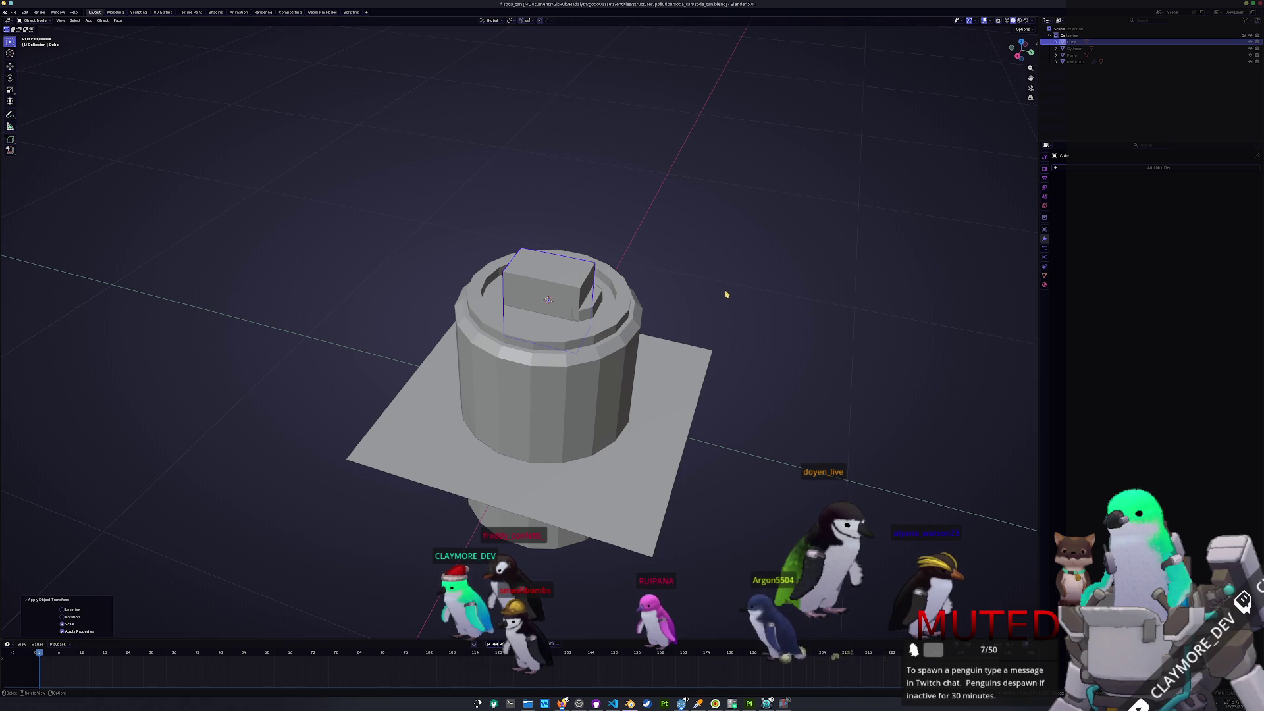
middle_click_drag(726, 291, 743, 324)
key("s")
left_click(722, 322)
- Move the cube along Y to sit beside the pull tab
right_click(648, 296)
key("Escape")
key("g")
key("y")
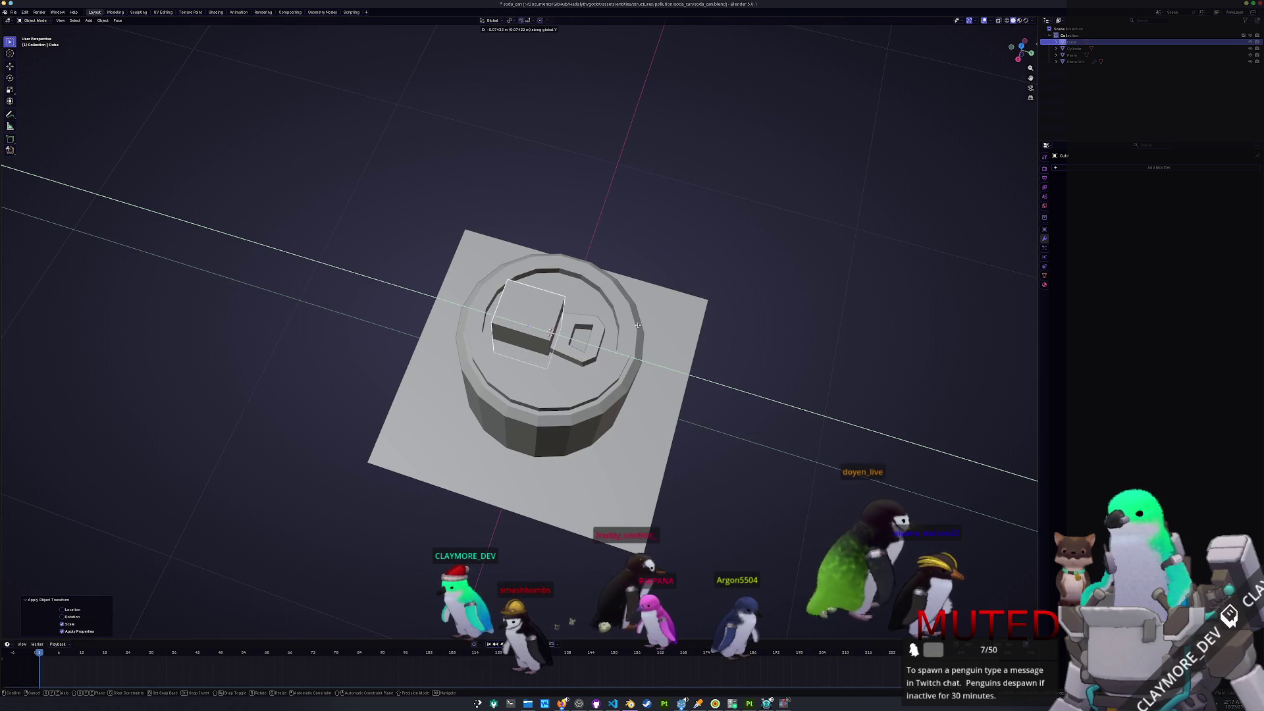
left_click(657, 326)
- Widen part of the cube's mesh along X to 1.435
key("Tab")
middle_click_drag(656, 326, 617, 620)
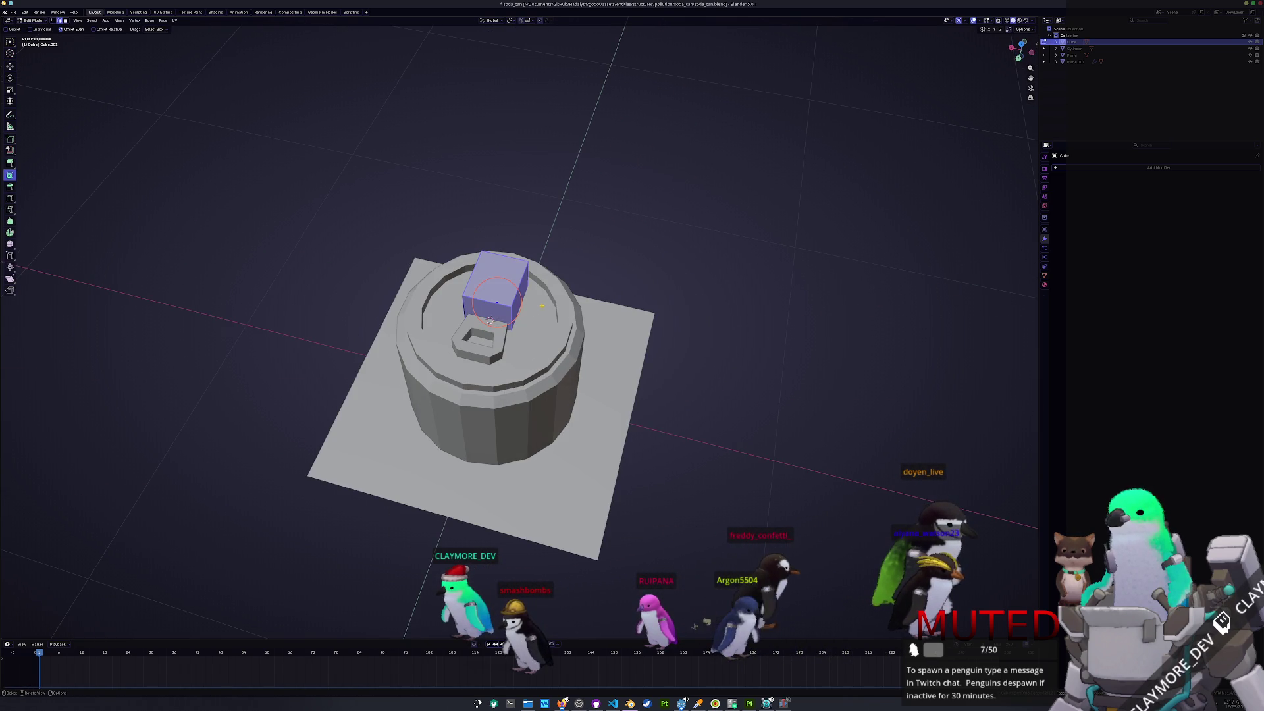
key("s")
key("x")
left_click(498, 301)
- Add two edge loop cuts across the cube
key("ctrl+r")
scroll(498, 300, "up", 1)
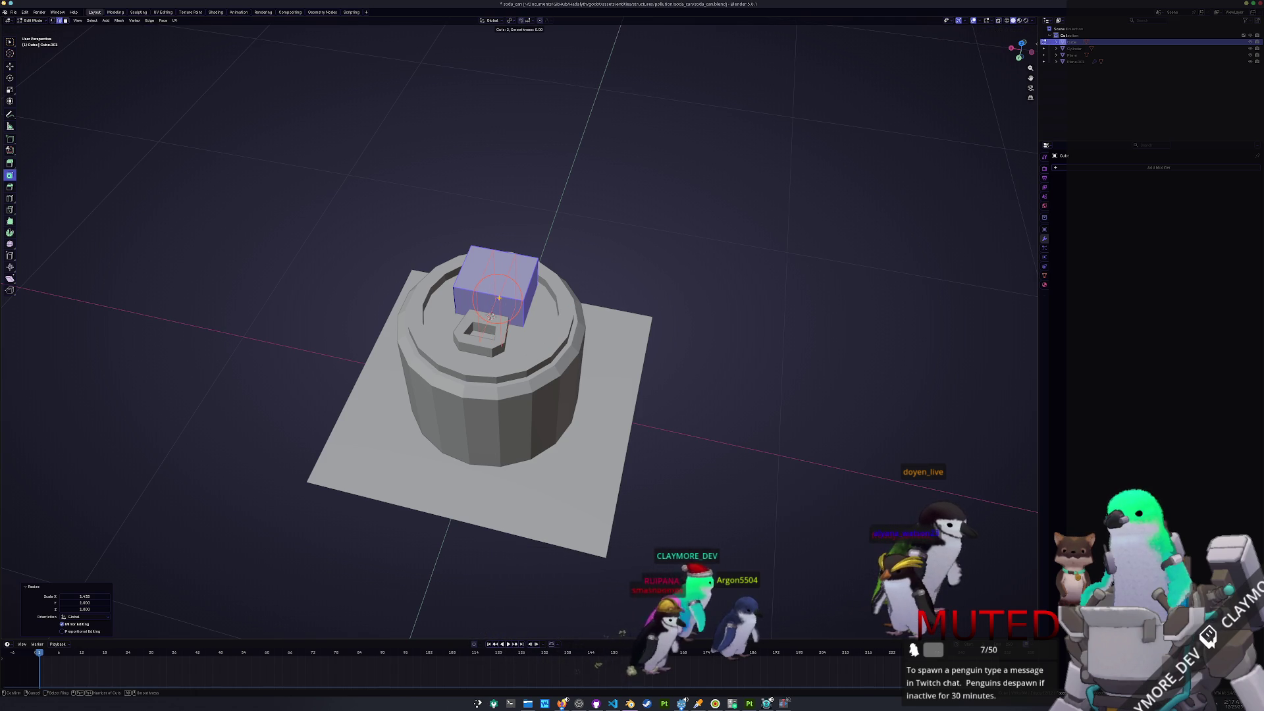
left_click(498, 298)
left_click(498, 299)
scroll(490, 300, "up", 1)
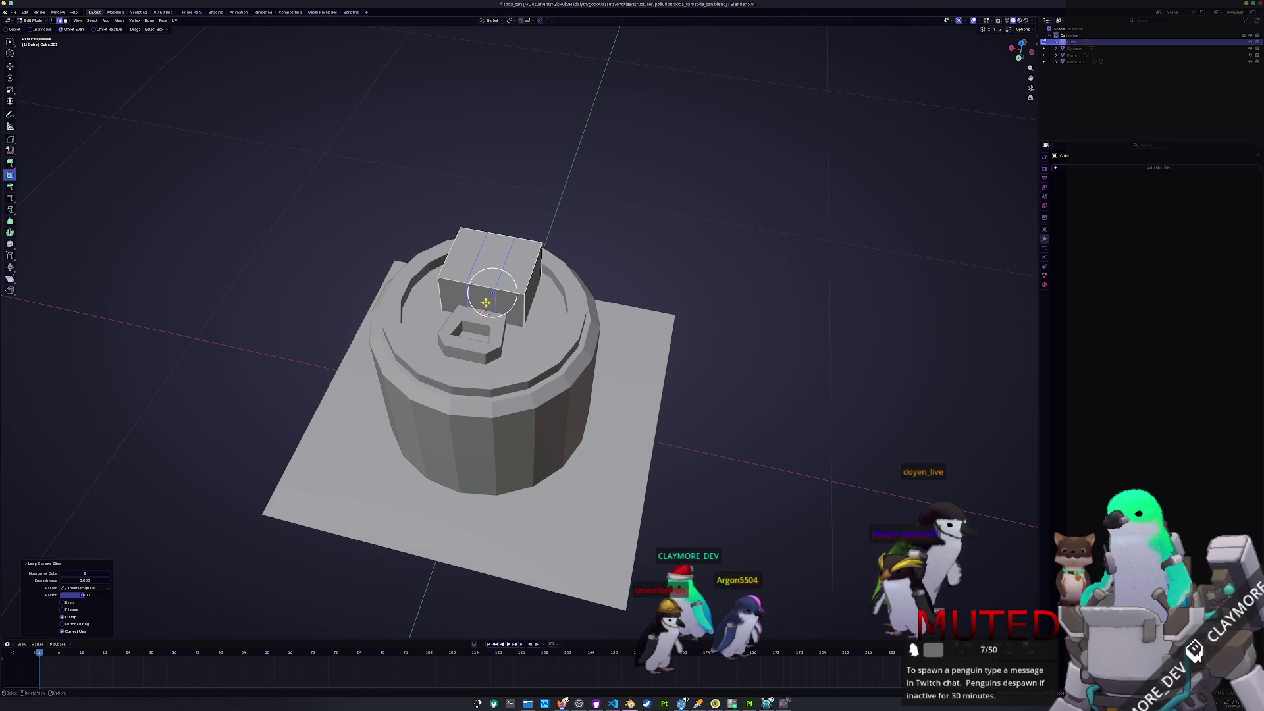
- Bevel the selected edges with two segments, then select the can body
mouse_move(485, 306)
middle_mouse_down()
mouse_move(510, 335)
mouse_move(560, 300)
mouse_move(558, 237)
mouse_move(593, 260)
mouse_move(663, 274)
middle_mouse_up()
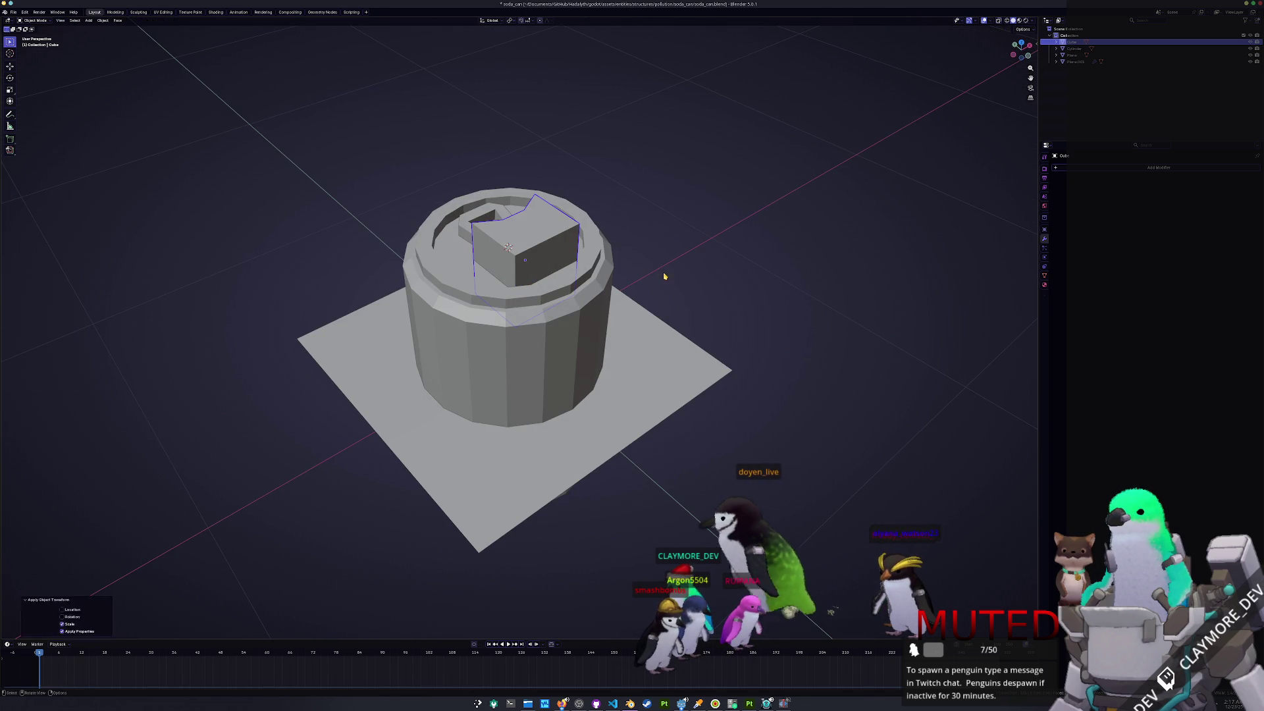
key("ctrl+b")
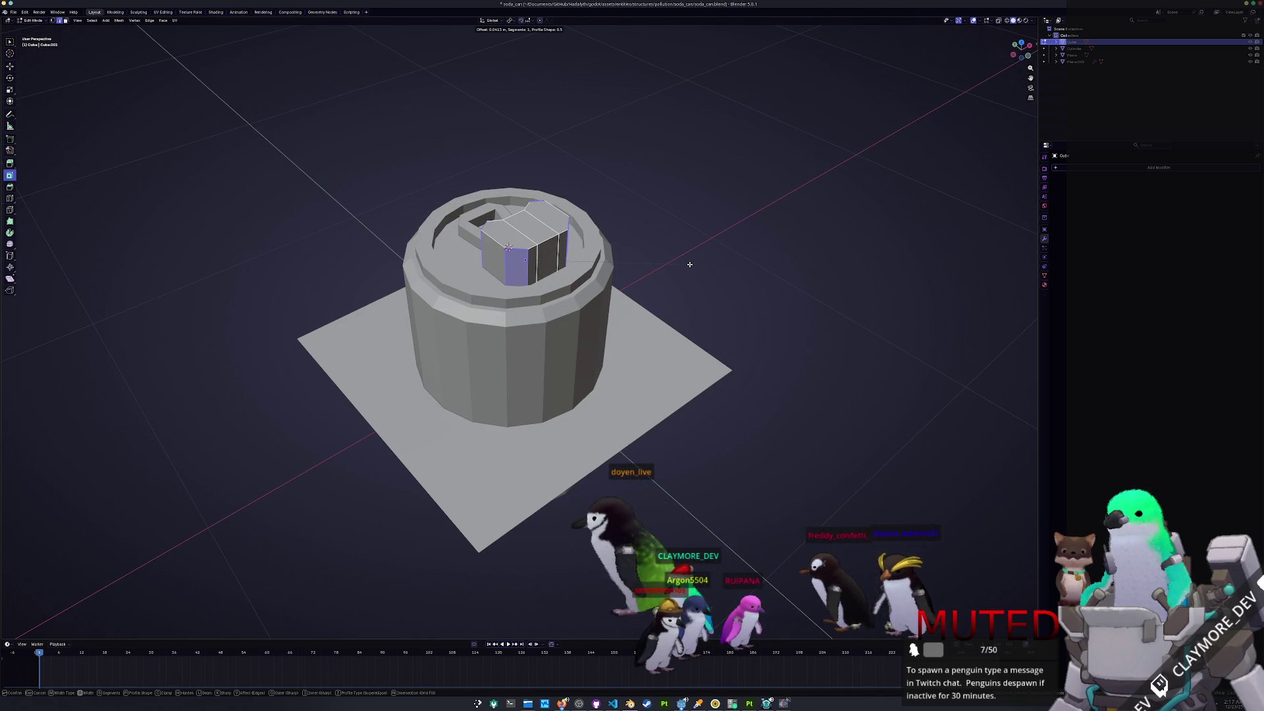
left_click(689, 264)
key("Tab")
left_click(476, 268)
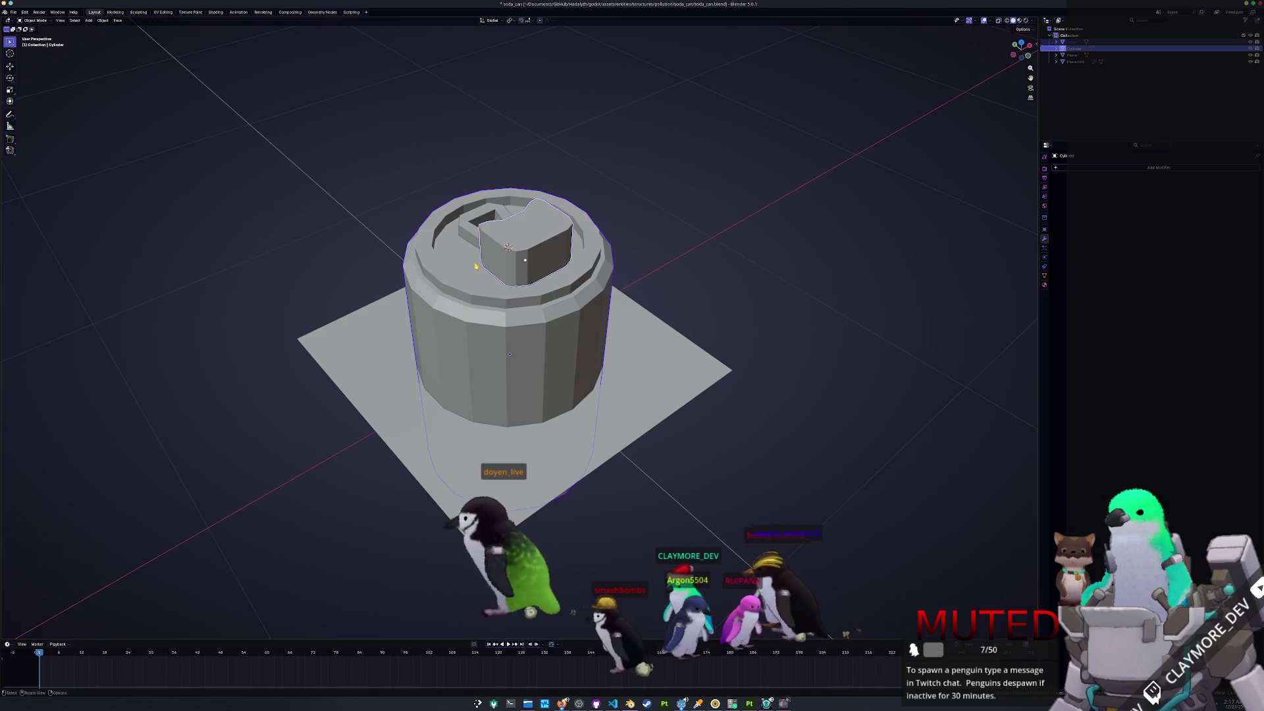
- Cut the cube out of the can with a Boolean Difference and lengthen the cutter along Y
key("ctrl+KP_Subtract")
left_click(686, 231)
mouse_move(686, 231)
middle_mouse_down()
mouse_move(632, 310)
mouse_move(580, 227)
mouse_move(625, 263)
middle_mouse_up()
left_click(559, 246)
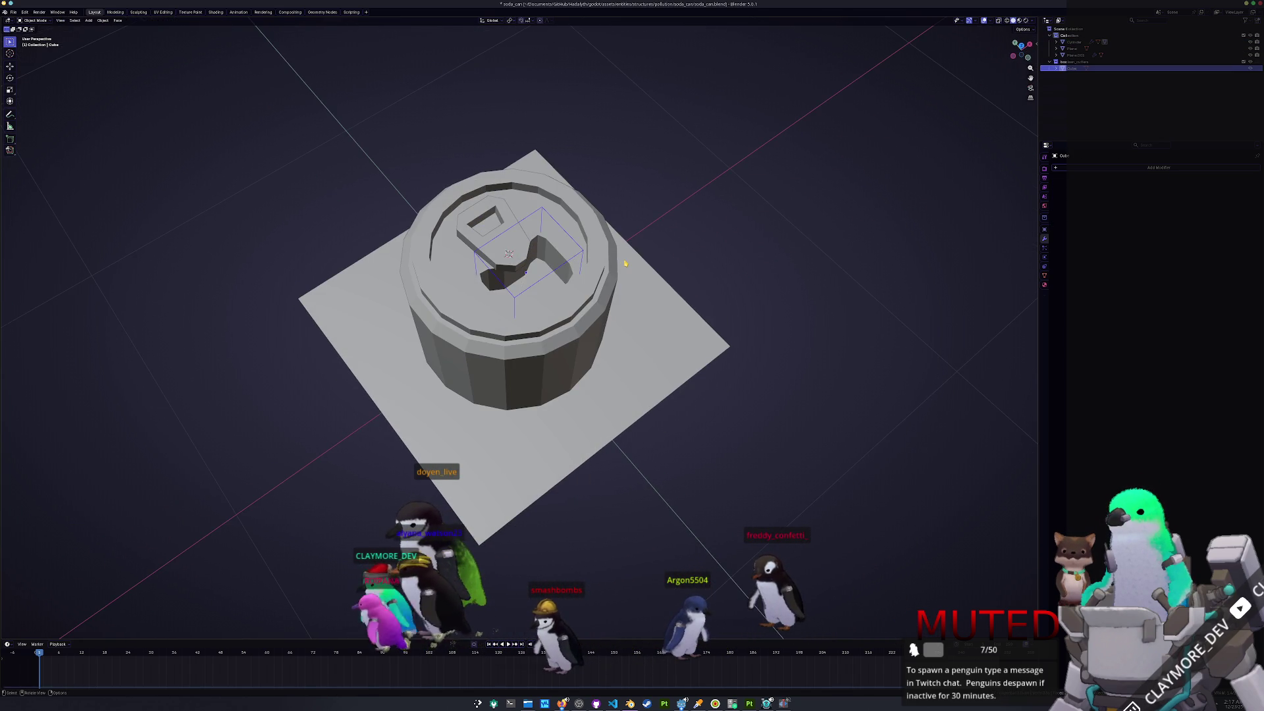
key("KP_7")
key("s")
key("y")
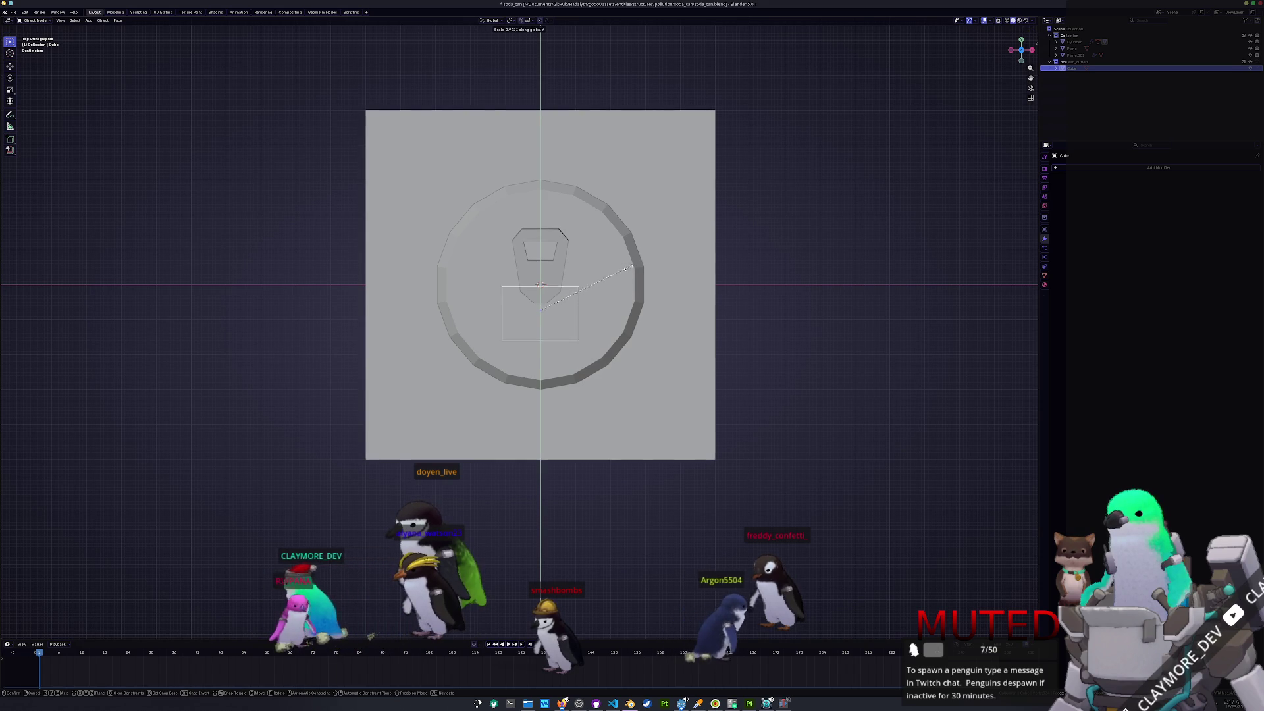
left_click(629, 268)
mouse_move(601, 301)
middle_mouse_down()
mouse_move(579, 267)
mouse_move(613, 293)
mouse_move(594, 307)
middle_mouse_up()
- Inspect the cutter's geometry in X-ray Edit Mode
key("Tab")
key("alt+z")
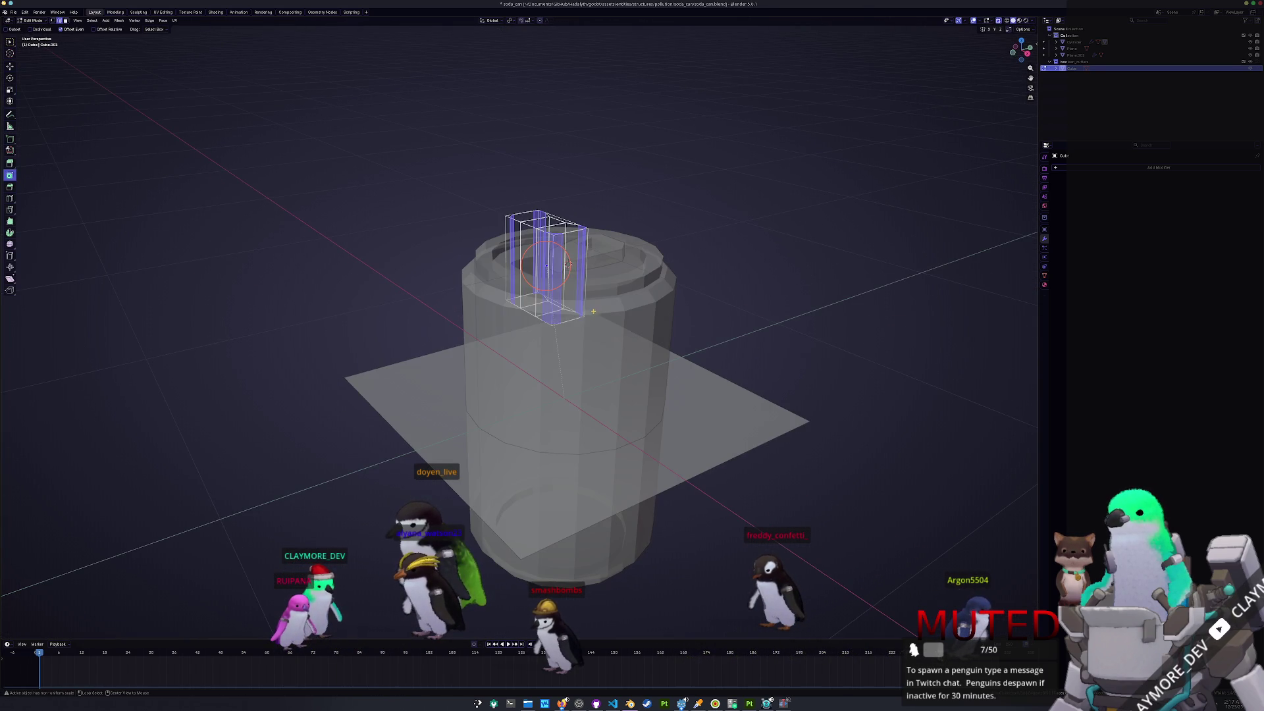
left_click_drag(454, 273, 454, 274)
key("Tab")
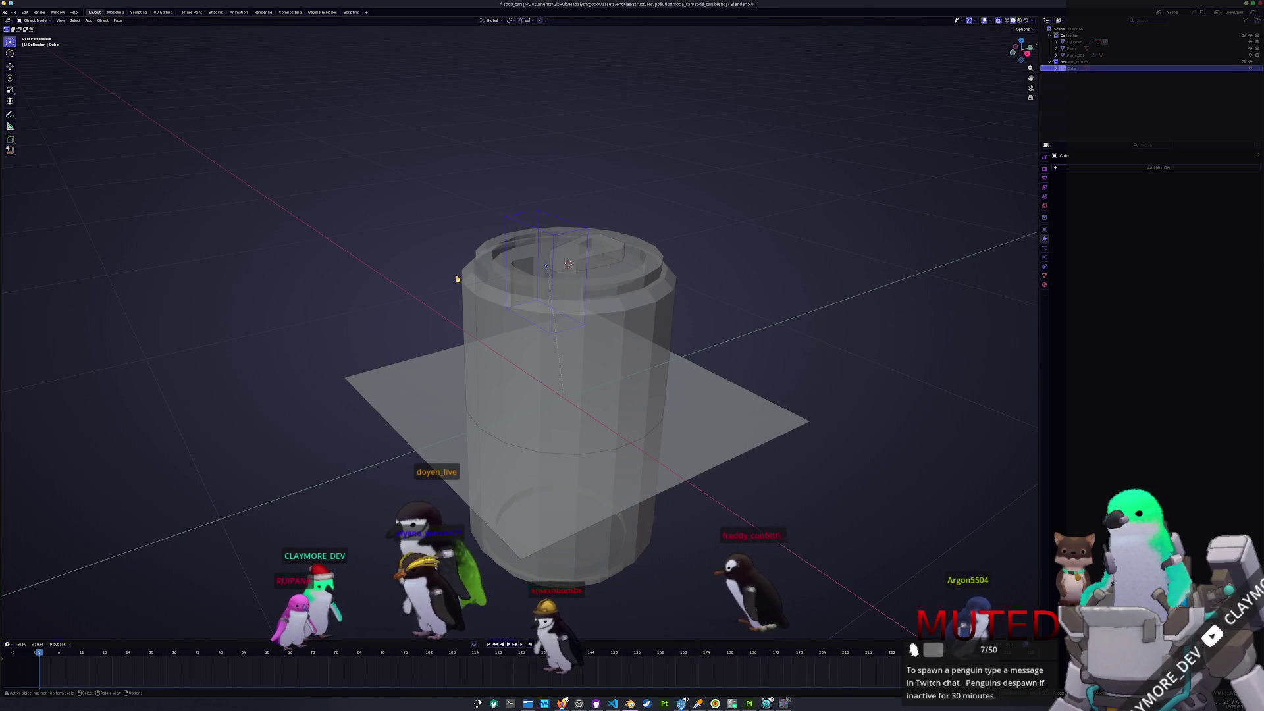
key("alt+z")
middle_click_drag(454, 274, 469, 323)
scroll(469, 323, "up", 2)
- Apply Shade Auto Smooth to the can body and check its mesh
left_click(468, 323)
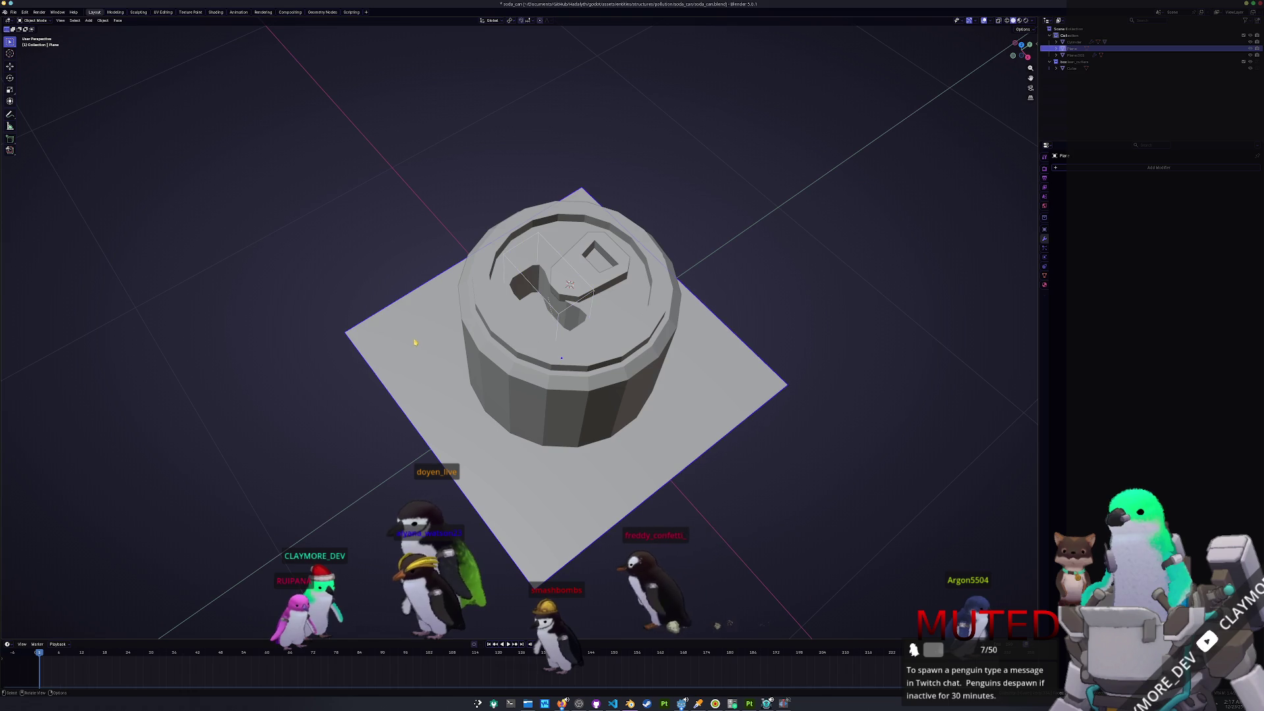
right_click(564, 389)
left_click(560, 395)
key("Tab")
key("alt+z")
middle_click_drag(560, 395, 613, 289)
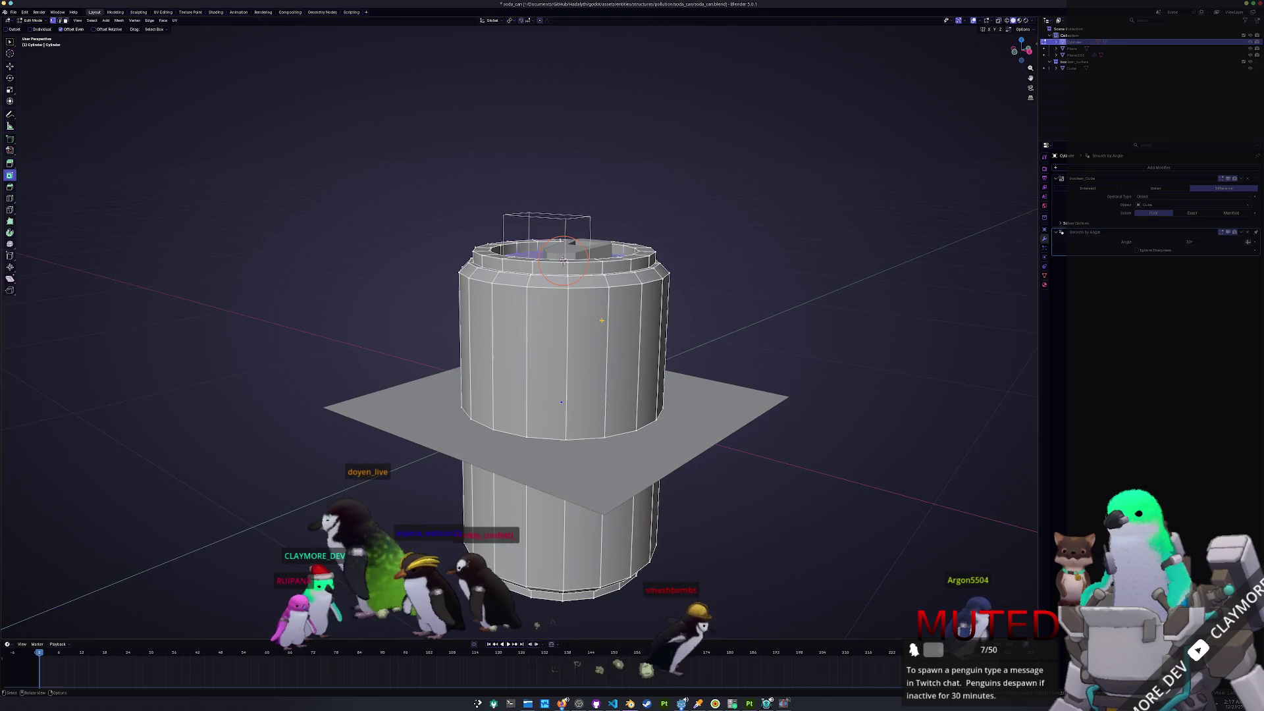
key("Tab")
key("alt+z")
scroll(720, 283, "down", 3)
- Select the pull tab and inspect its mesh in X-ray
mouse_move(720, 282)
middle_mouse_down()
mouse_move(700, 327)
mouse_move(593, 296)
middle_mouse_up()
scroll(571, 298, "up", 2)
left_click(570, 298)
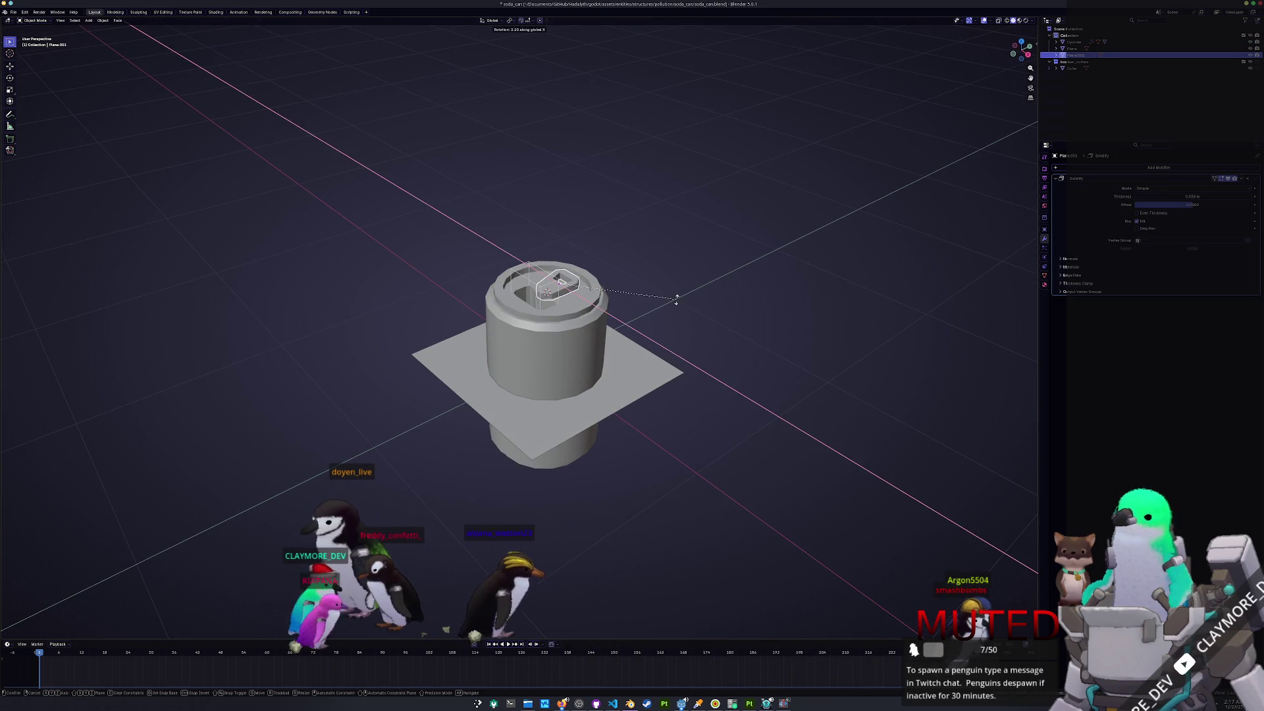
scroll(678, 302, "up", 2)
key("Tab")
key("alt+z")
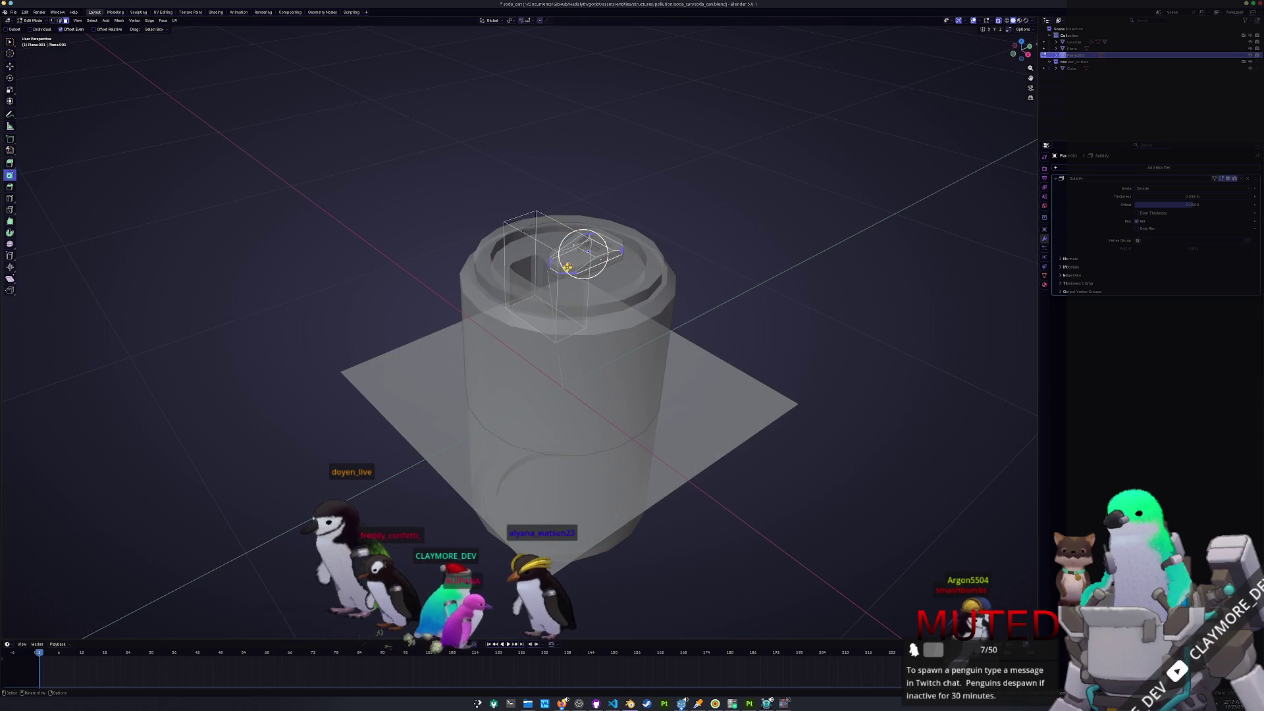
key("Tab")
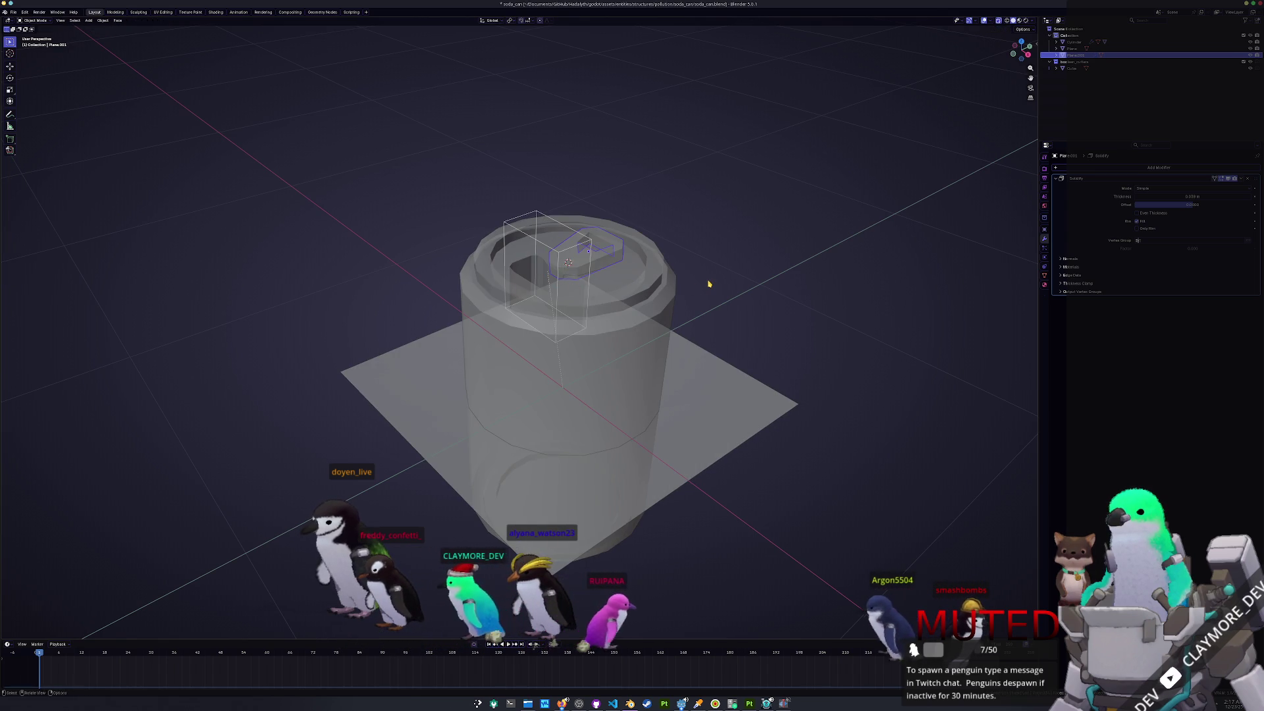
- Add a cylinder mesh to the scene
key("alt+z")
key("shift+a")
mouse_move(709, 283)
left_click(737, 314)
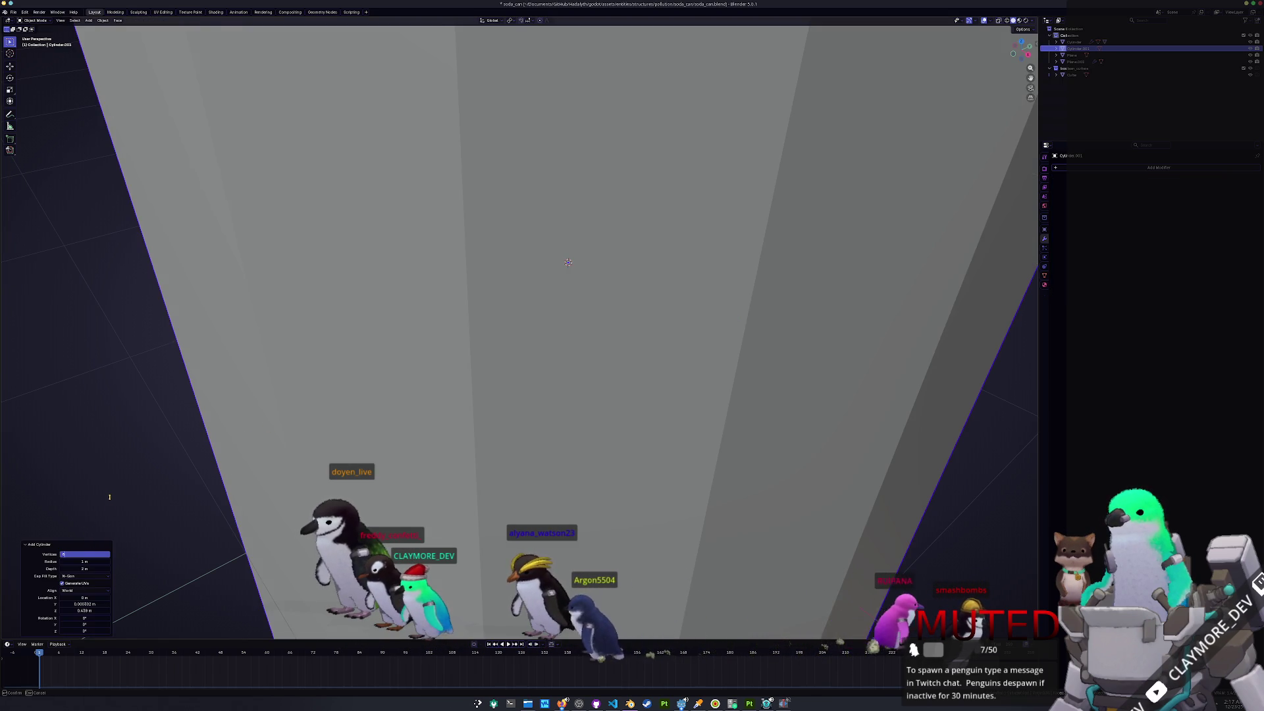
- Give the cylinder 8 vertices, shrink it to 0.647, and view it from the Right
left_click(84, 553)
type("8")
key("Return")
scroll(478, 351, "down", 5)
scroll(744, 329, "down", 8)
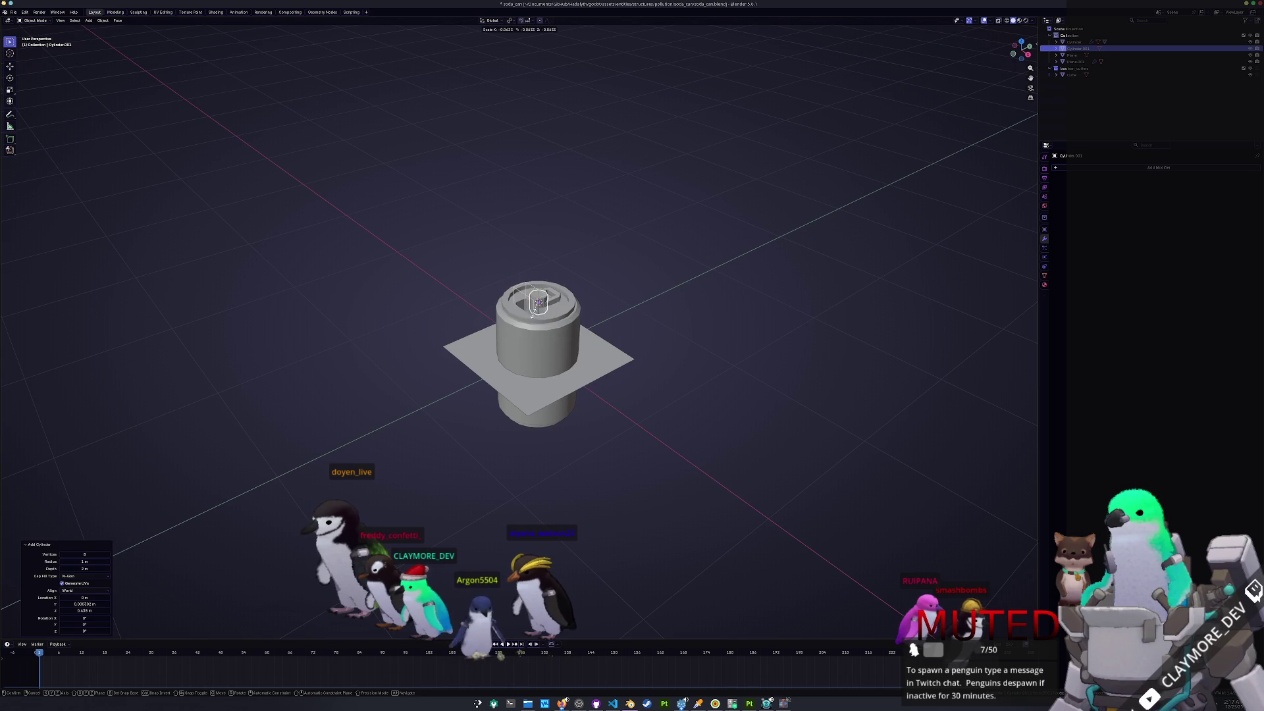
key("s")
left_click(664, 280)
scroll(621, 319, "up", 5)
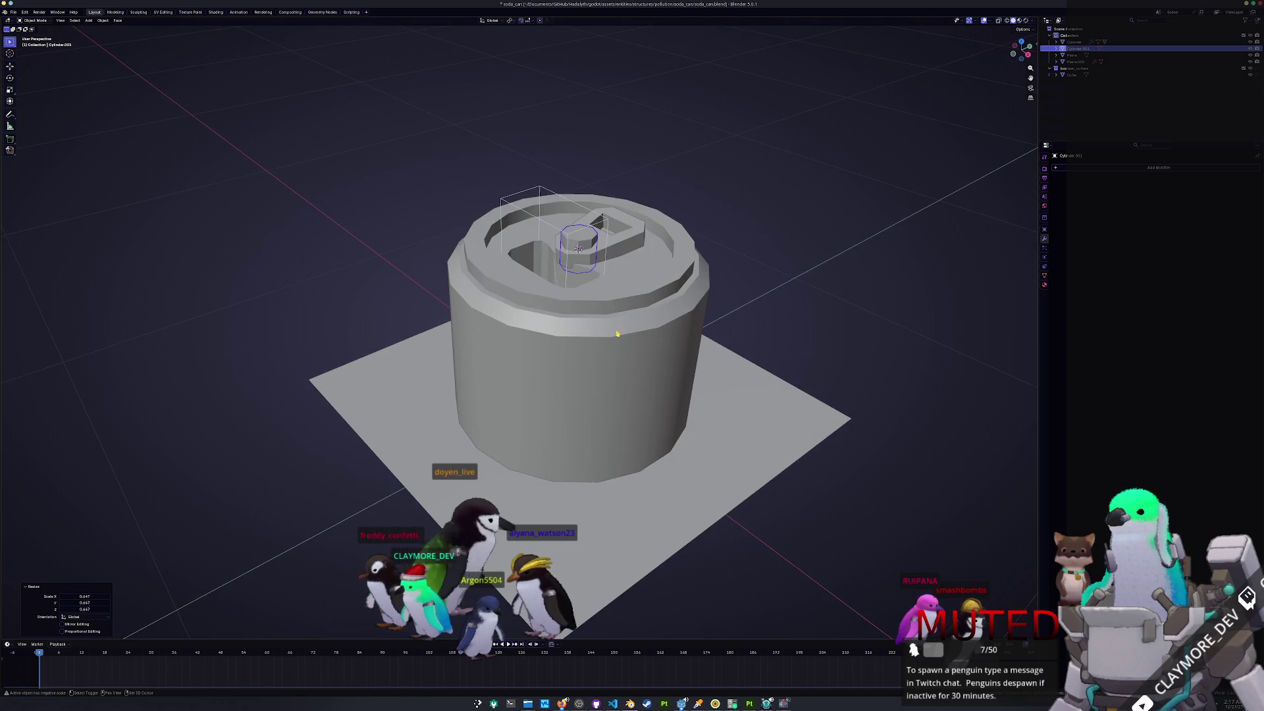
key("KP_3")
scroll(621, 319, "up", 3)
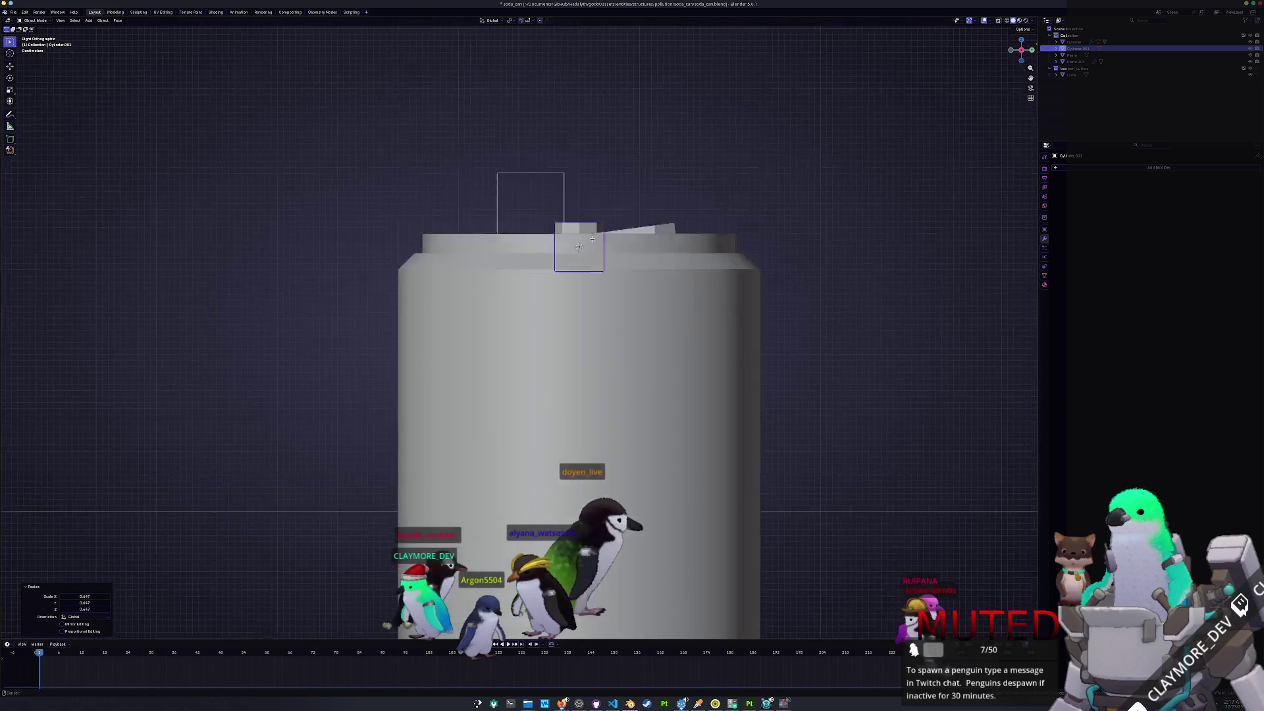